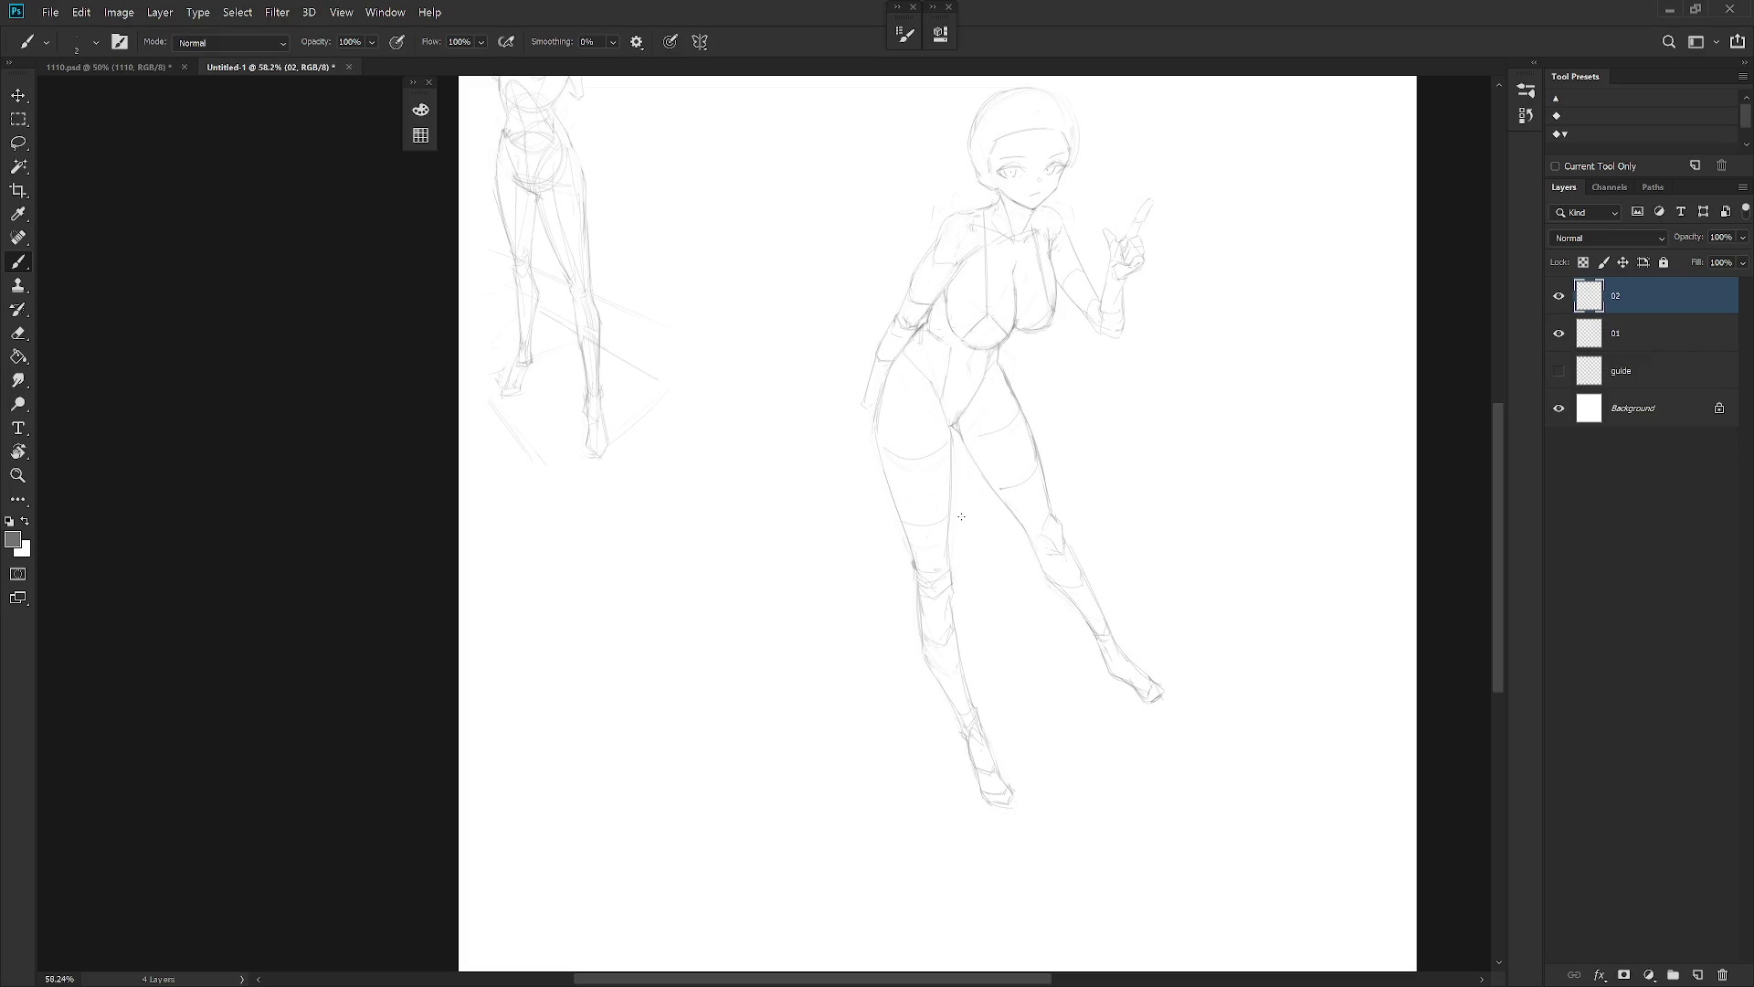
Erase and redraw the lines of the girl's bent knee
key("e")
mouse_move(924, 625)
left_mouse_down()
mouse_move(950, 596)
mouse_move(938, 587)
left_mouse_up()
key("b")
key("e")
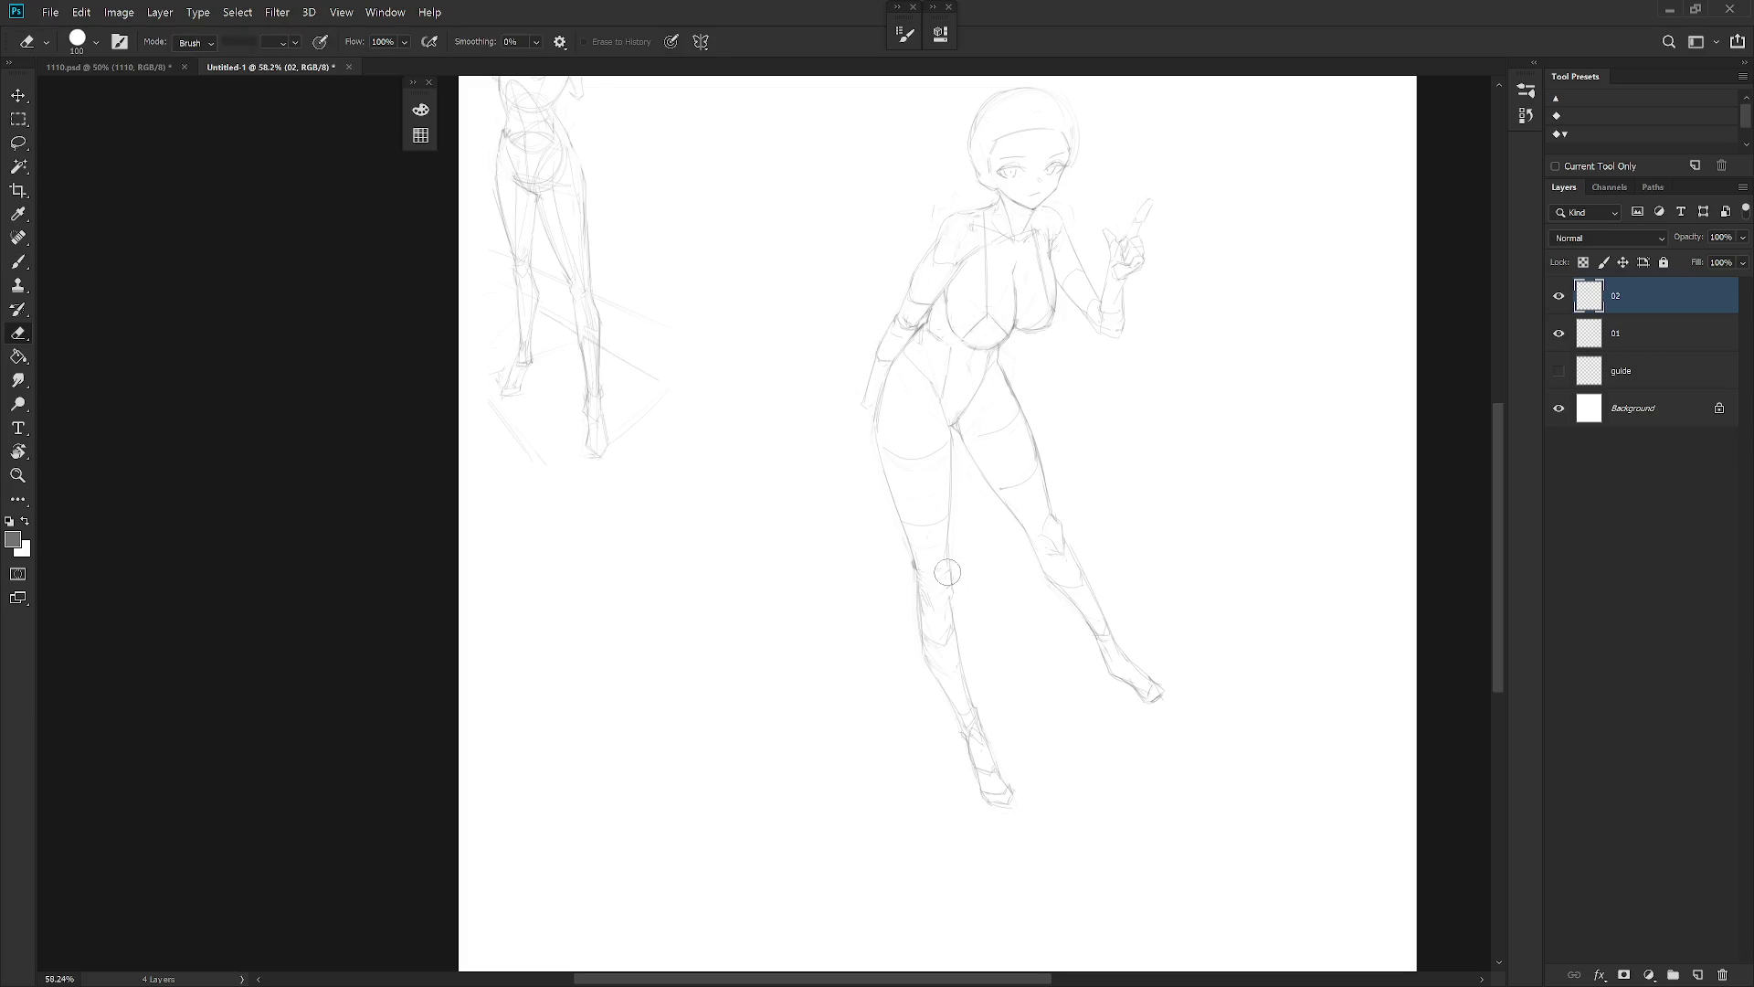
key("b")
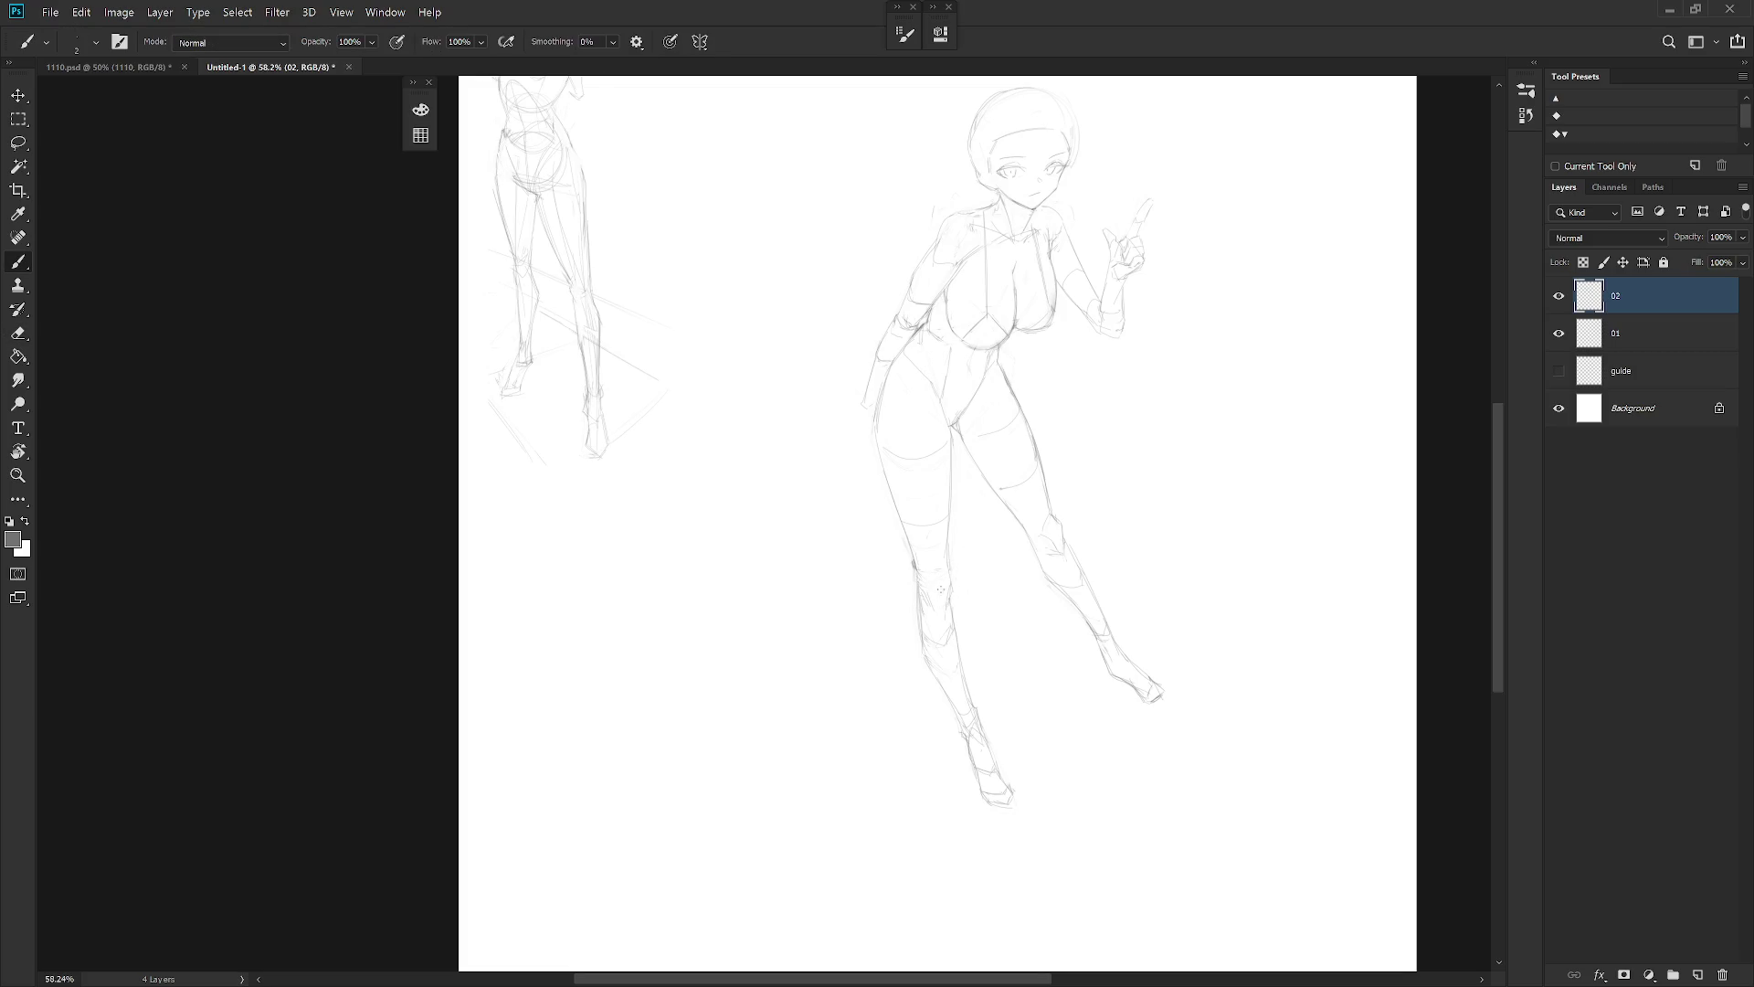
key("e")
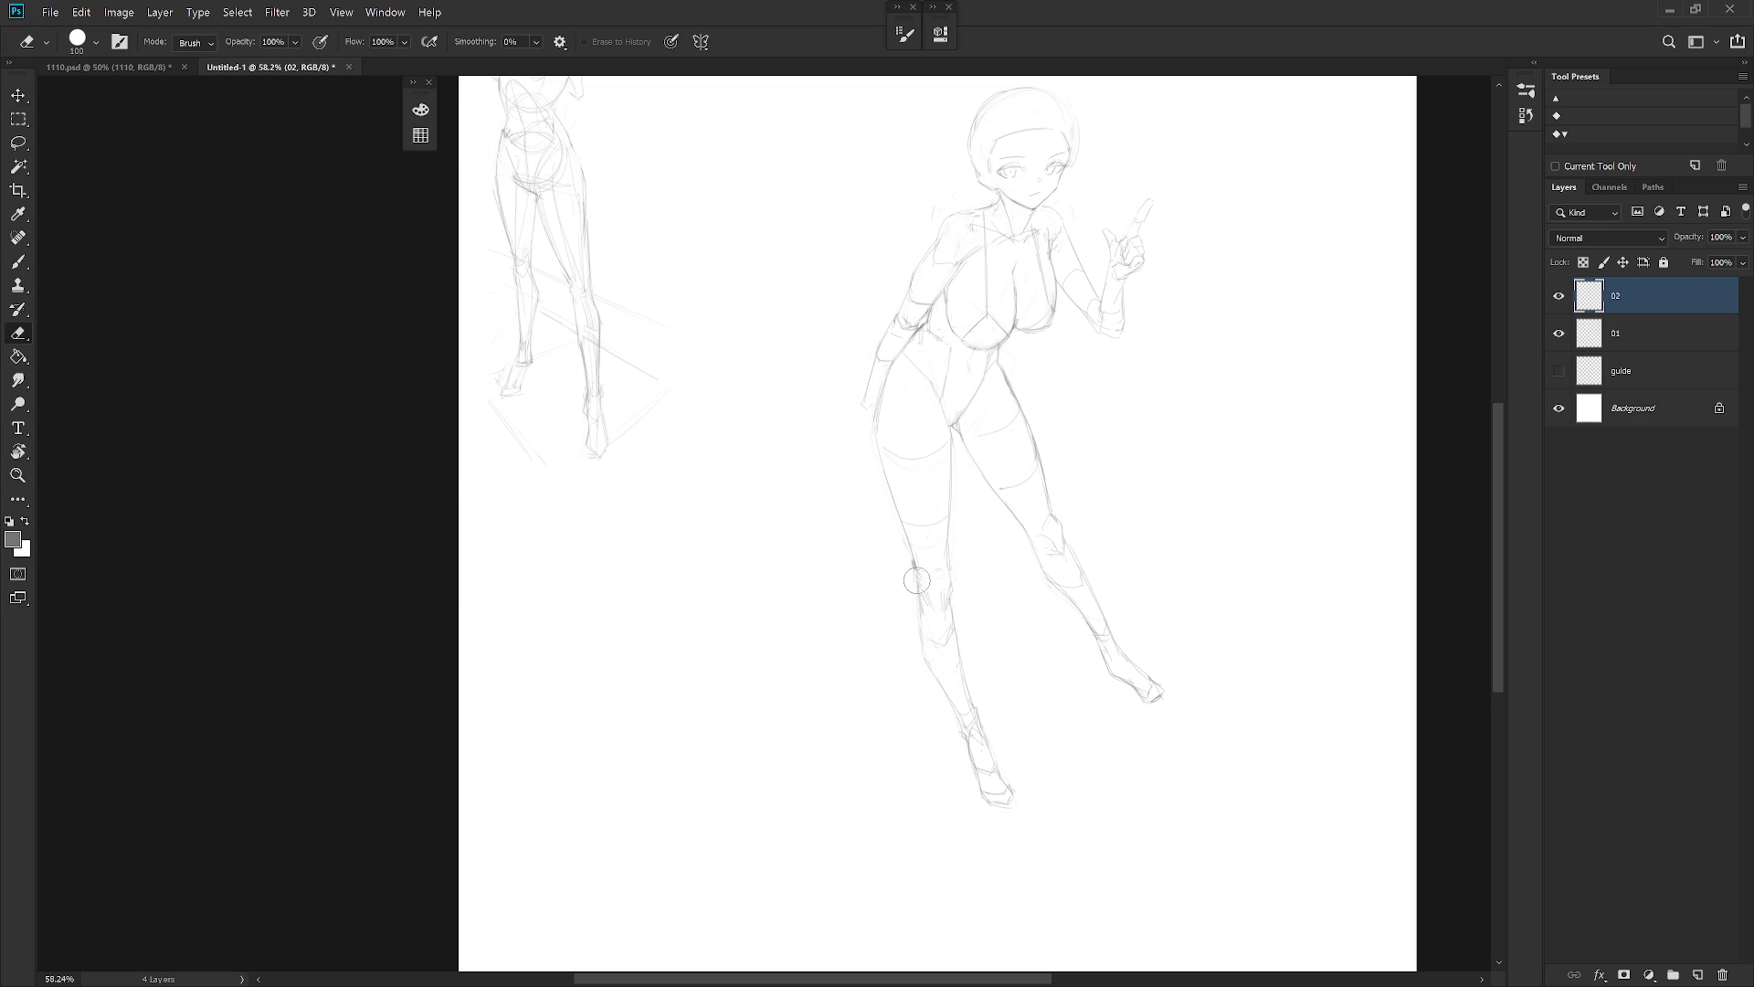
key("b")
key("e")
key("b")
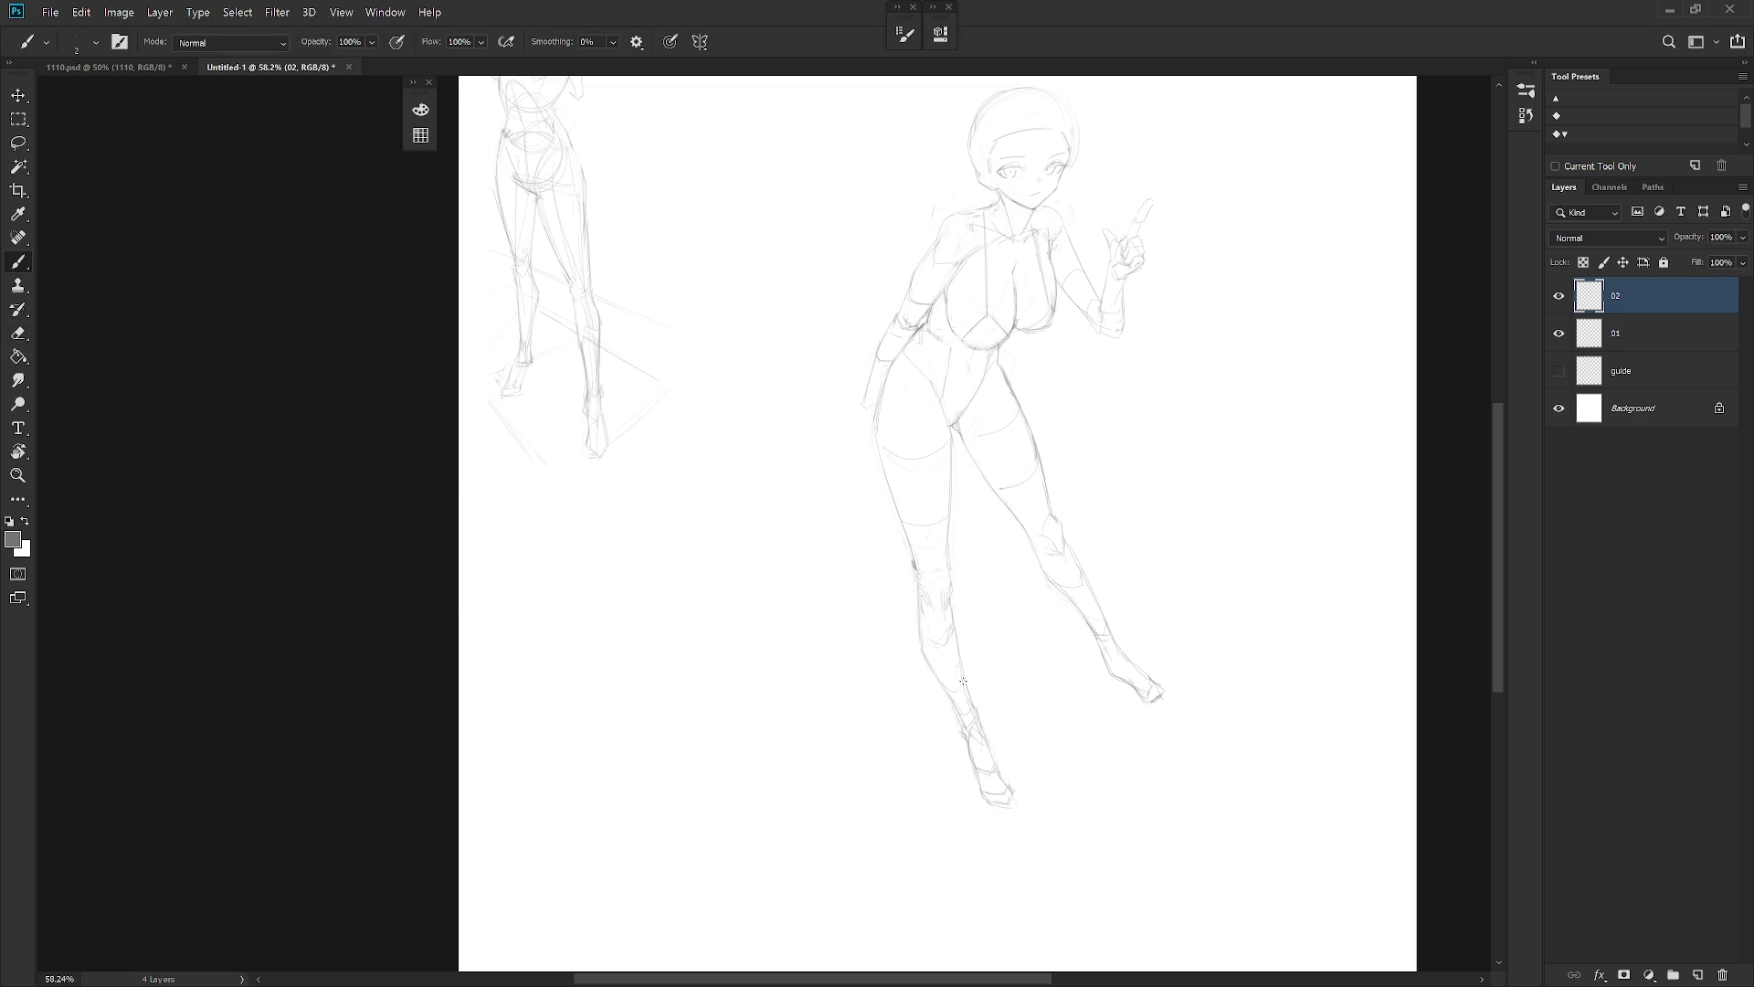
scroll(1077, 530, "down", 2)
scroll(948, 539, "up", 3)
Refine the knee and lower leg strokes, then mirror the canvas horizontally
key("e")
key("b")
key("e")
key("b")
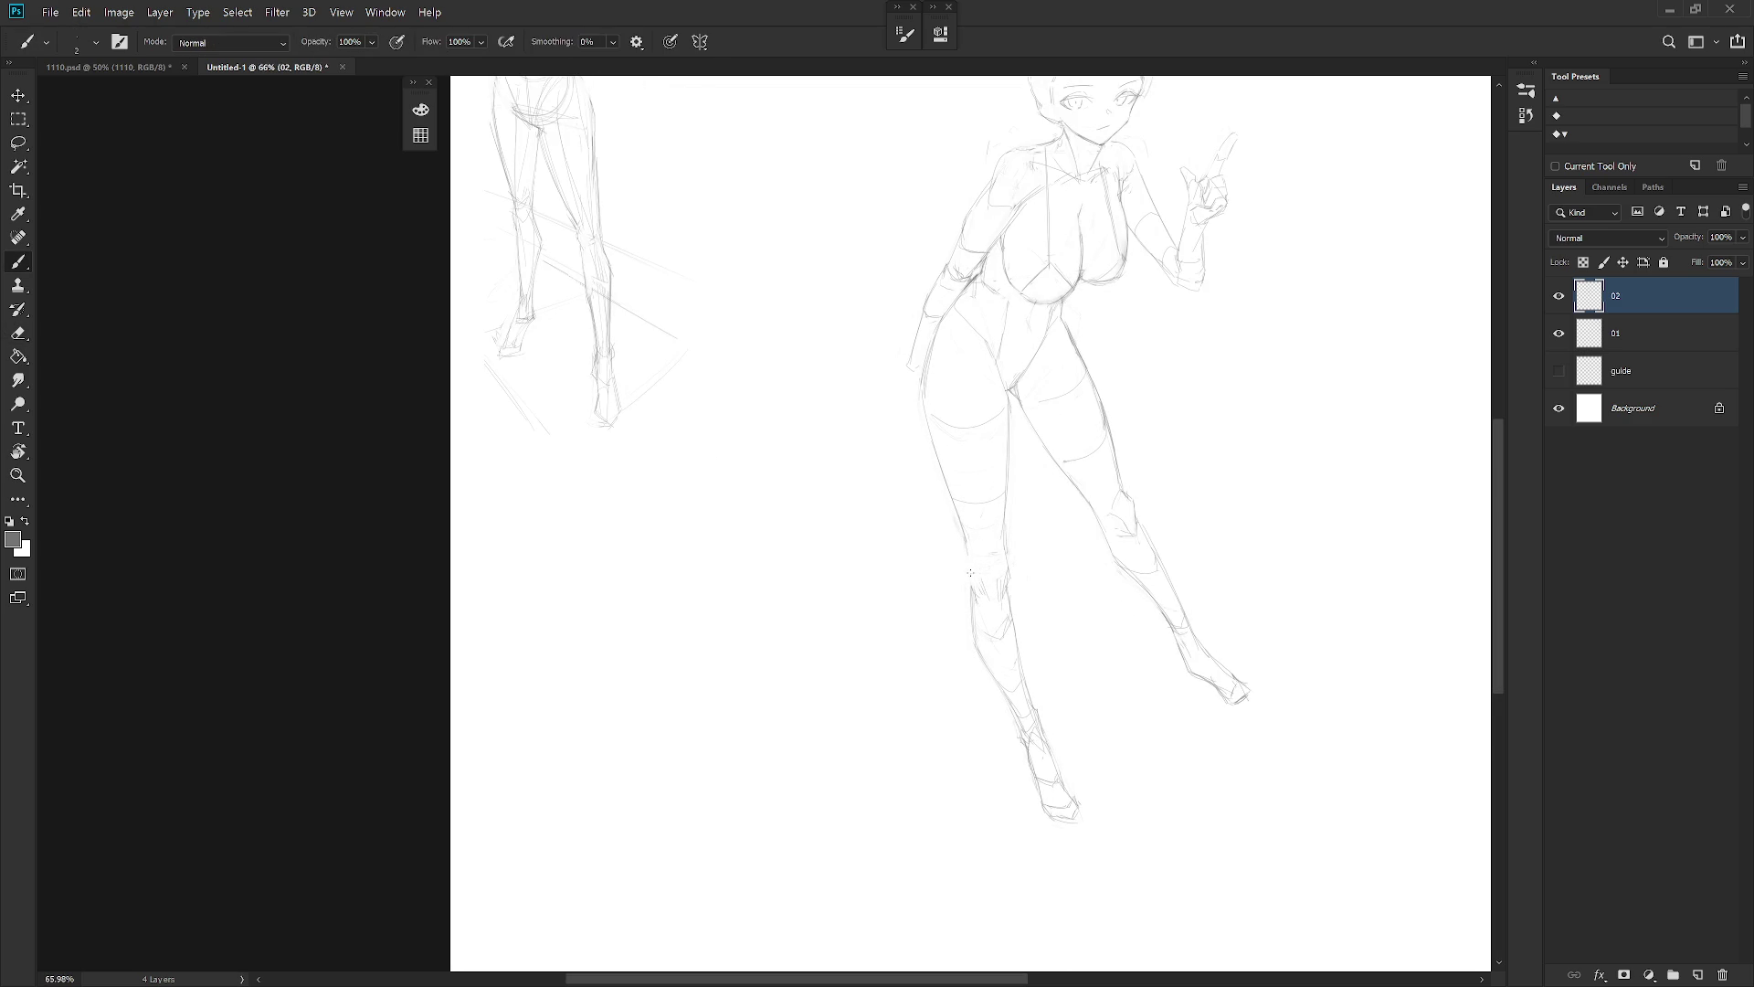
key("e")
key("b")
key("e")
key("b")
scroll(1127, 642, "up", 3)
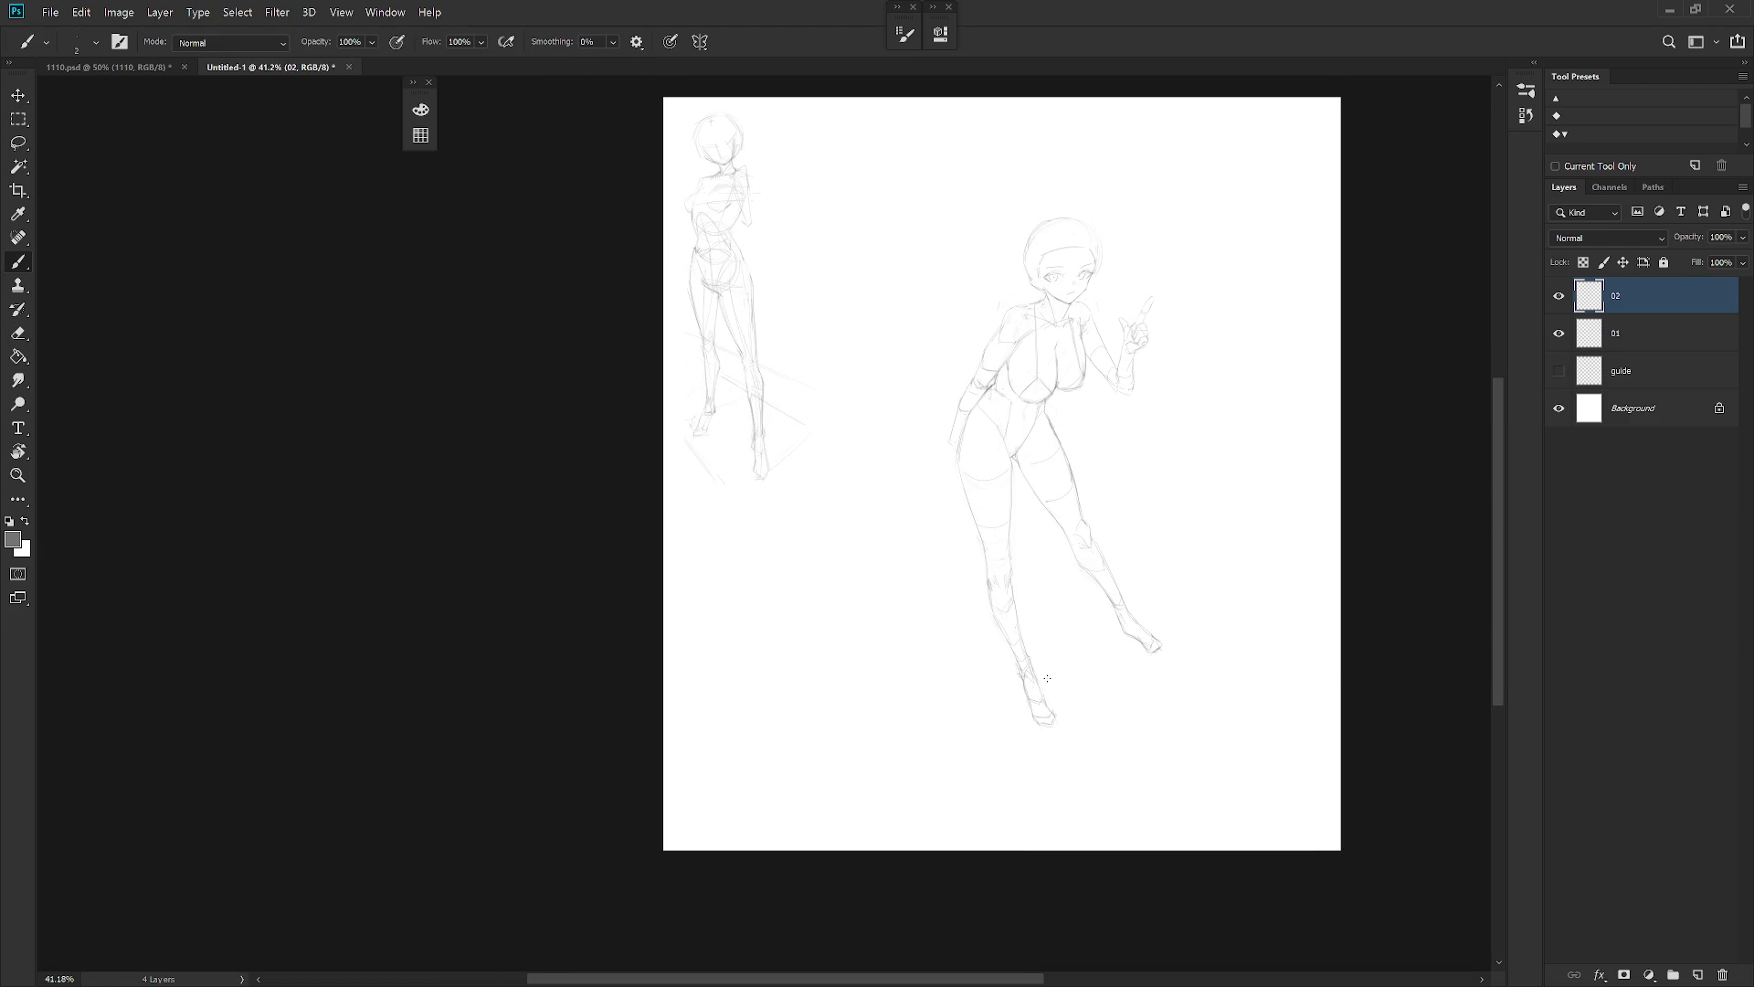
key("h")
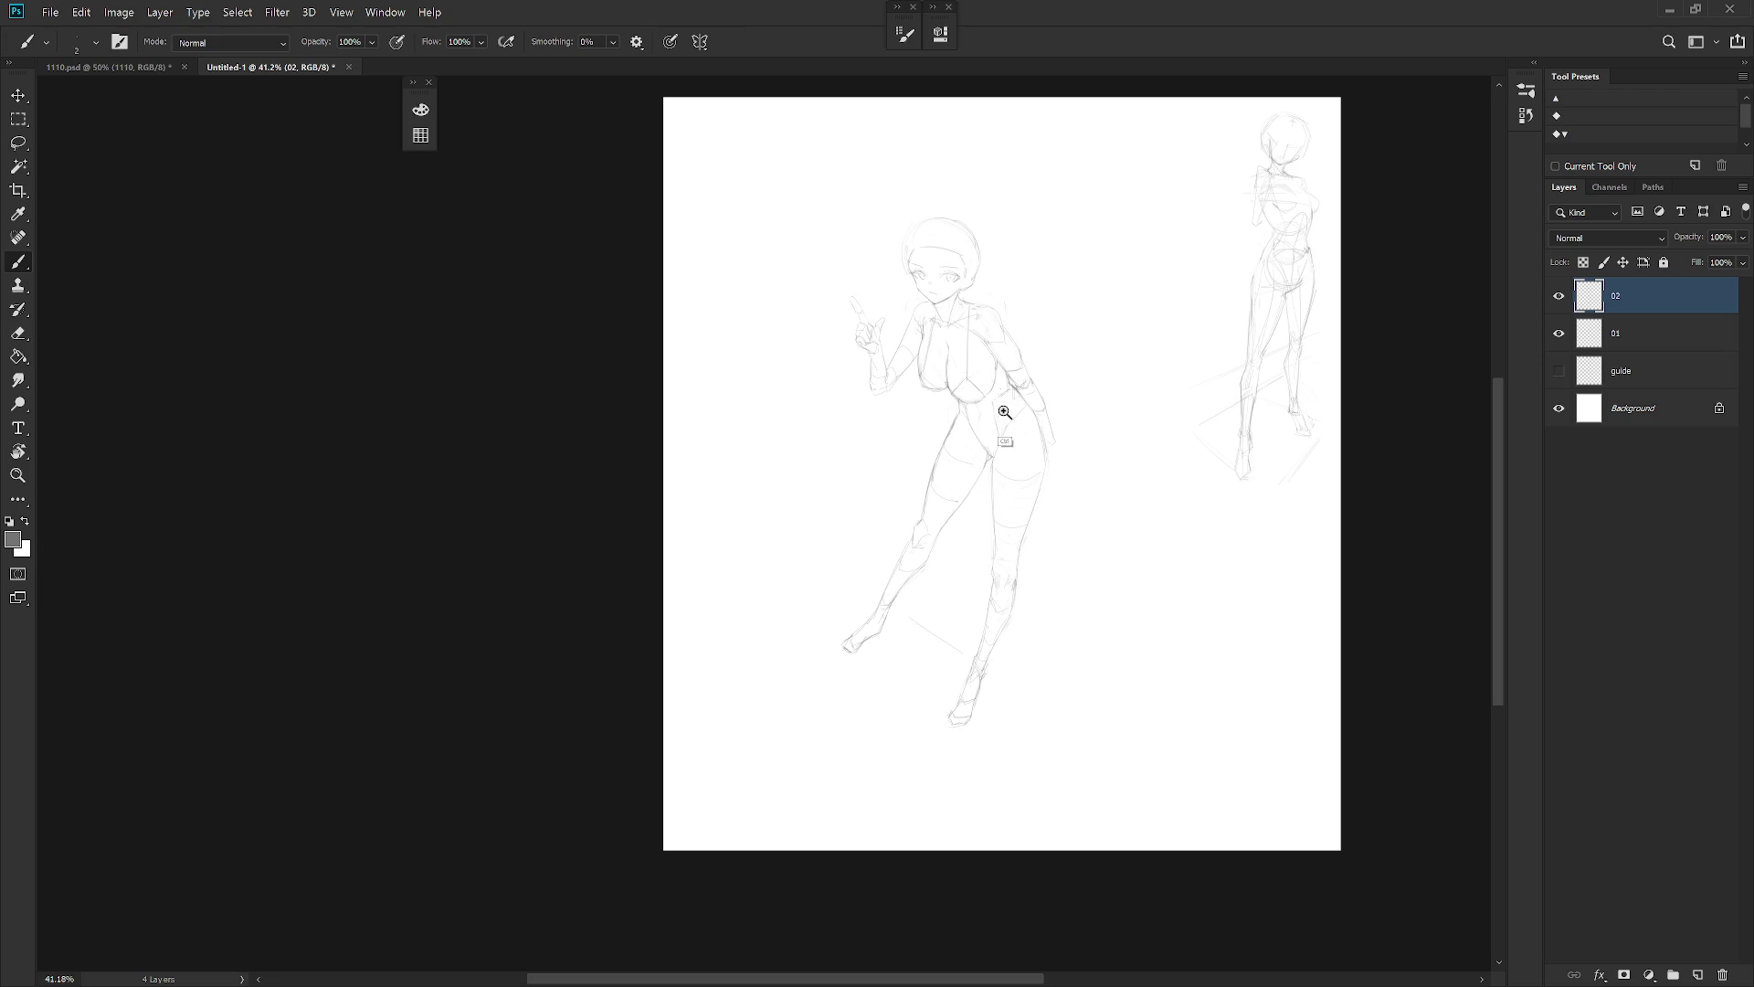
scroll(1009, 415, "up", 3)
key("e")
key("b")
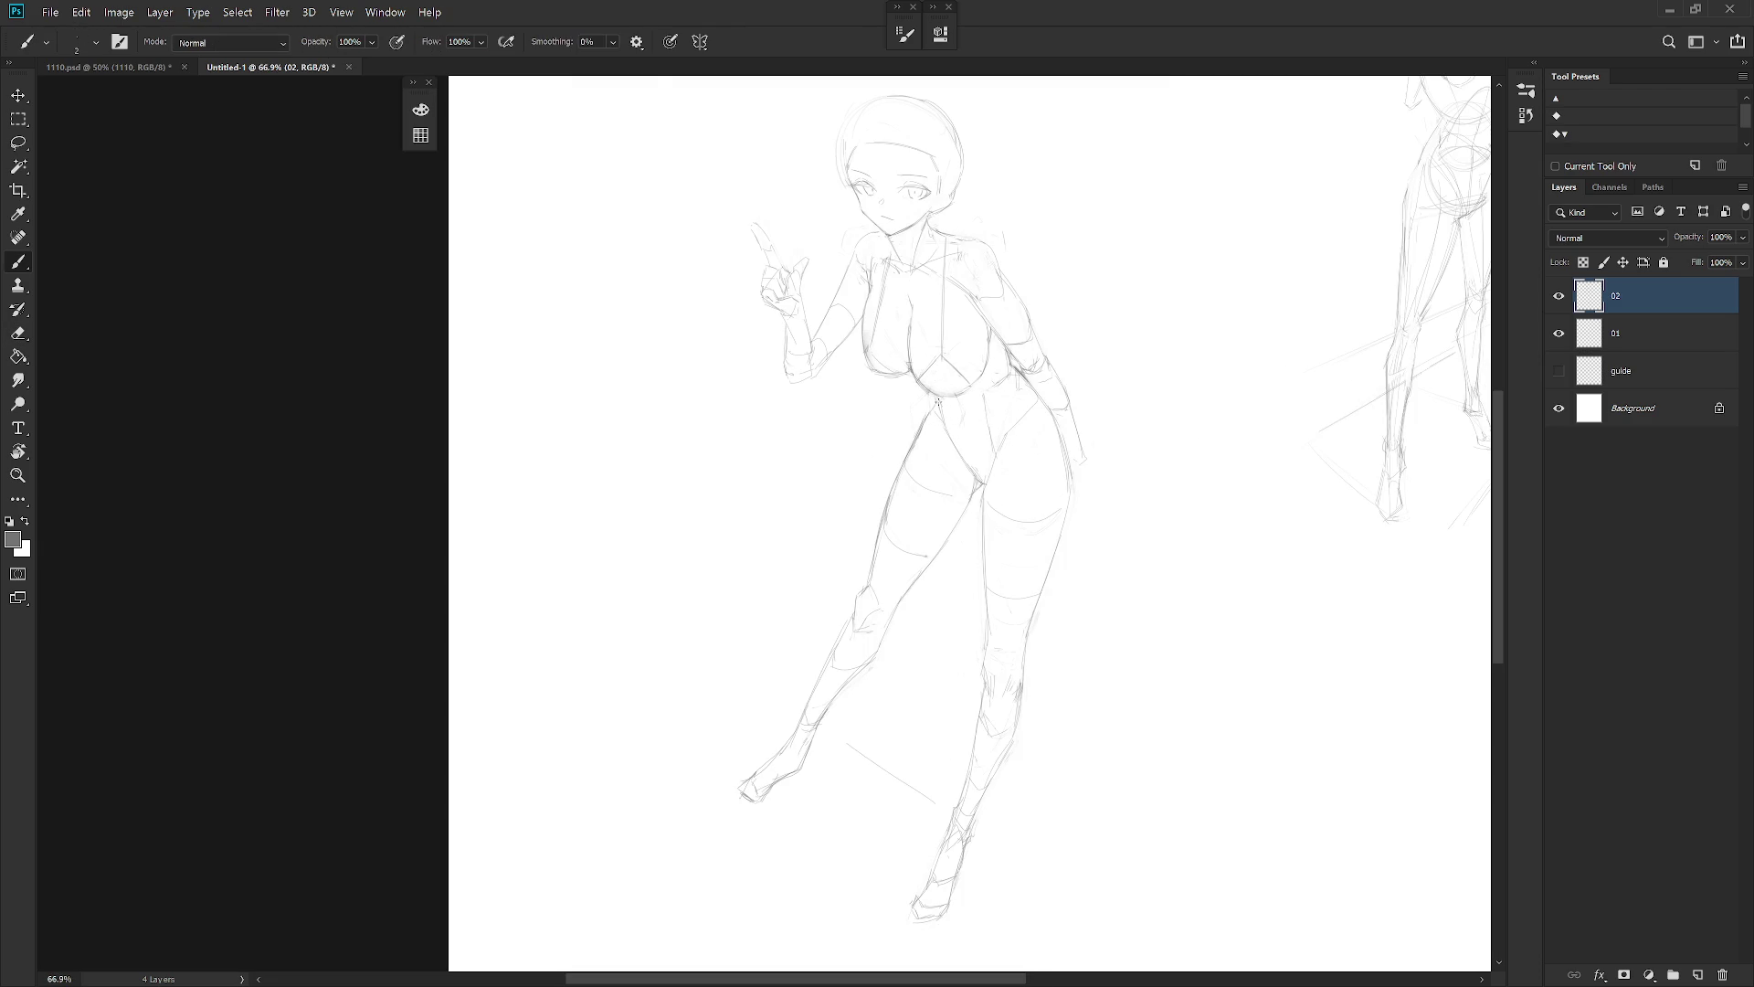
scroll(1091, 404, "down", 3)
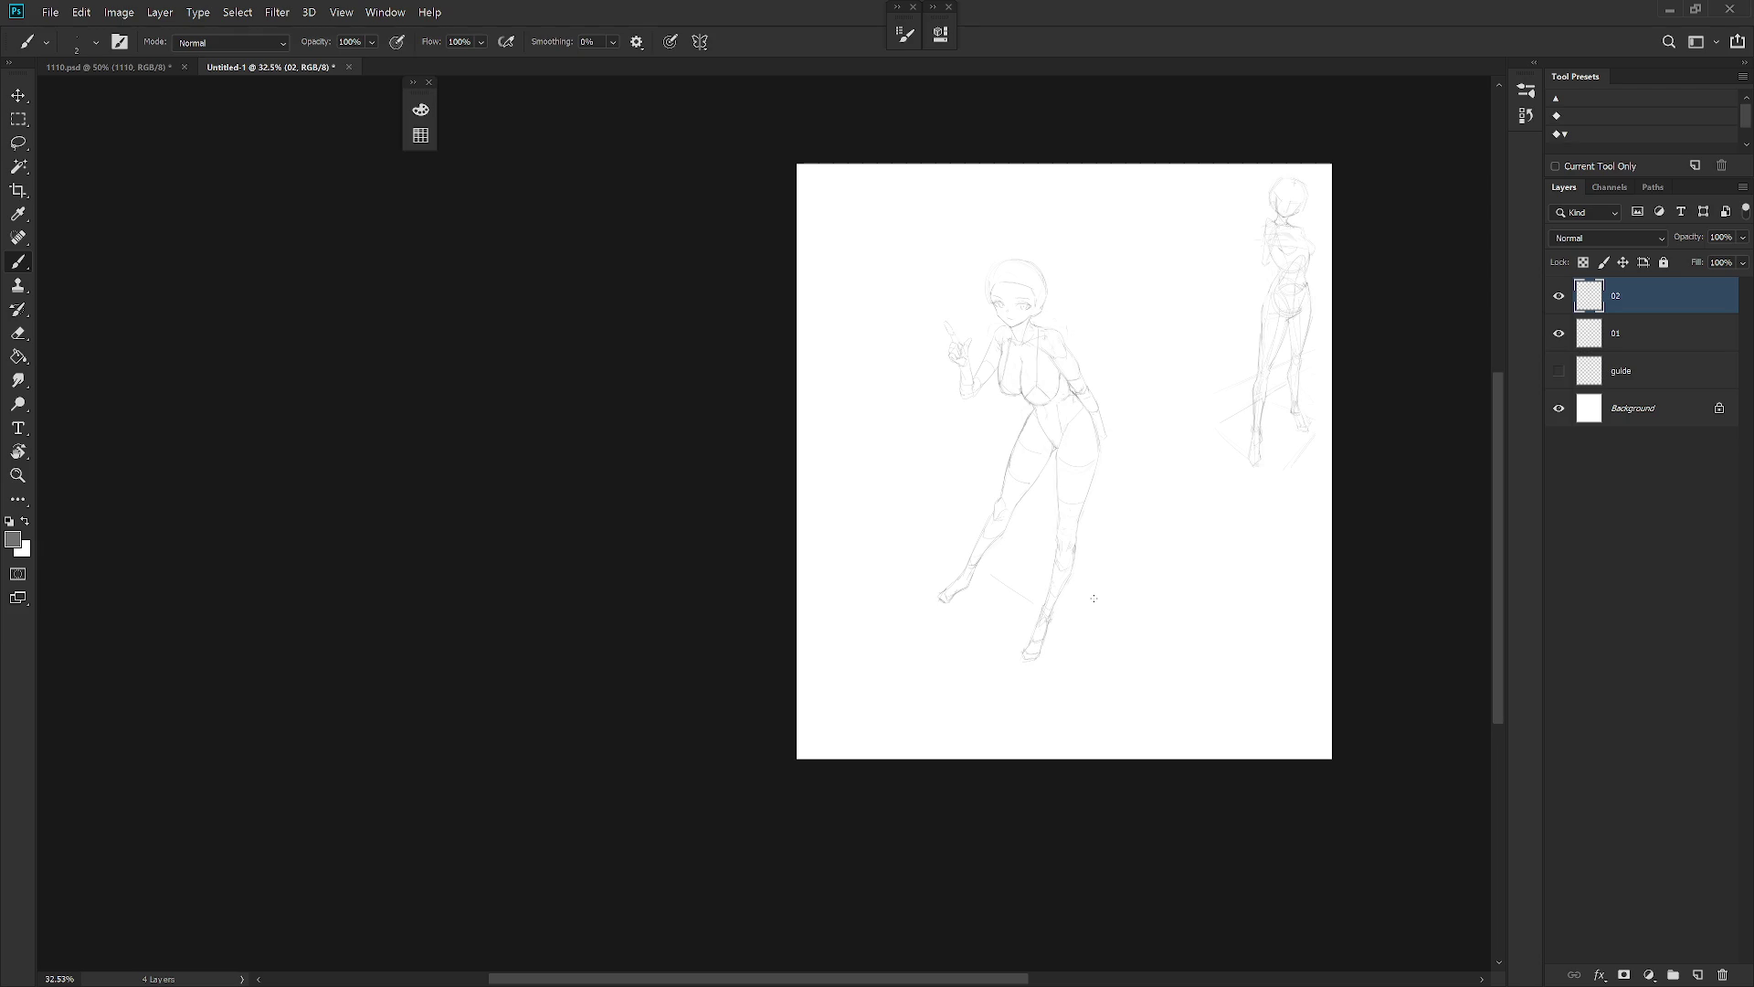
scroll(1131, 380, "up", 2)
key("e")
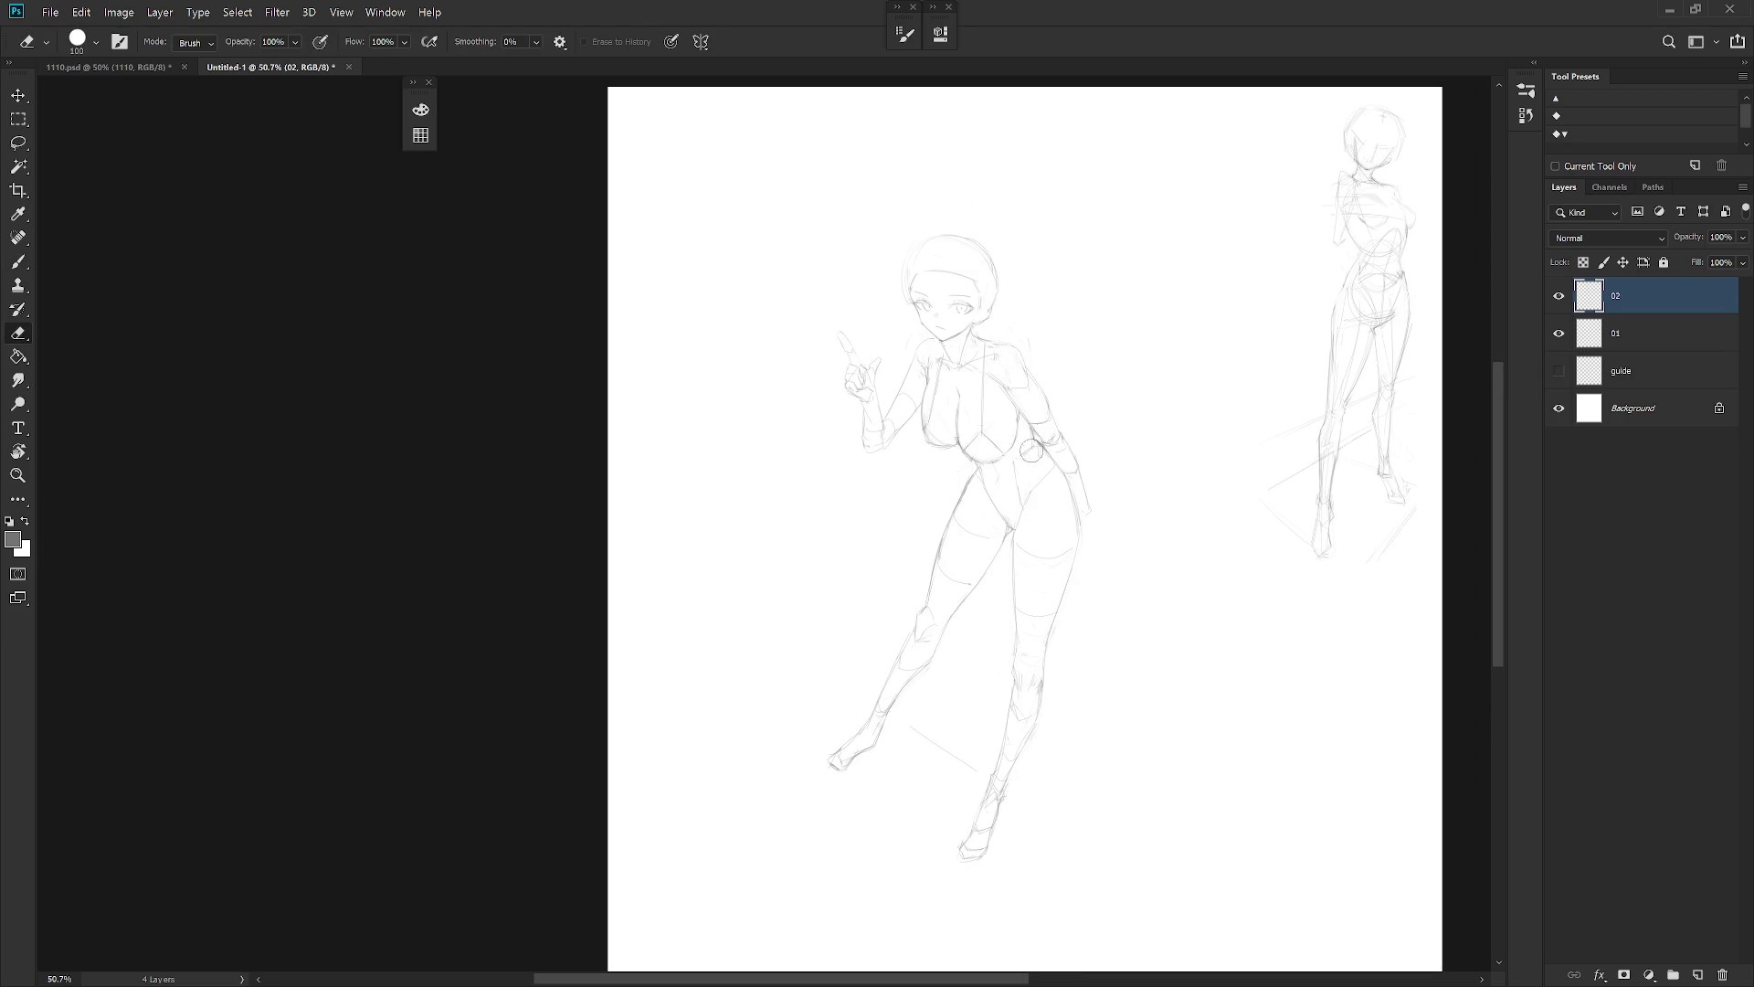
key("b")
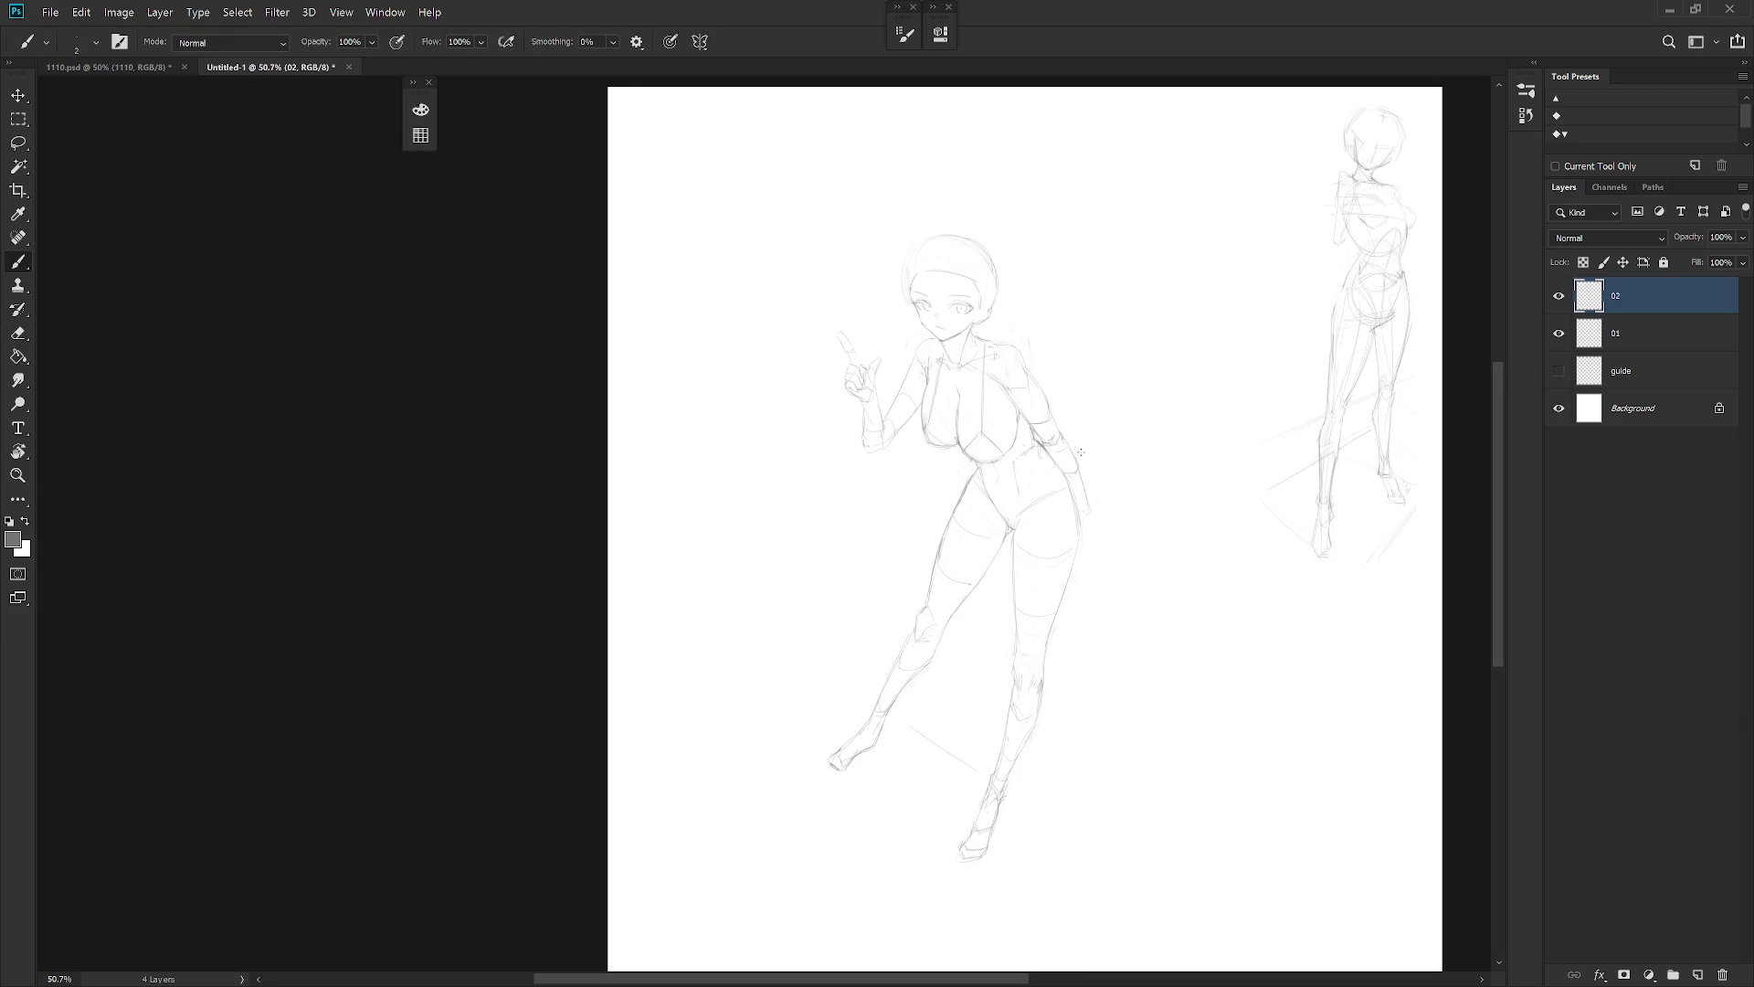
key("e")
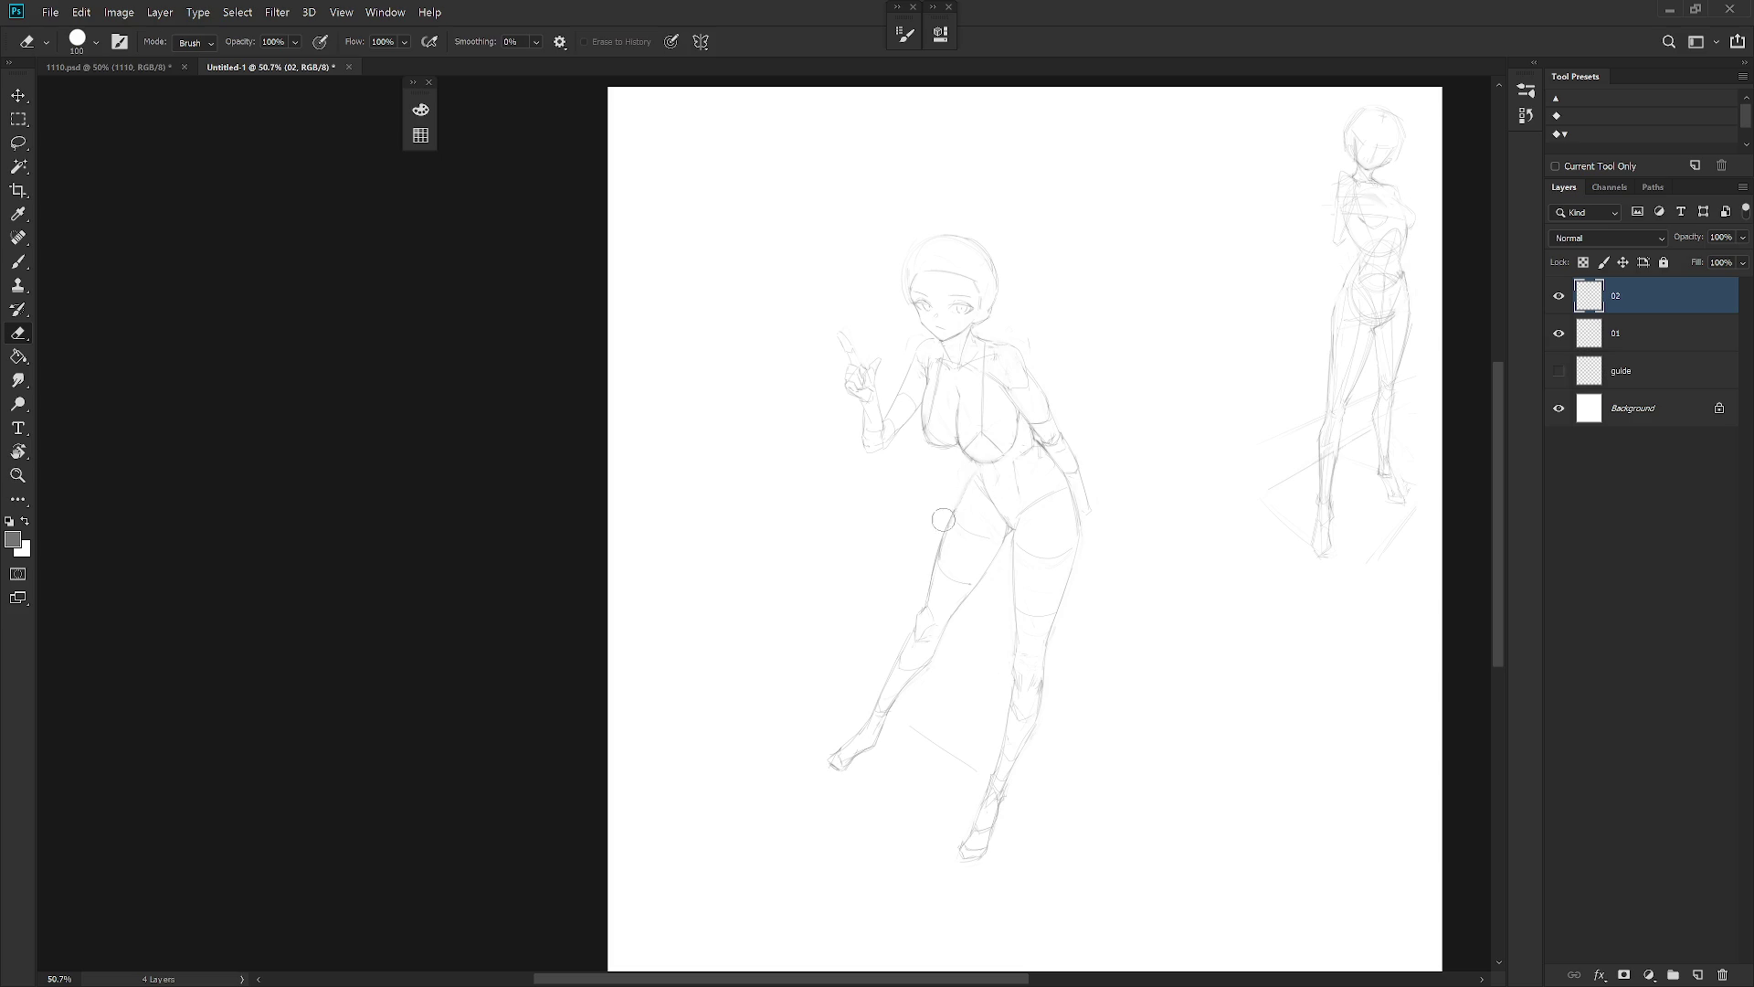
key("b")
key("e")
key("b")
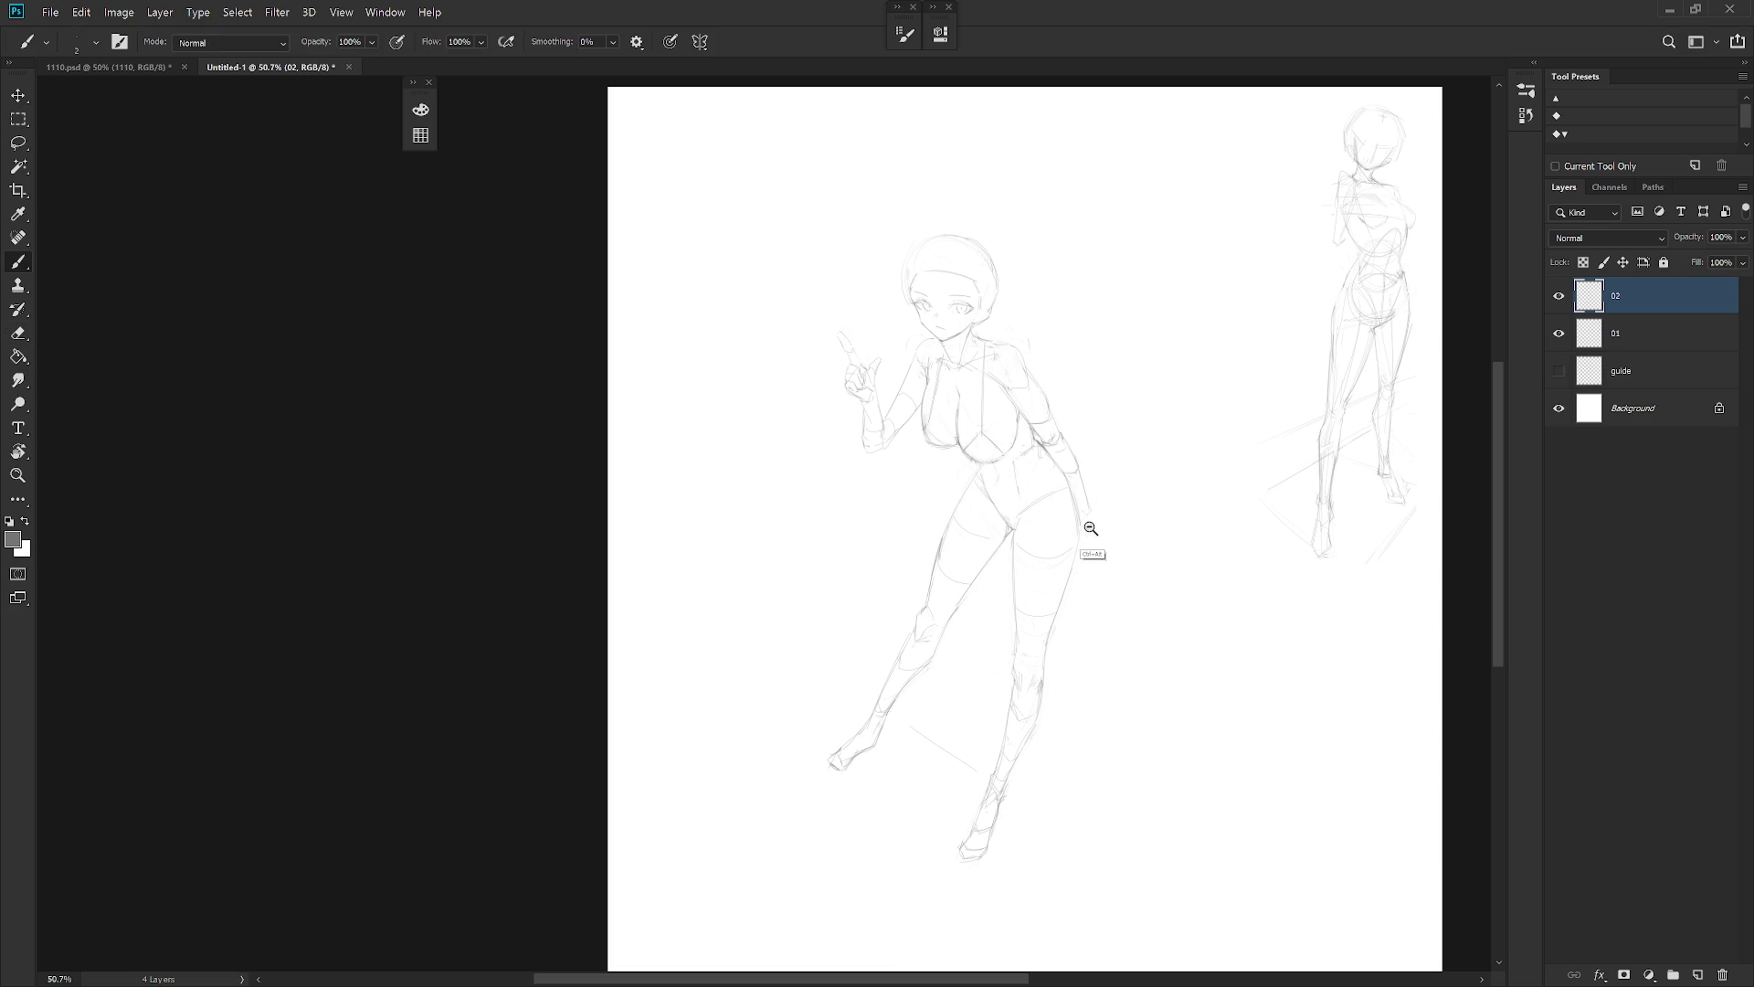
scroll(1084, 513, "down", 3)
scroll(1057, 600, "up", 2)
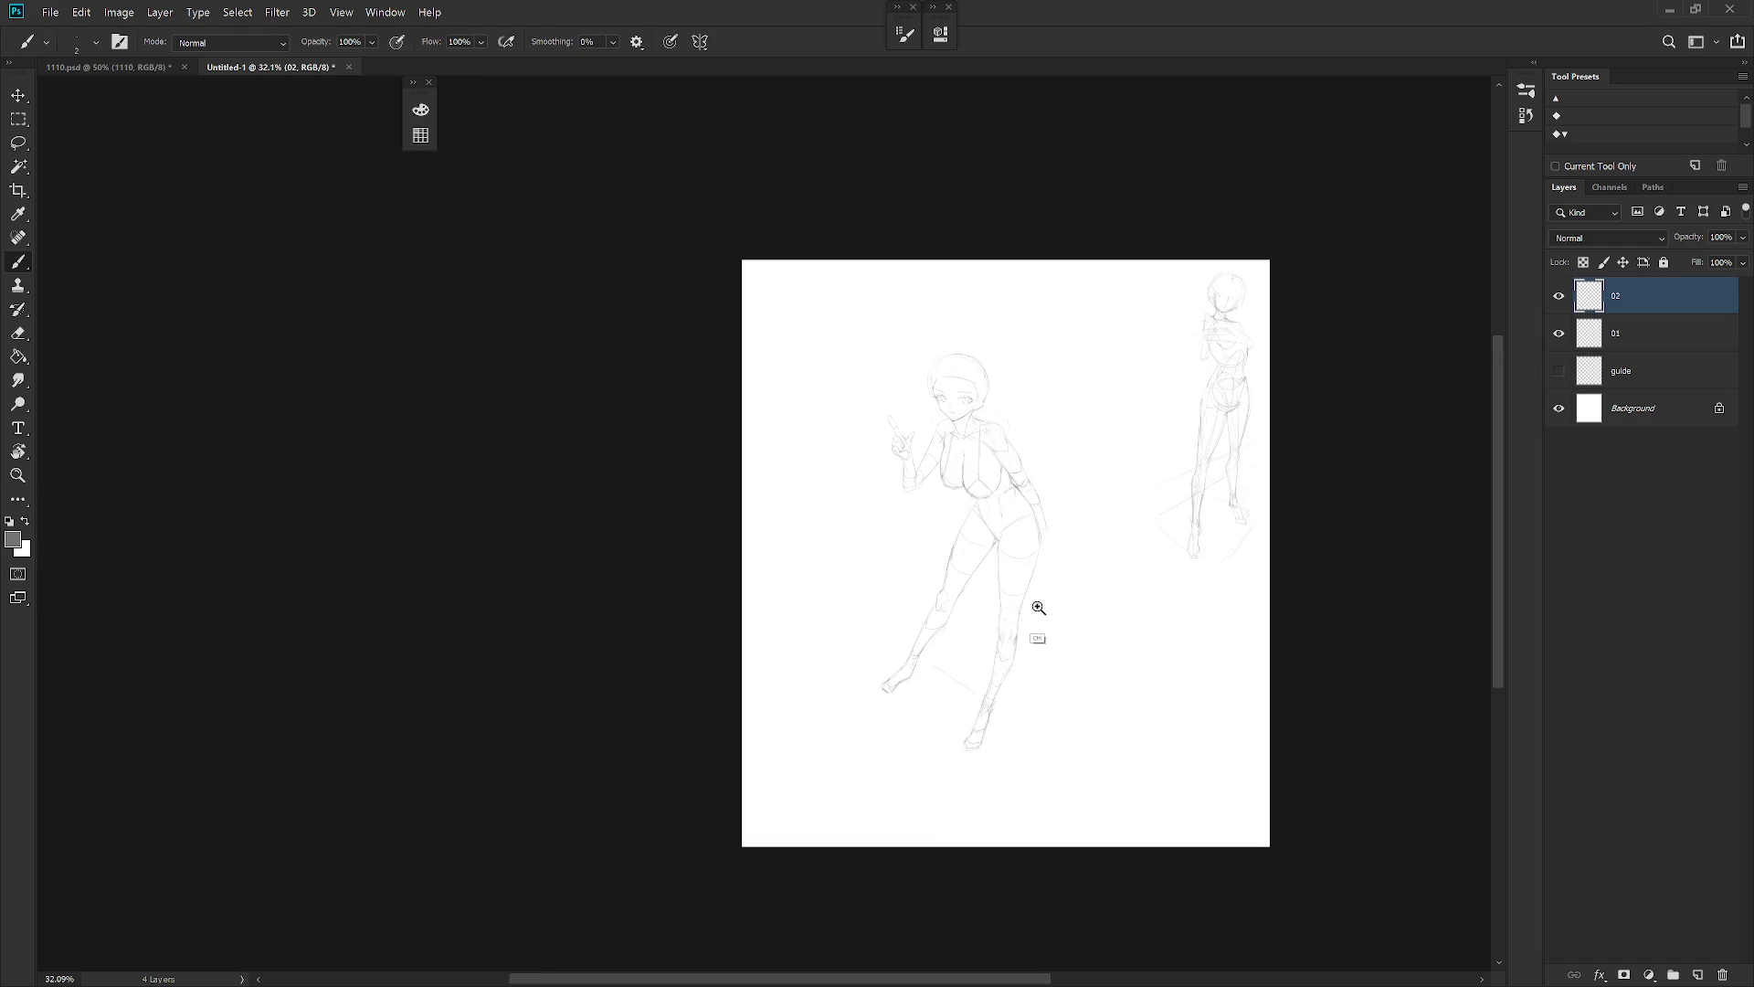
Flip the canvas horizontally again so the pose guide returns to the left
scroll(1048, 601, "up", 2)
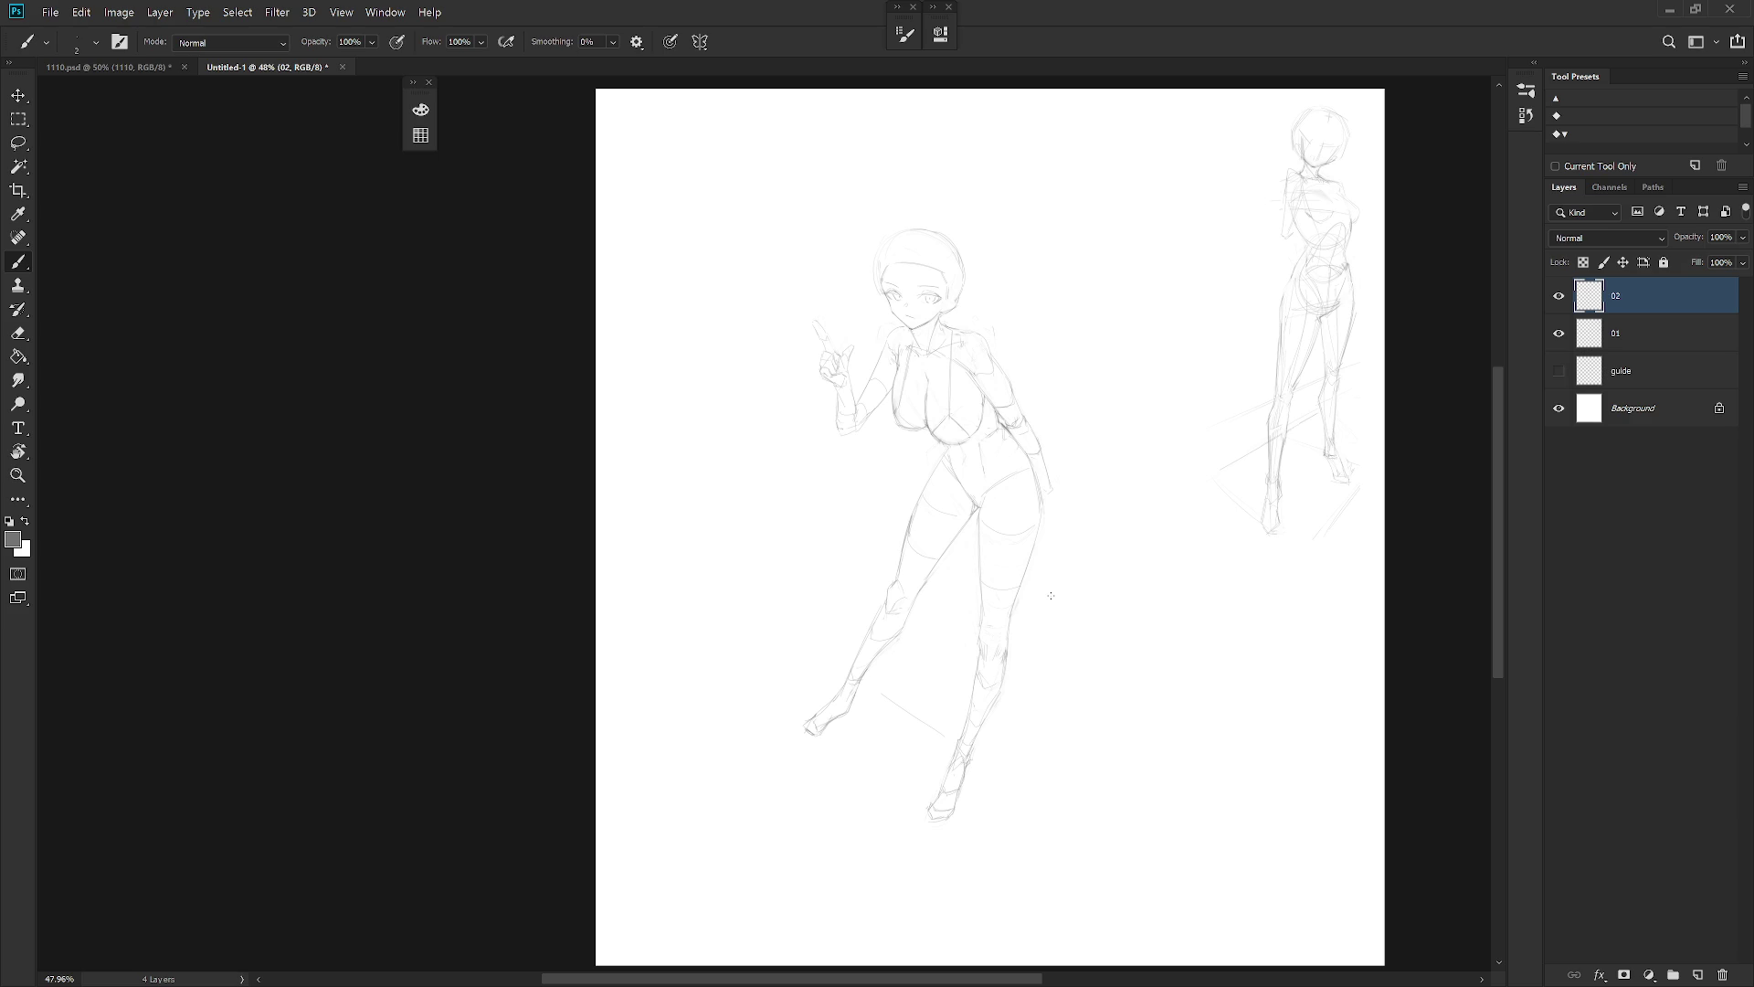
key("h")
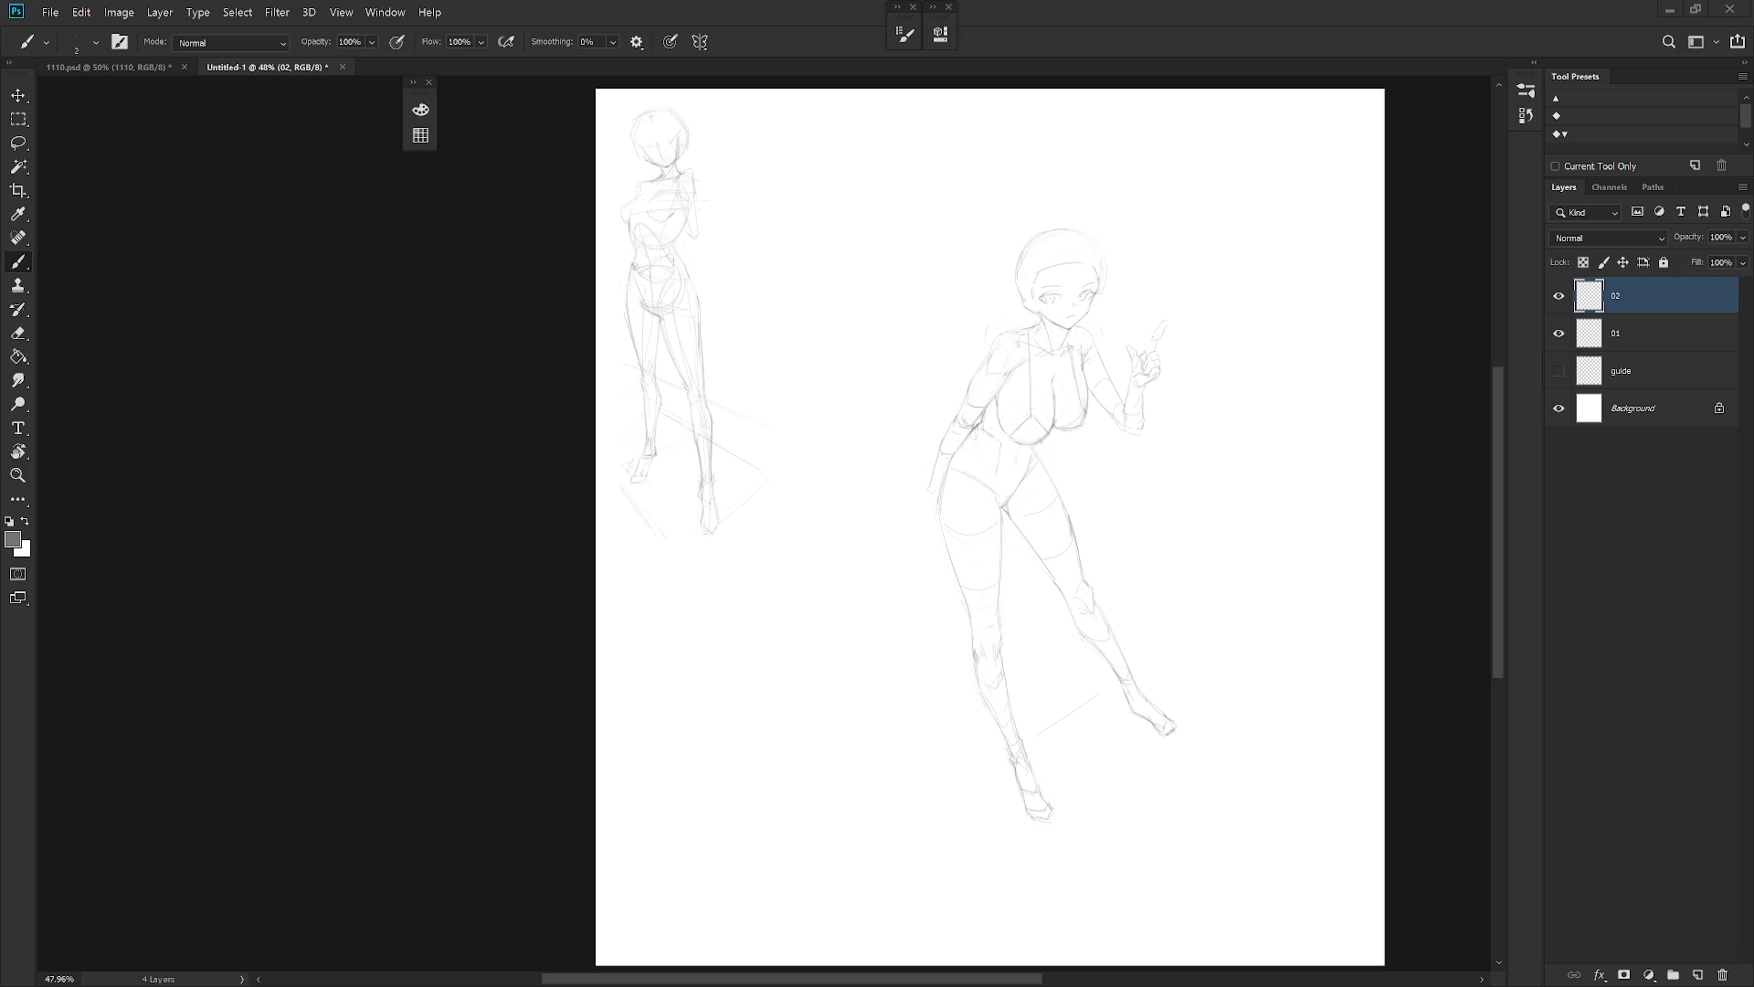
scroll(1047, 384, "up", 5)
Sketch along the girl's left side and erase stray lines at her waist
key("e")
key("b")
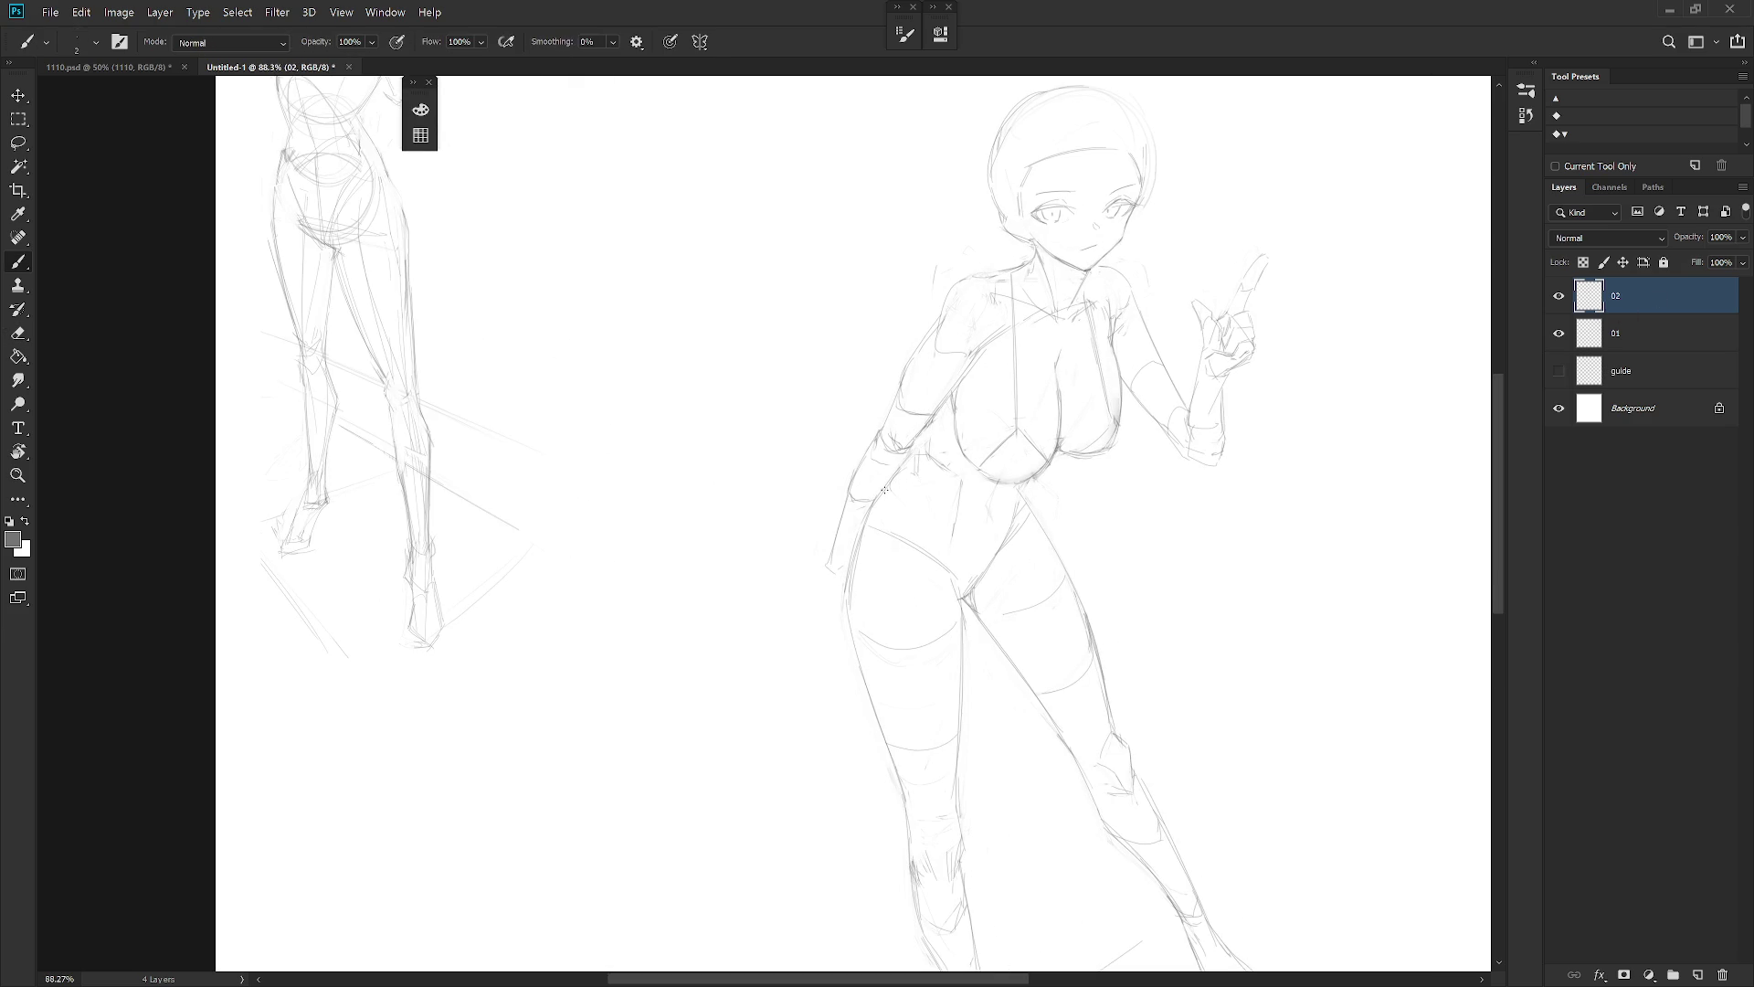
key("e")
key("b")
mouse_move(930, 448)
left_mouse_down()
mouse_move(939, 416)
mouse_move(925, 471)
mouse_move(900, 466)
mouse_move(914, 484)
left_mouse_up()
key("ctrl+z")
key("e")
key("b")
key("e")
key("b")
scroll(936, 250, "down", 2)
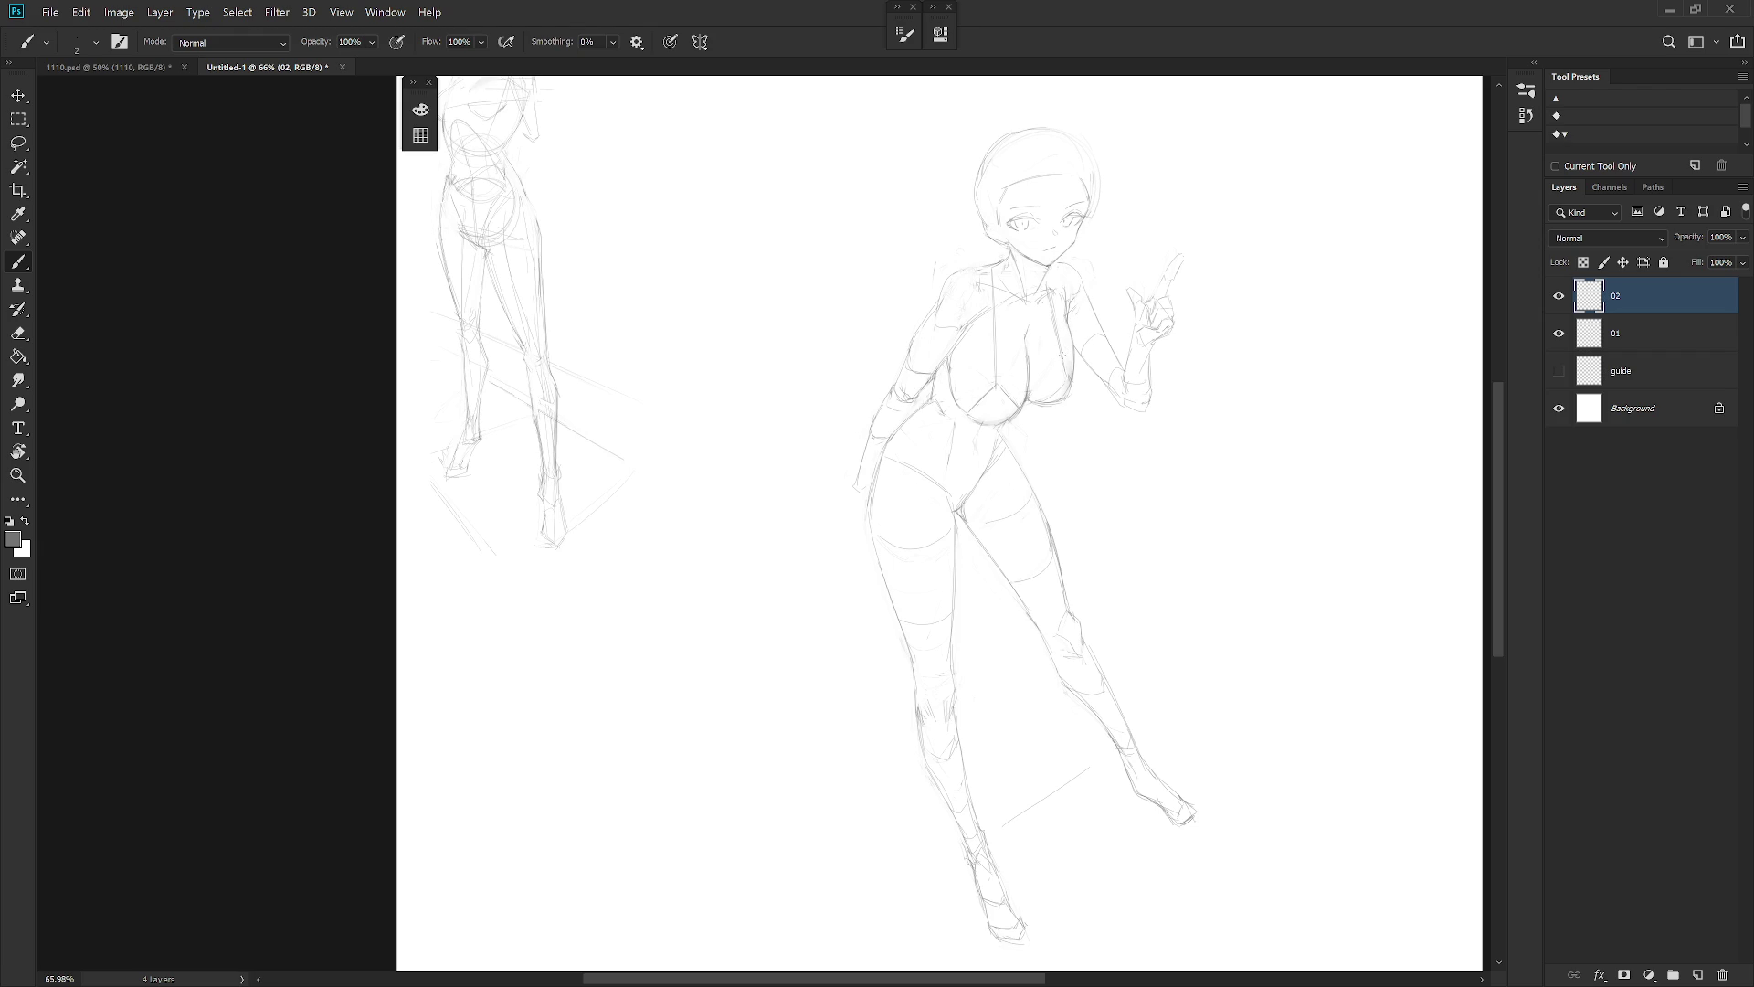
scroll(1036, 475, "down", 1)
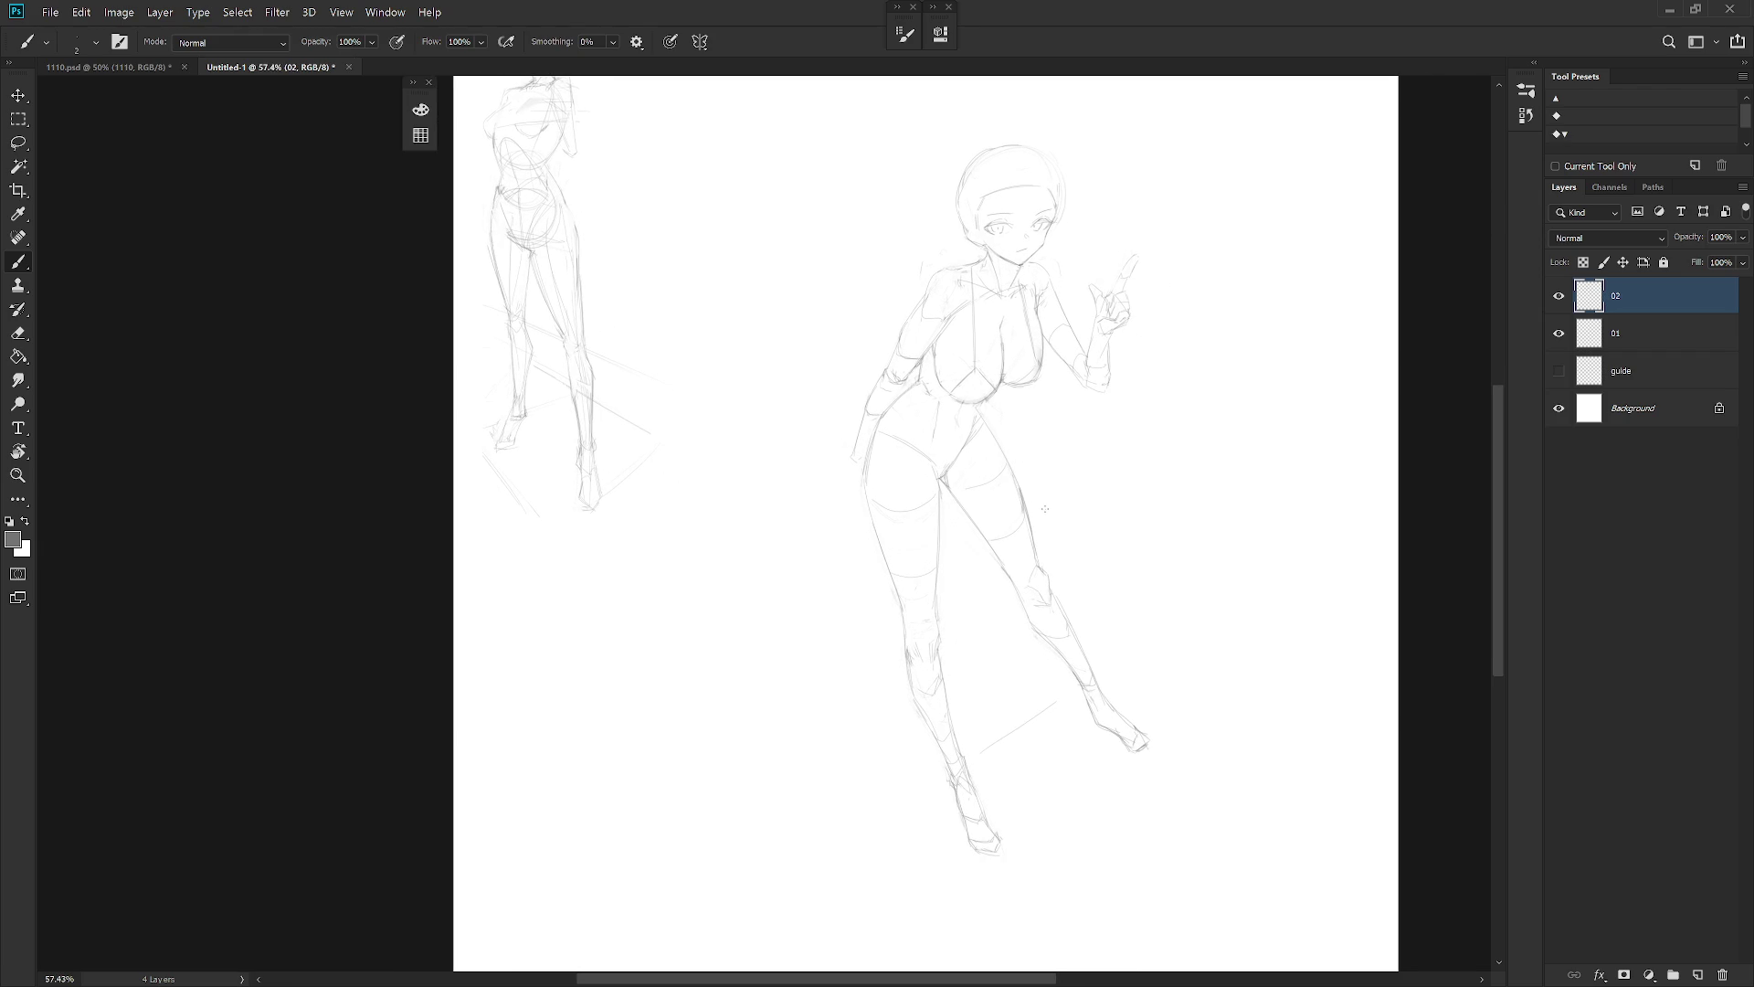
Erase stray lines on the left arm and near the left shoulder
key("e")
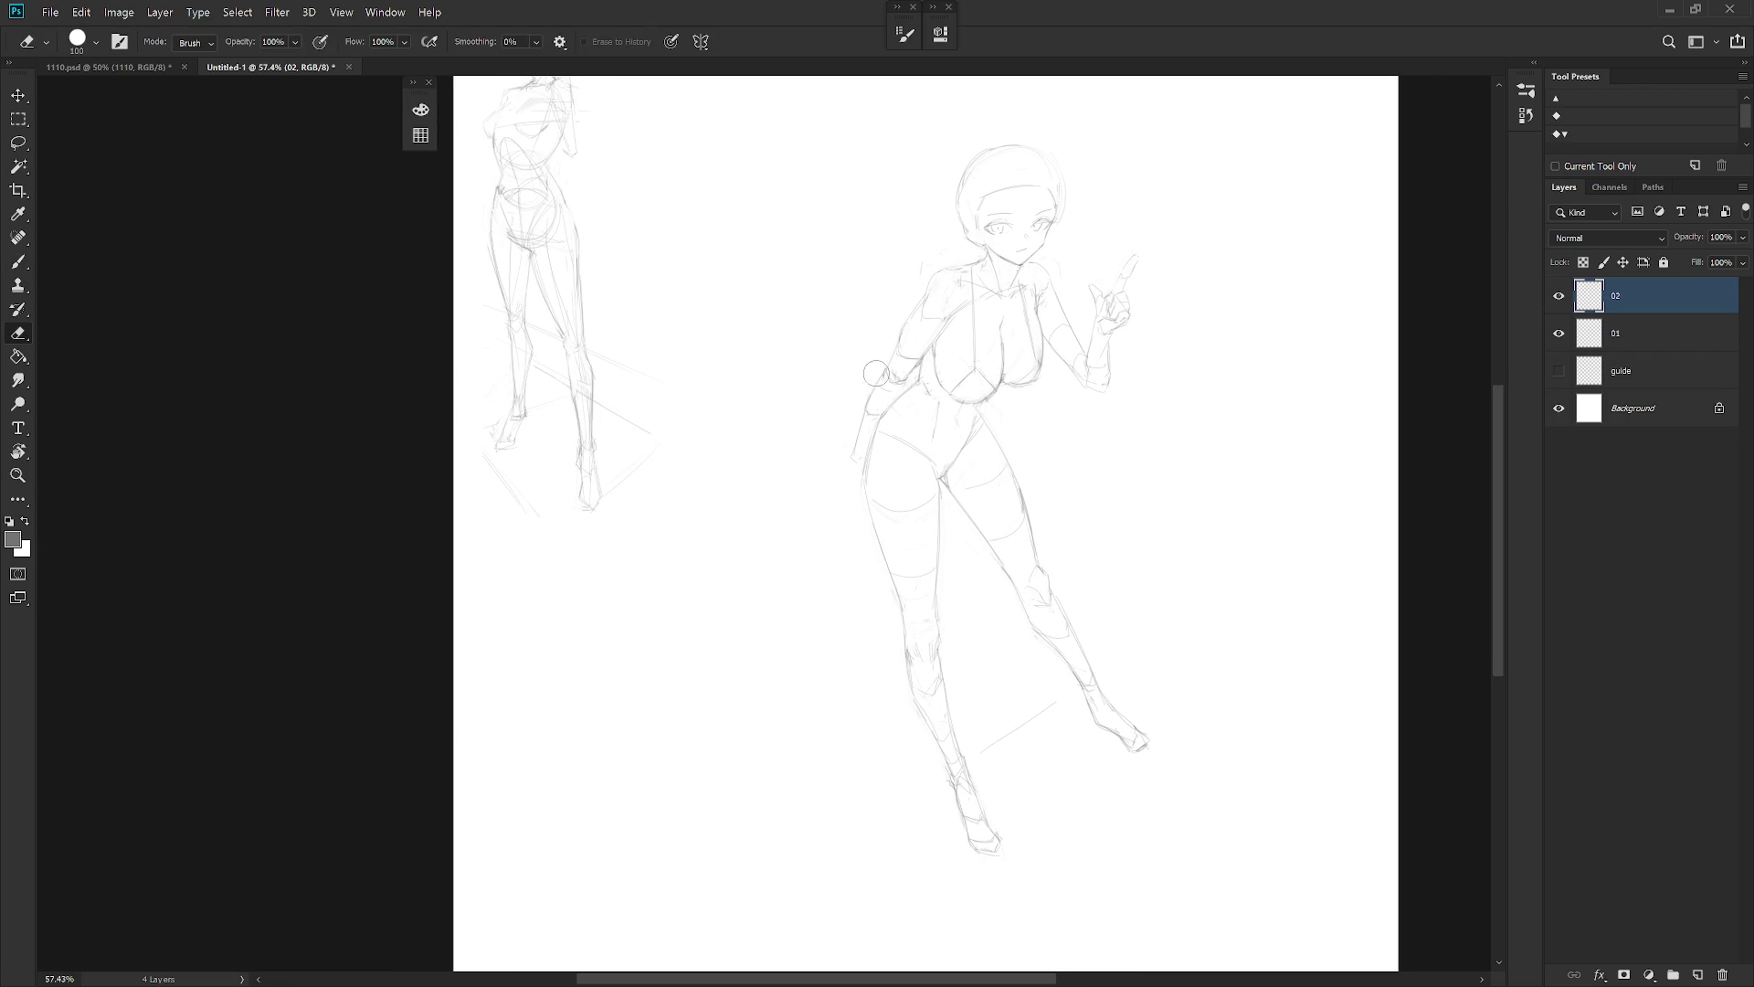
key("b")
key("e")
left_click_drag(904, 332, 894, 366)
key("b")
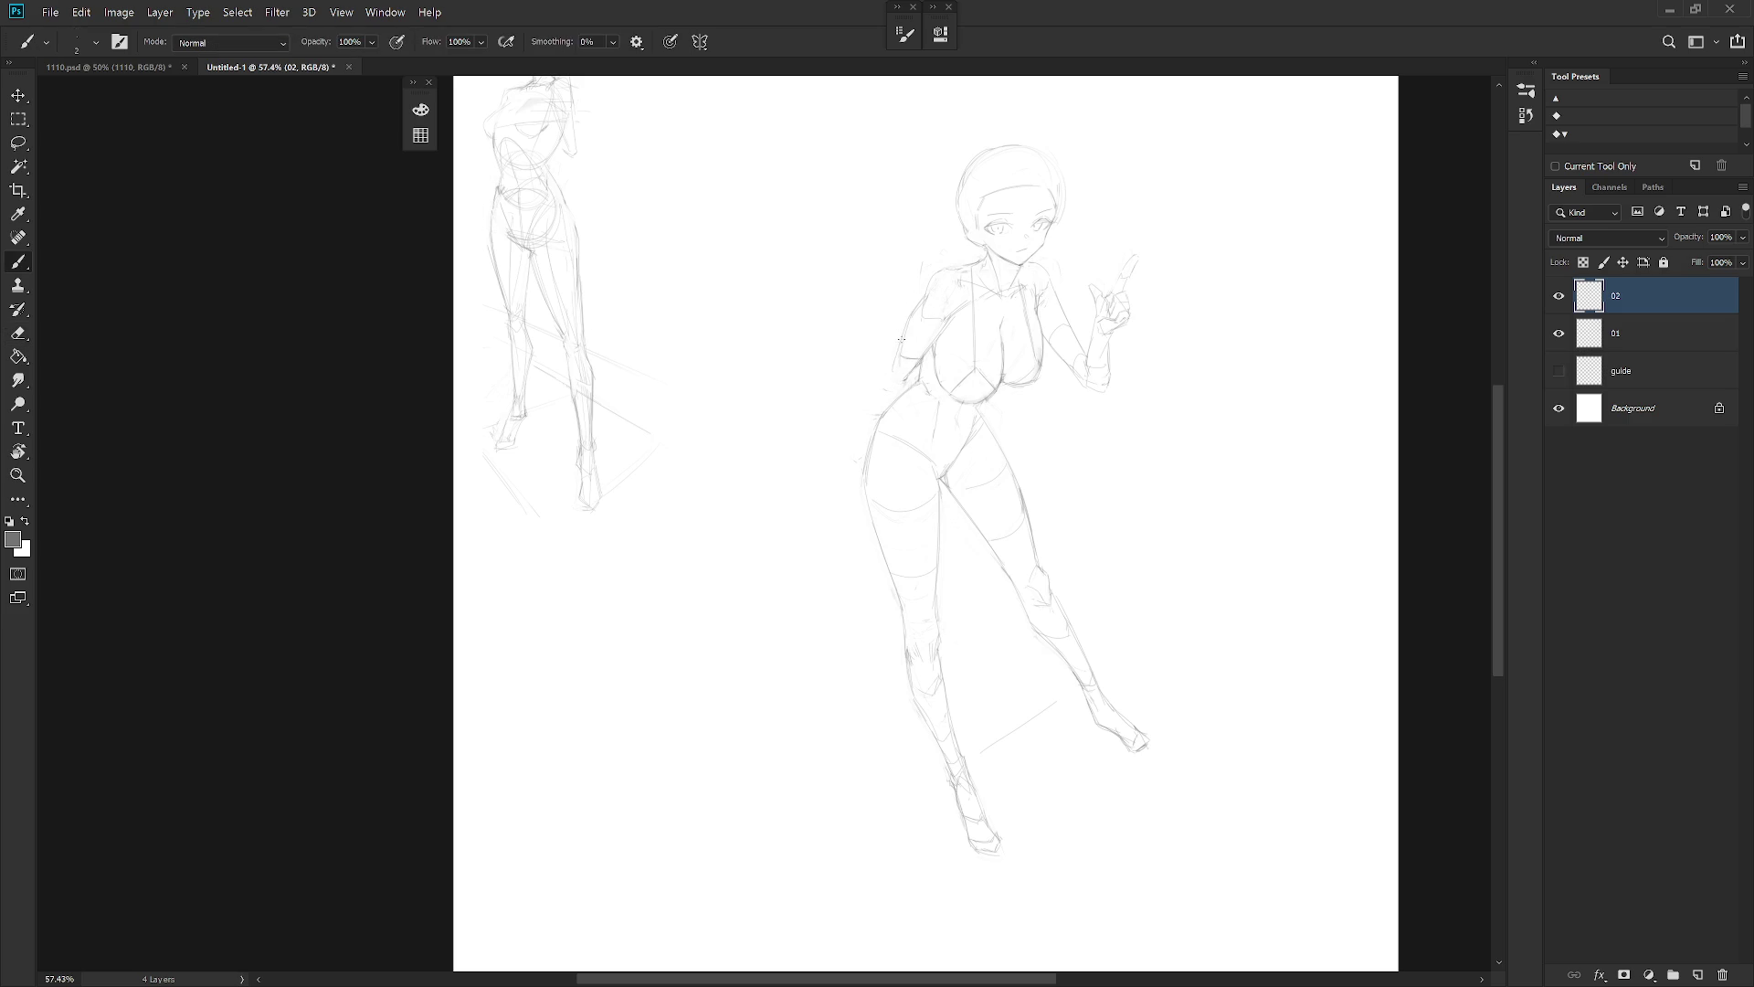
key("e")
key("b")
key("e")
key("b")
Erase part of the pointing index finger's strokes
scroll(1153, 249, "up", 3)
key("e")
mouse_move(1128, 274)
left_mouse_down()
mouse_move(1136, 305)
mouse_move(1111, 296)
mouse_move(1140, 264)
mouse_move(1121, 305)
left_mouse_up()
key("b")
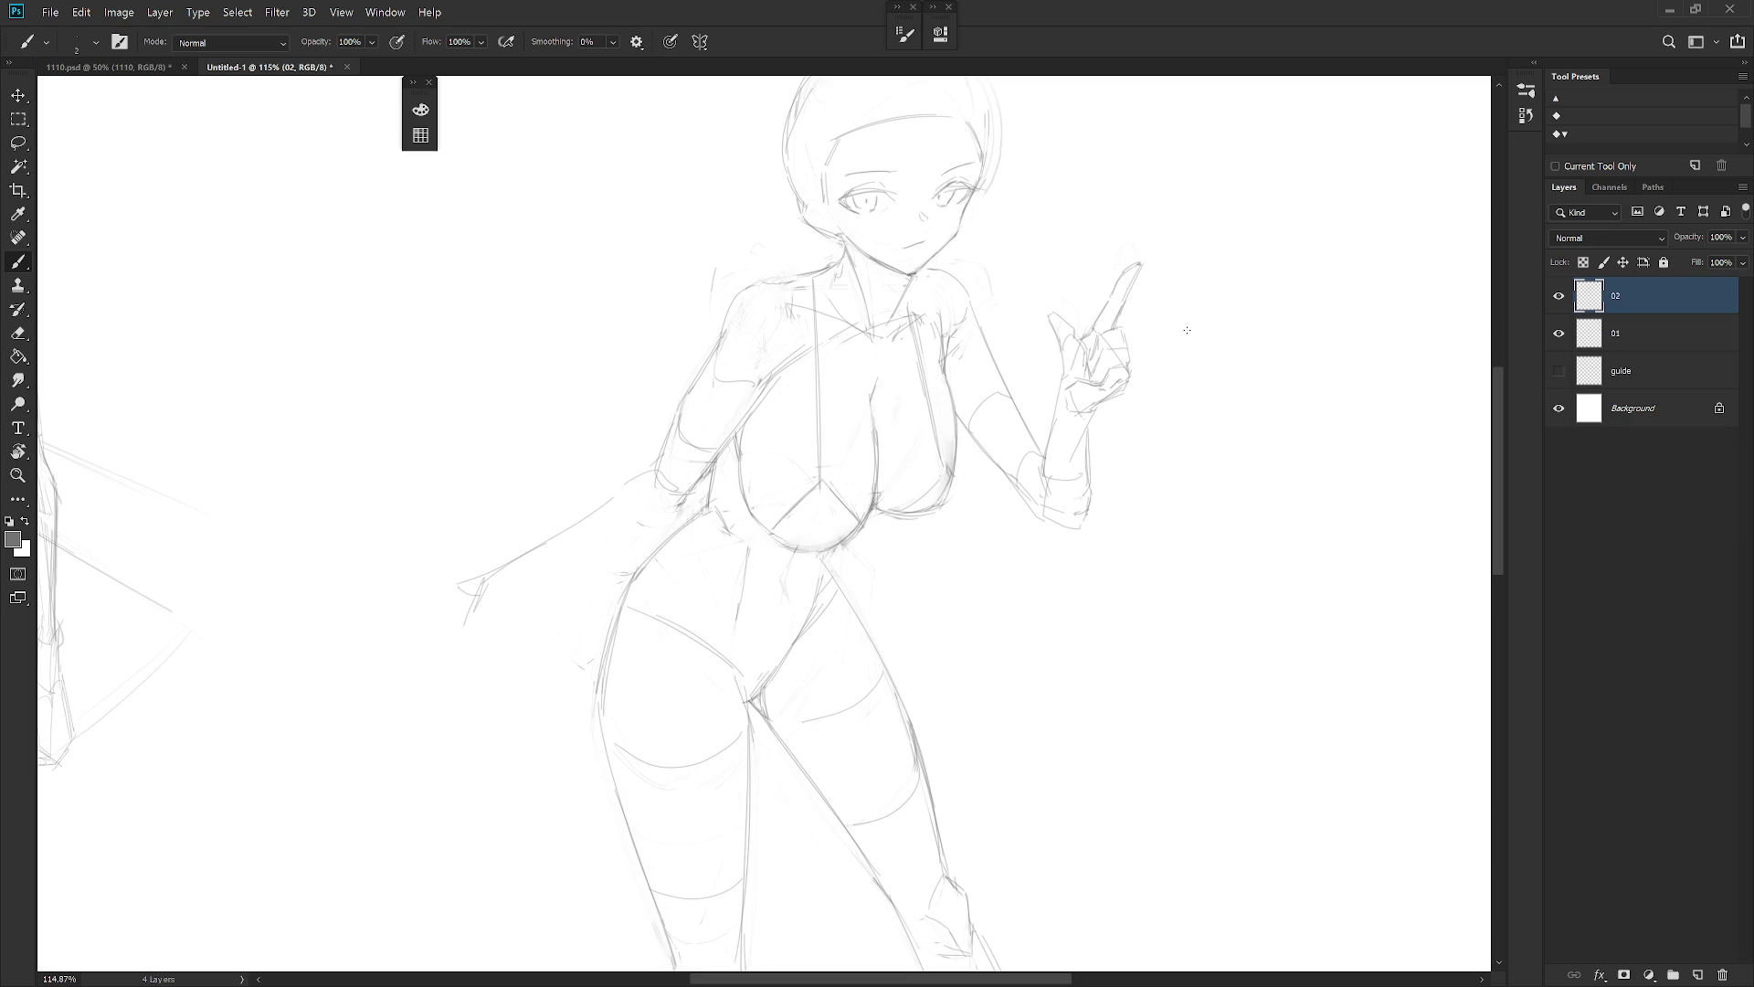
Undo the earlier nose strokes and redraw the nose with a new shape
key("e")
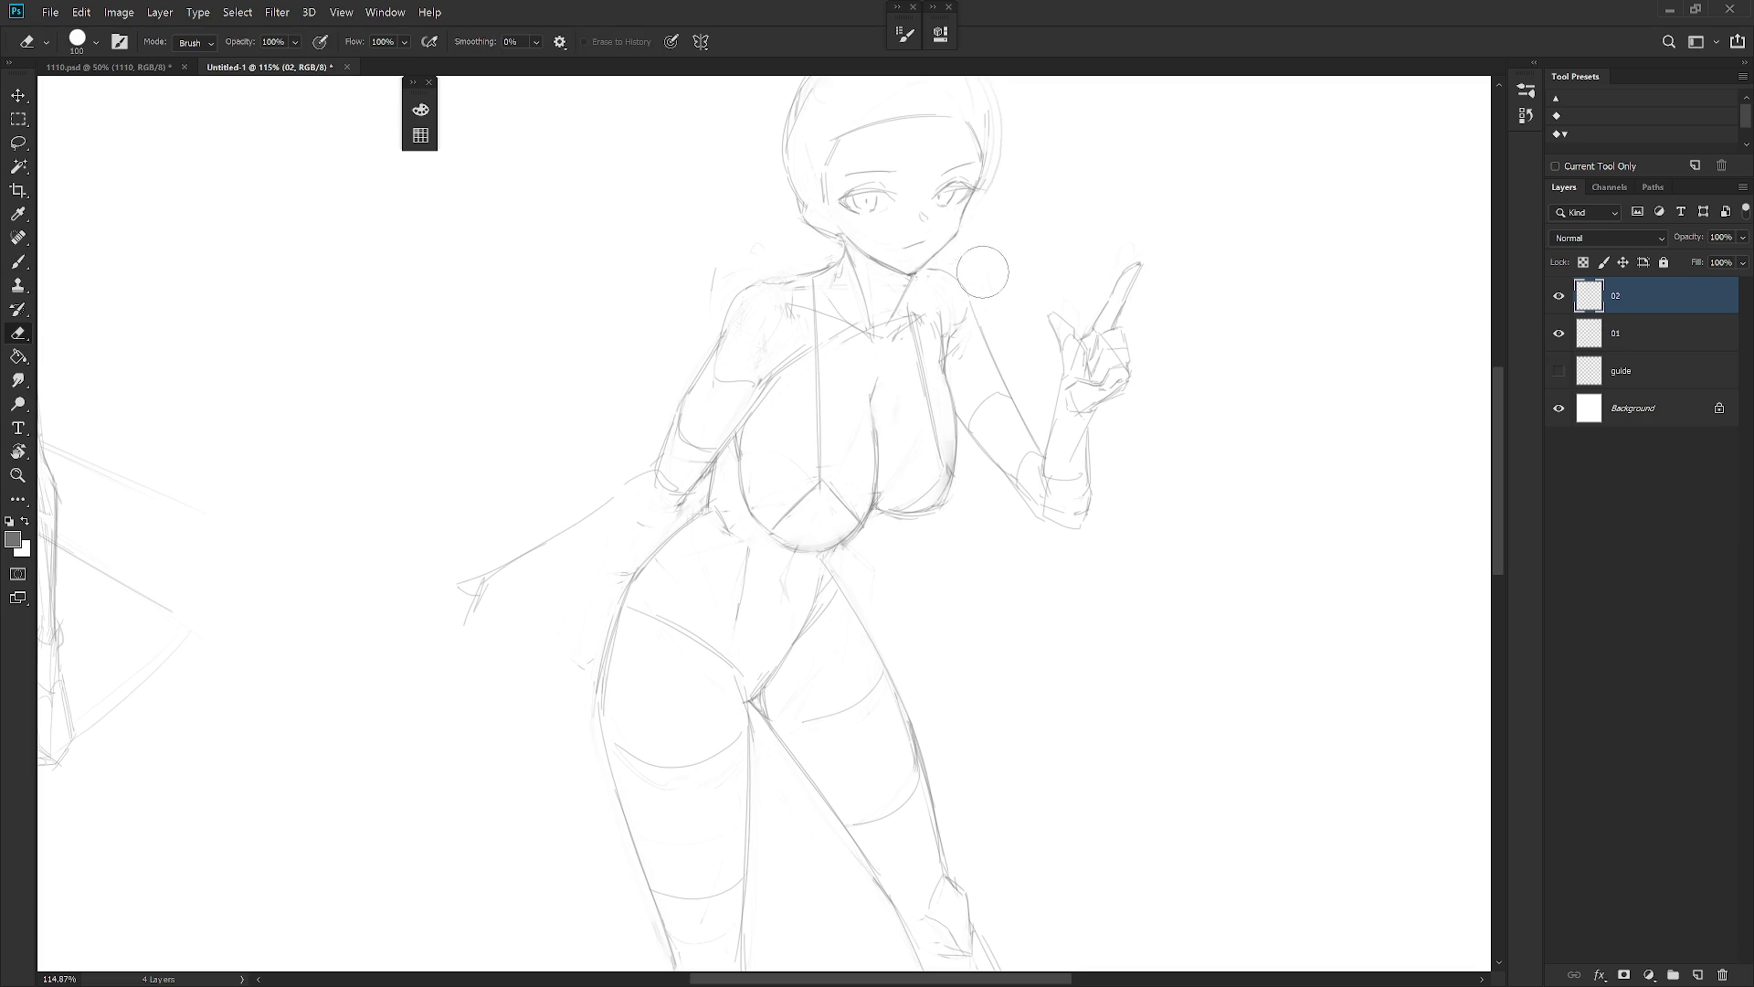
left_click_drag(978, 274, 1048, 375)
scroll(991, 349, "up", 3)
key("b")
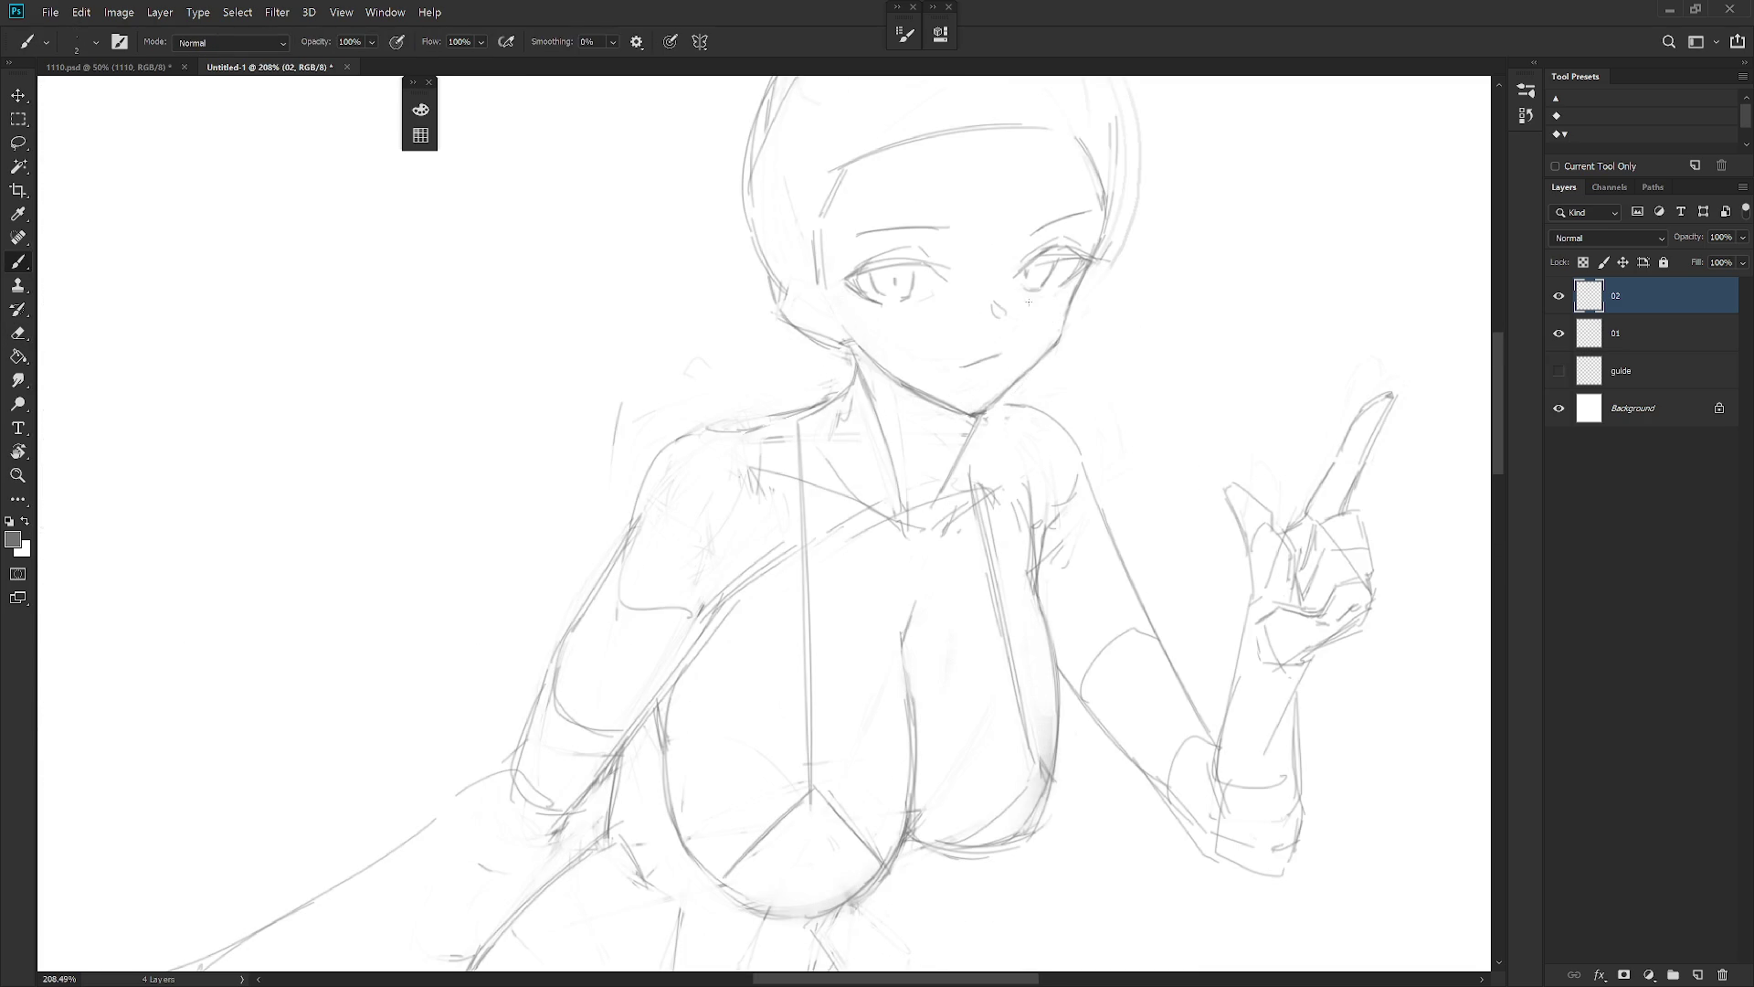
key("ctrl+z")
key("e")
key("b")
key("ctrl+z")
left_click_drag(994, 295, 1009, 312)
scroll(1009, 314, "down", 5)
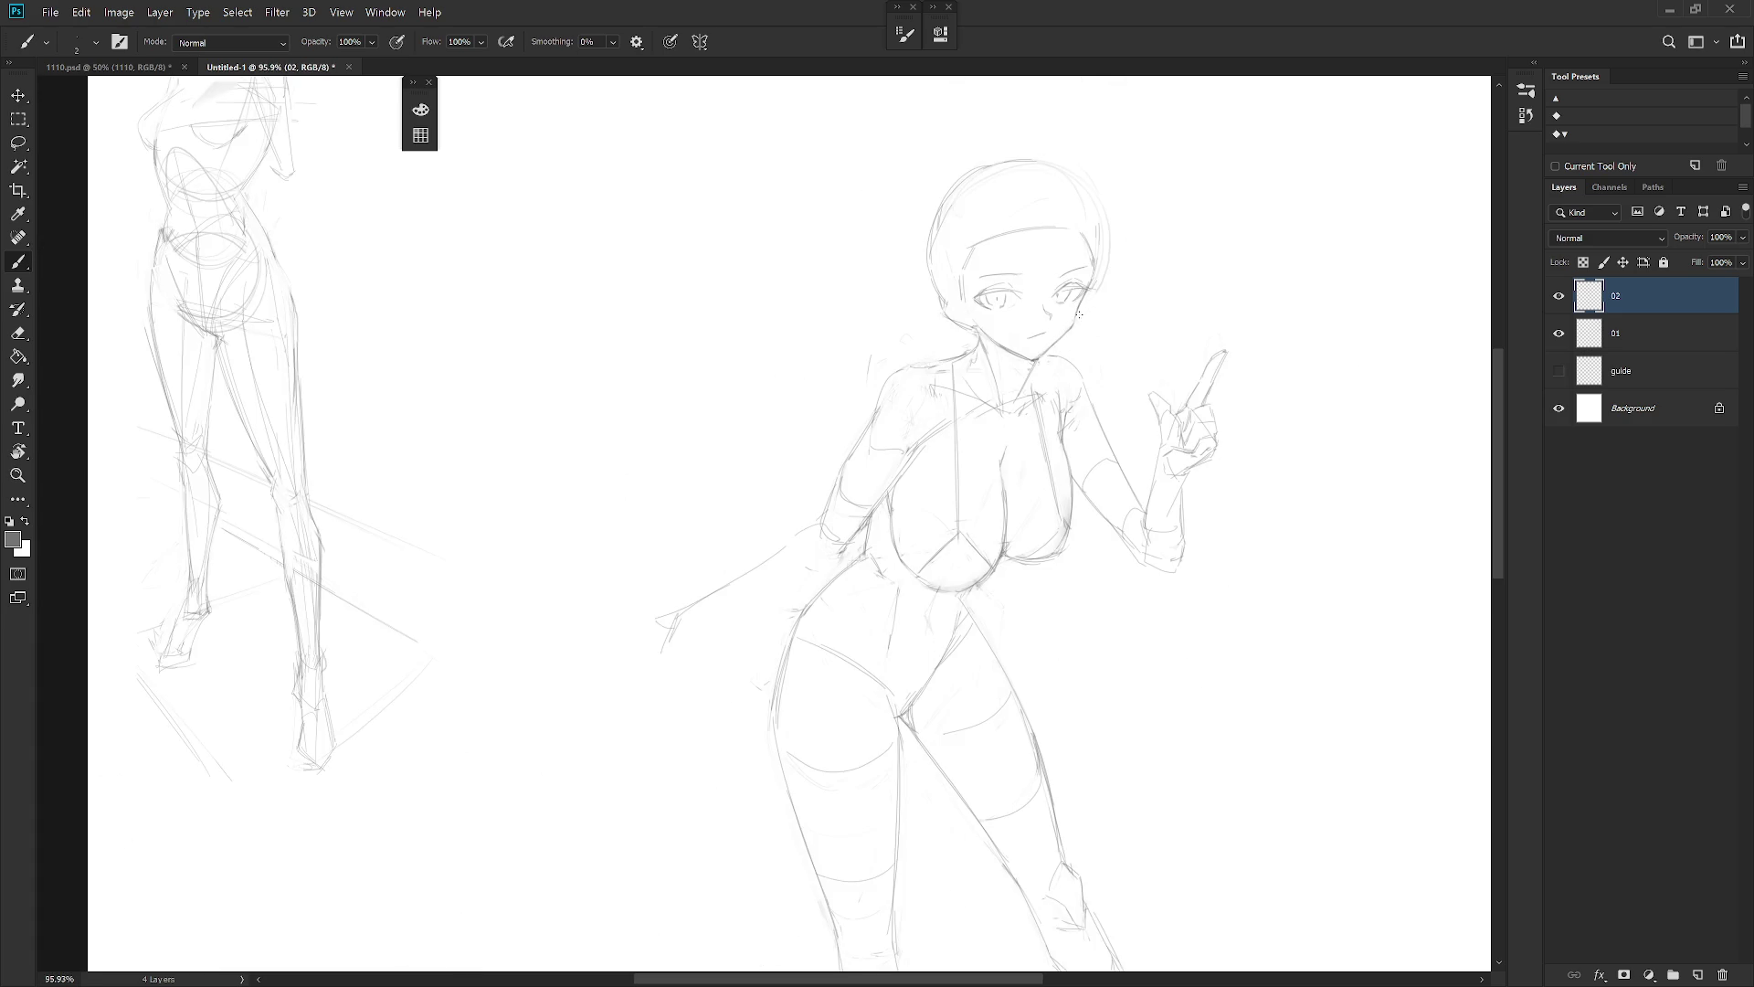
scroll(1051, 329, "up", 5)
key("e")
key("b")
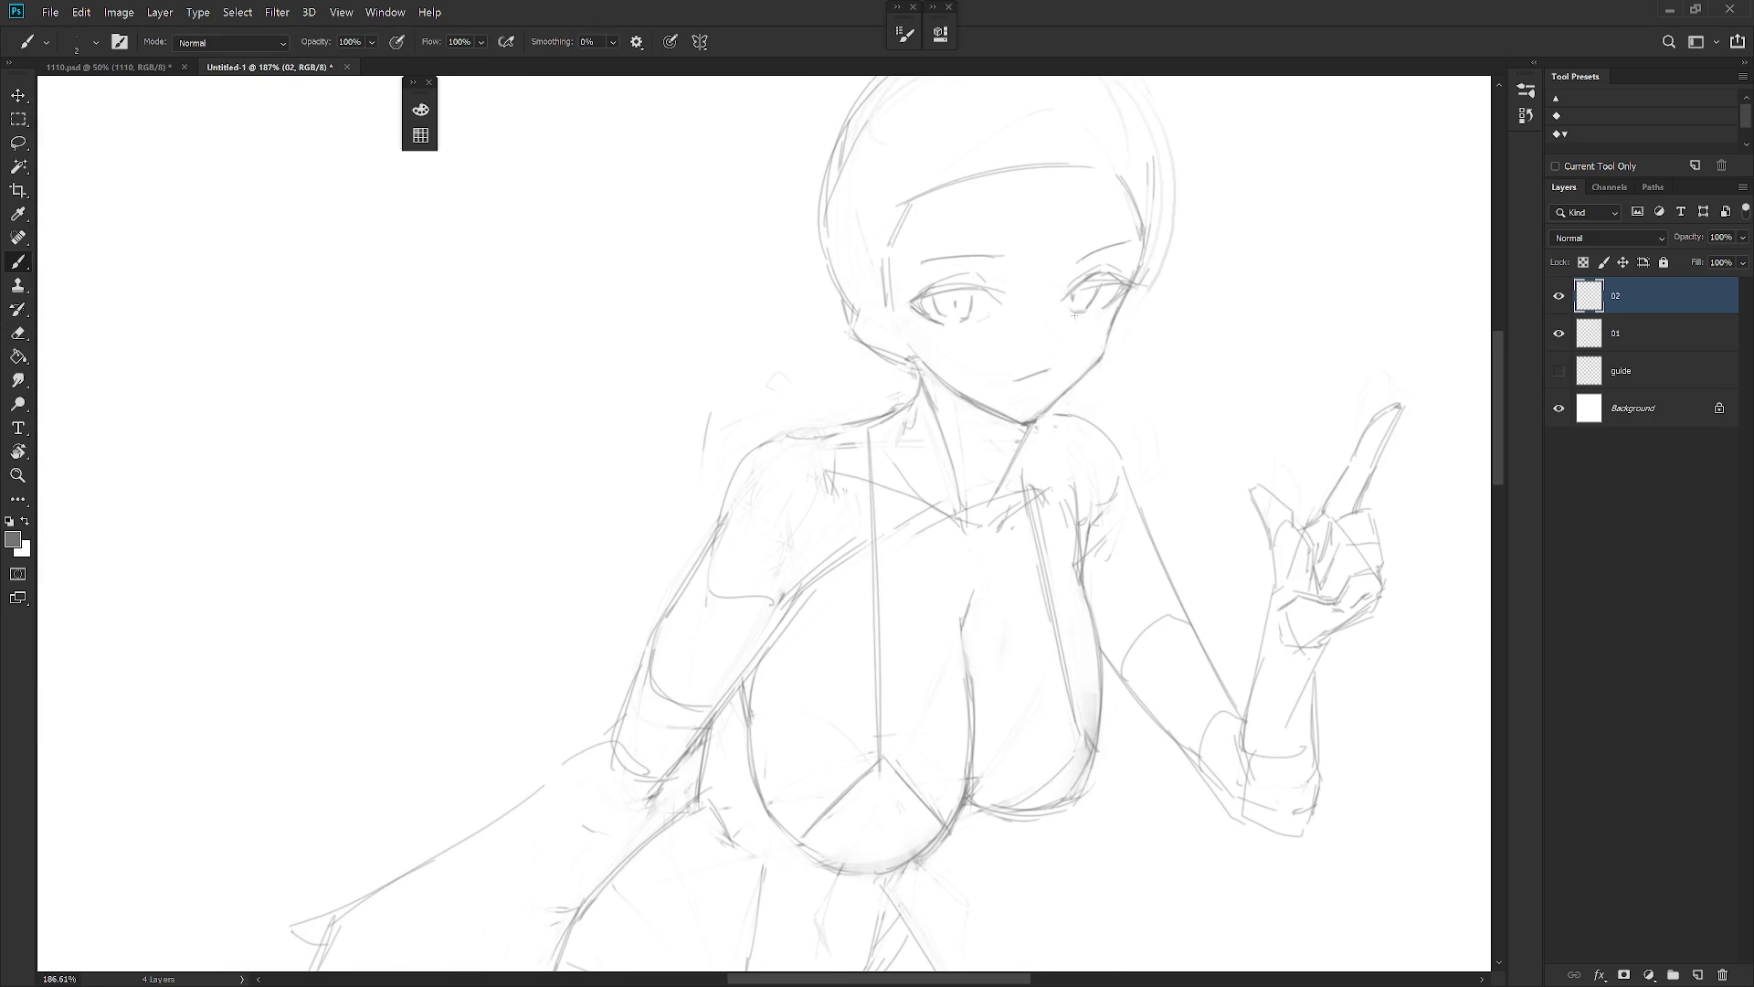
scroll(1097, 329, "down", 5)
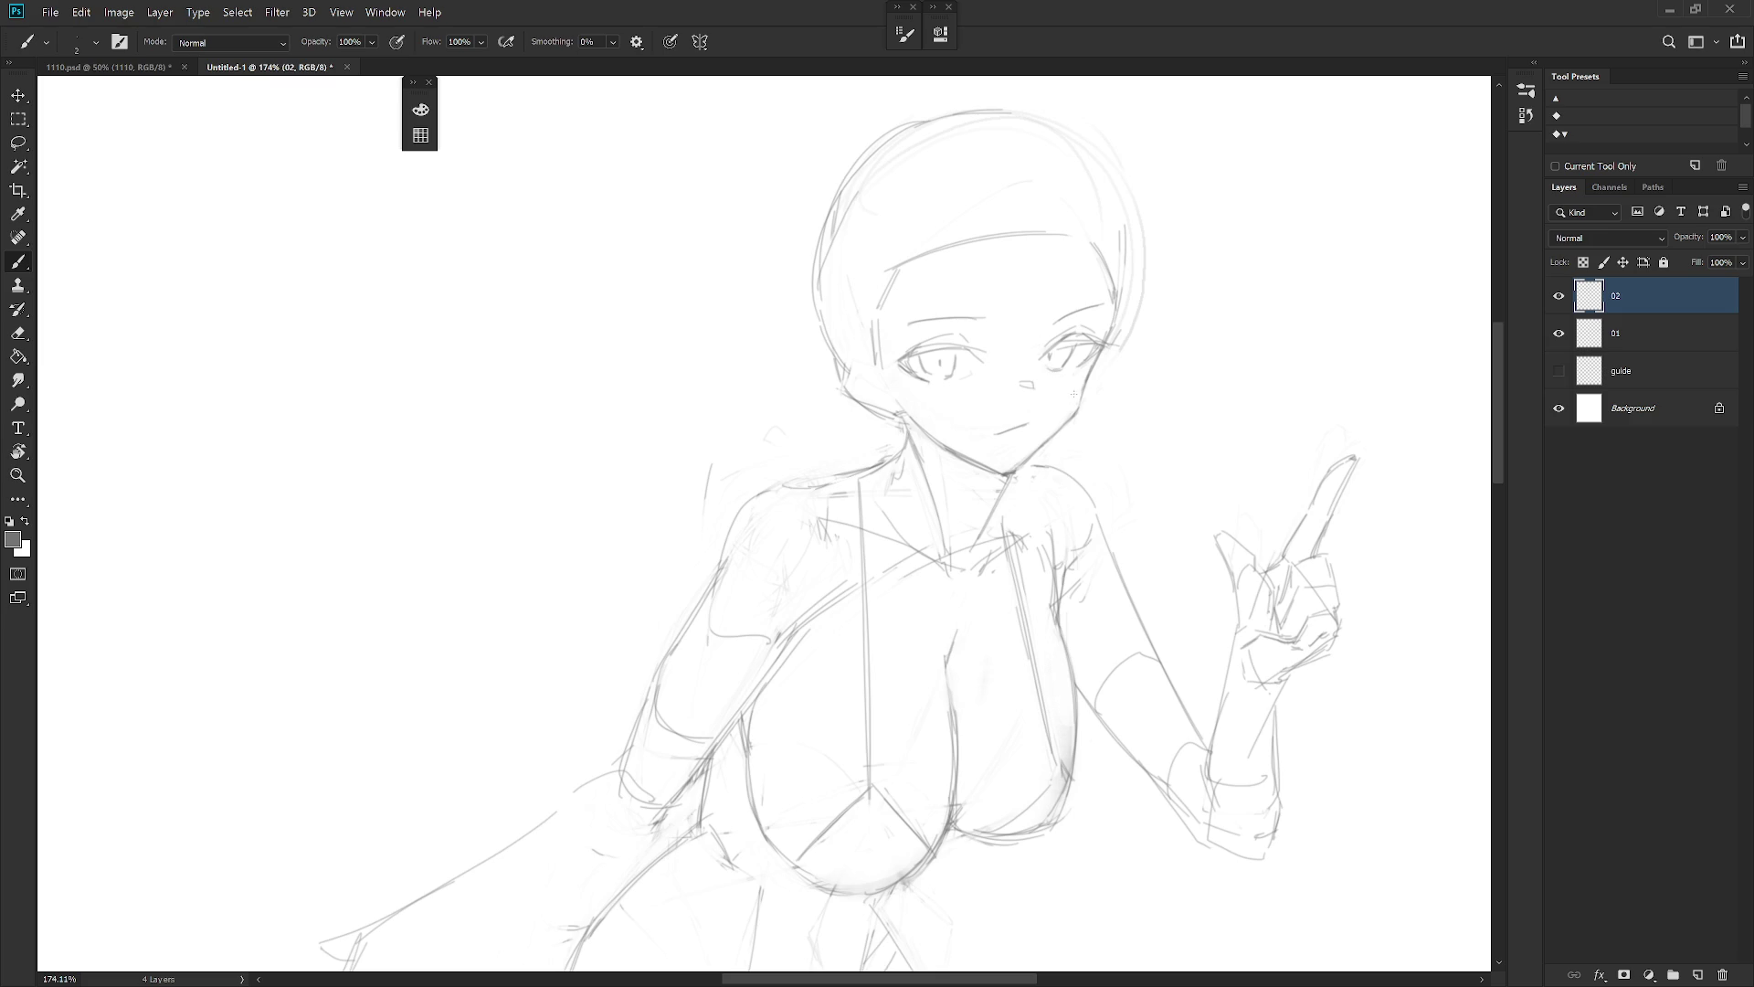
Lasso-select the mouth and transform it slightly into a new position
key("l")
left_click_drag(1002, 442, 1028, 440)
key("ctrl+t")
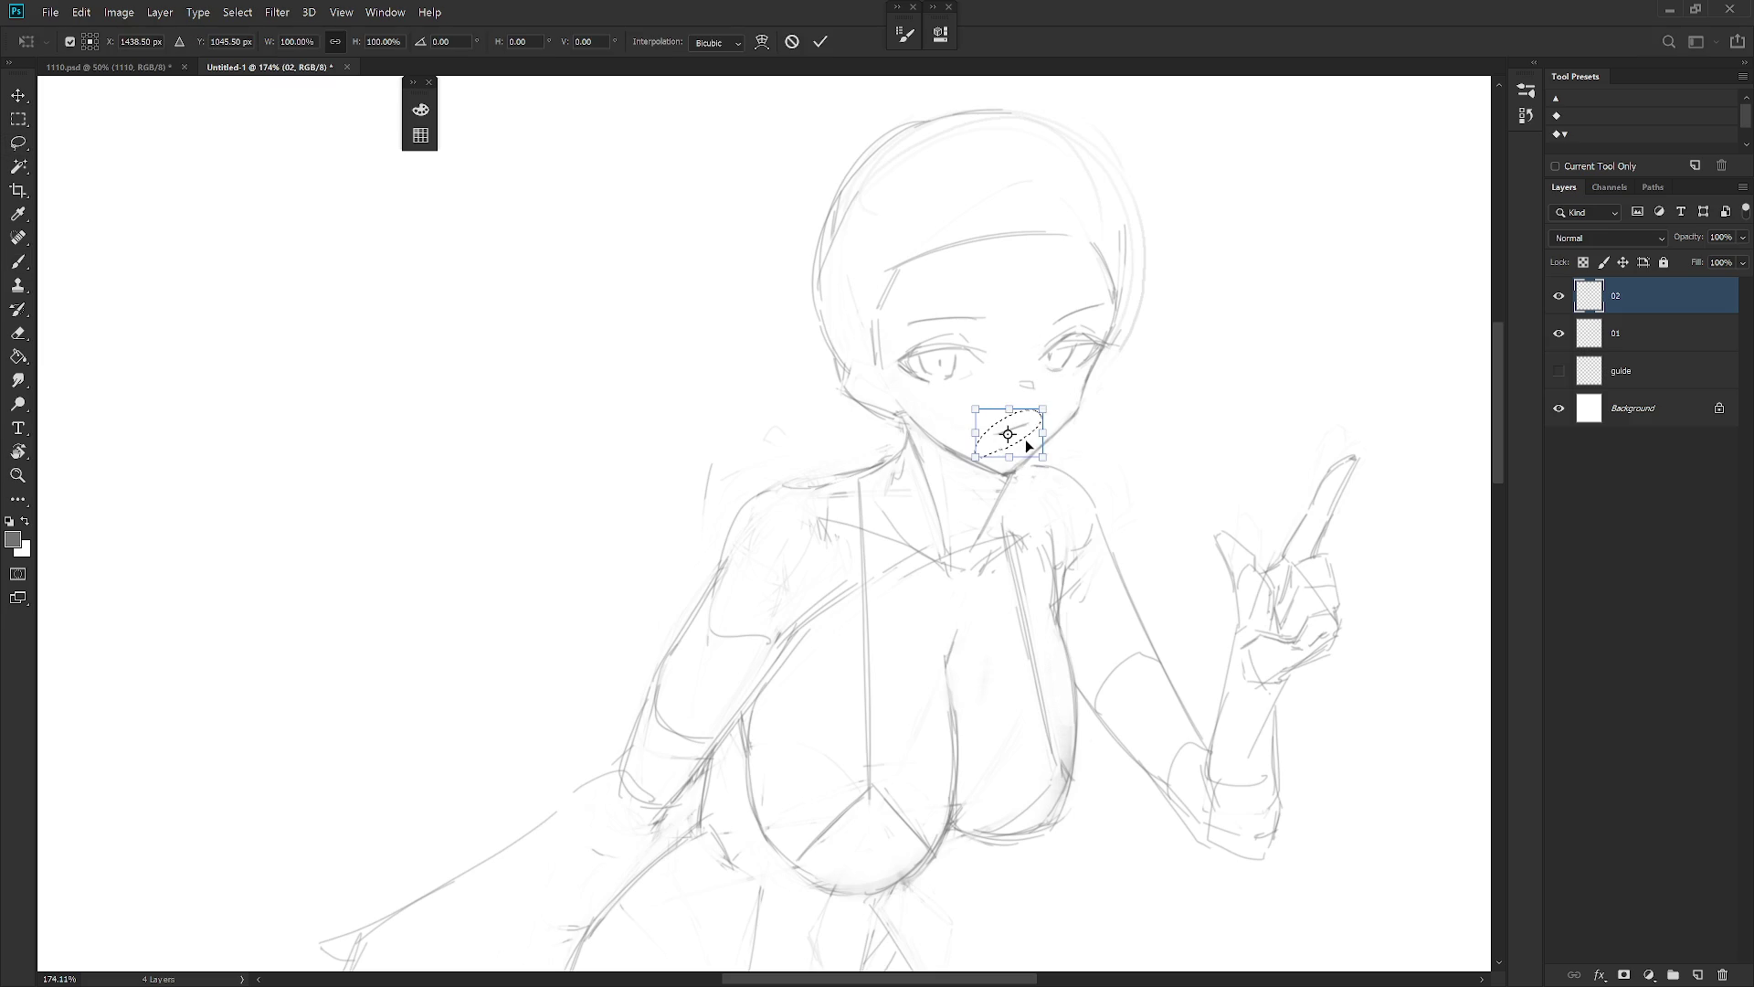
key("Return")
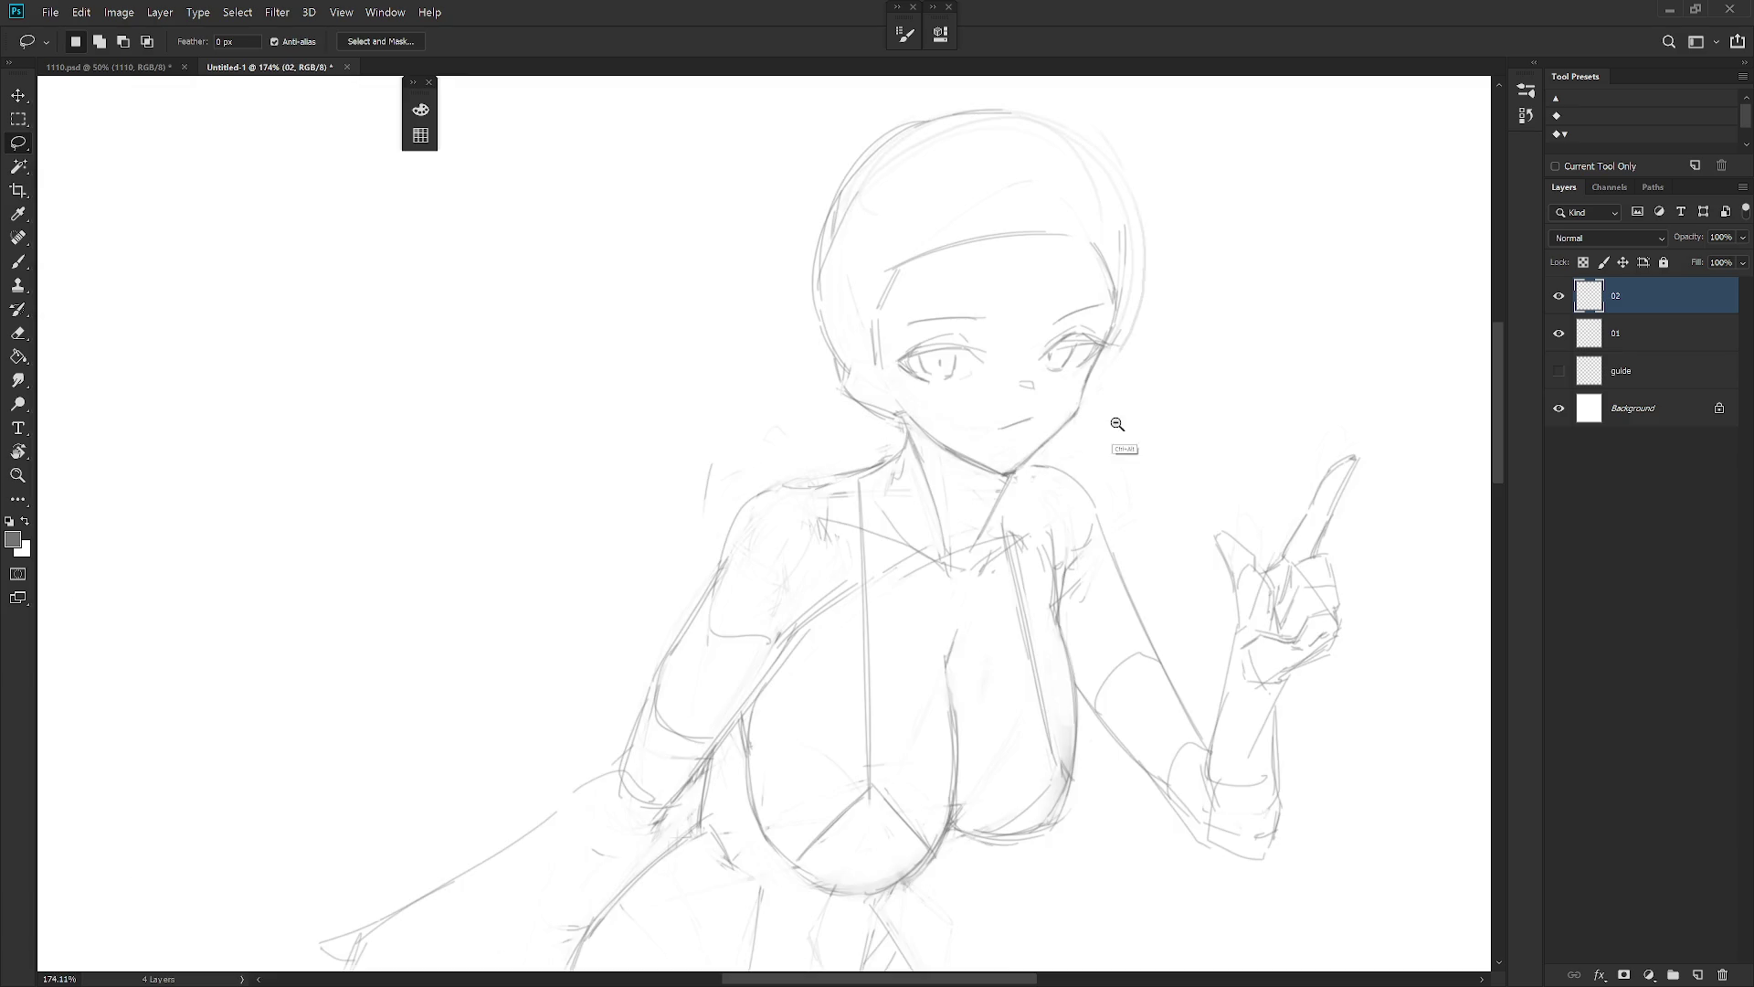
scroll(1148, 429, "down", 10)
key("b")
scroll(1148, 453, "up", 7)
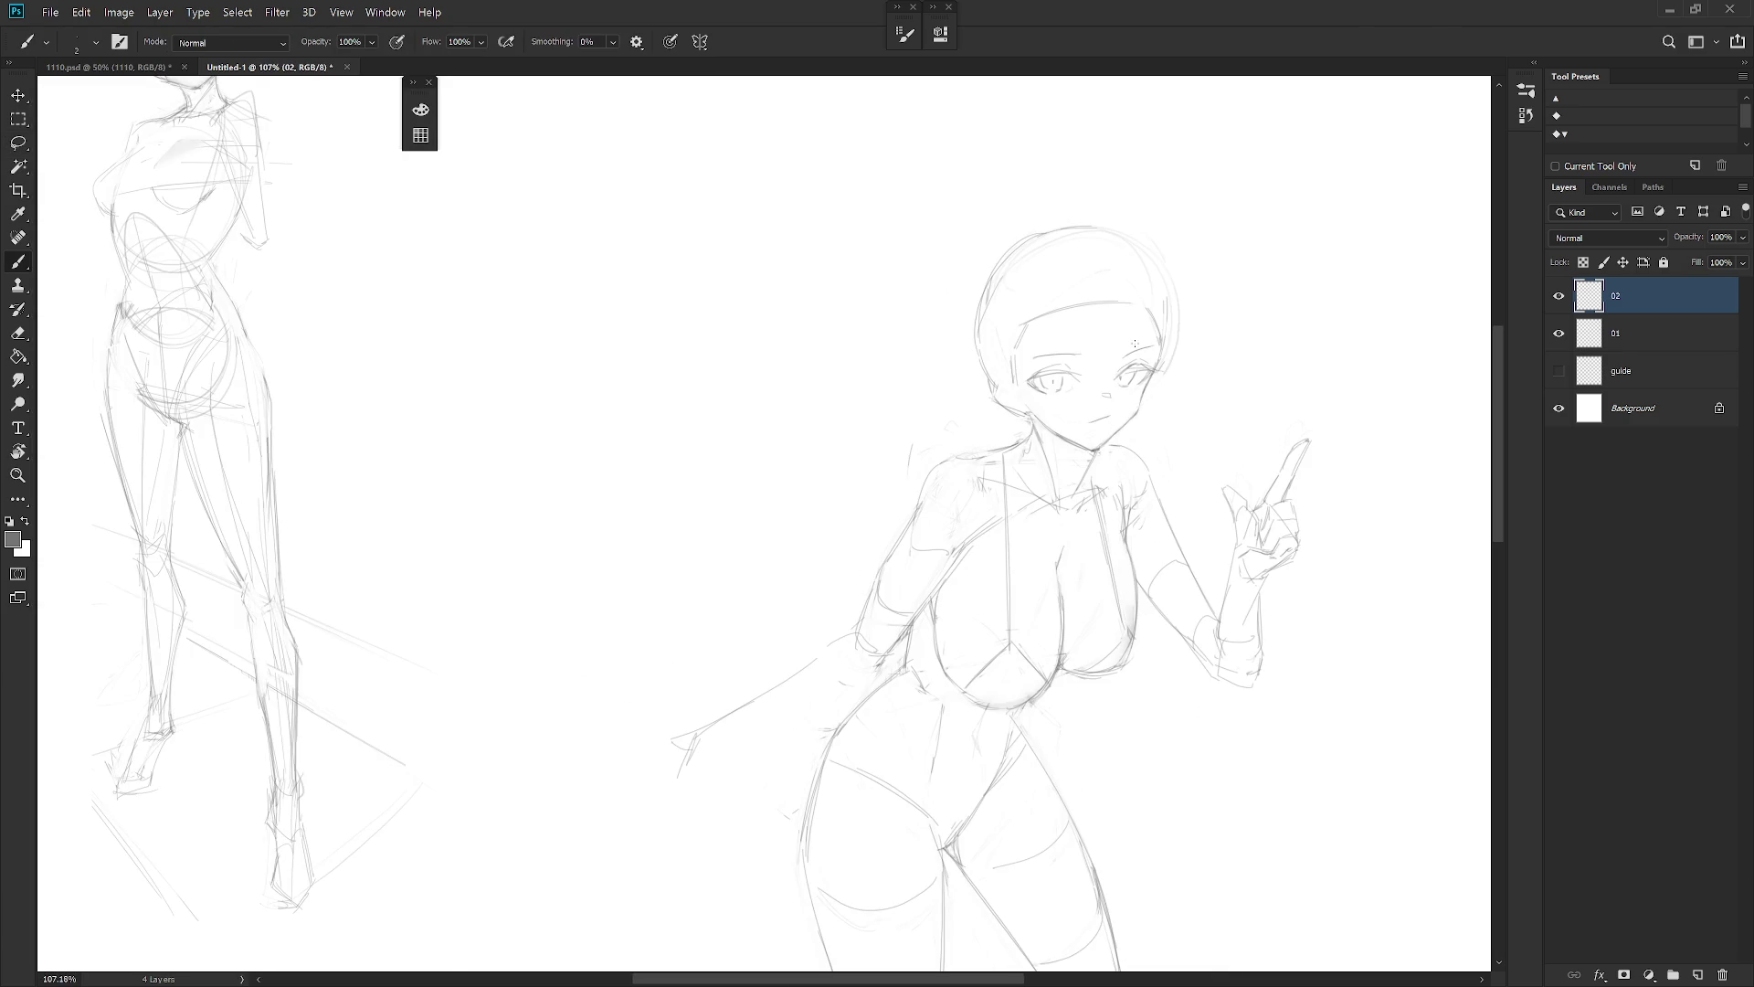
Darken the left edge of the face and redraw the left hair and jaw line
scroll(1094, 366, "up", 3)
key("e")
key("b")
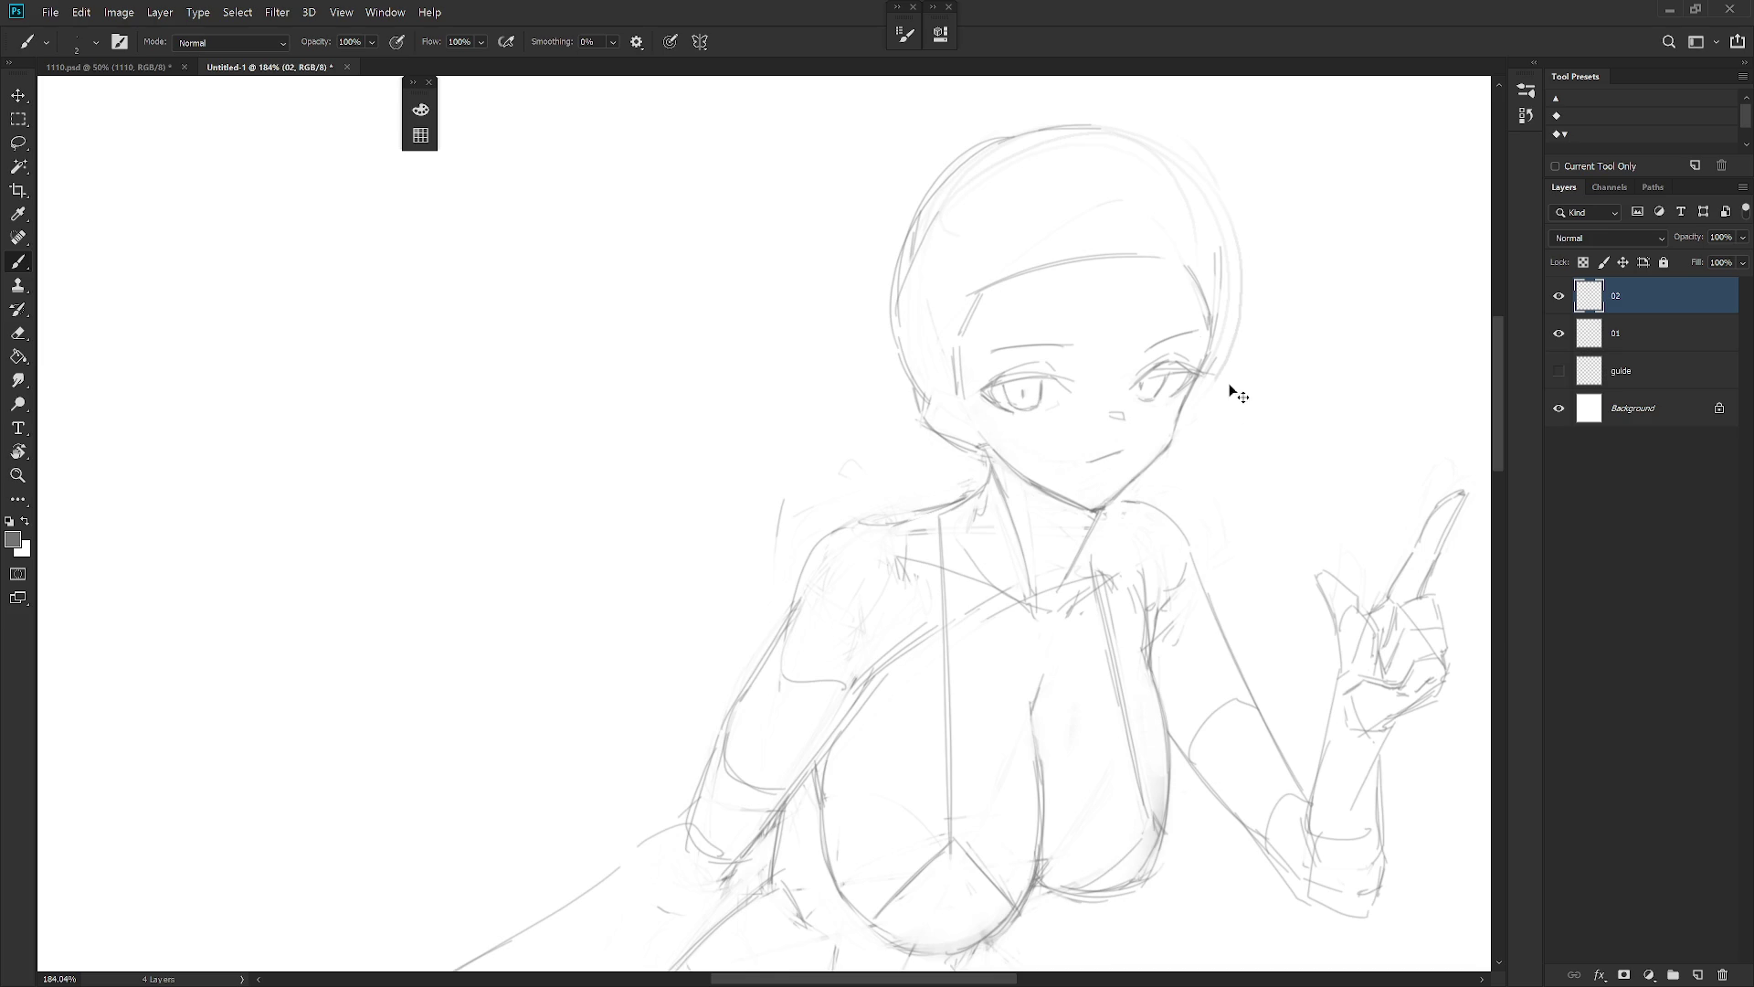
scroll(1226, 365, "down", 5)
scroll(1246, 384, "up", 4)
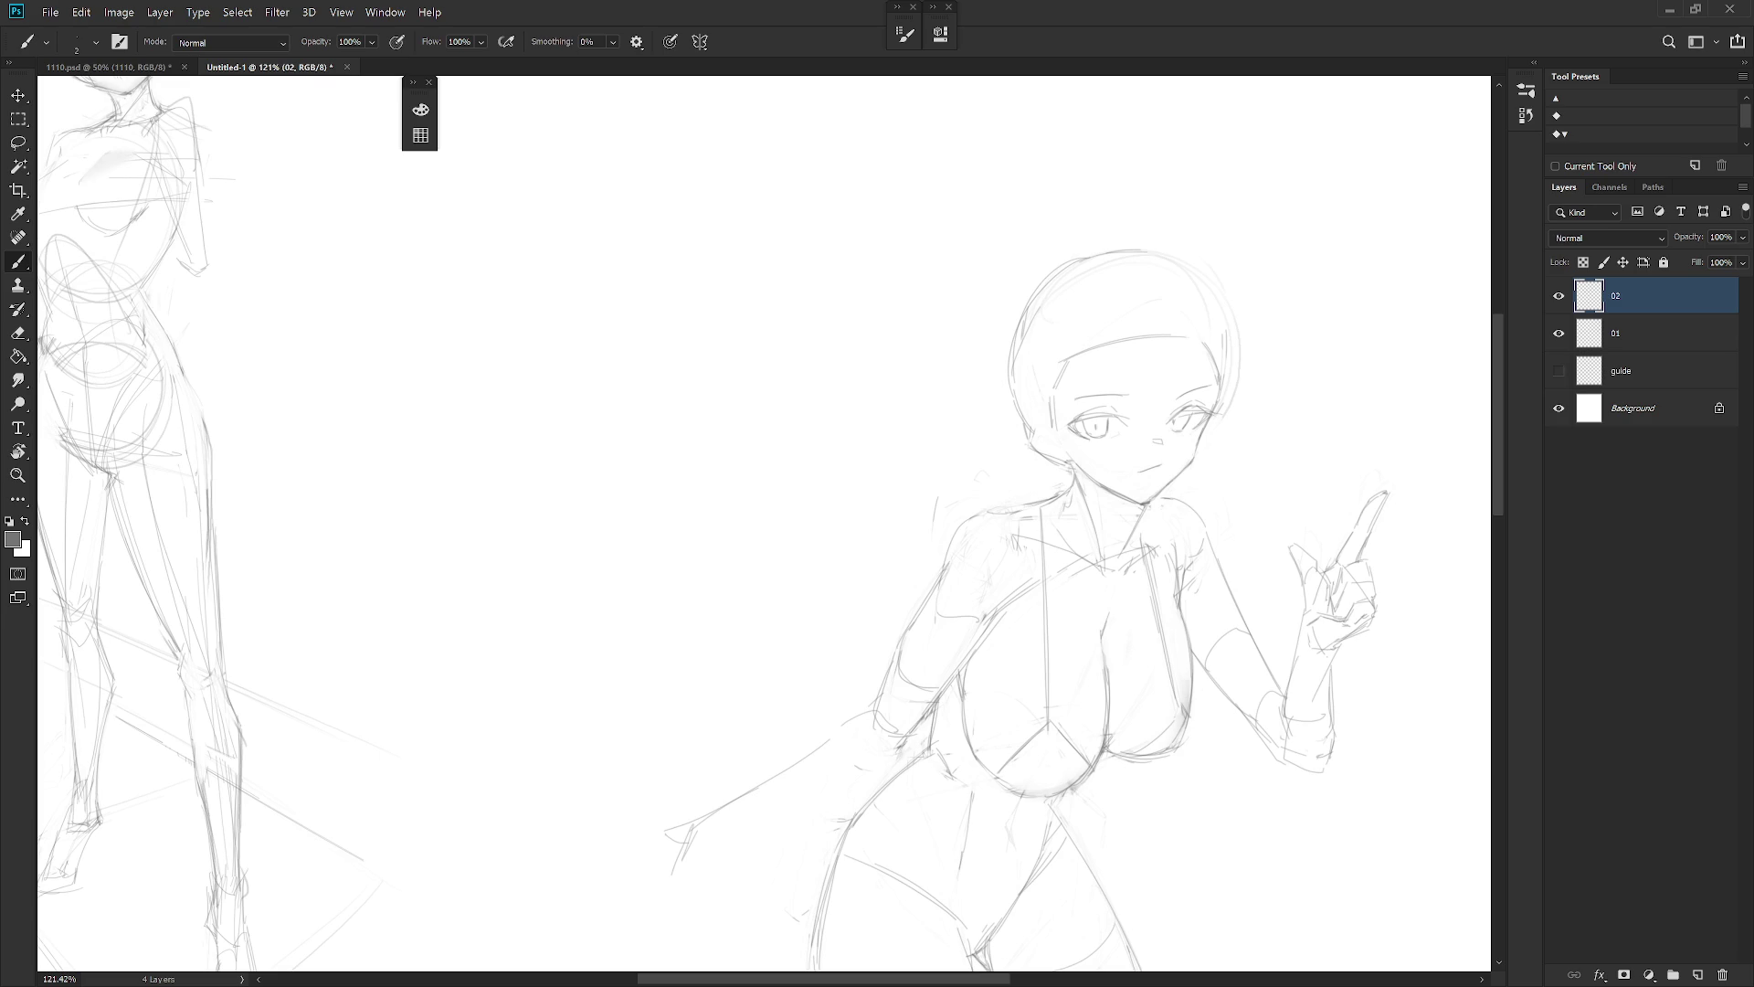
scroll(1110, 396, "down", 2)
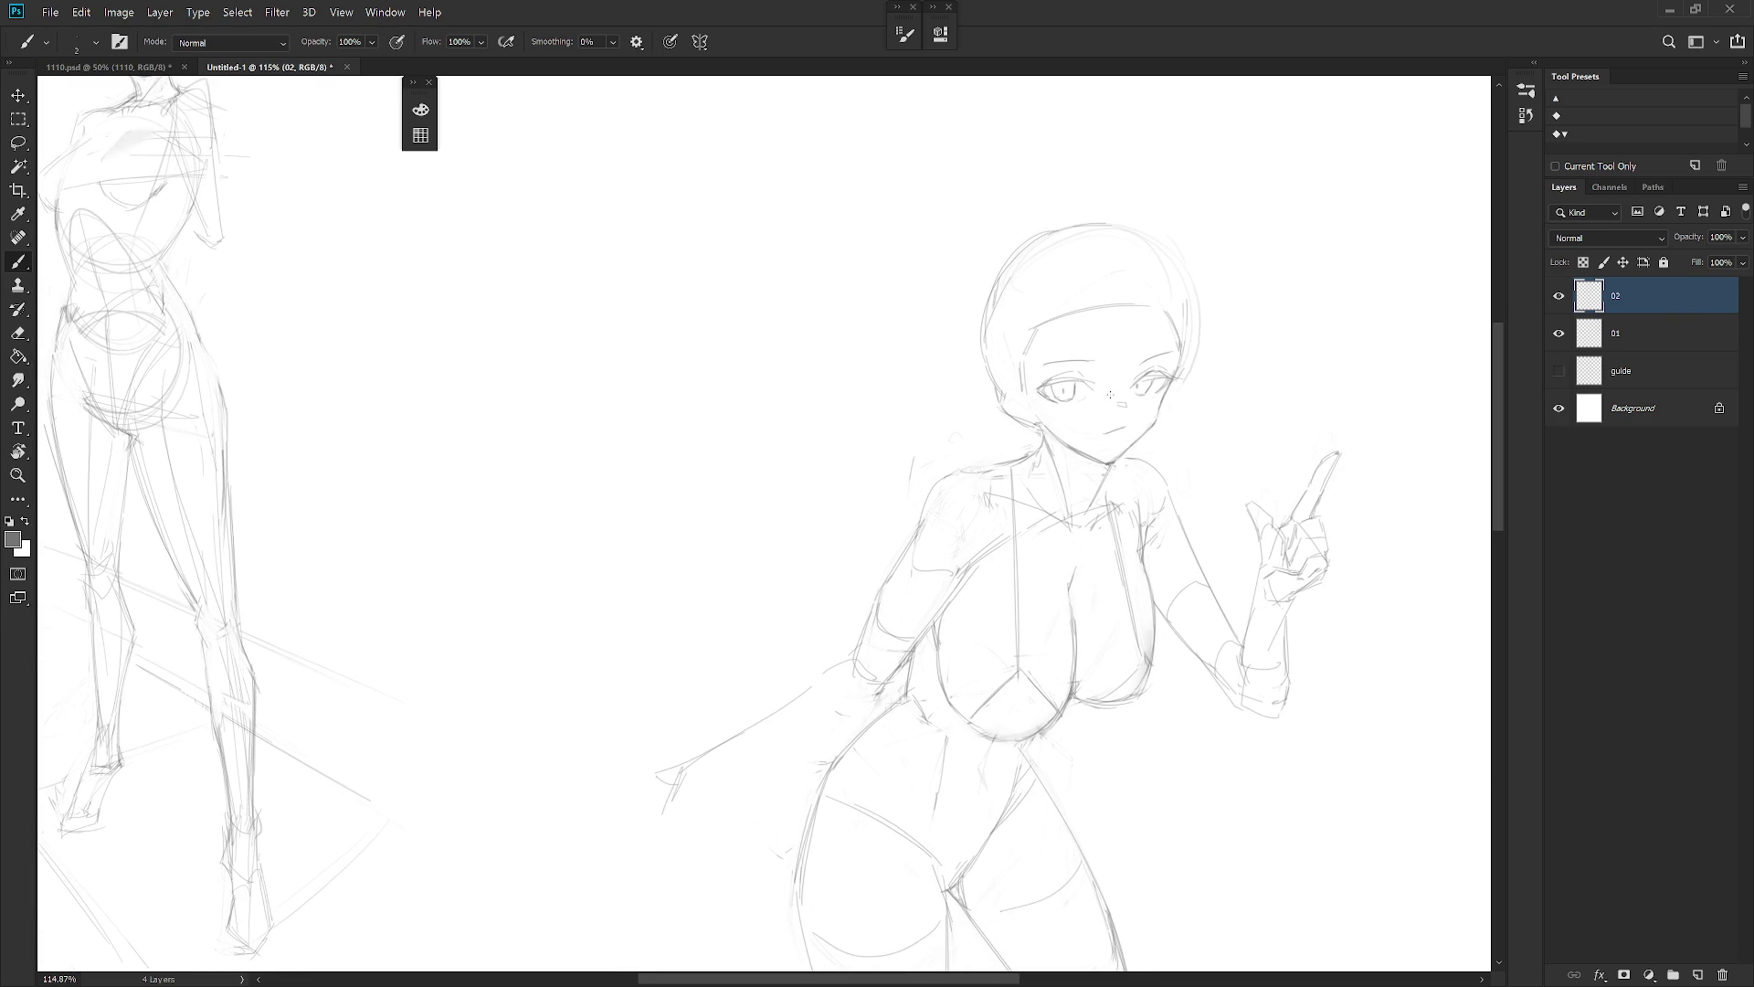
left_click_drag(1040, 328, 1035, 384)
left_click_drag(1009, 373, 1027, 446)
left_click_drag(1005, 374, 1020, 442)
Draw vertical bang strands, including one between the eyes, and erase faint strokes atop the head
left_click_drag(1045, 301, 1053, 371)
left_click_drag(1092, 310, 1099, 382)
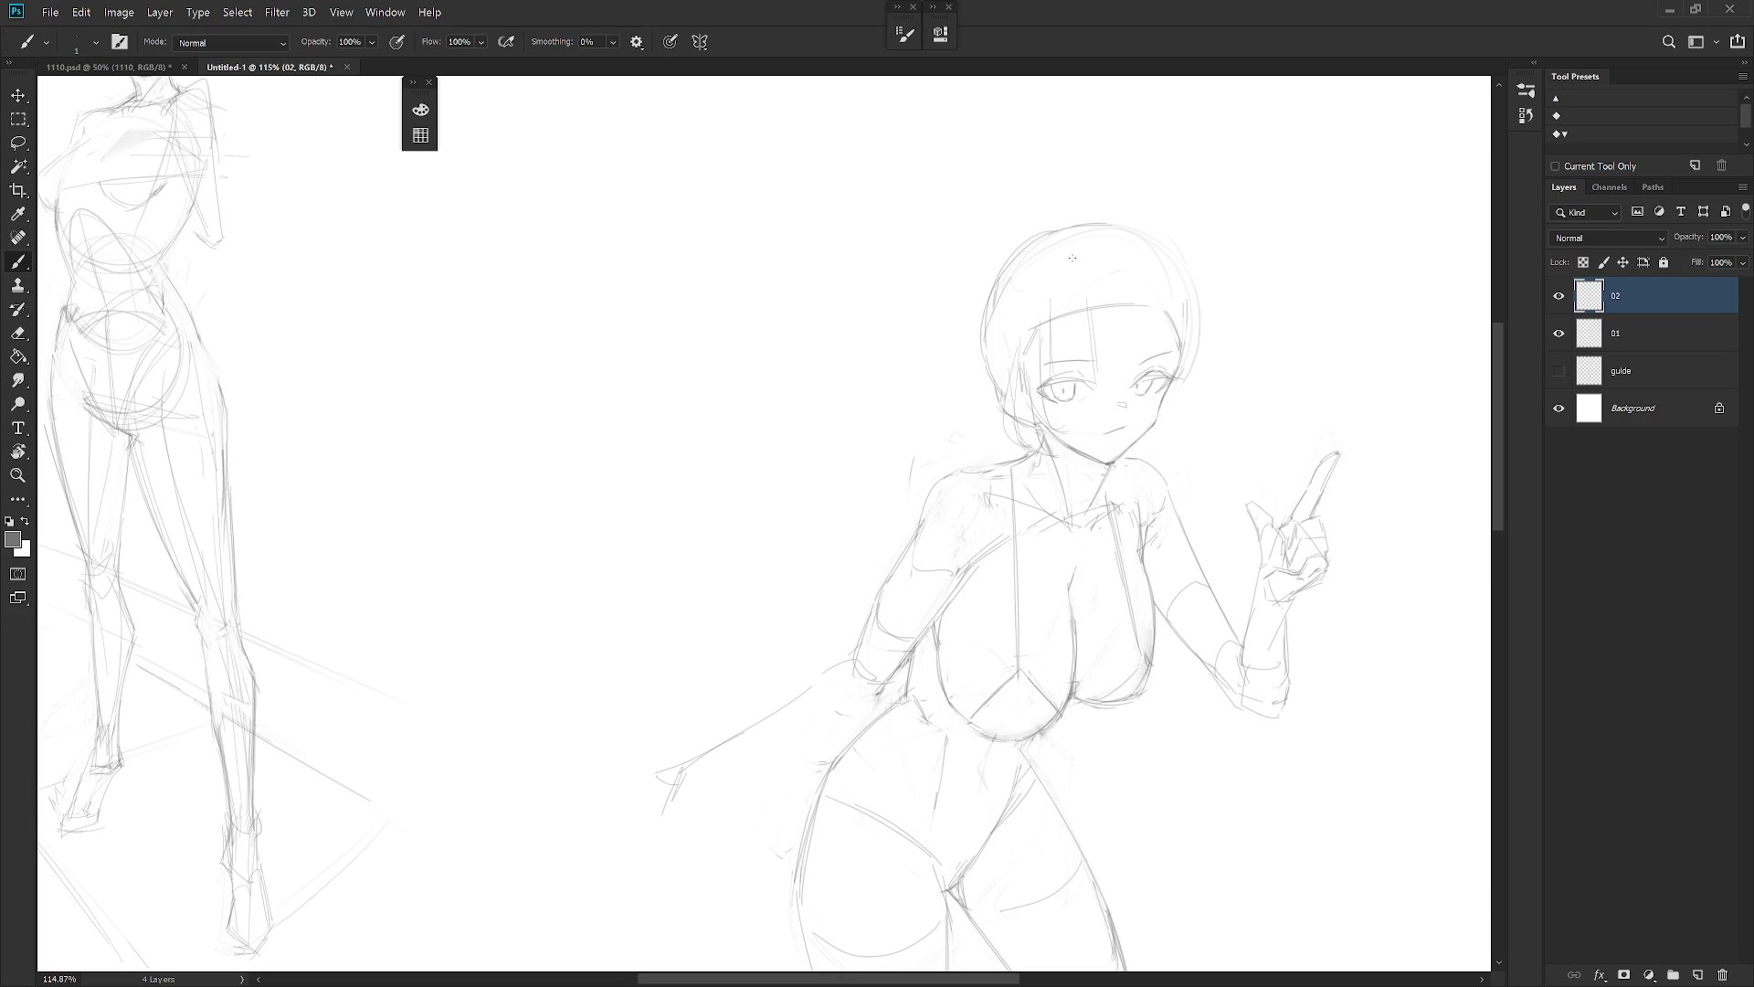
left_click_drag(1141, 274, 1148, 360)
left_click_drag(1078, 196, 1155, 243)
left_click_drag(1087, 228, 1087, 282)
mouse_move(1014, 307)
left_mouse_down()
mouse_move(1005, 377)
mouse_move(1011, 327)
left_mouse_up()
left_click_drag(1122, 393, 1109, 360)
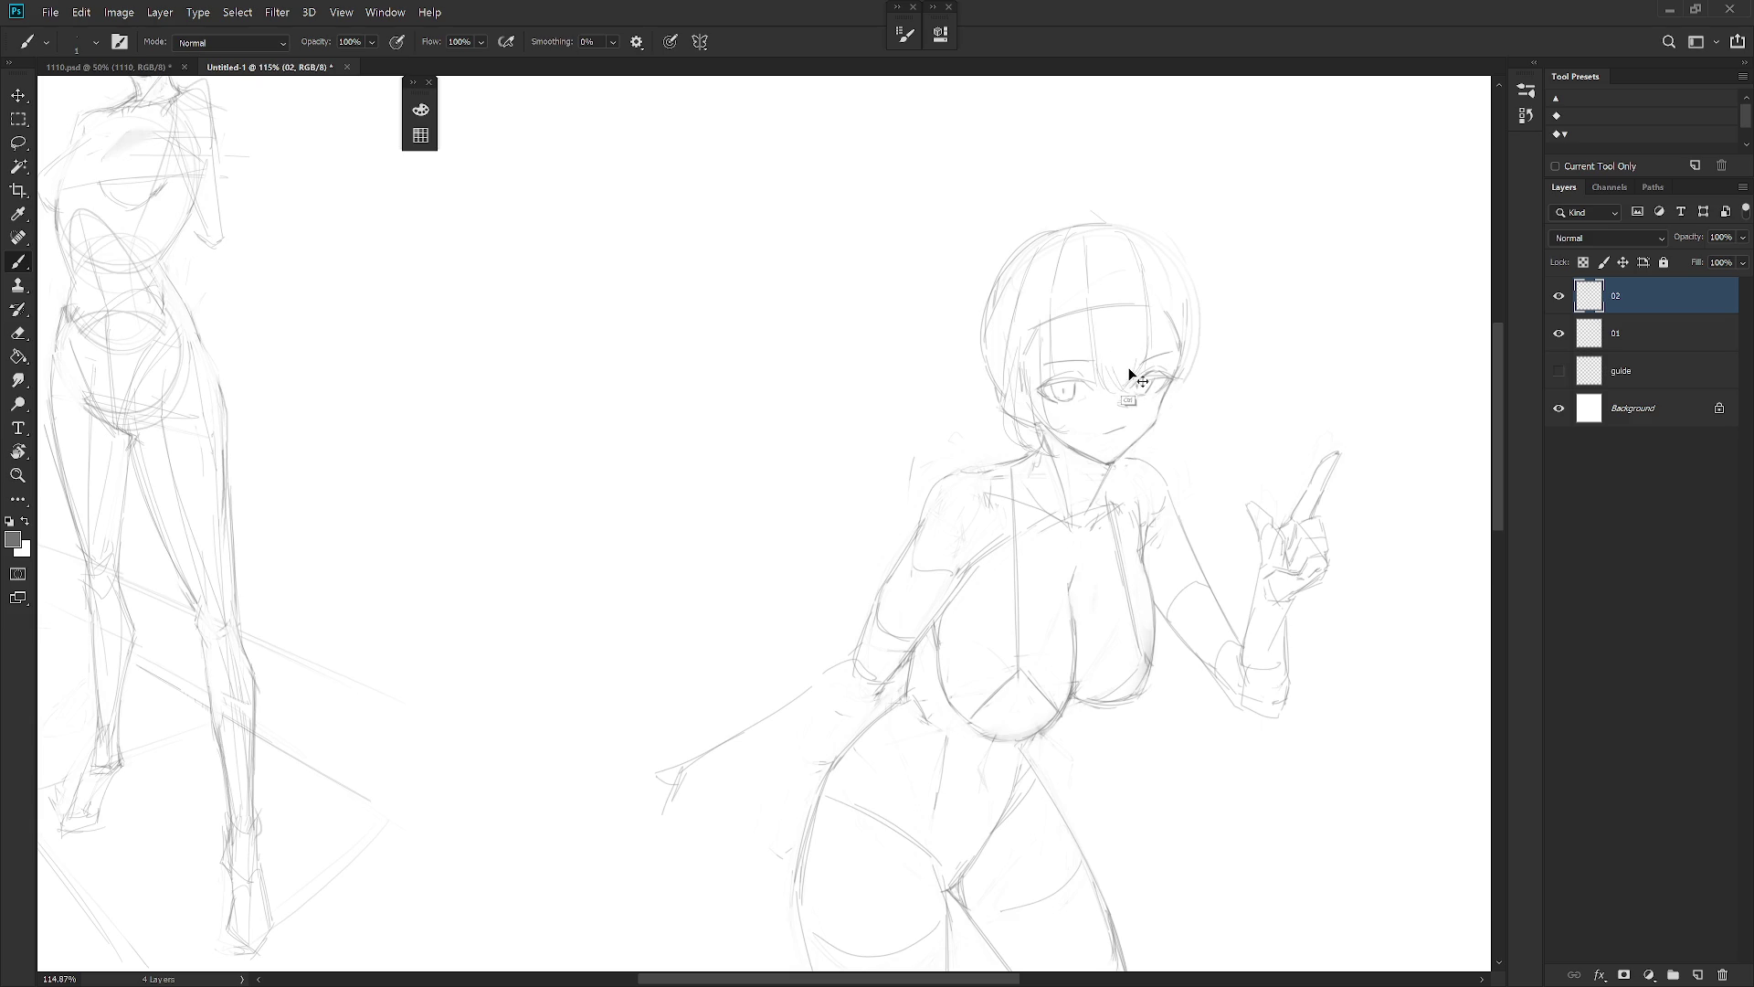
Redraw the right hair outline and add a stroke along the right cheek
key("e")
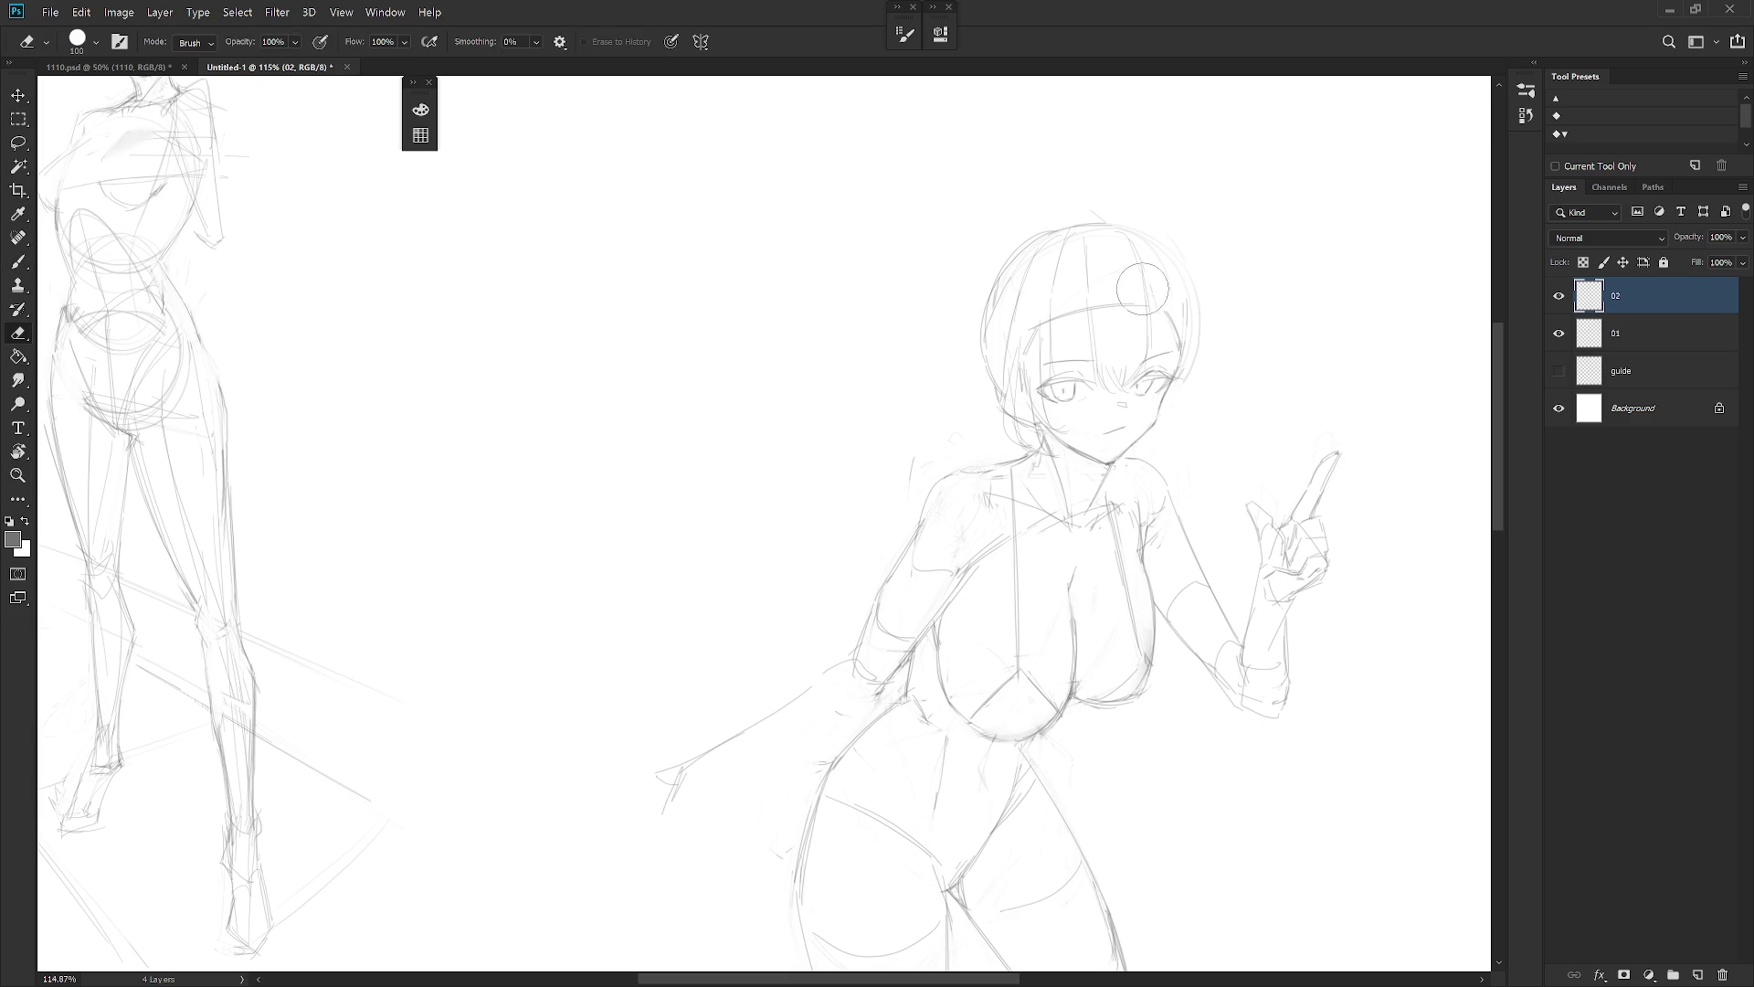
key("b")
key("e")
key("b")
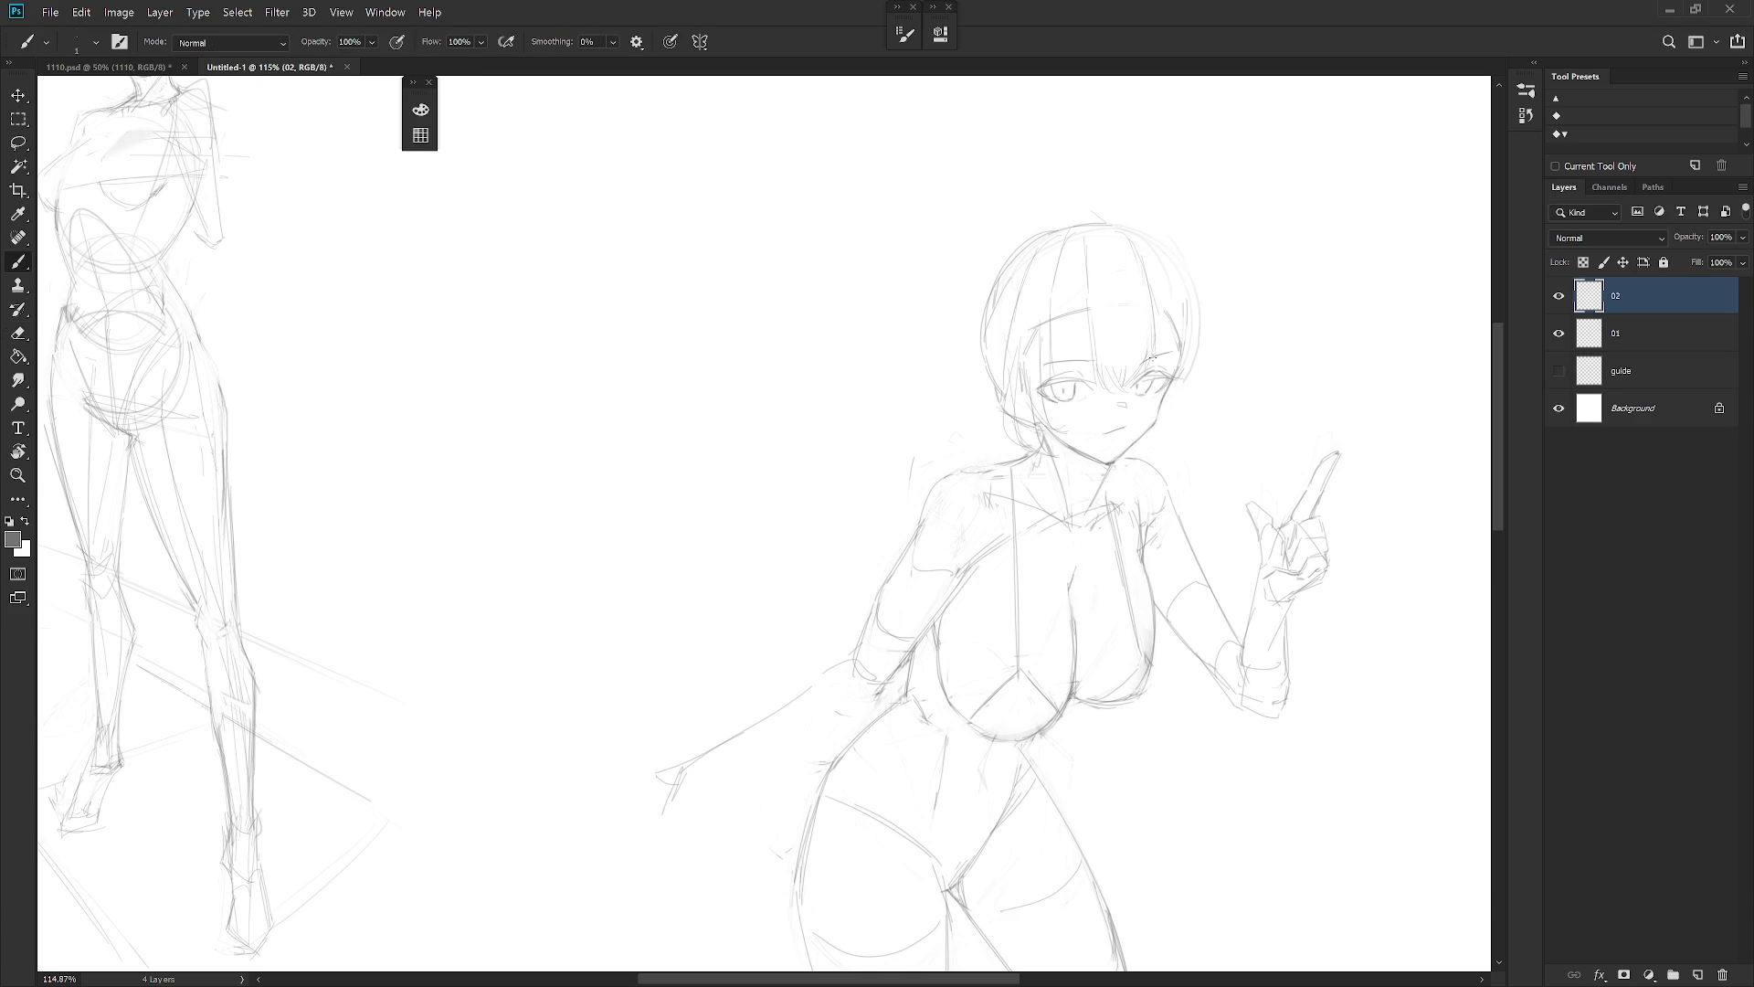
left_click_drag(1178, 307, 1188, 391)
key("e")
left_click_drag(1147, 283, 1197, 351)
key("b")
key("e")
left_click_drag(1192, 292, 1193, 346)
key("b")
left_click_drag(1182, 374, 1152, 424)
mouse_move(1198, 504)
left_mouse_down()
mouse_move(1044, 544)
mouse_move(1110, 466)
left_mouse_up()
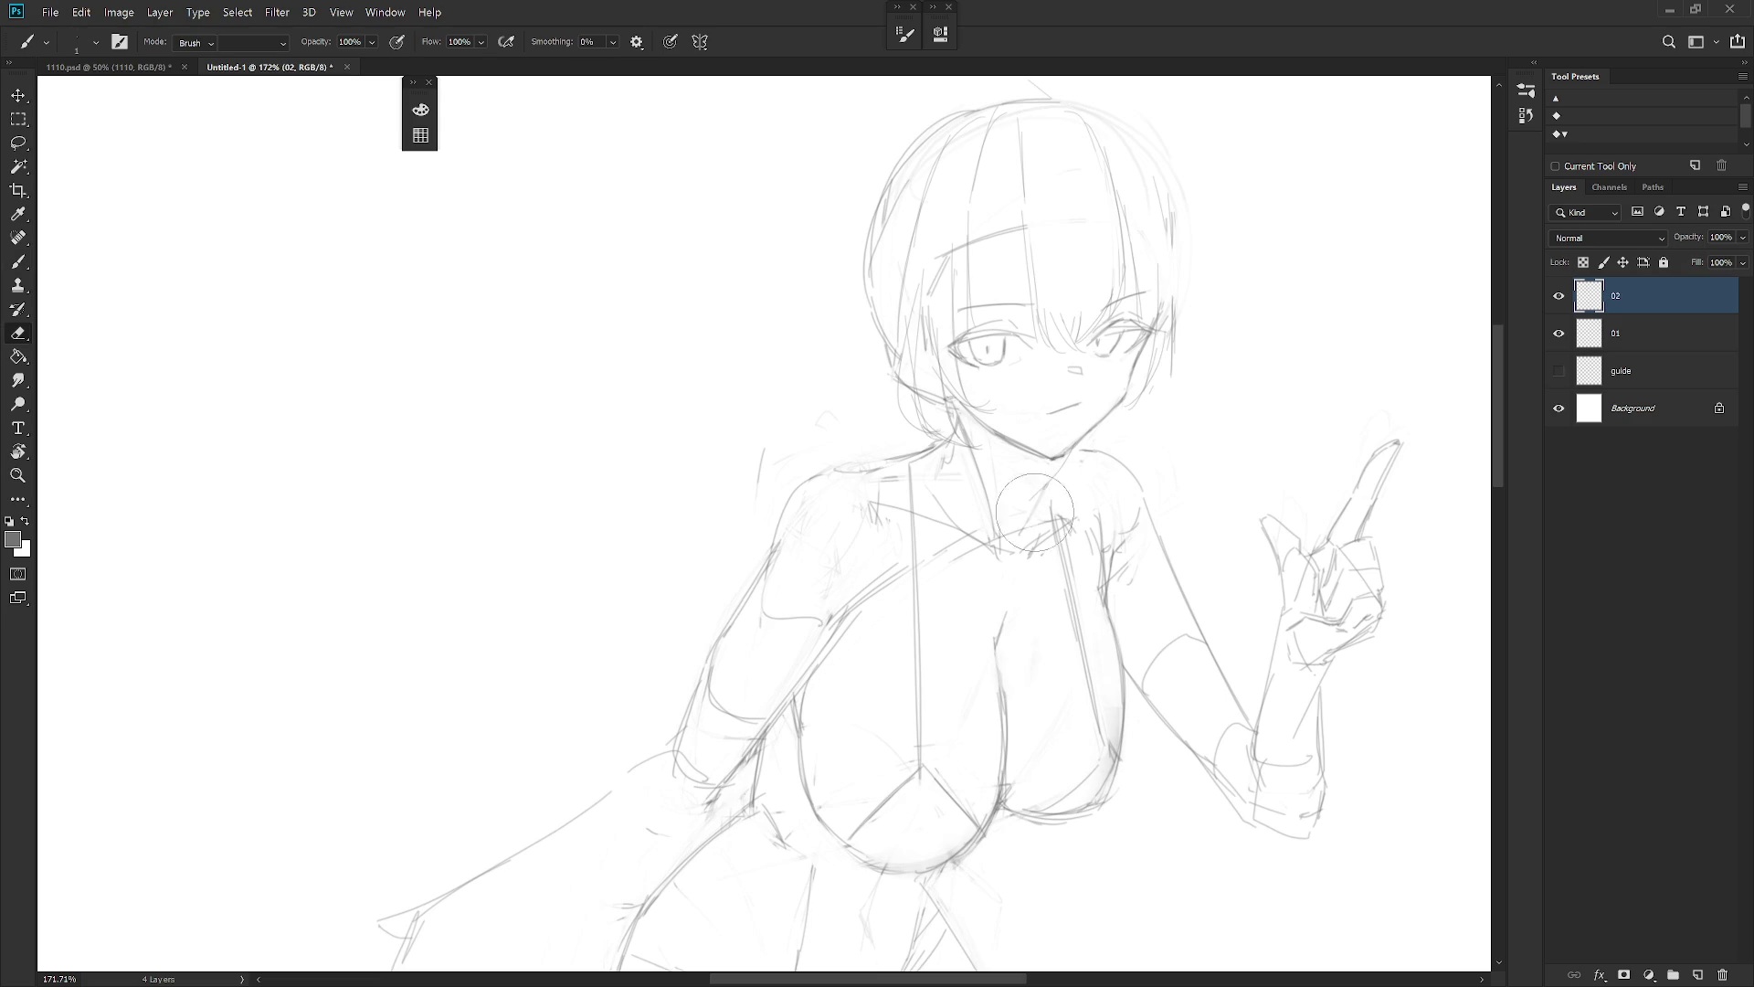
Erase the stray strokes near the girl's neck
key("e")
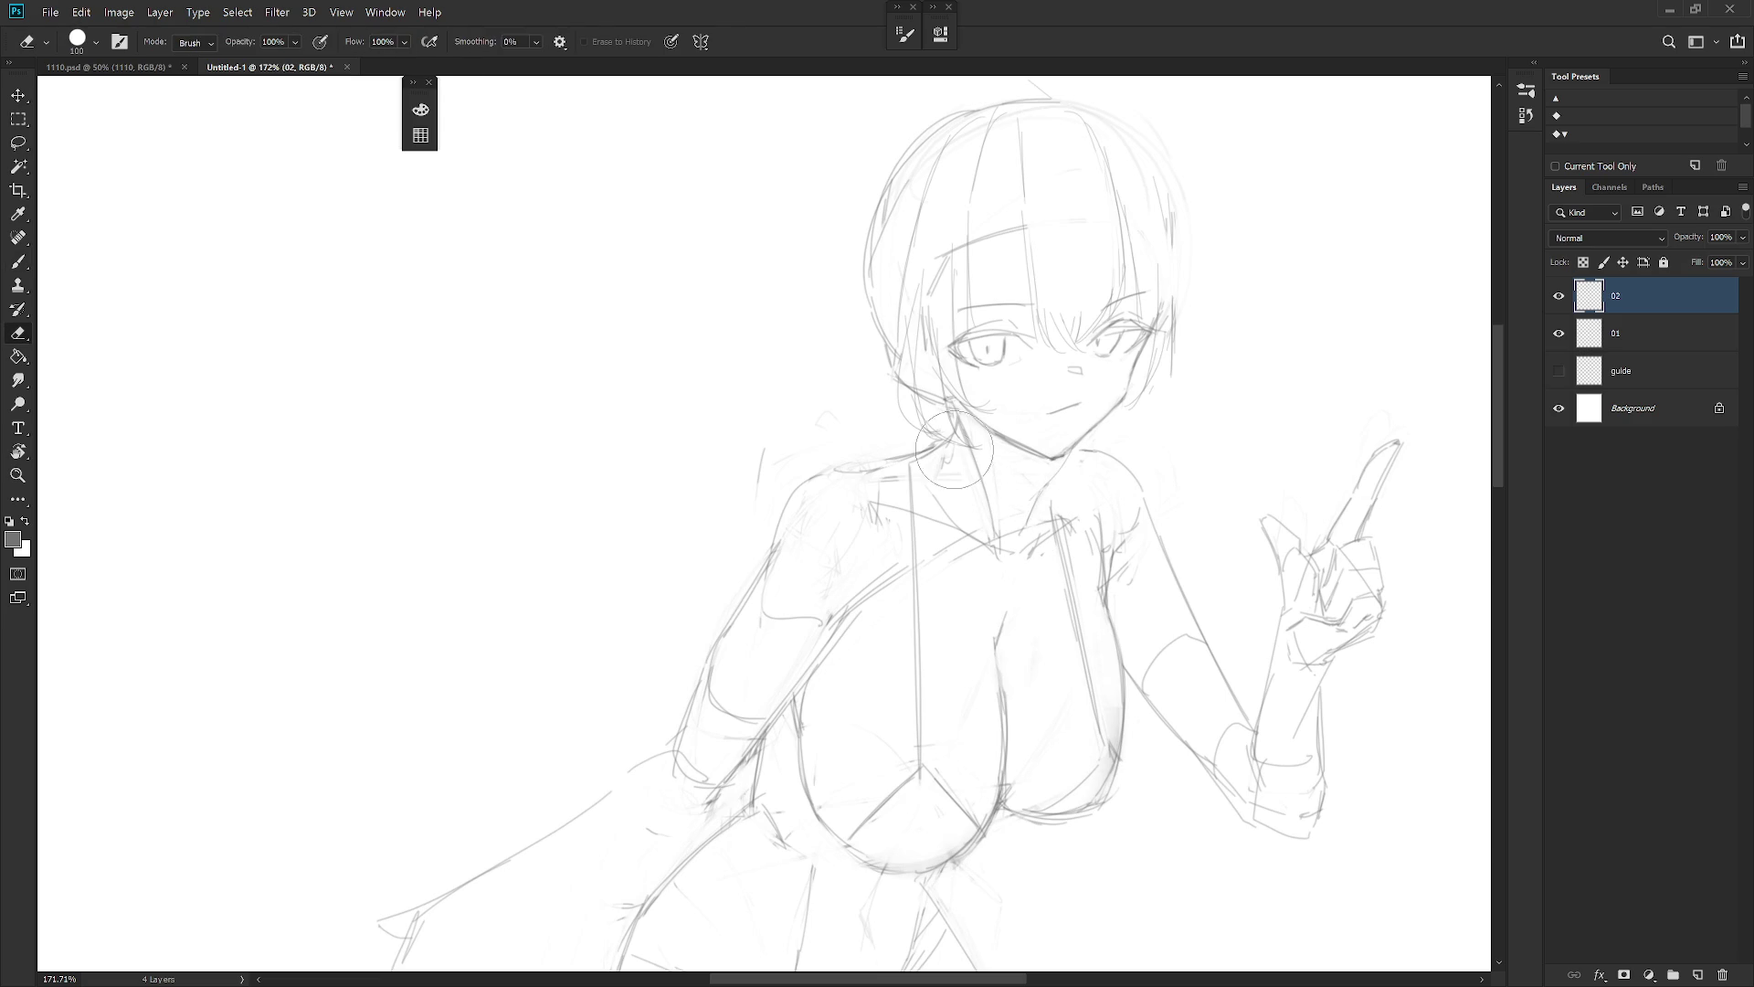
mouse_move(961, 435)
left_mouse_down()
mouse_move(950, 448)
mouse_move(959, 429)
left_mouse_up()
key("b")
key("e")
key("b")
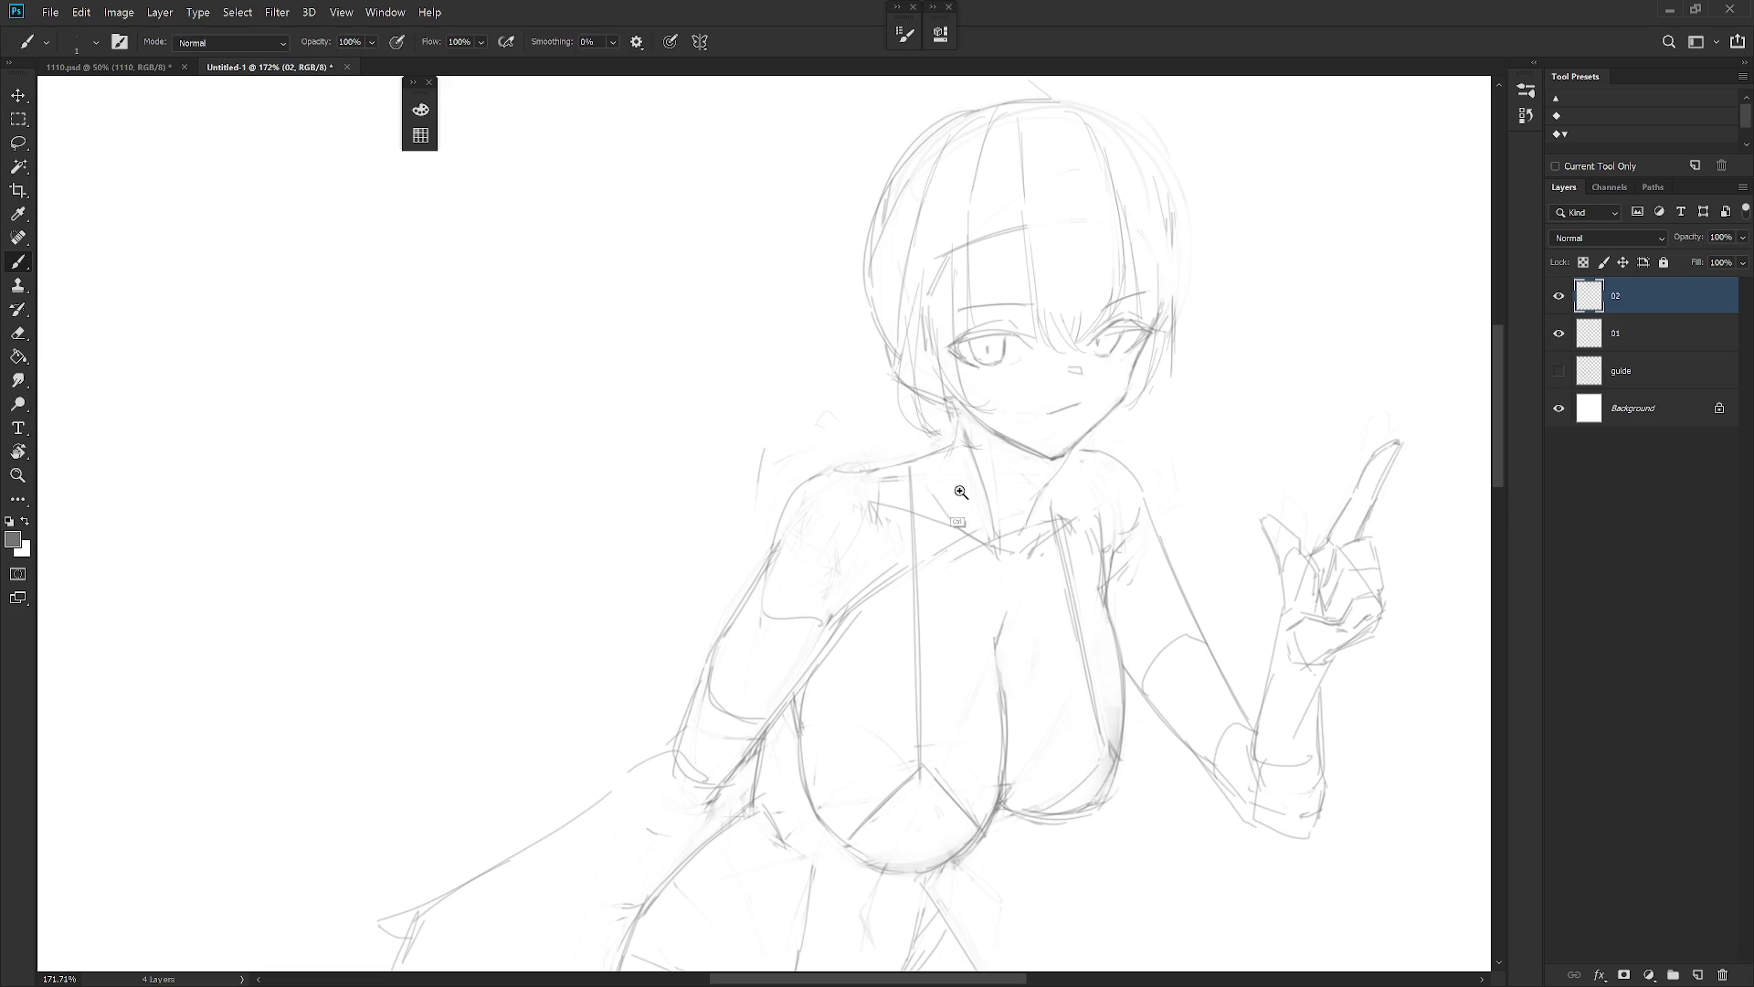
Brush a darker line along the left shoulder
scroll(984, 322, "down", 1)
key("e")
key("b")
left_click_drag(829, 454, 915, 443)
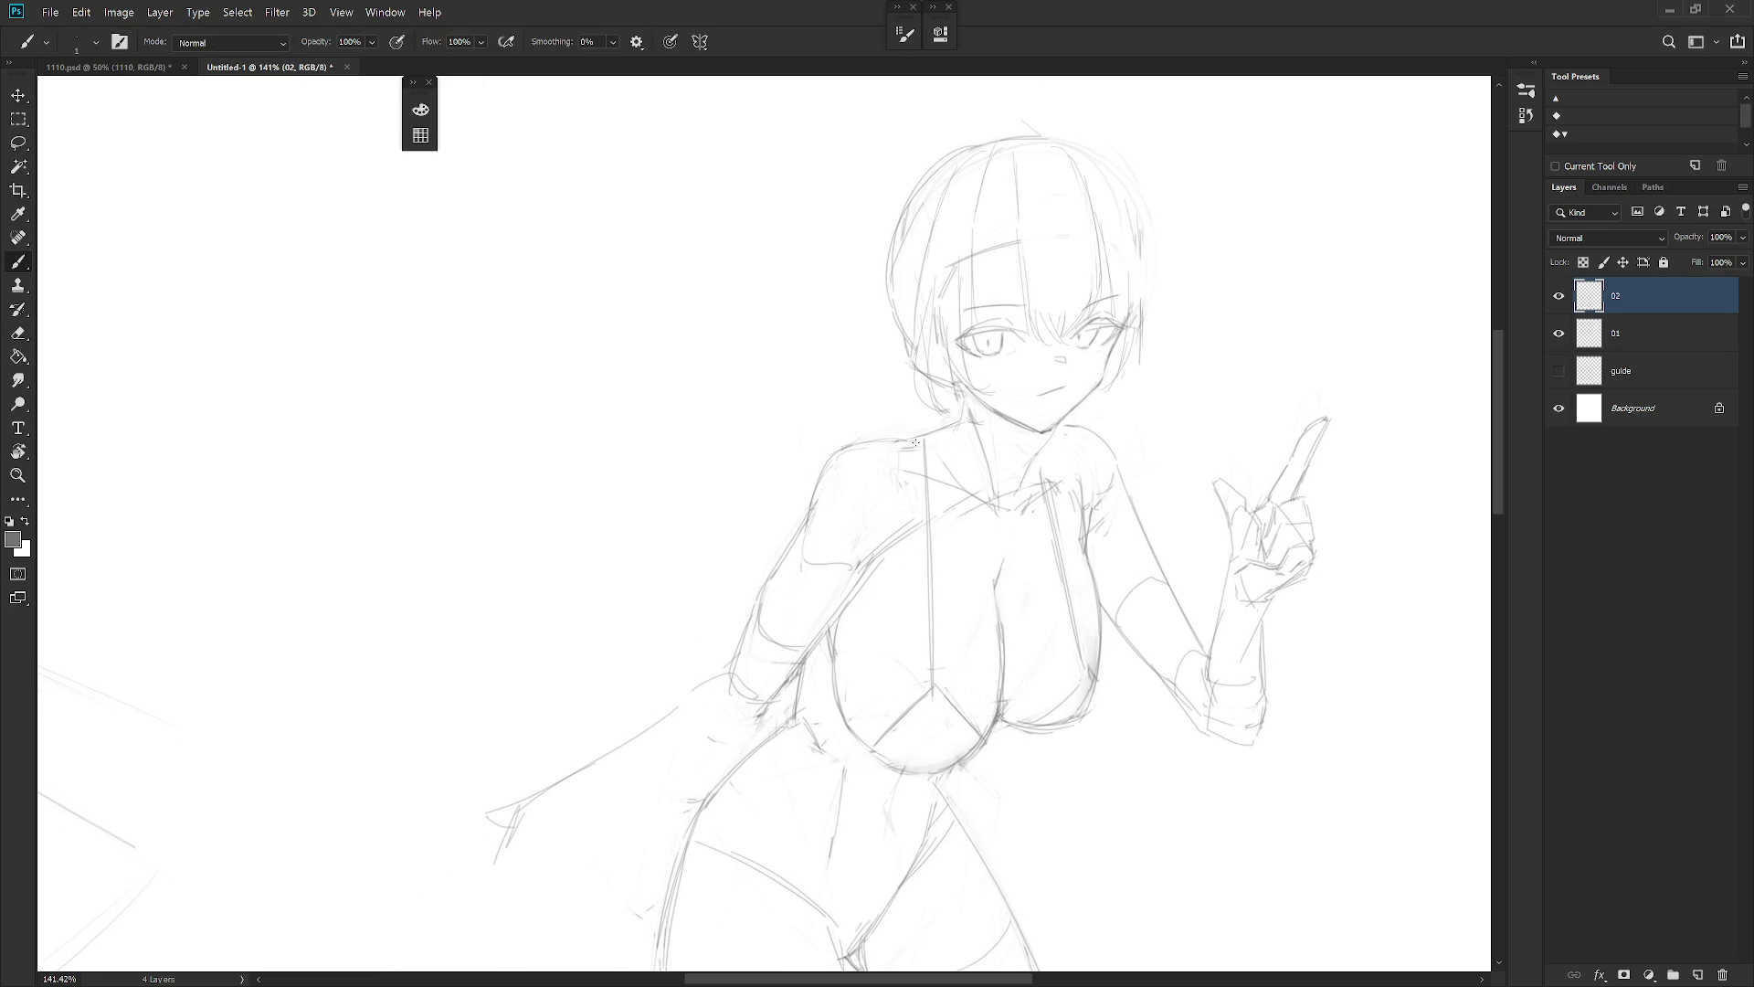
scroll(1136, 580, "down", 2)
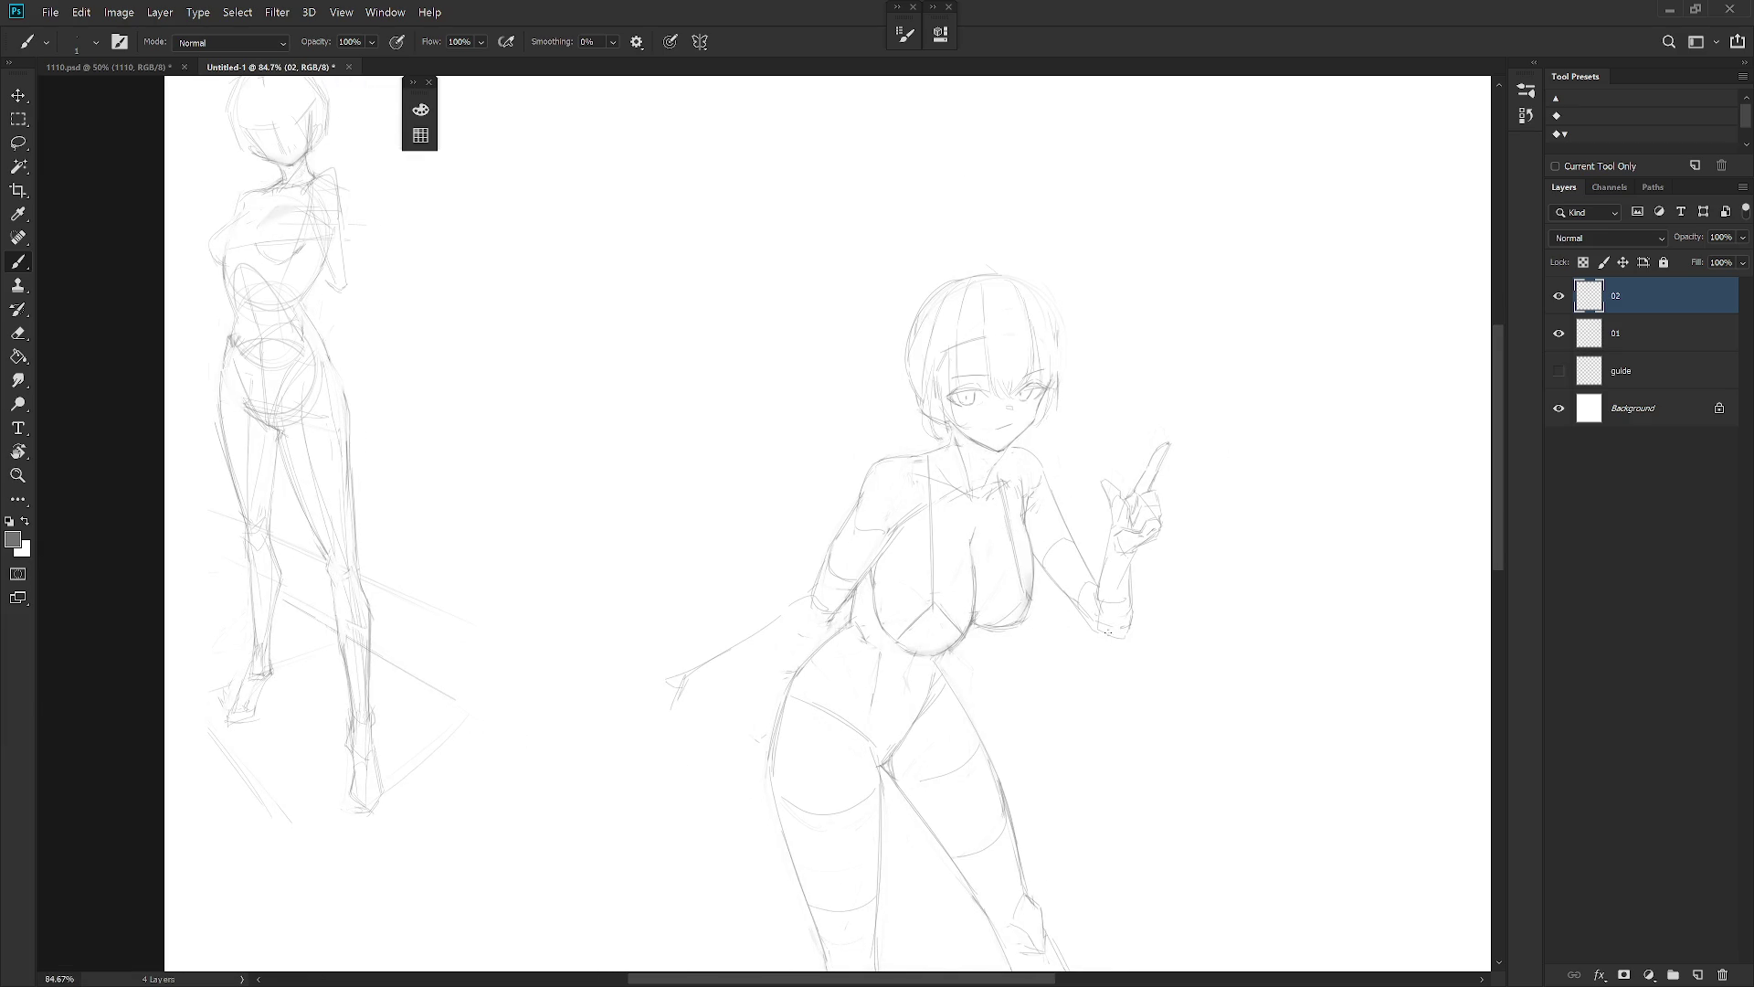
At about 63% zoom, erase the stray stroke running along the lowered arm
scroll(1104, 624, "down", 1)
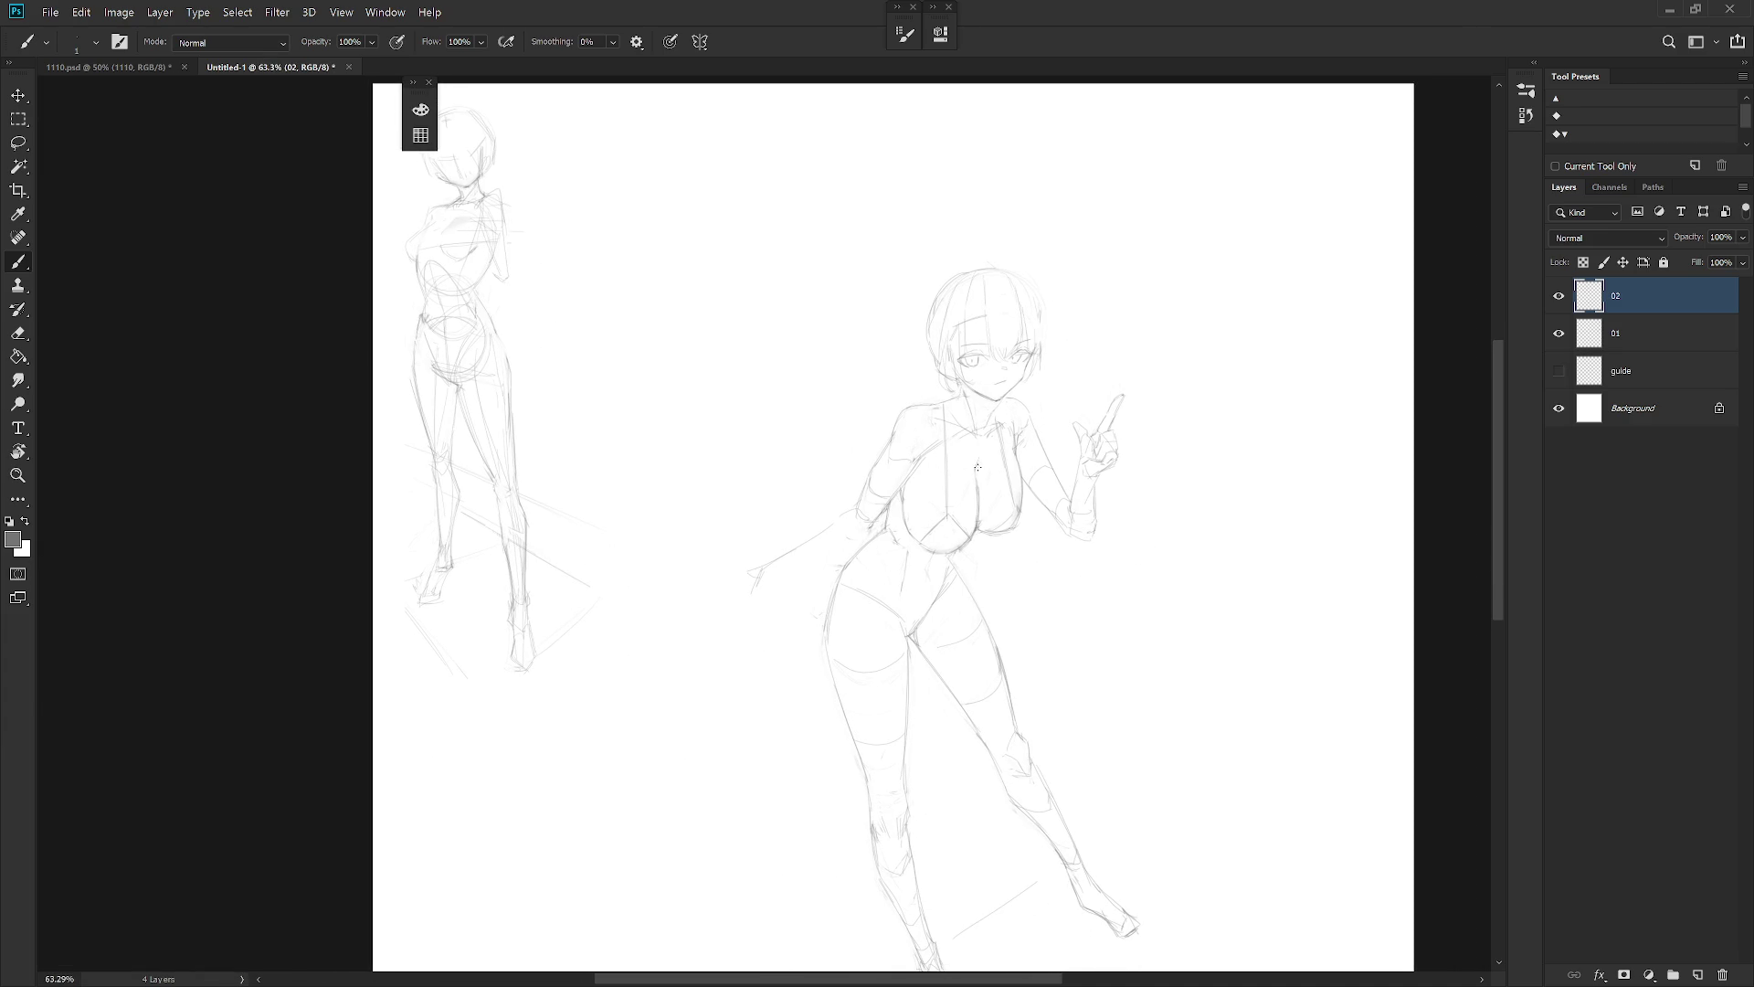
key("e")
mouse_move(830, 489)
left_mouse_down()
mouse_move(751, 584)
mouse_move(772, 567)
left_mouse_up()
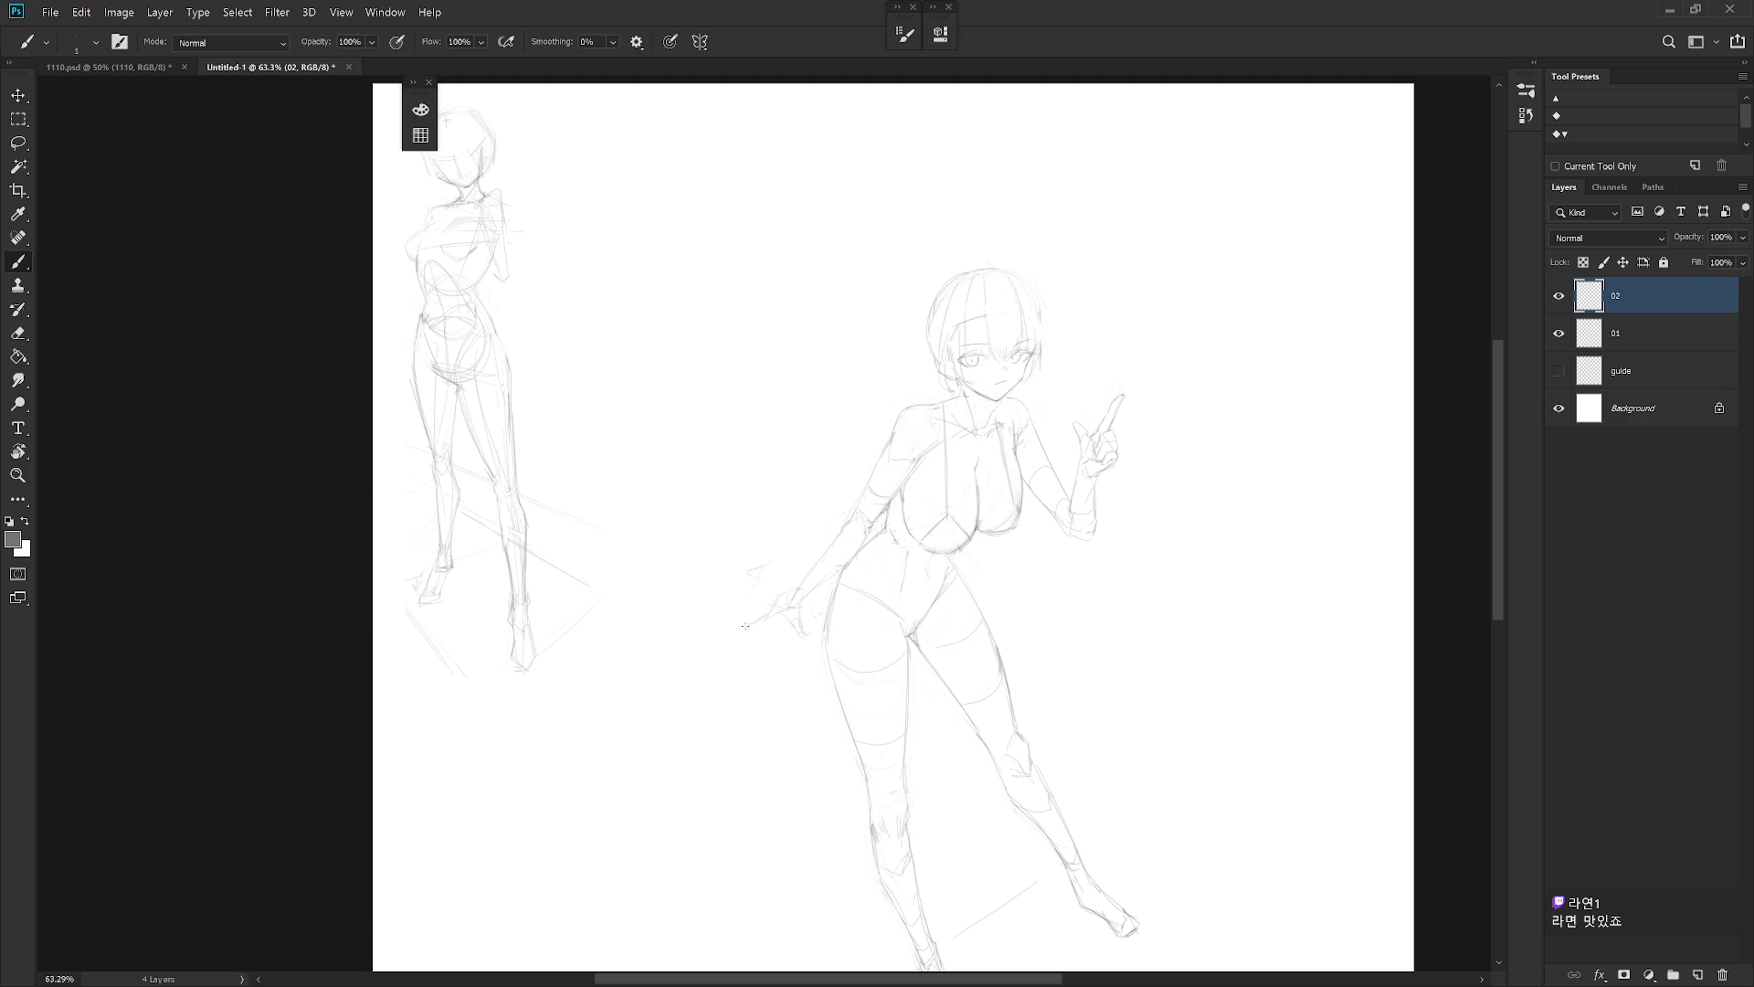
scroll(782, 624, "up", 5)
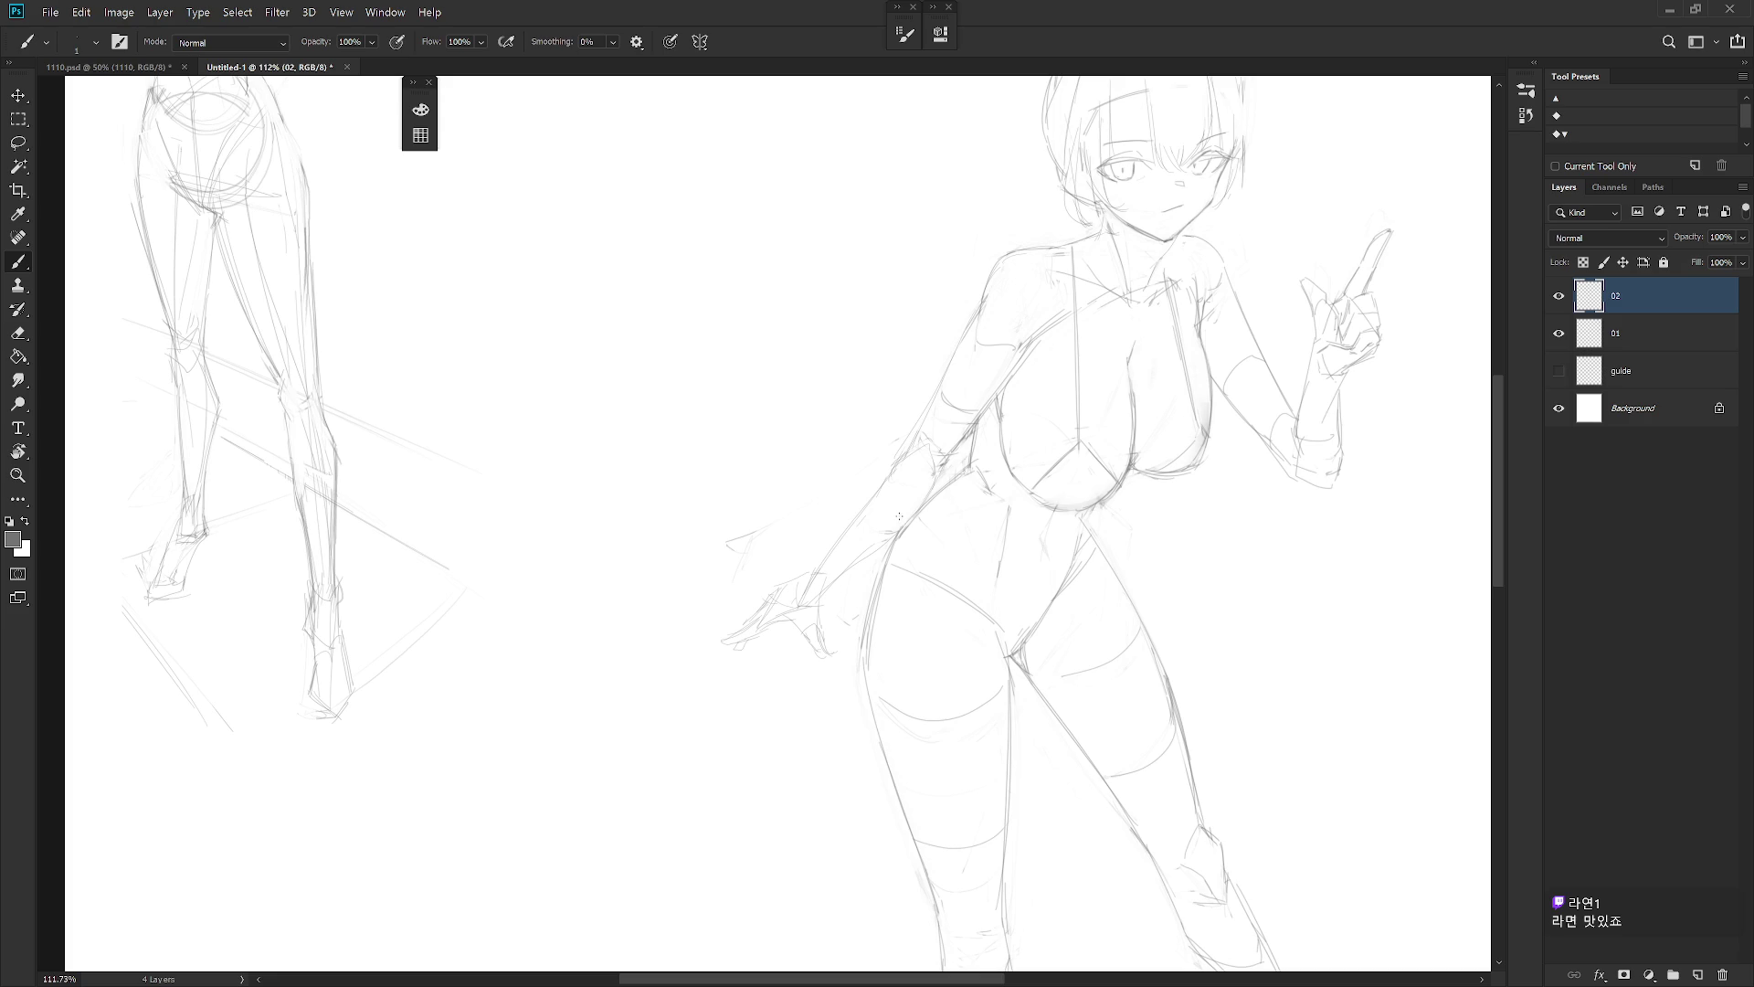
Draw a slanted line across the hips from the lowered hand, redone steeper, then try Eraser and Smudge
scroll(1027, 596, "down", 3)
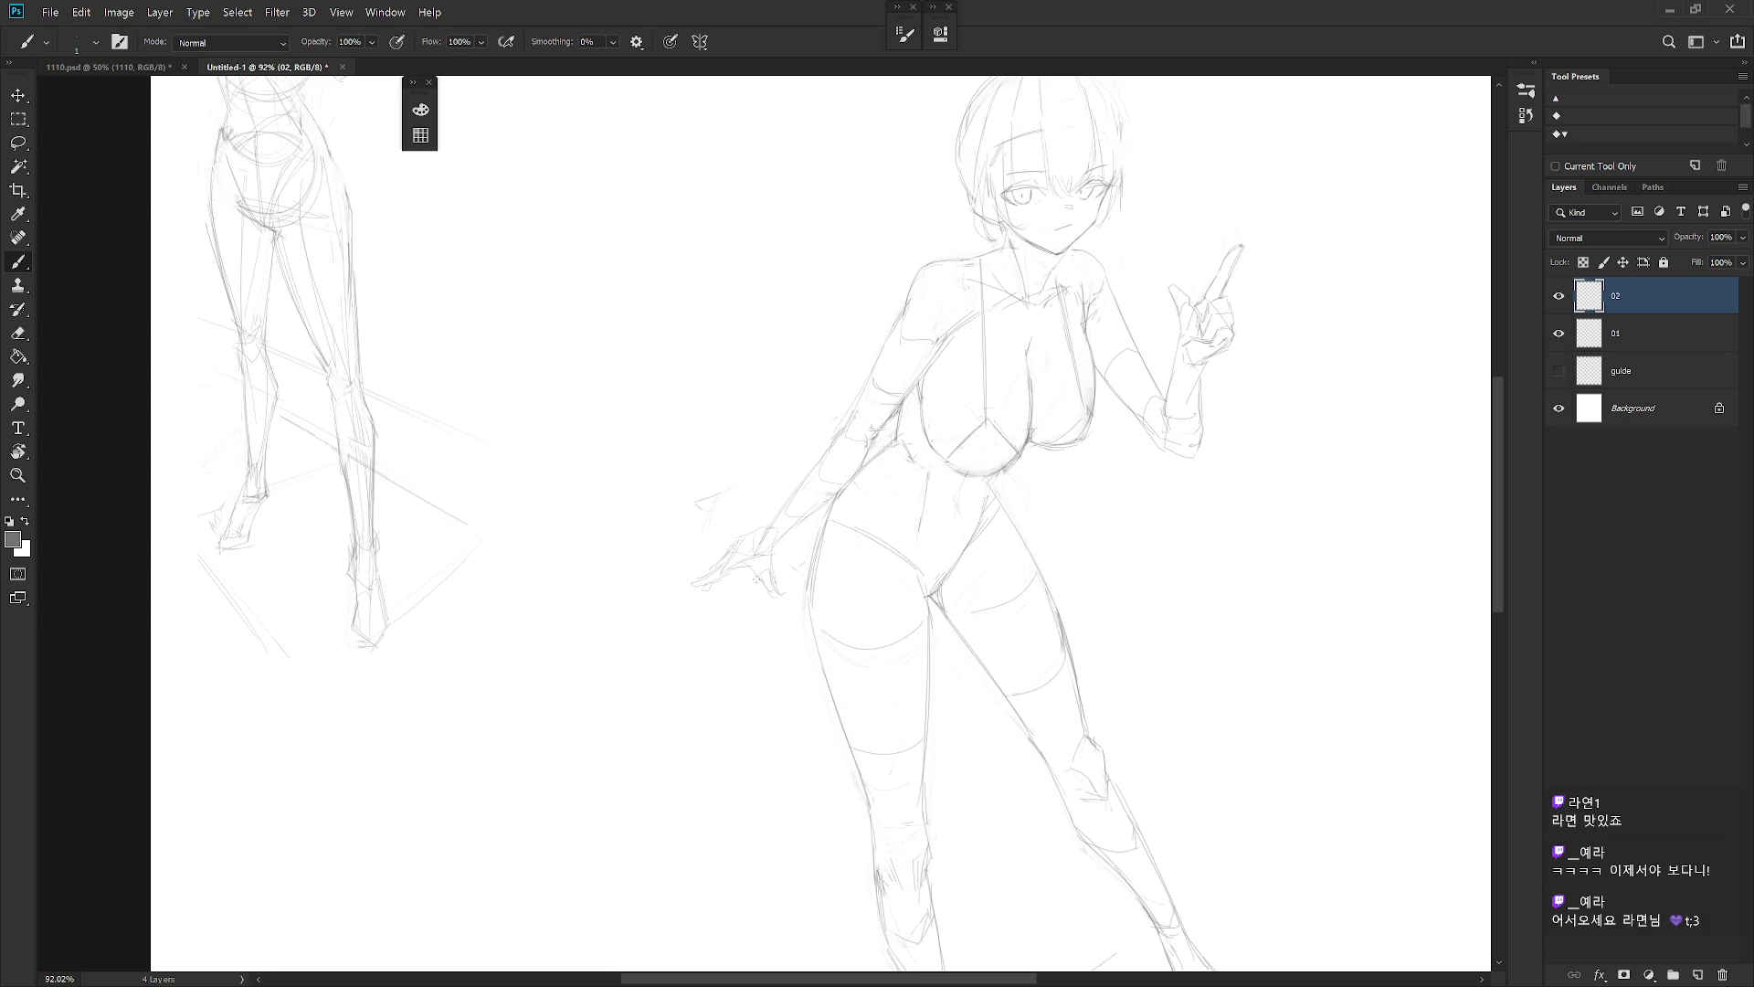
mouse_move(751, 580)
left_mouse_down()
mouse_move(903, 568)
mouse_move(755, 585)
left_mouse_up()
key("ctrl+z")
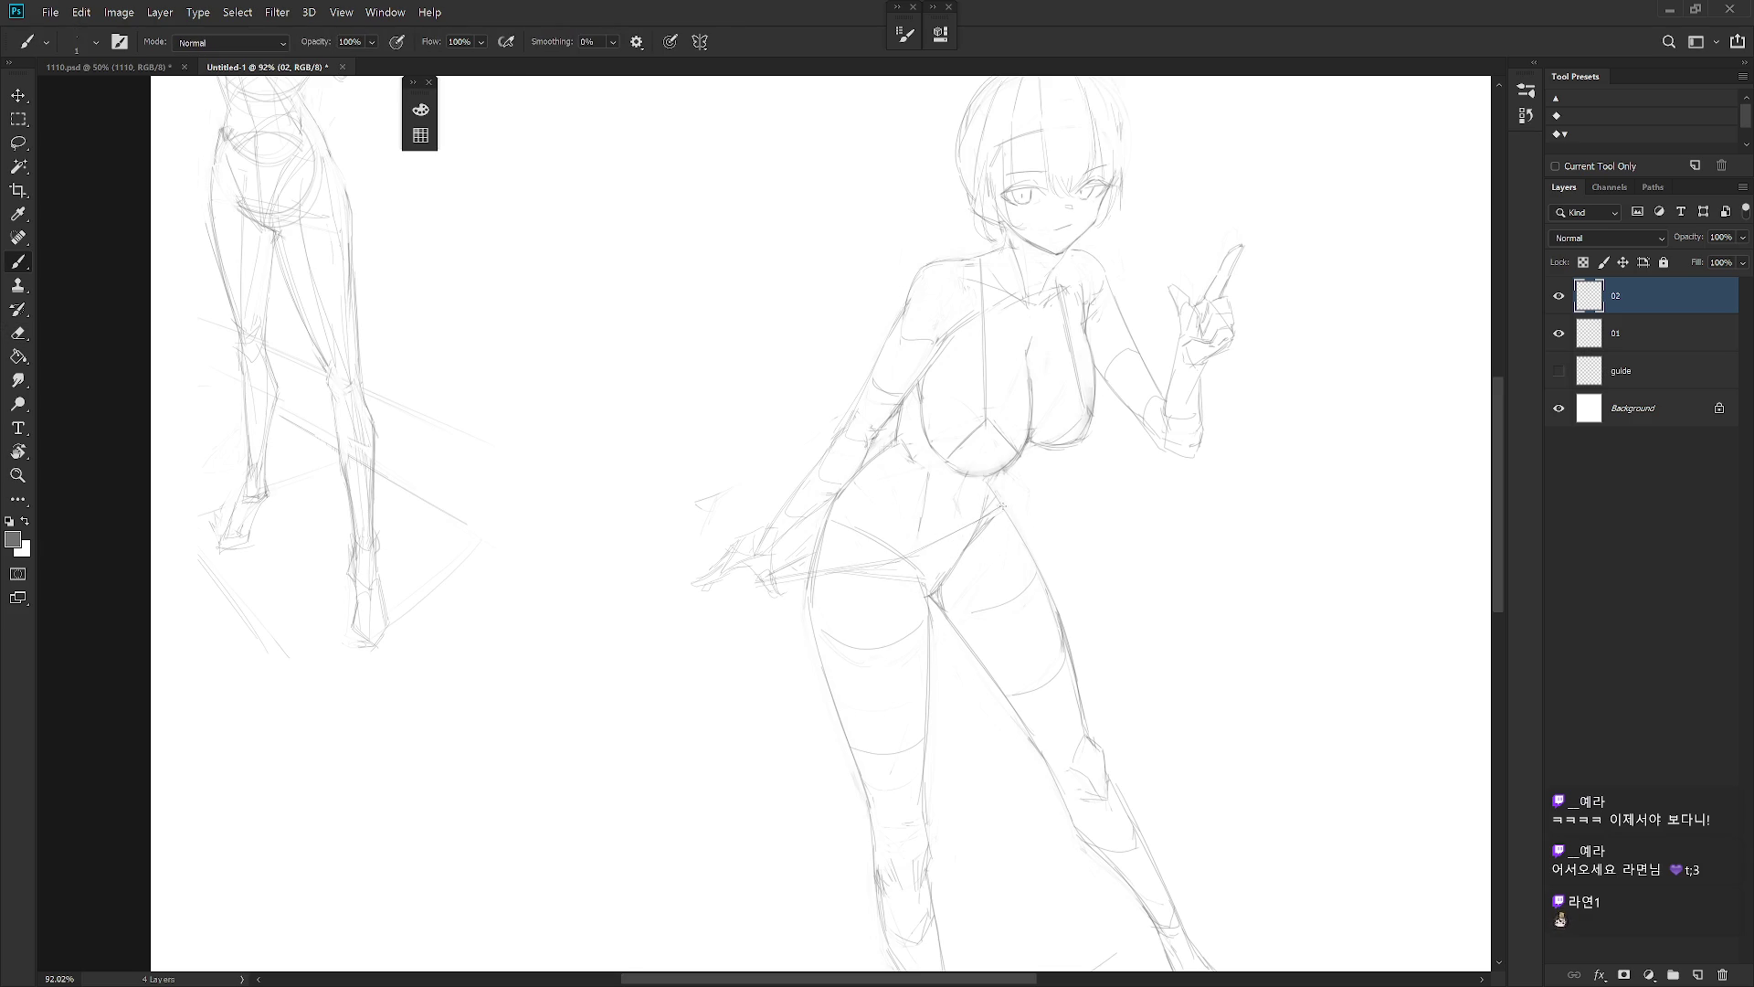
key("e")
key("e")
key("b")
key("r")
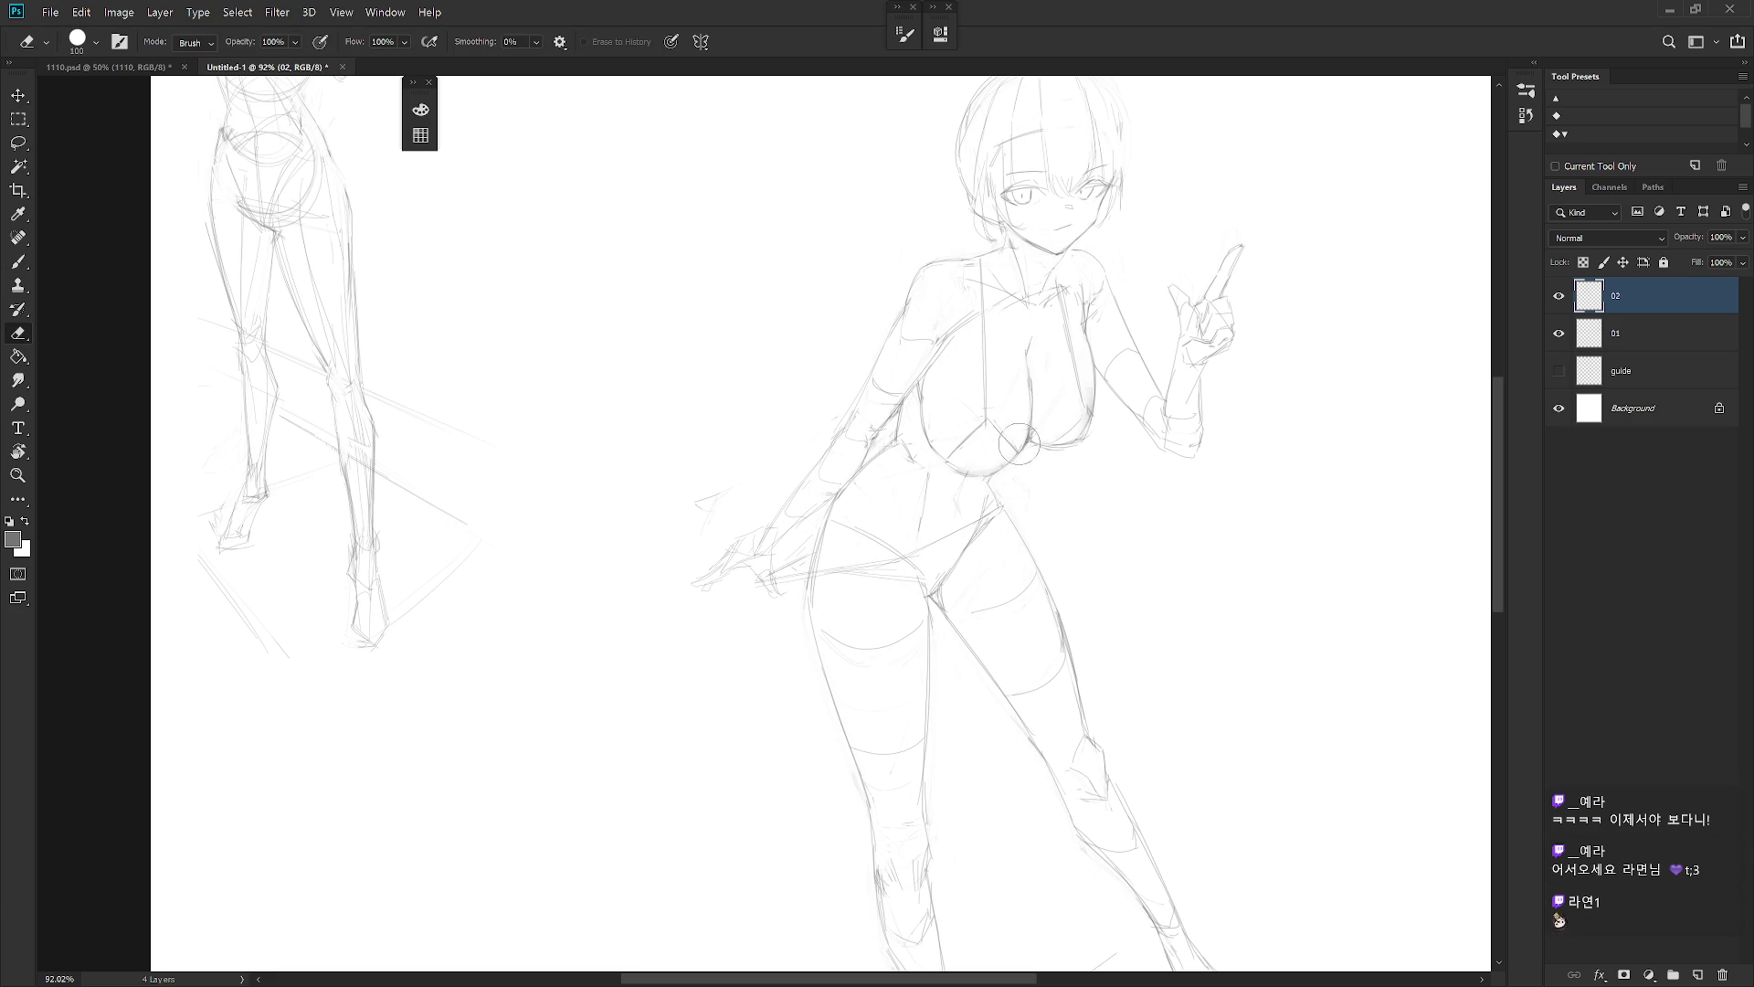
key("b")
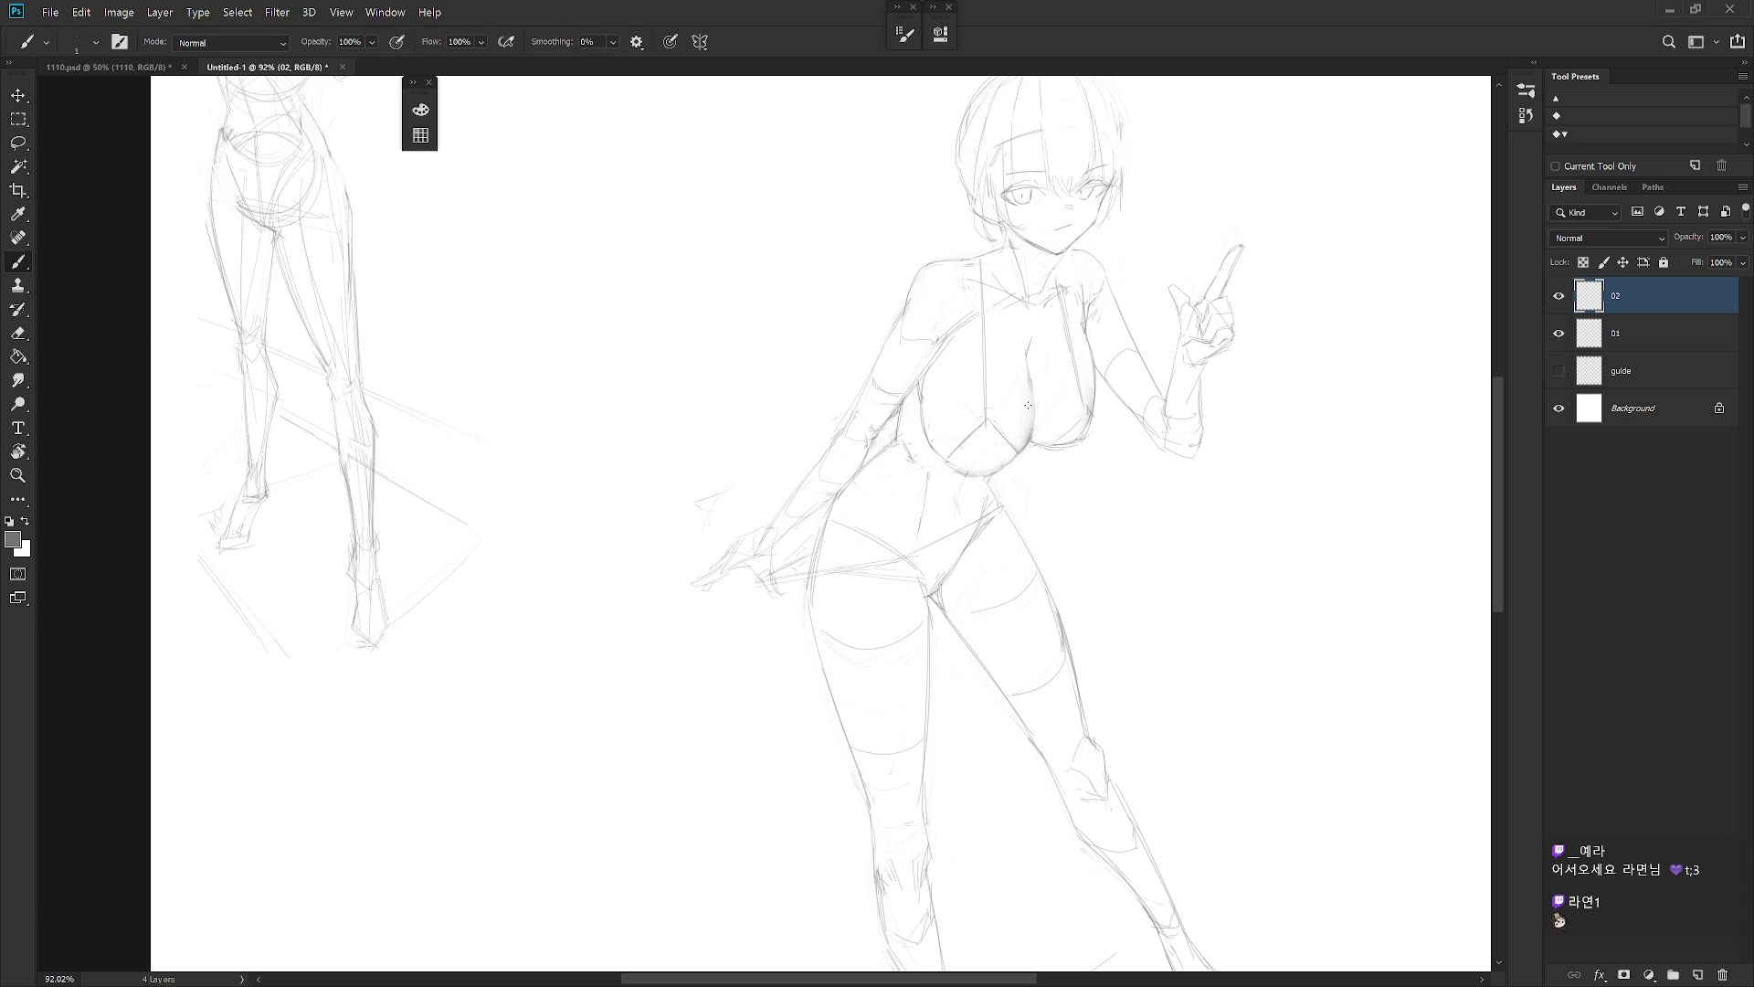
scroll(1014, 456, "down", 5)
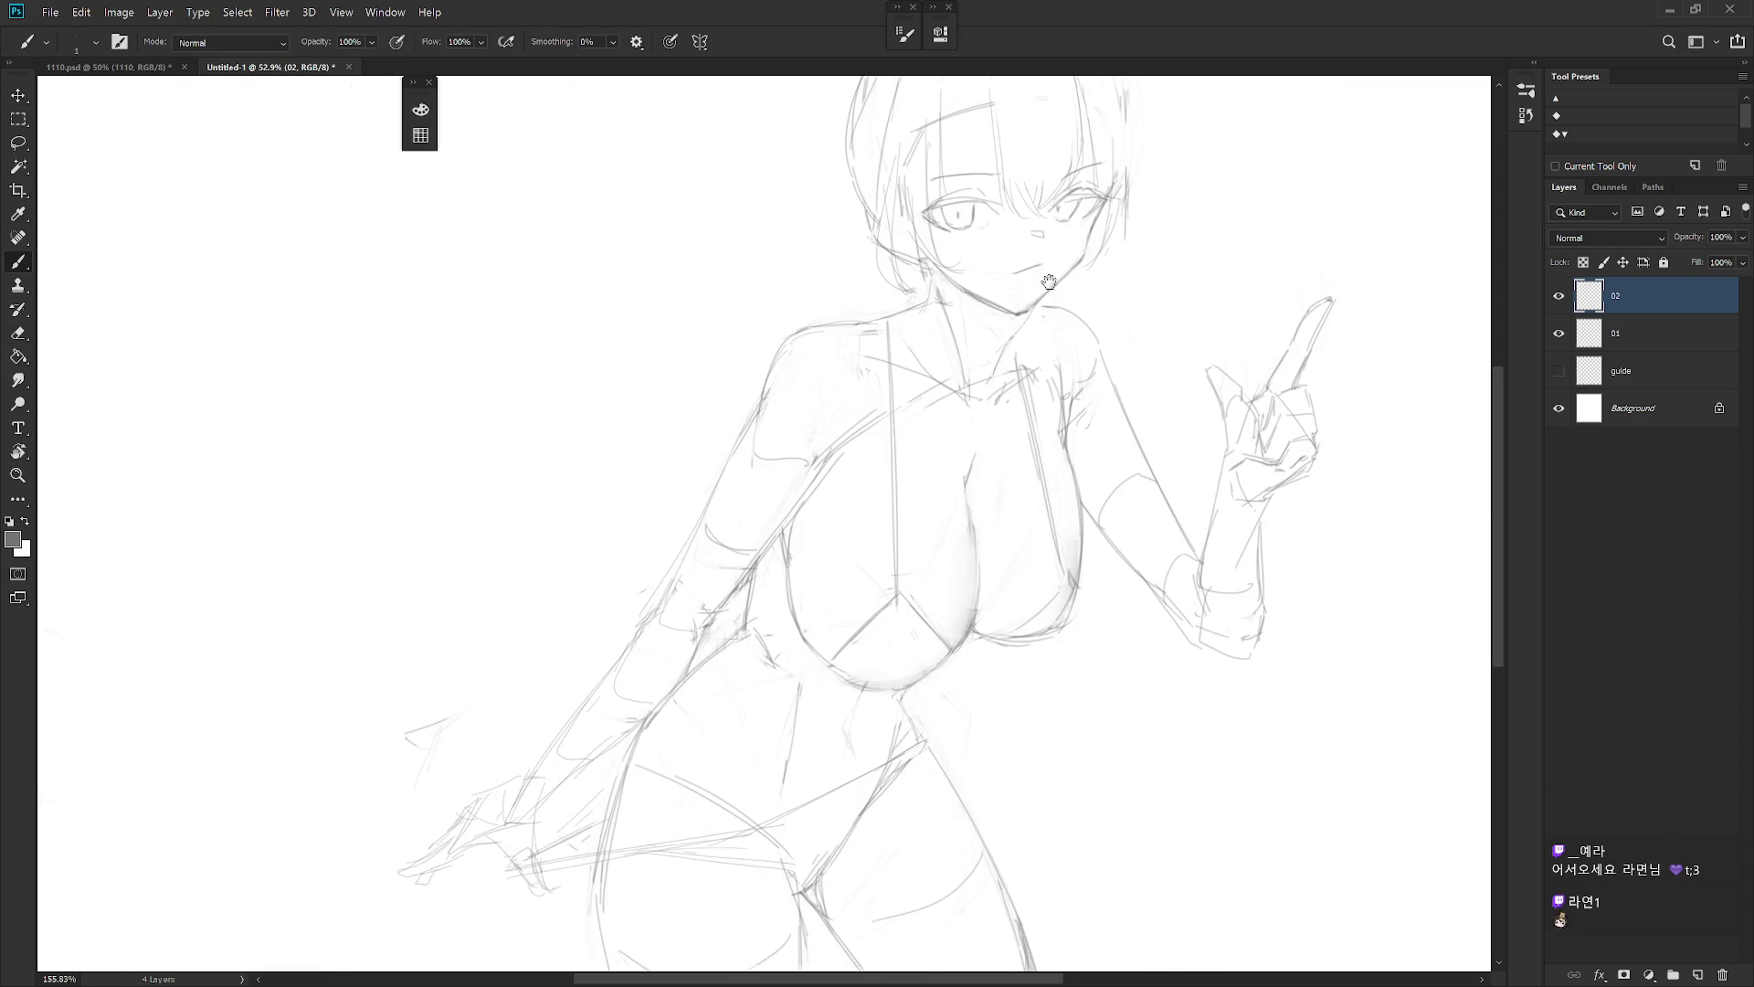
scroll(1003, 534, "up", 5)
Rotate the view so the figure stands upright, then erase and redraw the mouth
key("r")
left_click_drag(968, 384, 926, 442)
key("e")
key("b")
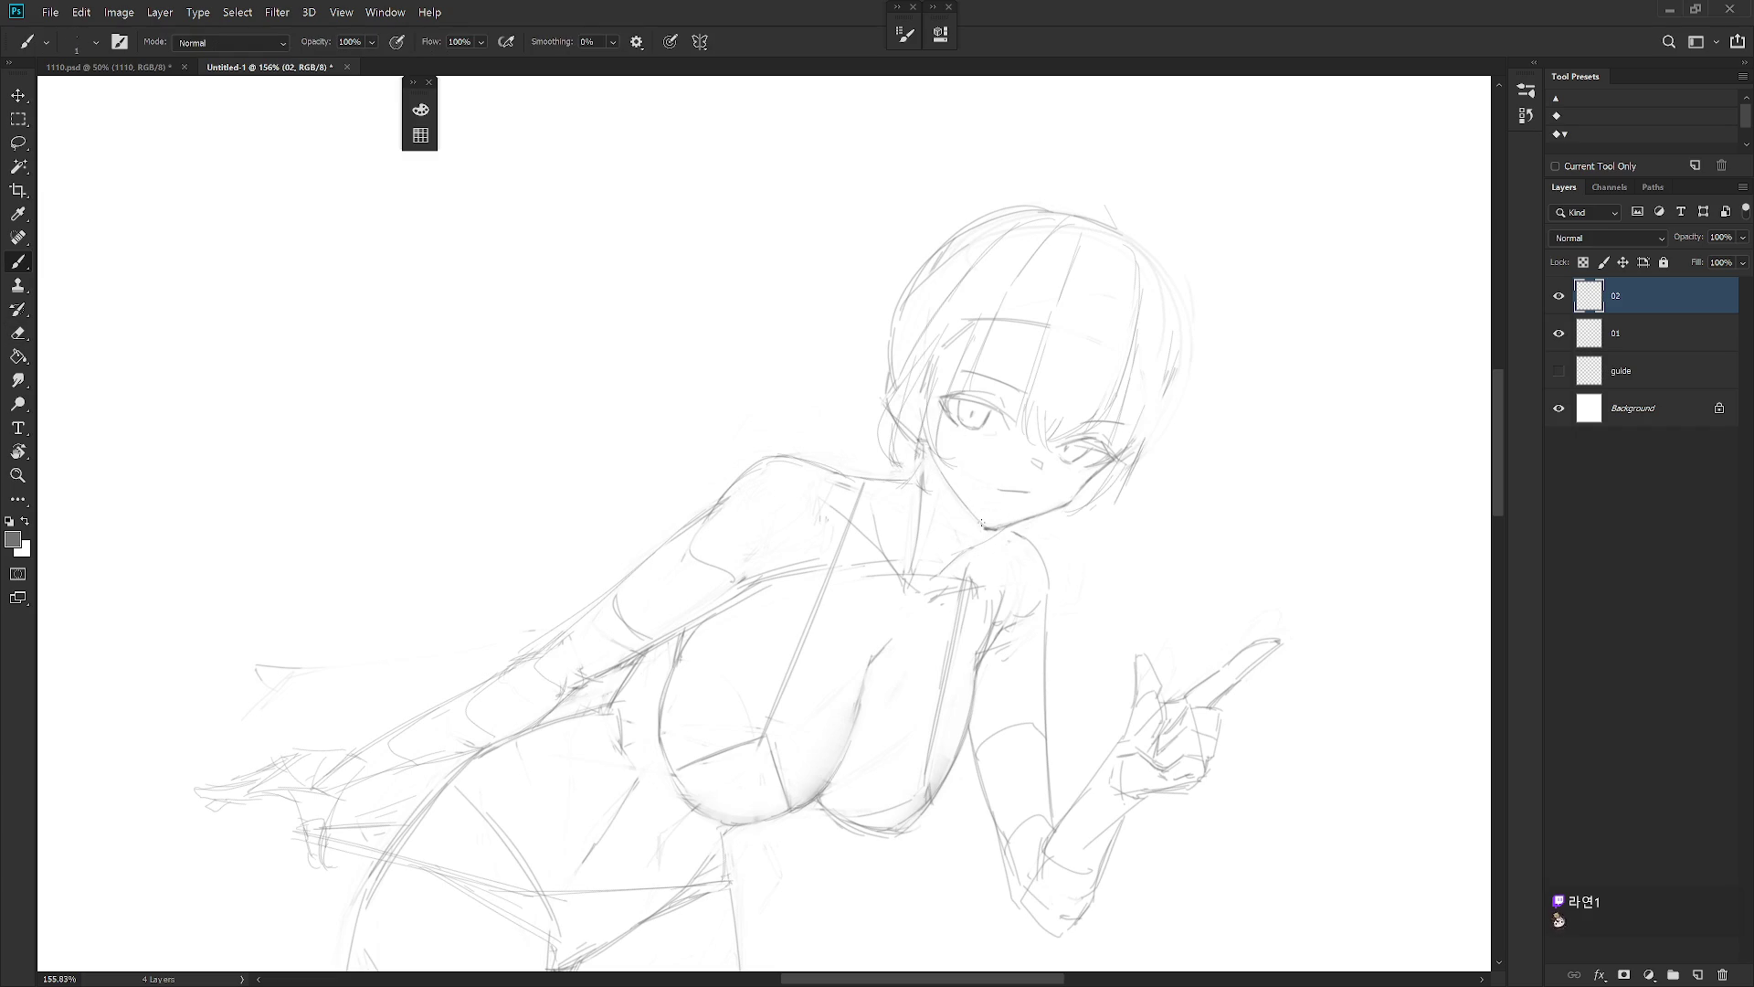
left_click_drag(1021, 495, 950, 510)
key("e")
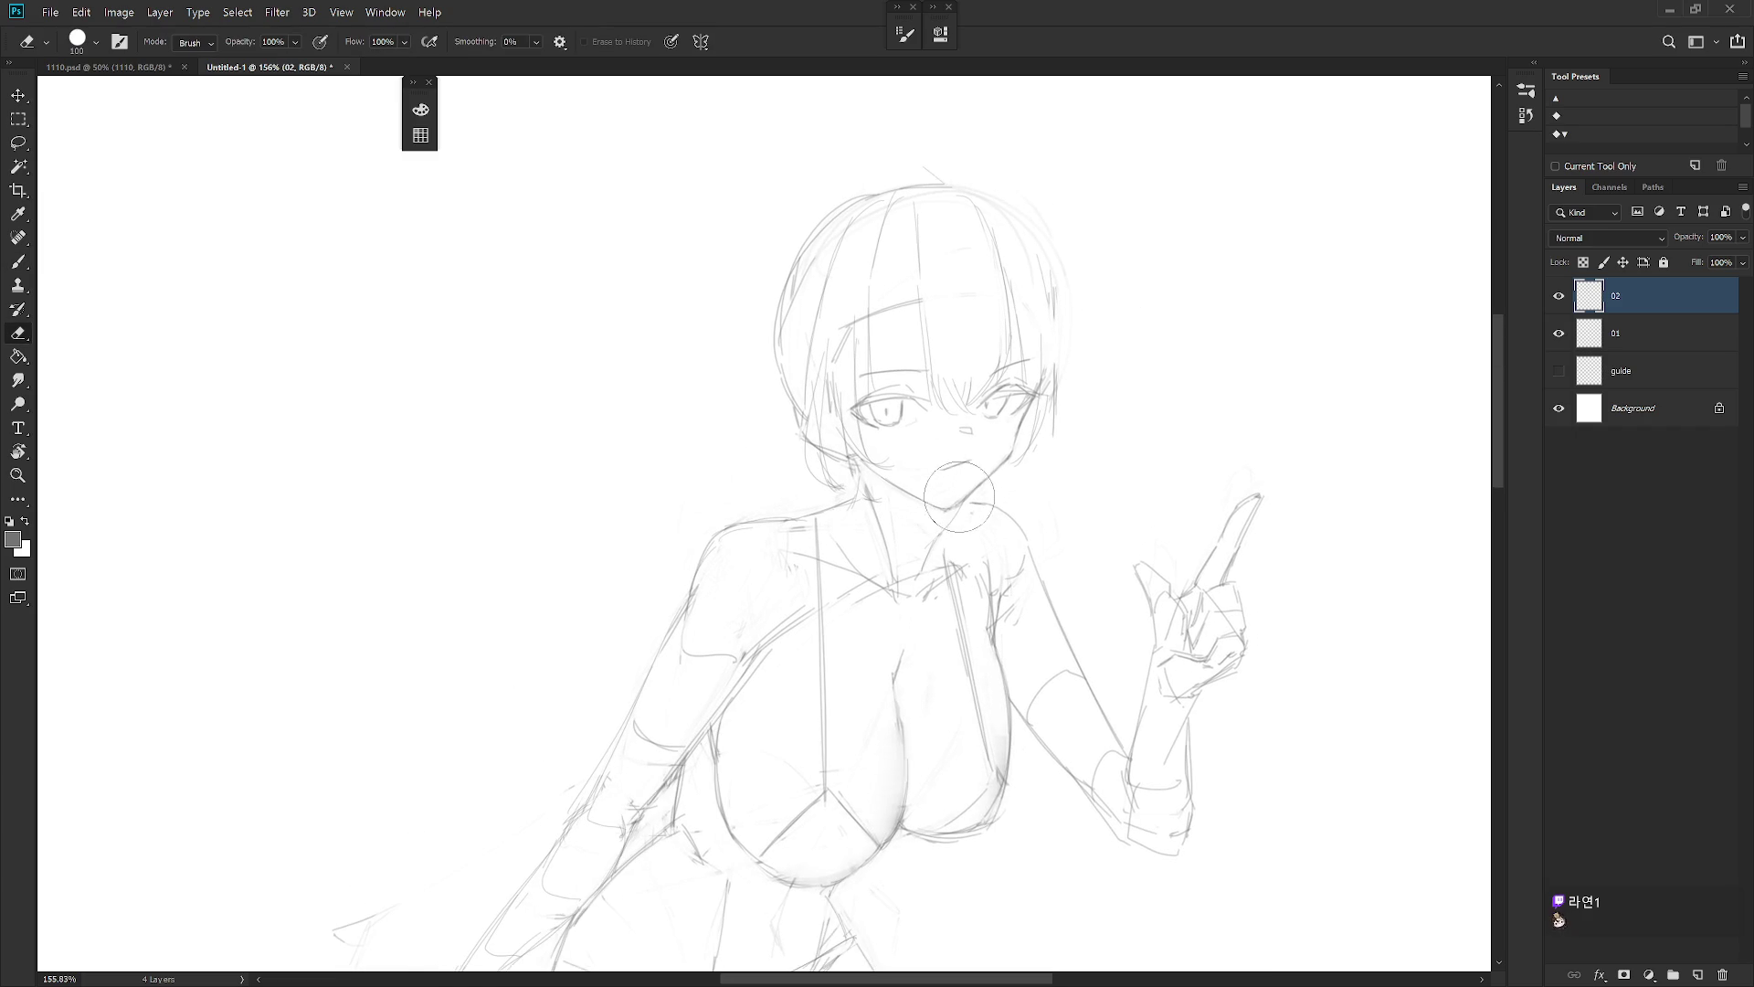
key("b")
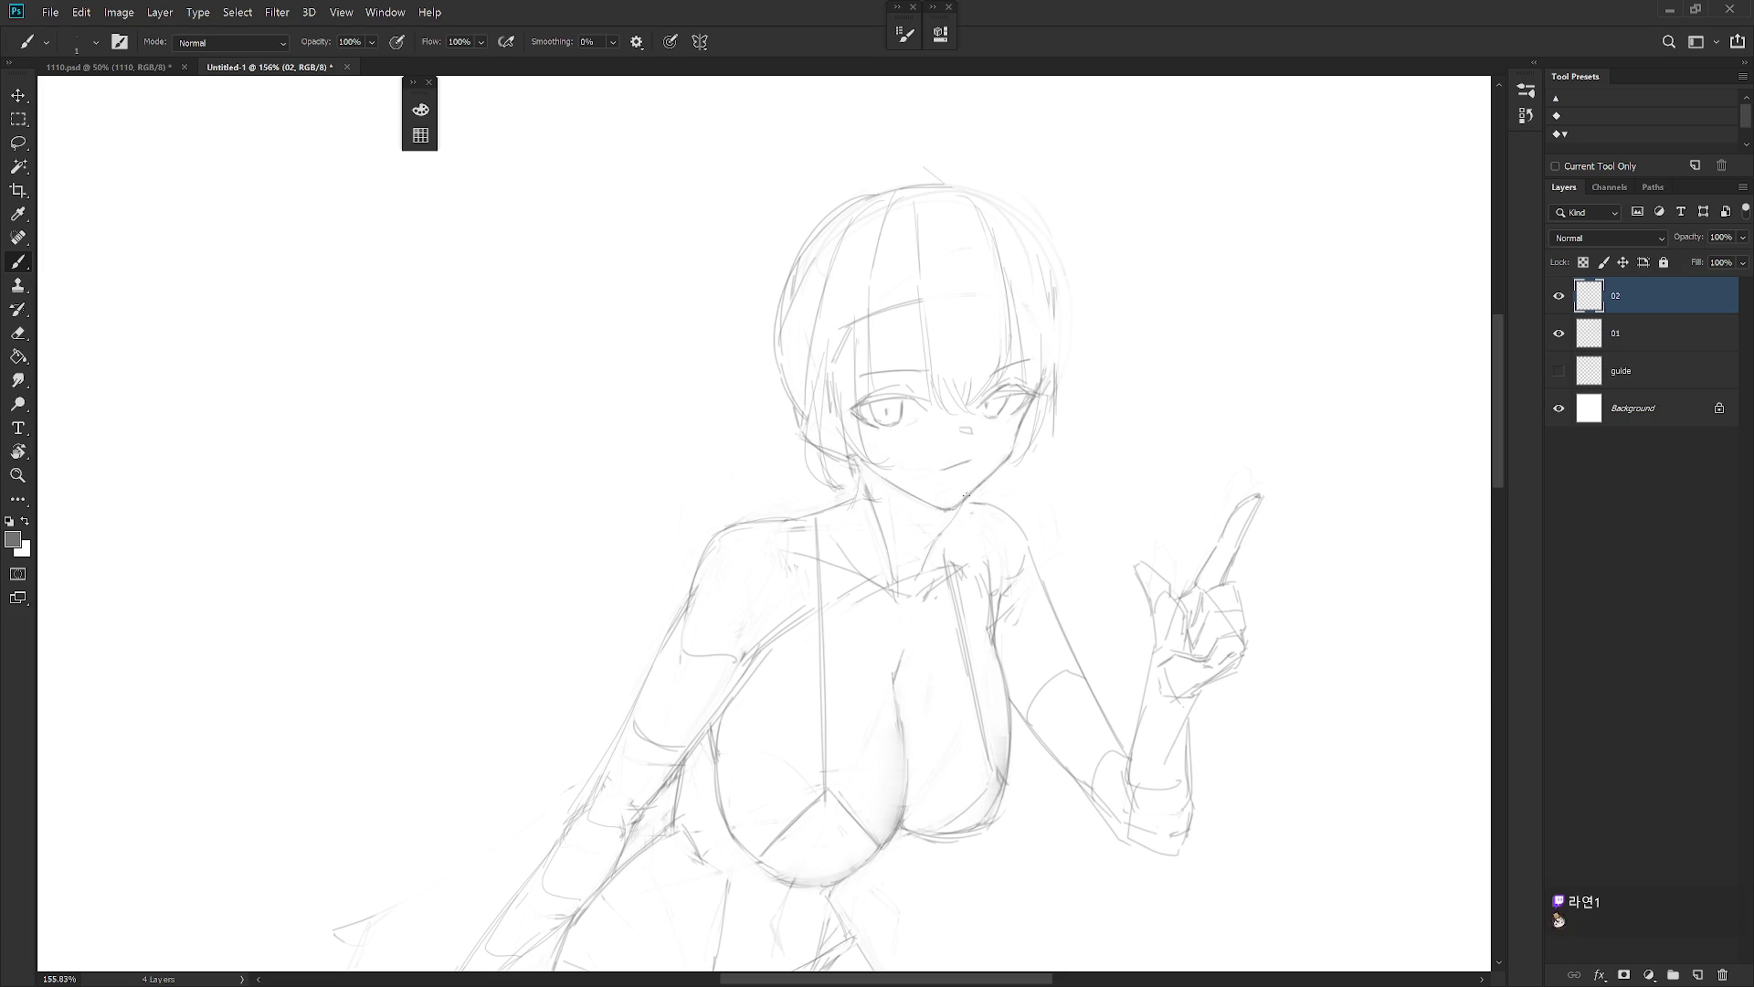
Add a short stroke on the neck, undo it and prepare to redraw it
scroll(1044, 470, "down", 5)
scroll(984, 513, "right", 3)
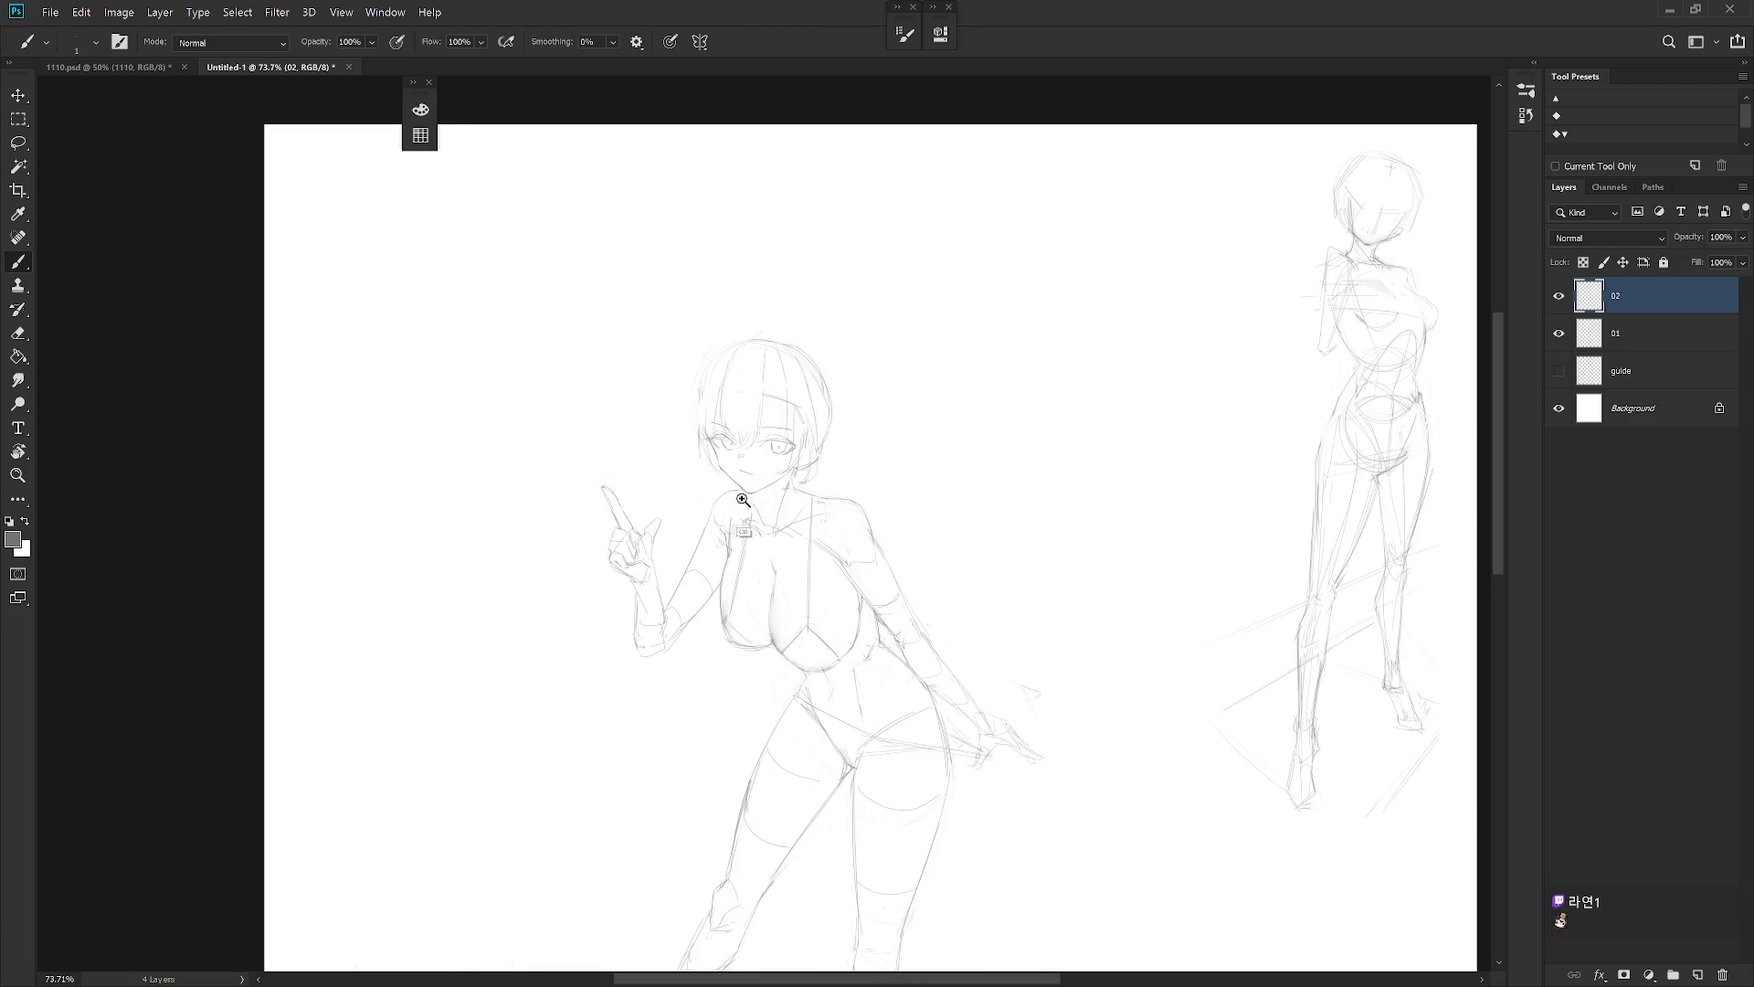
scroll(759, 508, "up", 5)
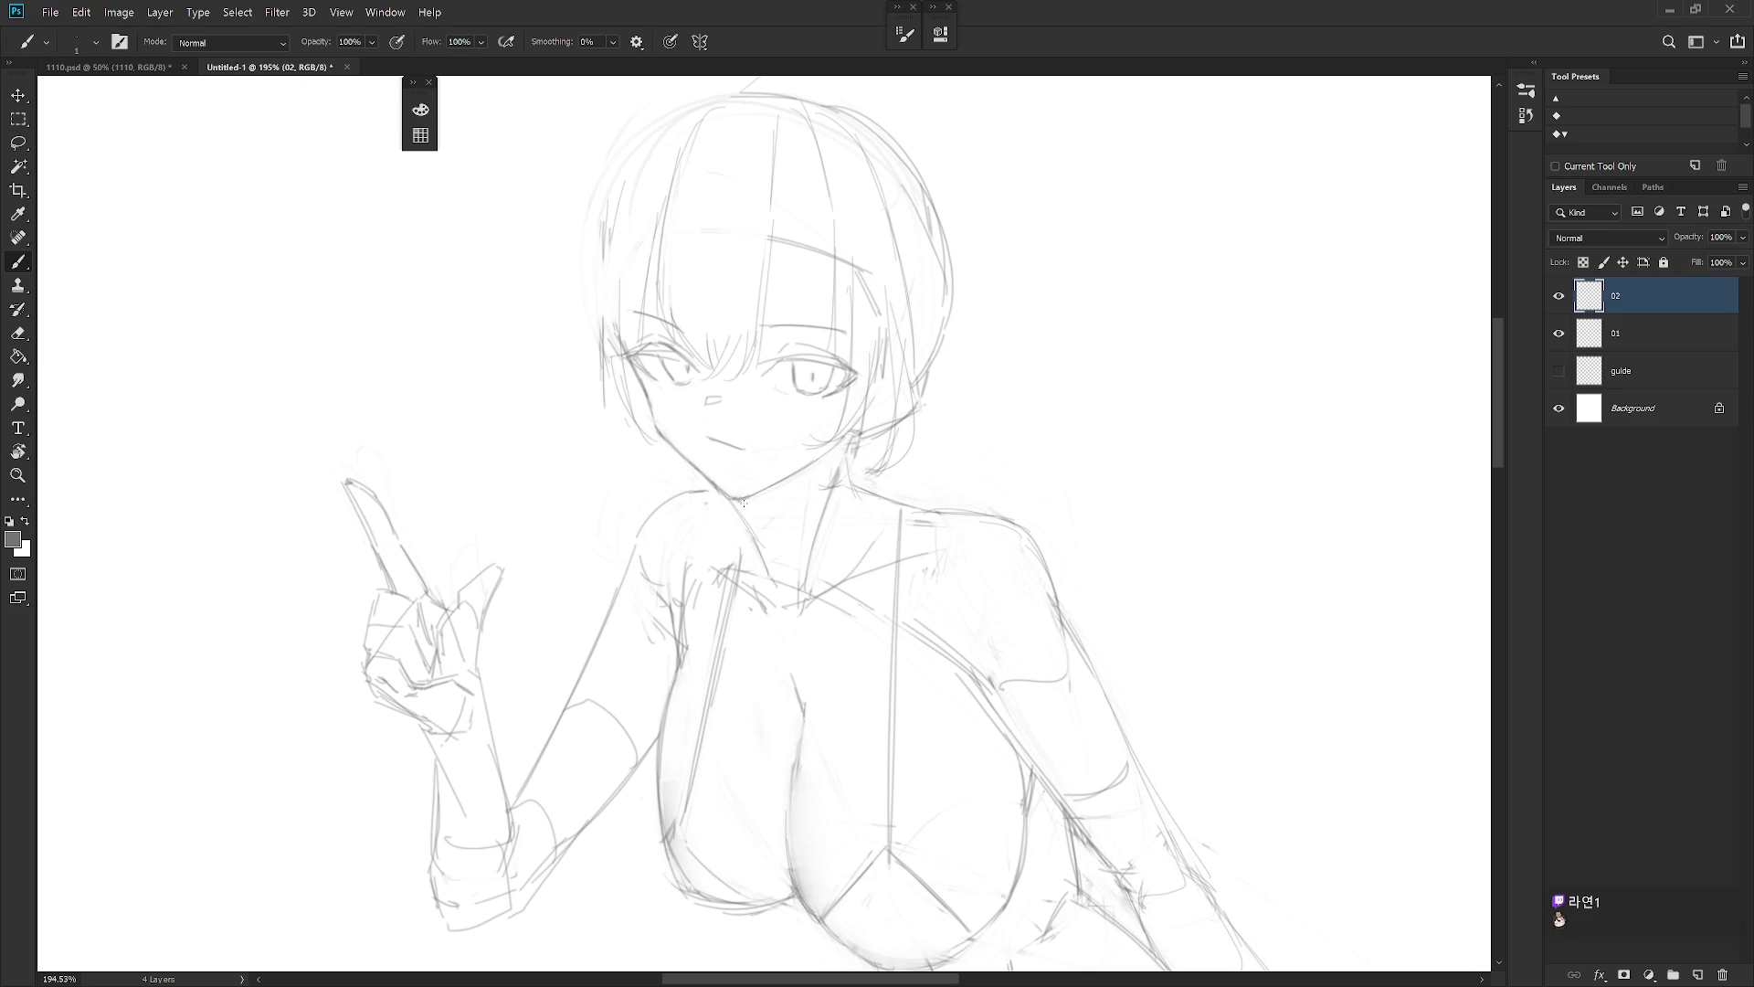
mouse_move(743, 546)
left_mouse_down()
mouse_move(736, 517)
mouse_move(748, 559)
left_mouse_up()
key("ctrl+z")
key("e")
key("b")
Refine the mouth and neck lines, alternating between the Eraser and the thin pencil Brush
scroll(894, 459, "down", 5)
key("e")
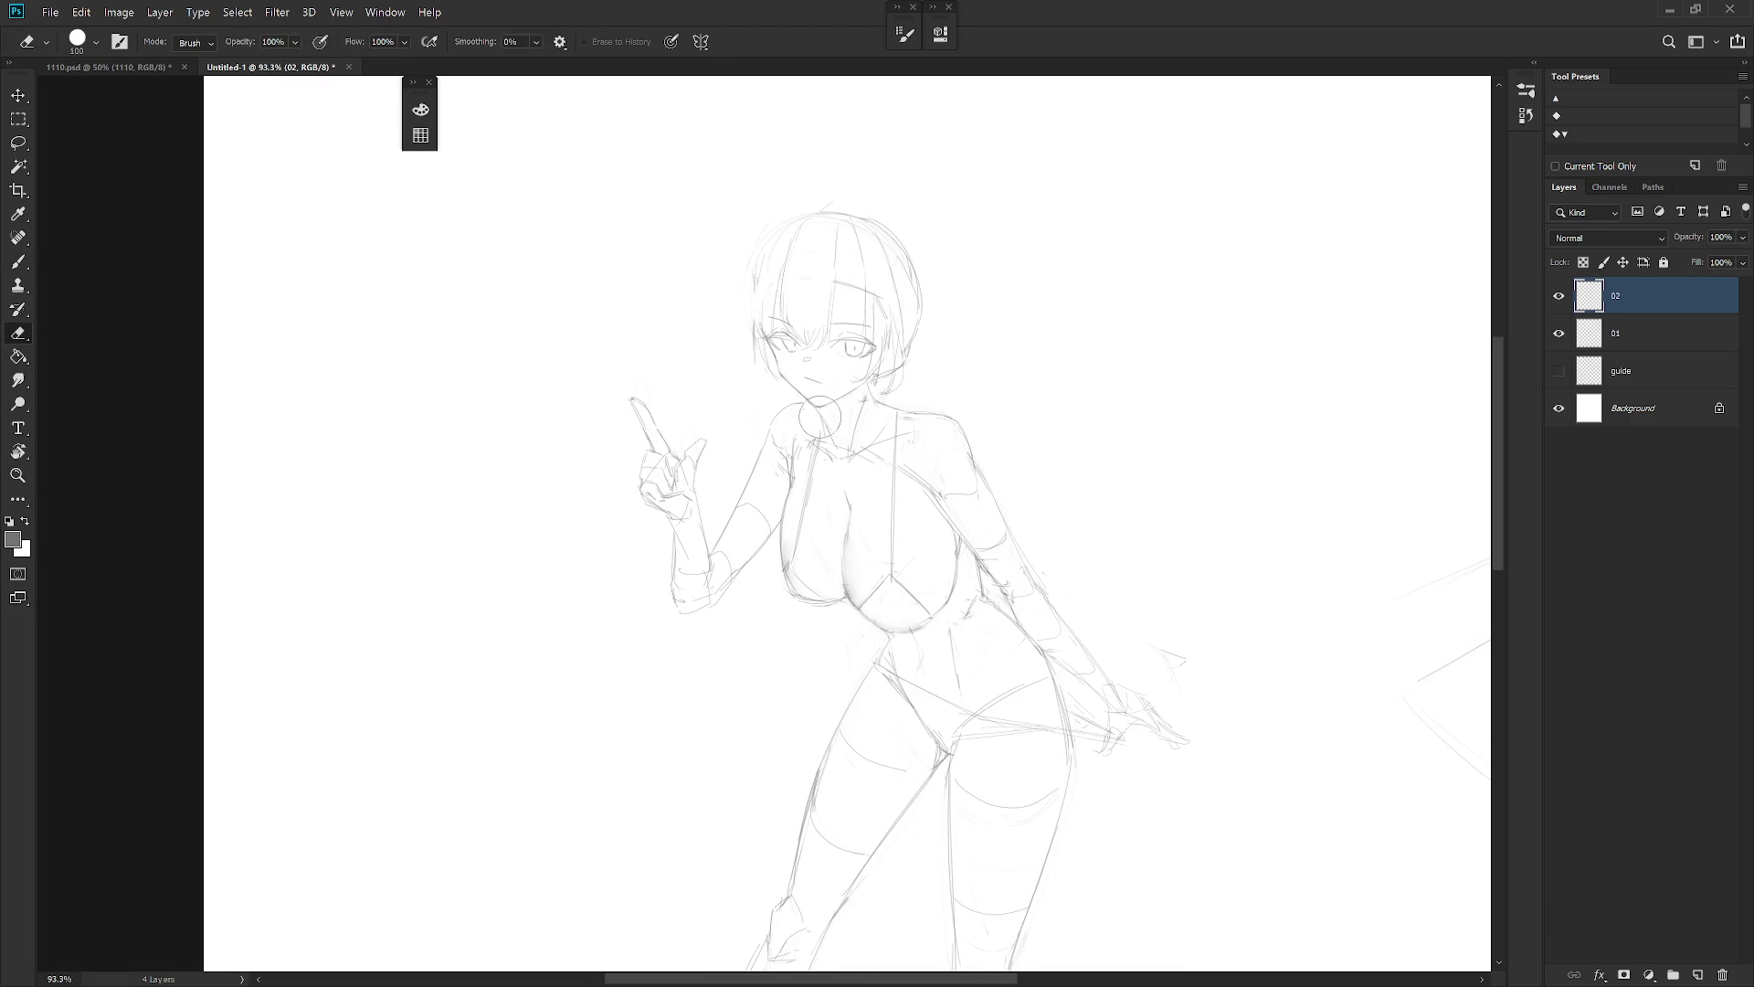
key("b")
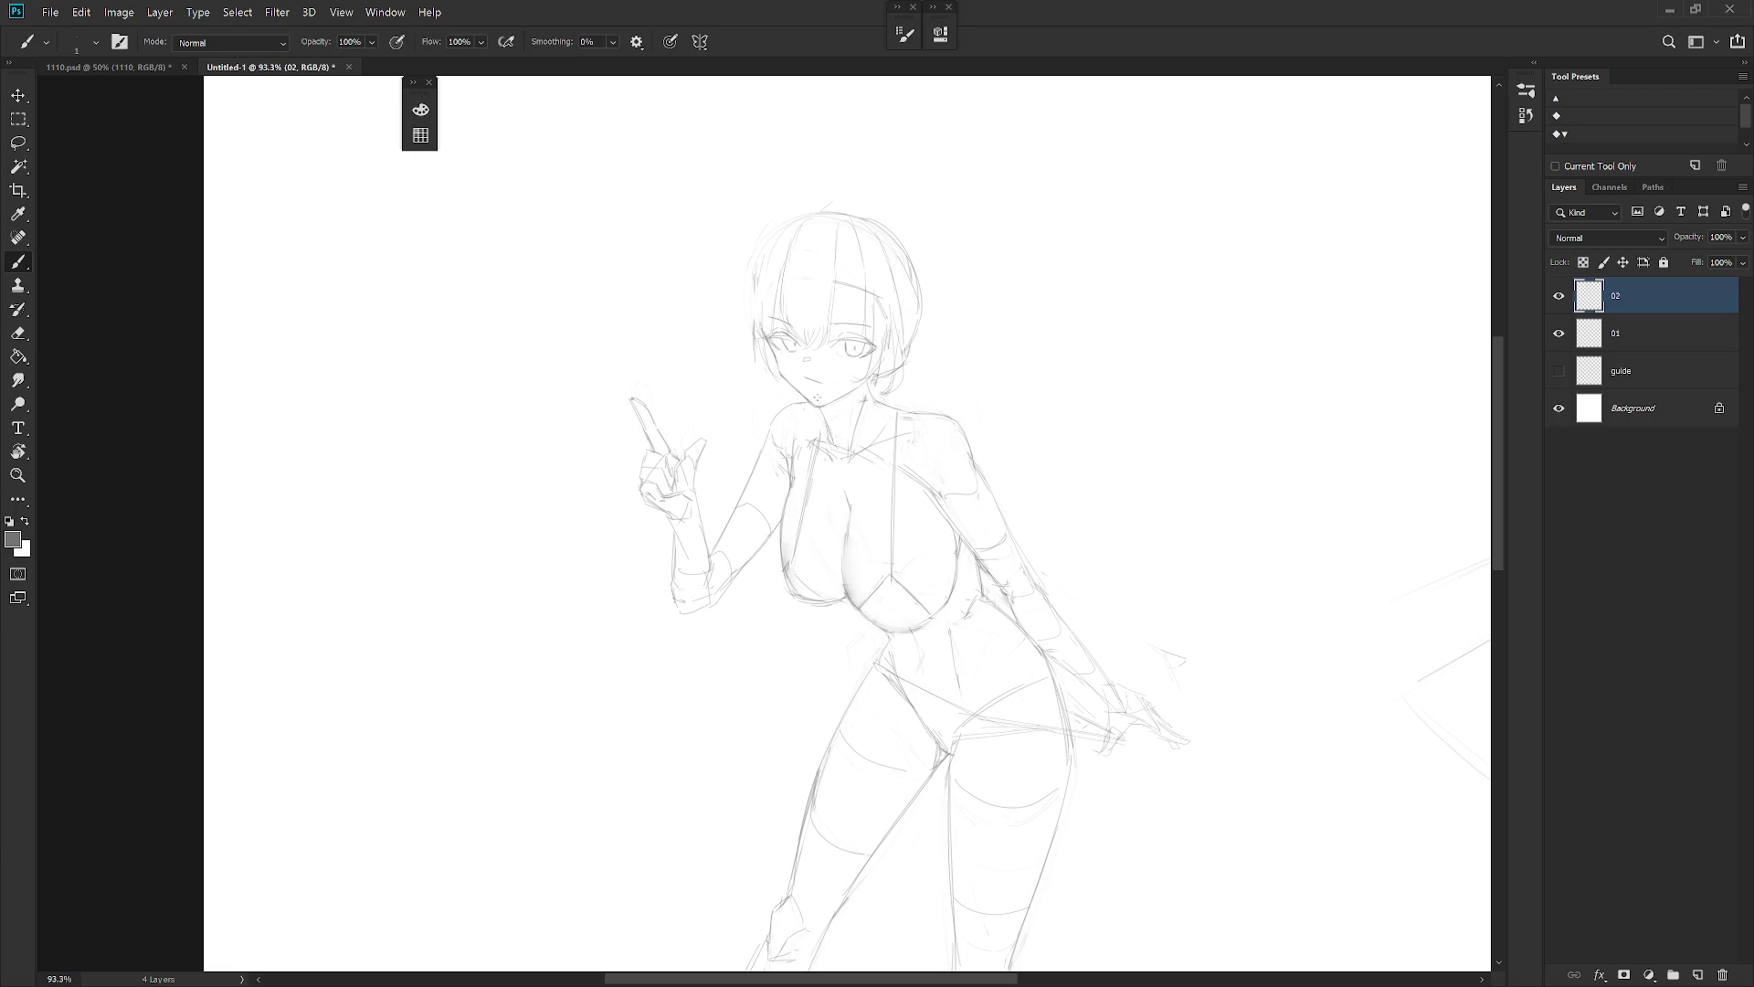
key("e")
key("b")
key("e")
key("b")
key("e")
key("b")
key("e")
key("b")
key("e")
key("b")
key("e")
key("b")
key("e")
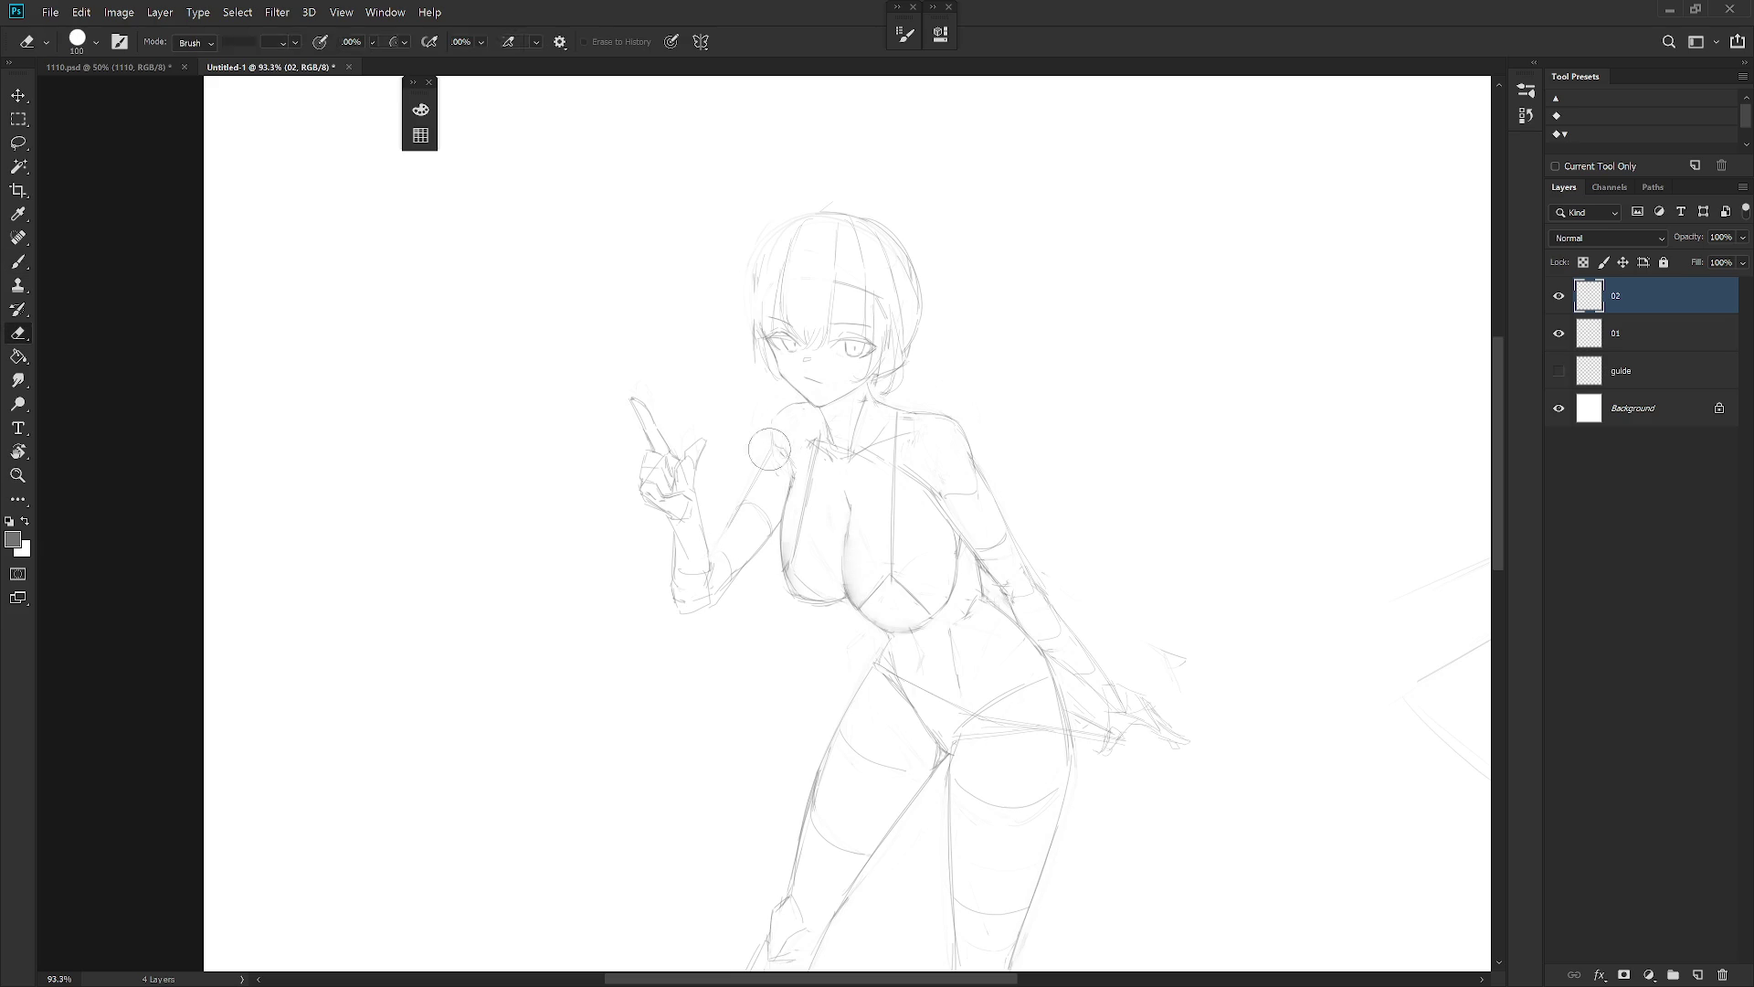
key("b")
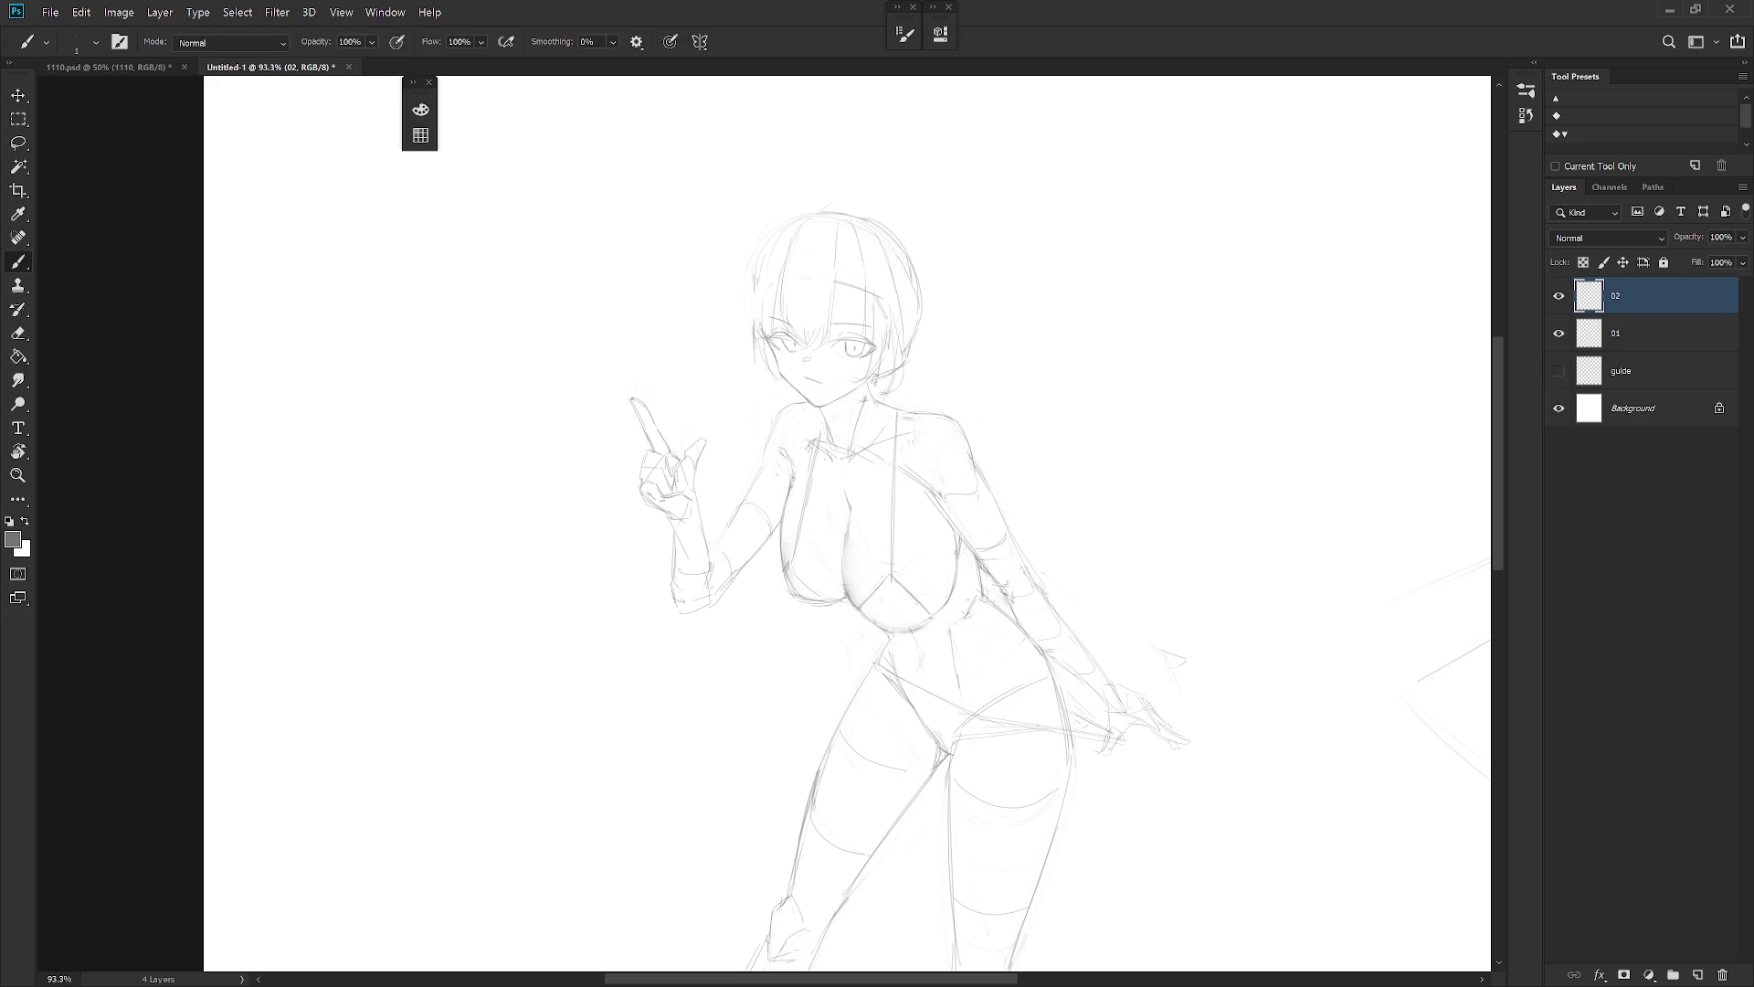
Lasso the forearm and rotate it slightly clockwise with Free Transform
key("l")
mouse_move(722, 522)
left_mouse_down()
mouse_move(710, 606)
mouse_move(744, 594)
mouse_move(783, 521)
mouse_move(745, 459)
left_mouse_up()
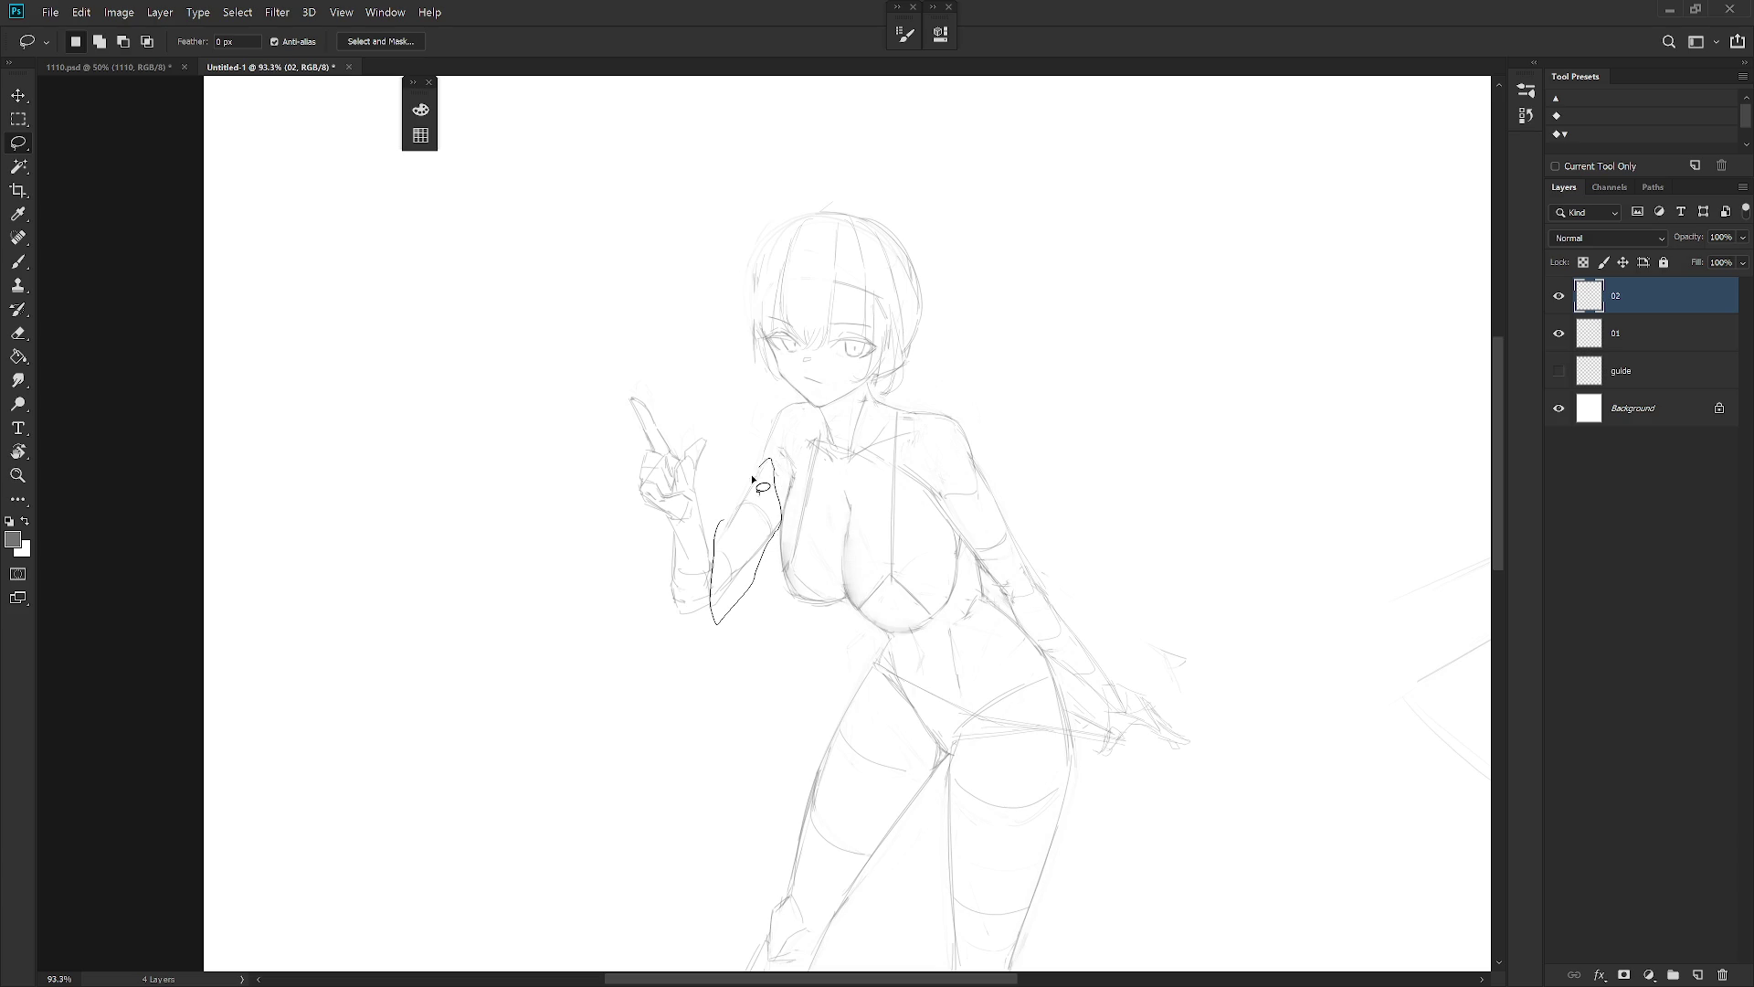
key("ctrl+t")
left_click_drag(746, 541, 799, 480)
left_click_drag(694, 673, 676, 673)
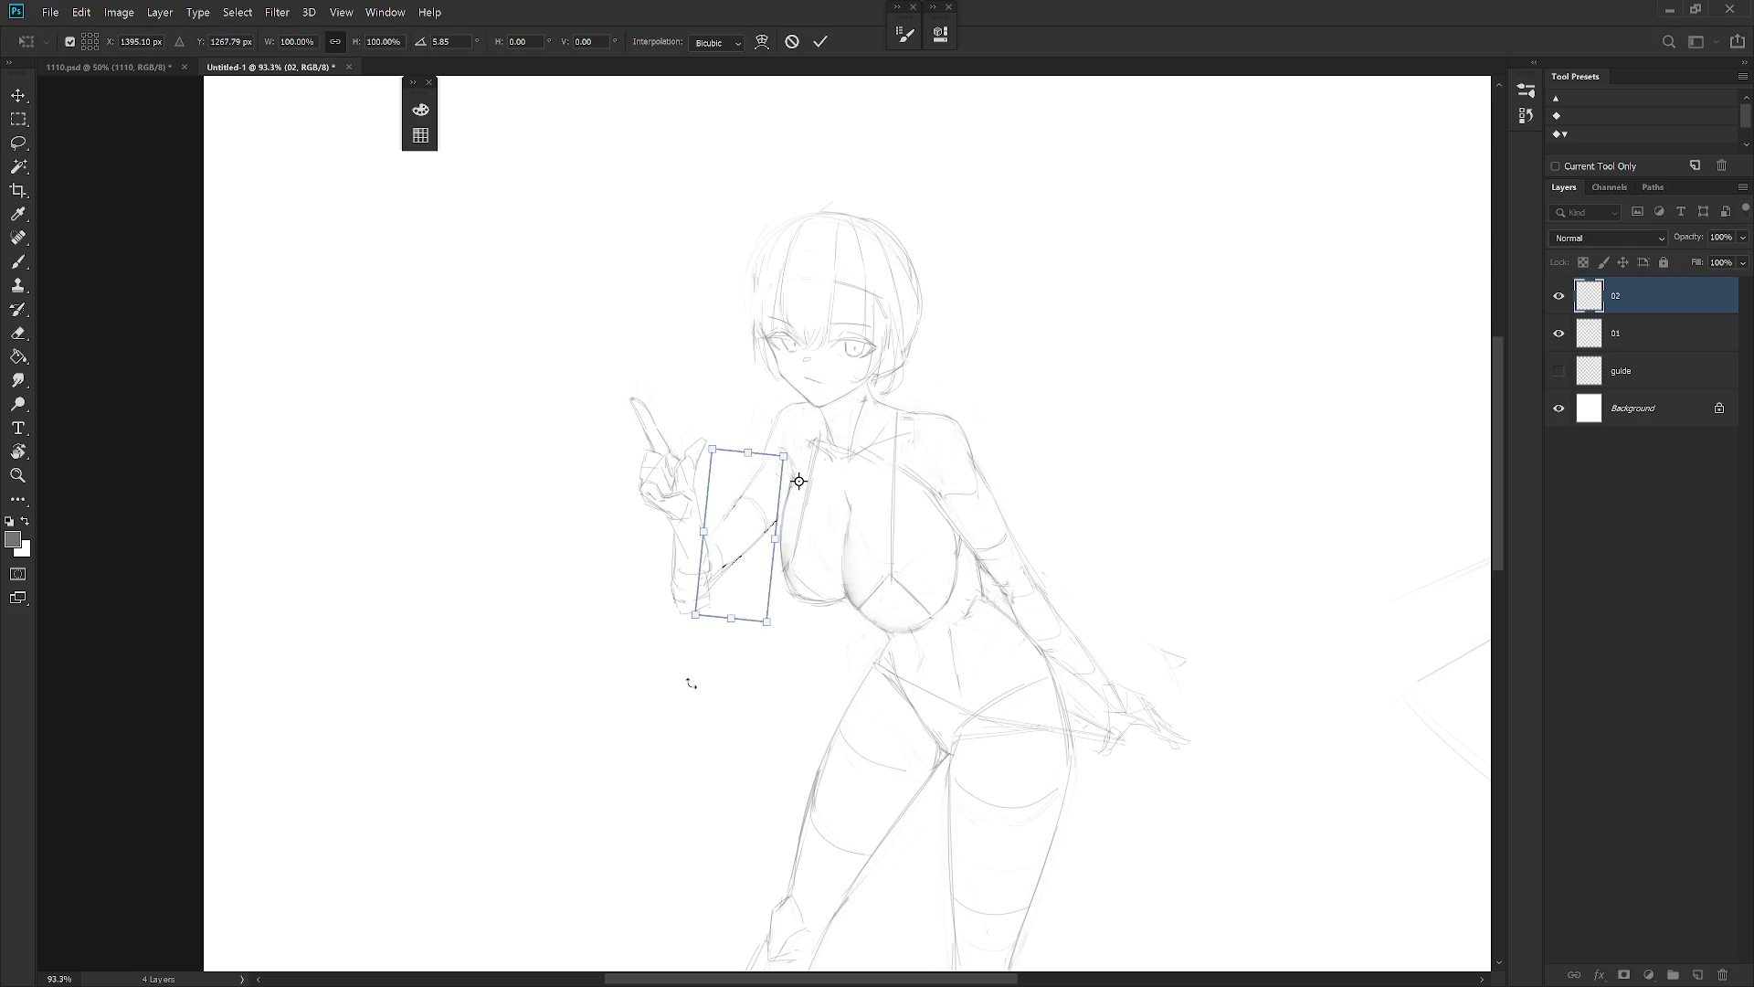
key("Return")
Lasso the raised hand and shift it slightly higher
mouse_move(697, 670)
left_mouse_down()
mouse_move(709, 548)
mouse_move(627, 366)
mouse_move(702, 670)
mouse_move(697, 639)
left_mouse_up()
key("ctrl+t")
key("Return")
Mirror the canvas view to check the pose, then touch up the collar and the area by the hand
key("ctrl+shift+h")
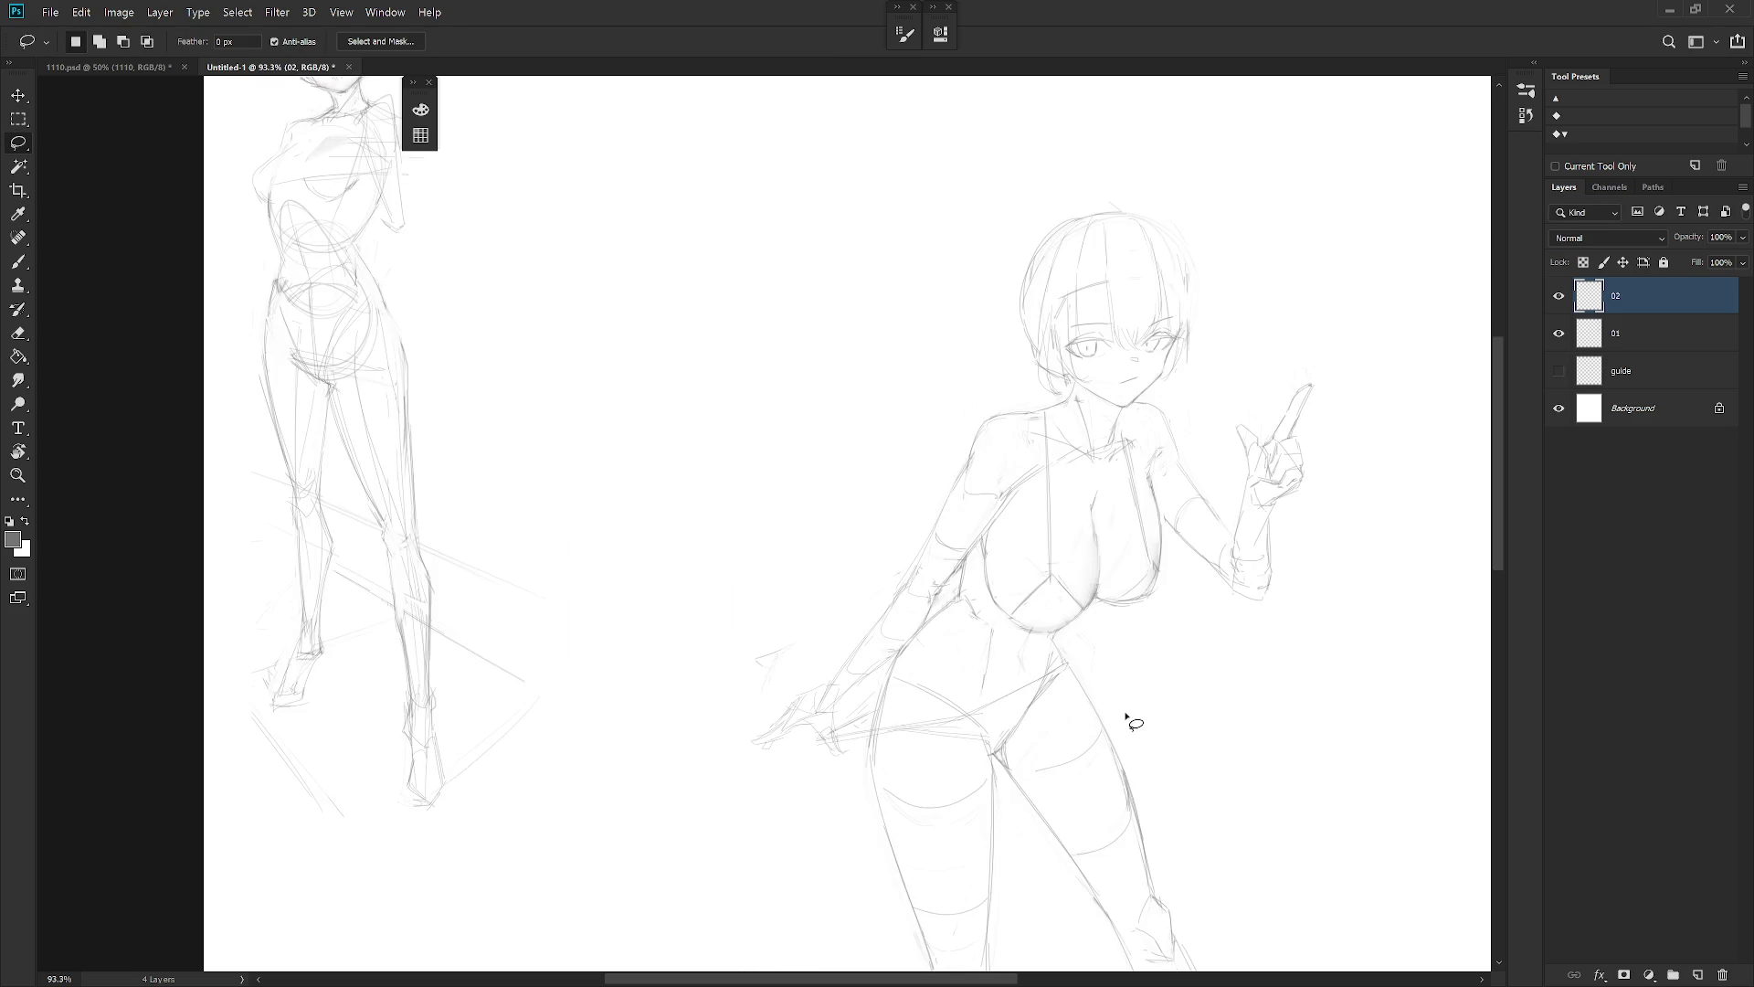
left_click_drag(1109, 725, 900, 697)
key("e")
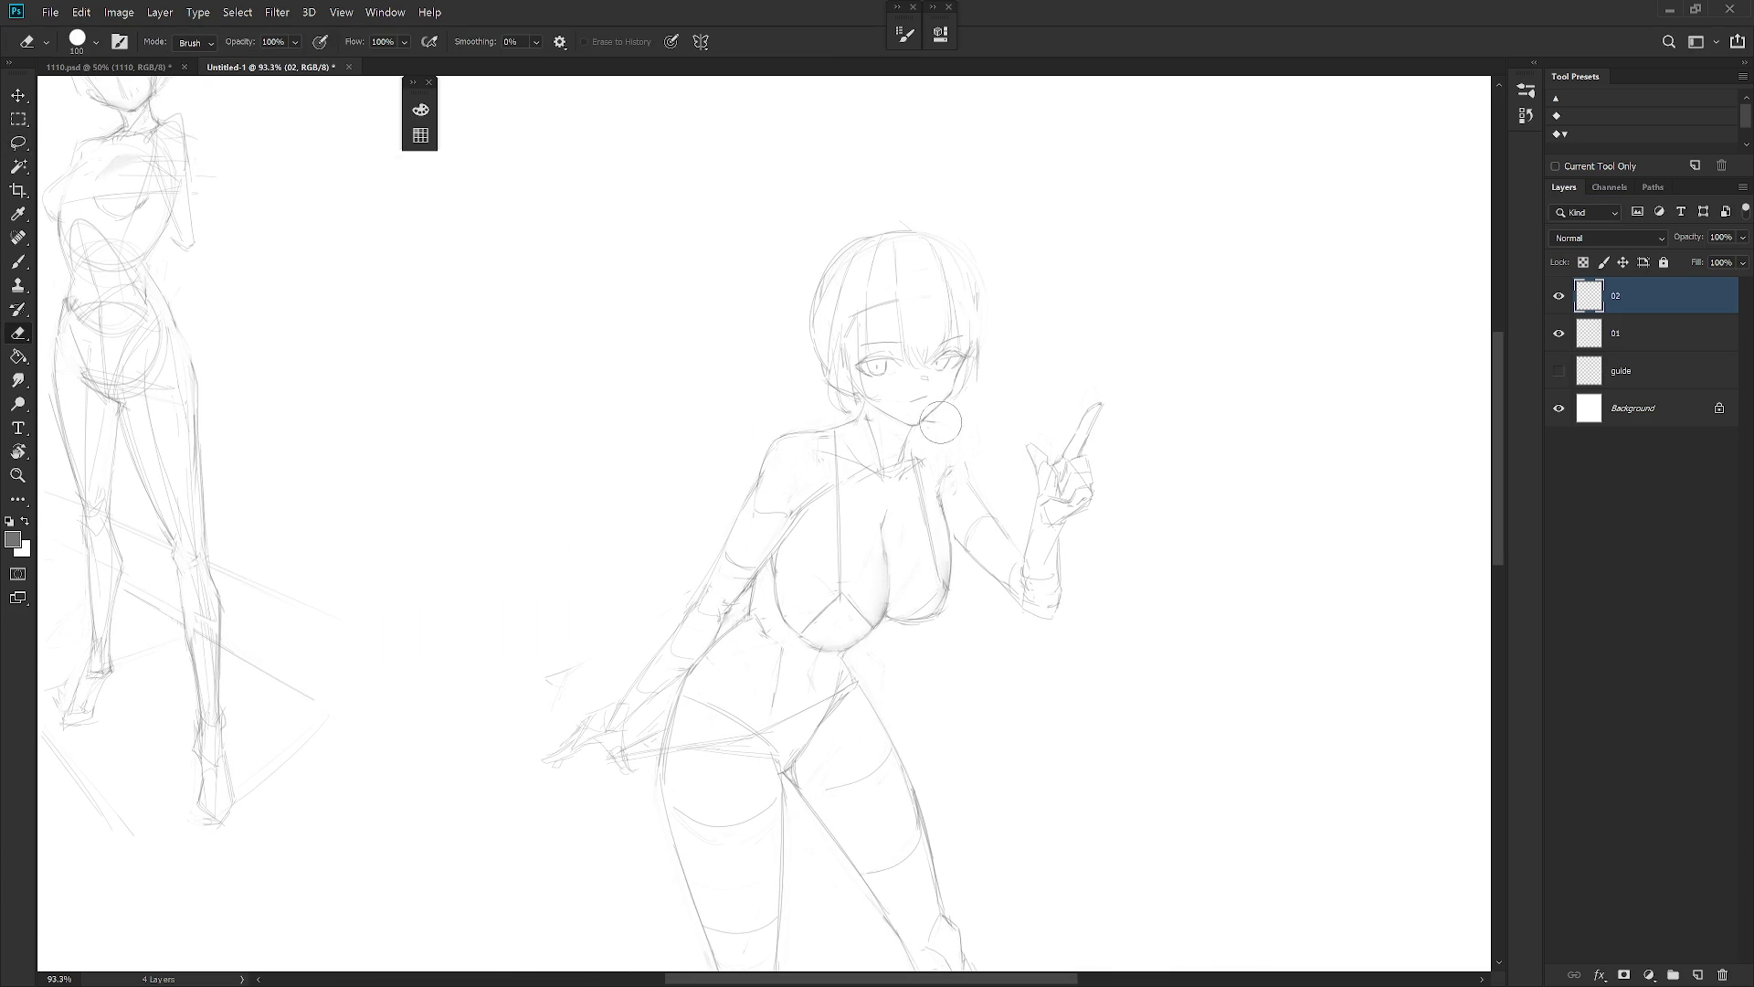
key("b")
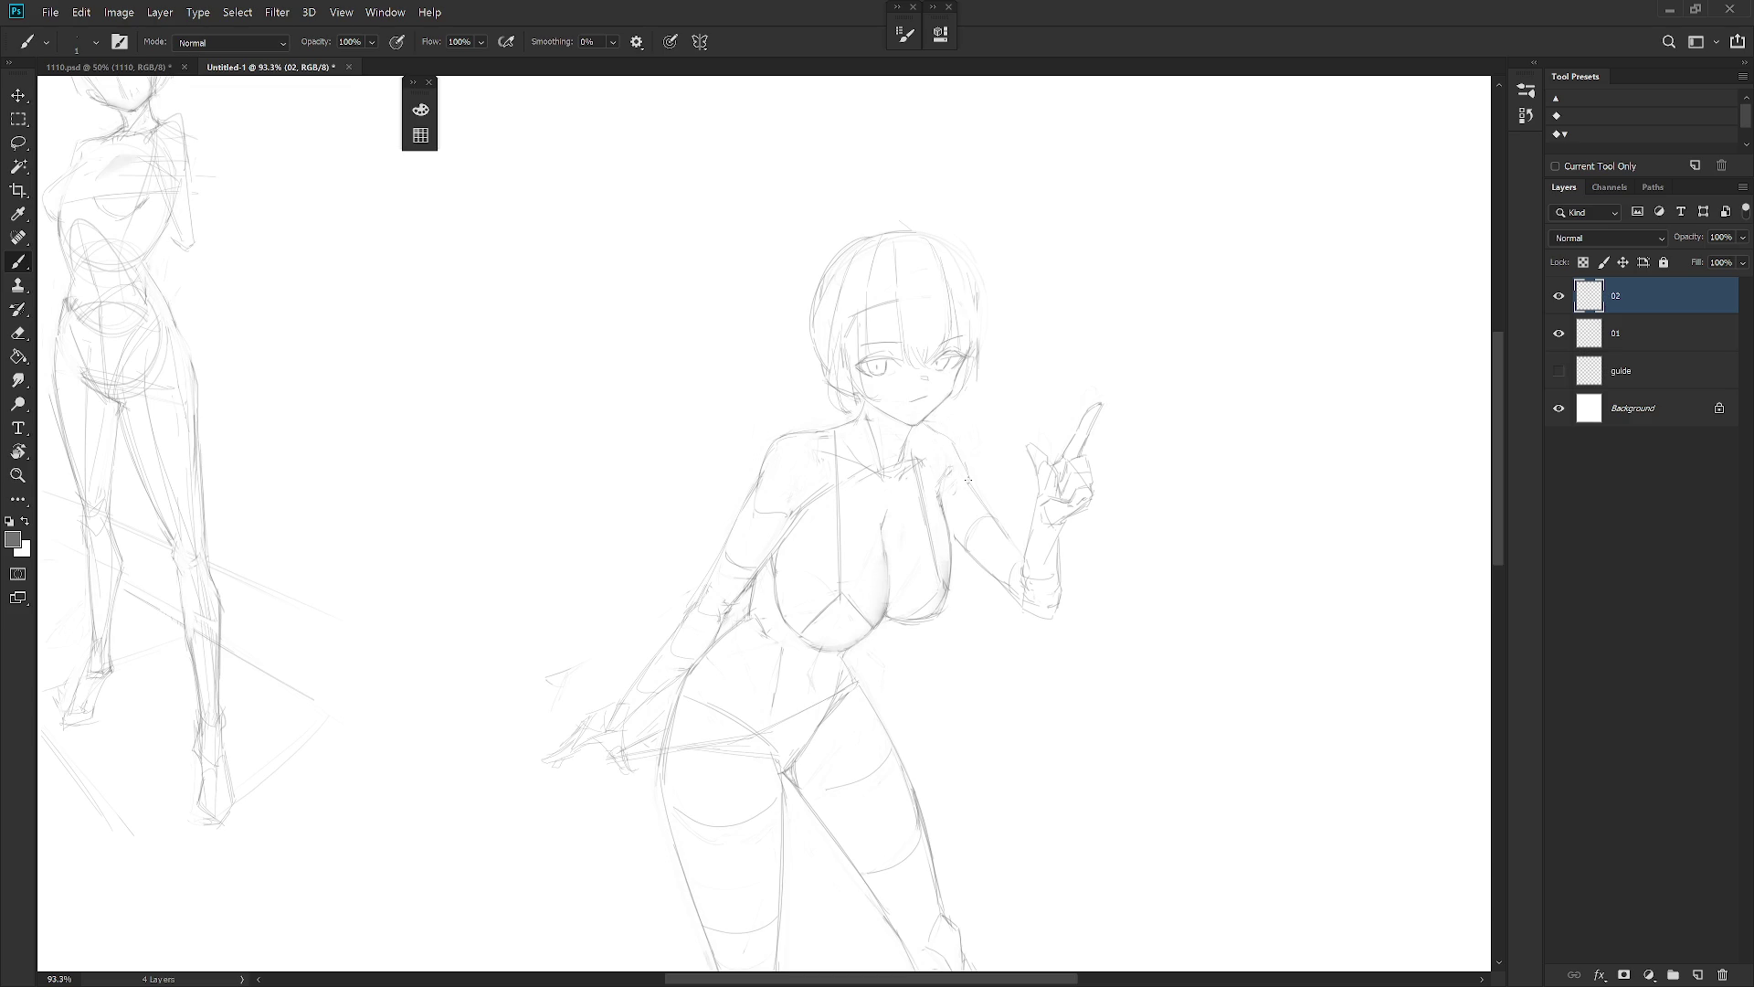
key("e")
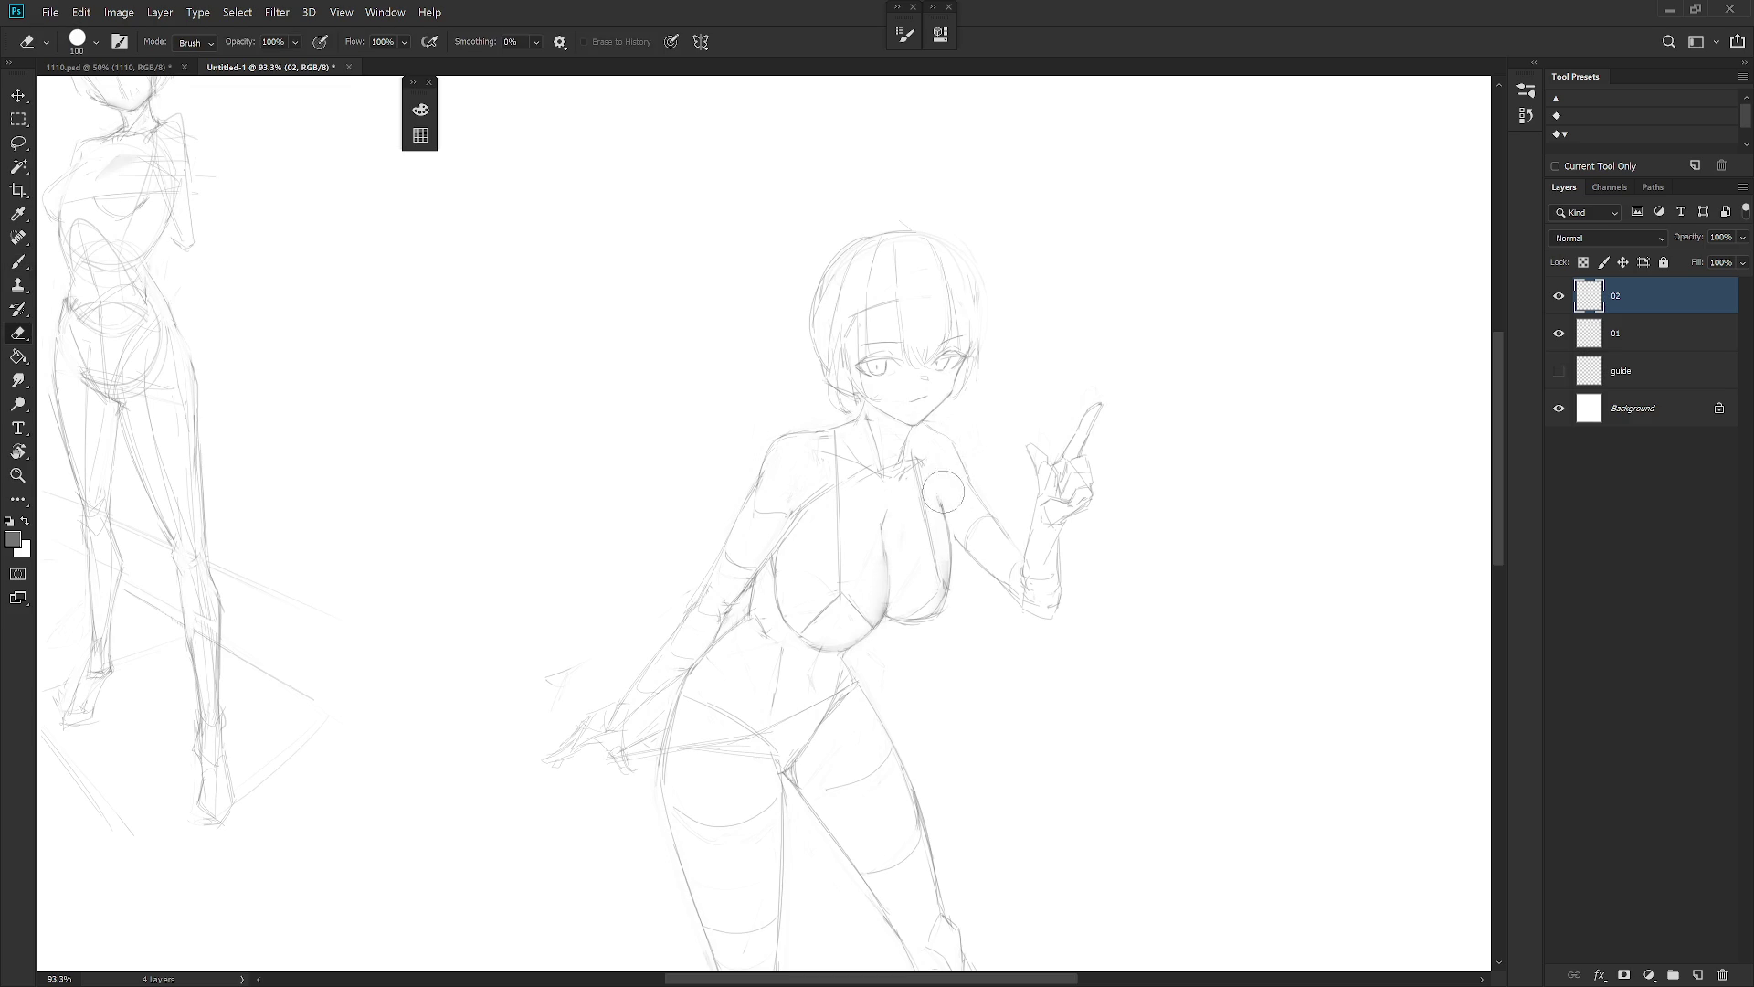
key("b")
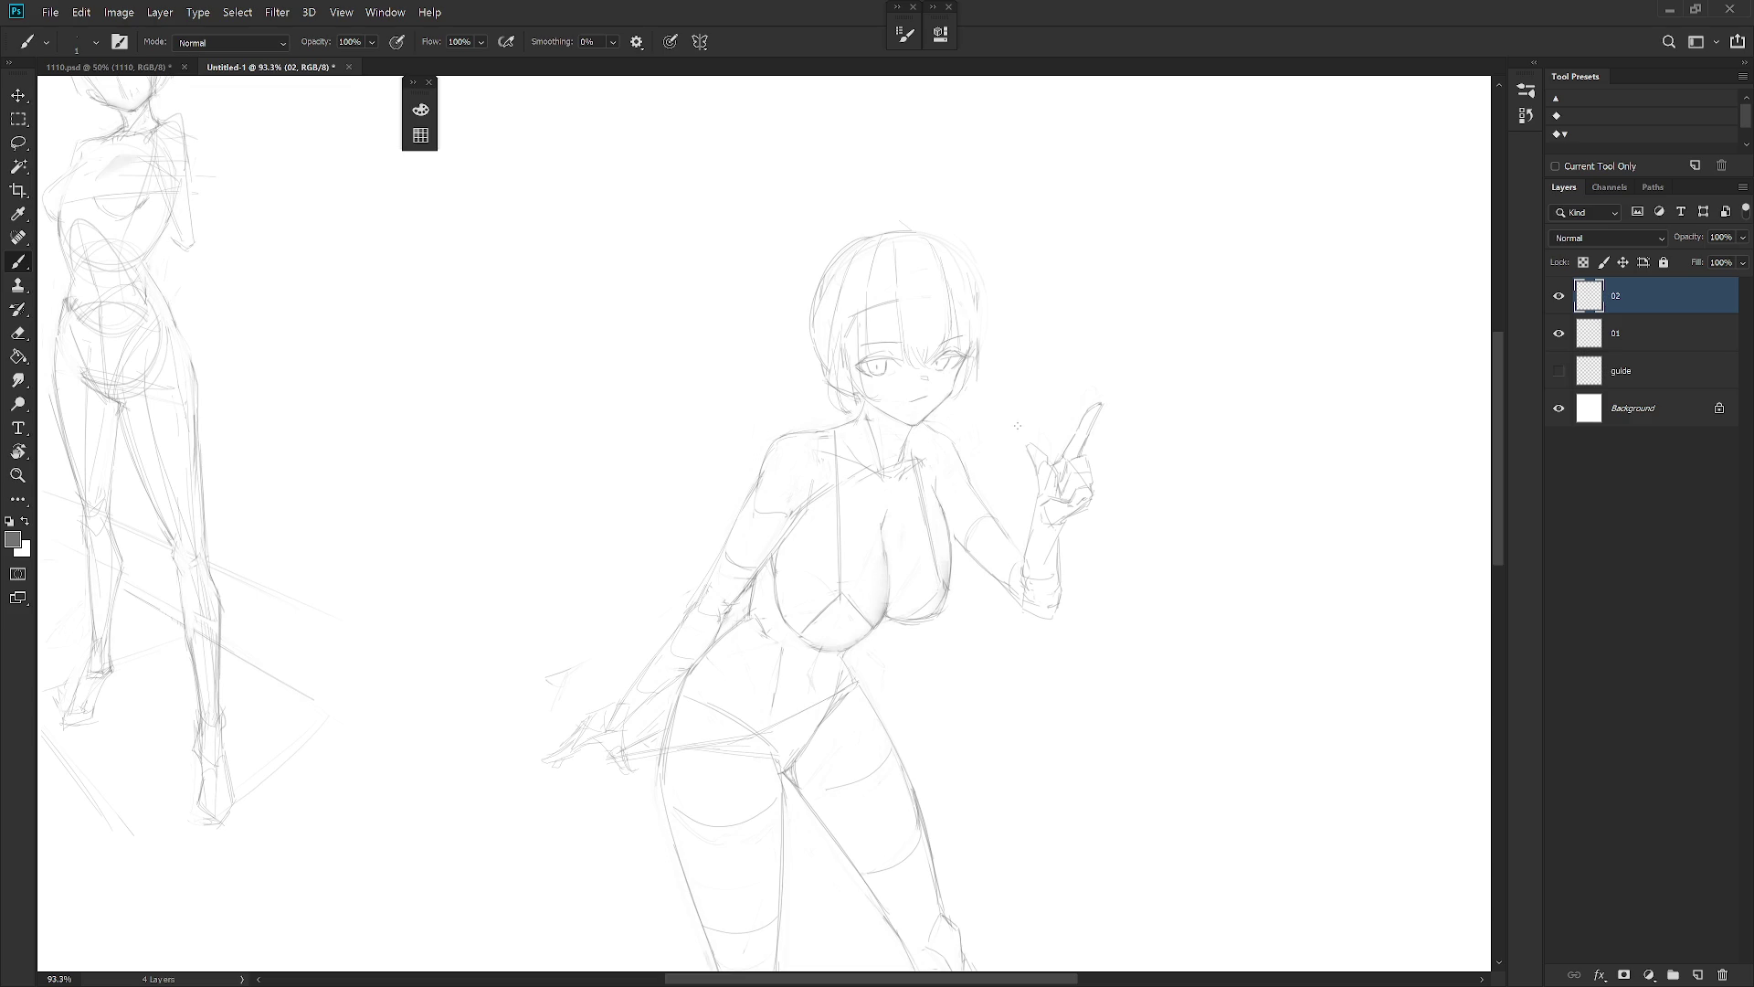
scroll(1019, 477, "down", 5)
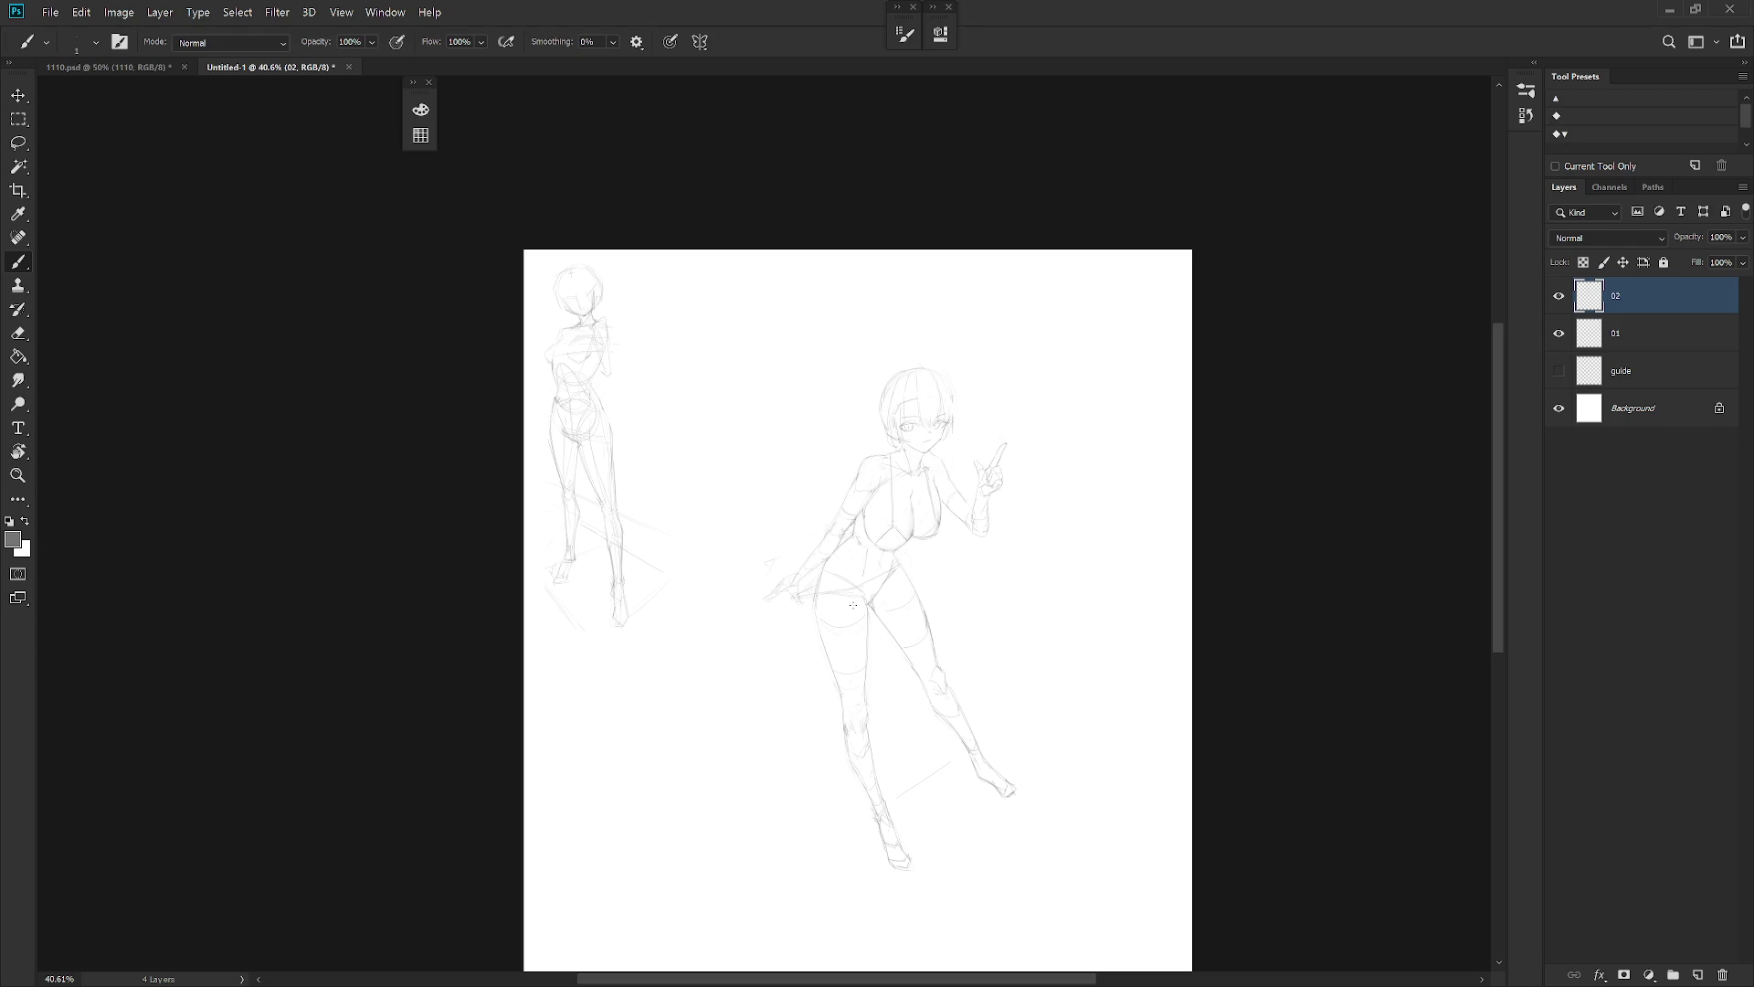
scroll(875, 449, "up", 5)
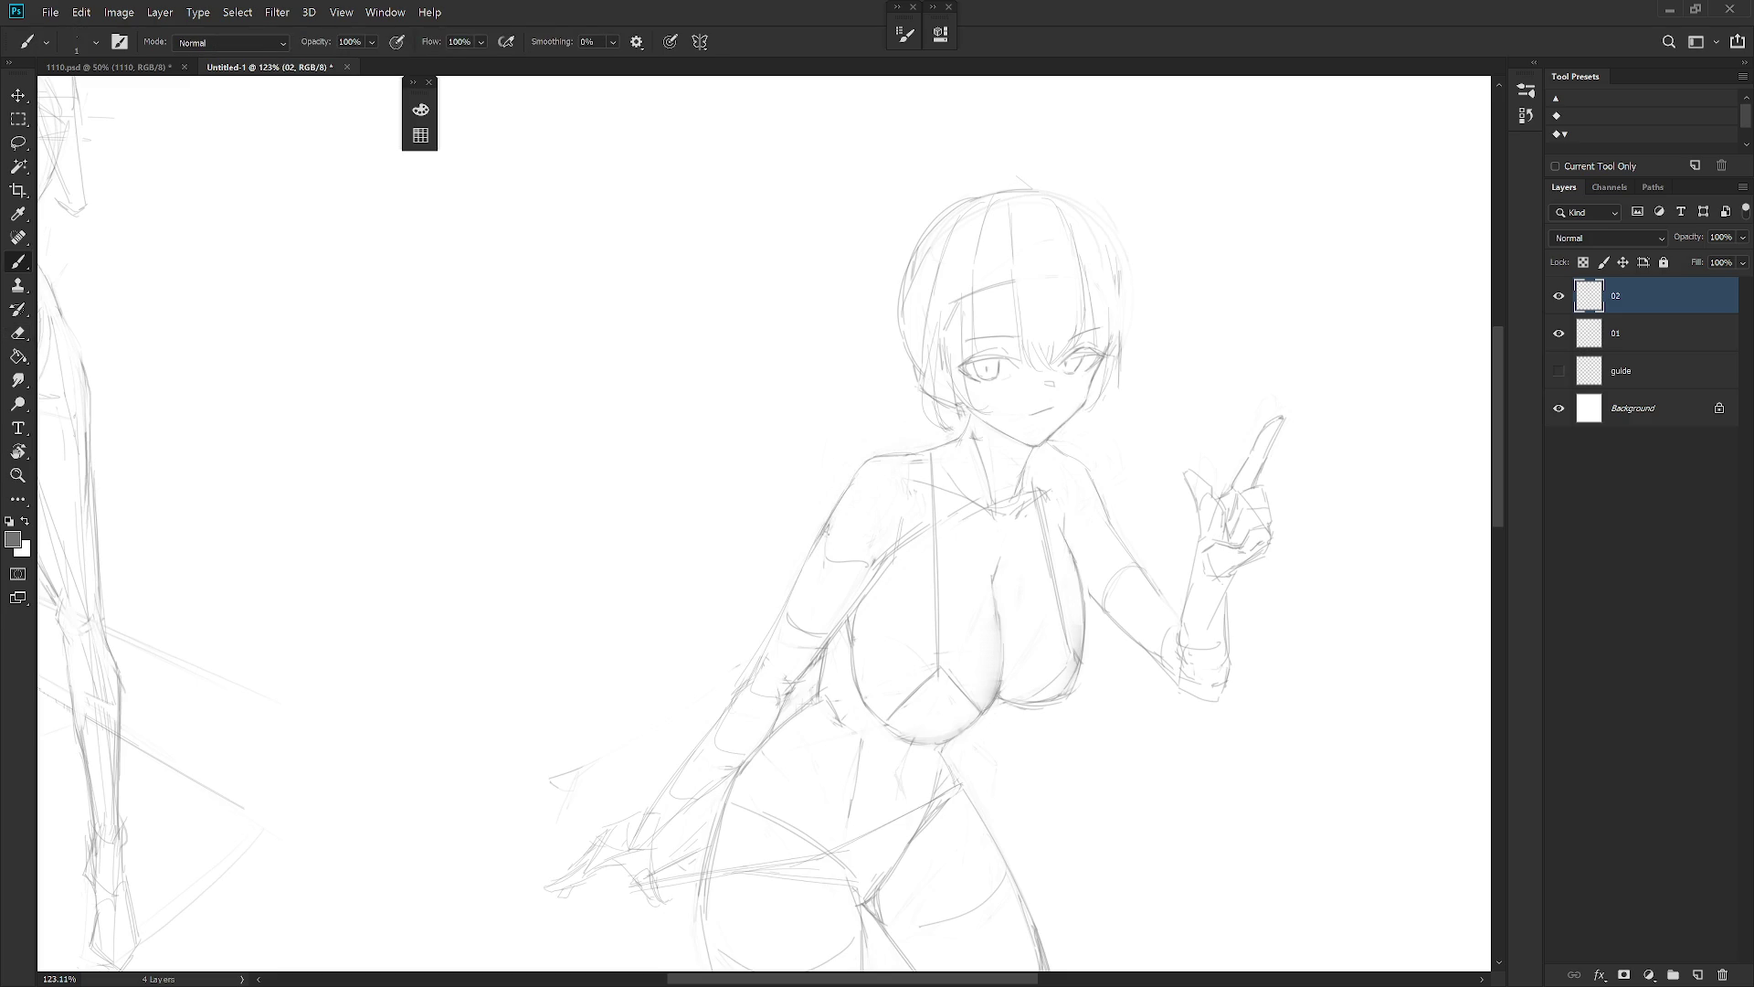
key("e")
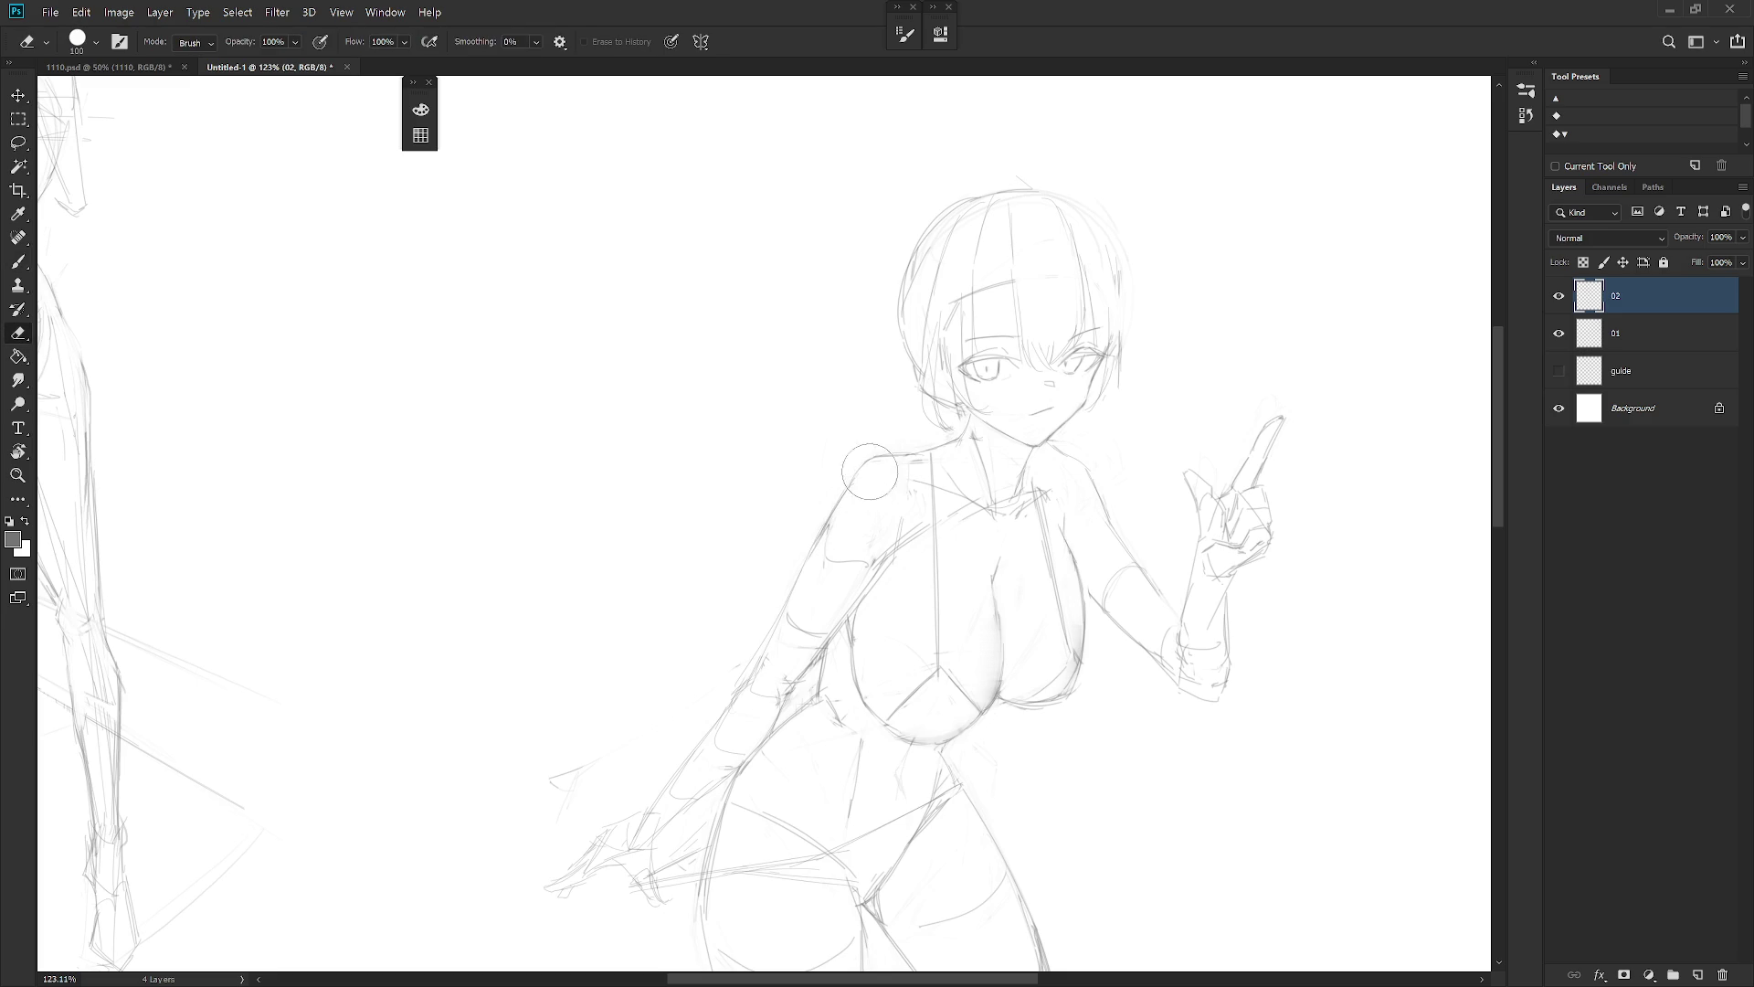
key("b")
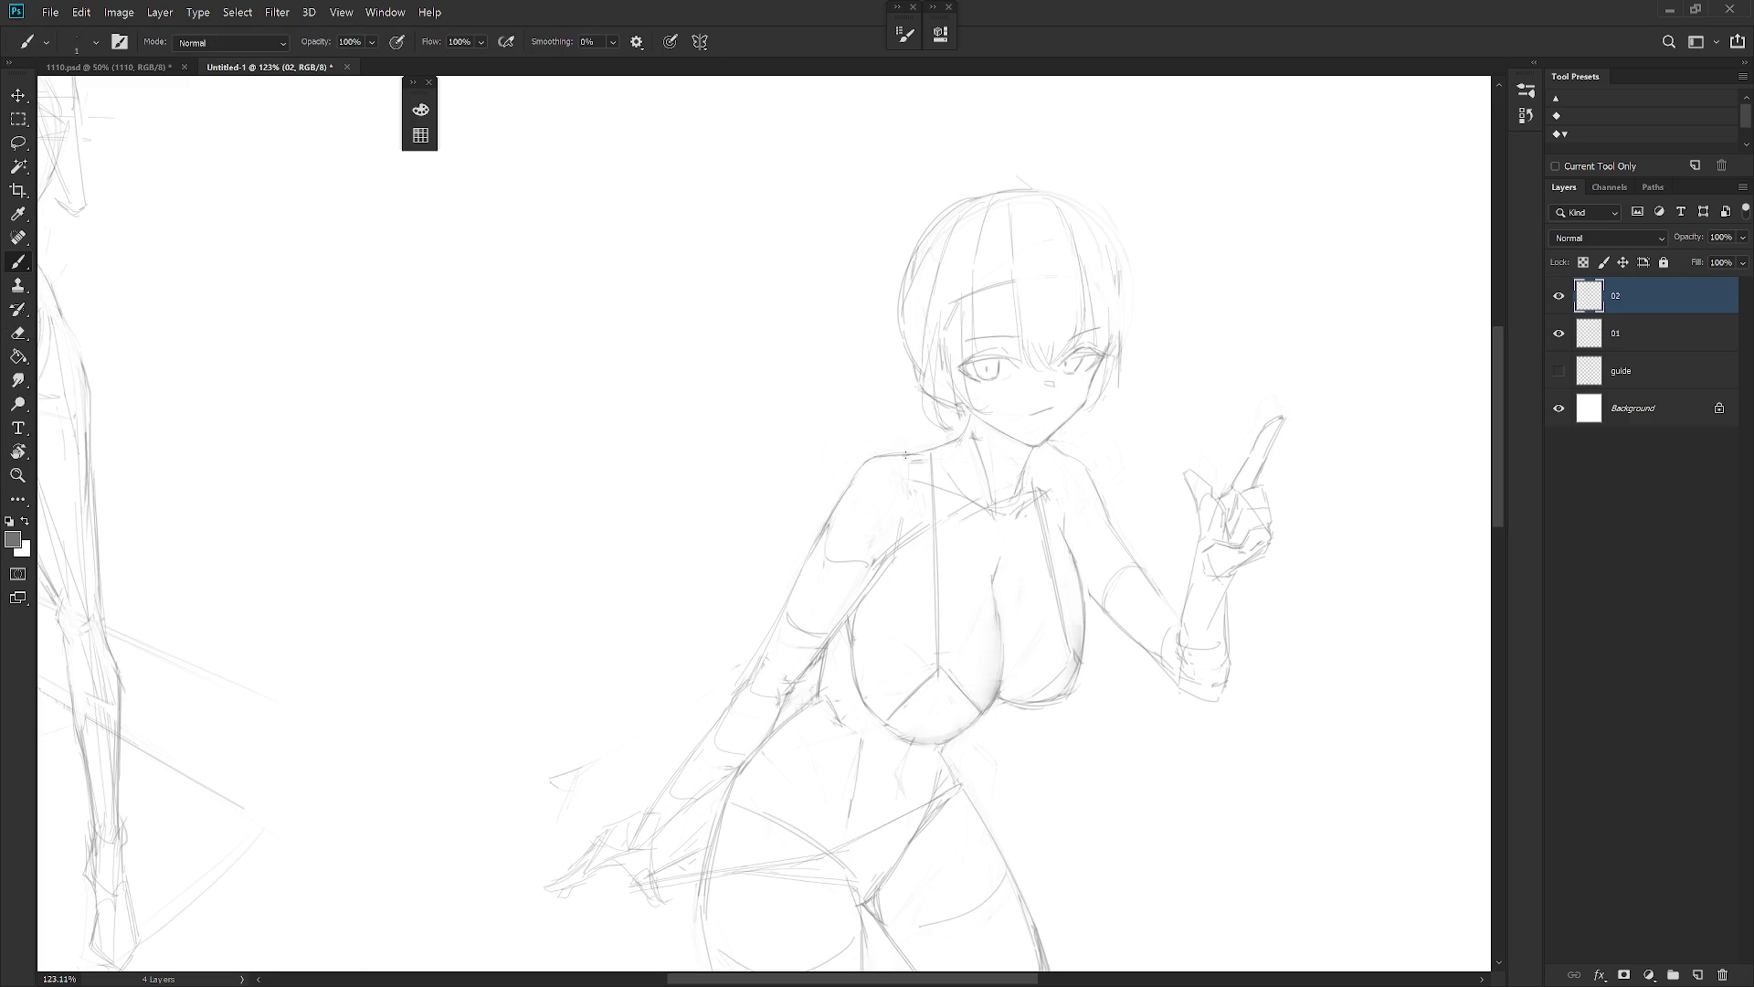
key("e")
key("b")
key("e")
key("b")
key("e")
key("b")
key("e")
key("b")
scroll(1062, 430, "down", 3)
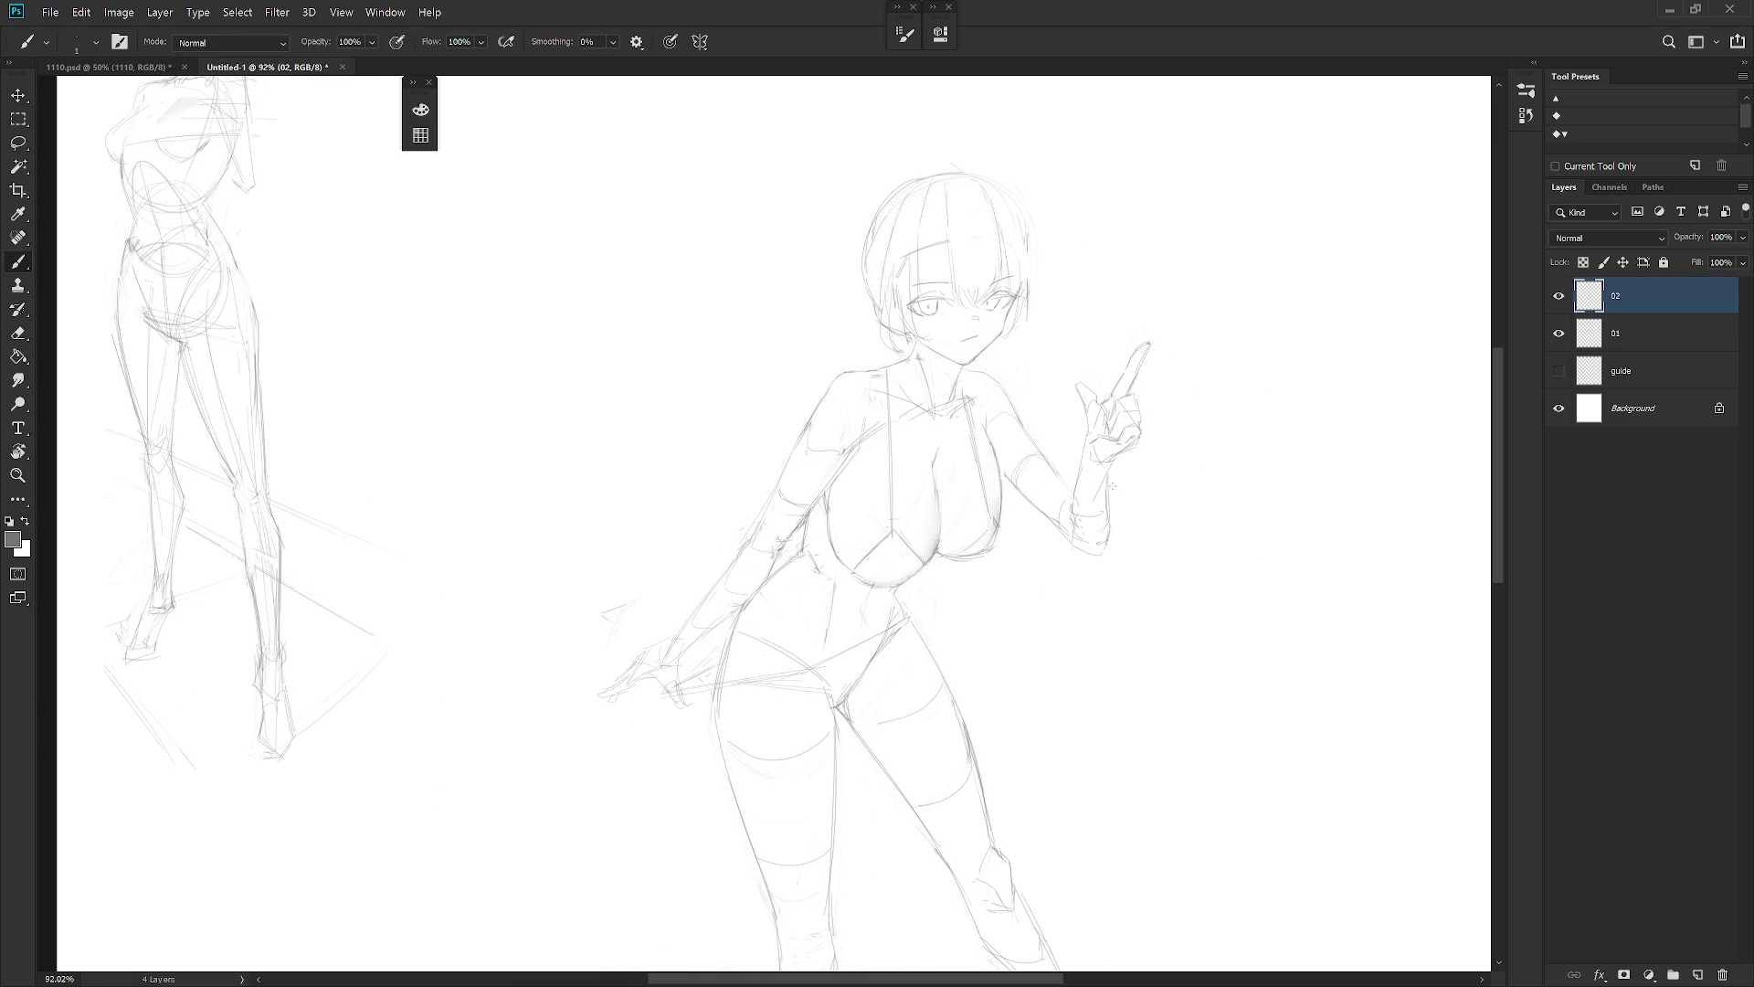
Lasso the pointing hand, move it up and left, and deselect
key("l")
mouse_move(1069, 567)
left_mouse_down()
mouse_move(1085, 345)
mouse_move(1063, 551)
mouse_move(1081, 507)
left_mouse_up()
key("ctrl+t")
key("Return")
key("ctrl+d")
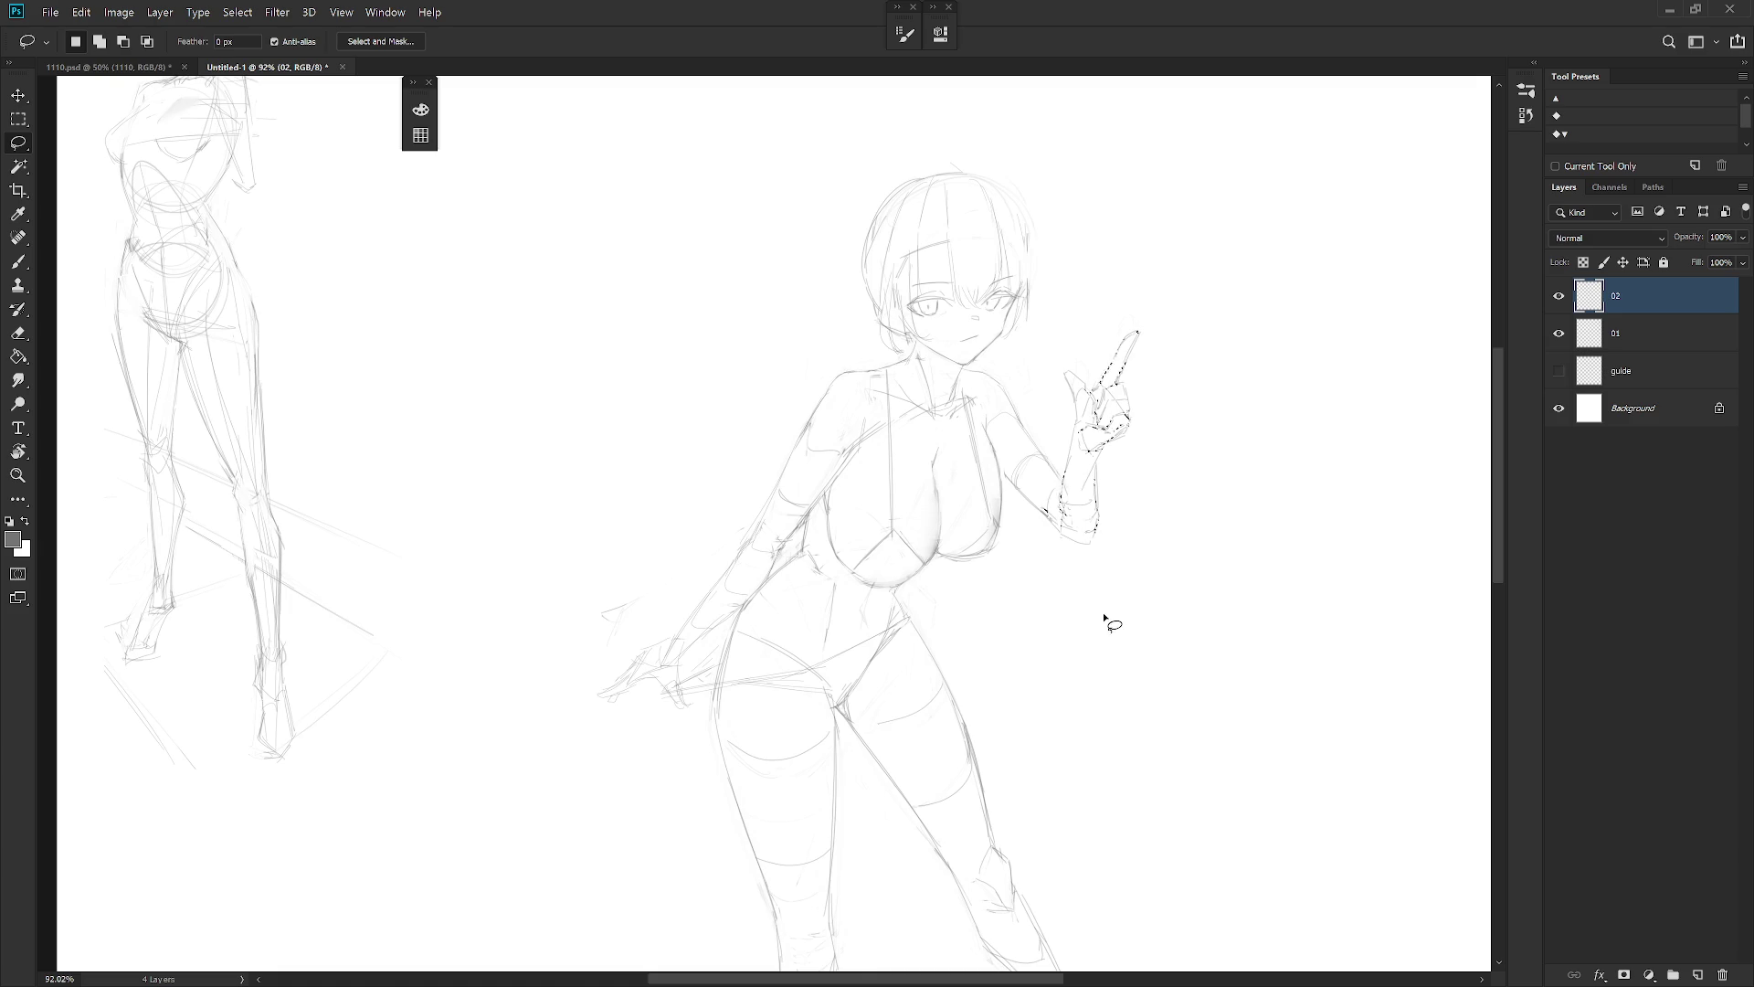
Erase the old wrist lines and redraw the wrist with a short vertical line and a cuff
key("ctrl+minus")
key("ctrl+minus")
key("b")
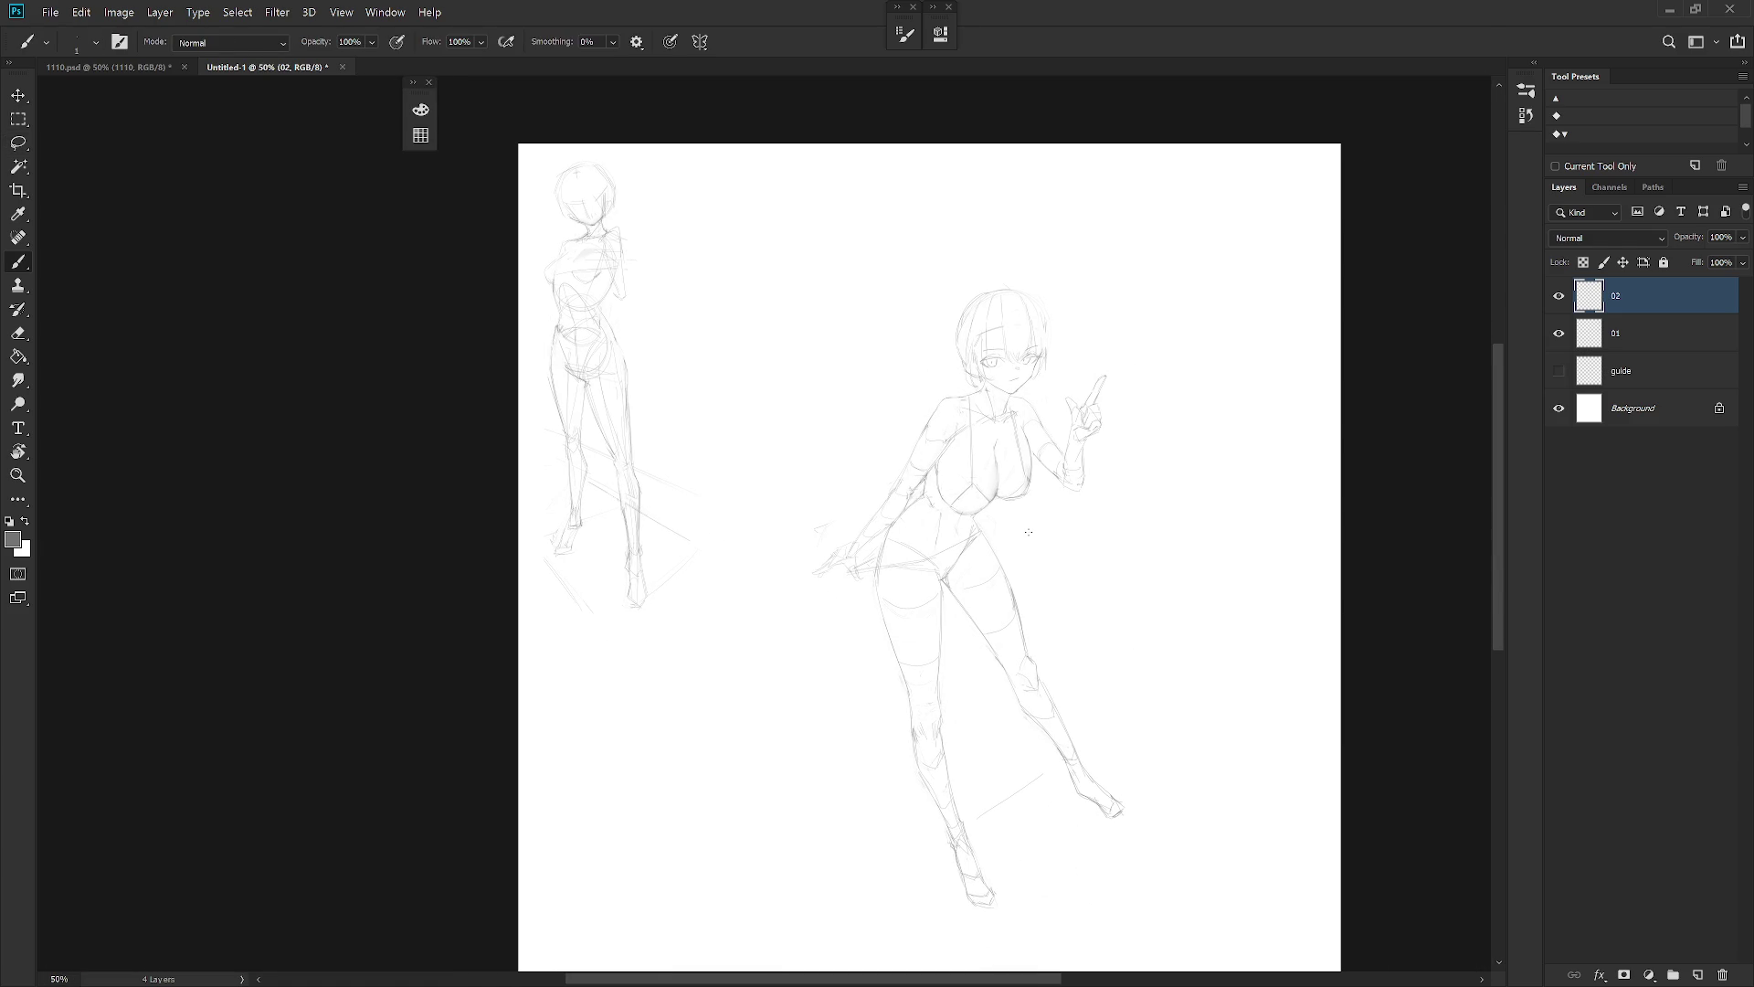
scroll(1096, 429, "up", 5)
key("e")
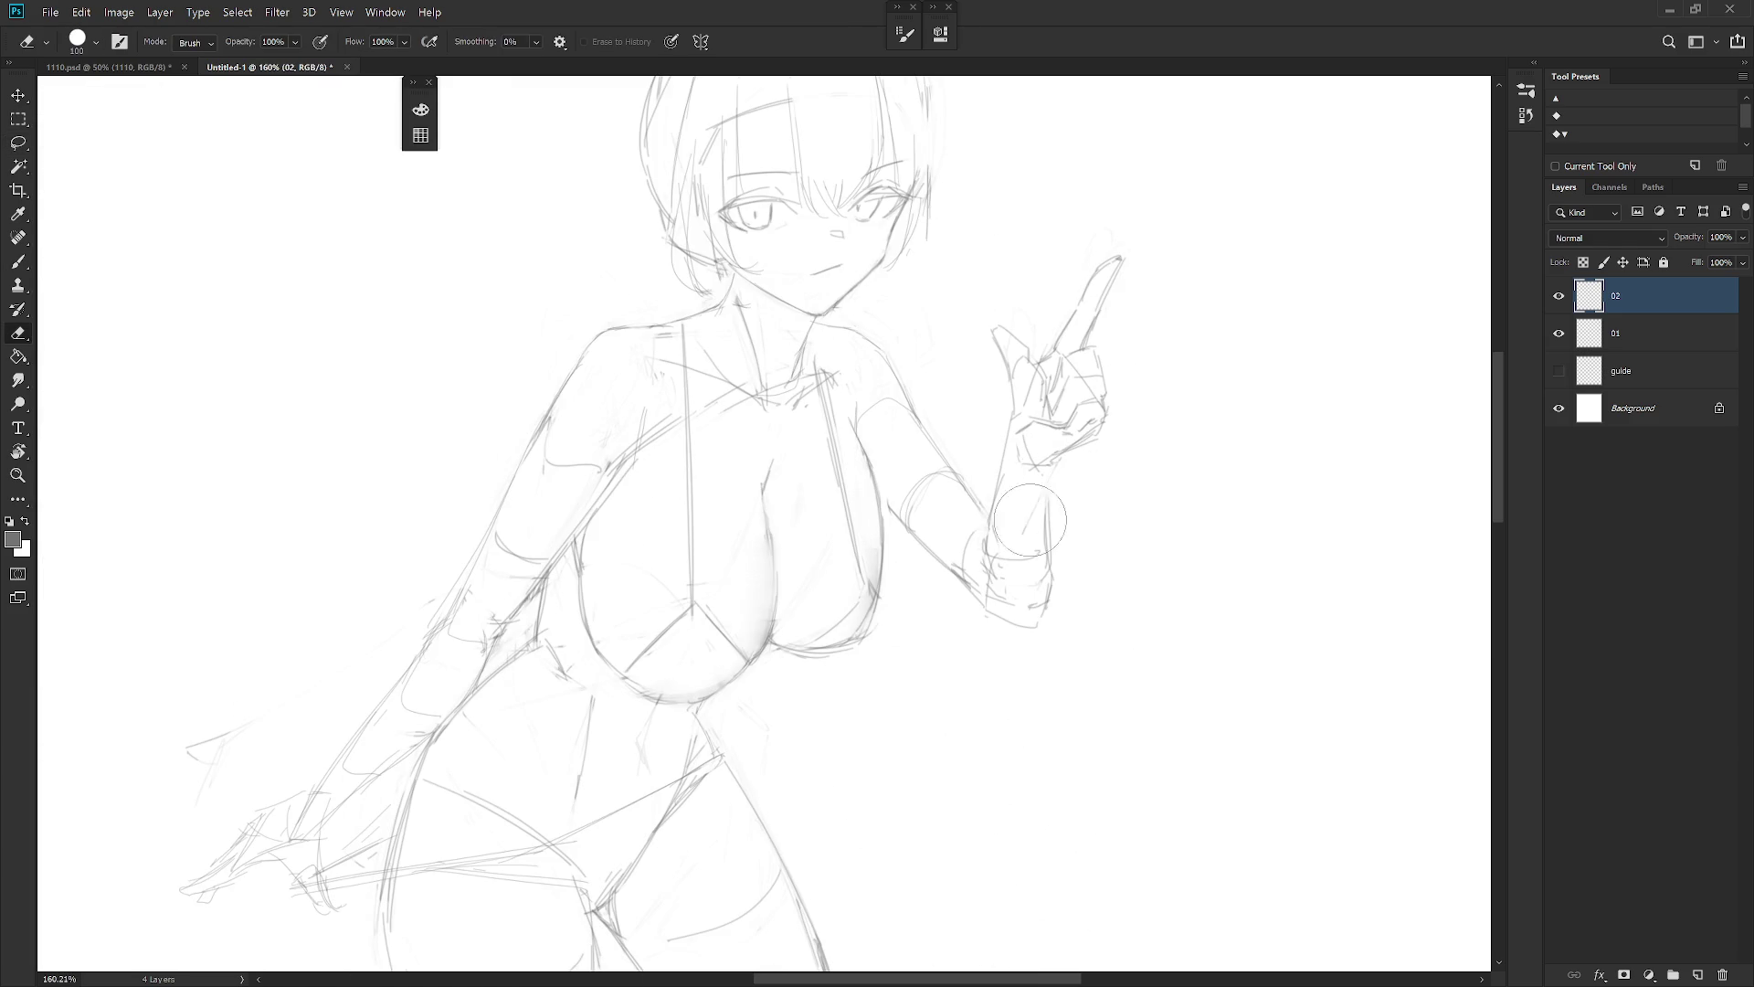
key("b")
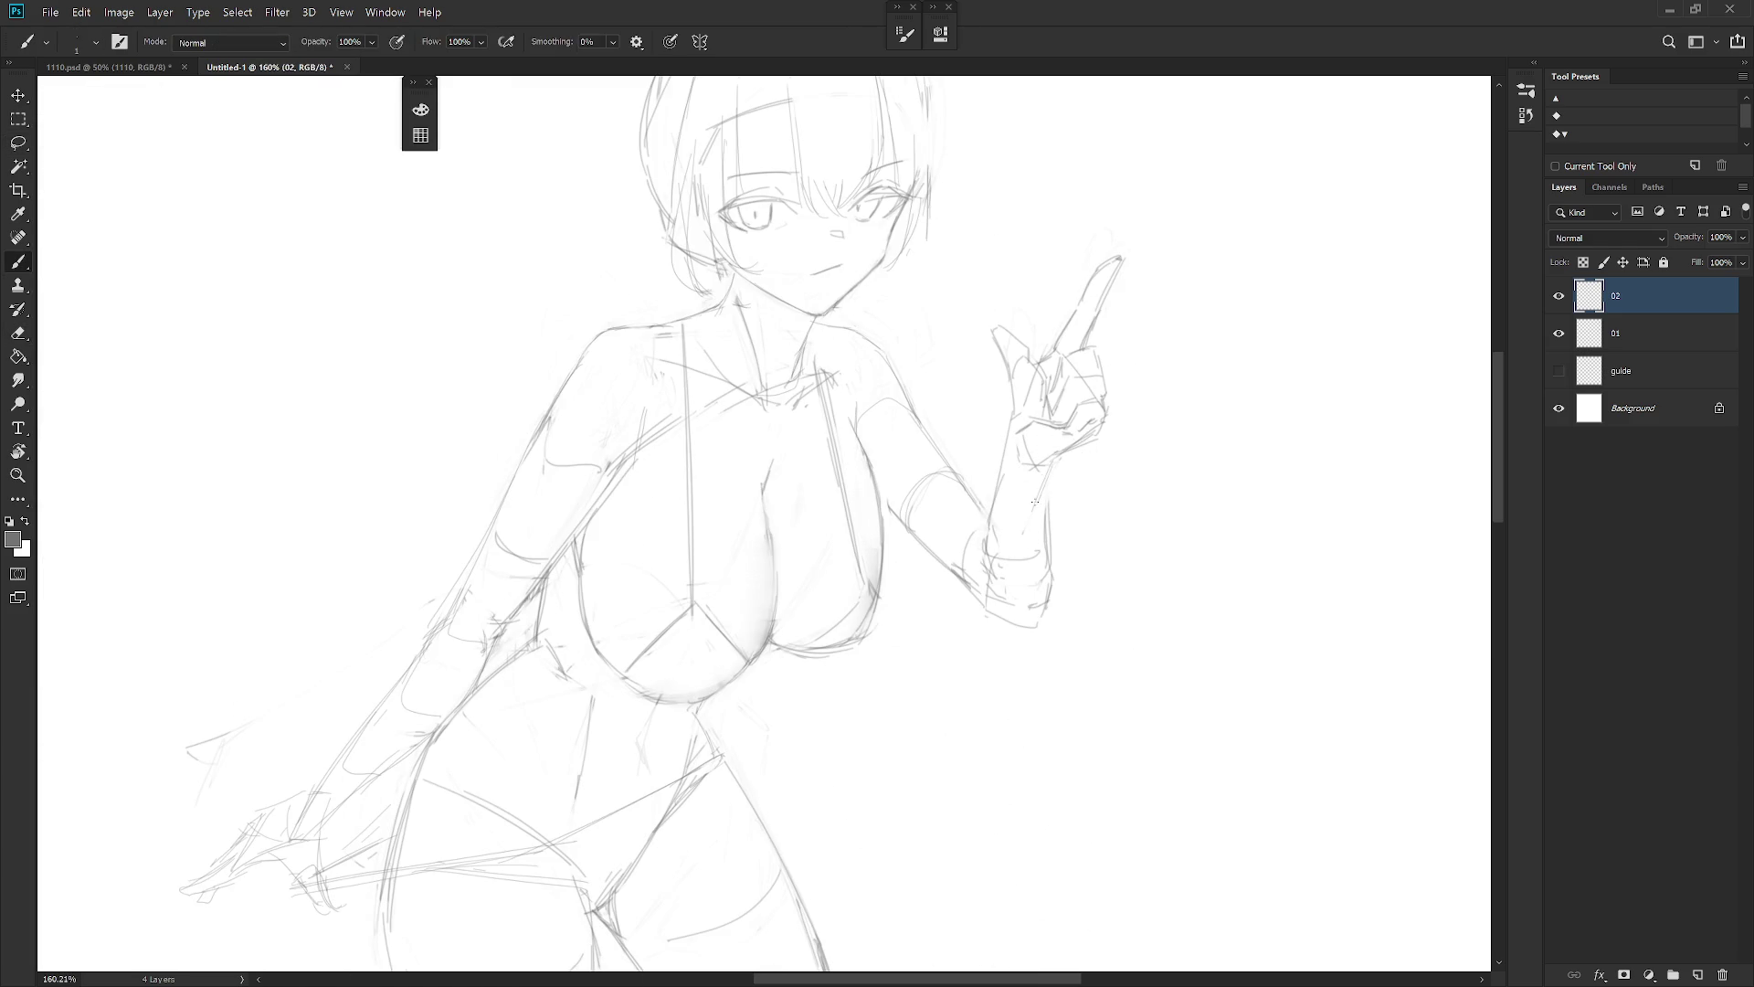
key("e")
key("b")
left_click_drag(1045, 520, 1047, 594)
left_click_drag(992, 517, 993, 554)
left_click_drag(996, 559, 1044, 562)
scroll(1105, 540, "down", 5)
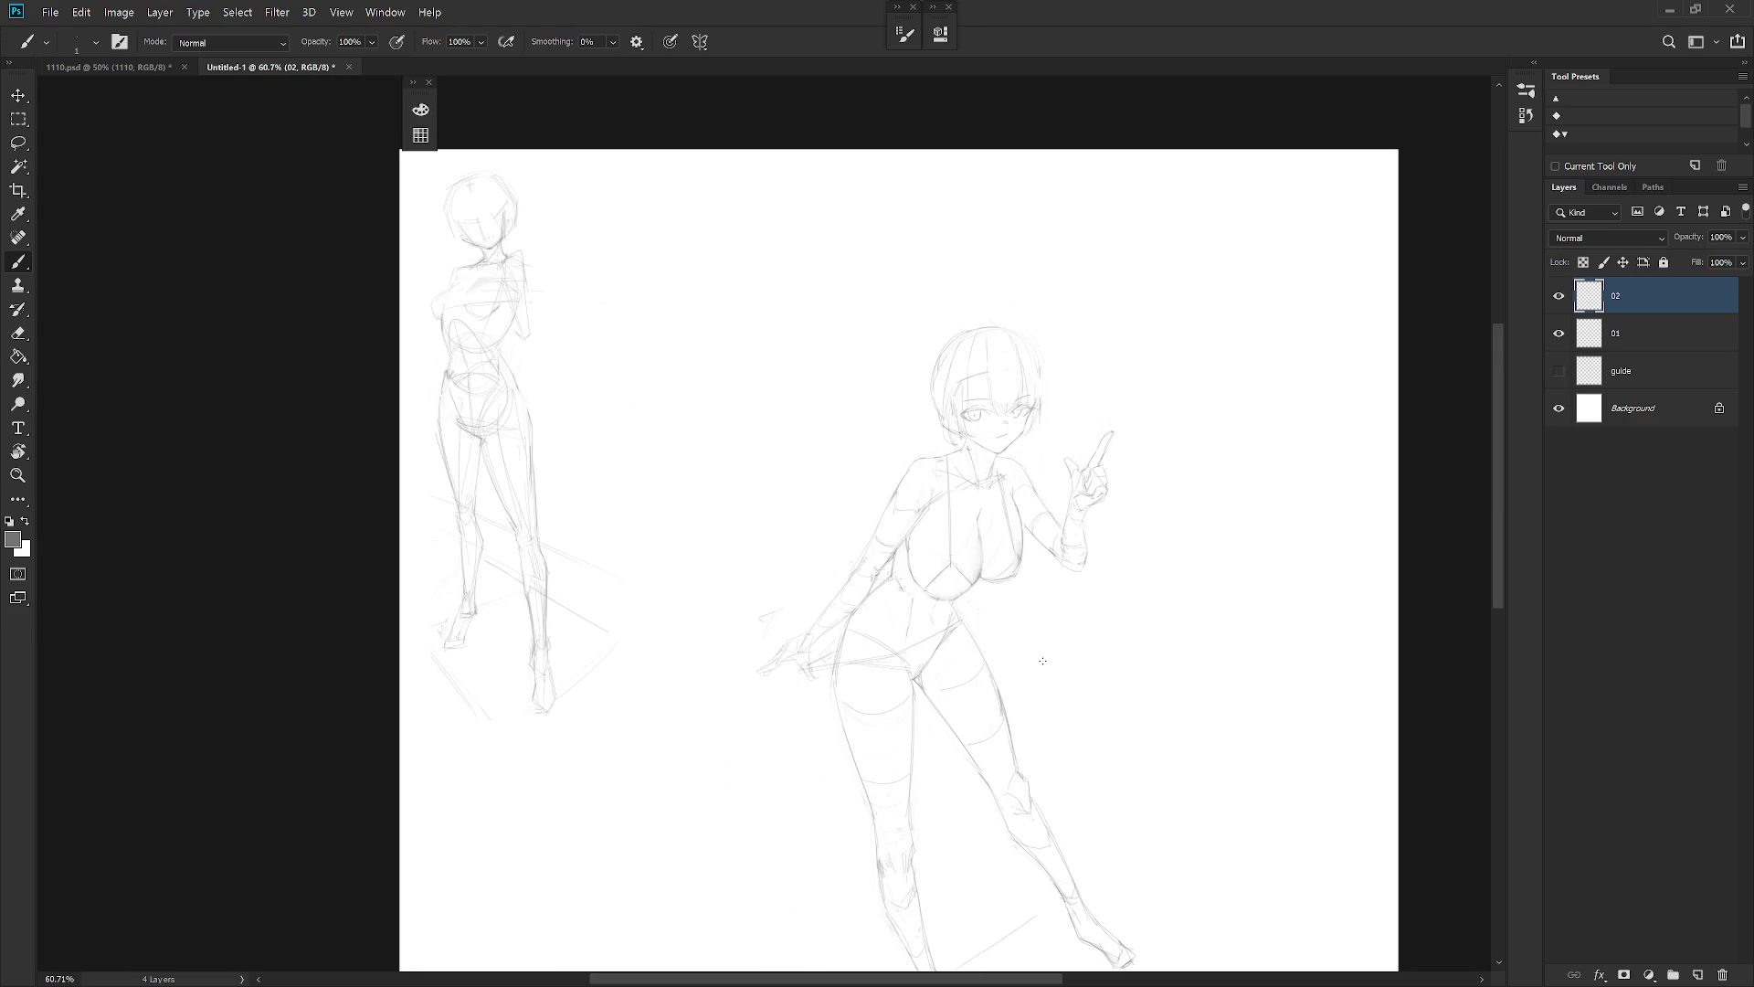
Clear a stray lasso selection and bring the upper body back into view
key("l")
left_click_drag(747, 665, 720, 709)
left_click(1018, 810)
mouse_move(1018, 810)
left_mouse_down()
mouse_move(1012, 740)
mouse_move(965, 683)
left_mouse_up()
key("b")
scroll(931, 345, "up", 3)
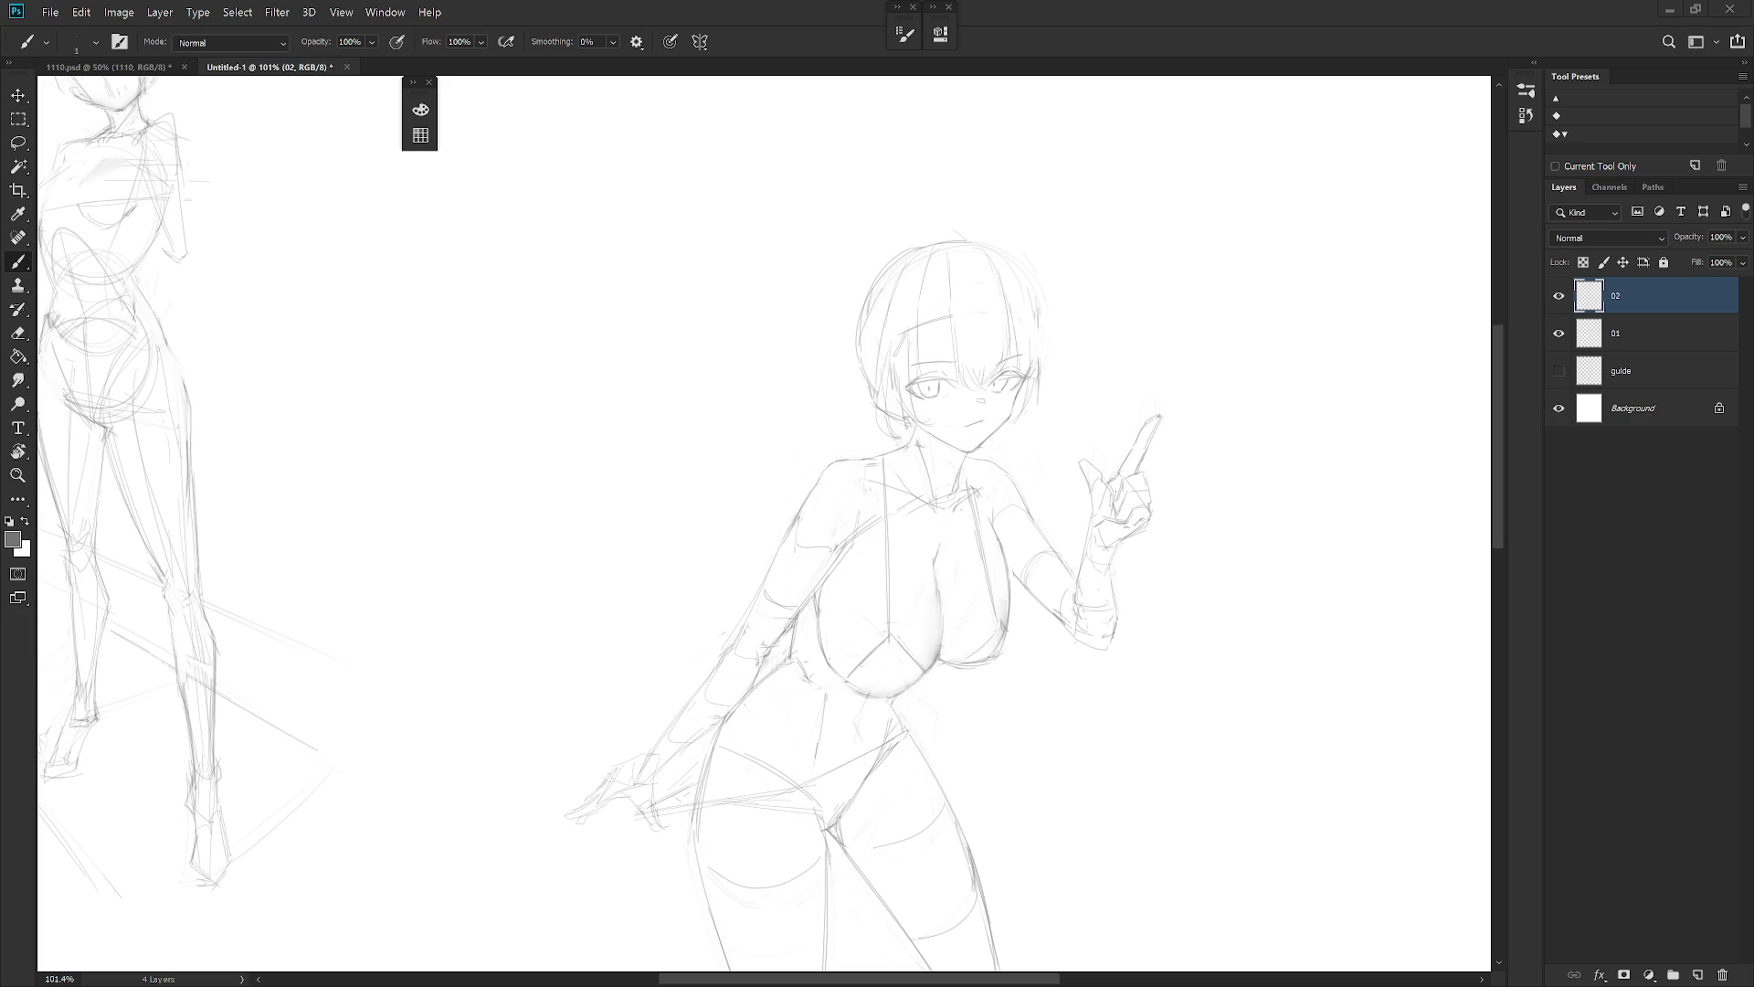
Add a short hair stroke by the shoulder; try a stroke around the eyes and undo it
key("e")
key("b")
left_click_drag(860, 439, 846, 456)
scroll(955, 370, "up", 2)
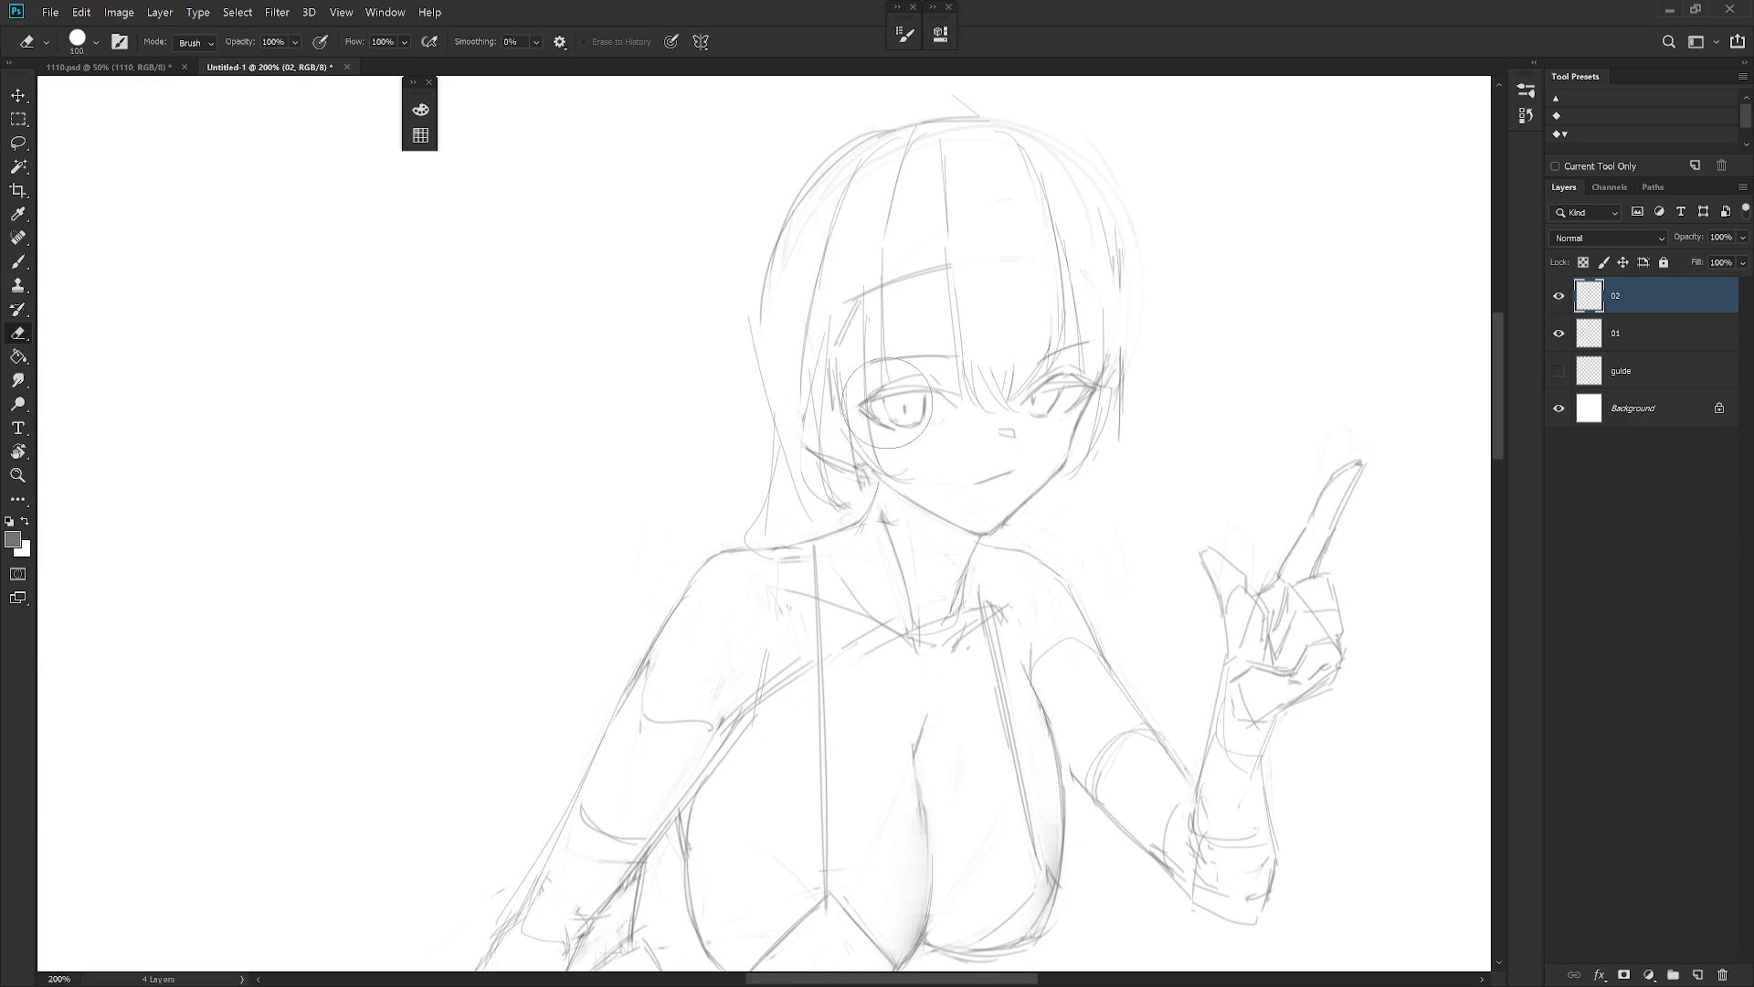
left_click_drag(879, 405, 928, 404)
key("ctrl+z")
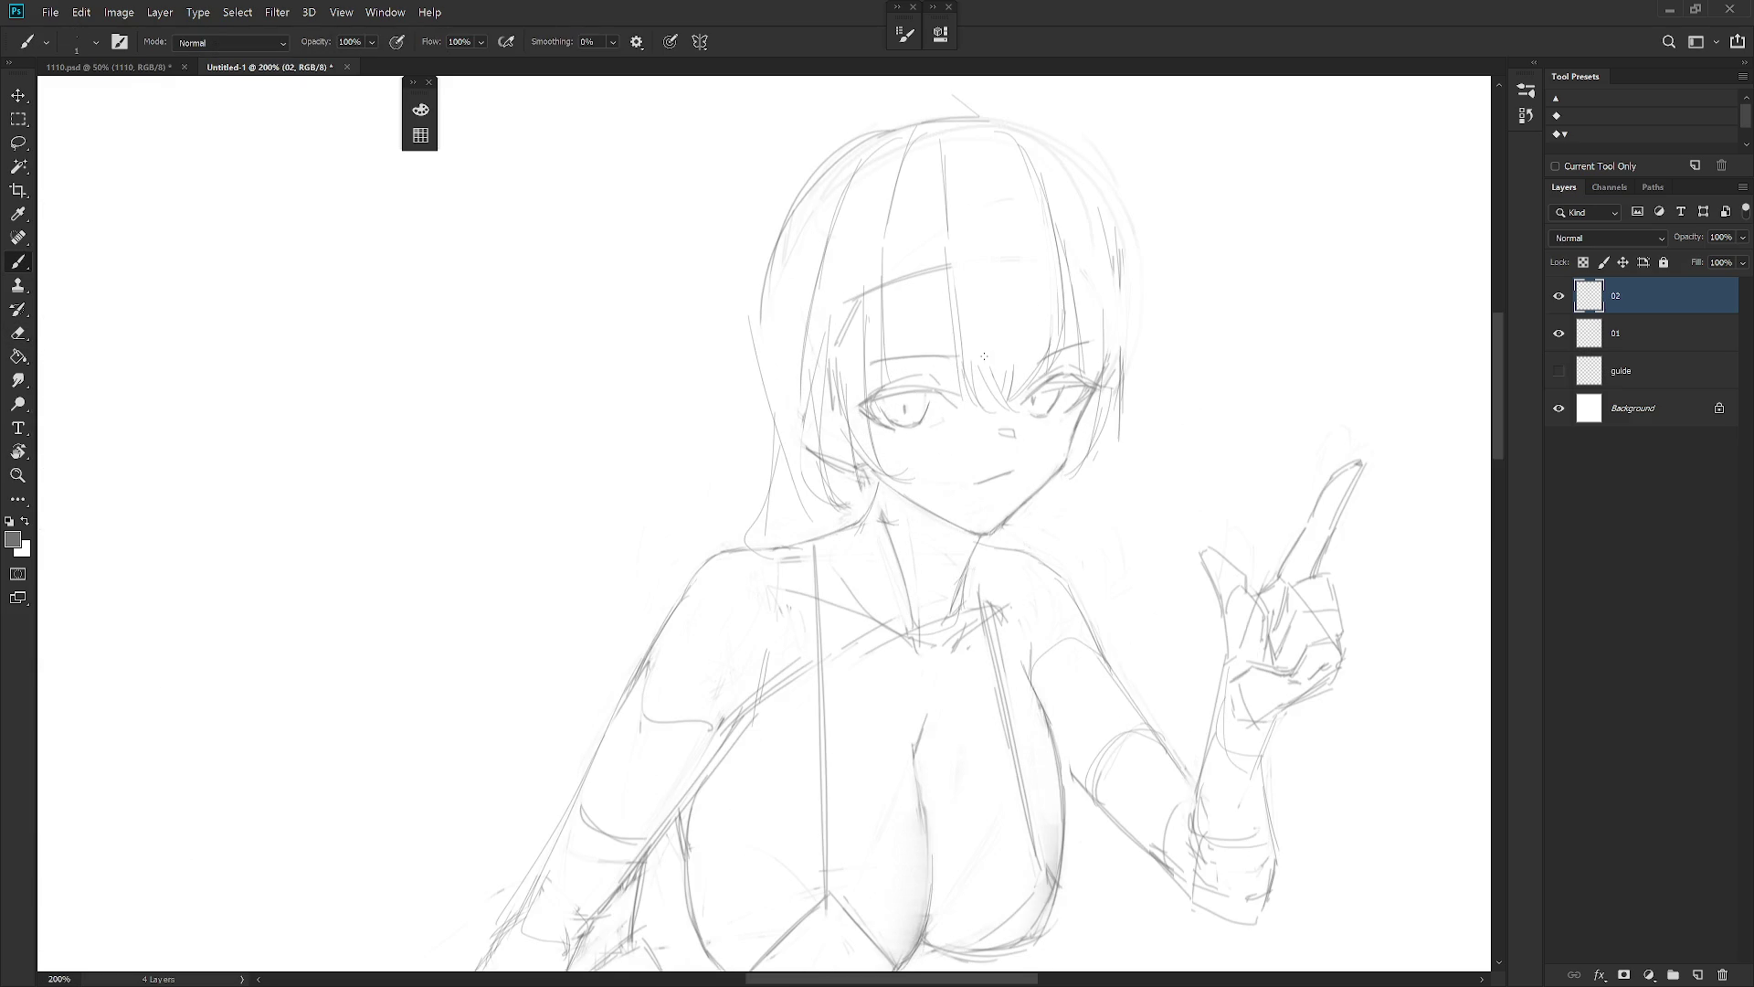
scroll(1014, 420, "down", 2)
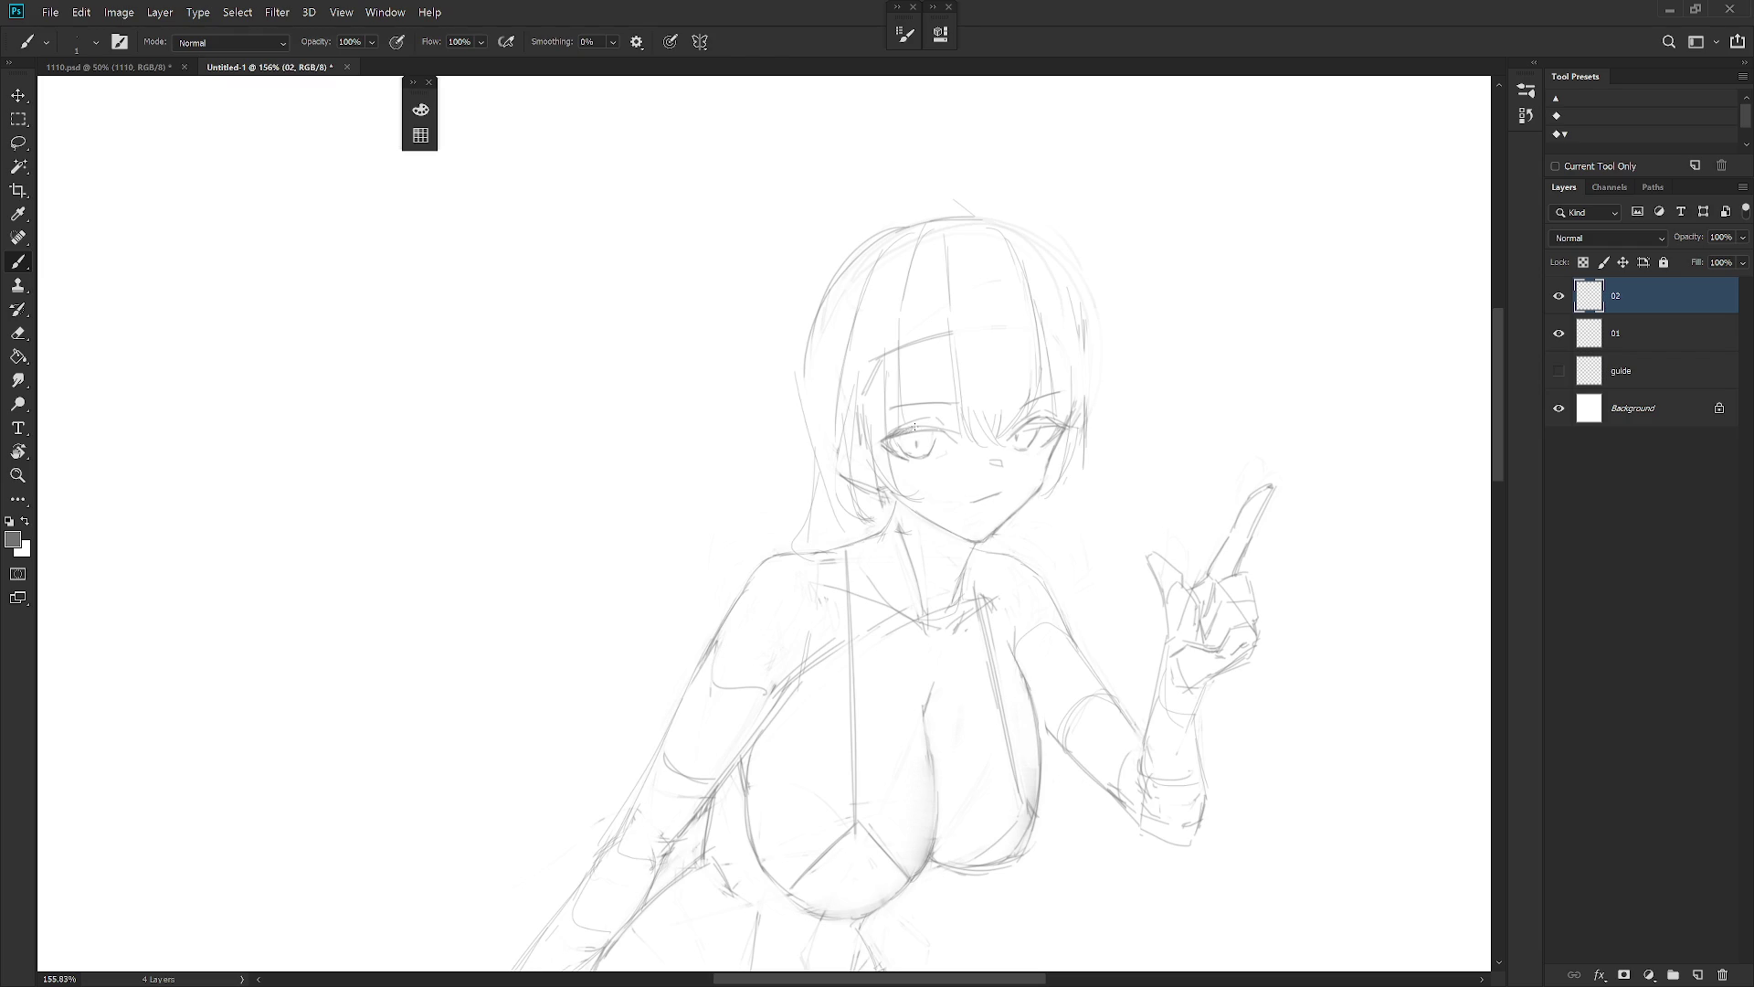
Sample the line colour from the sketch near the face and eye
left_click(1017, 430, "alt")
key("e")
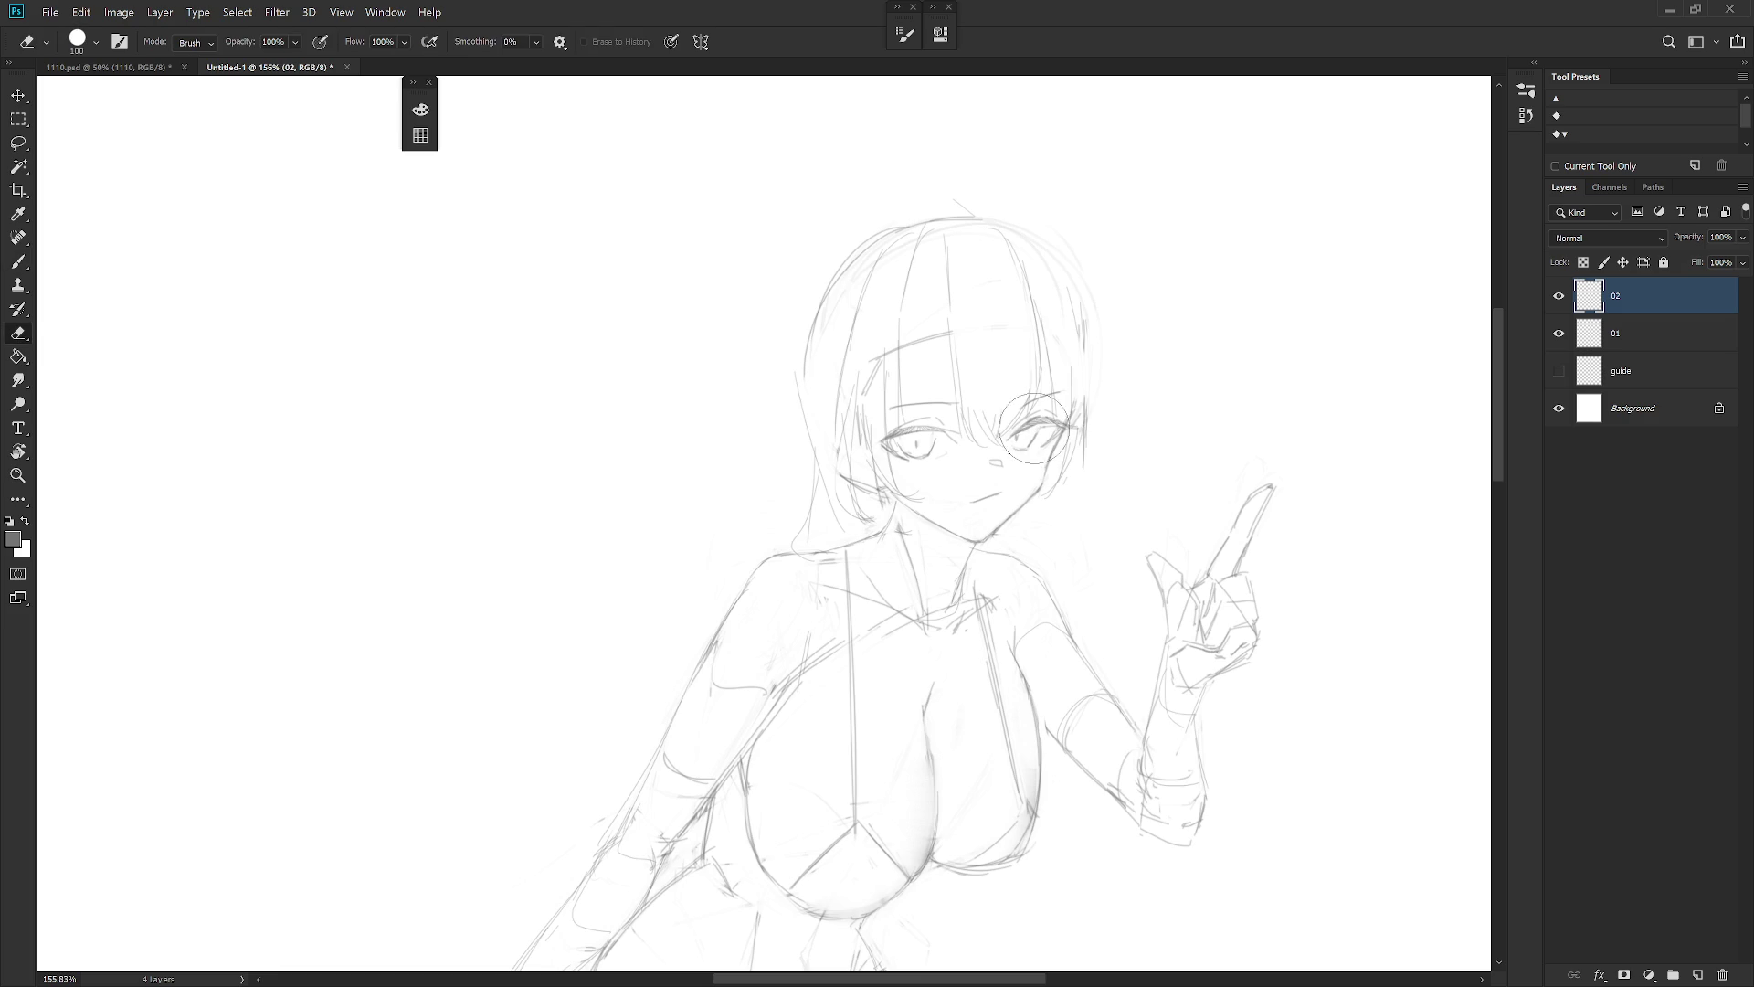
key("b")
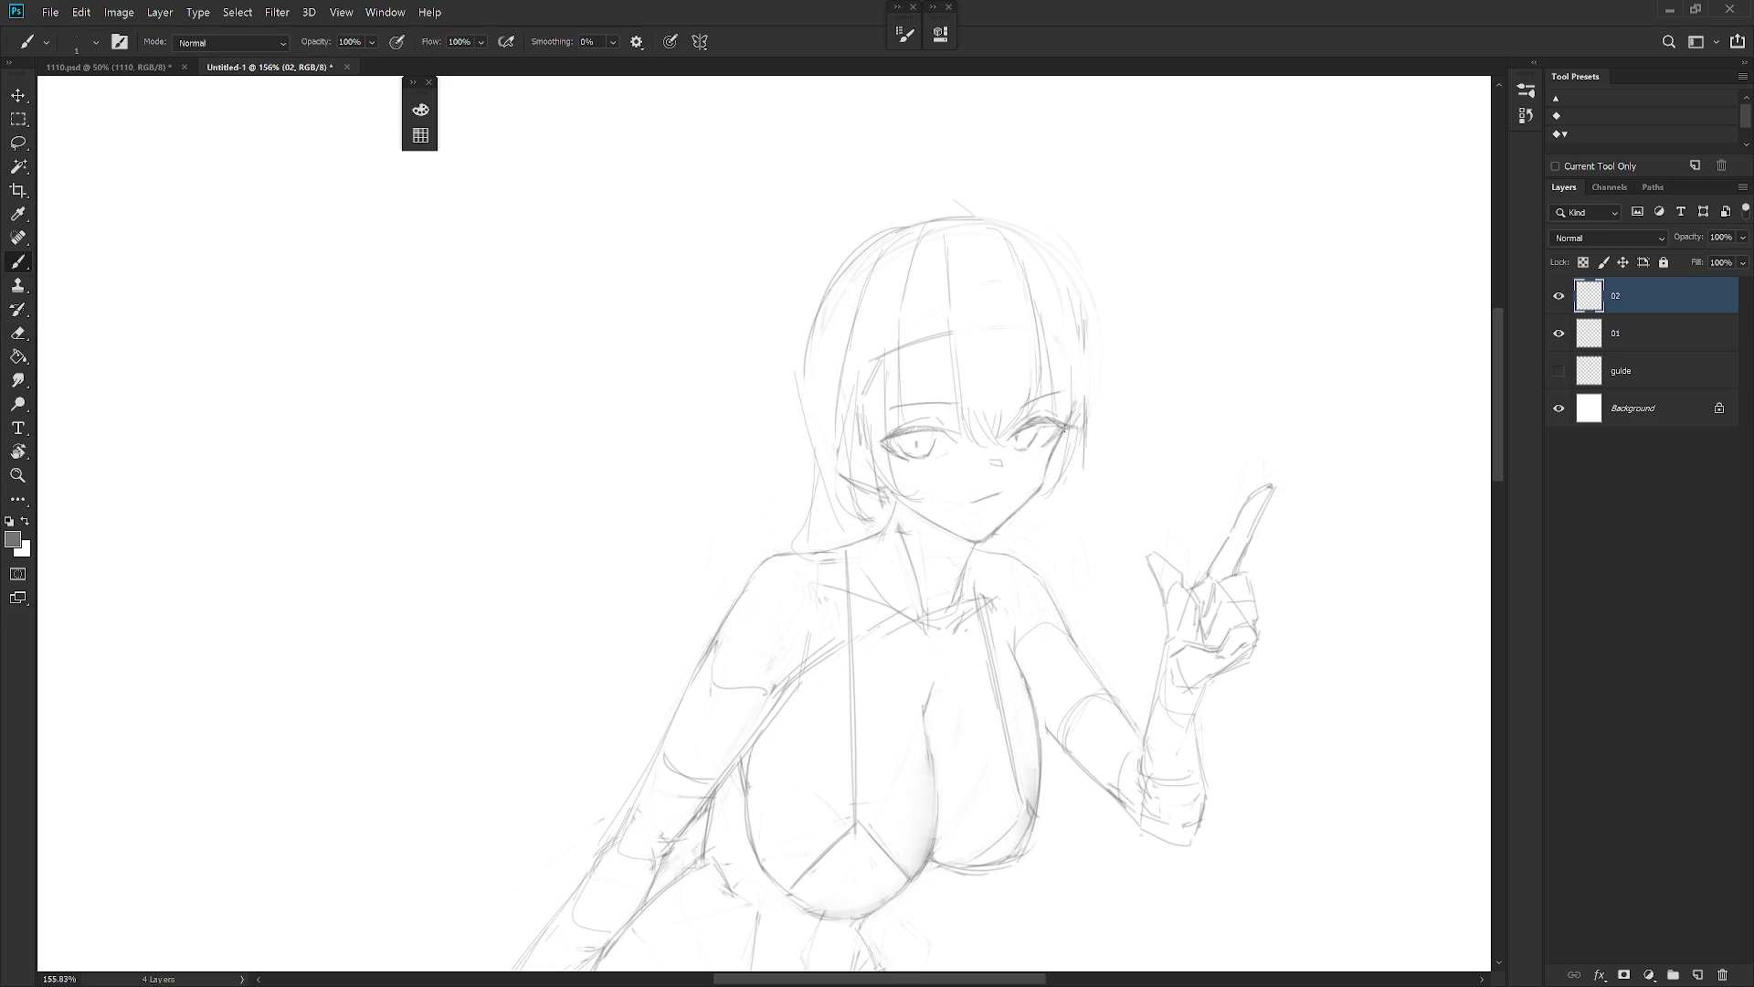
key("e")
key("b")
left_click(911, 442, "alt")
Fit the whole page in view and touch up the face with the Eraser and Brush
key("ctrl+0")
scroll(1127, 402, "up", 5)
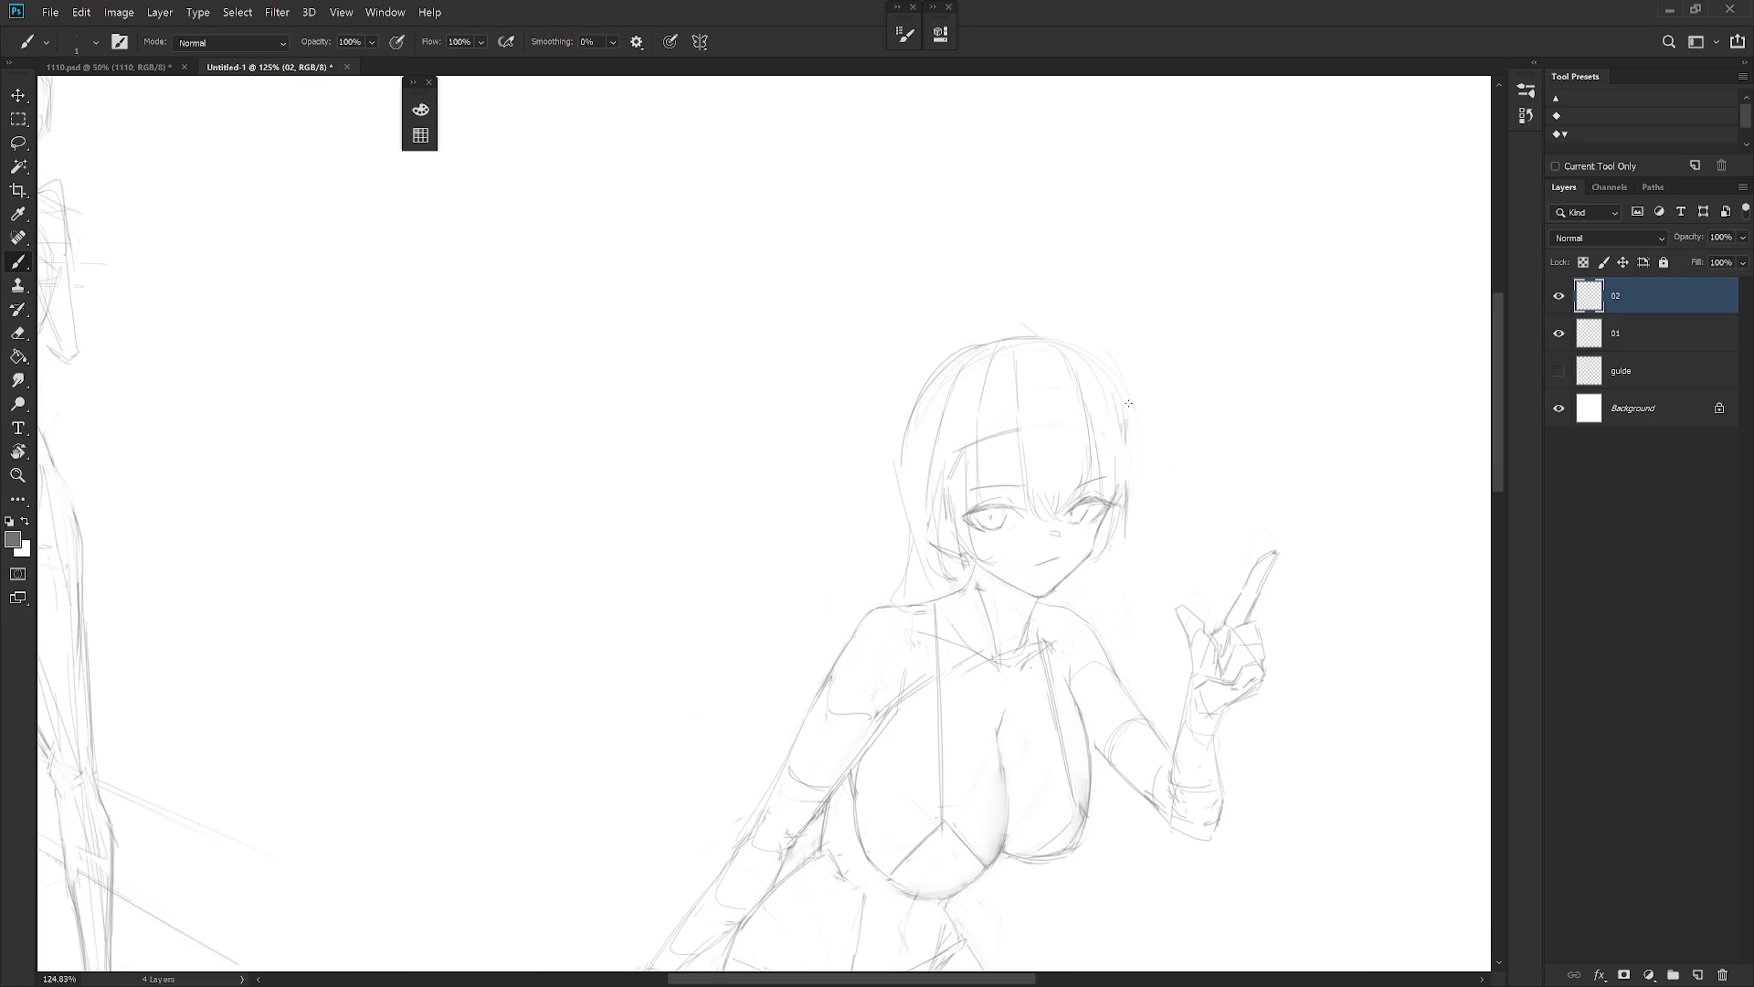
scroll(1052, 493, "up", 5)
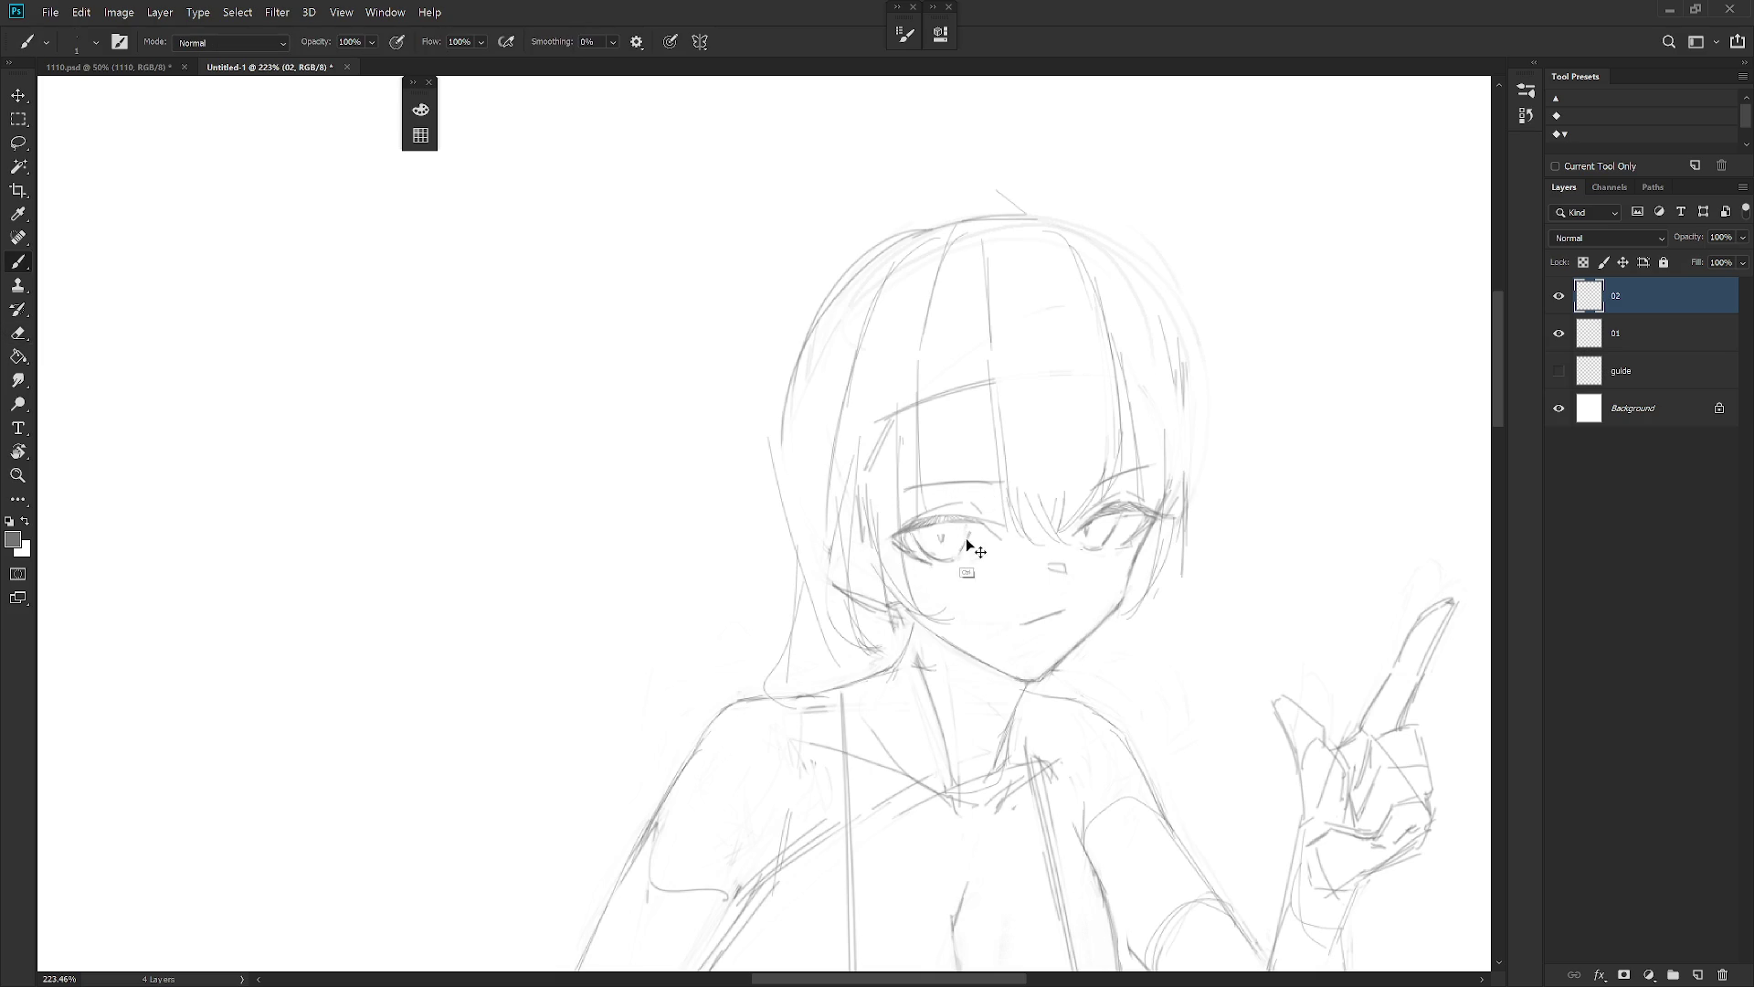
key("e")
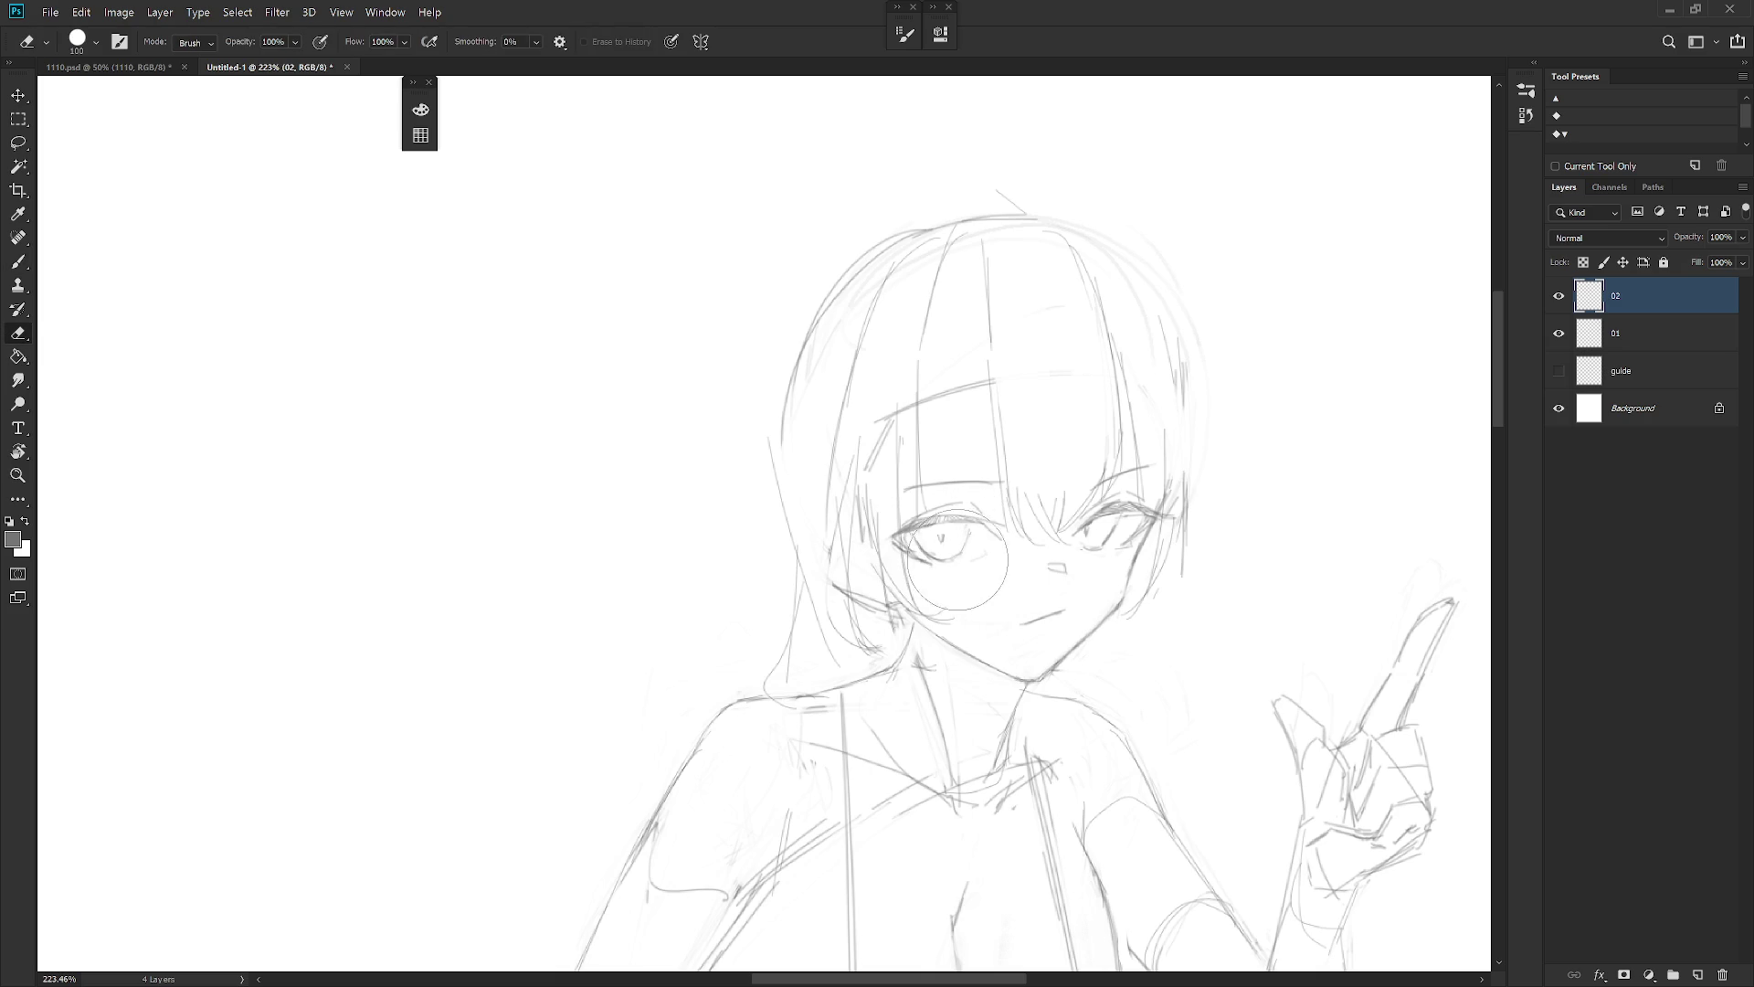
key("b")
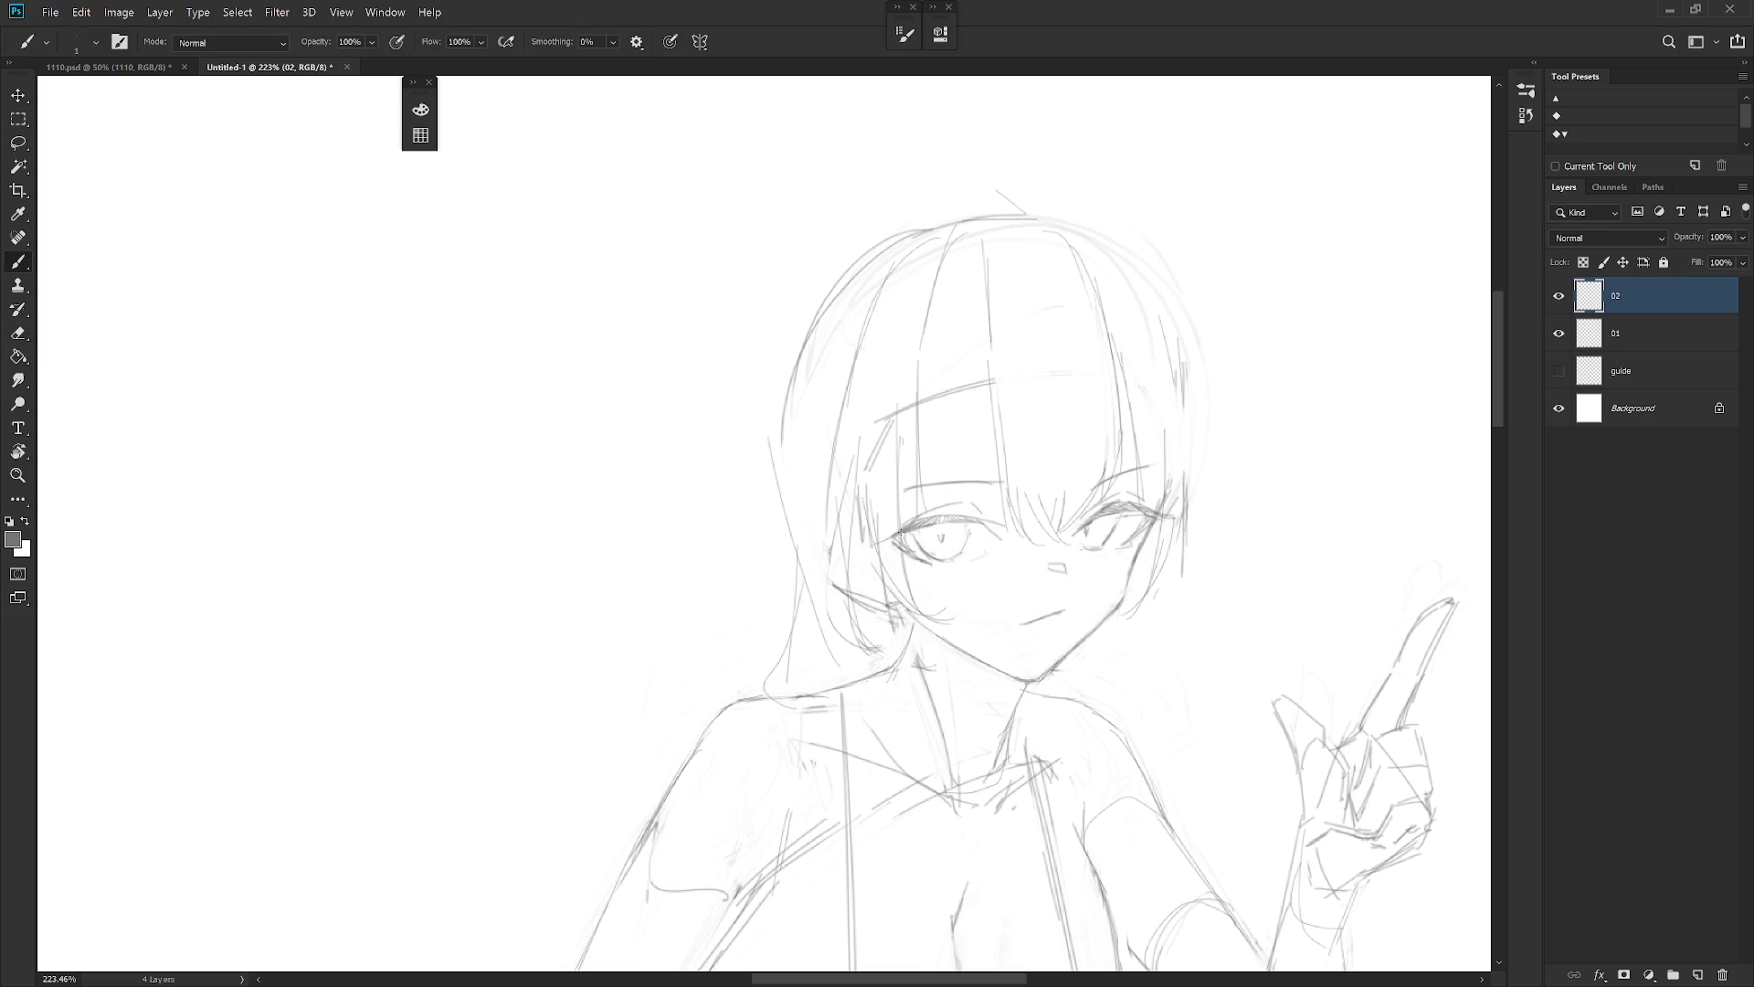
scroll(984, 611, "down", 3)
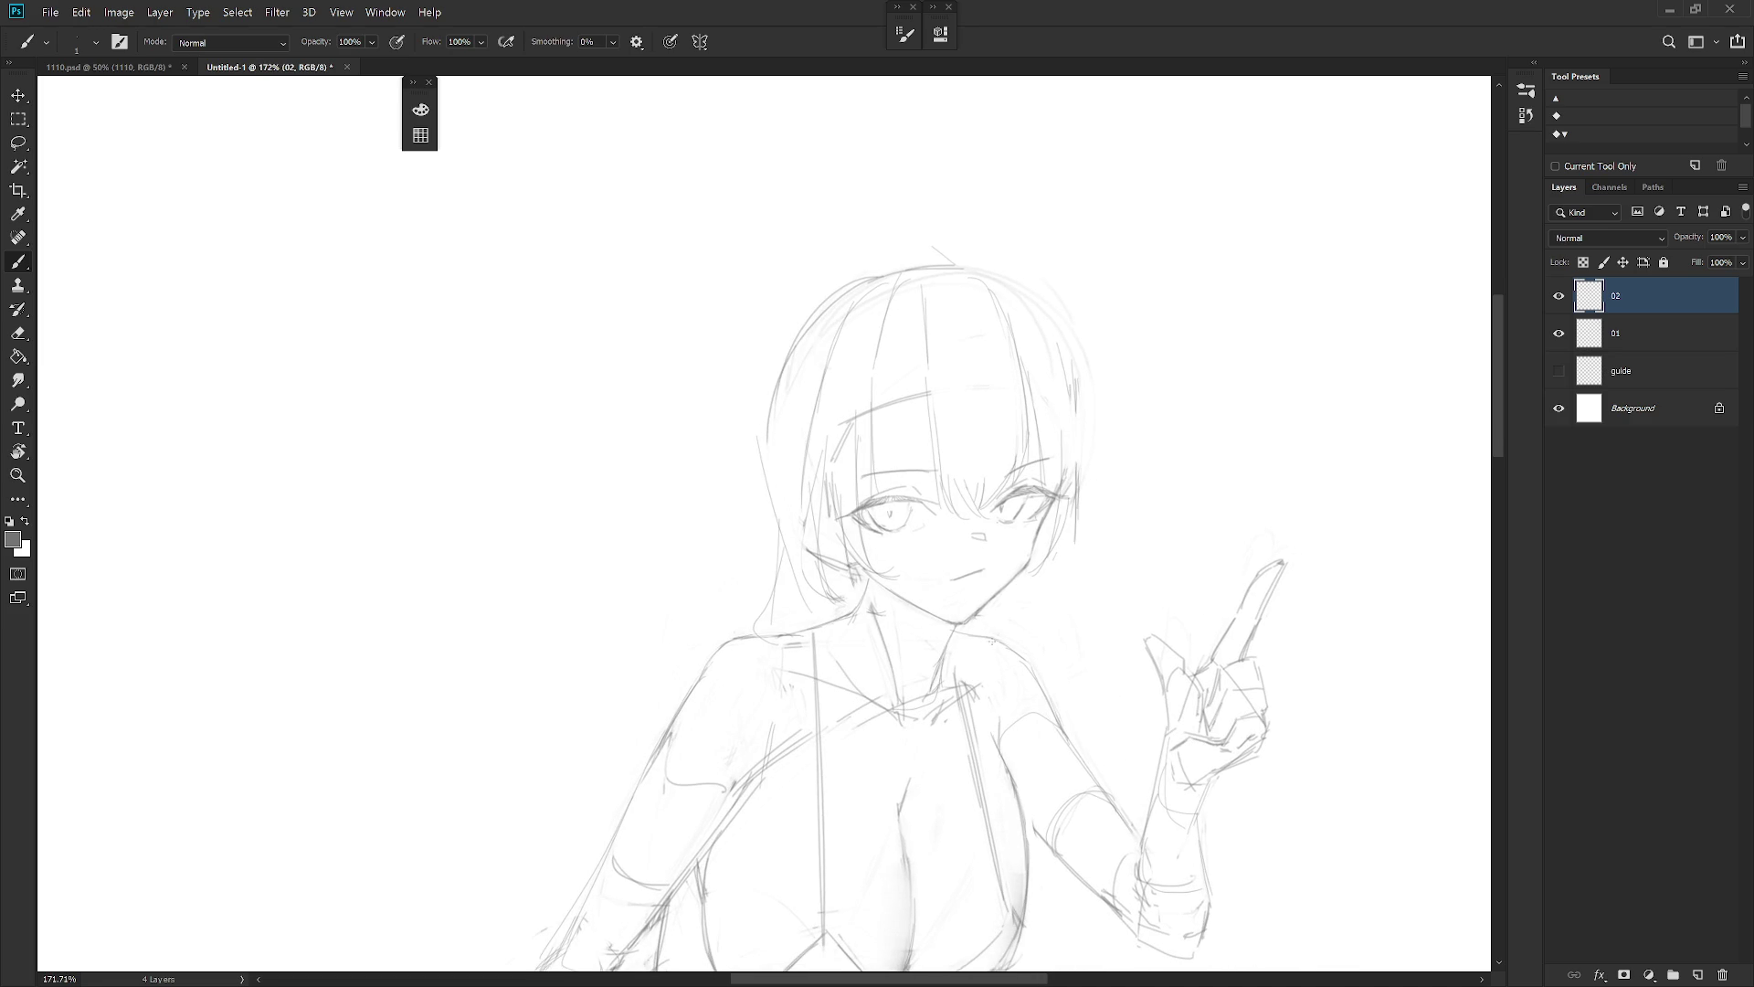
key("e")
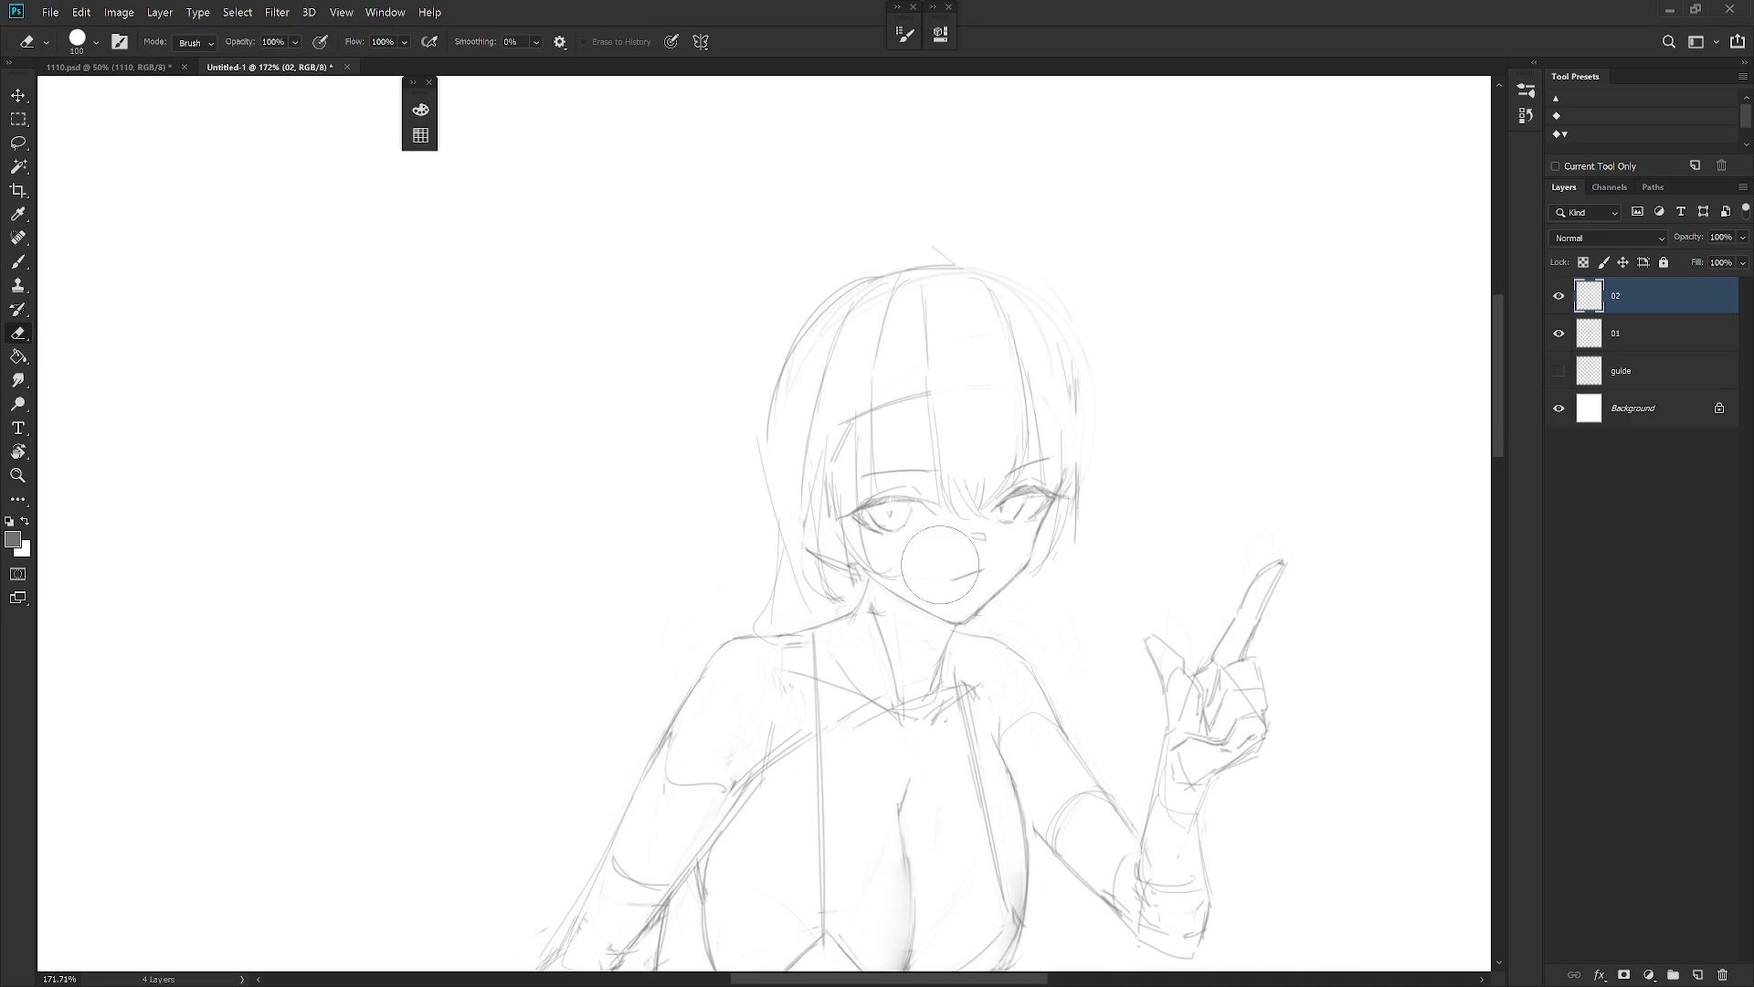
scroll(945, 562, "down", 5)
key("b")
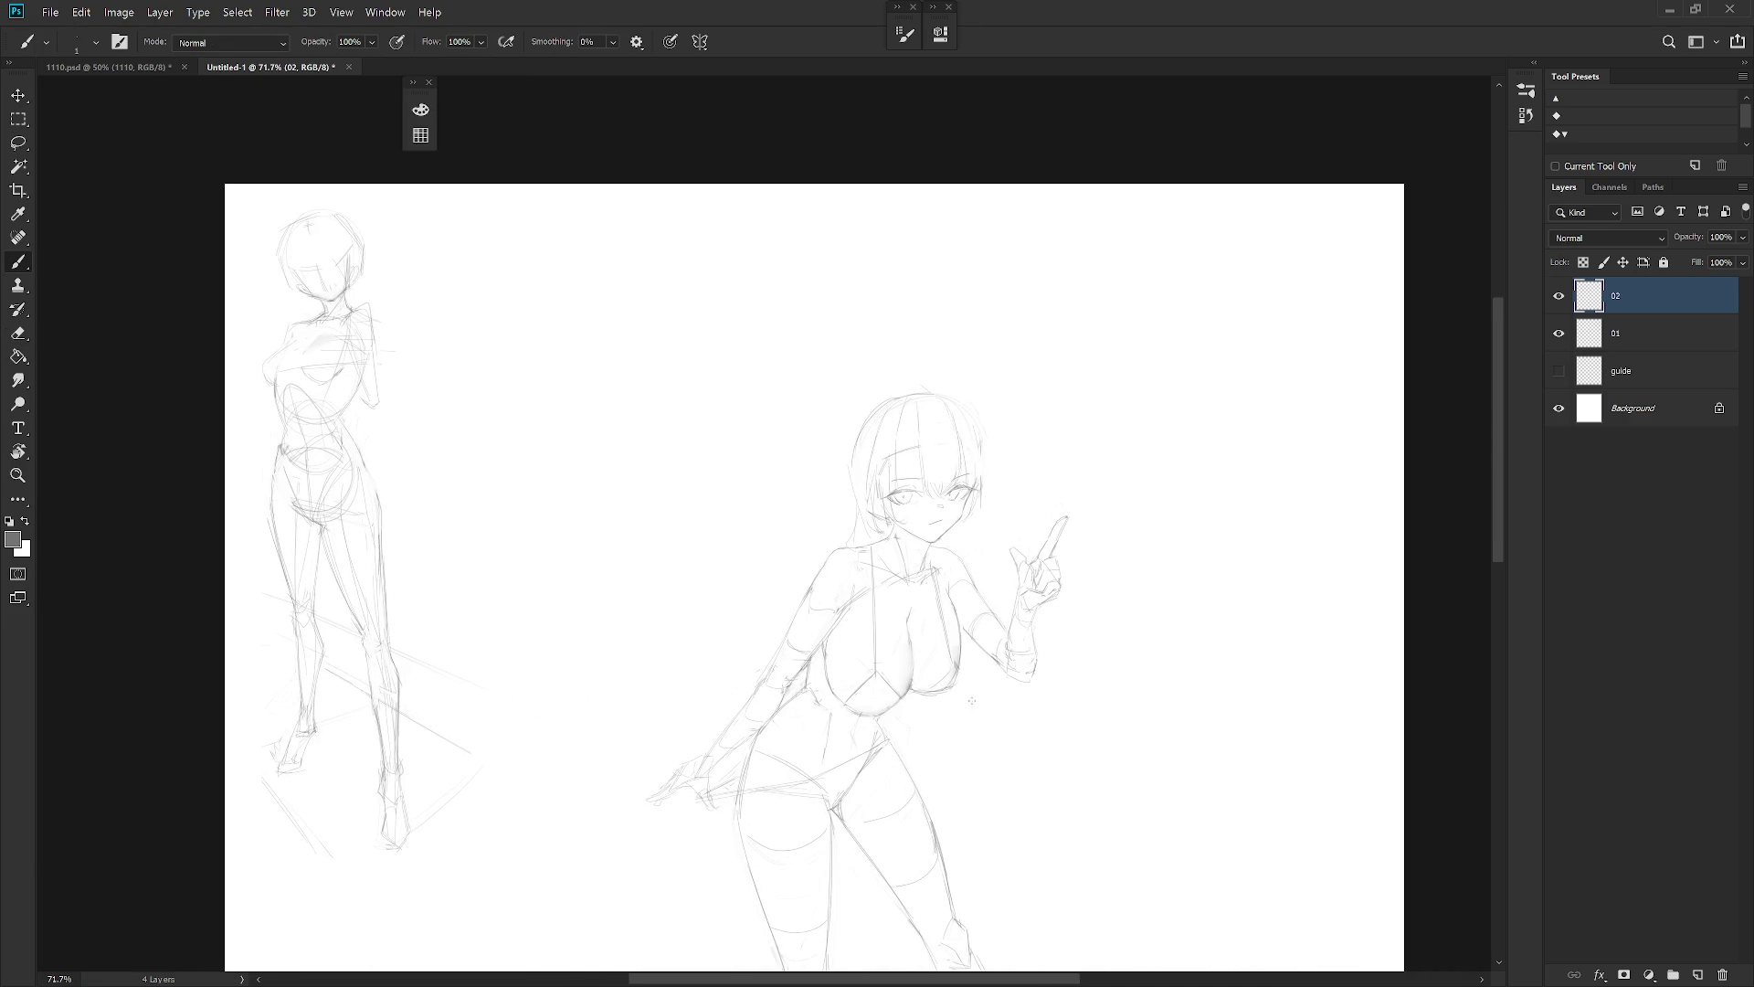
Mirror the canvas view and redraw the jaw and chin line with a darker pencil stroke
key("h")
scroll(664, 525, "up", 5)
key("e")
key("b")
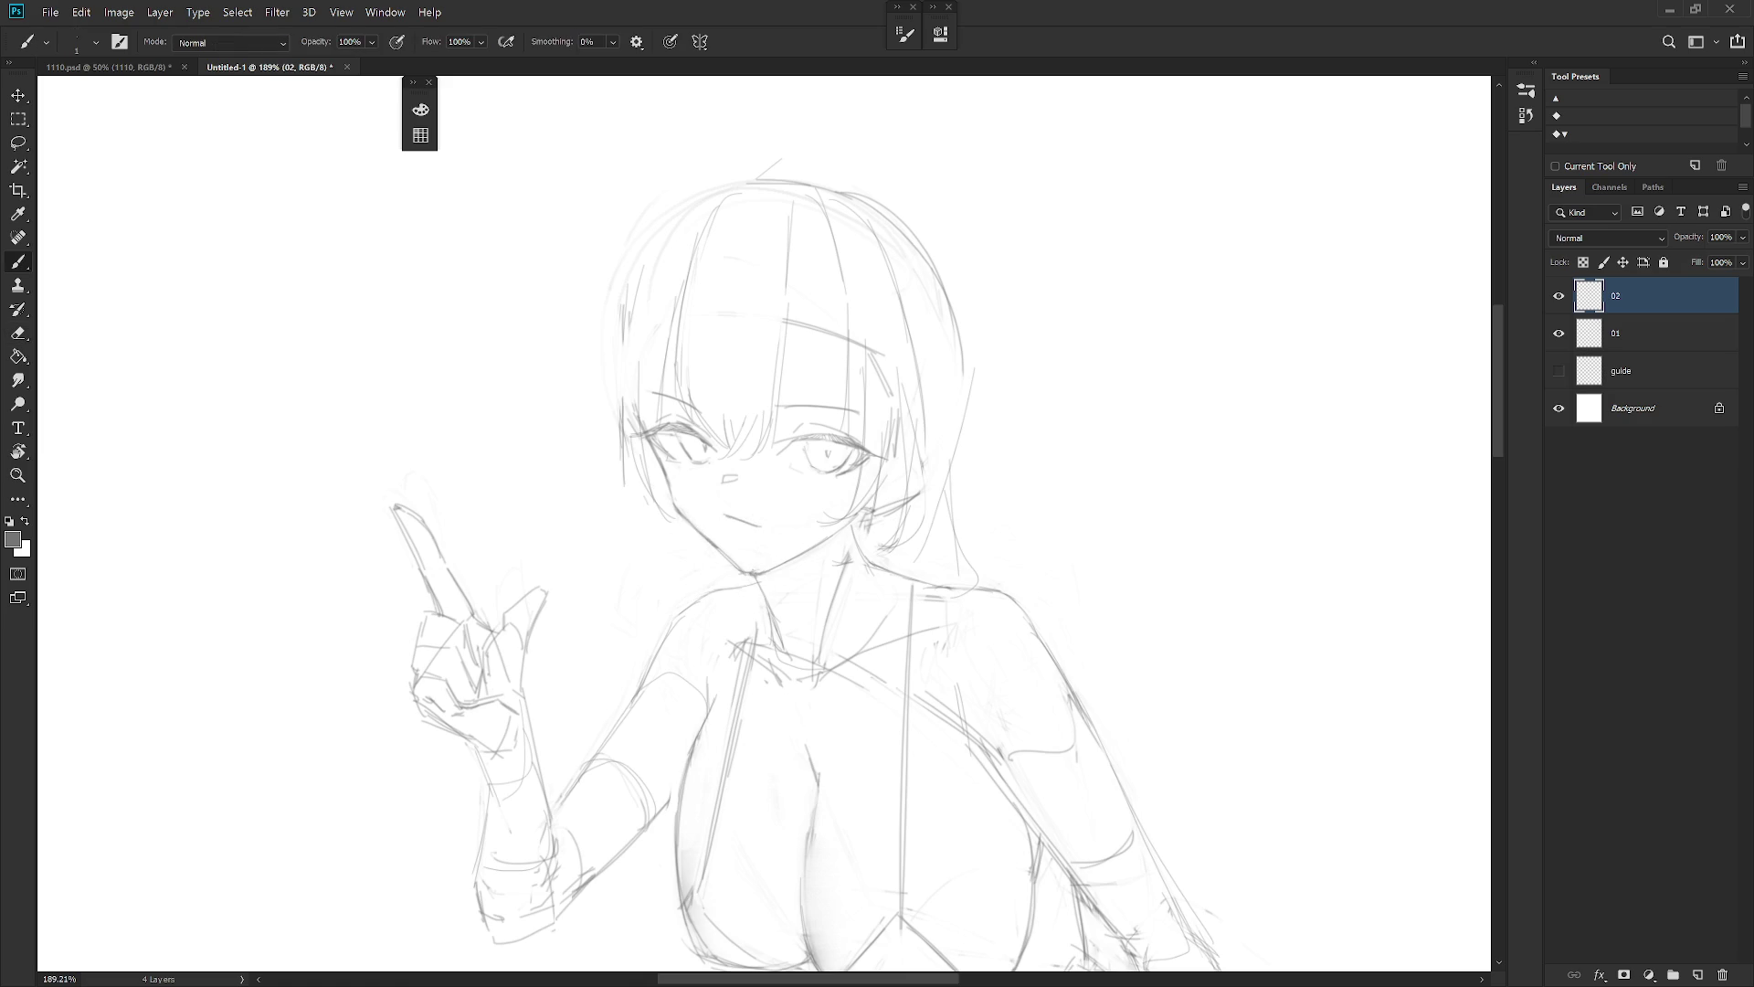
key("e")
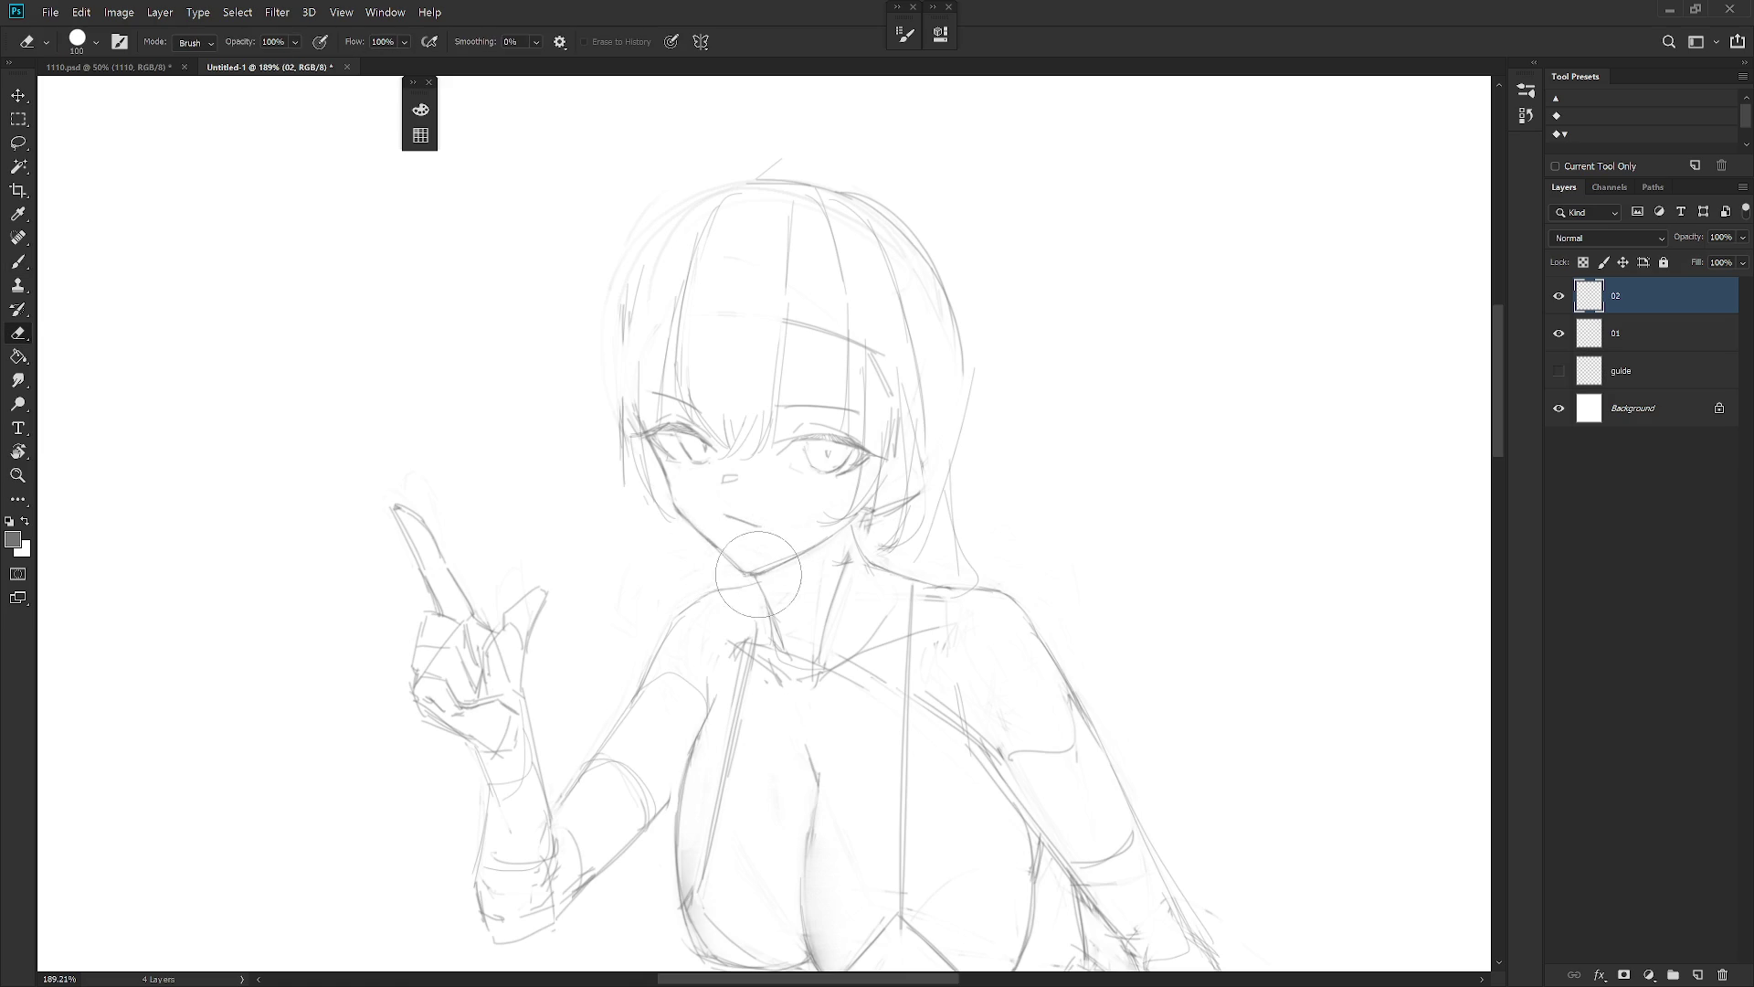
key("b")
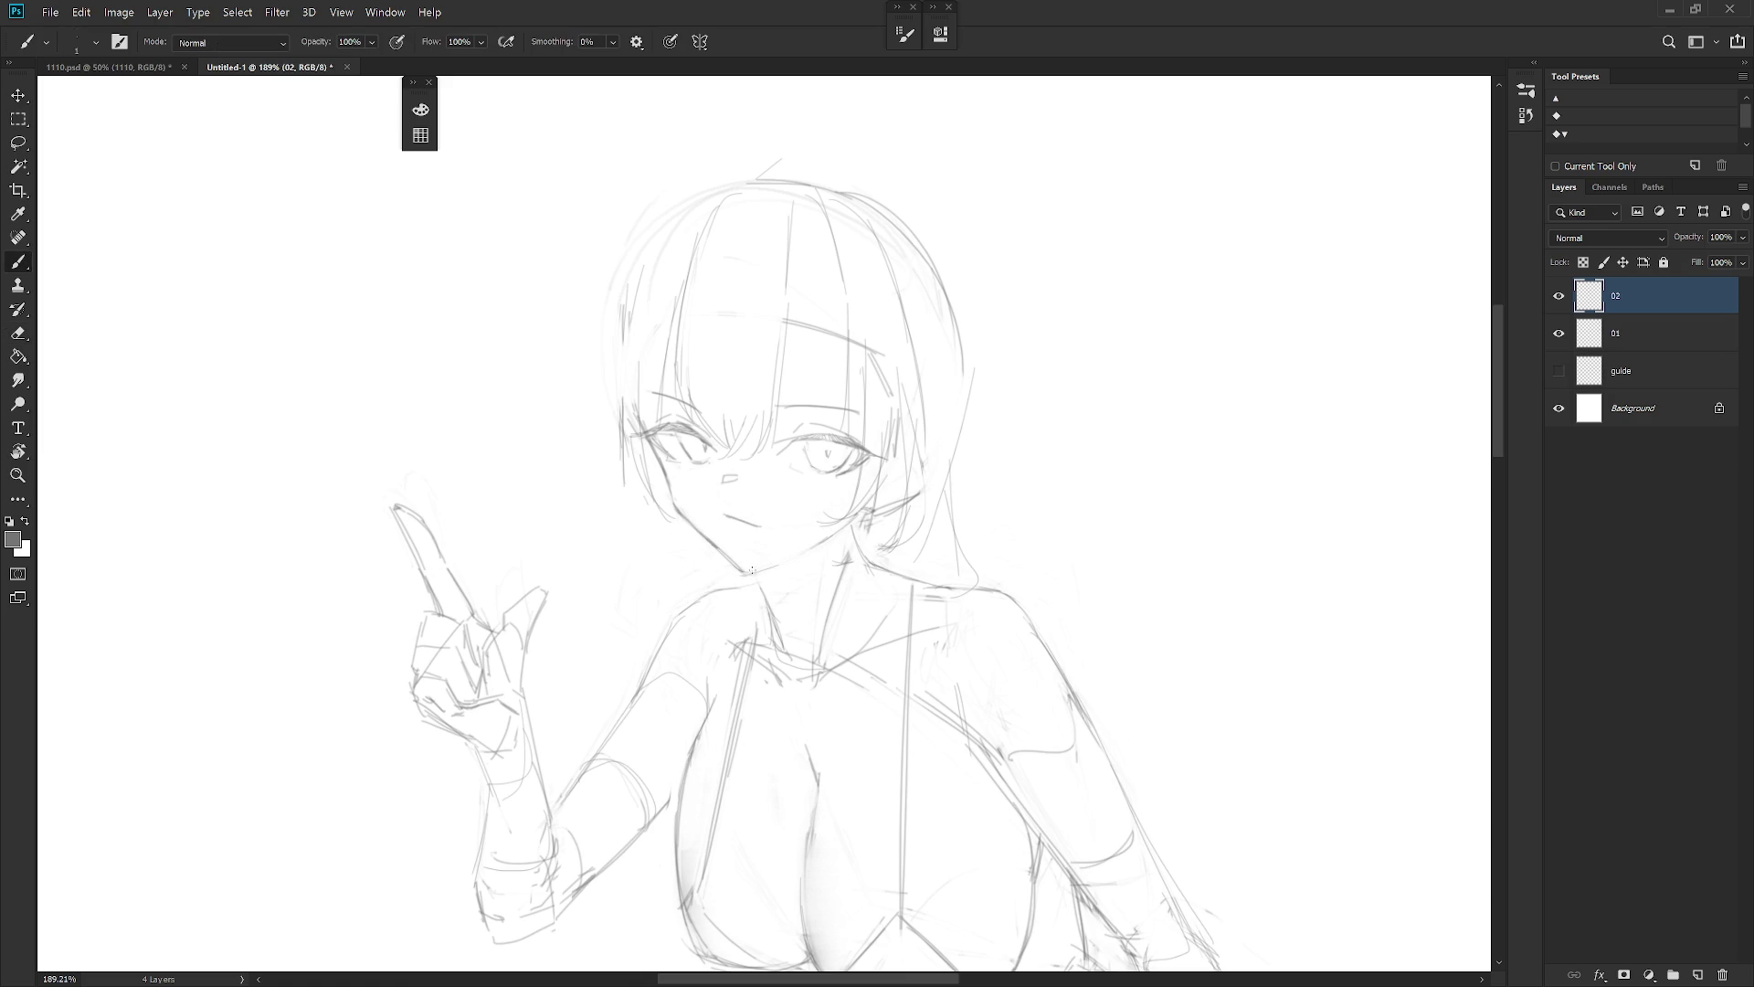
left_click_drag(745, 573, 810, 549)
key("e")
key("b")
key("e")
key("b")
key("e")
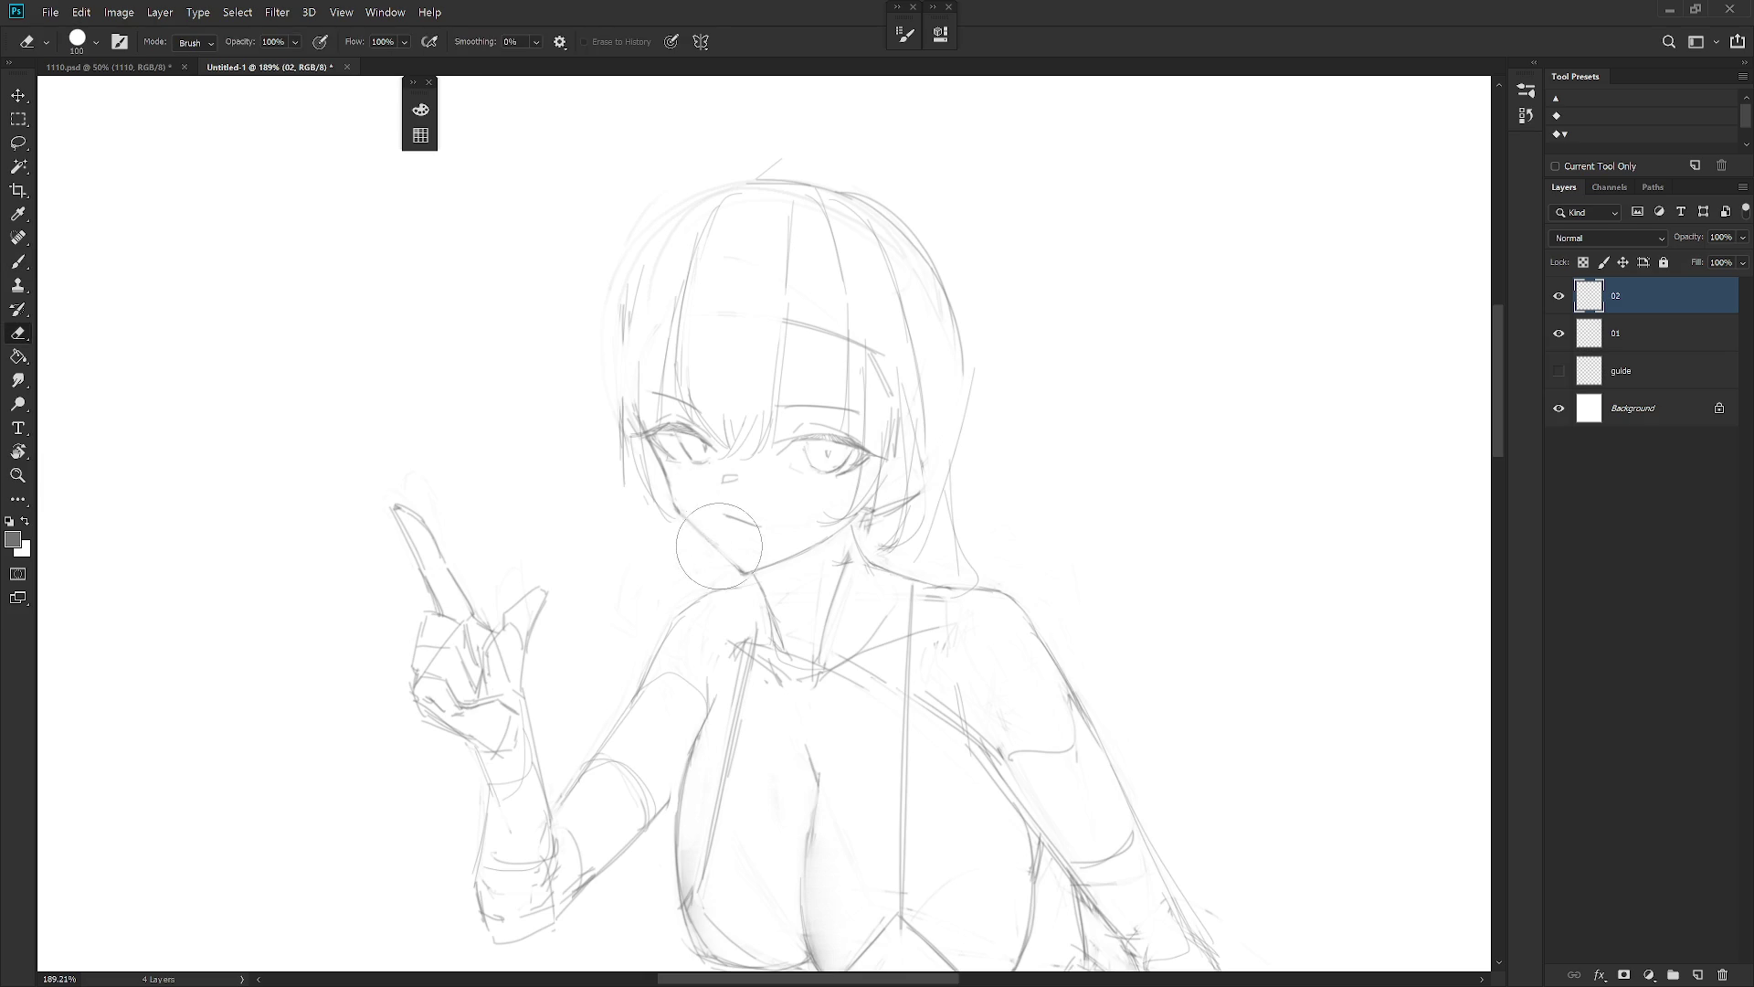
key("b")
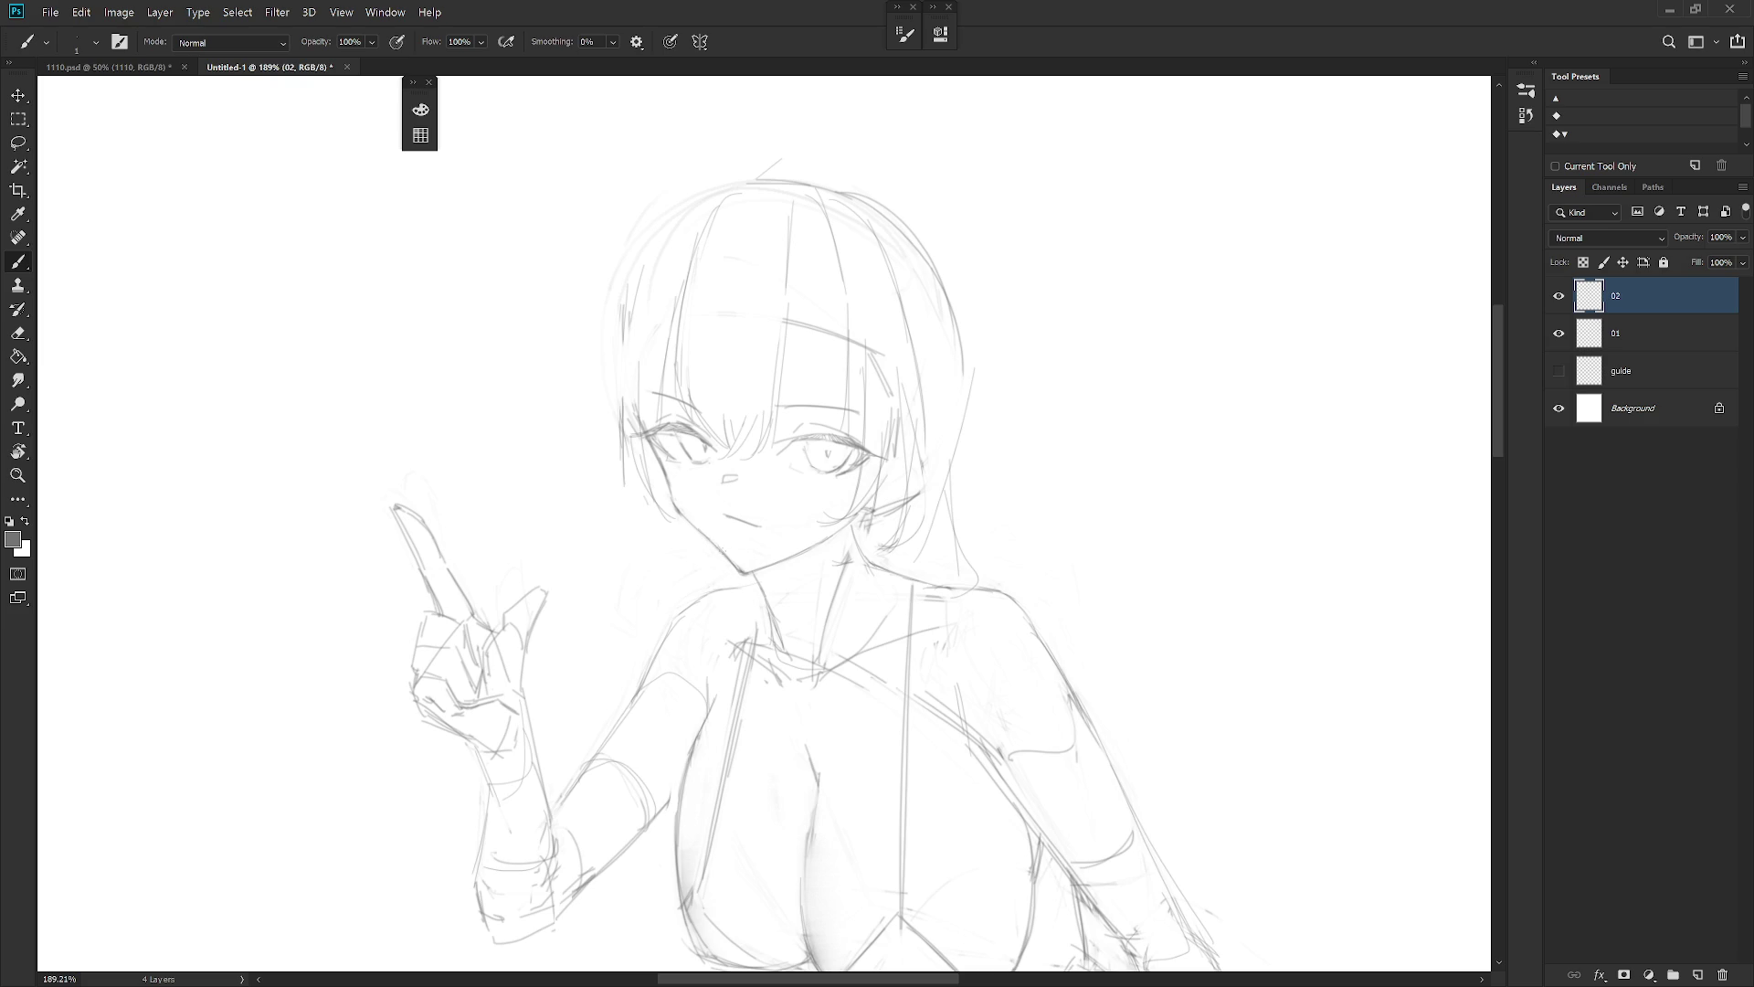
scroll(723, 549, "down", 6)
Mirror the view and retrace the hair's outer edge darker, extending it downward
key("h")
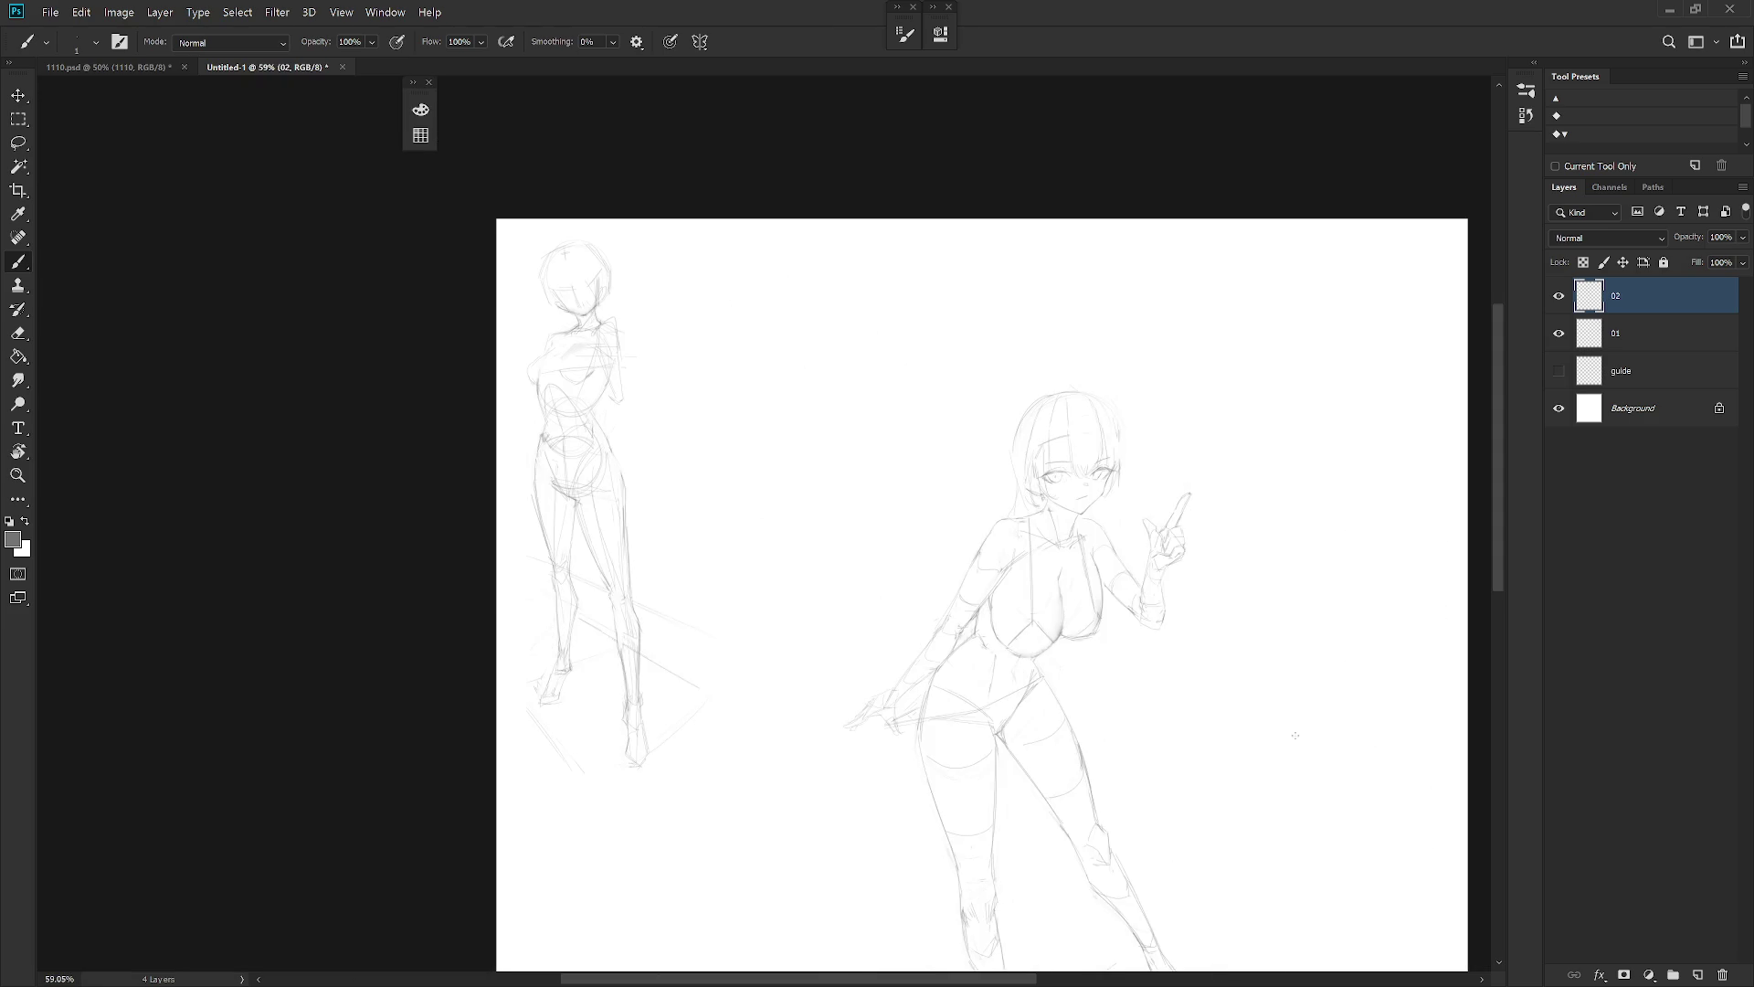
scroll(1050, 489, "up", 5)
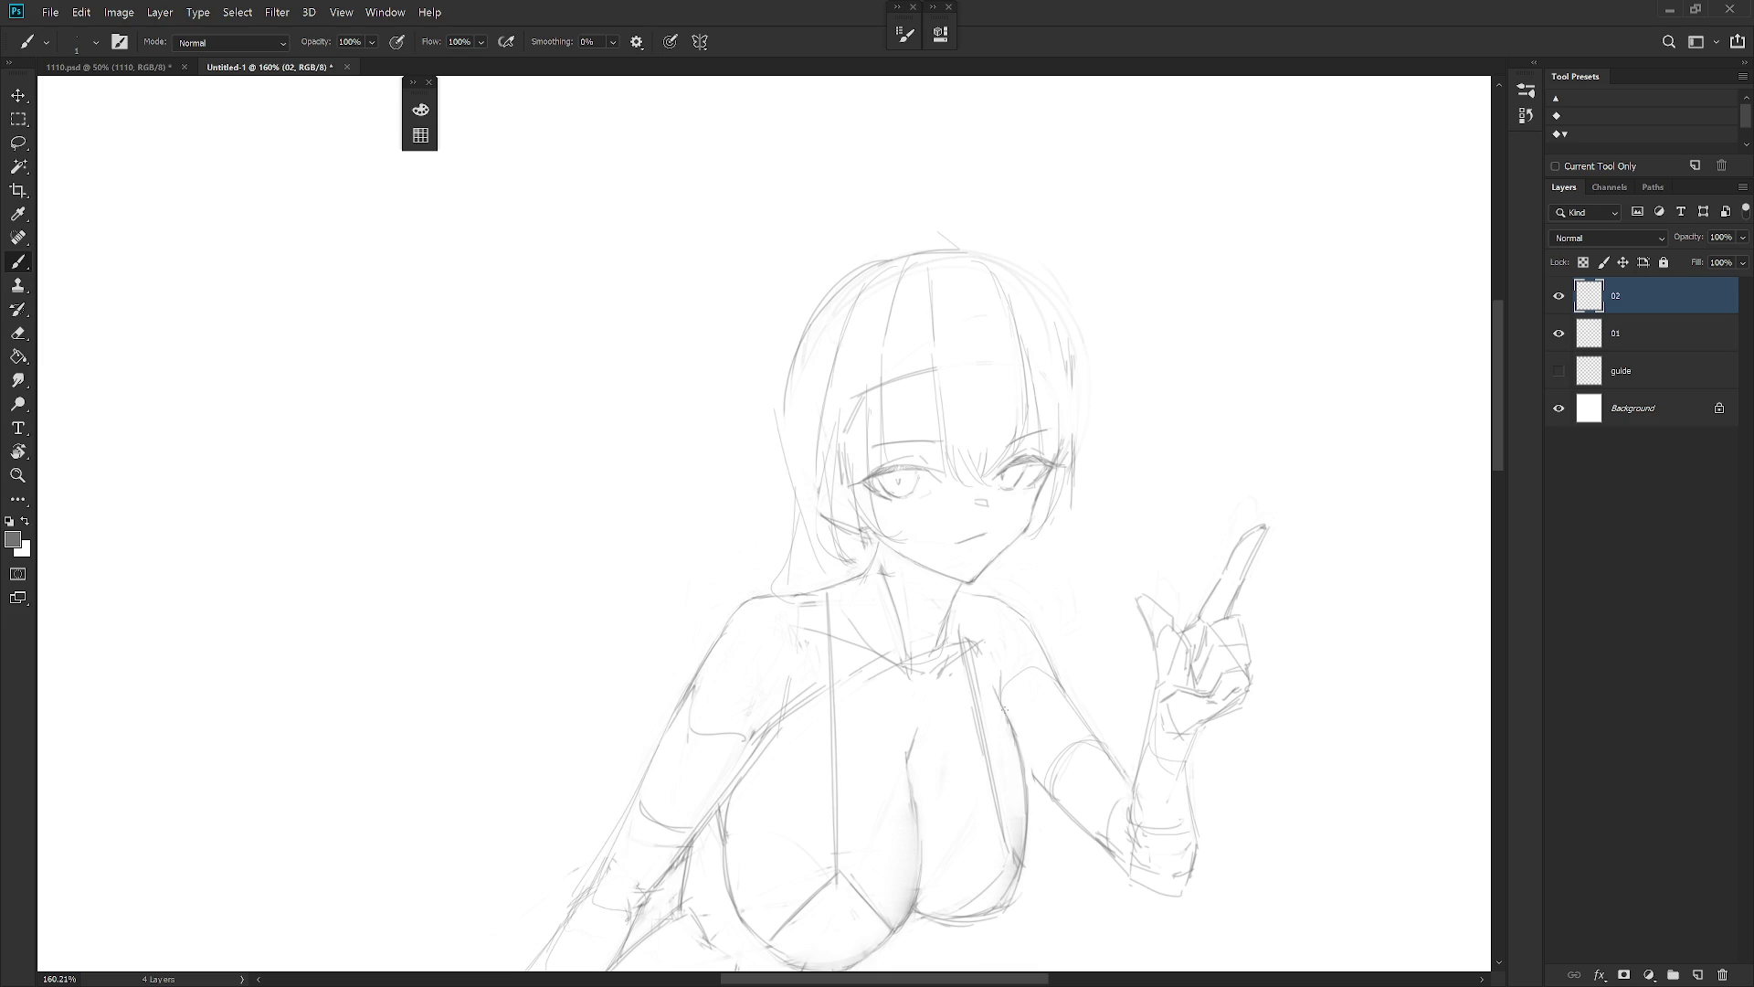
scroll(1072, 560, "down", 2)
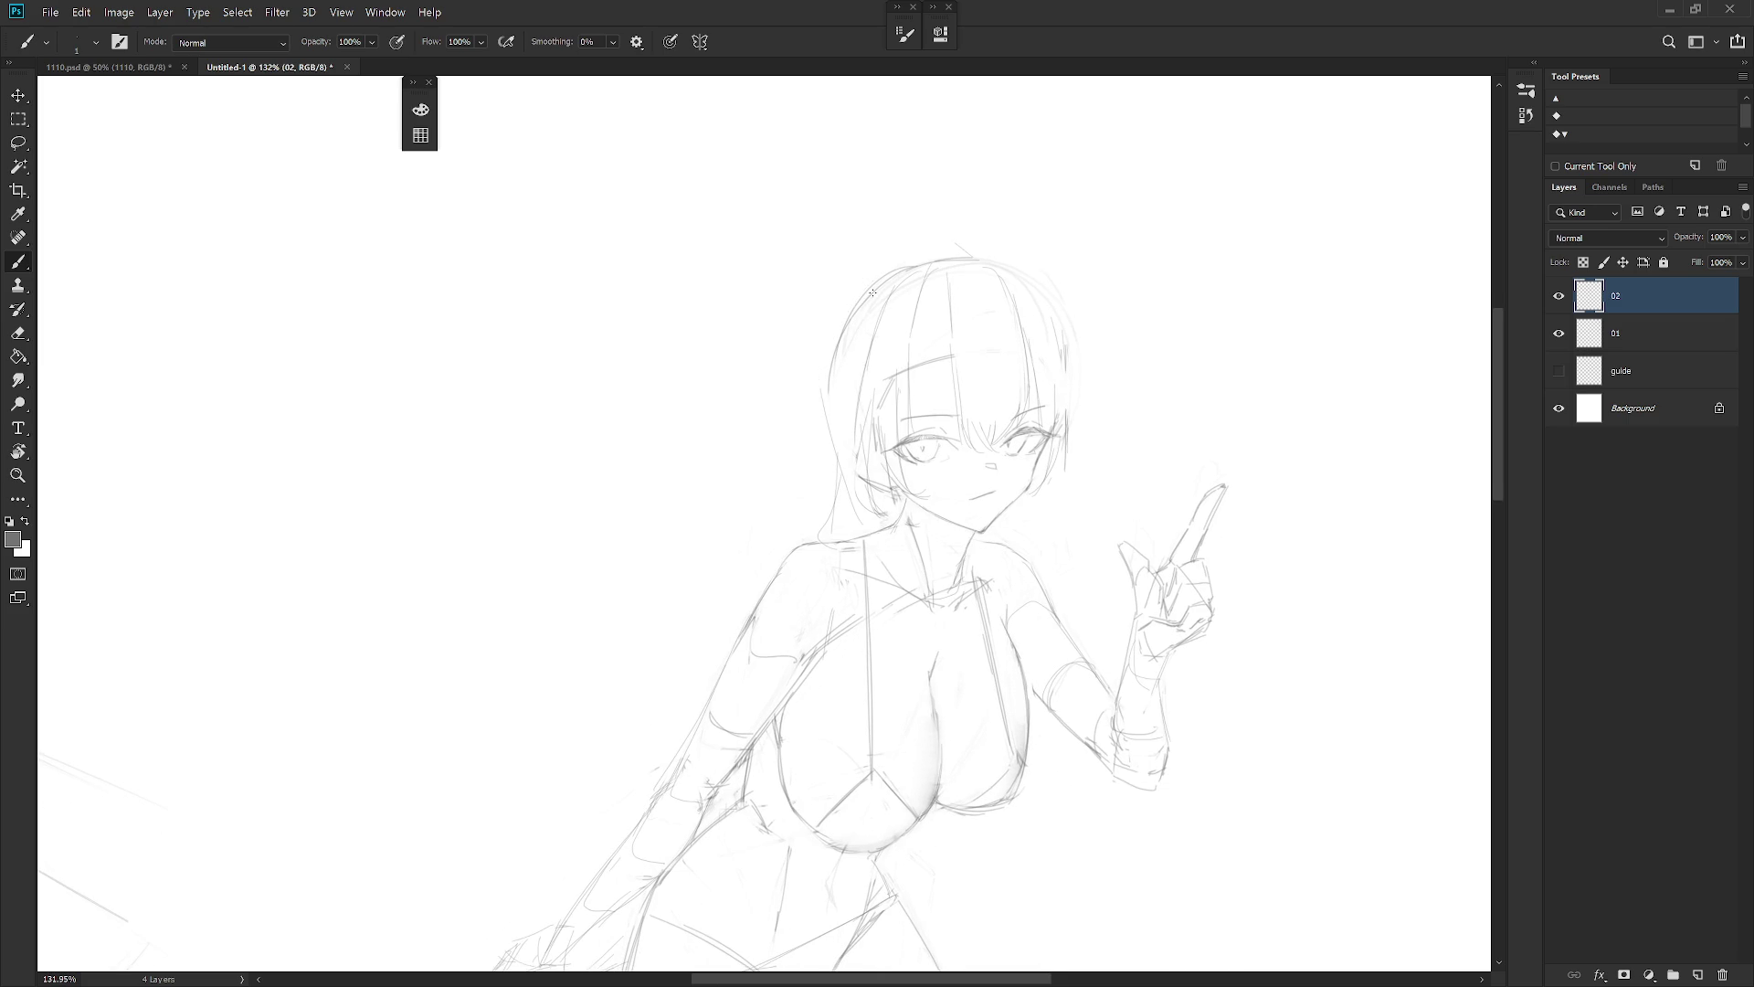
left_click_drag(854, 307, 823, 435)
mouse_move(852, 310)
left_mouse_down()
mouse_move(826, 366)
mouse_move(834, 454)
left_mouse_up()
key("e")
key("b")
key("e")
key("b")
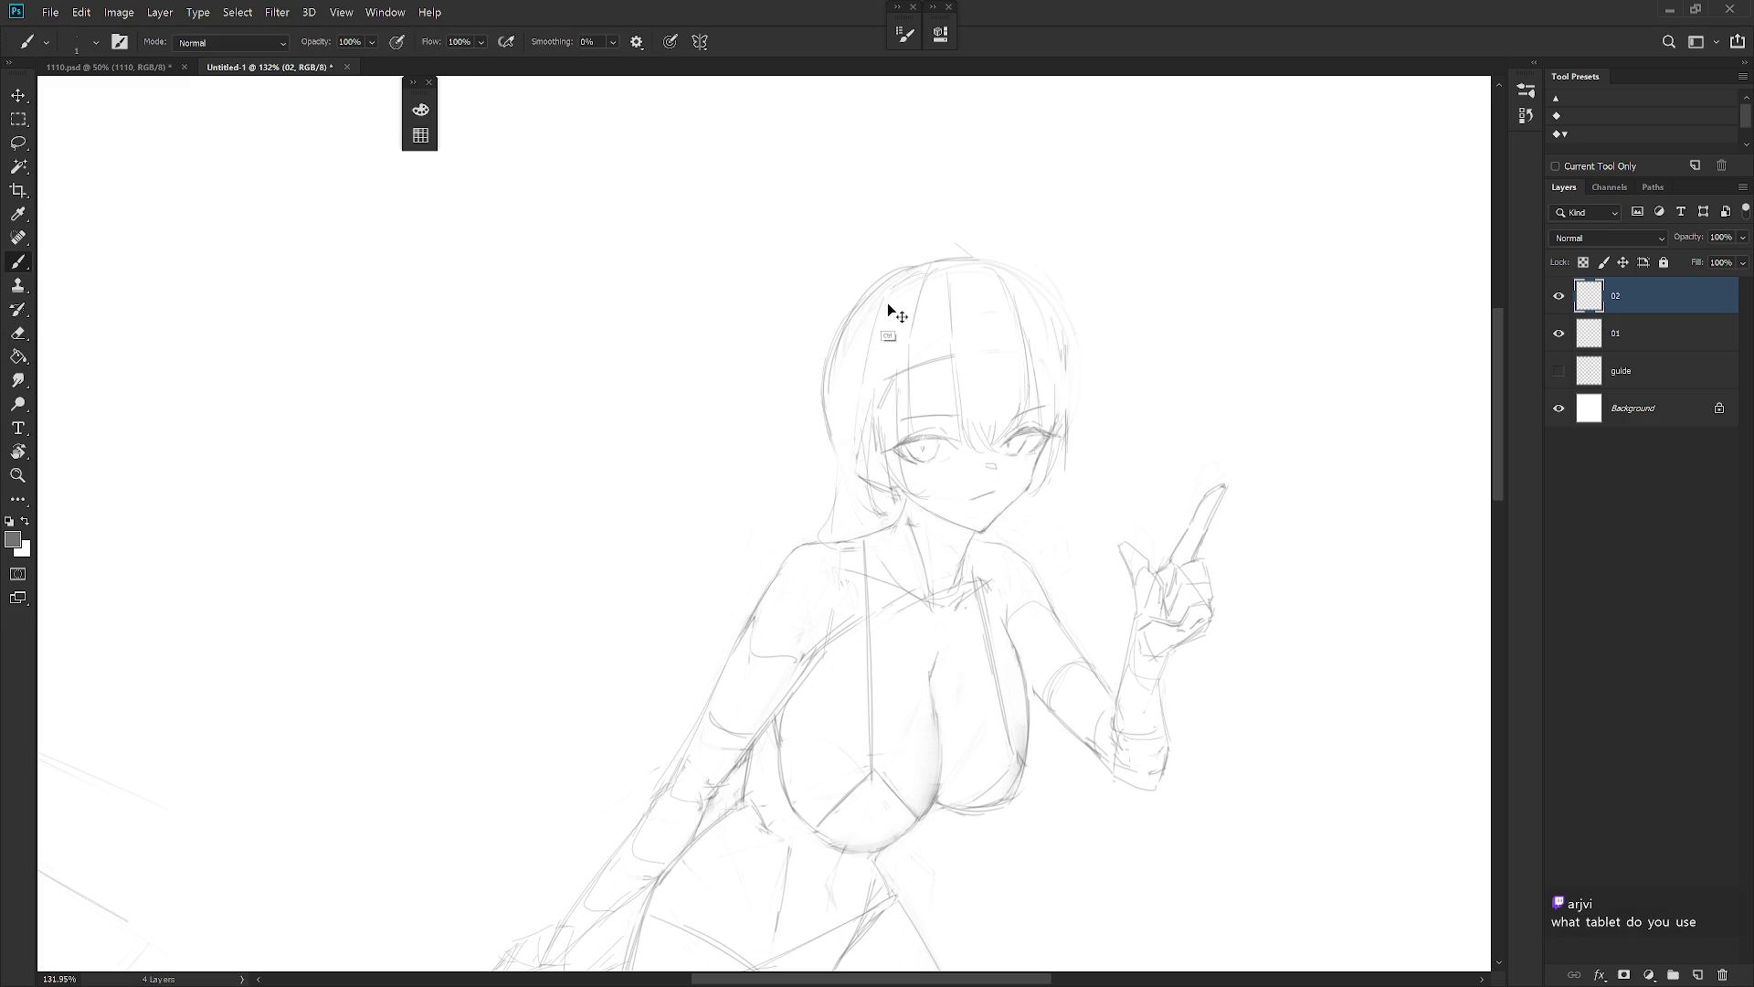
mouse_move(846, 475)
left_mouse_down()
mouse_move(850, 423)
mouse_move(829, 501)
left_mouse_up()
left_click_drag(832, 440, 829, 504)
Add short detail strokes beside the cheek and at the side of the hair
key("e")
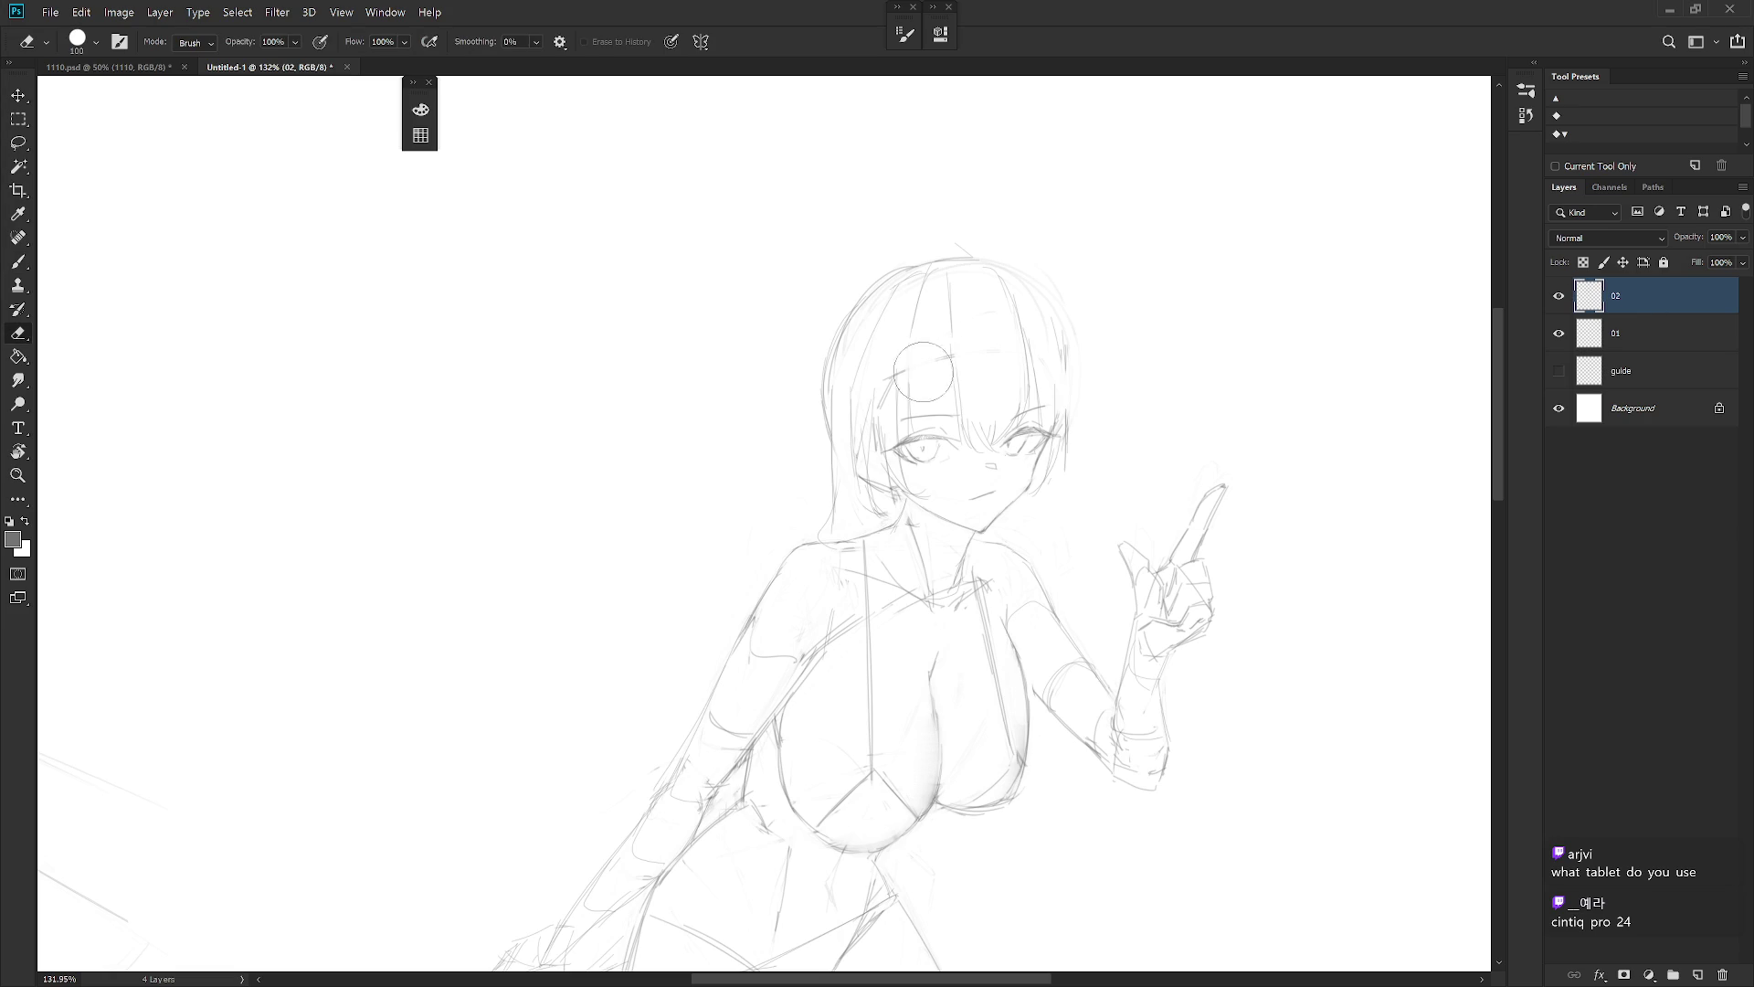
key("b")
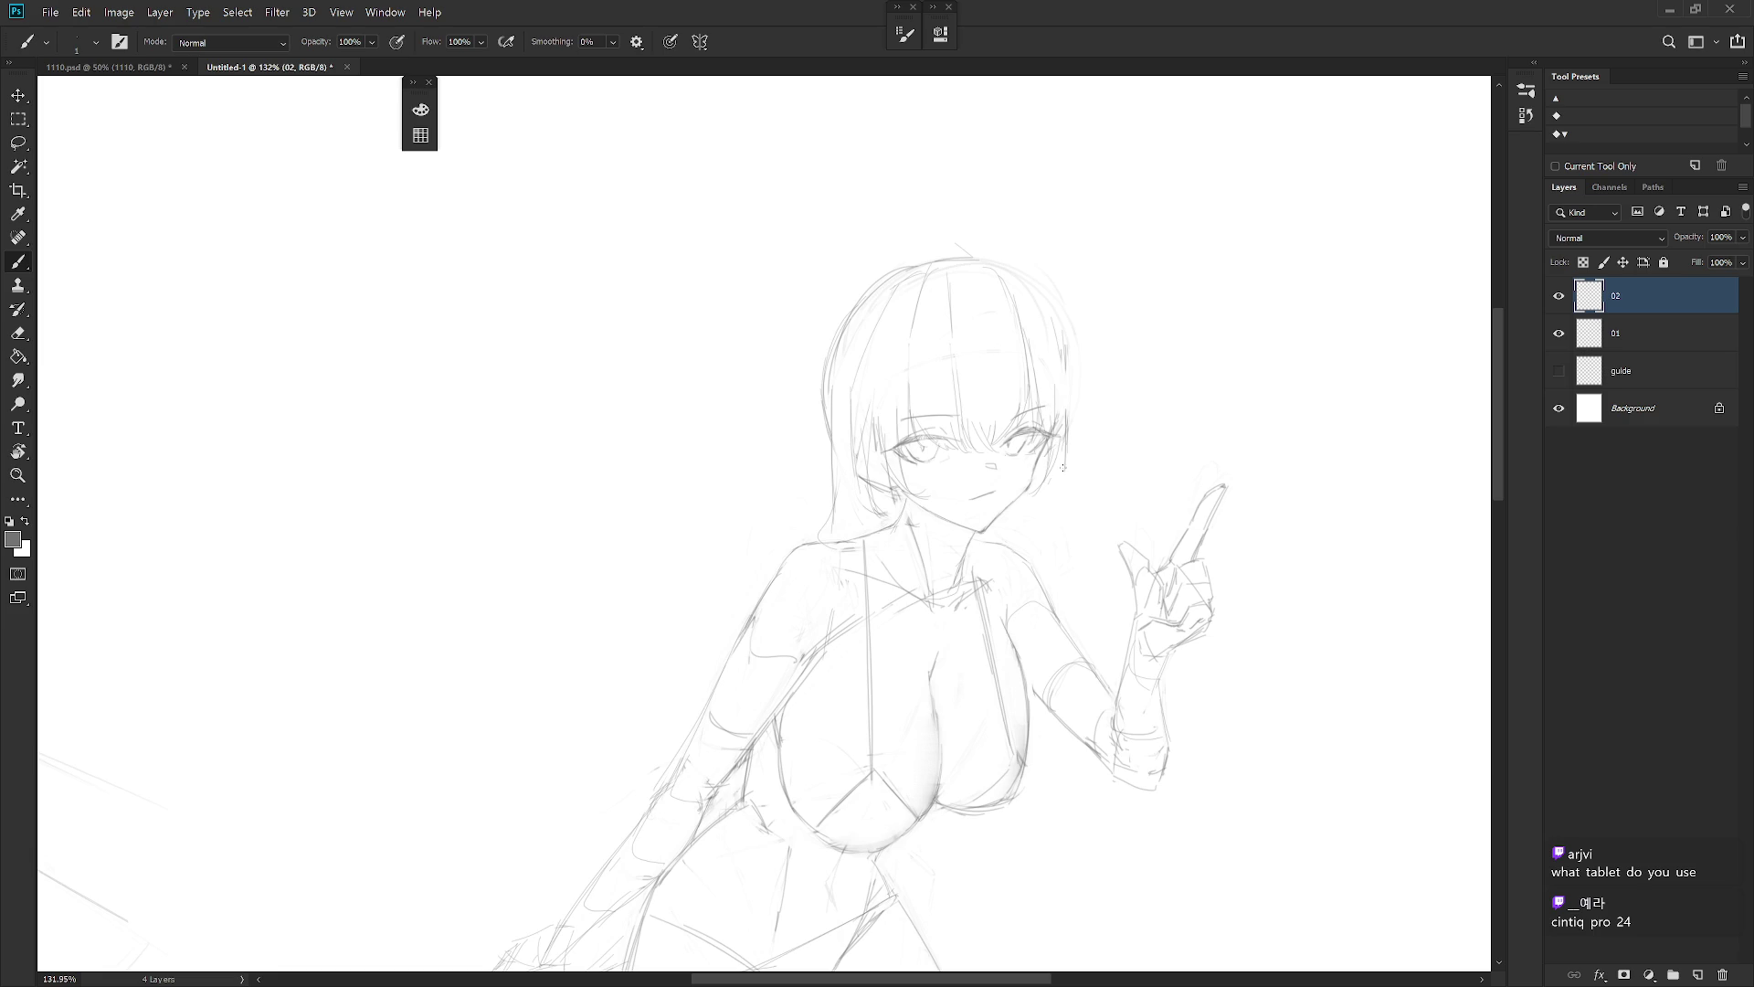
key("e")
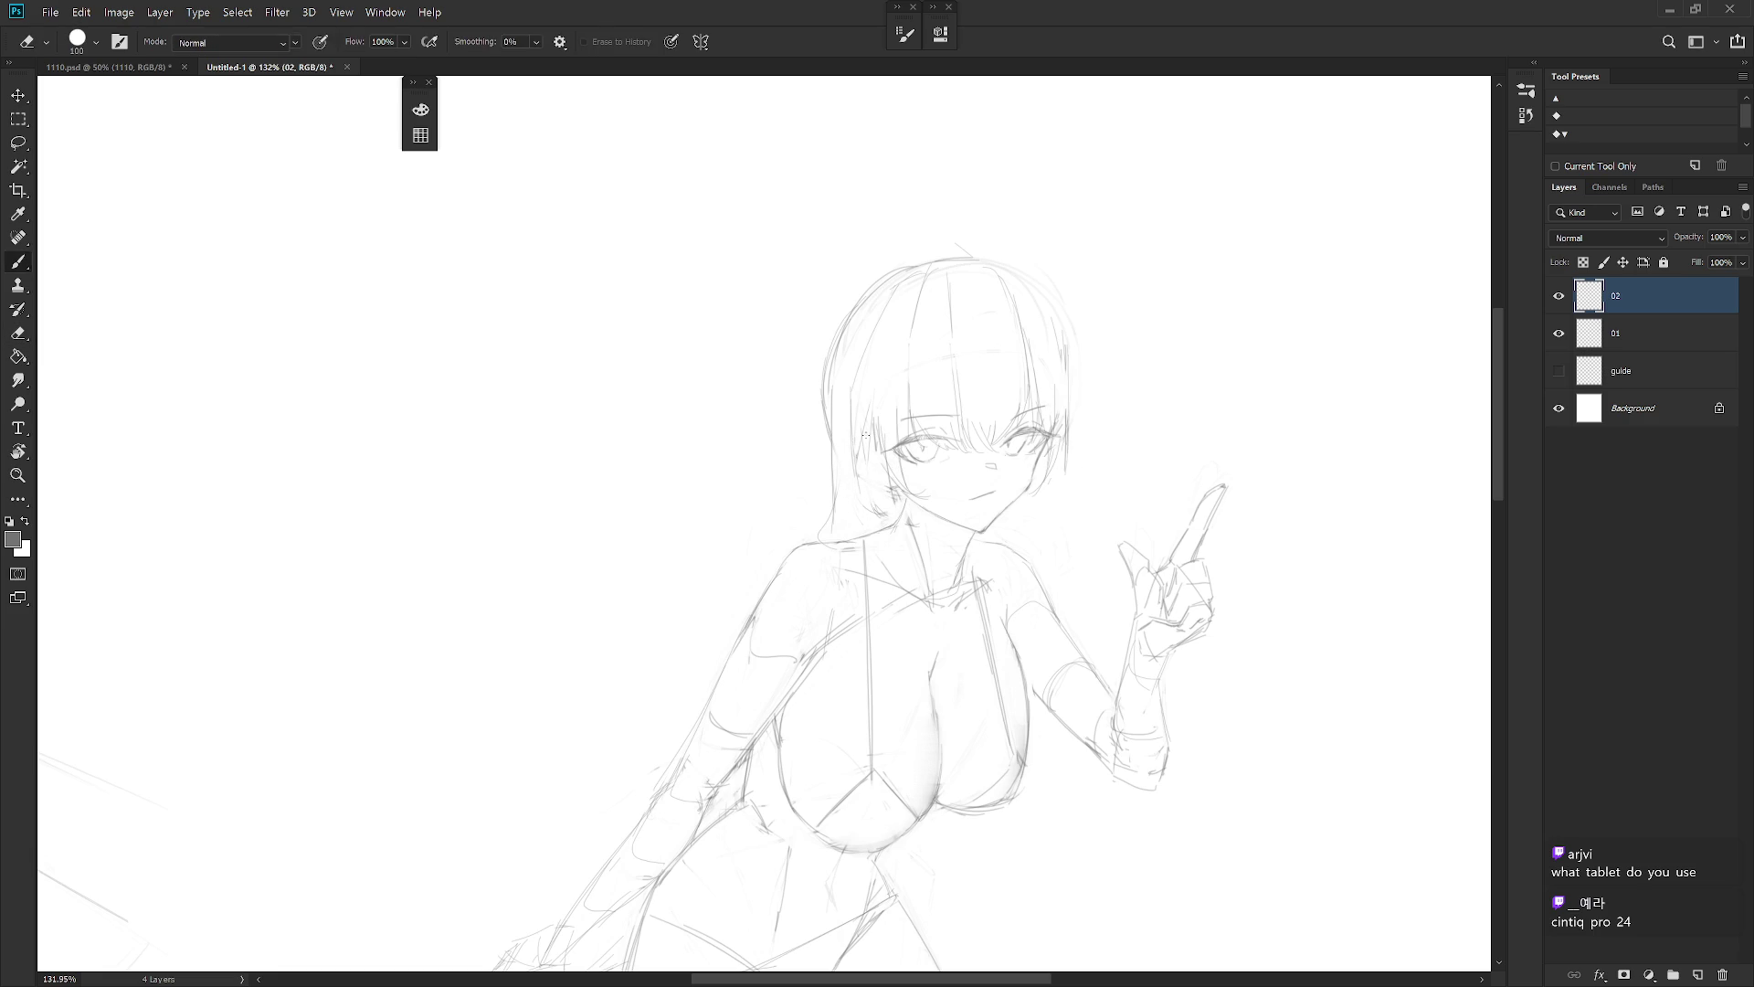
key("b")
left_click_drag(888, 471, 896, 519)
left_click_drag(1050, 476, 1040, 508)
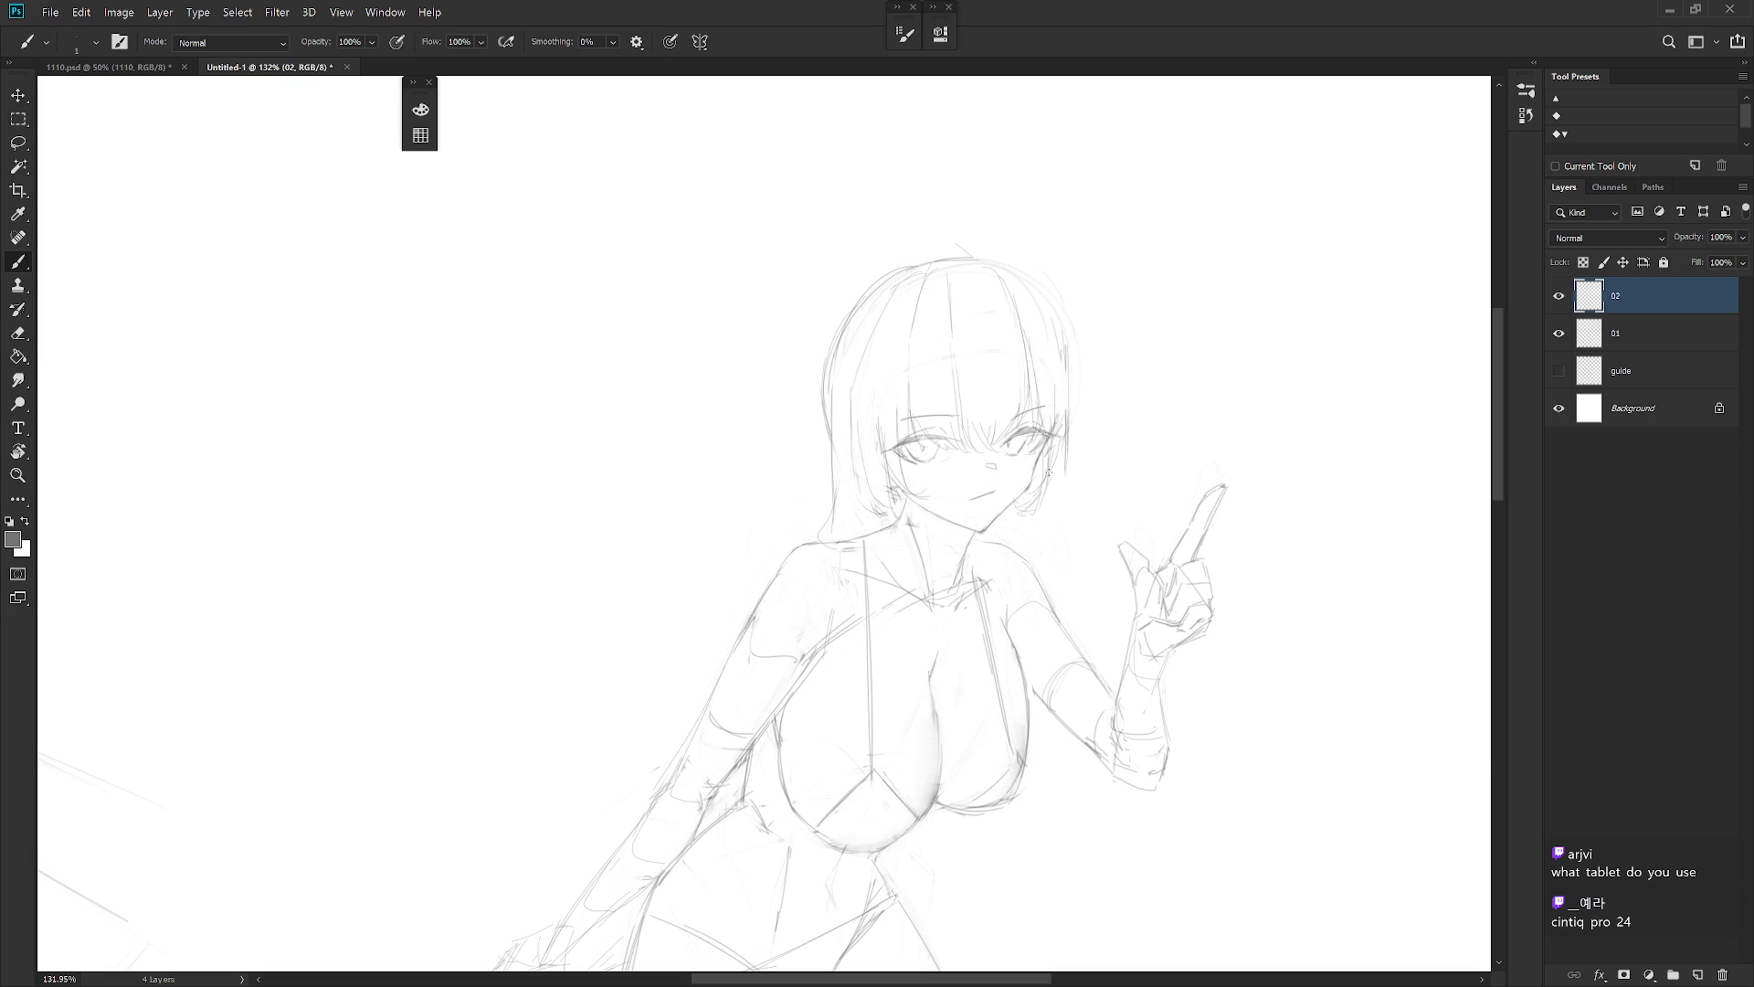
scroll(1049, 471, "down", 5)
scroll(1113, 392, "up", 4)
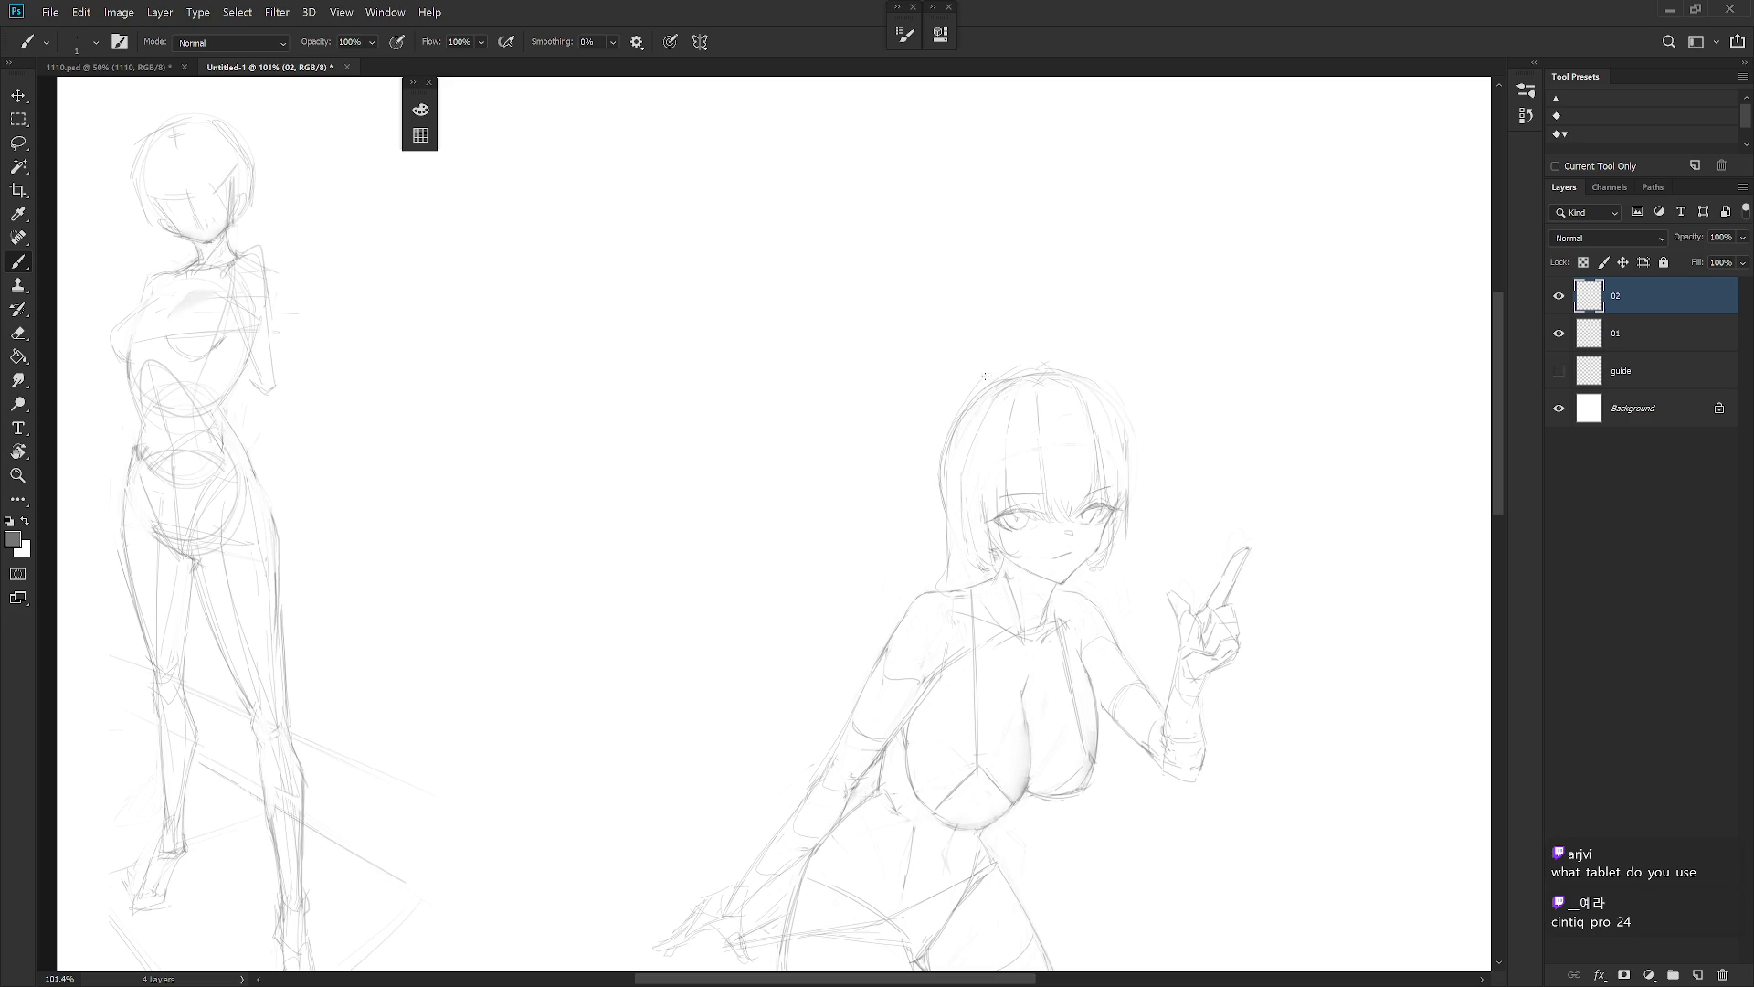
Erase the faint stray hair strokes beside the face
key("e")
key("b")
scroll(1094, 369, "down", 1)
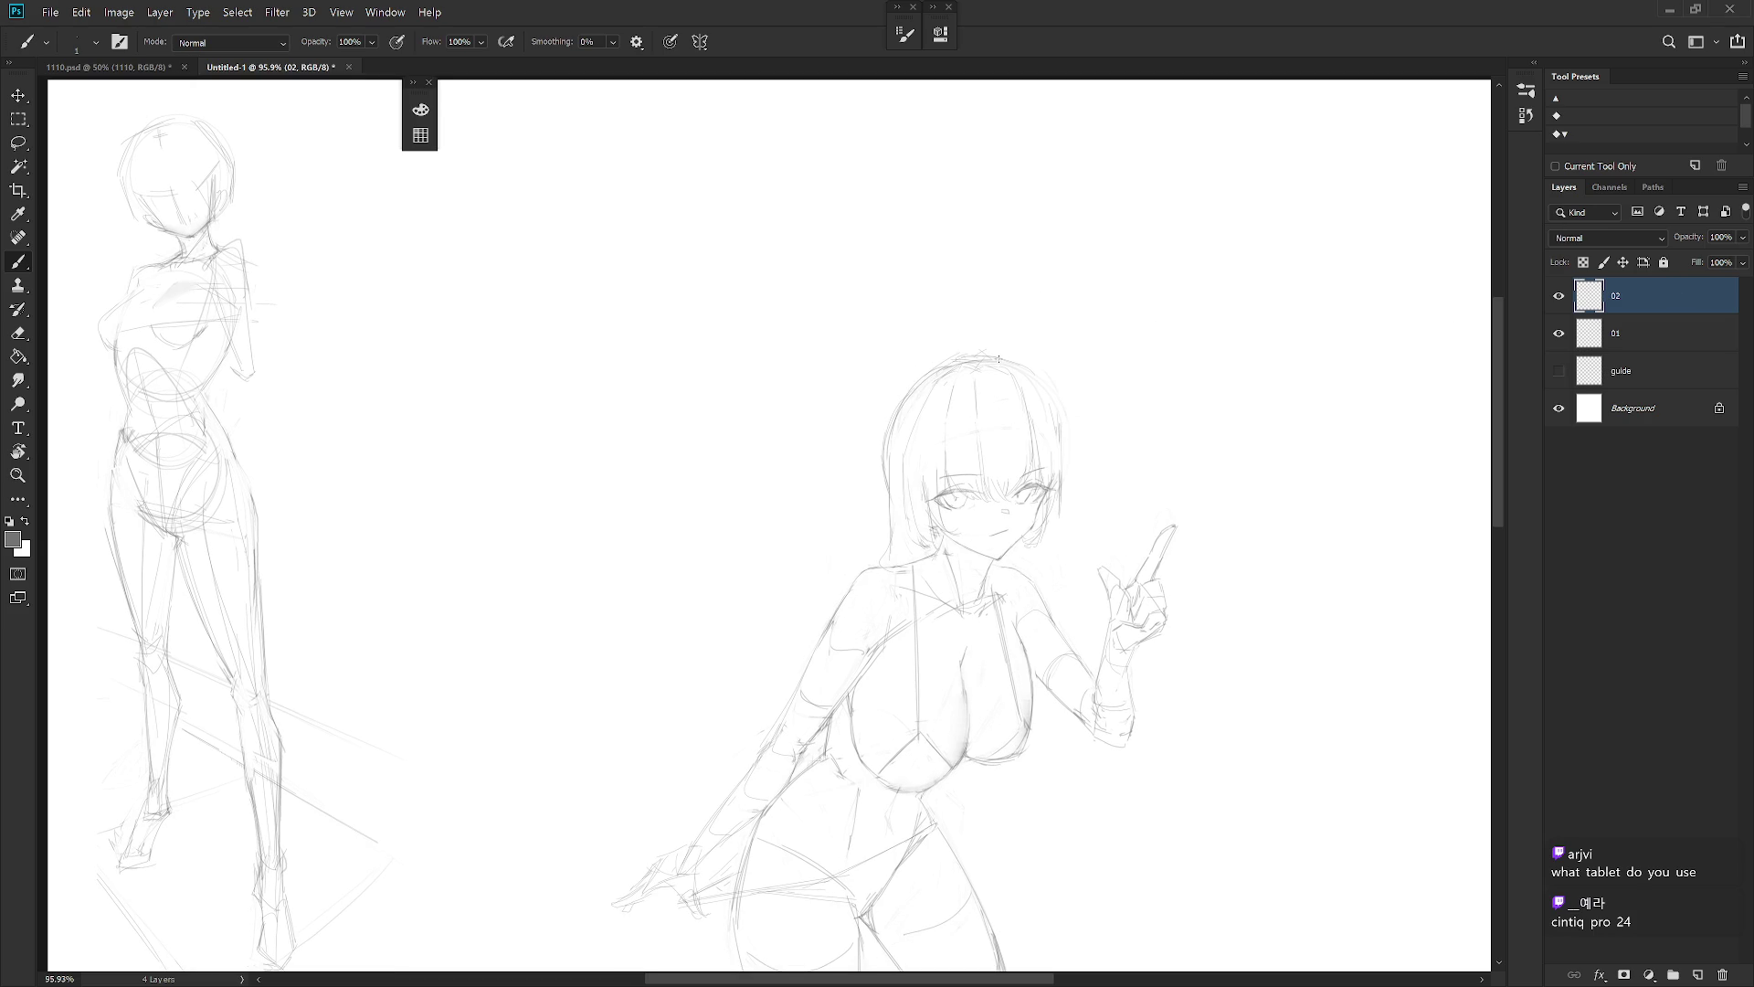
key("e")
left_click_drag(886, 402, 900, 493)
key("b")
key("e")
left_click_drag(909, 517, 887, 554)
key("b")
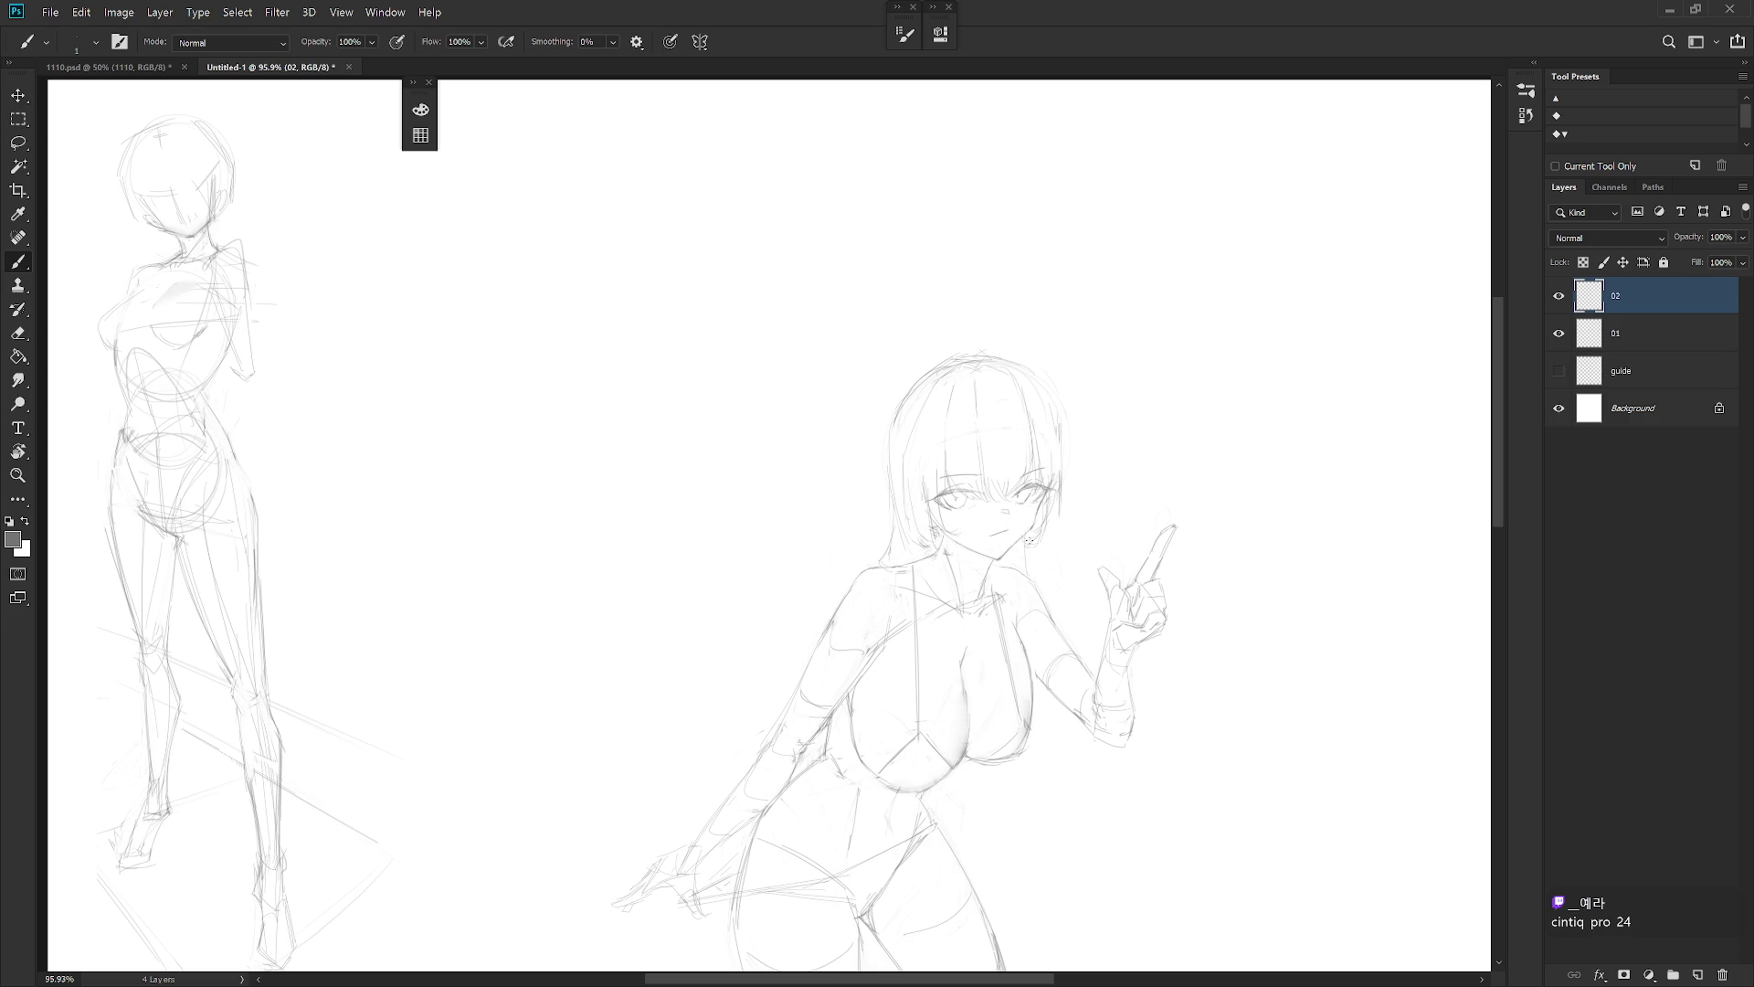
Draw a straight hair strand hanging below the raised arm
mouse_move(1056, 753)
left_mouse_down()
mouse_move(1047, 833)
mouse_move(1059, 710)
left_mouse_up()
key("ctrl+z")
key("ctrl+z")
scroll(1058, 705, "down", 4)
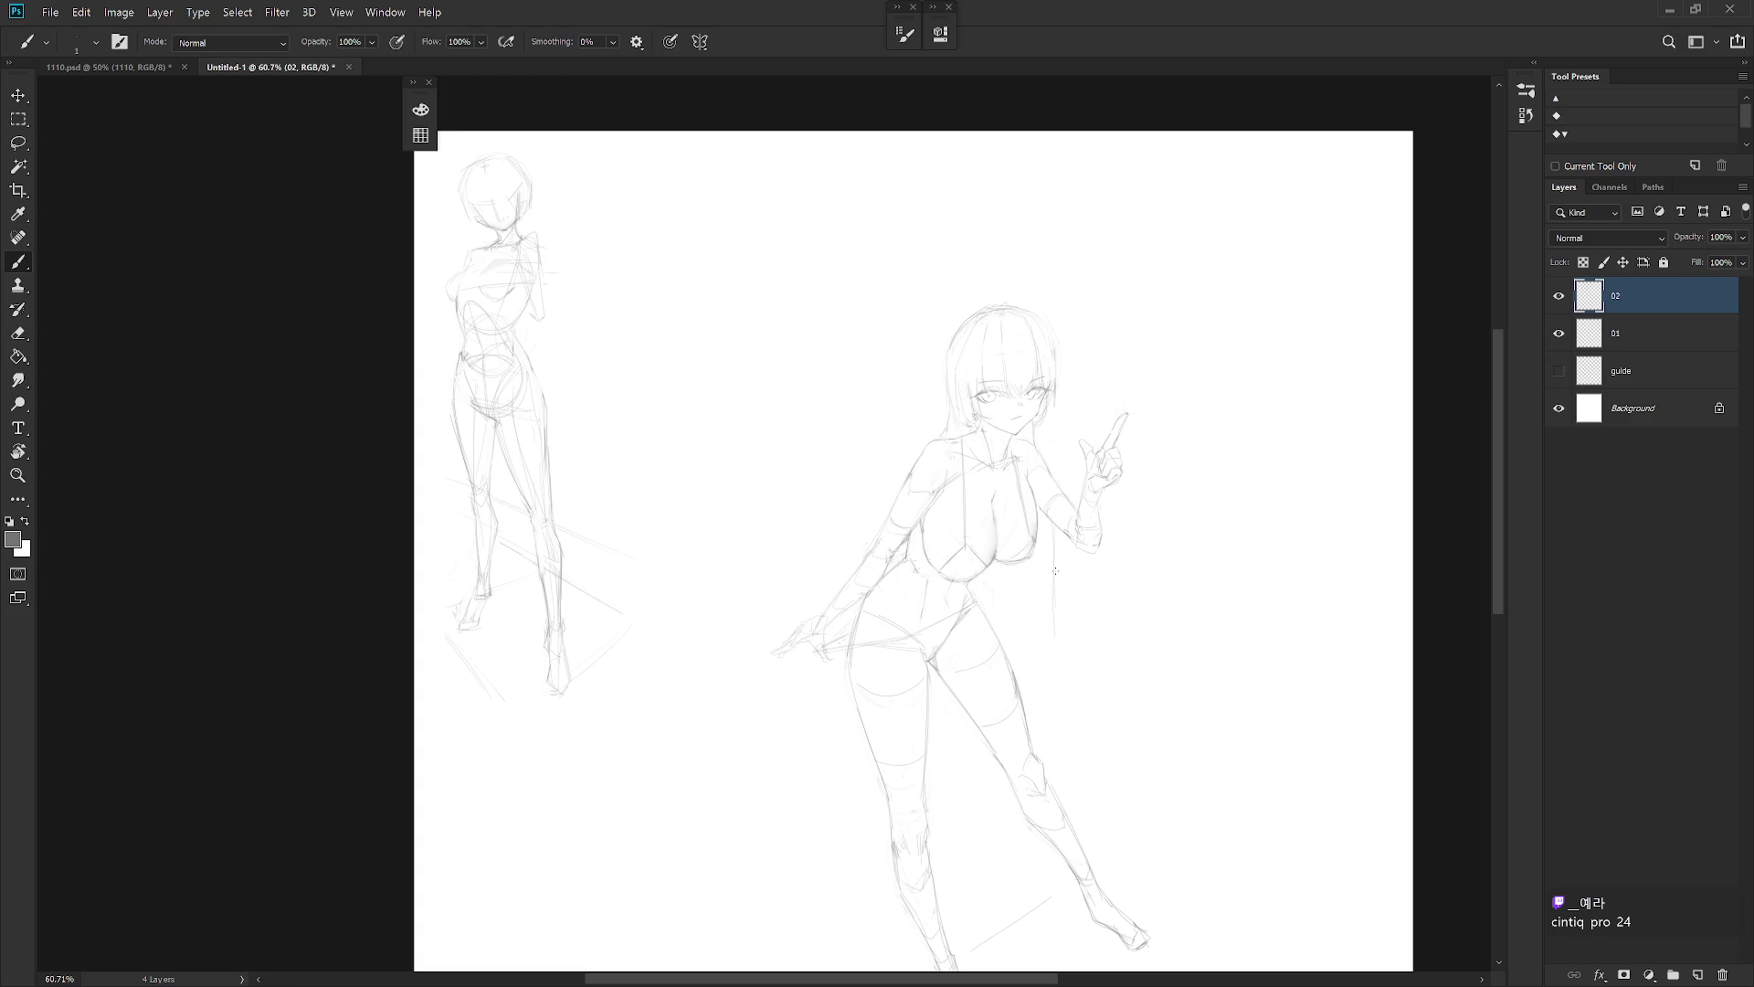
scroll(1031, 453, "up", 2)
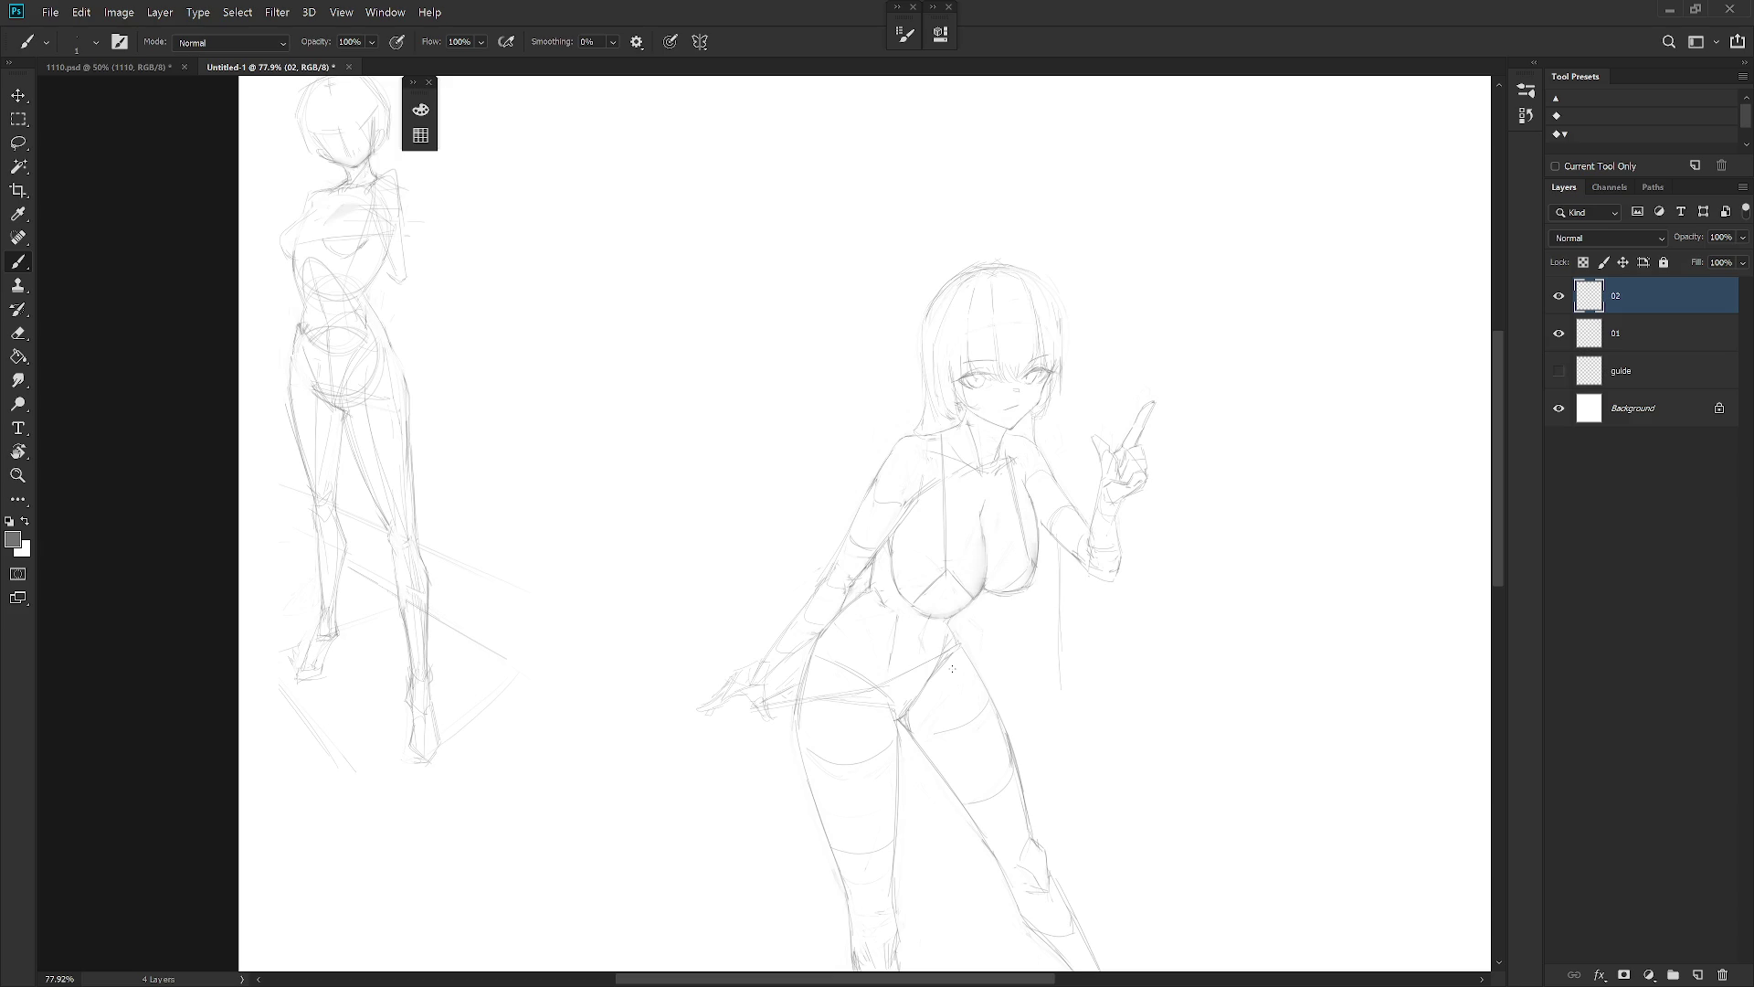
scroll(896, 439, "up", 2)
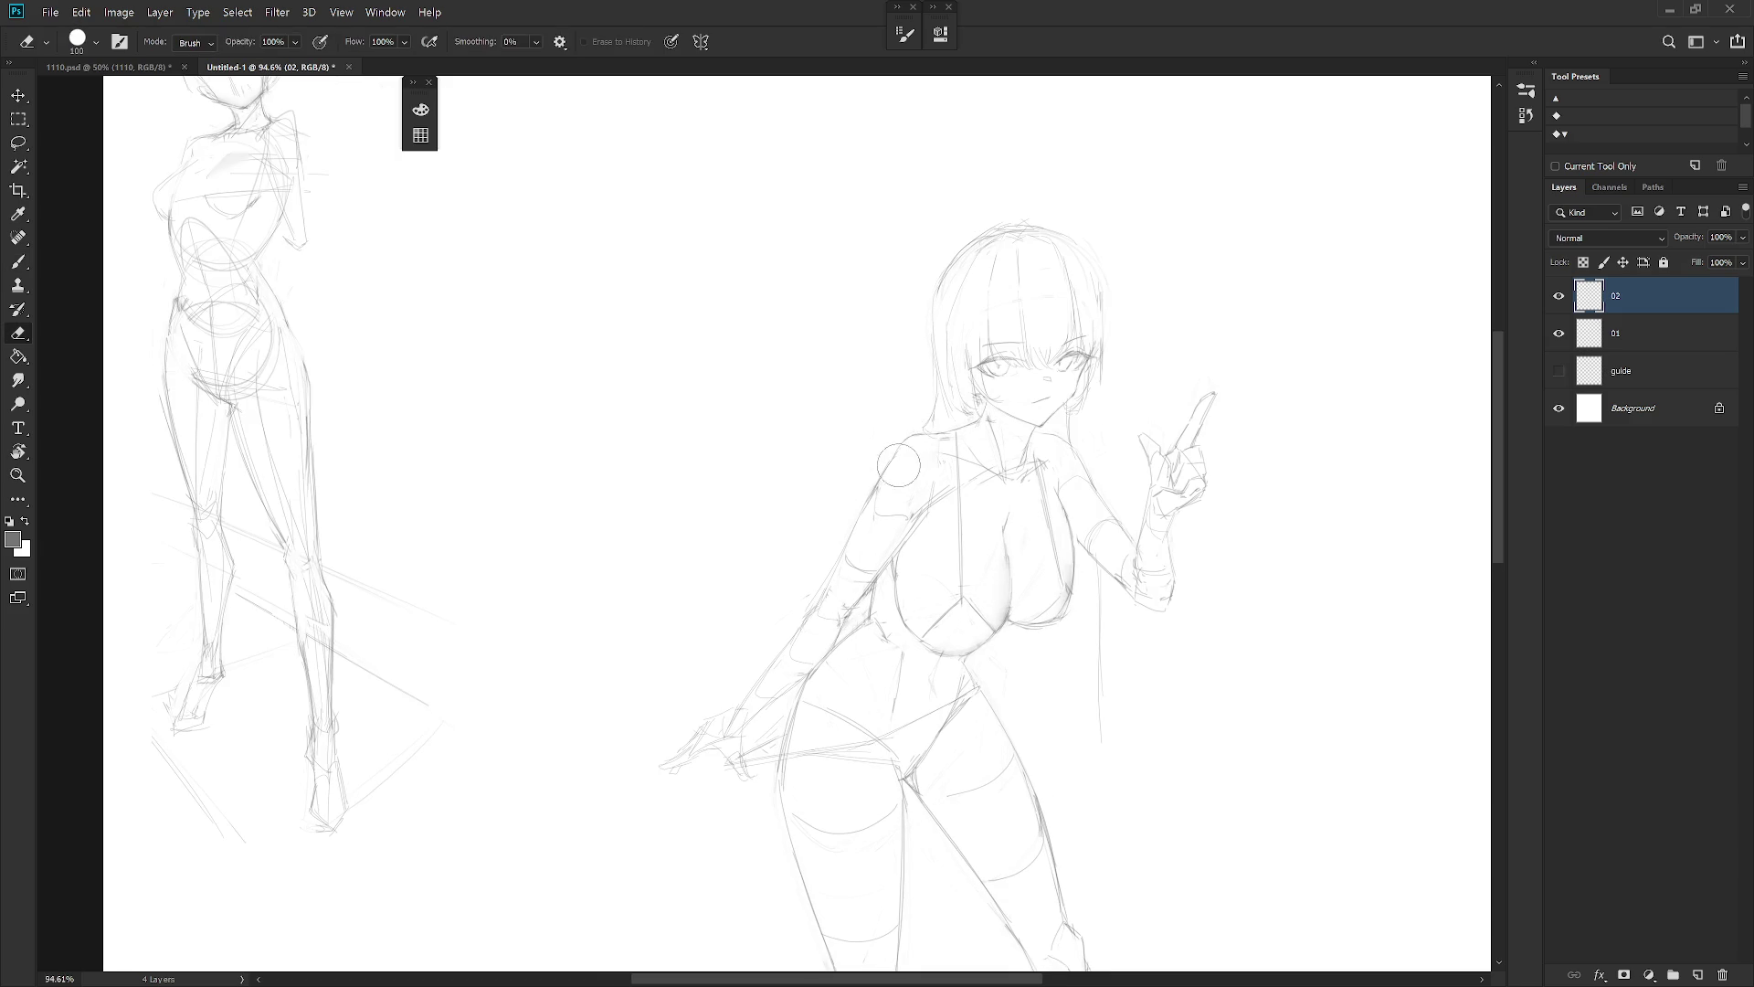
Erase the messy sketch lines at the shoulder
key("e")
key("b")
key("e")
left_click_drag(890, 482, 934, 427)
key("b")
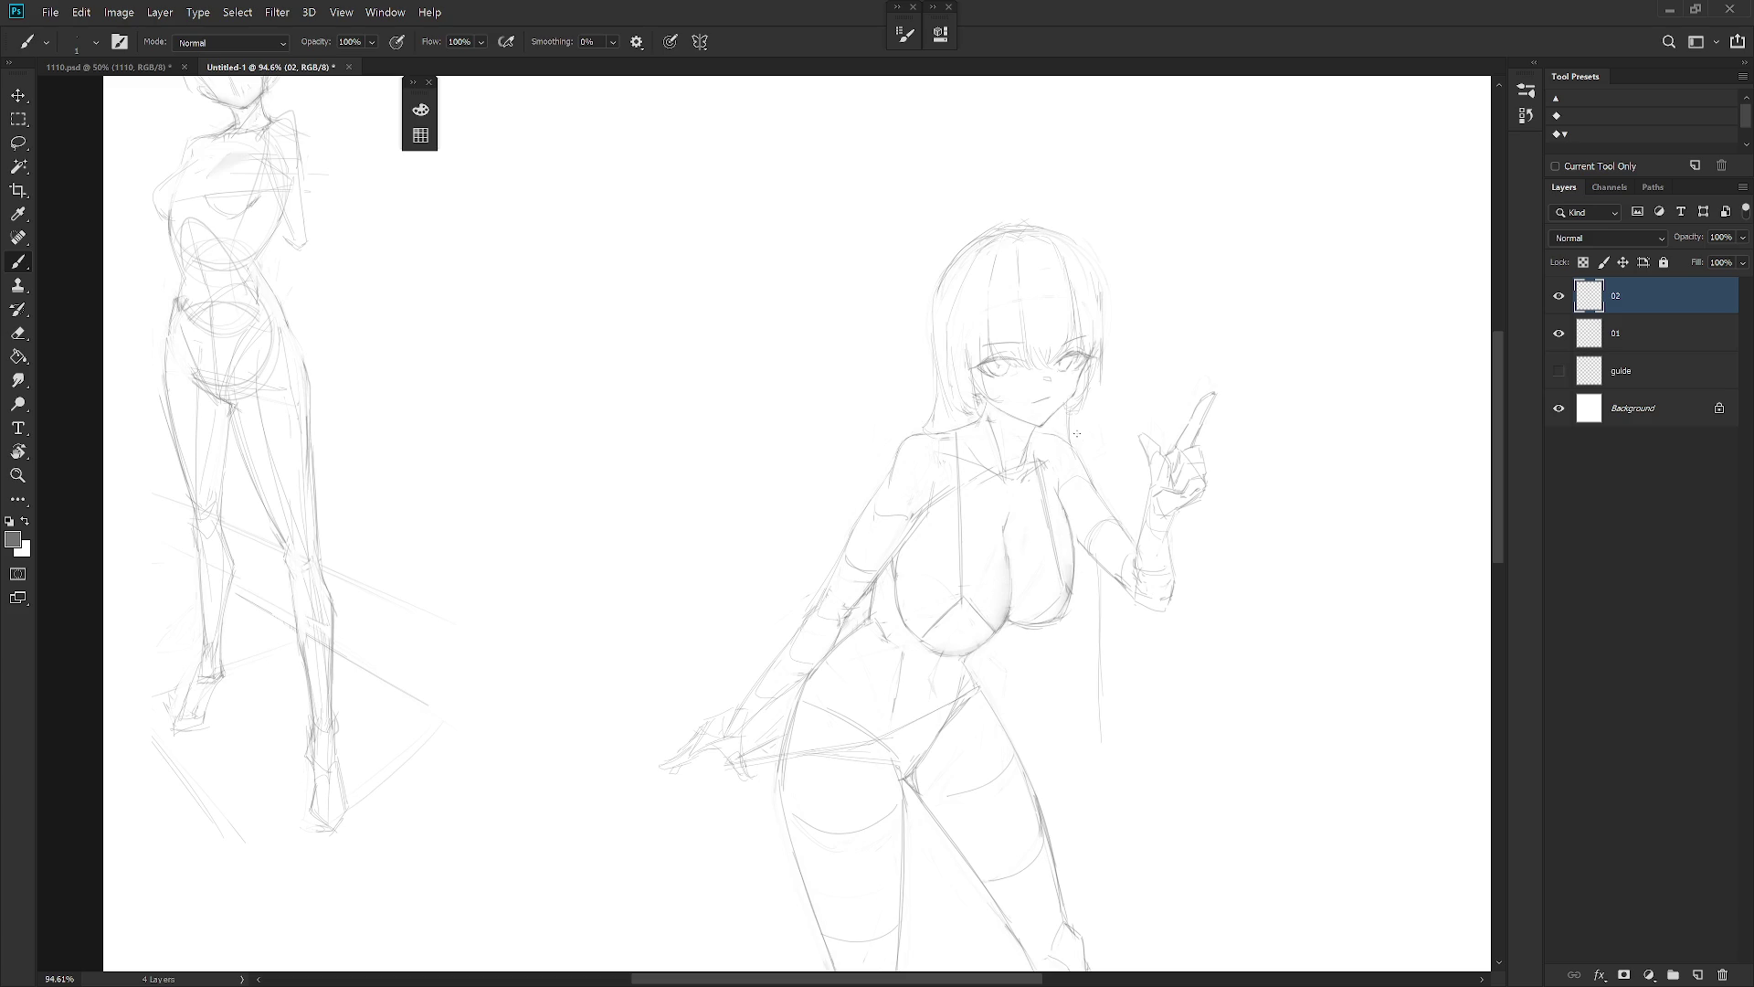
key("e")
left_click_drag(927, 512, 922, 525)
key("b")
Redraw the lines at the lower chest
left_click_drag(1016, 604, 978, 554)
key("e")
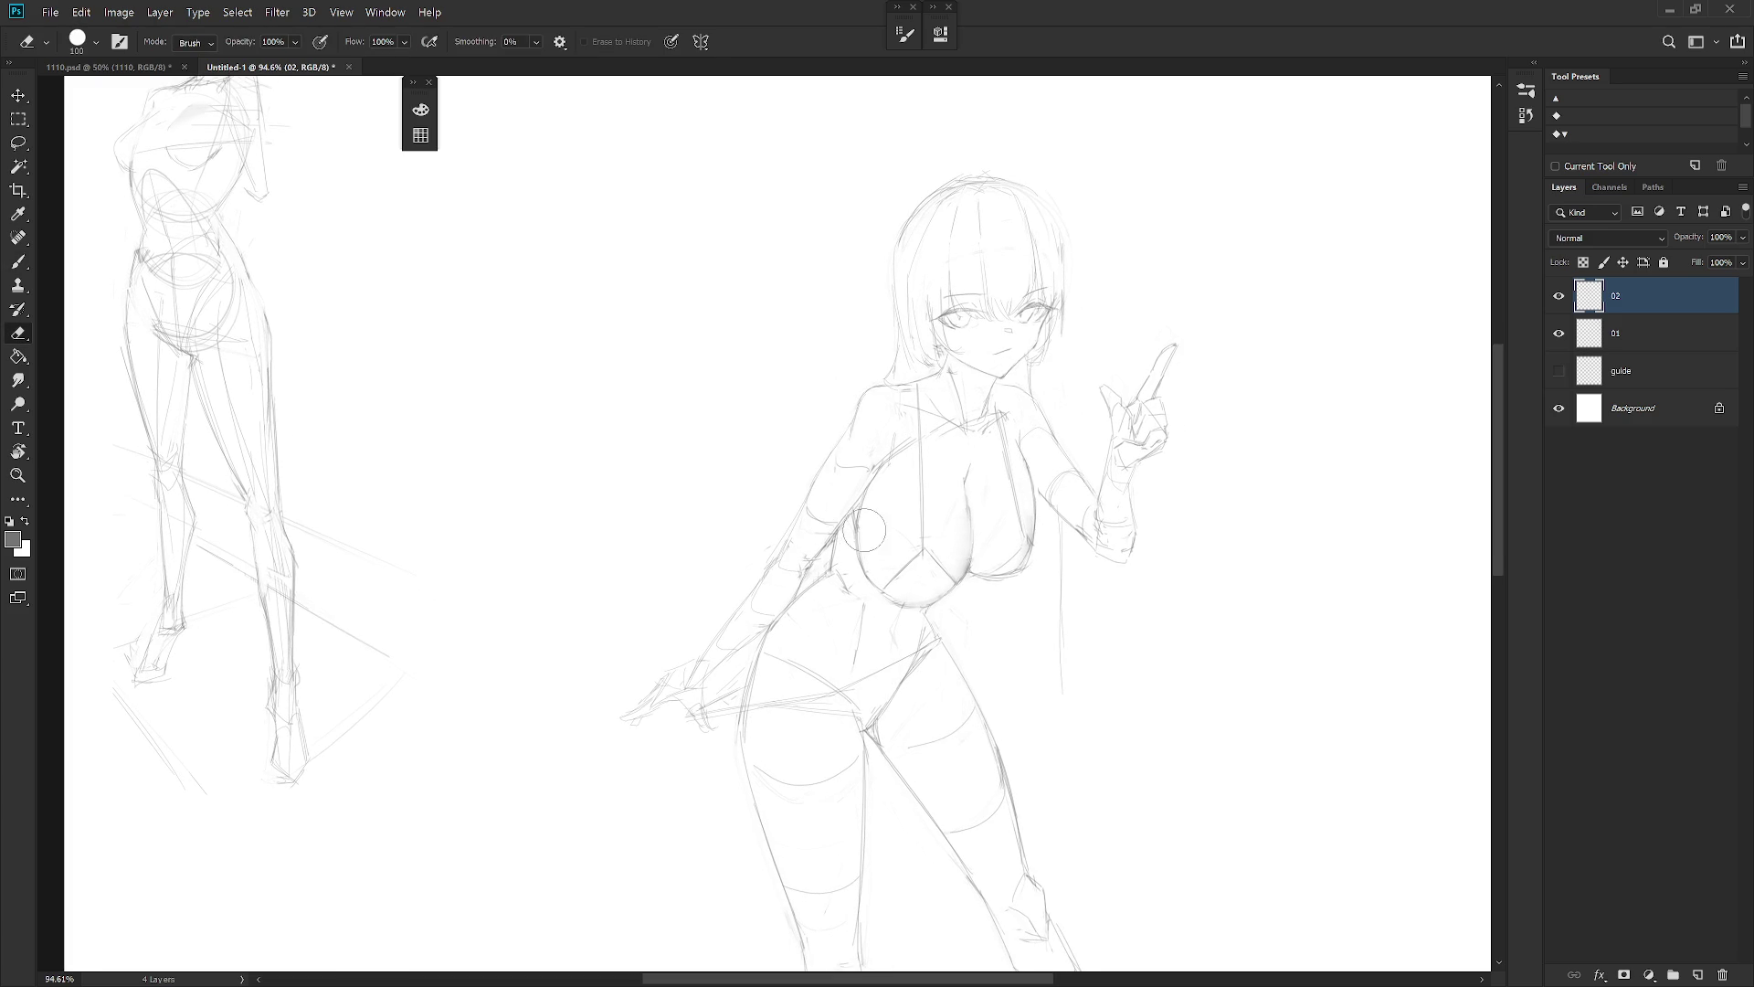
key("b")
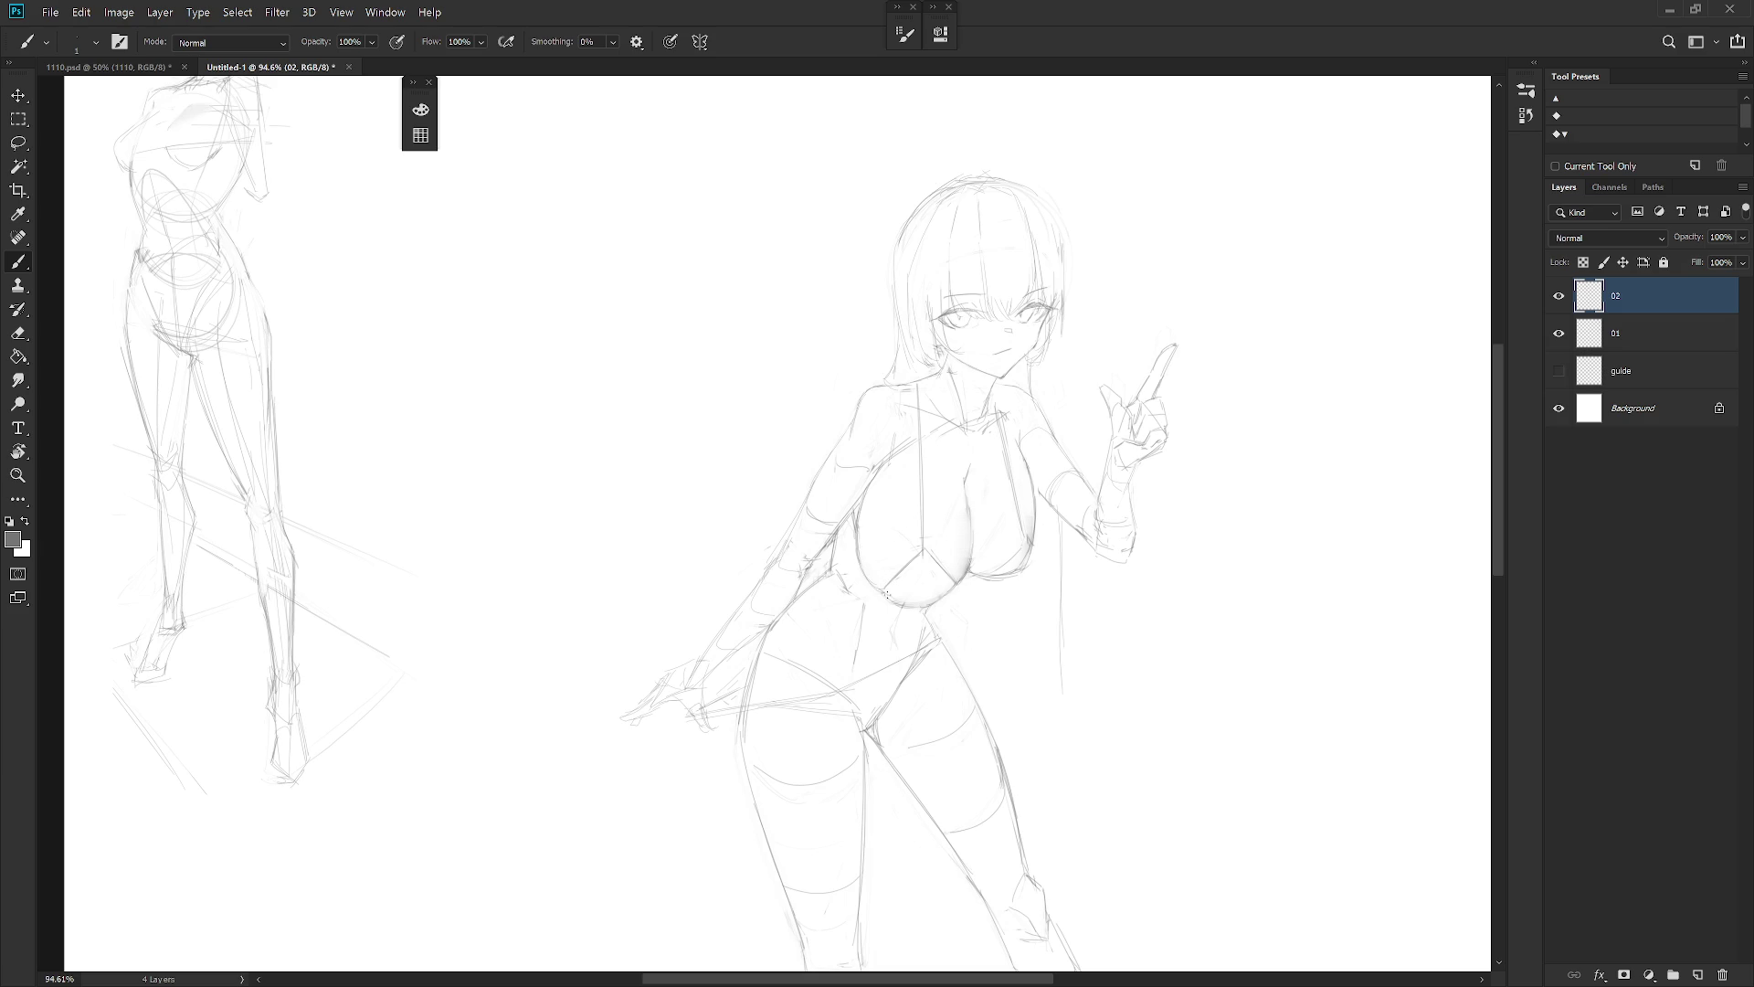
left_click_drag(887, 583, 919, 611)
Rework the right breast's lower edge and erase the stray stroke at the chest centre
key("e")
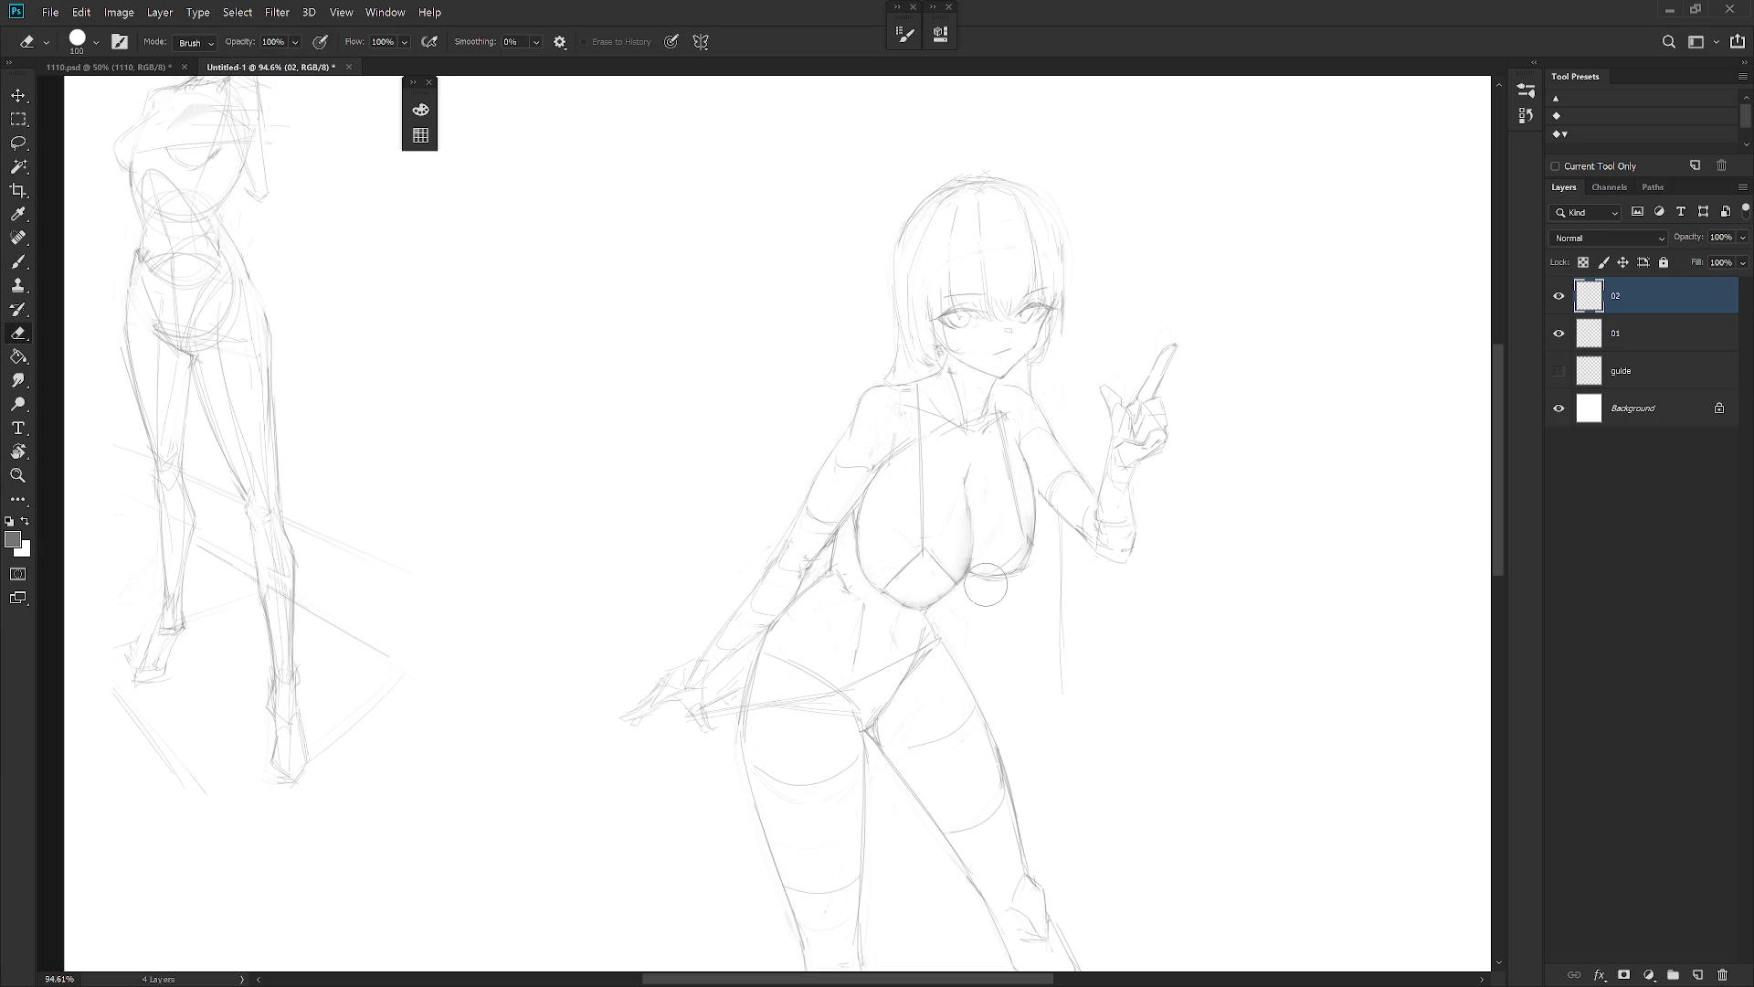
left_click_drag(988, 580, 977, 574)
key("b")
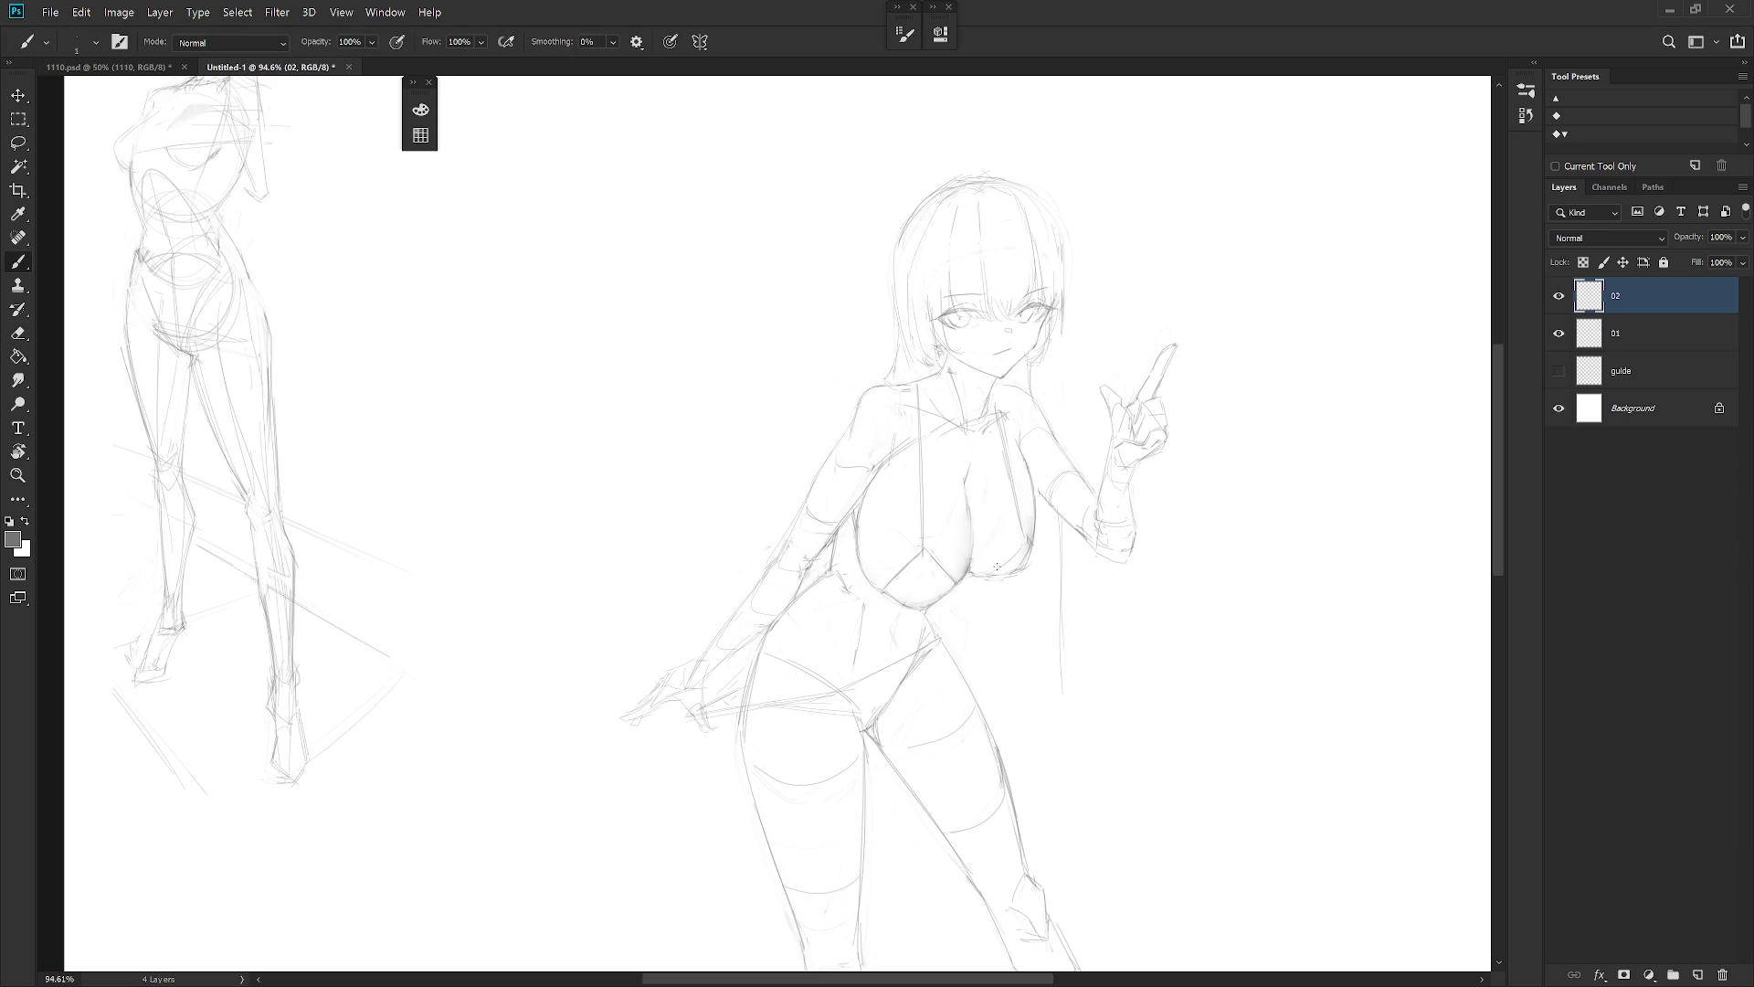
left_click_drag(1028, 559, 992, 574)
key("e")
left_click_drag(1031, 546, 1025, 560)
key("b")
key("e")
mouse_move(929, 545)
left_mouse_down()
mouse_move(916, 568)
mouse_move(932, 539)
left_mouse_up()
Add short pencil marks under the right breast
key("b")
scroll(929, 539, "down", 3)
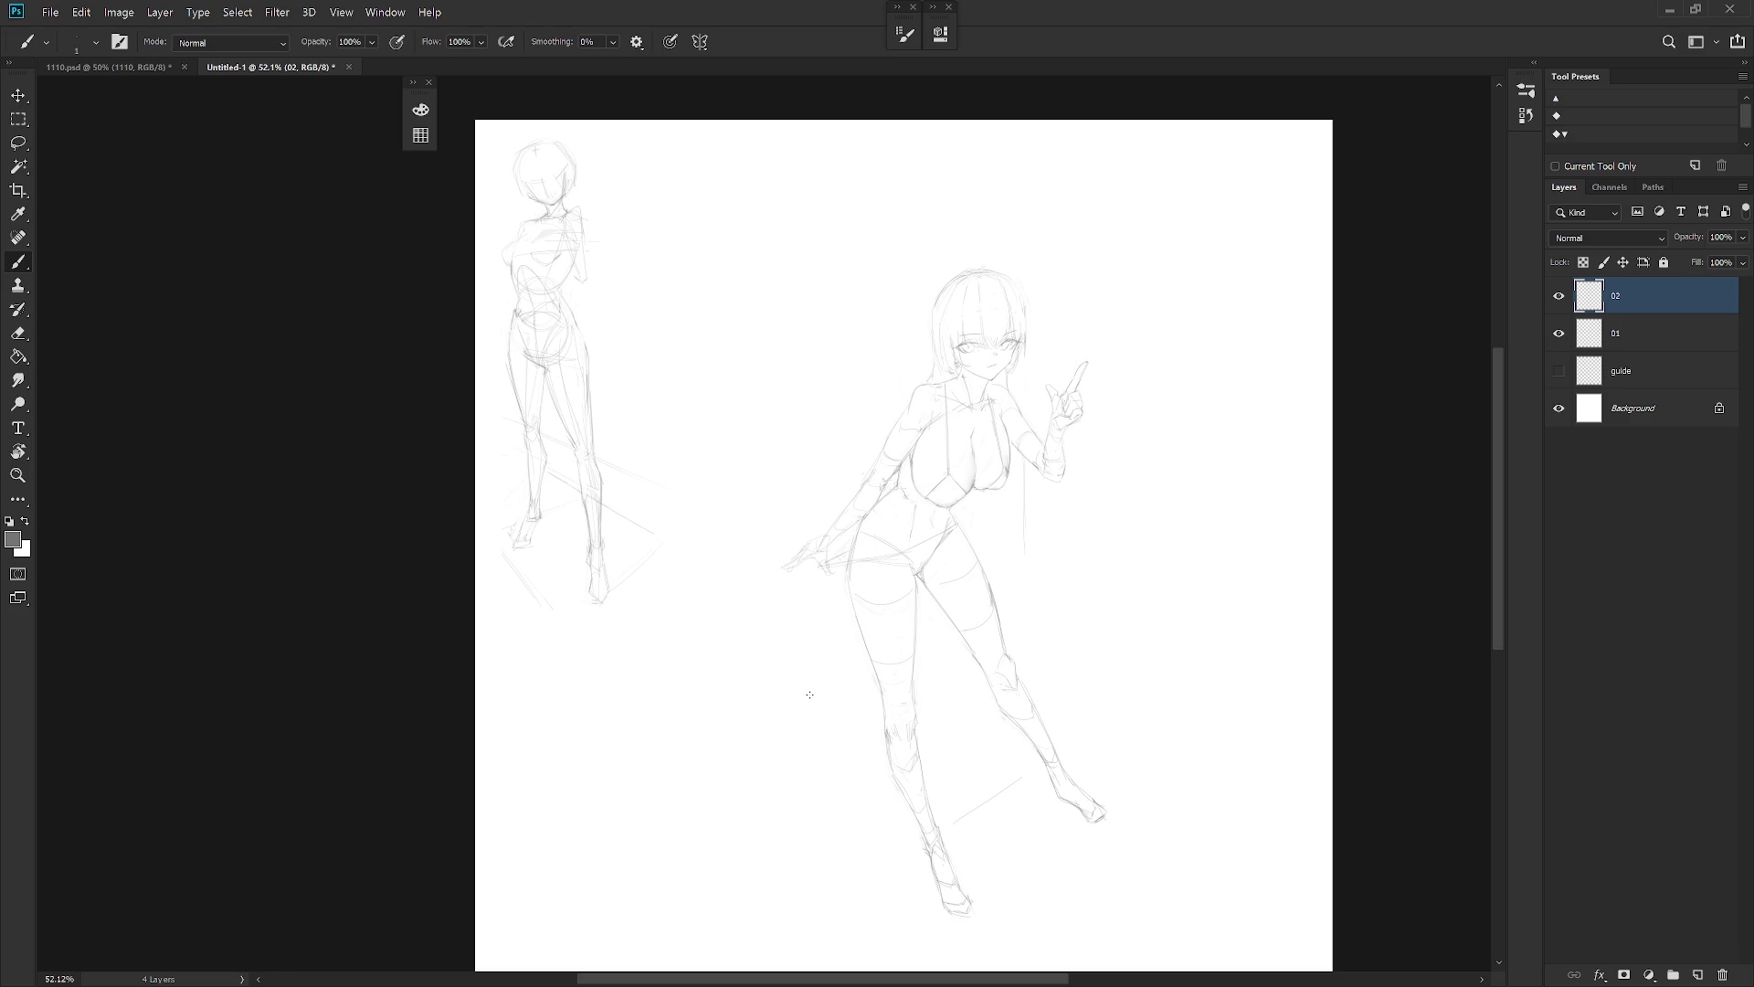
scroll(810, 694, "up", 3)
key("e")
key("b")
key("e")
key("b")
key("e")
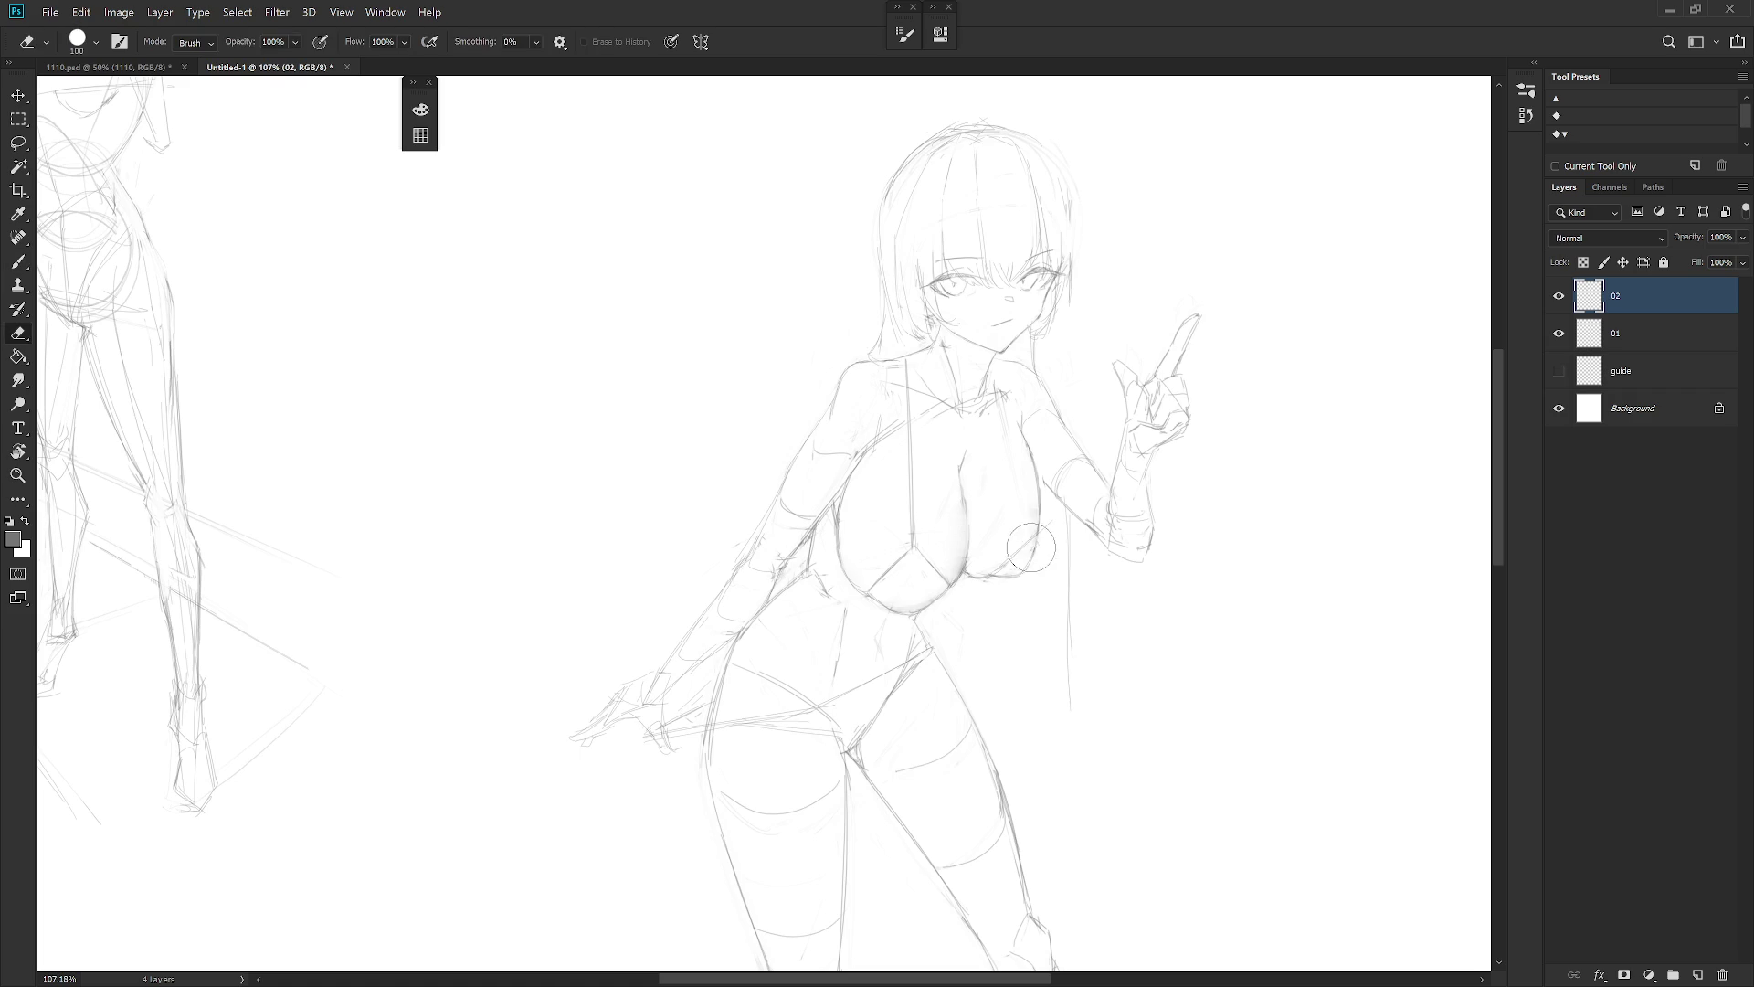
key("b")
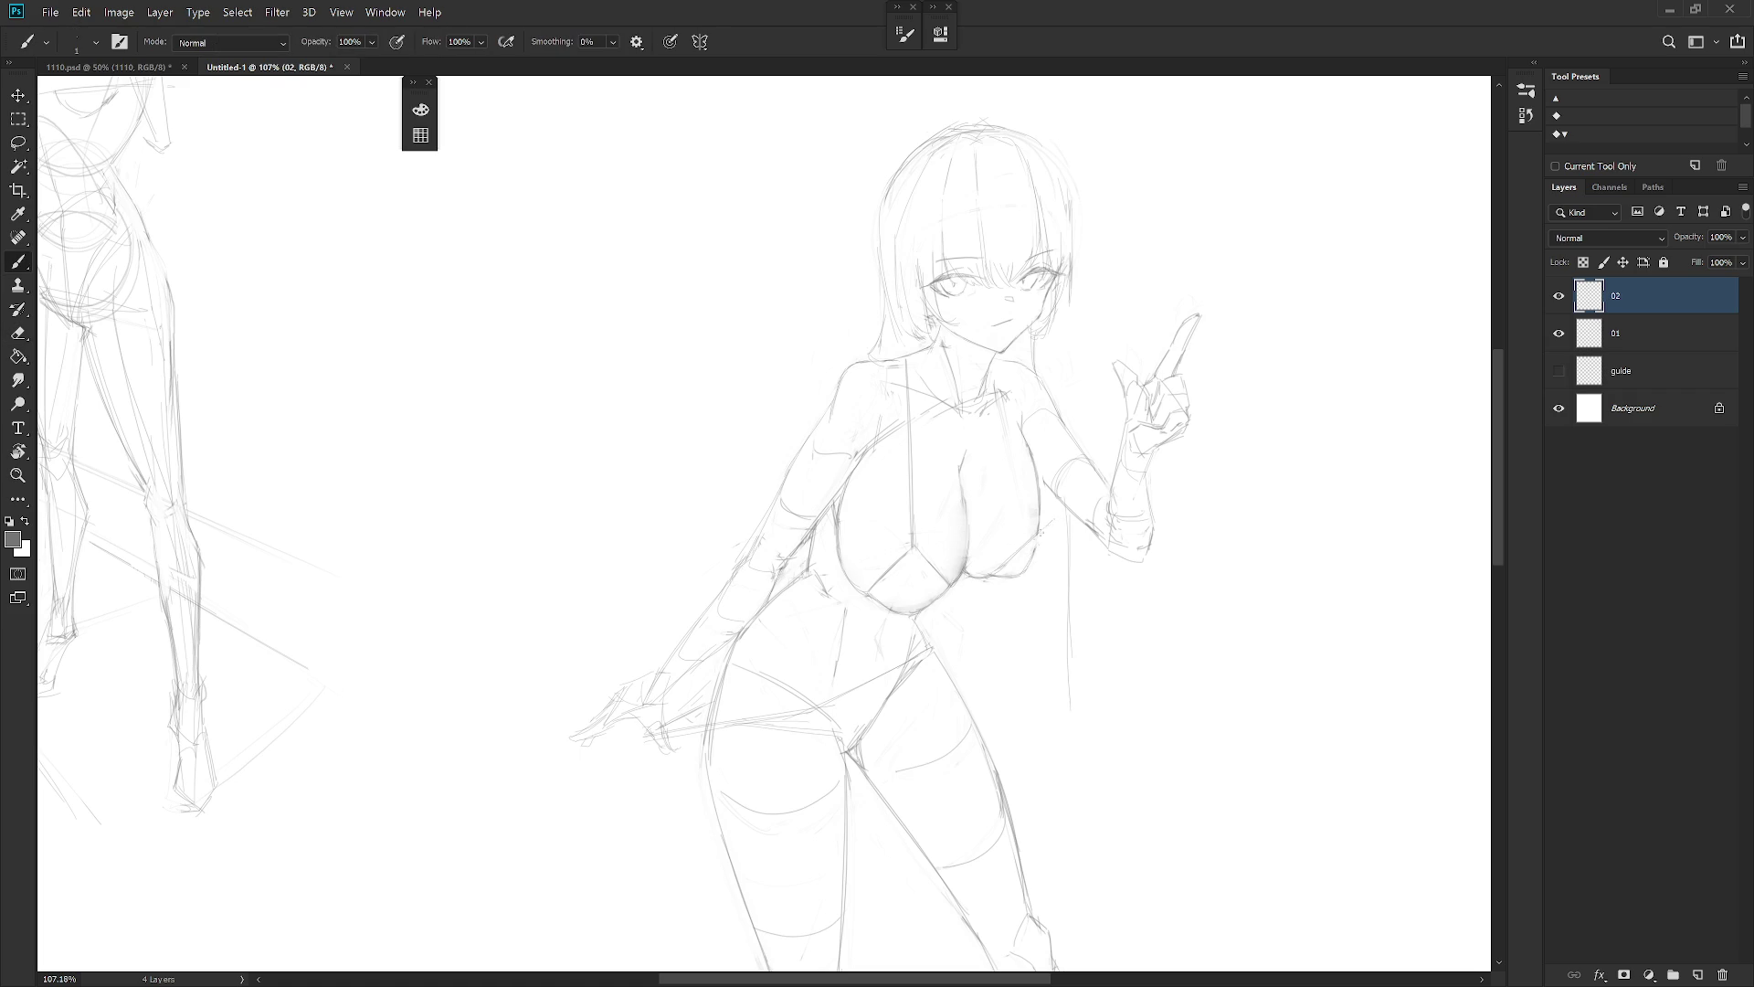
key("e")
key("b")
left_click_drag(1001, 568, 1012, 572)
left_click_drag(1034, 544, 1032, 550)
Erase the extra lines under the breast, then zoom out
key("e")
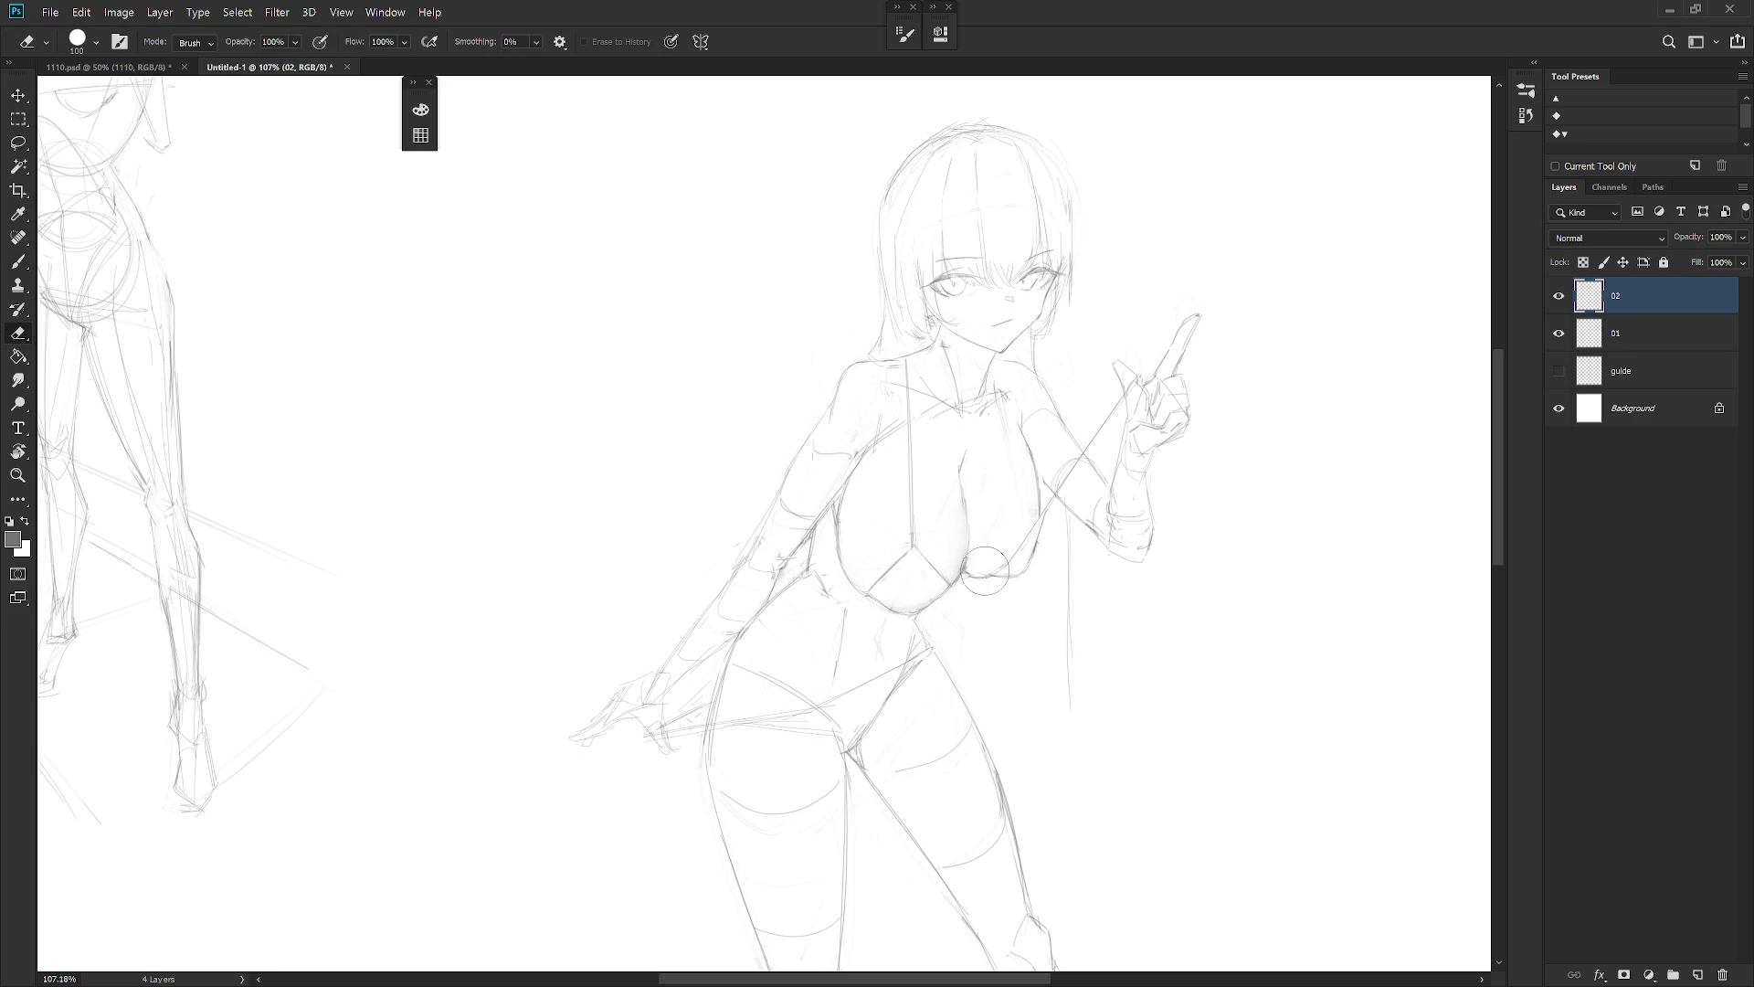
key("b")
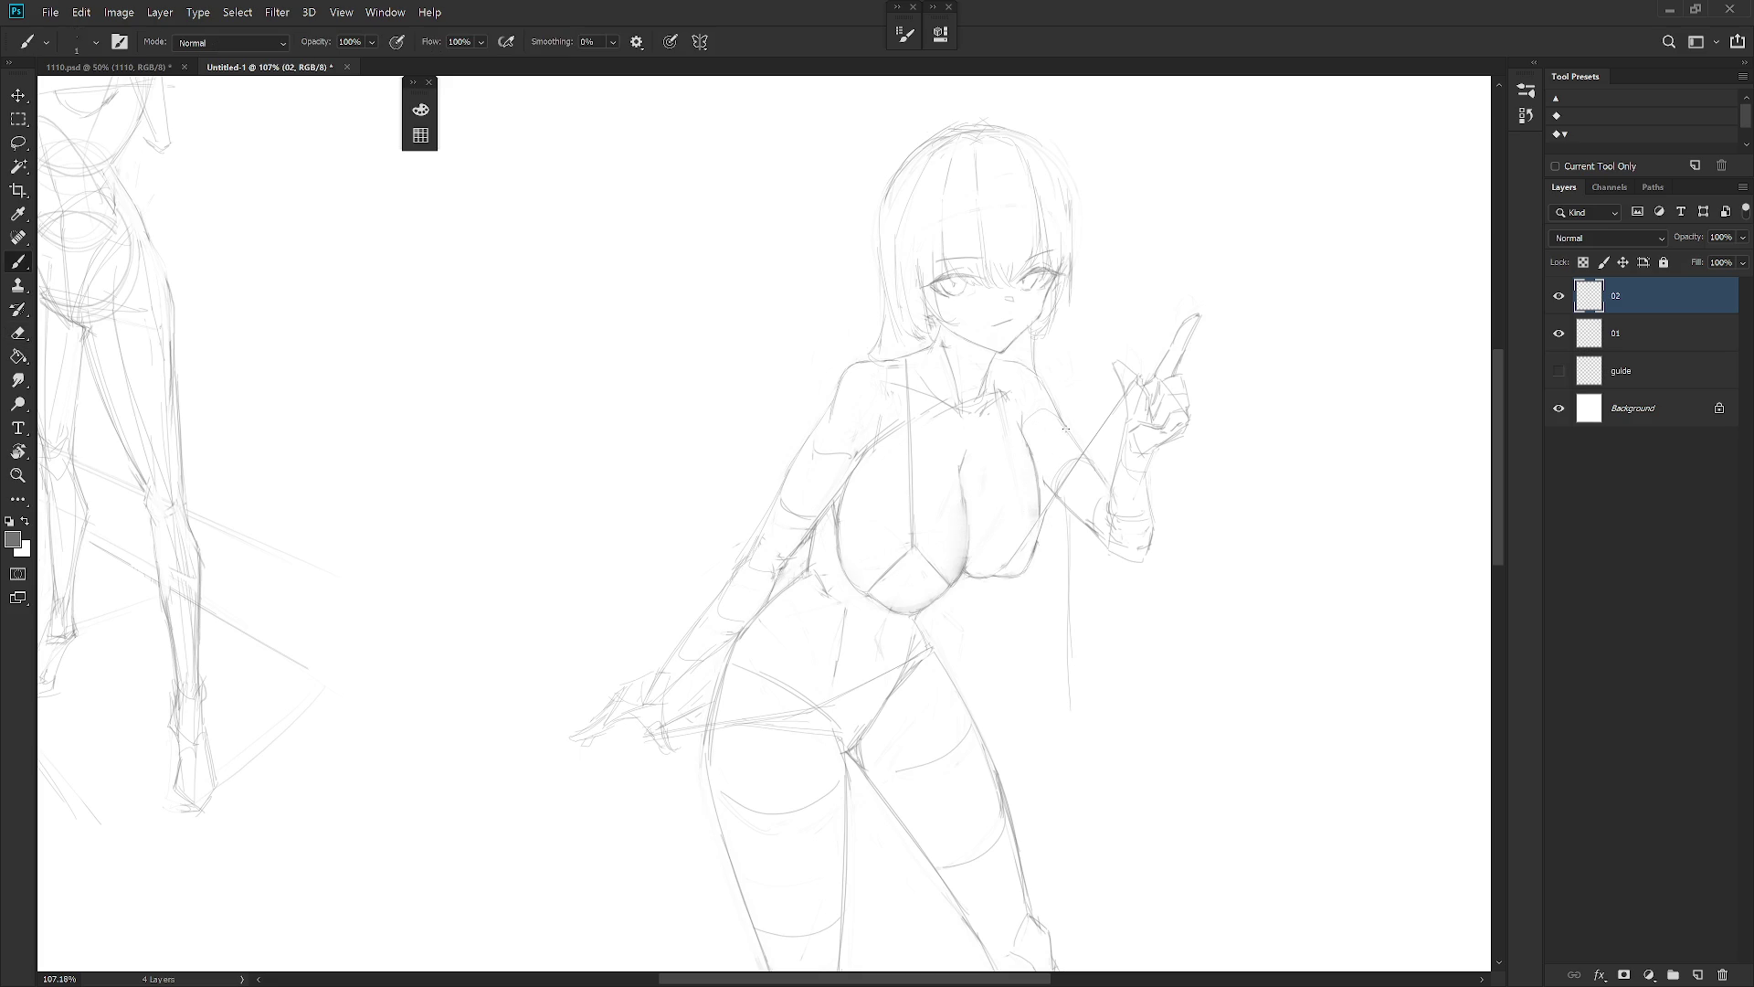
key("e")
left_click_drag(914, 547, 873, 598)
key("b")
key("e")
key("b")
key("e")
left_click_drag(913, 552, 934, 570)
key("b")
key("e")
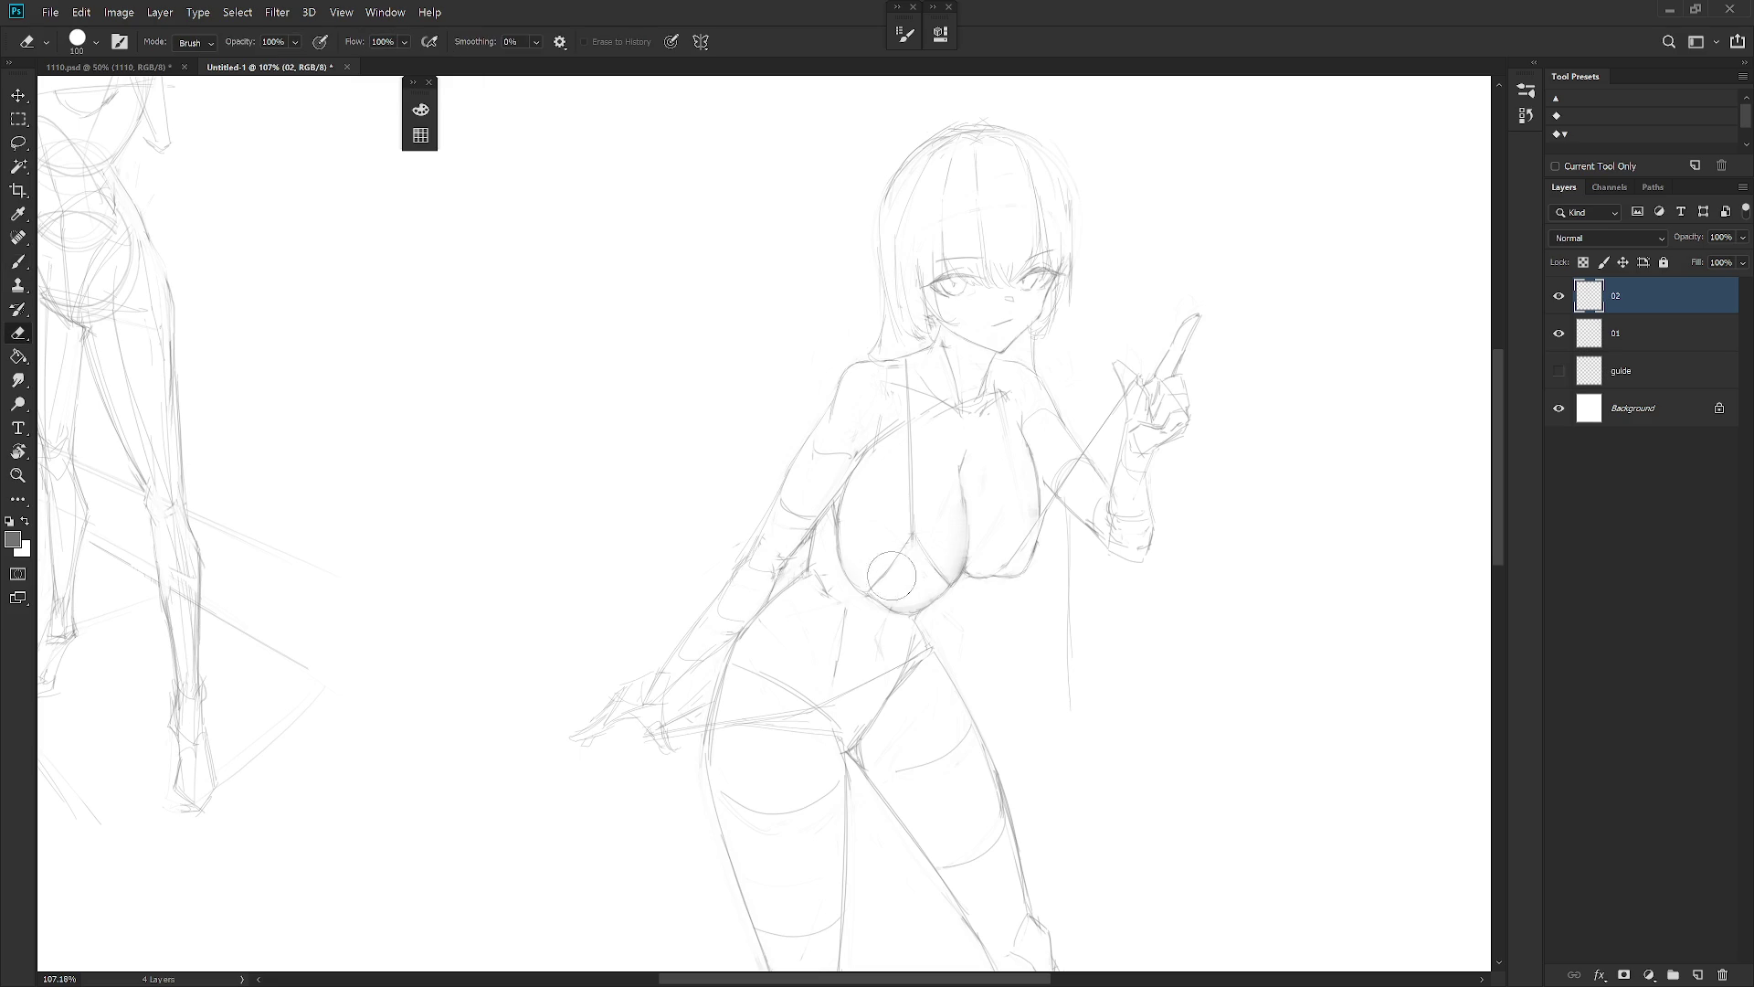
key("b")
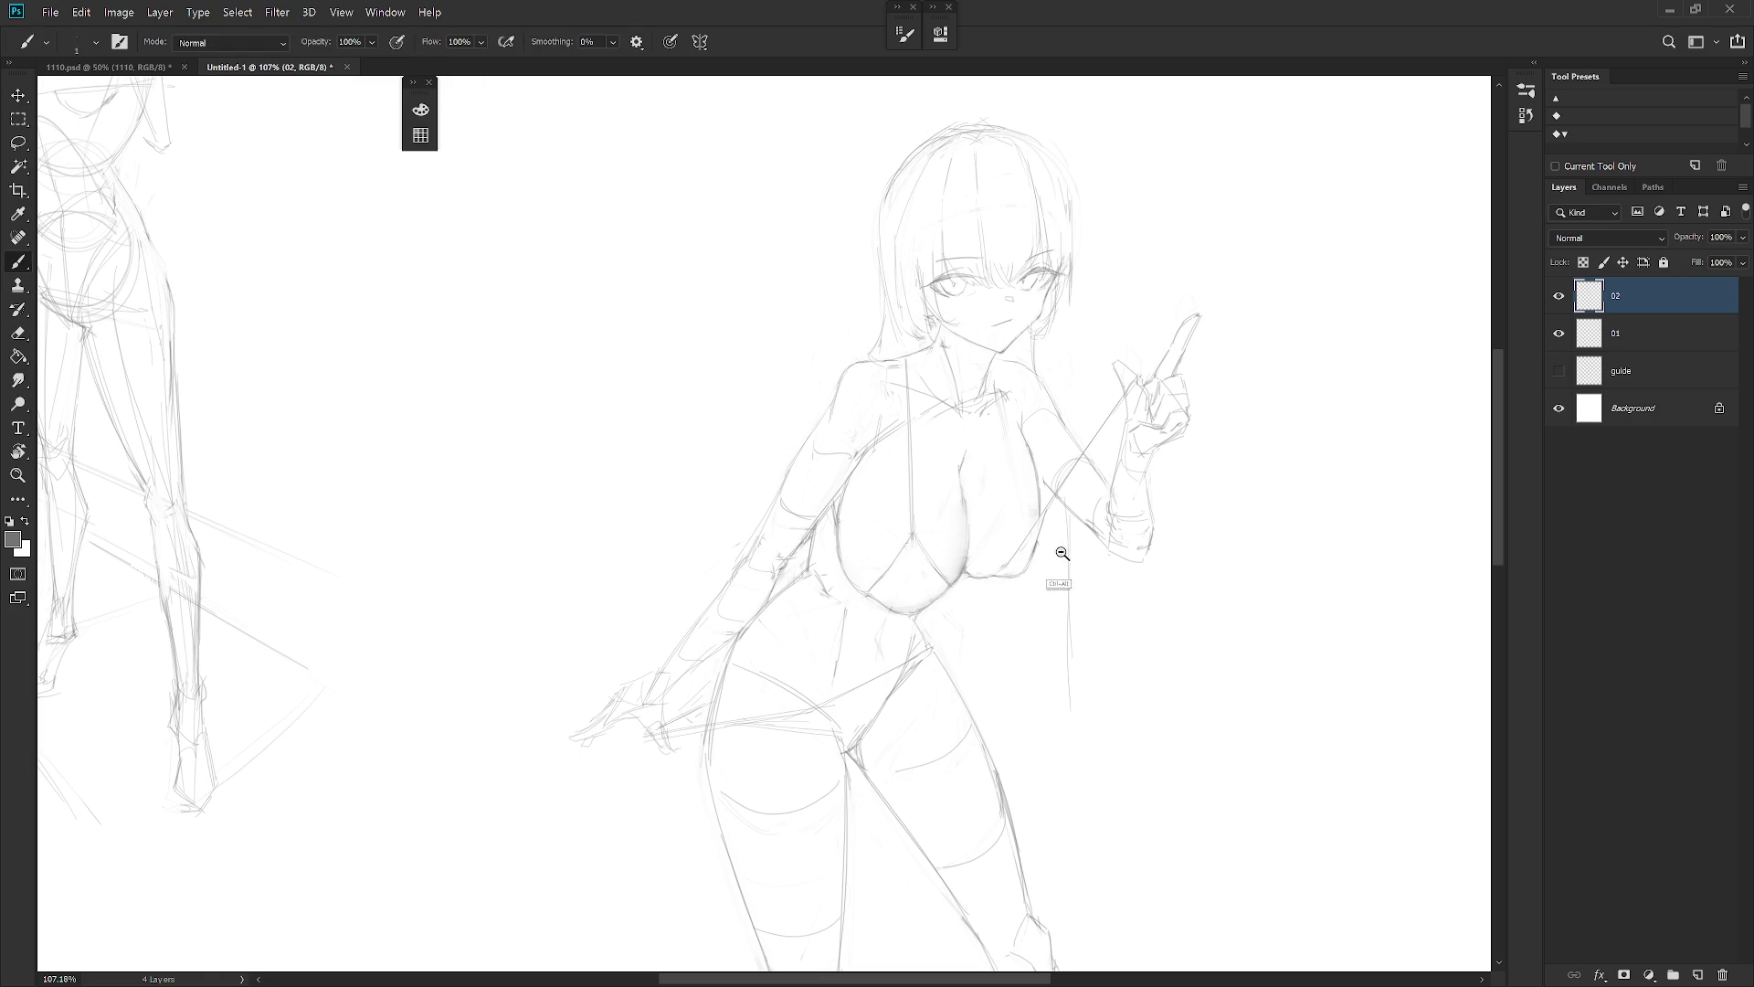
scroll(1090, 509, "down", 3)
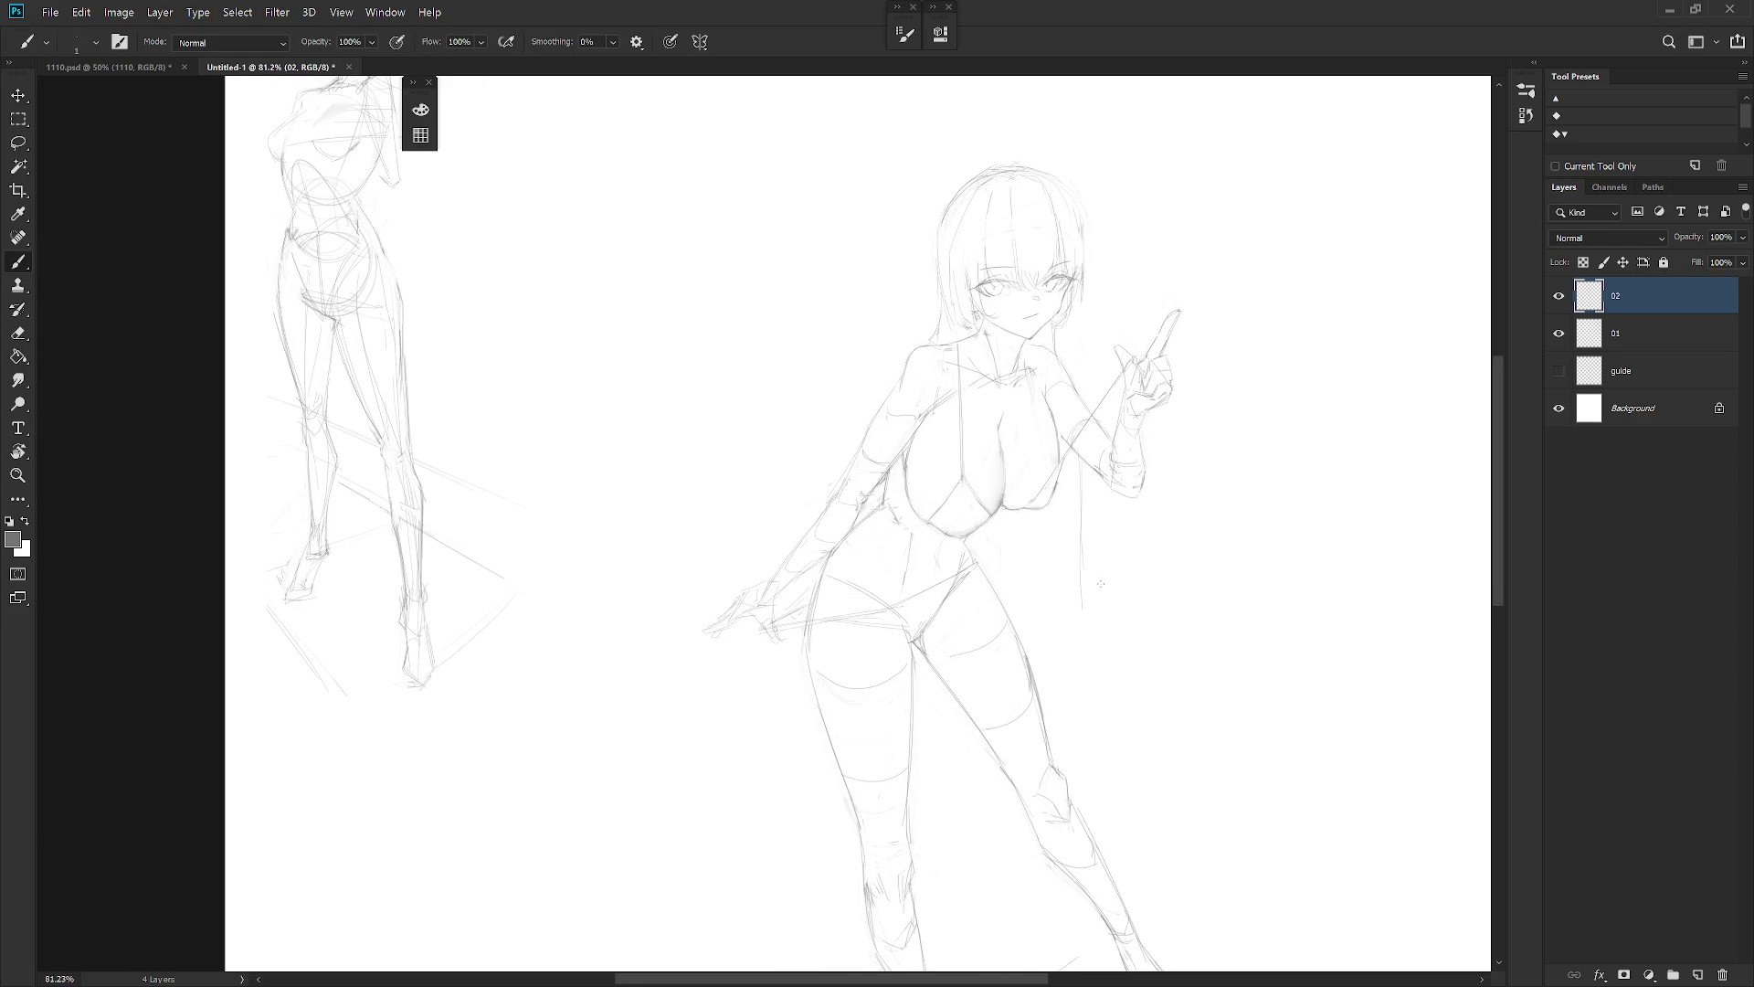
Reshape the mouth line by darkening it and trimming its left end
scroll(1100, 582, "up", 5)
key("e")
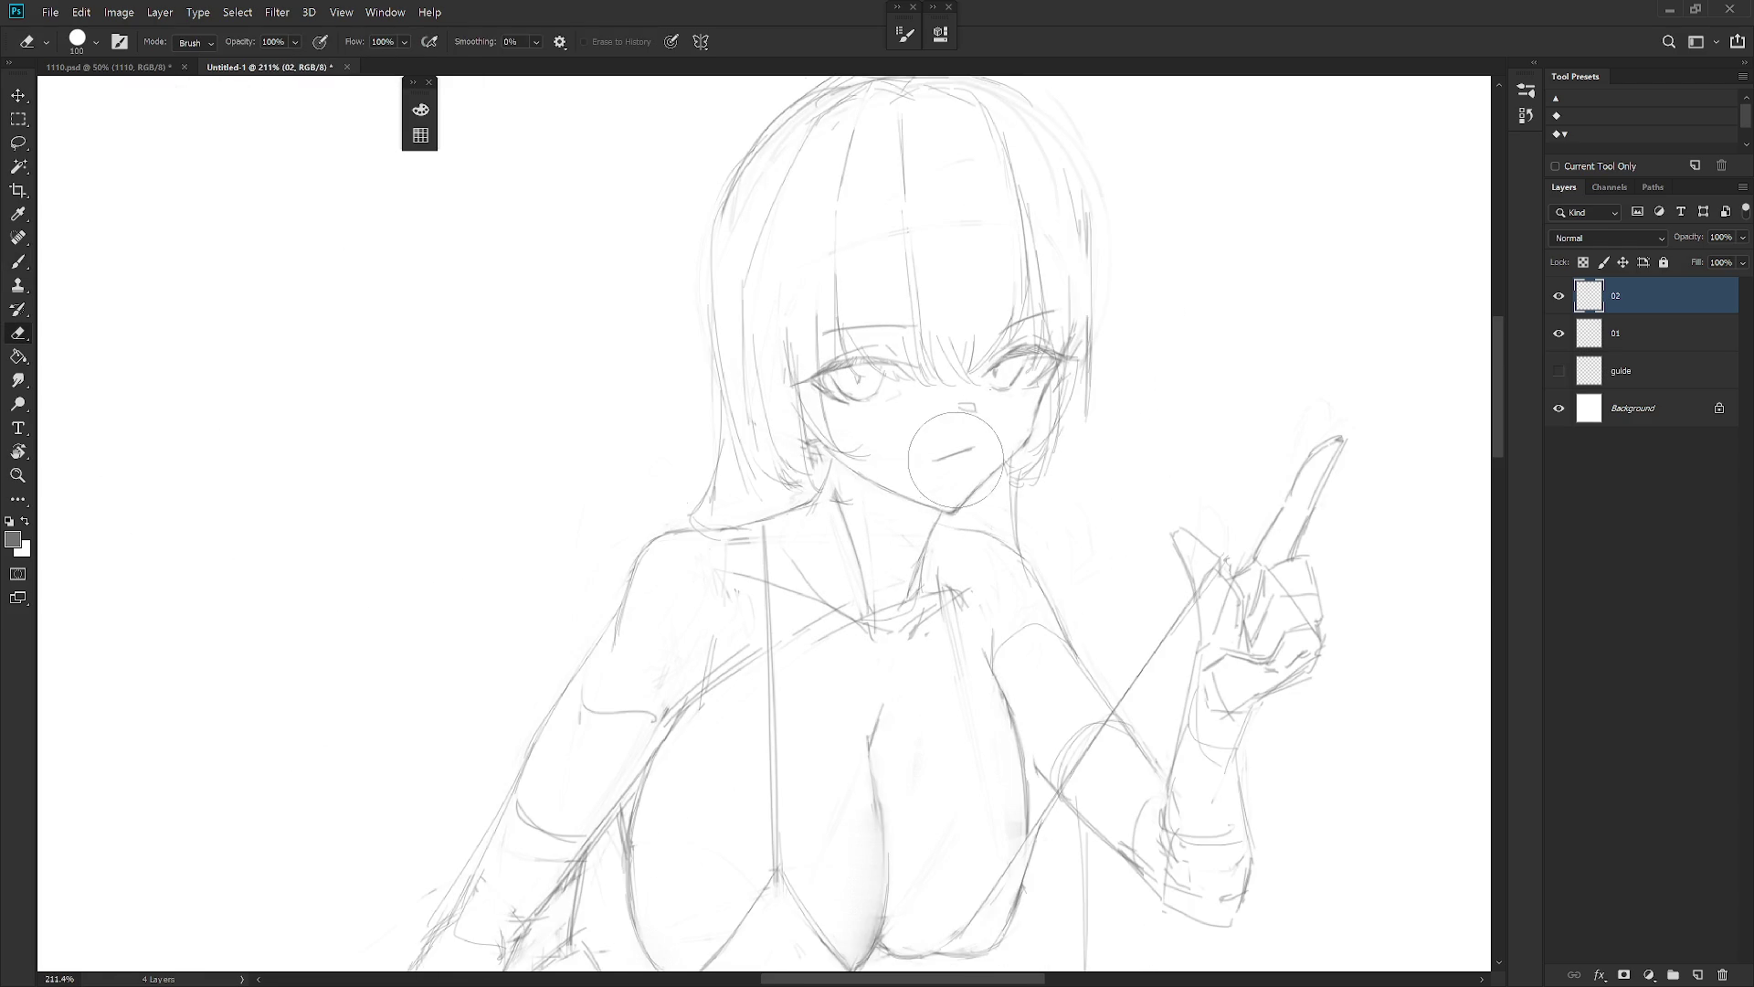
key("b")
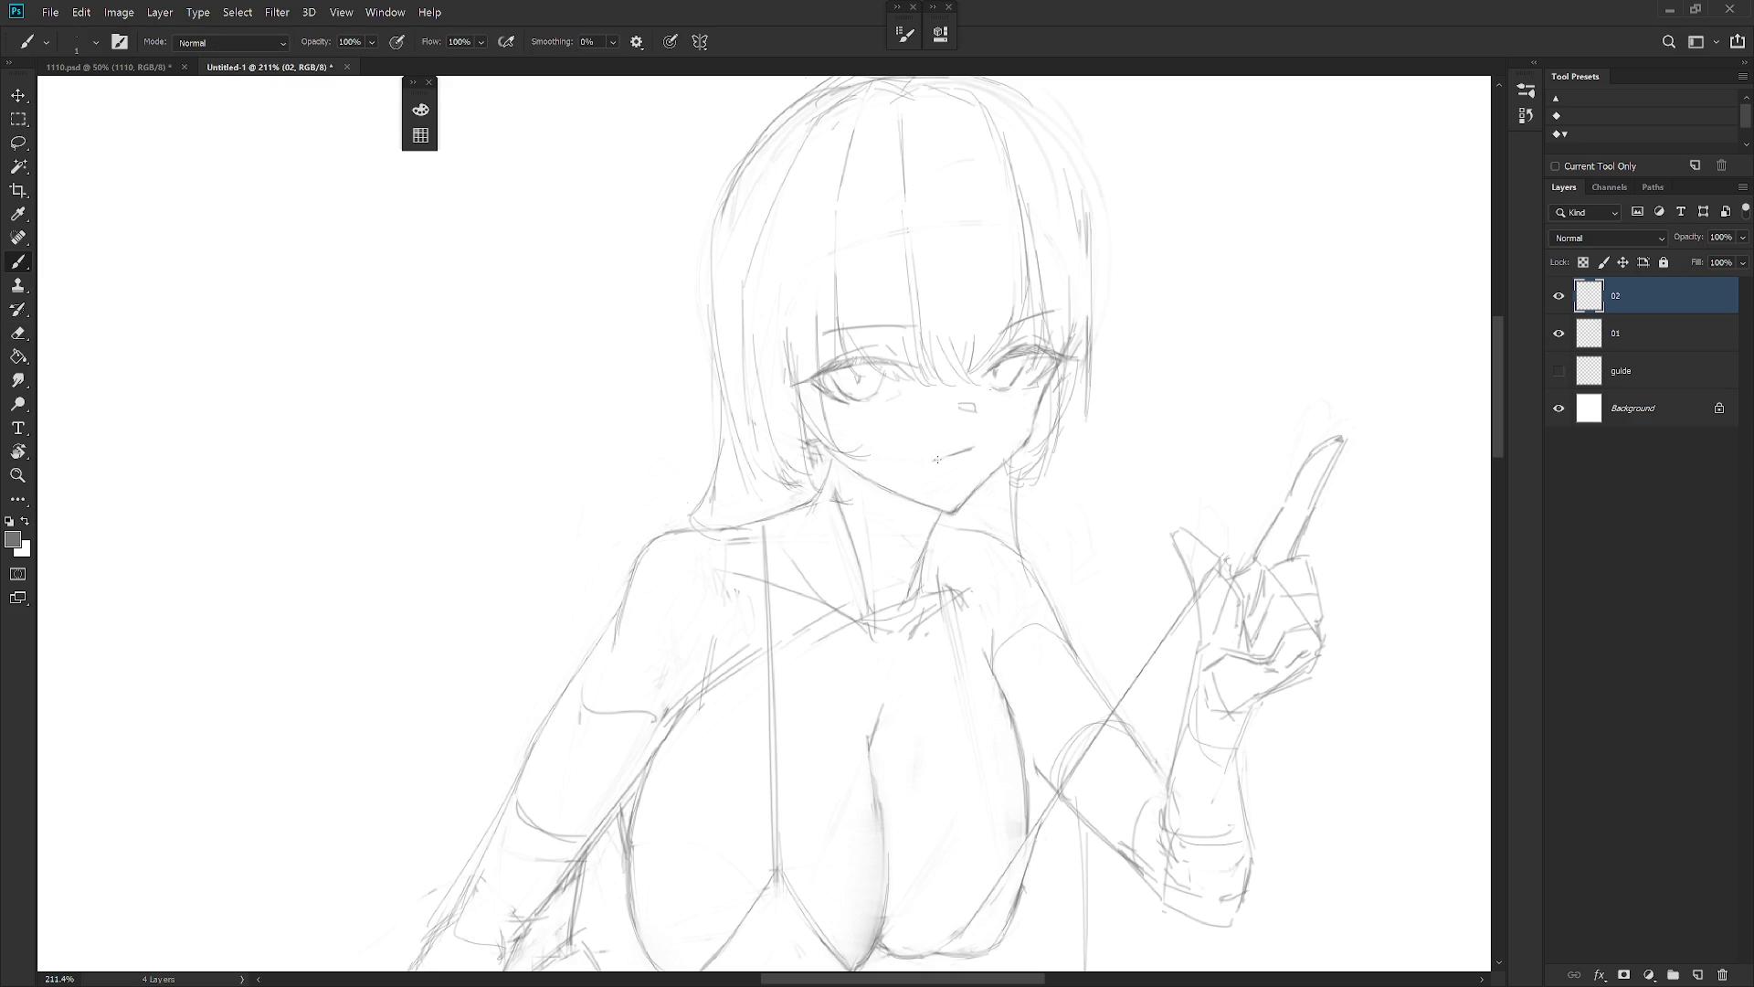
key("e")
key("b")
left_click_drag(931, 464, 950, 455)
key("e")
left_click_drag(941, 460, 923, 461)
key("b")
left_click_drag(1005, 441, 989, 477)
key("ctrl+z")
Hatch blush strokes under the left eye
left_click_drag(875, 408, 866, 420)
key("e")
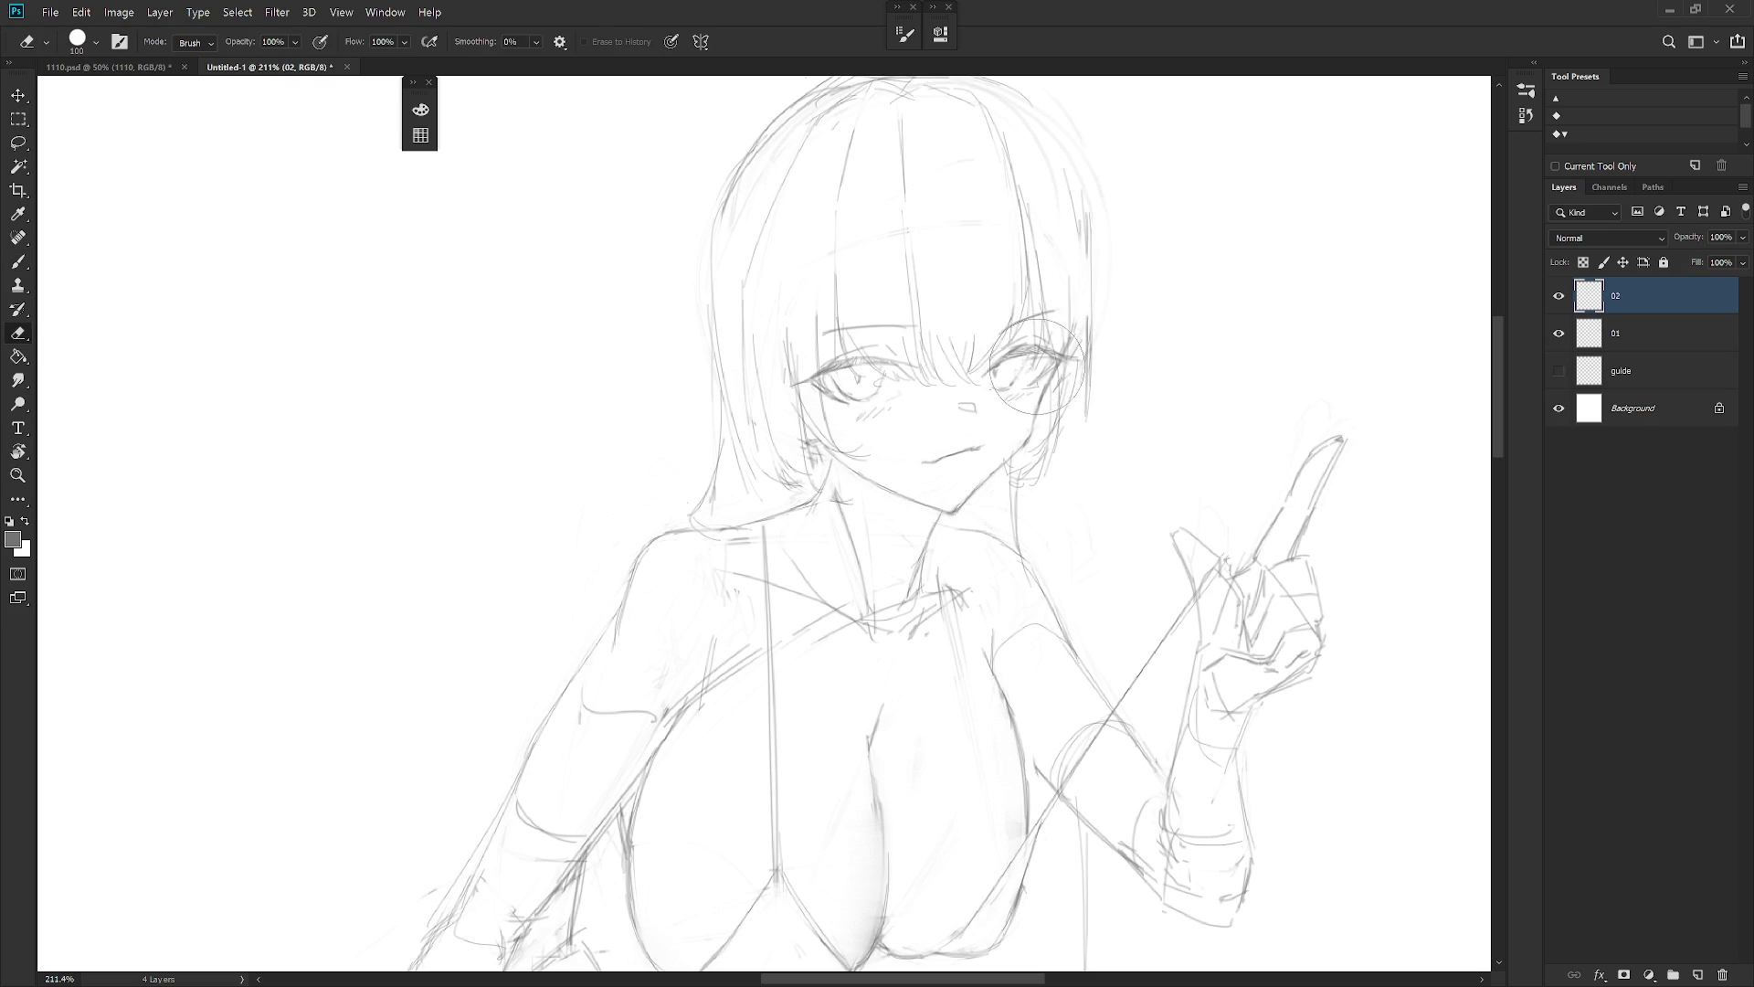
key("l")
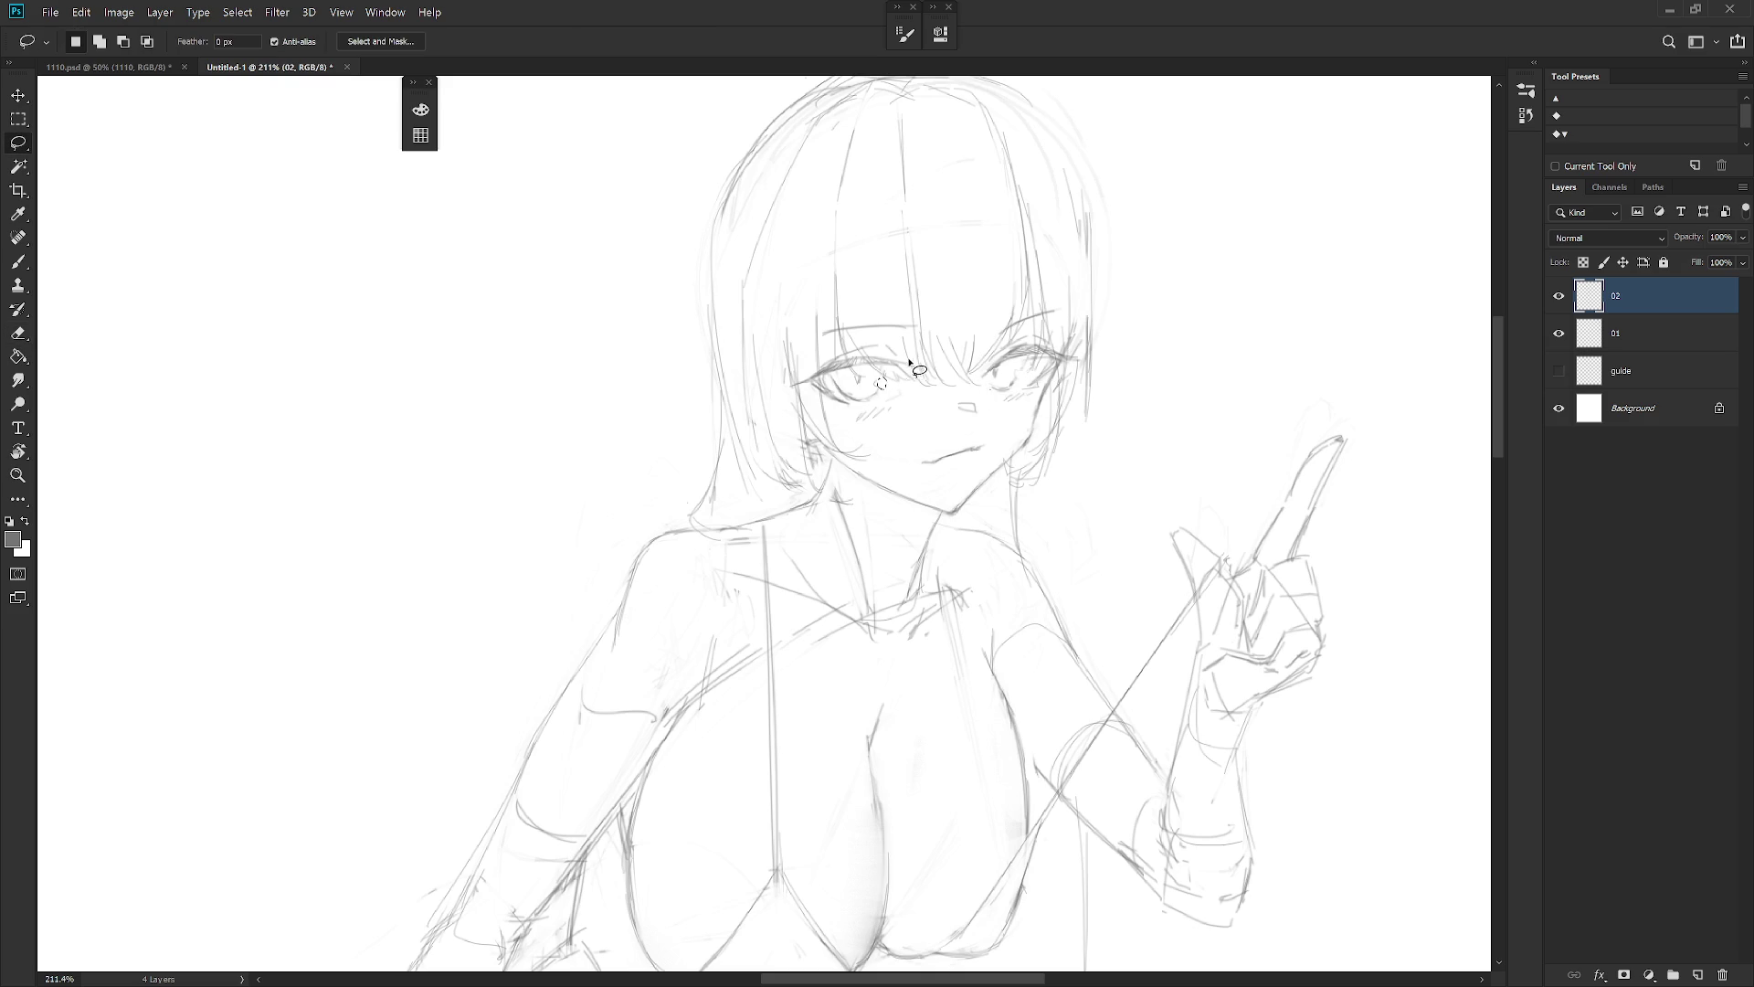
key("b")
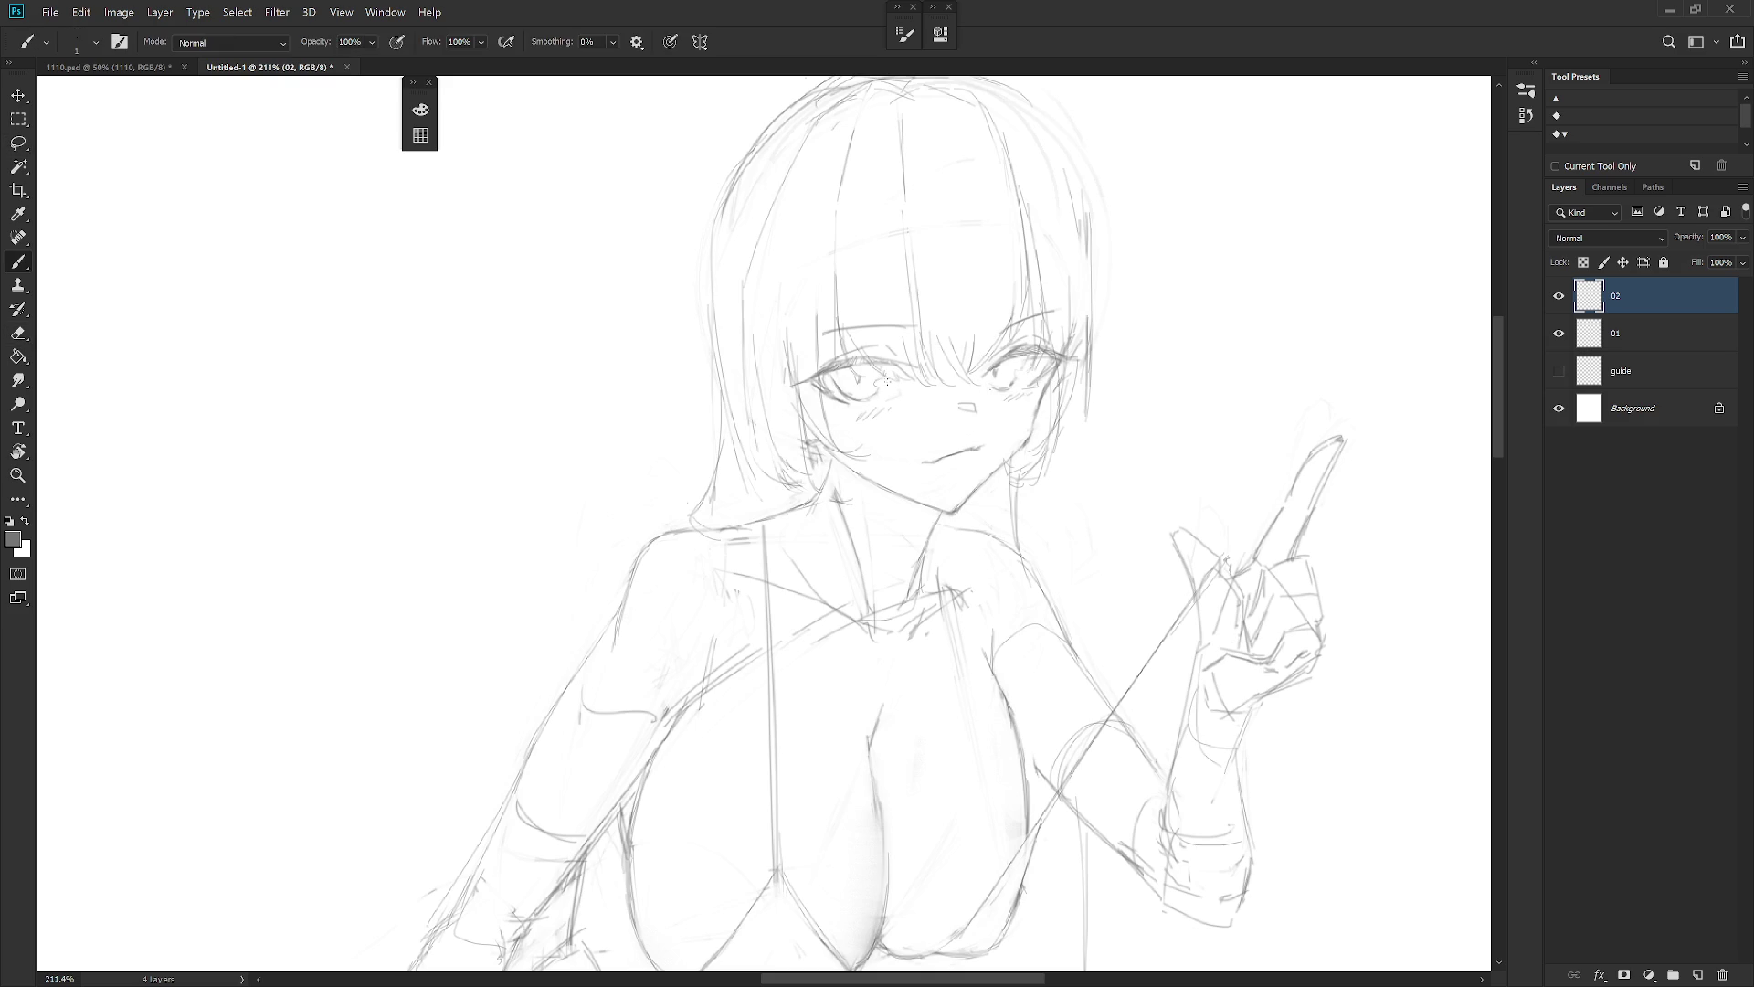
Add a short dark stroke in the right eye
left_click_drag(1014, 373, 1032, 376)
scroll(1112, 415, "down", 5)
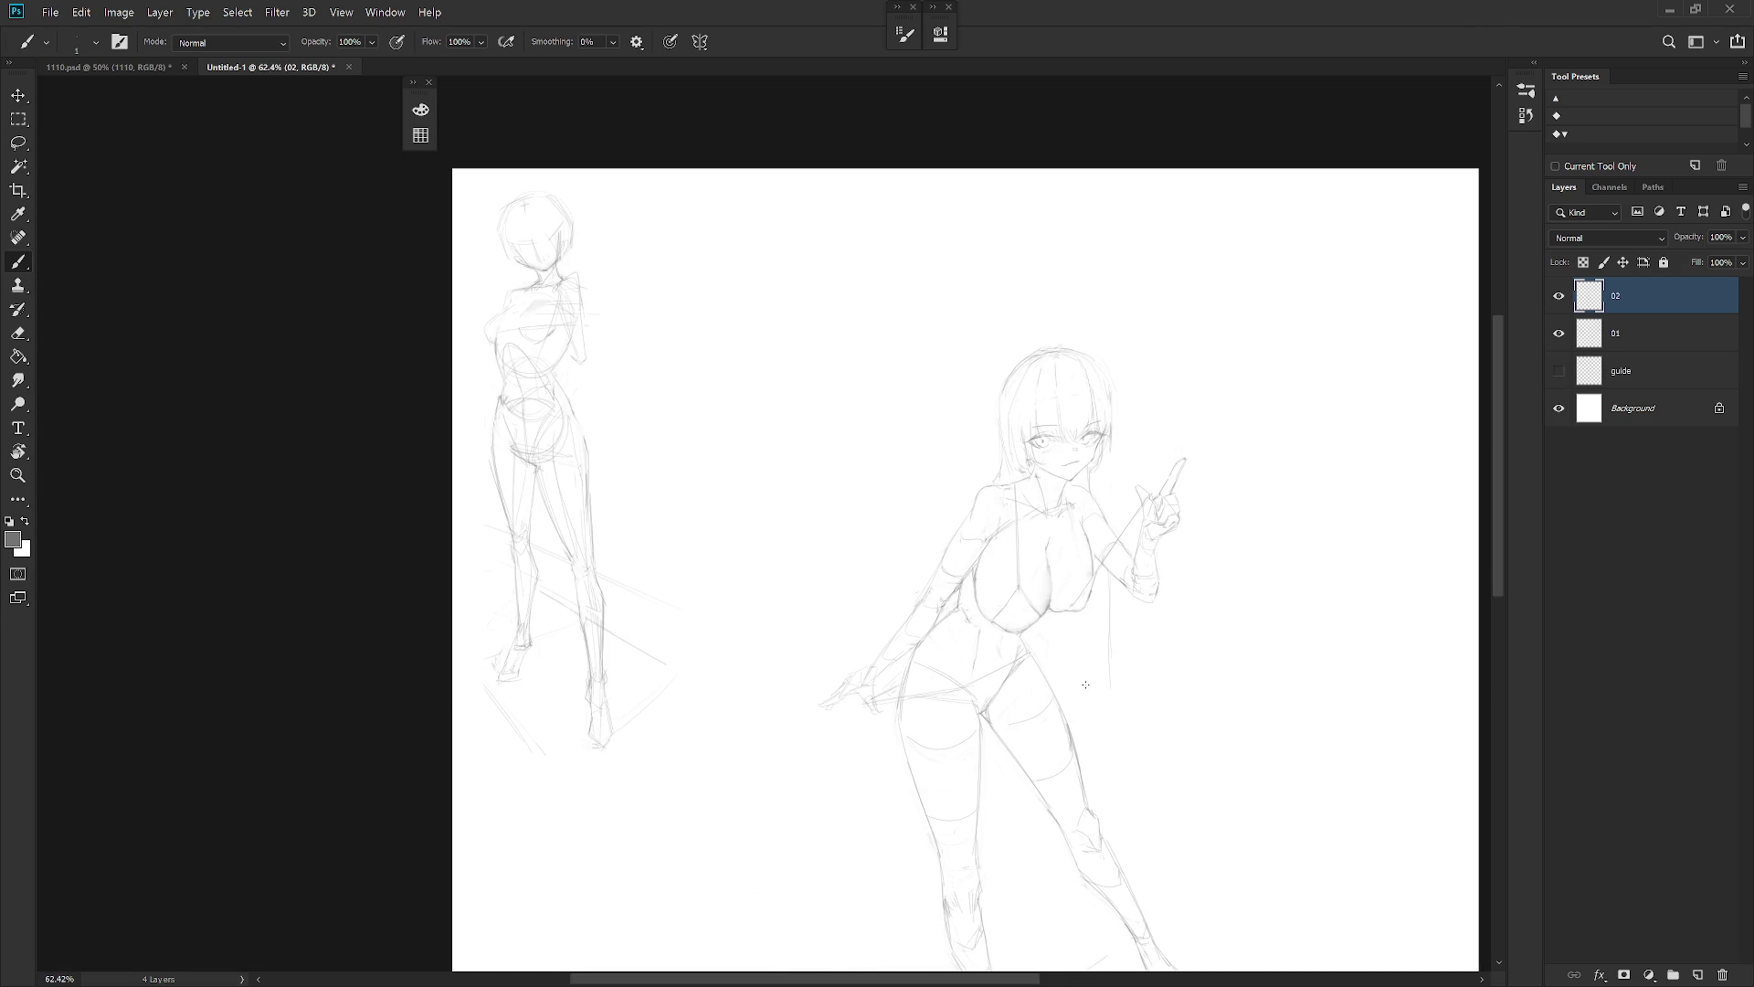
scroll(1086, 681, "down", 1)
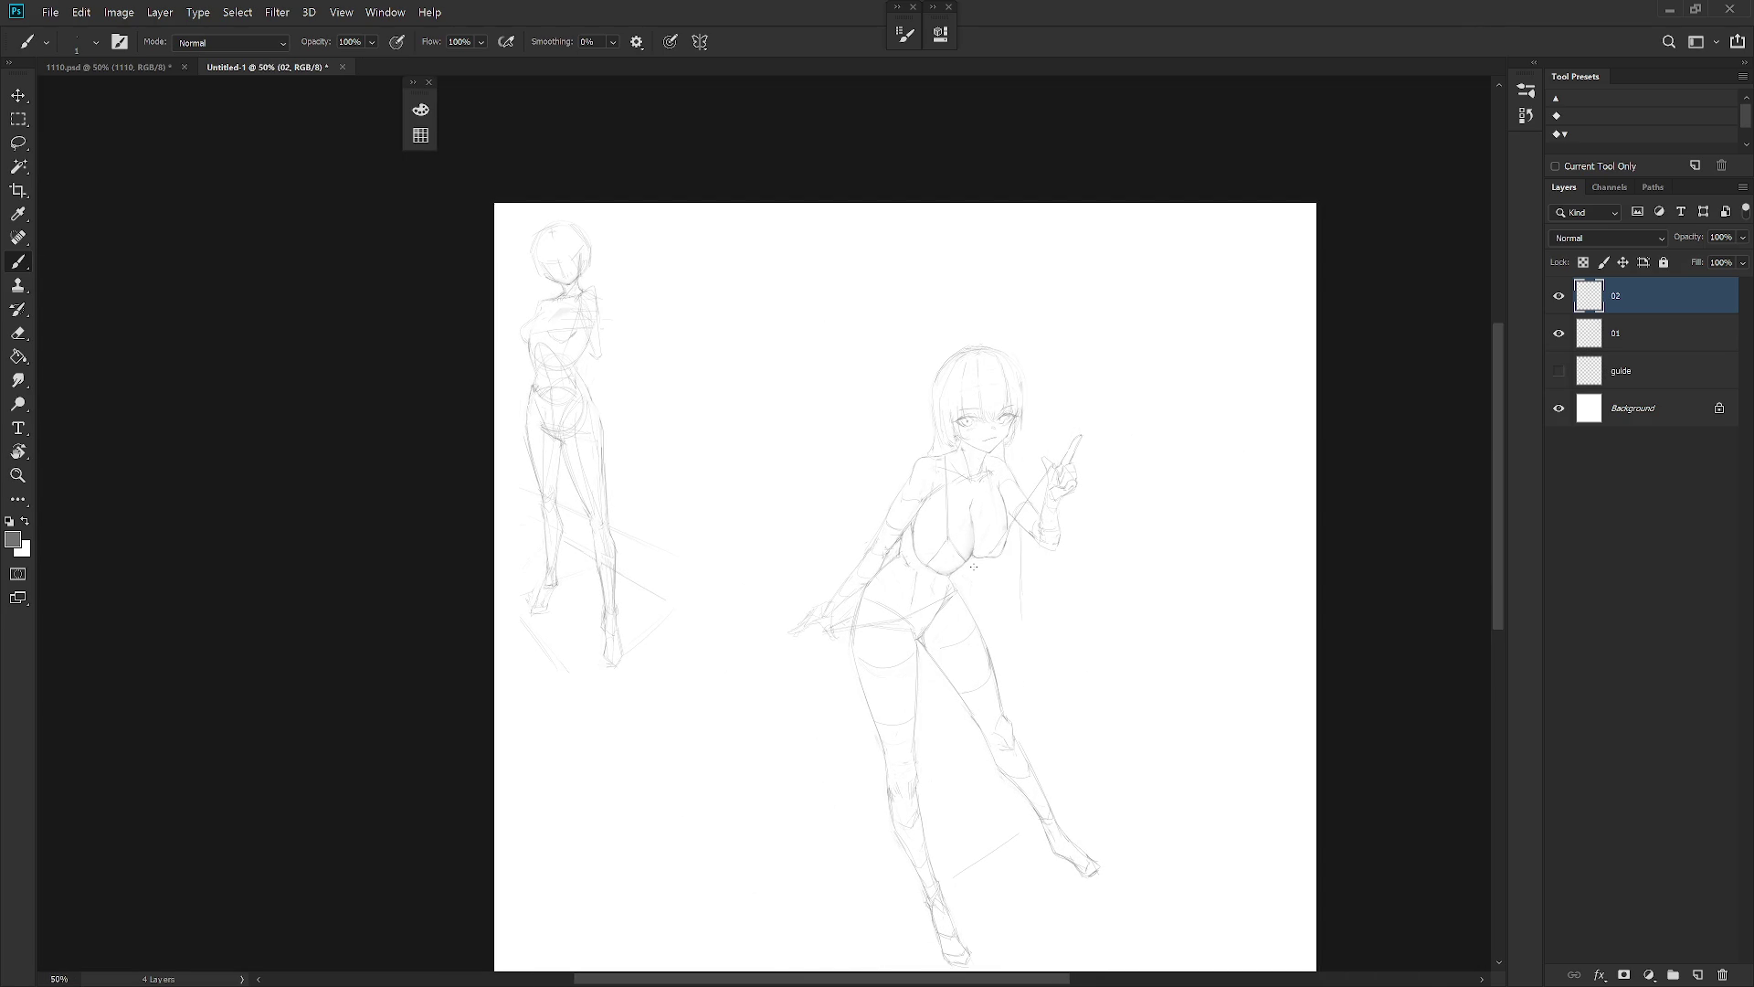
scroll(1035, 560, "up", 1)
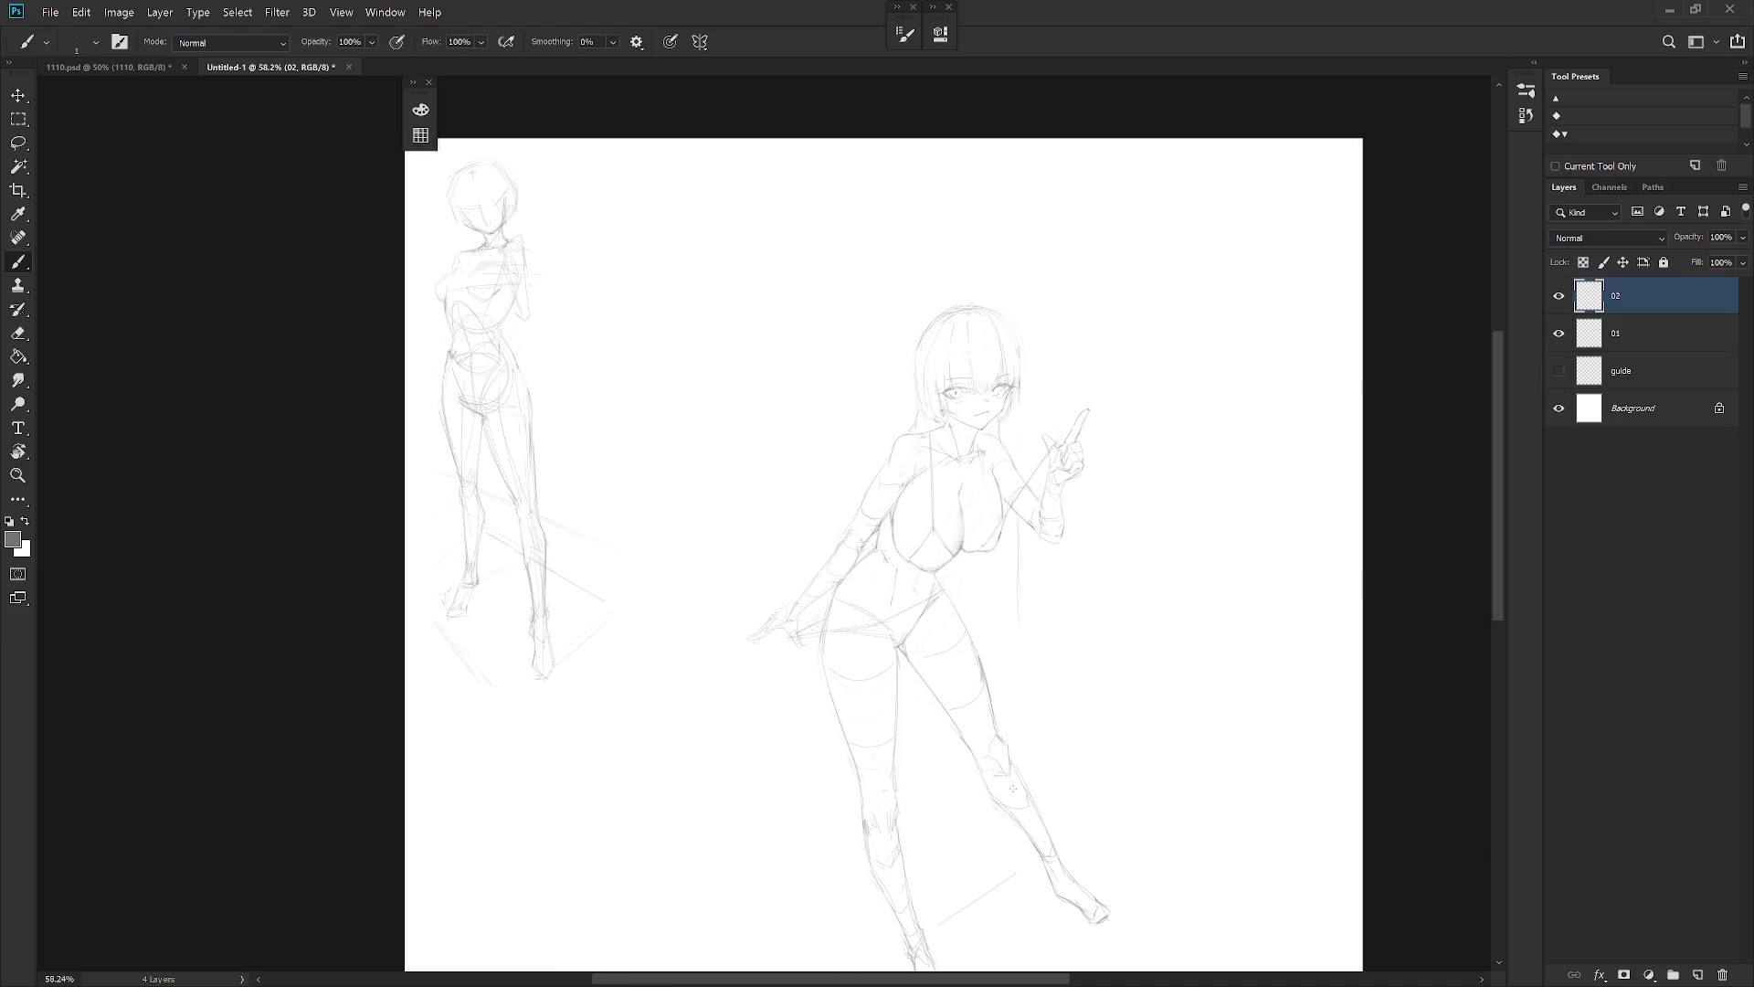
left_click_drag(1012, 787, 1009, 630)
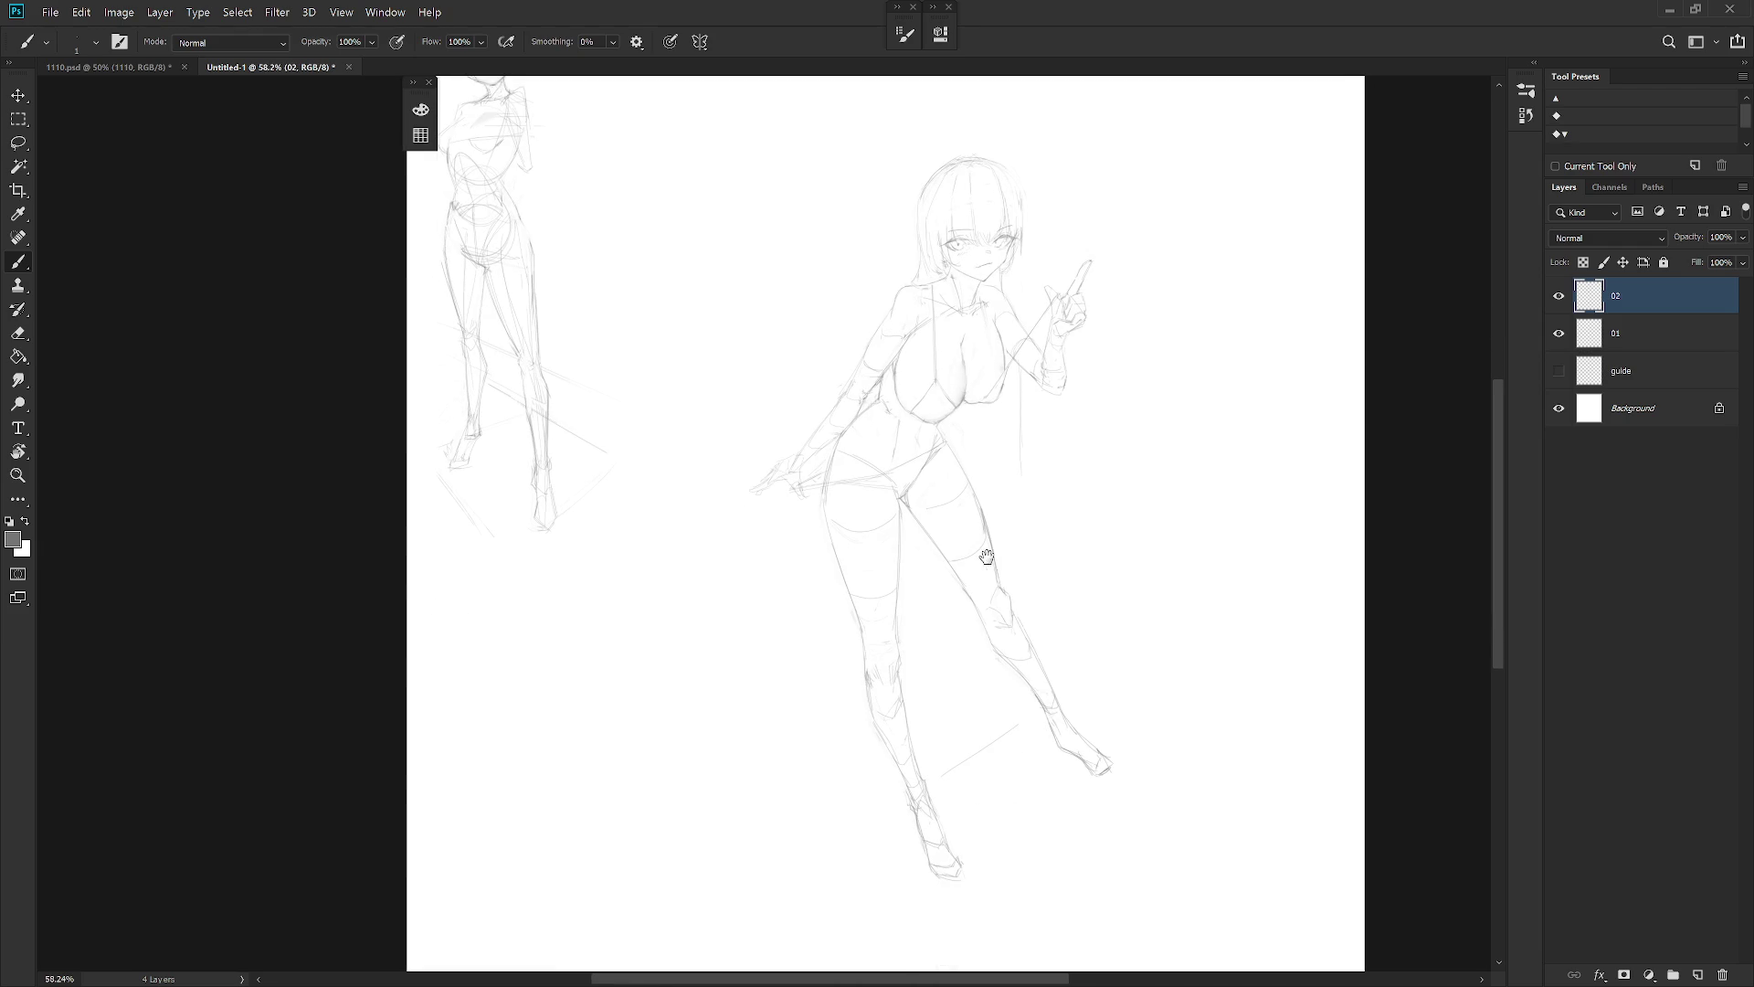
scroll(1057, 607, "up", 5)
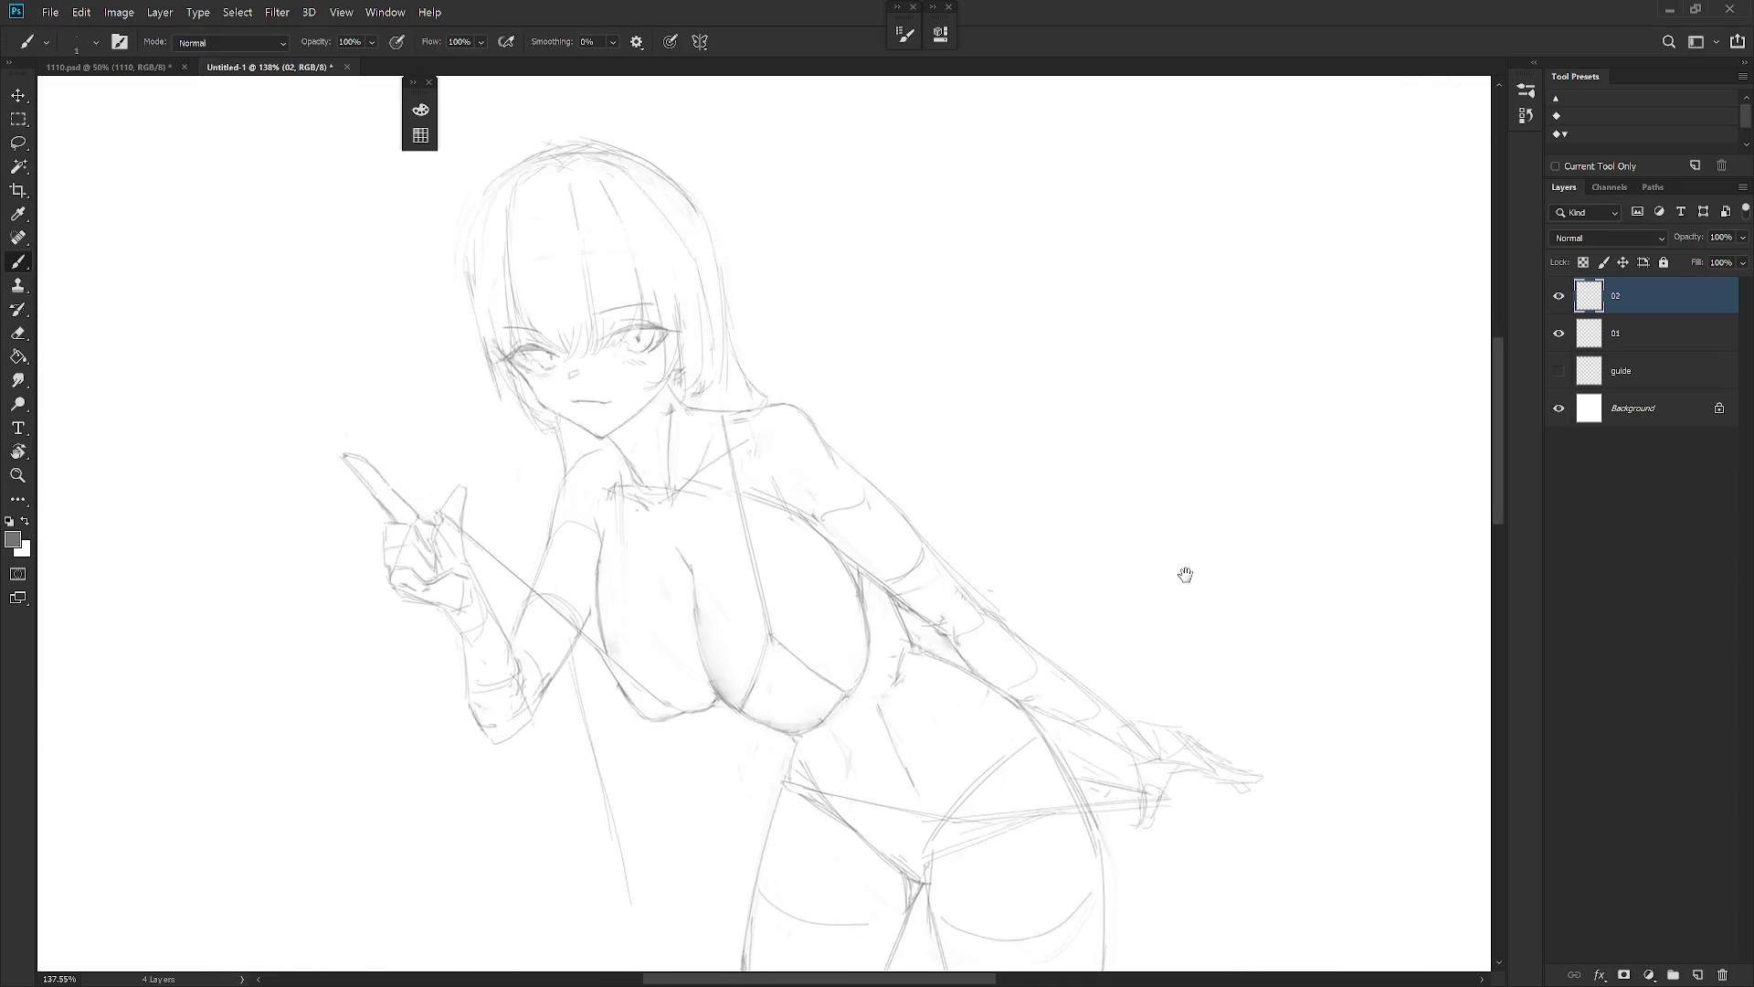
Redraw the left contour of the head and sample its pencil grey
scroll(835, 333, "up", 3)
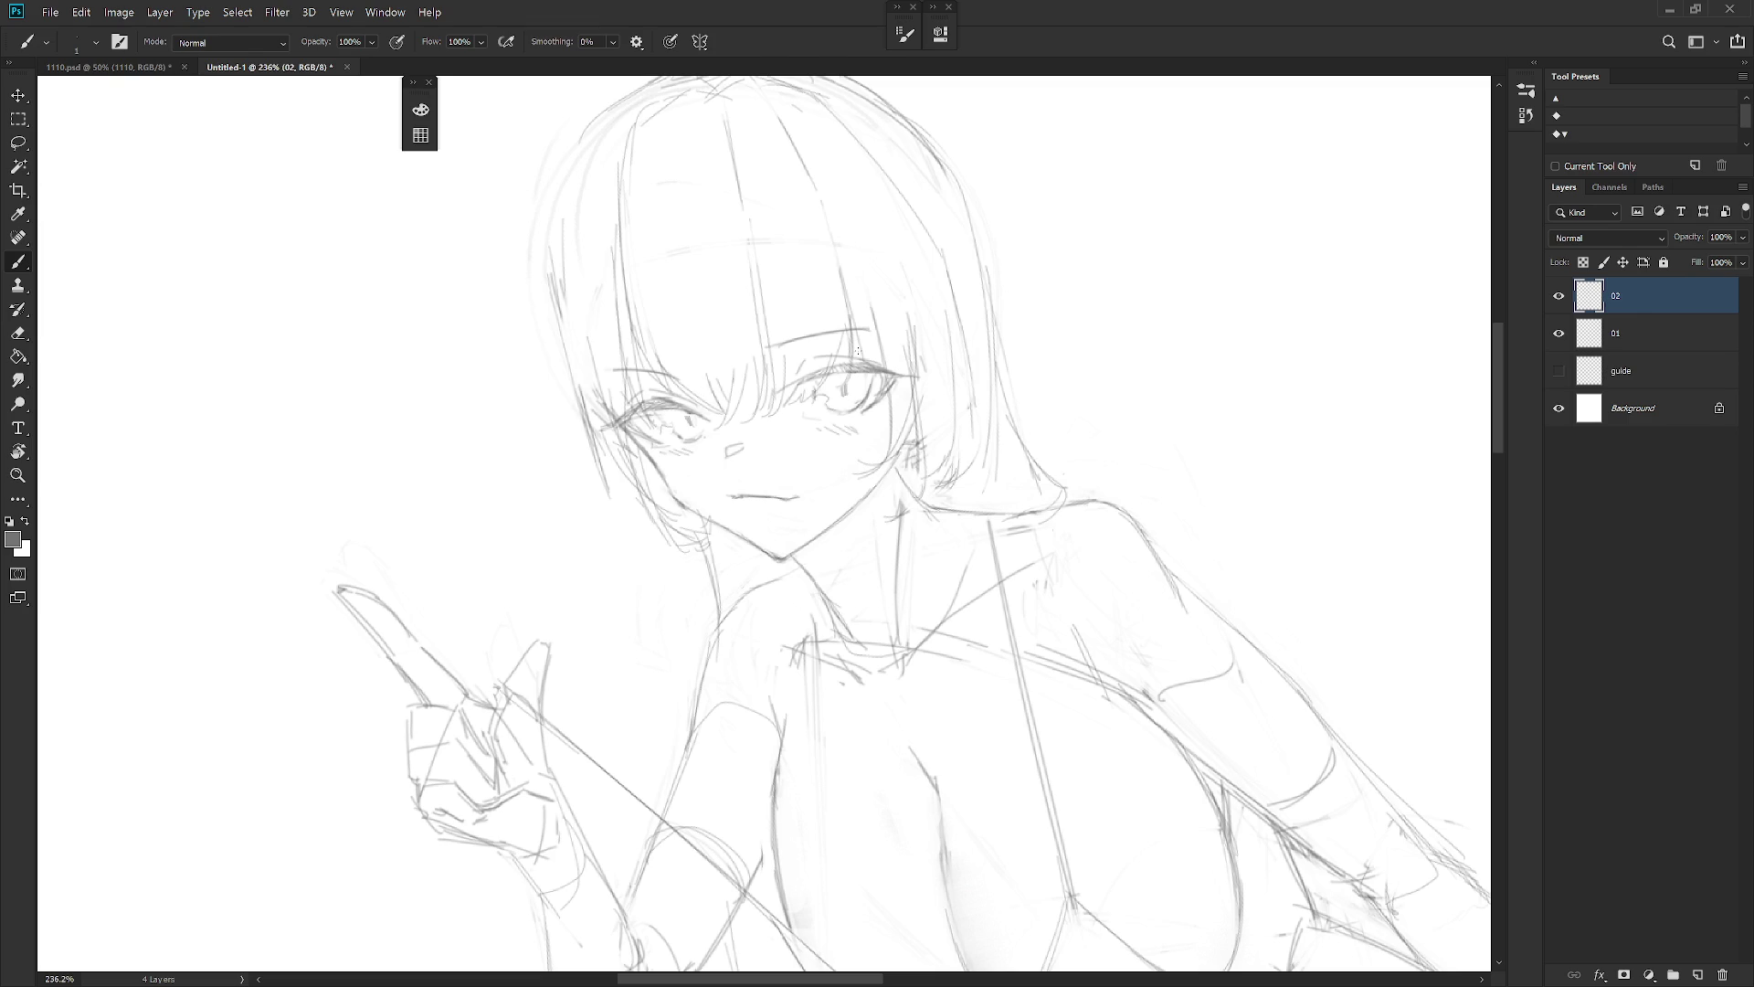
scroll(860, 351, "down", 5)
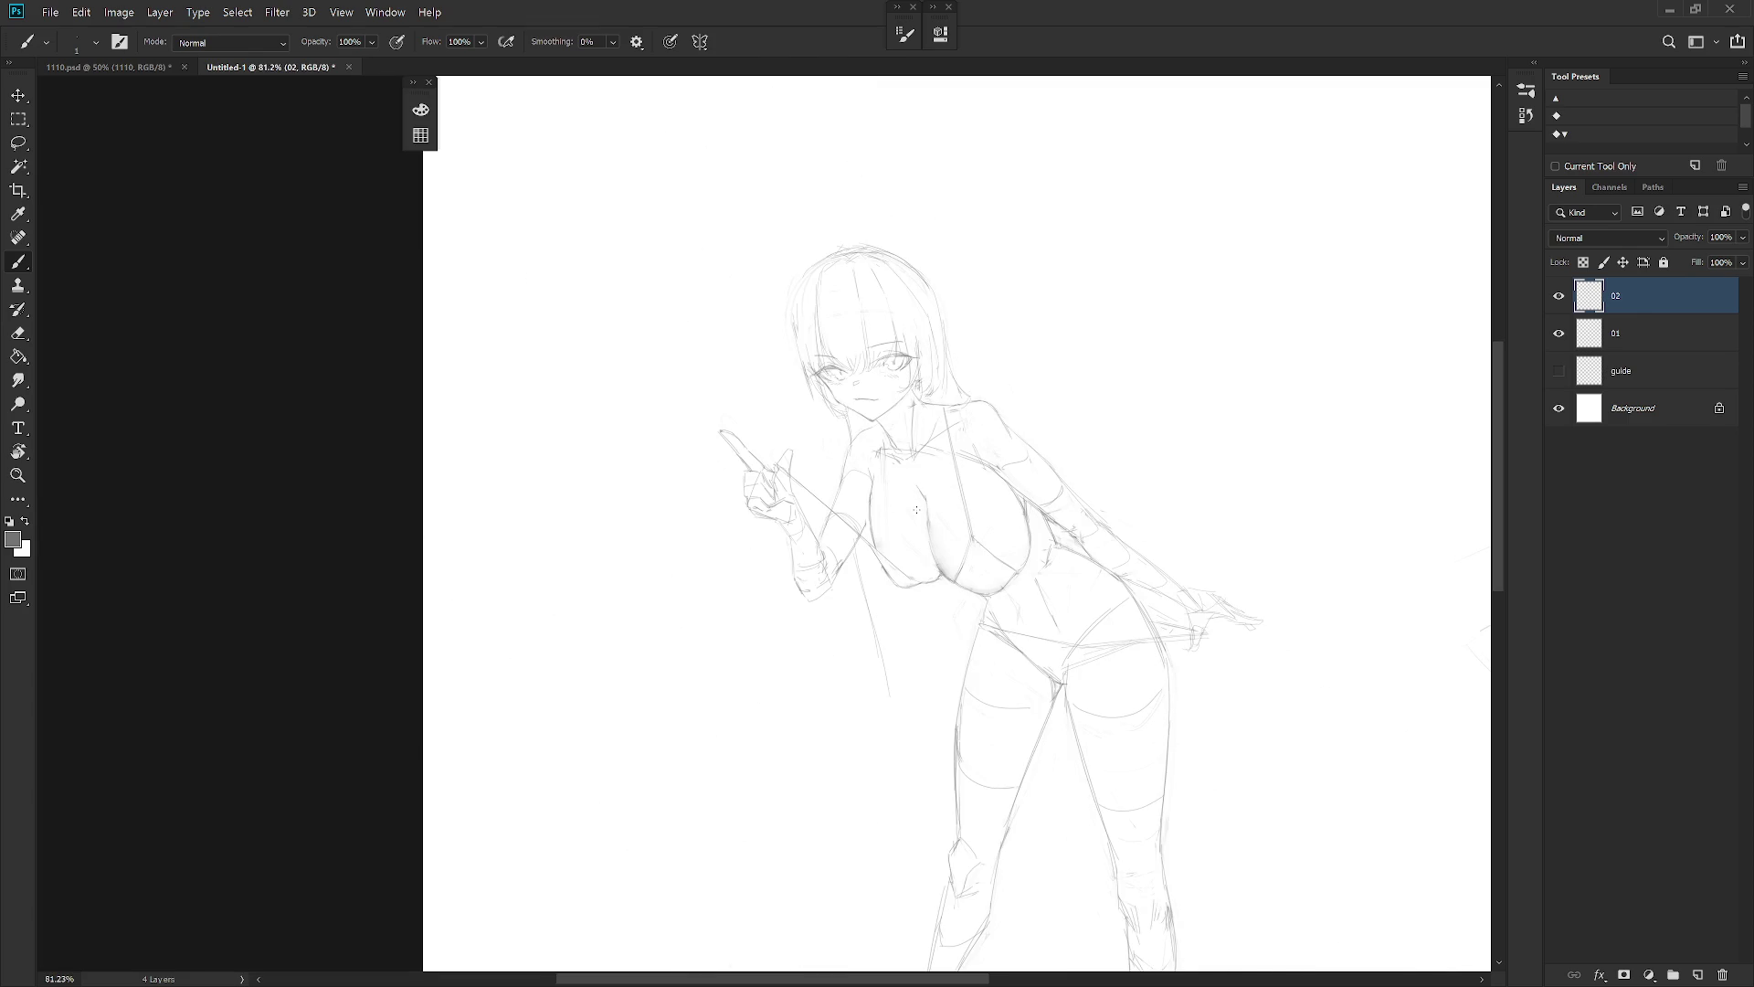
scroll(795, 306, "up", 2)
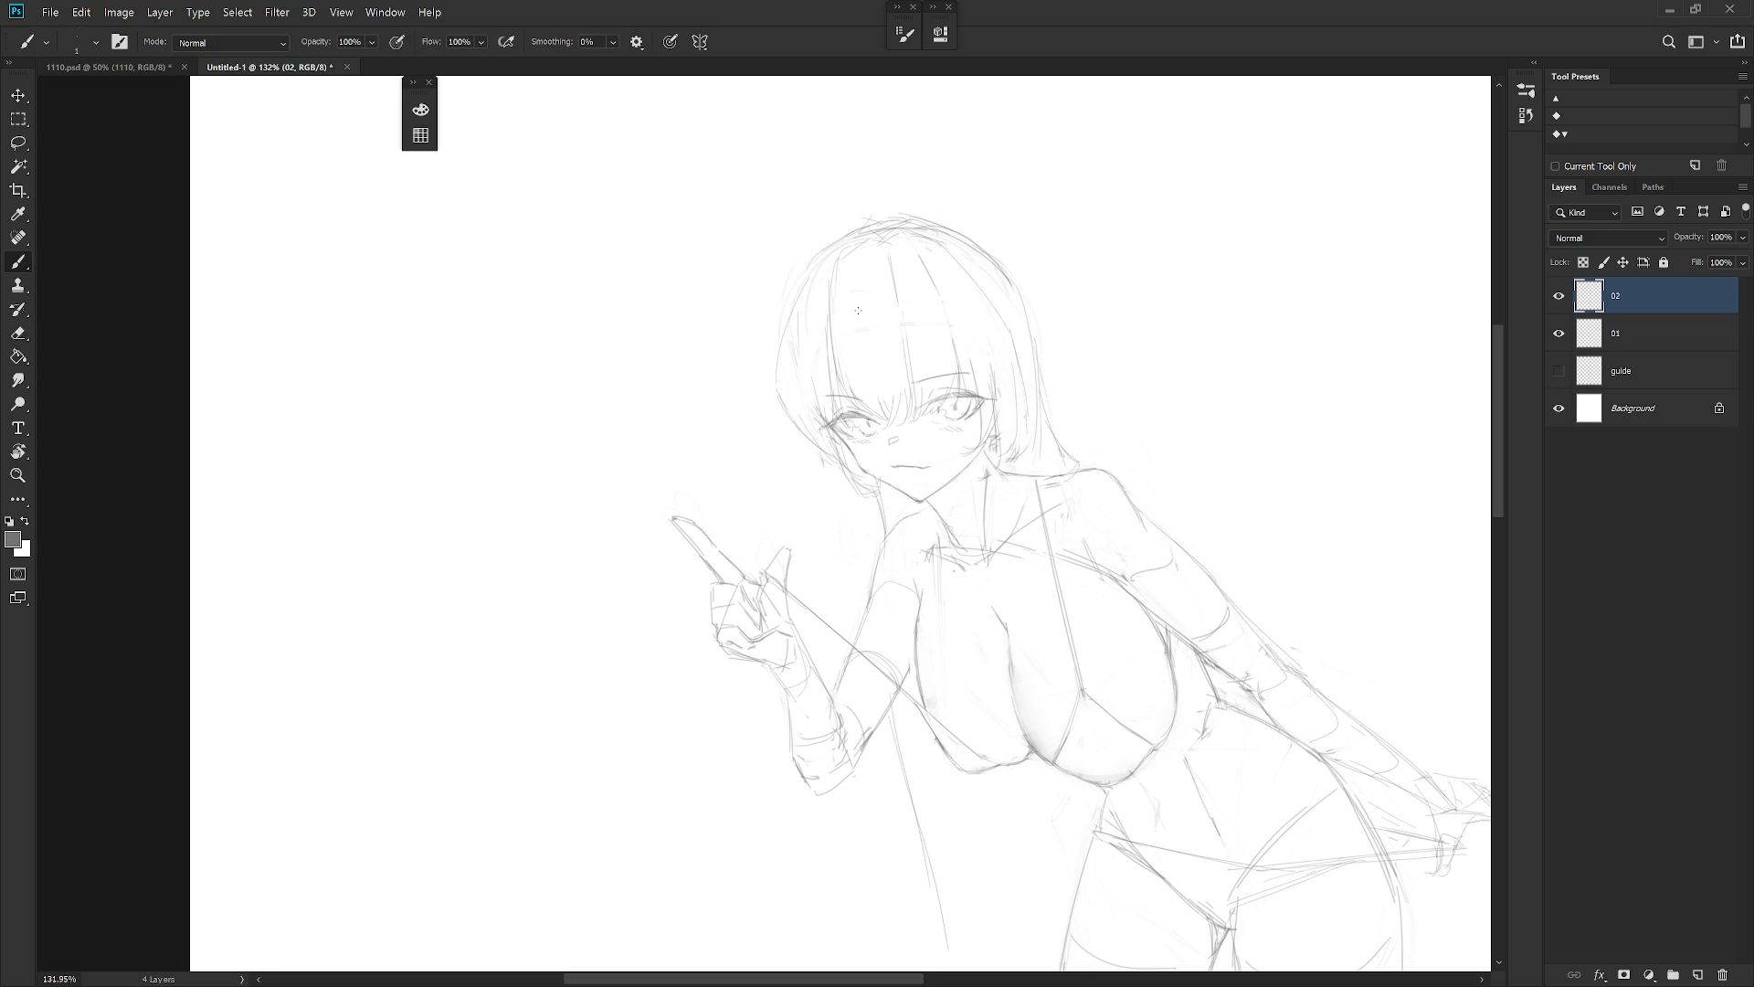
left_click_drag(821, 255, 792, 285)
left_click(799, 306, "alt")
scroll(1094, 393, "down", 4)
Alternate between eraser and brush, then mirror the canvas to check the drawing
key("e")
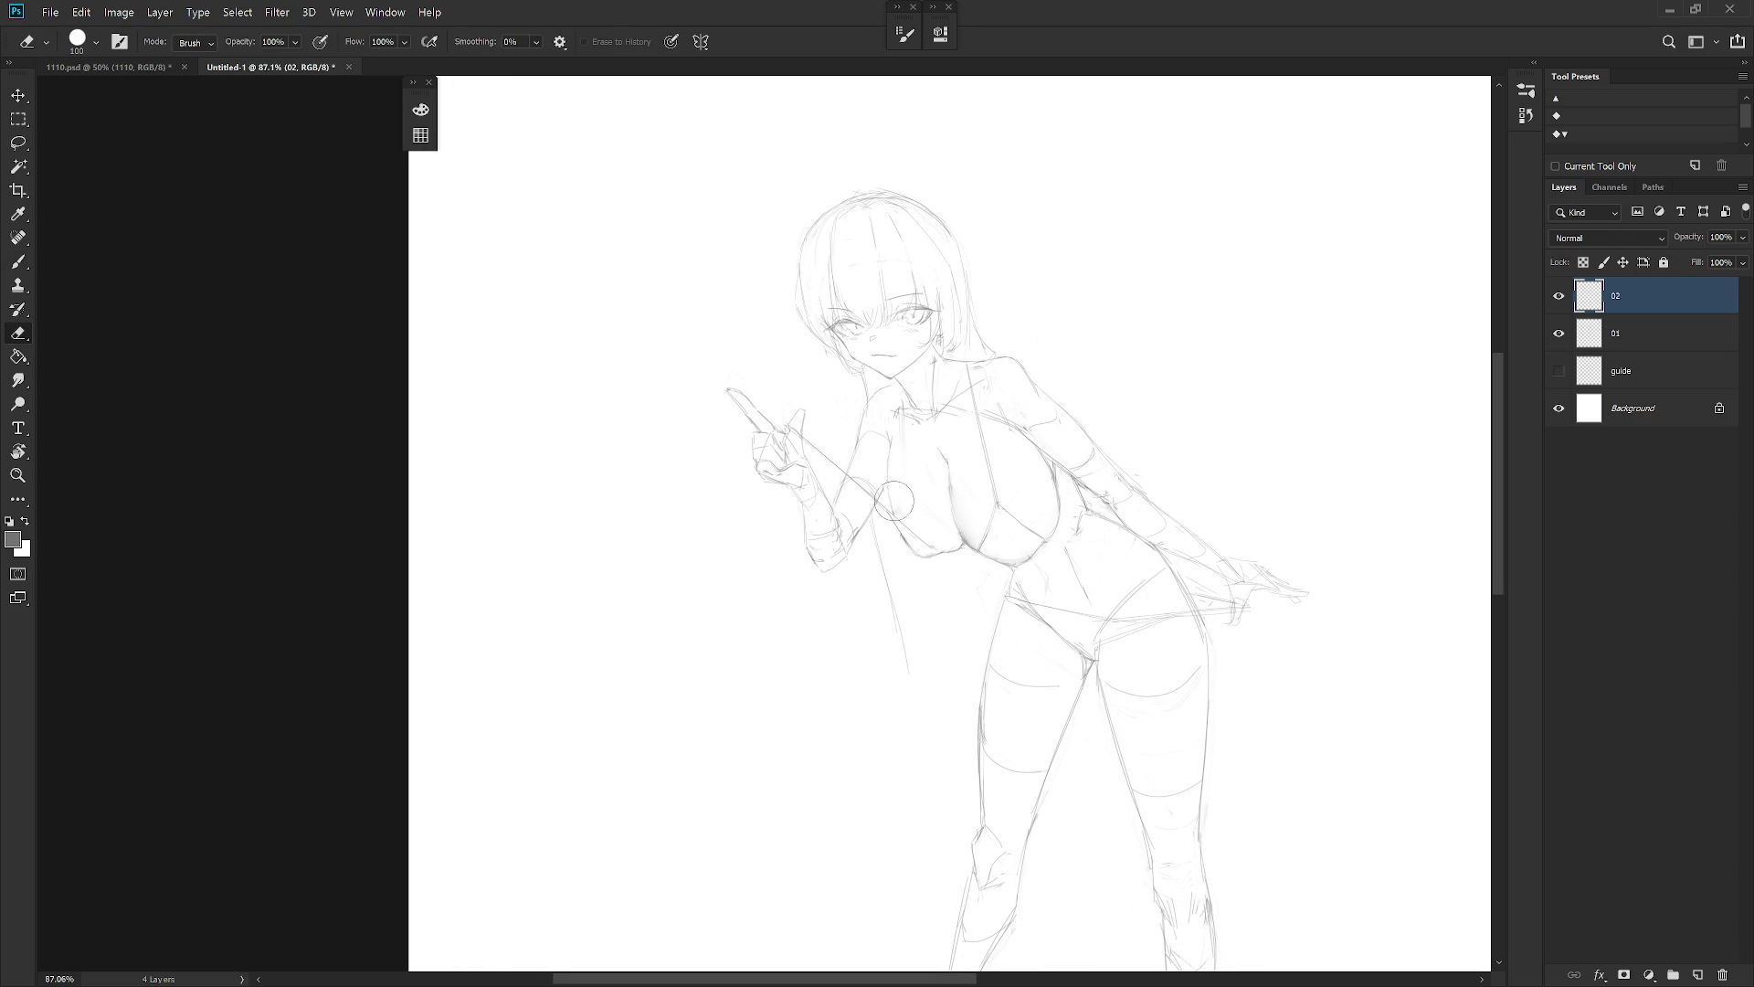
key("b")
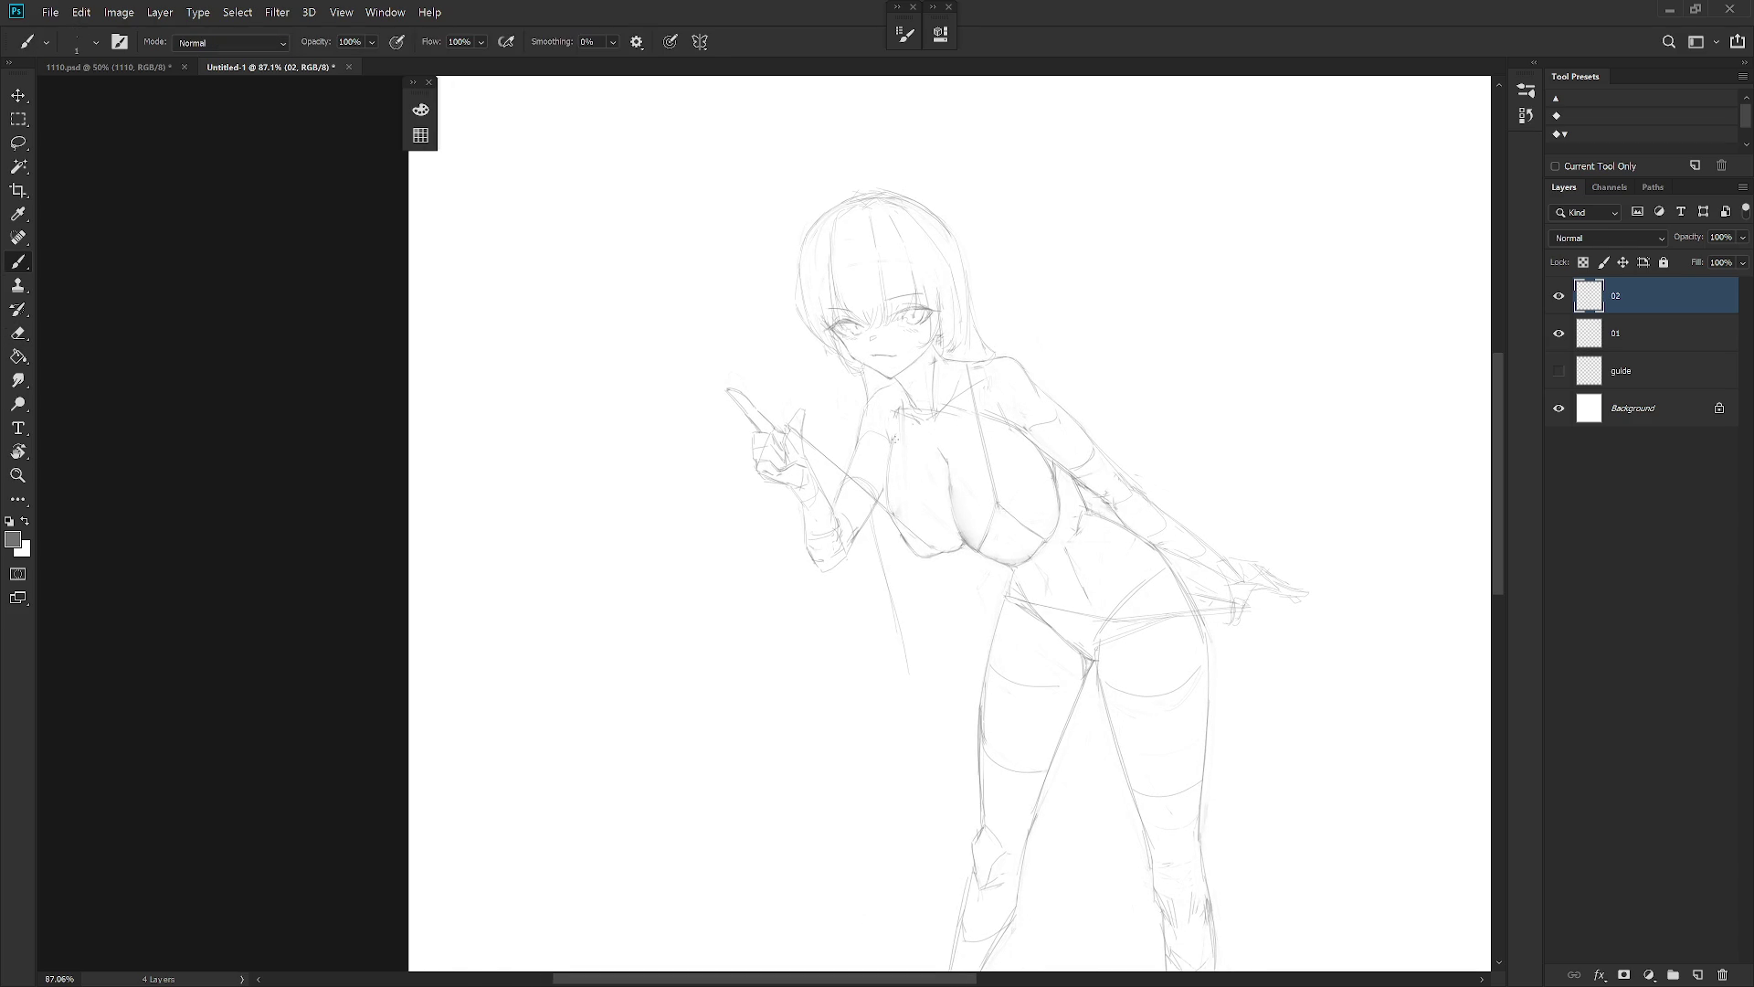
key("e")
key("b")
key("e")
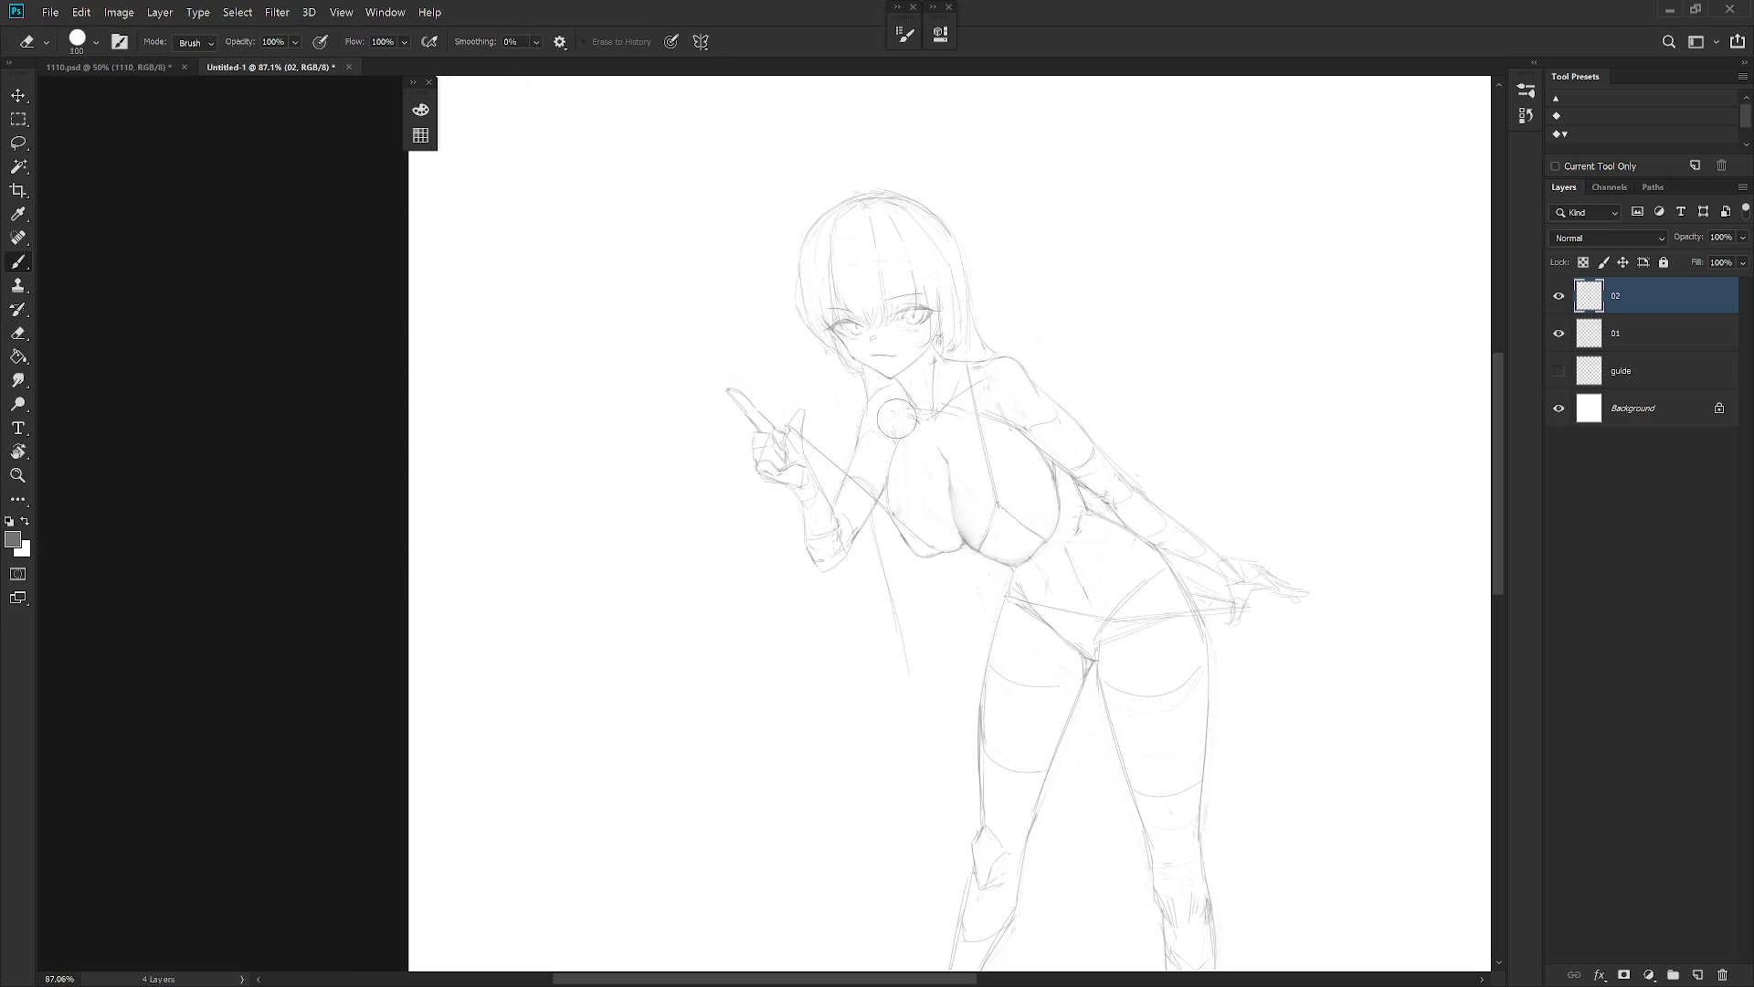
key("b")
key("e")
key("b")
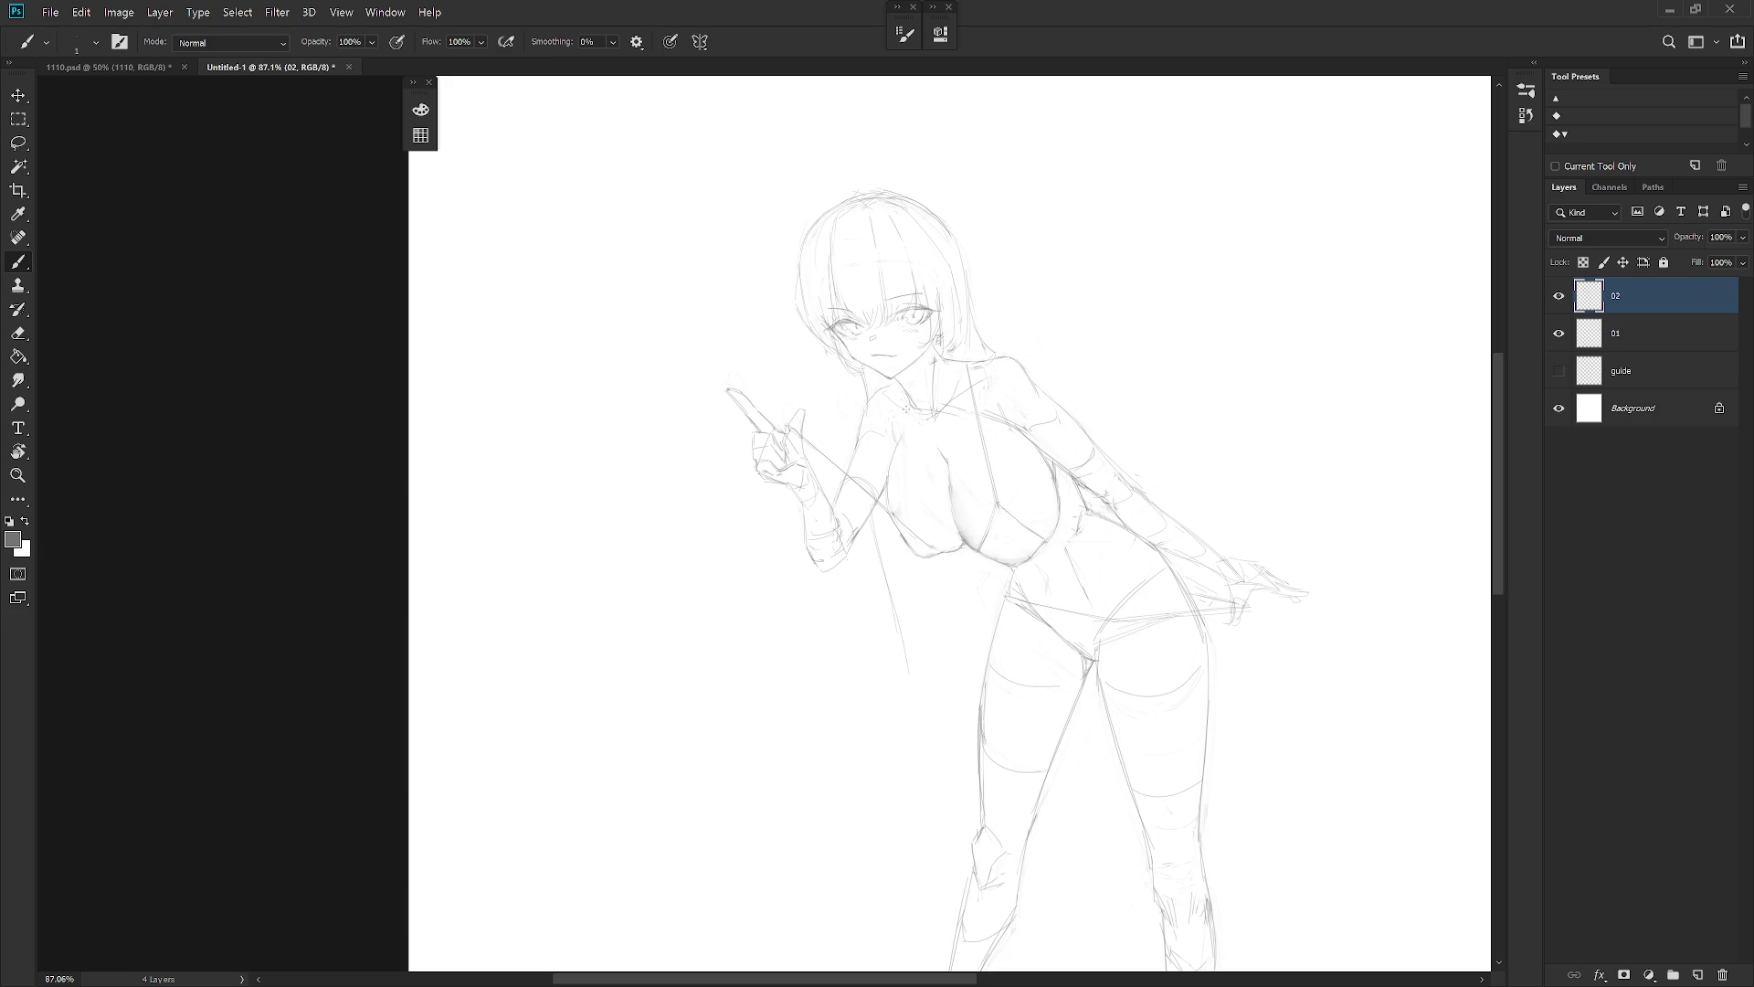
key("e")
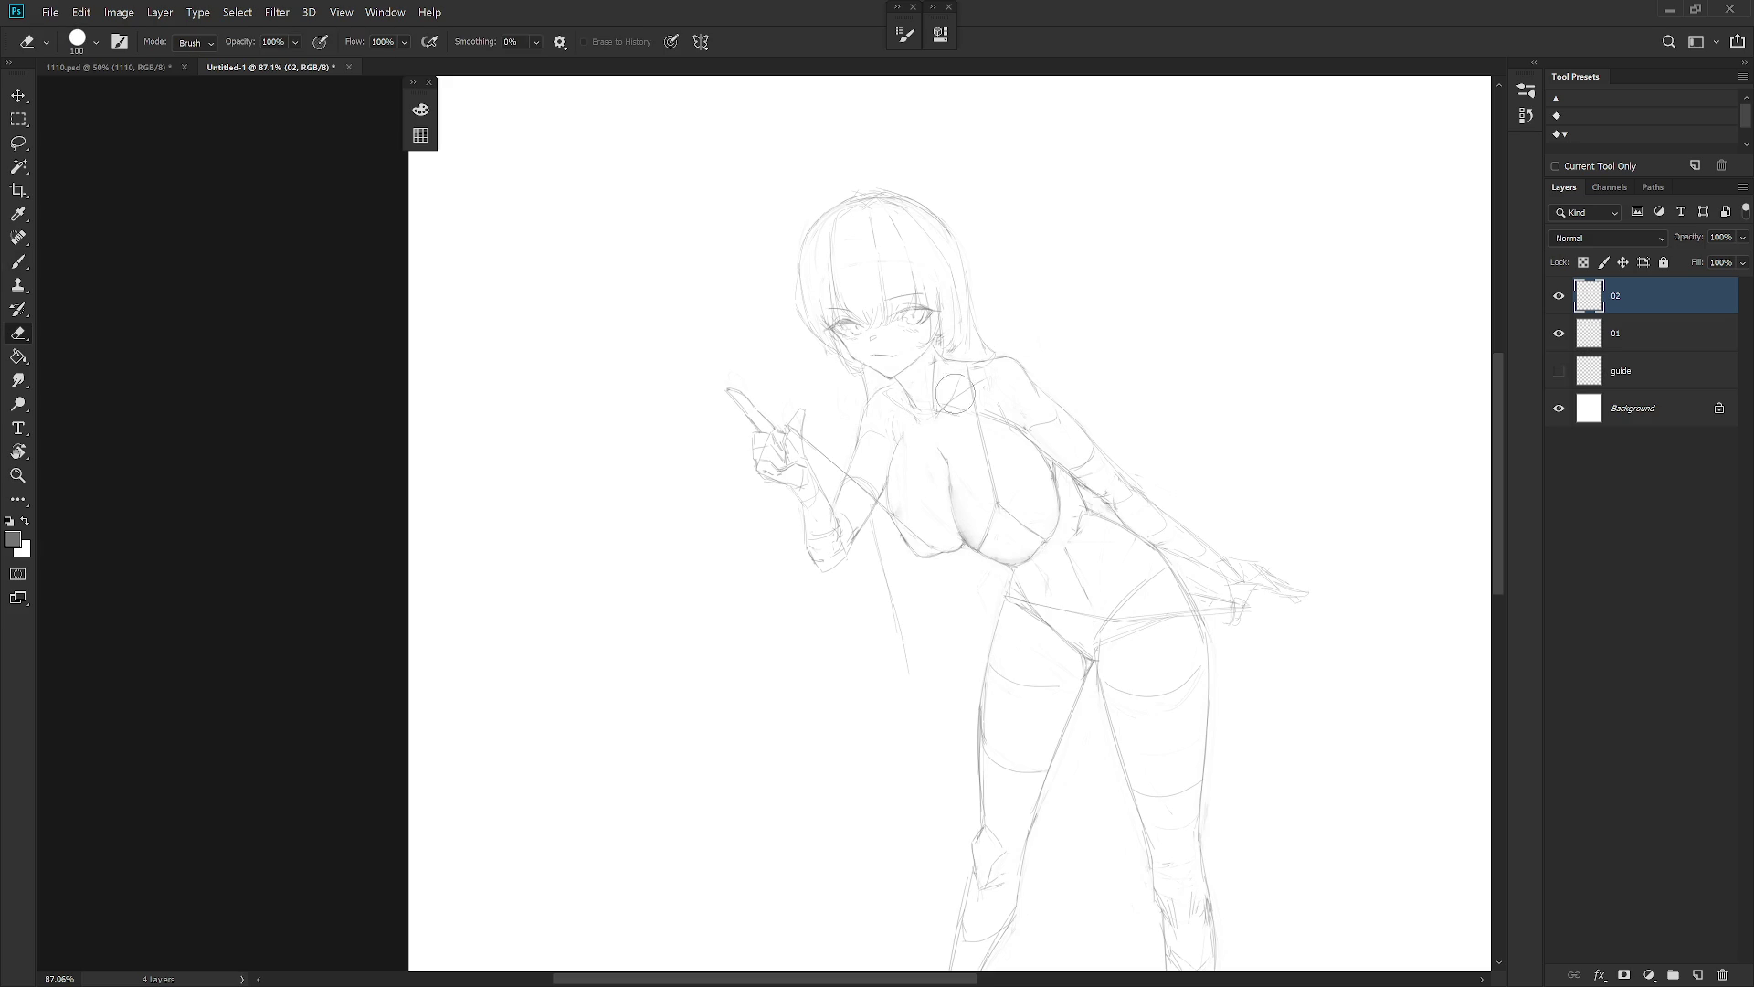
key("b")
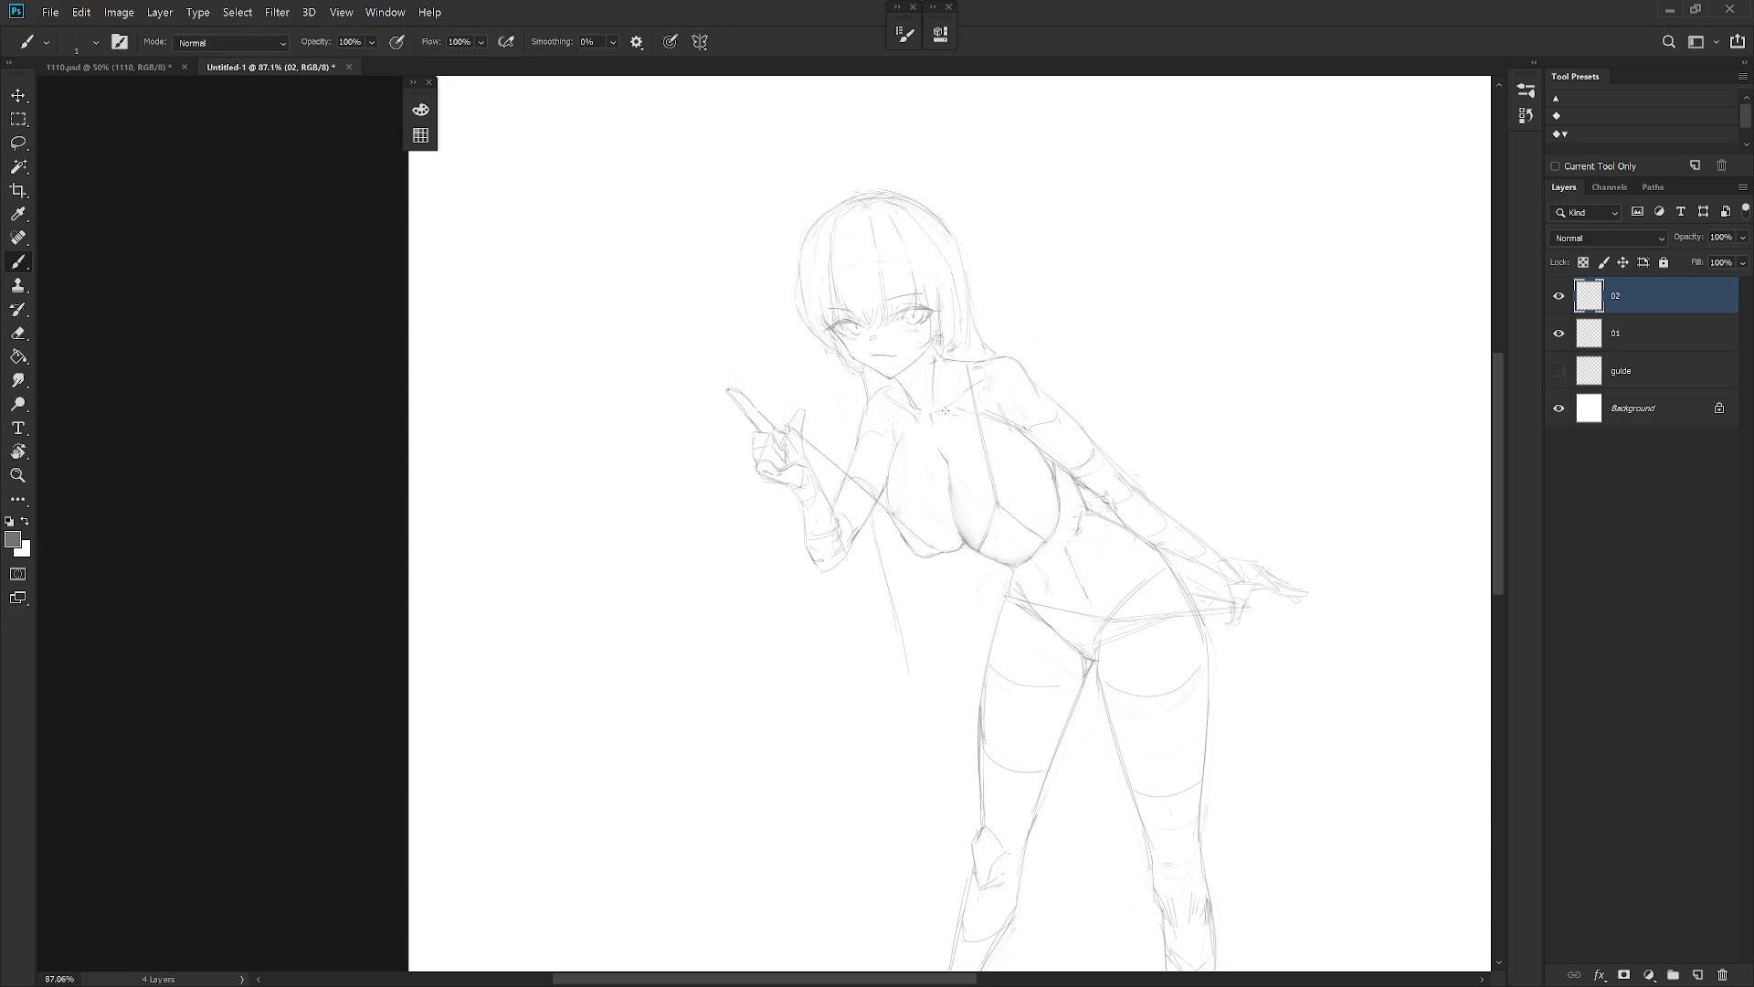
key("e")
key("b")
key("h")
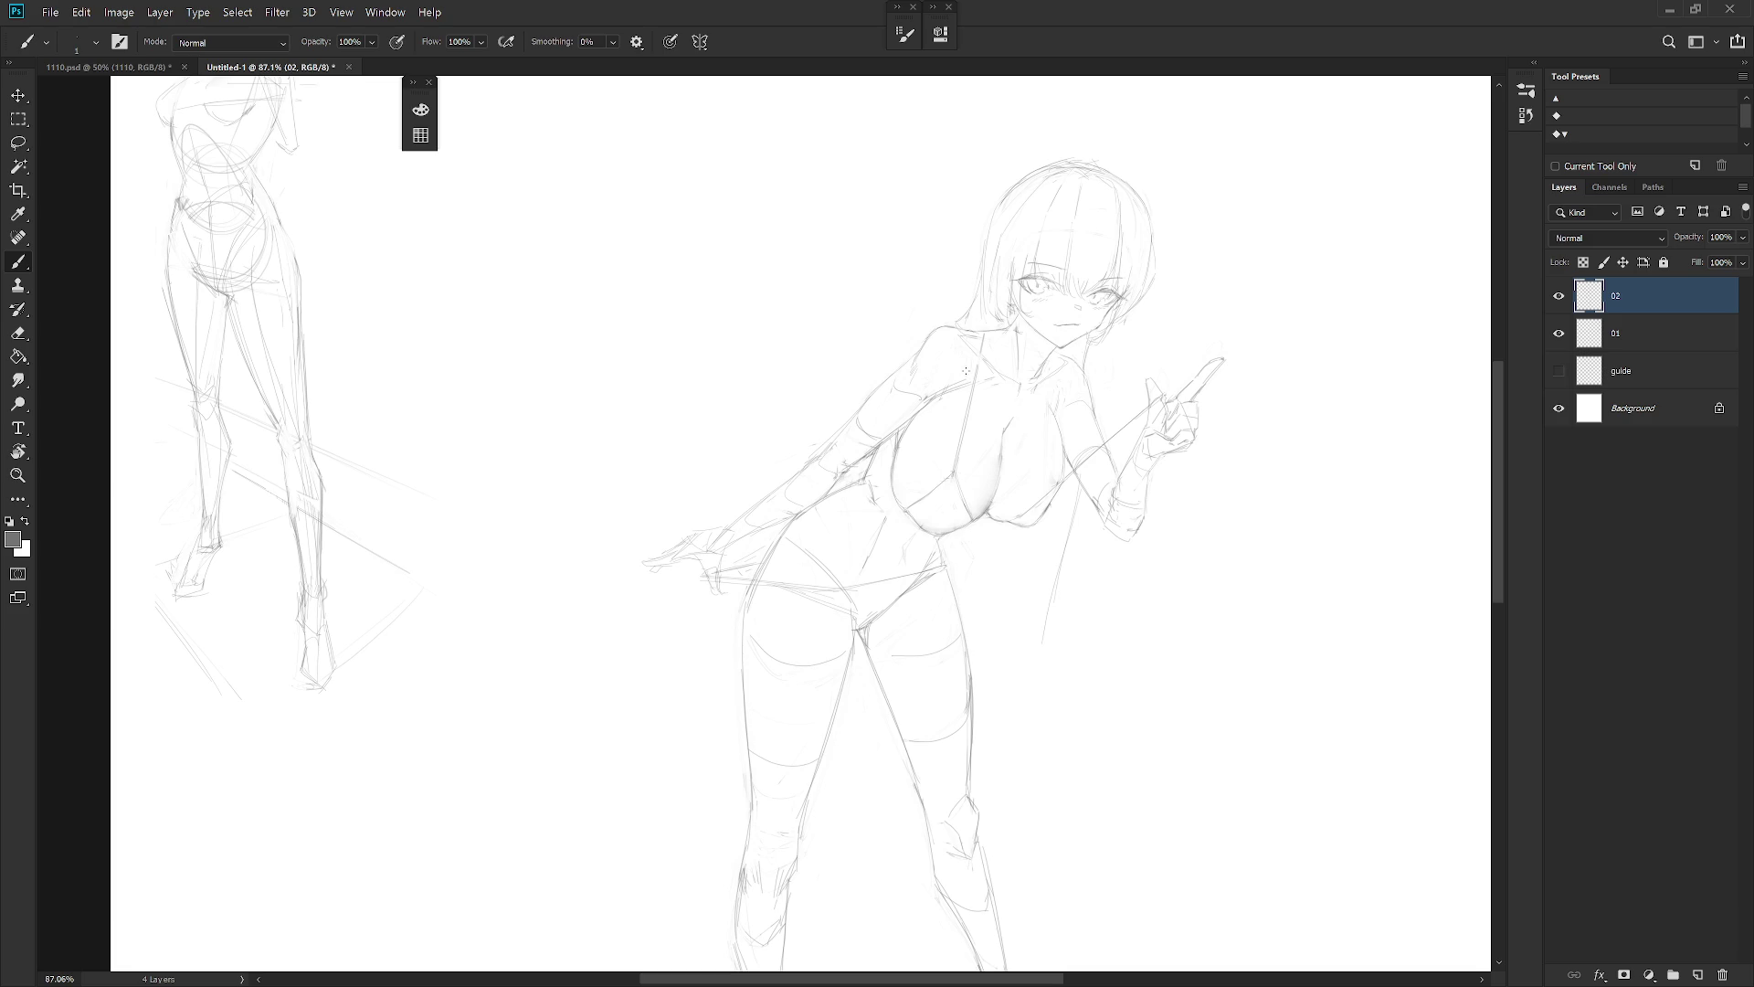
Lasso a small area near the shoulder, then deselect it
key("r")
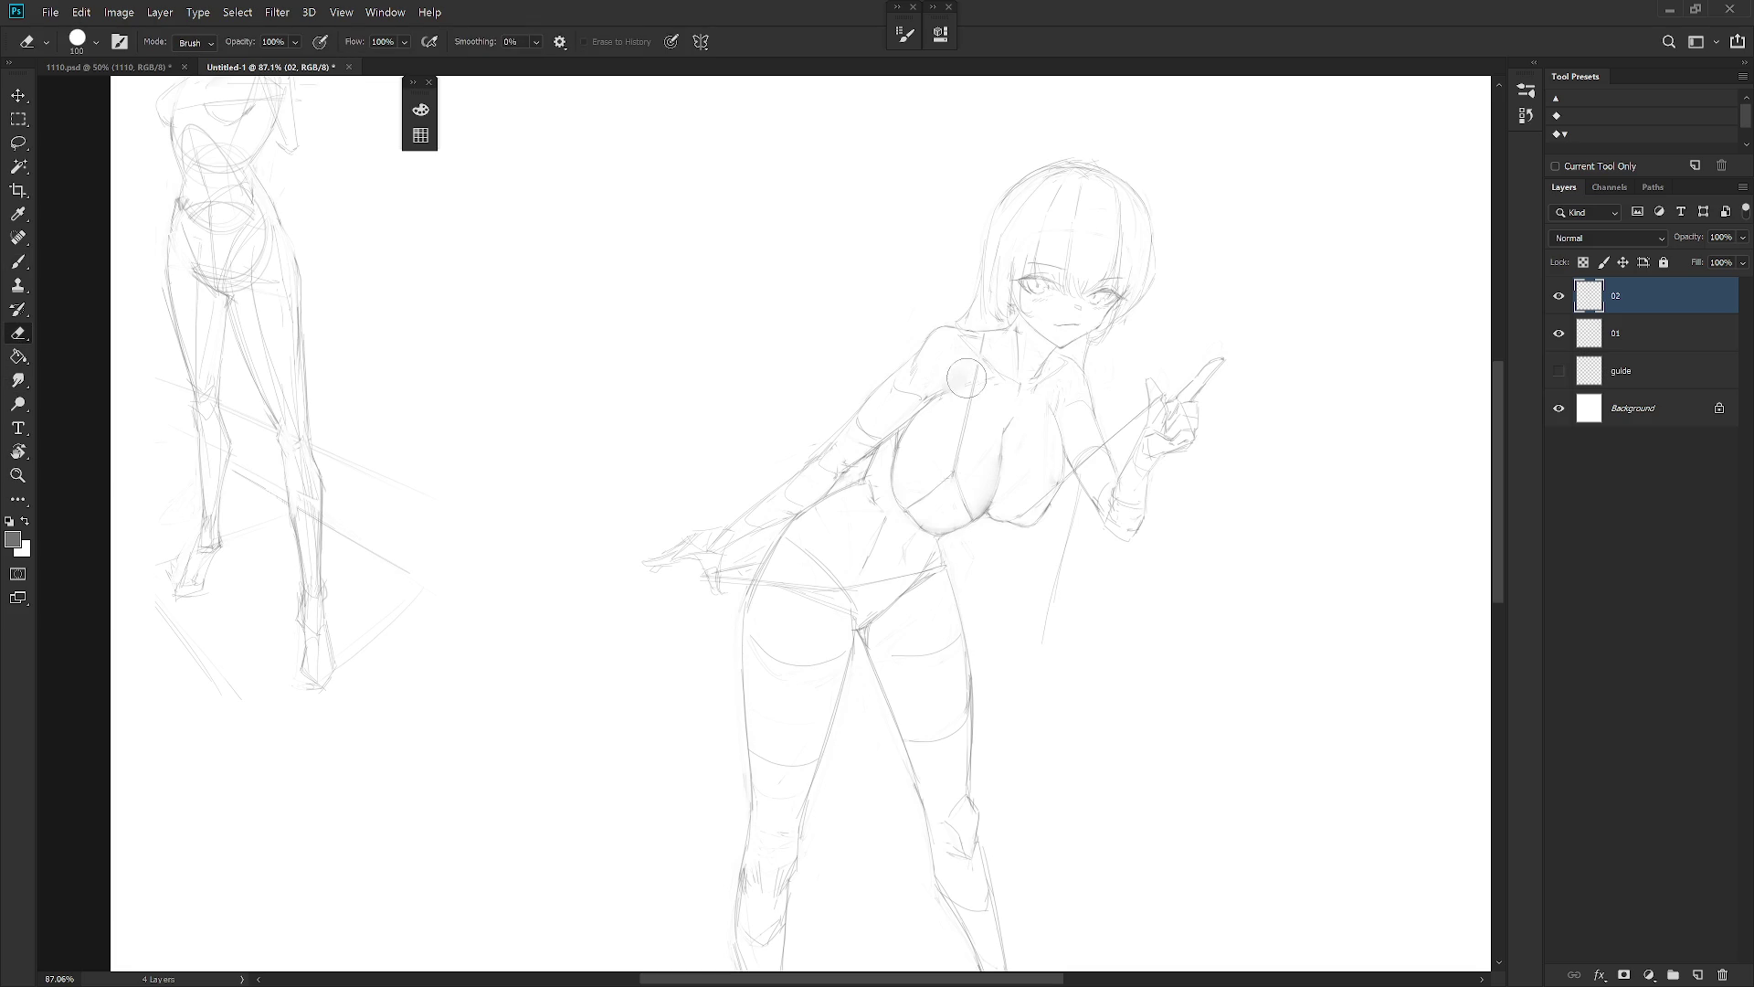
key("l")
left_click_drag(966, 371, 948, 389)
key("ctrl+d")
key("b")
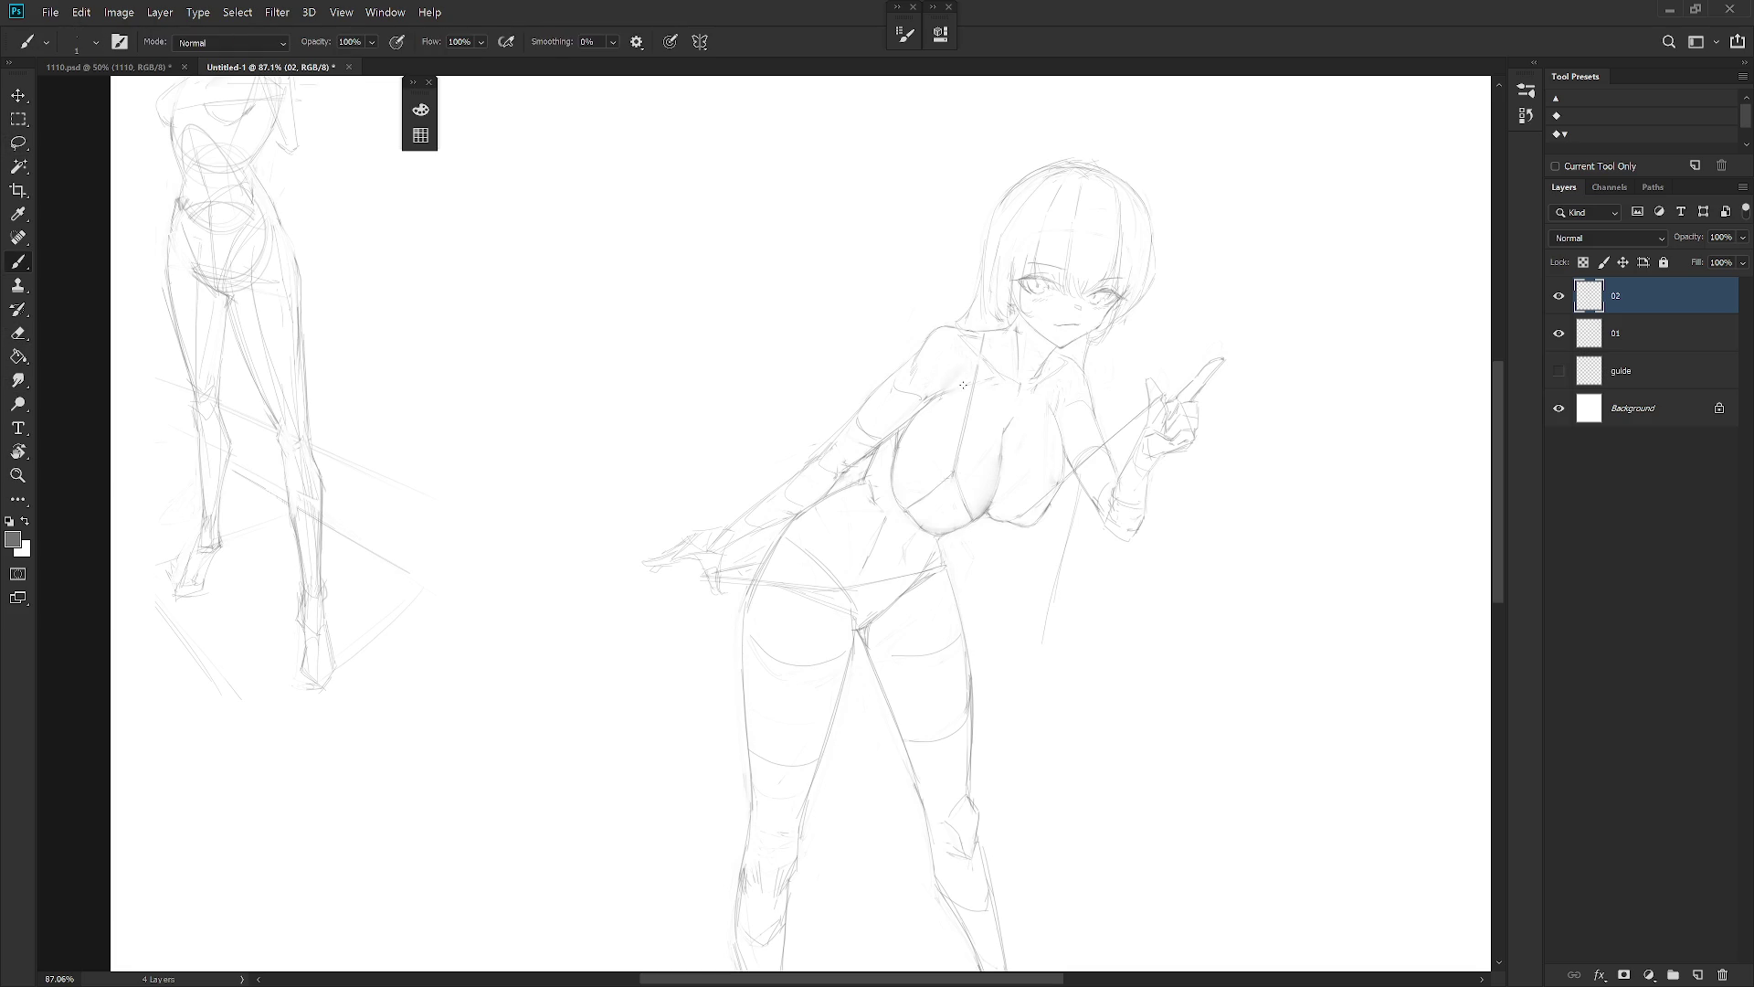
Erase the stray strokes near the left shoulder
key("e")
mouse_move(923, 388)
left_mouse_down()
mouse_move(900, 393)
mouse_move(904, 374)
mouse_move(873, 413)
left_mouse_up()
key("b")
key("e")
key("b")
scroll(1087, 512, "down", 5)
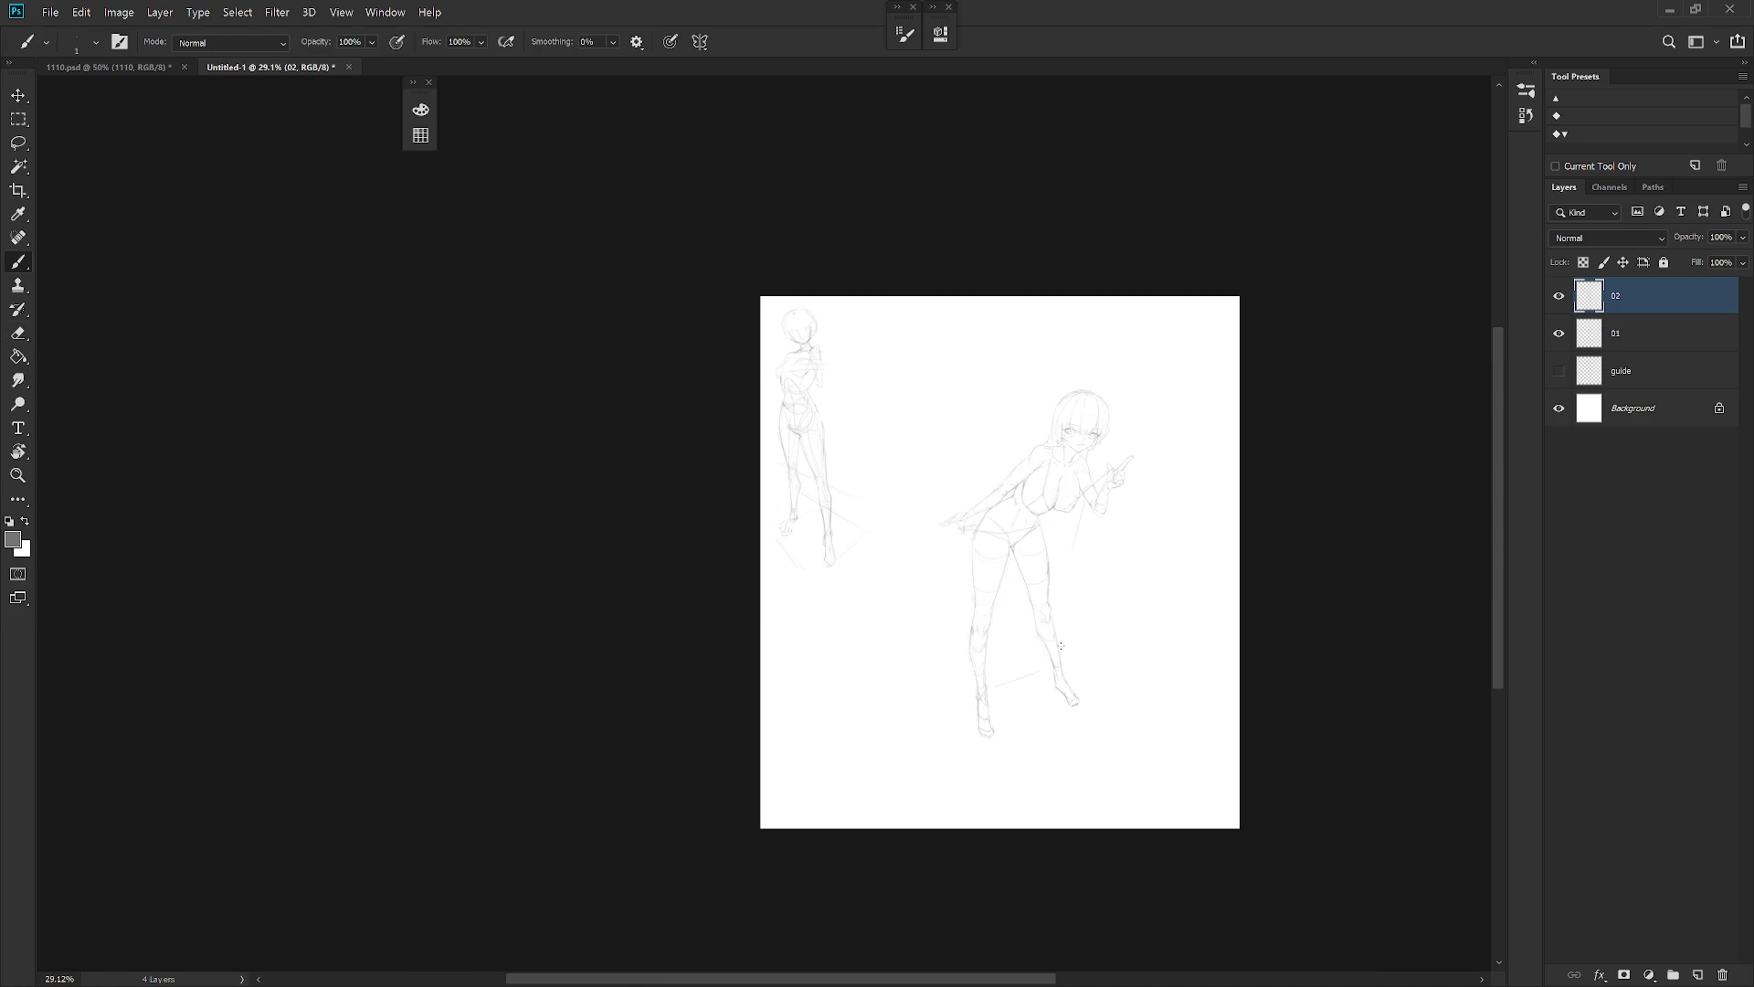
Zoom in on the head, alternating between Eraser and Brush
scroll(1073, 448, "up", 4)
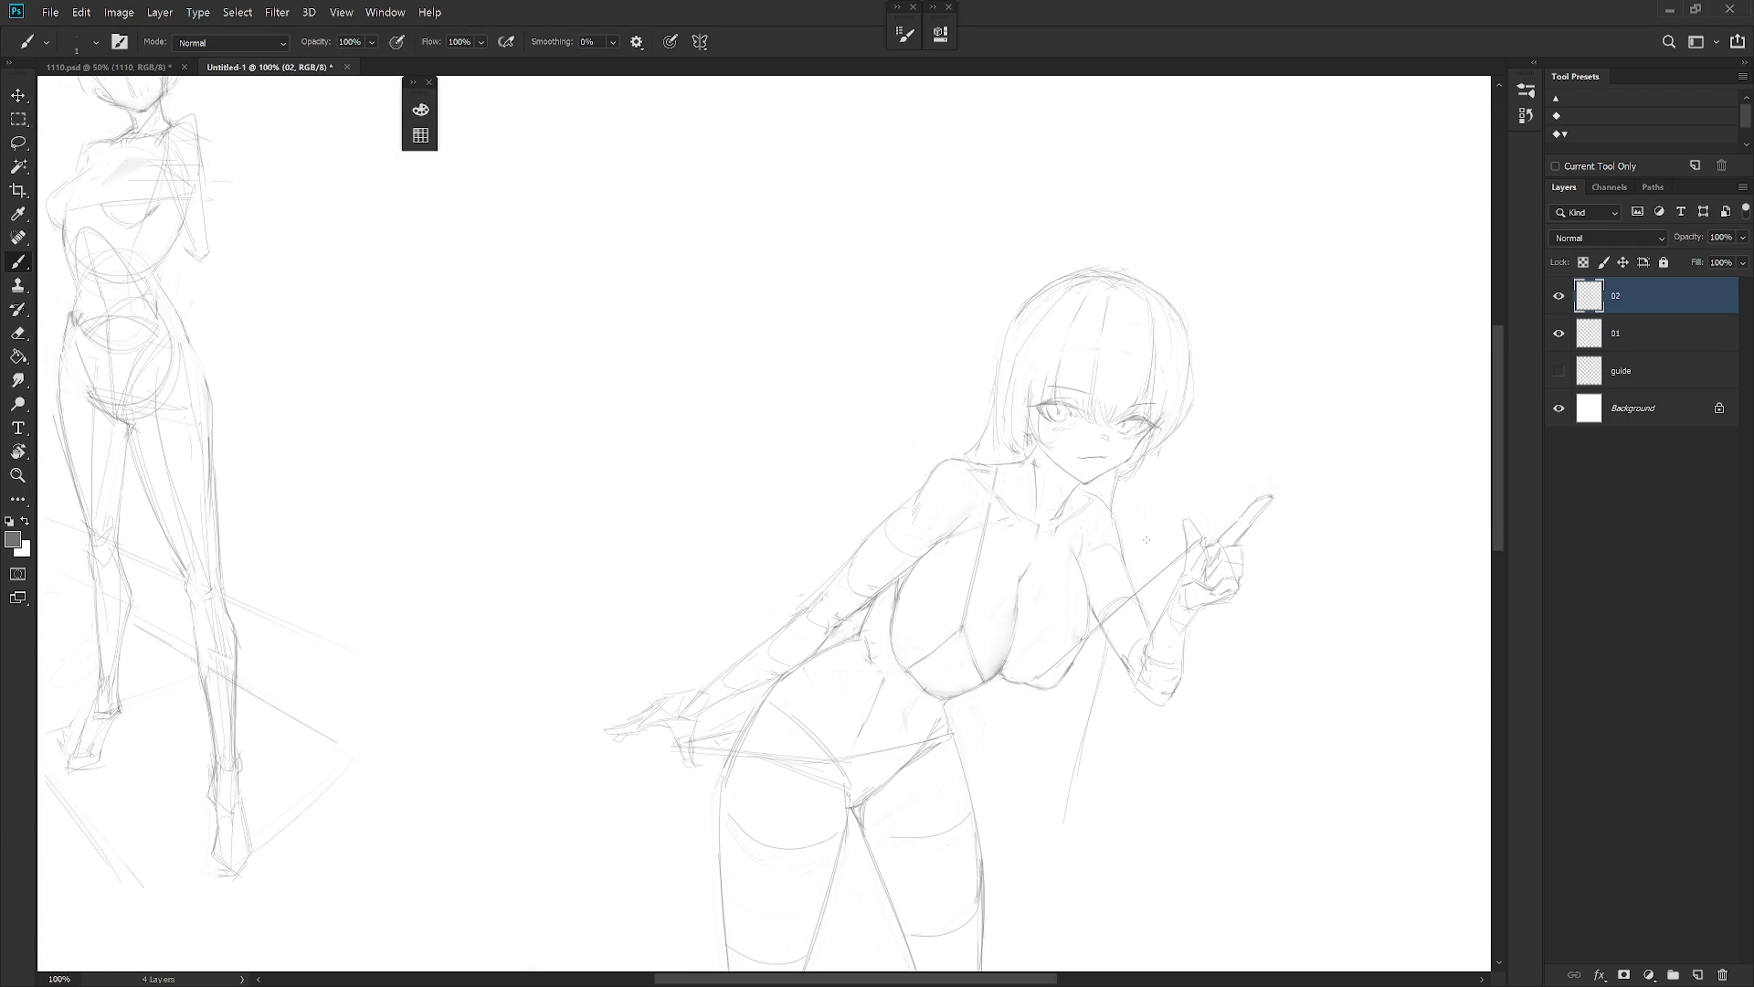
key("l")
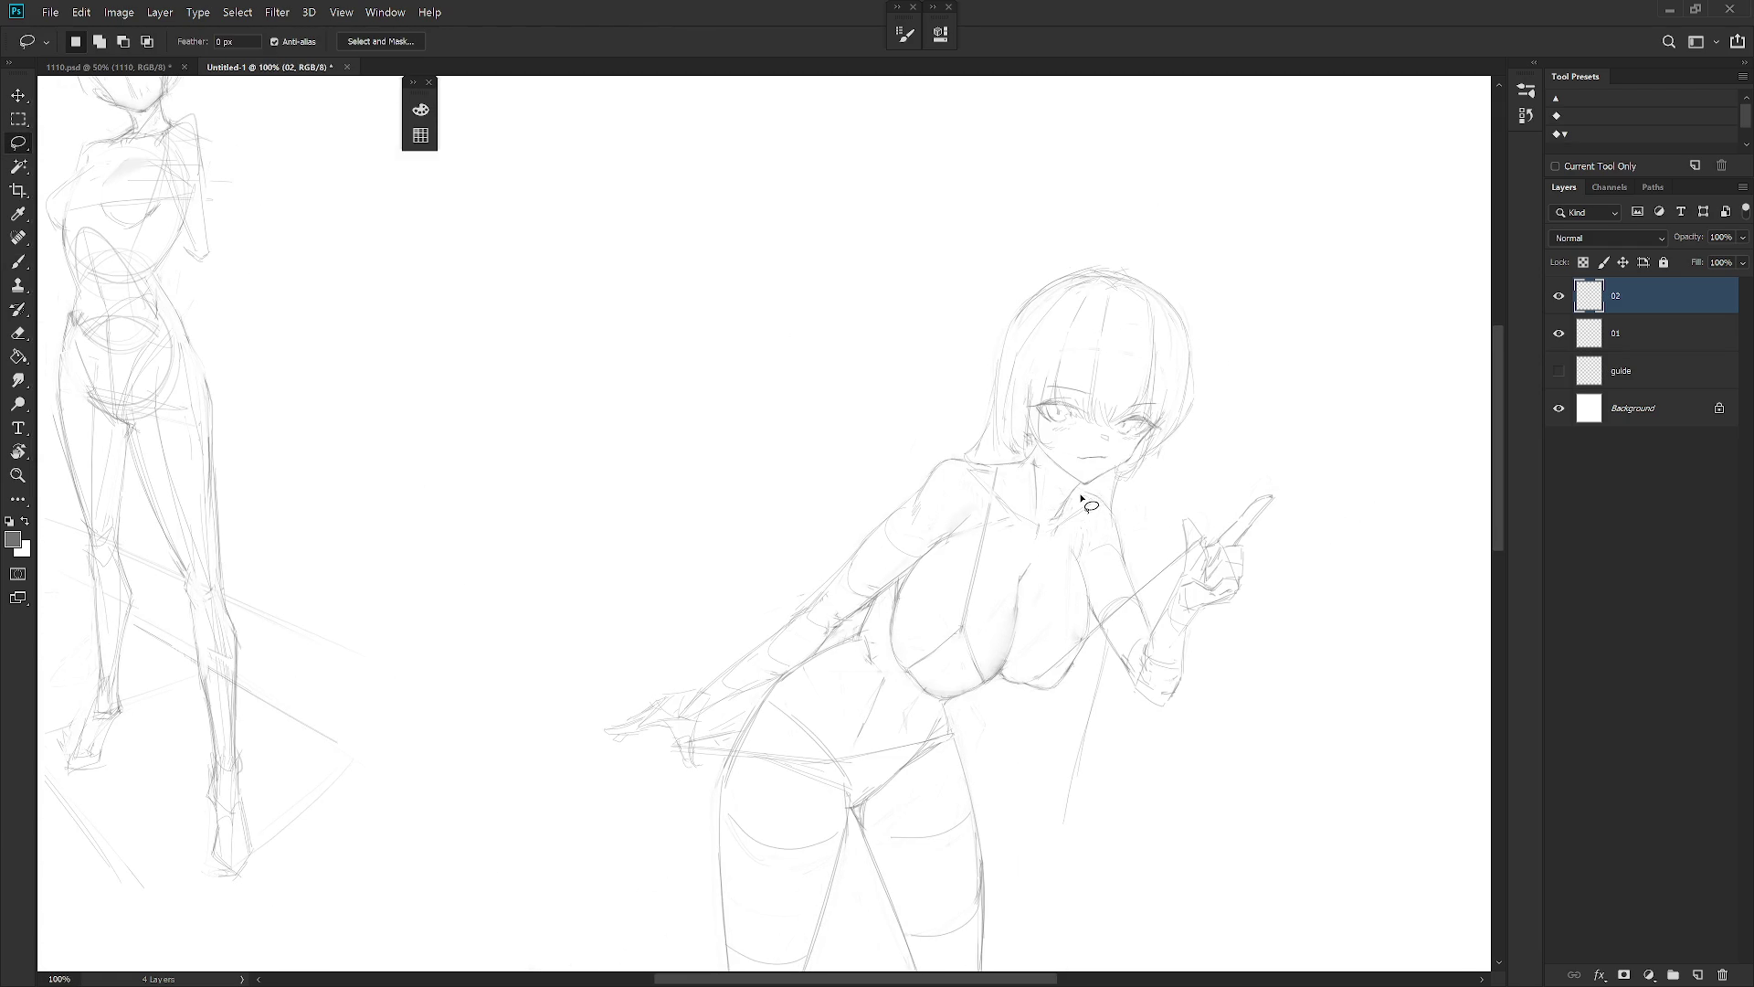
key("e")
key("b")
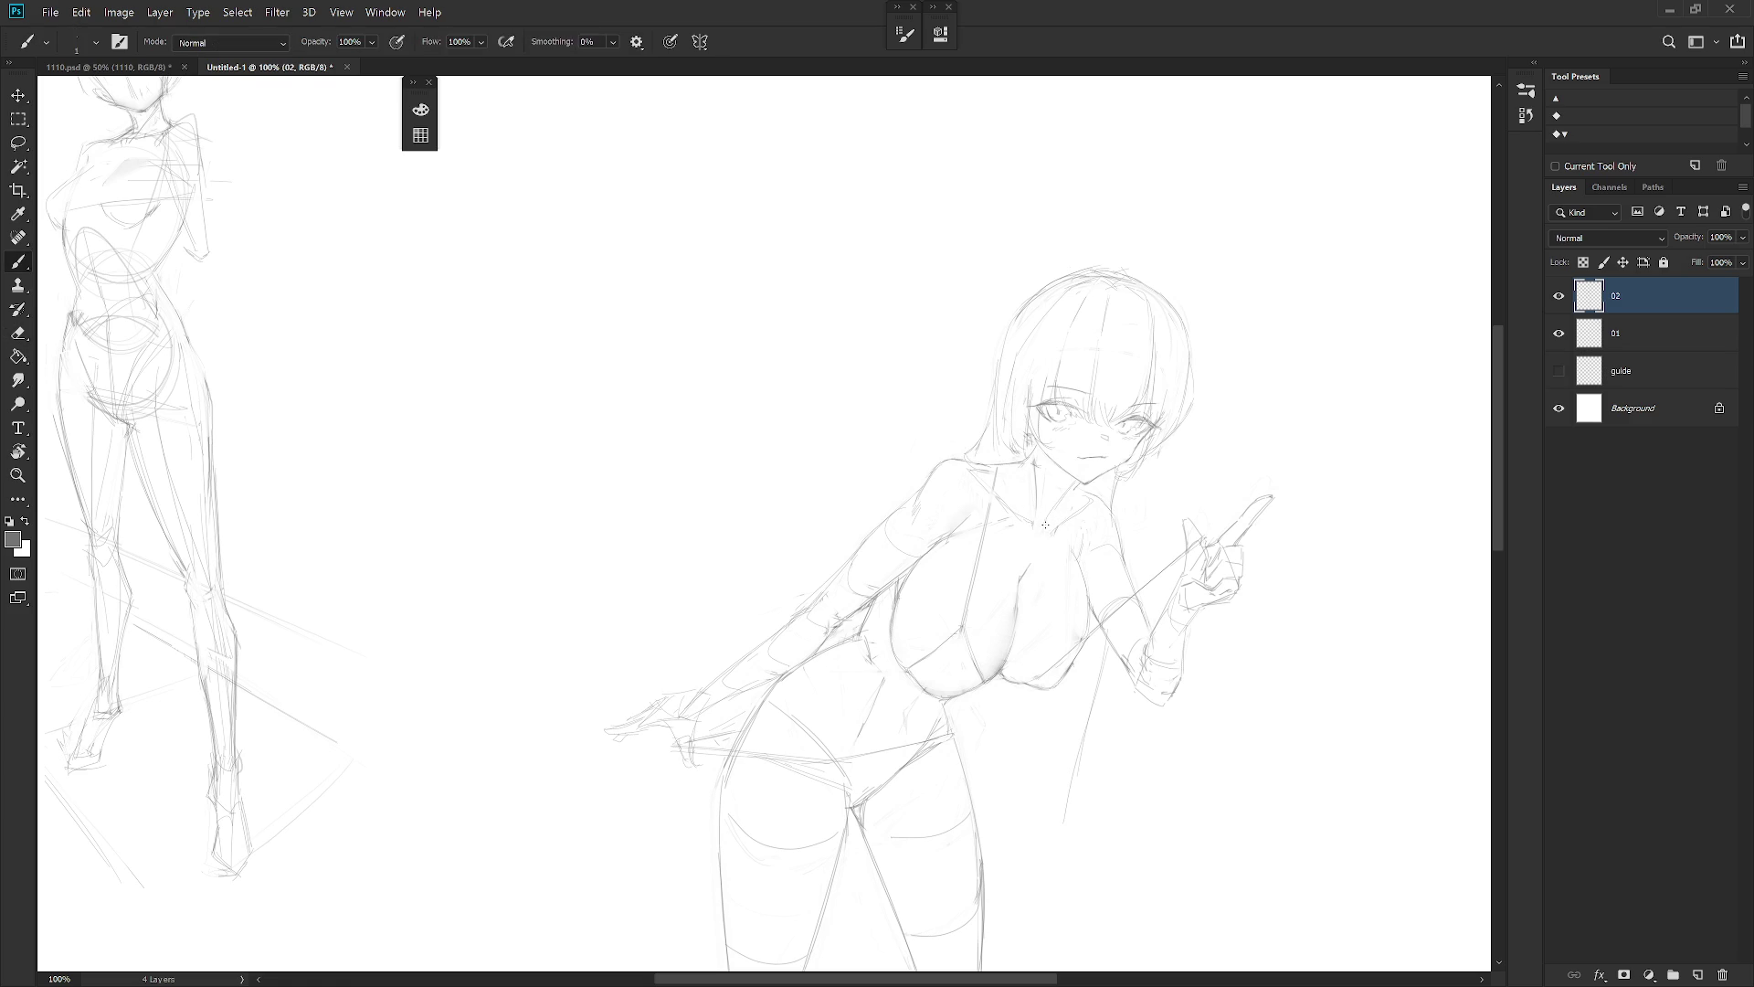
key("e")
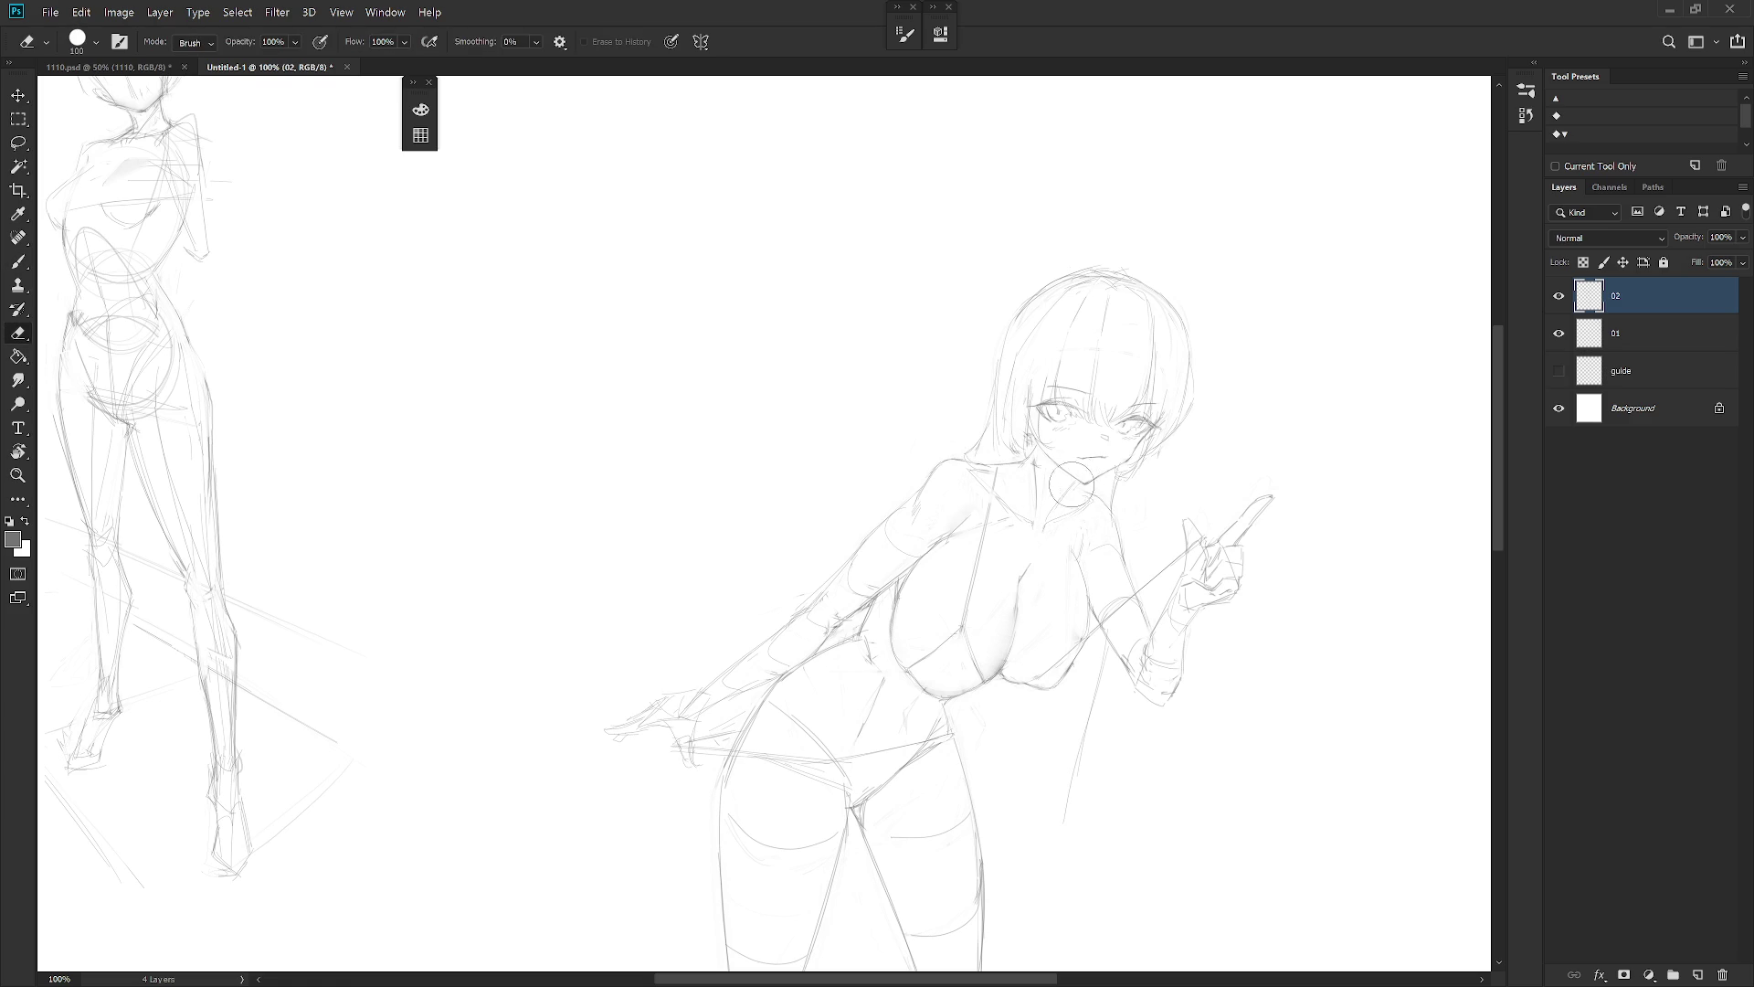
key("b")
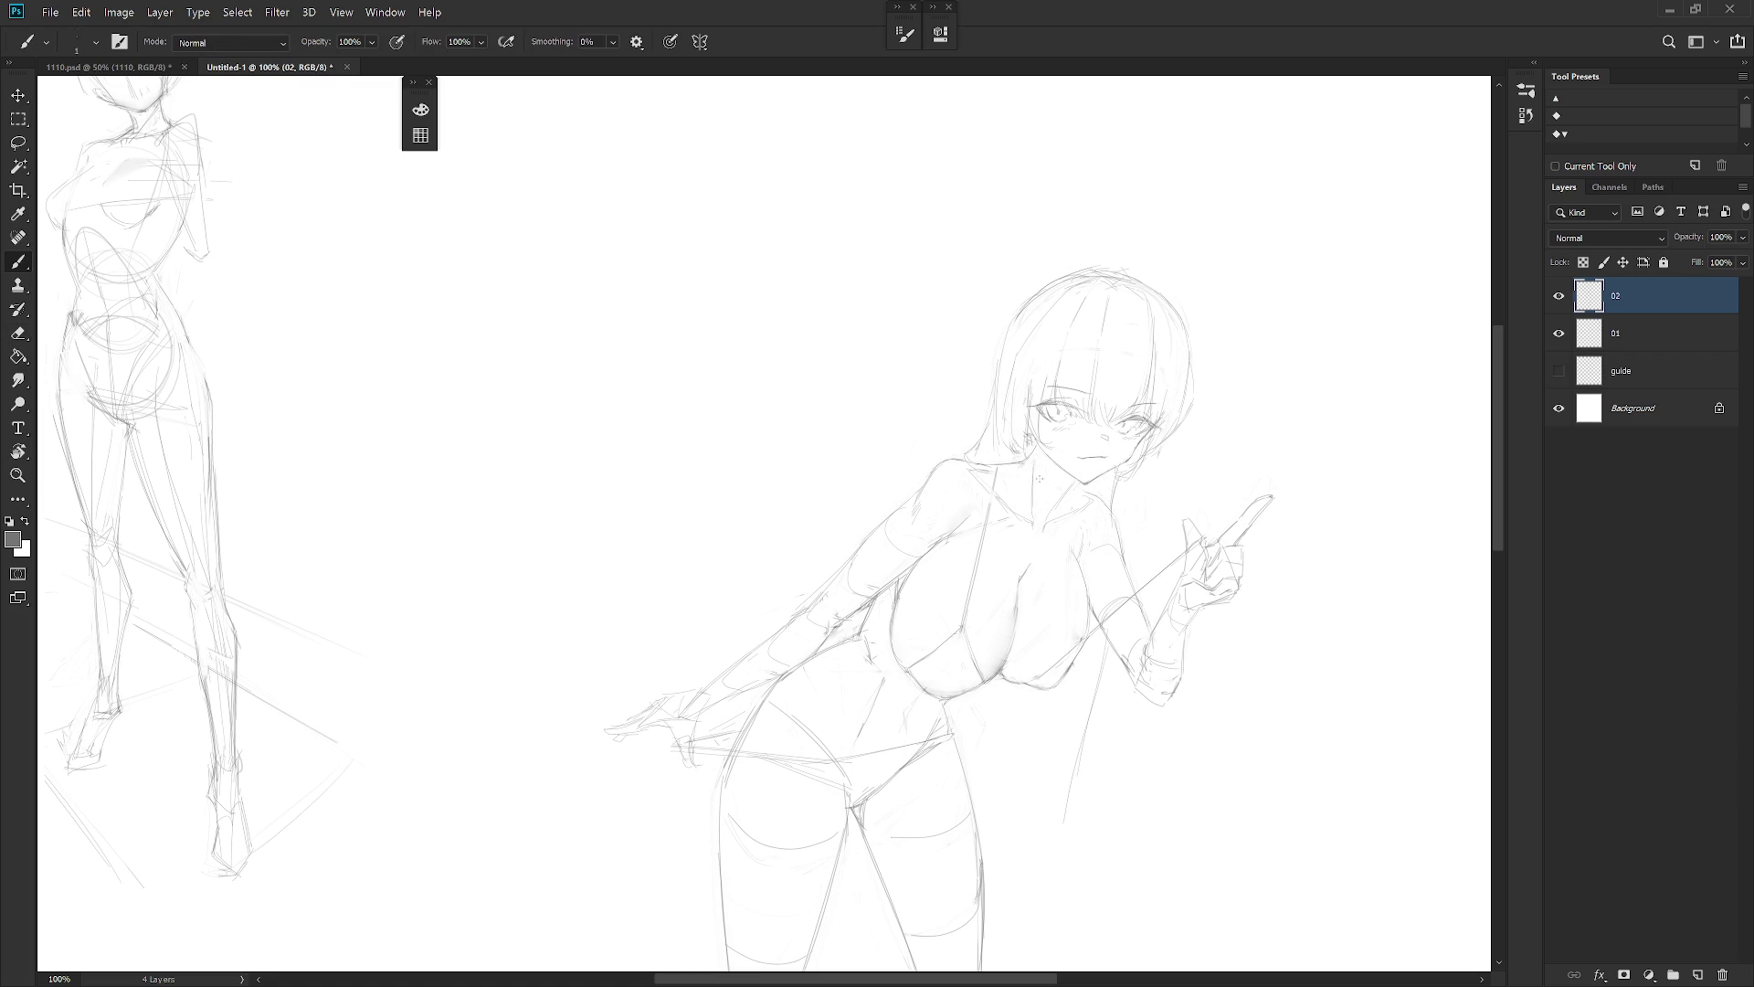
key("e")
key("b")
Lasso the head from the neck up, free-transform it into place and deselect
key("l")
mouse_move(1067, 481)
left_mouse_down()
mouse_move(1110, 505)
mouse_move(1174, 498)
mouse_move(1224, 266)
mouse_move(961, 437)
mouse_move(966, 459)
mouse_move(1041, 454)
mouse_move(1062, 483)
mouse_move(1129, 465)
left_mouse_up()
key("ctrl+t")
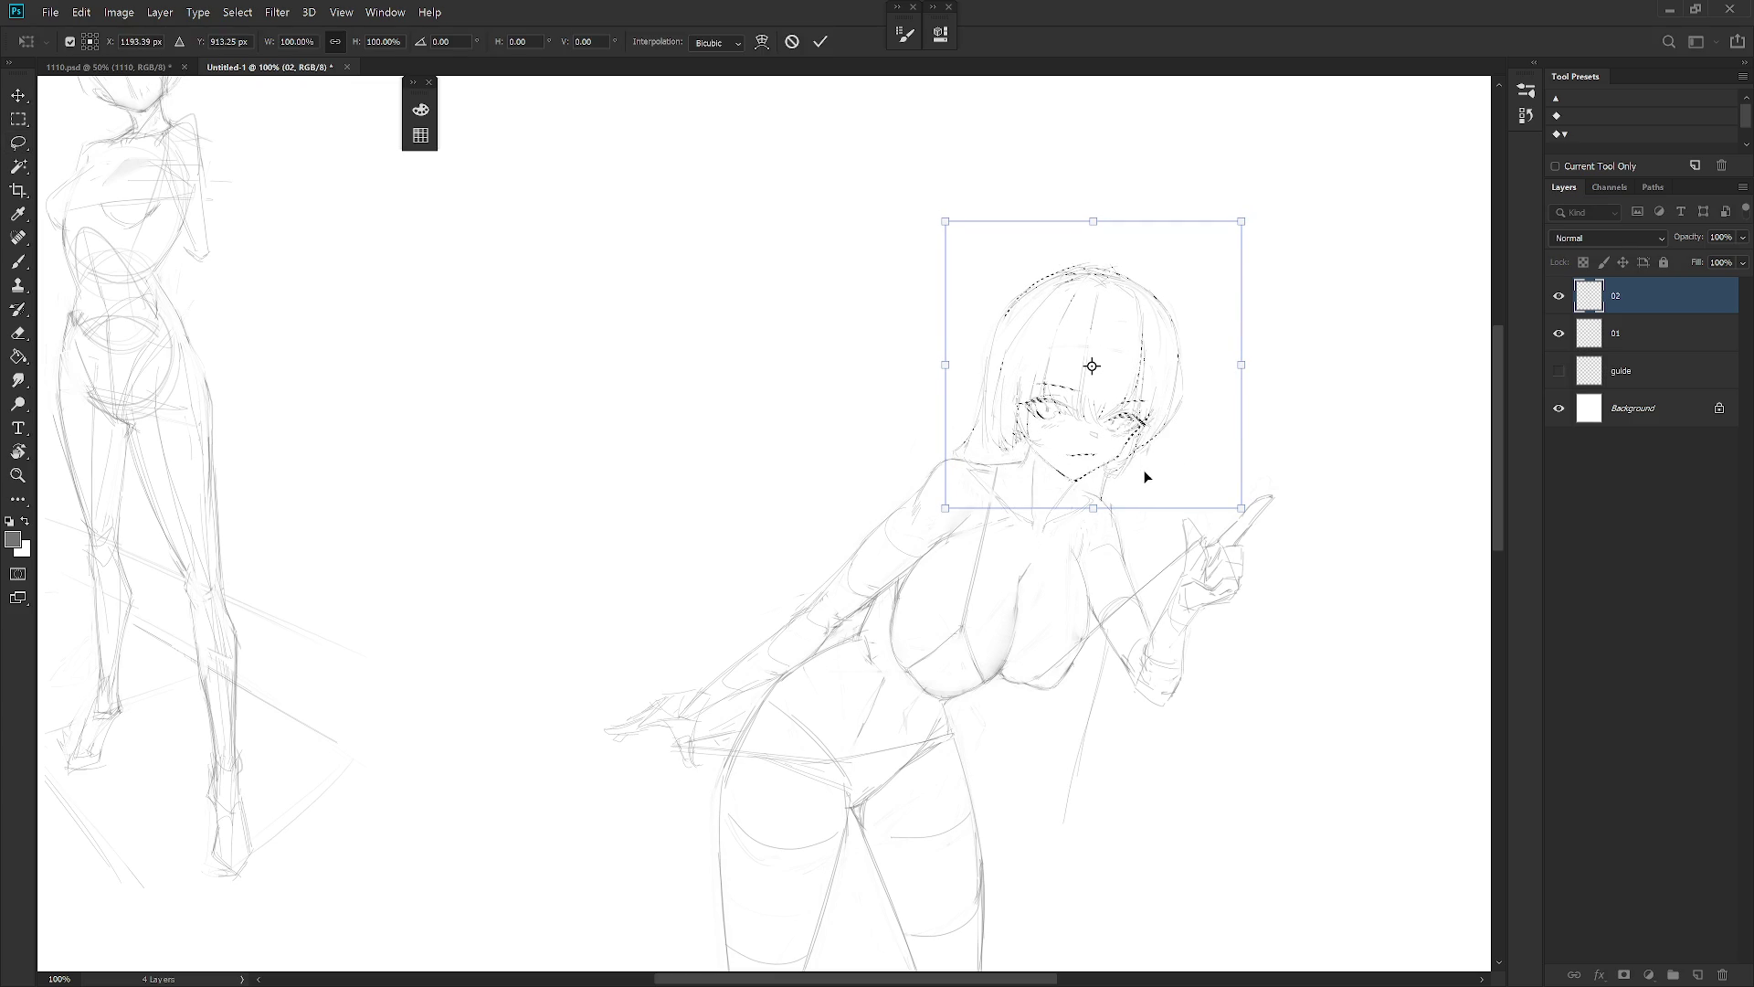
key("Return")
key("ctrl+d")
scroll(1149, 501, "down", 5)
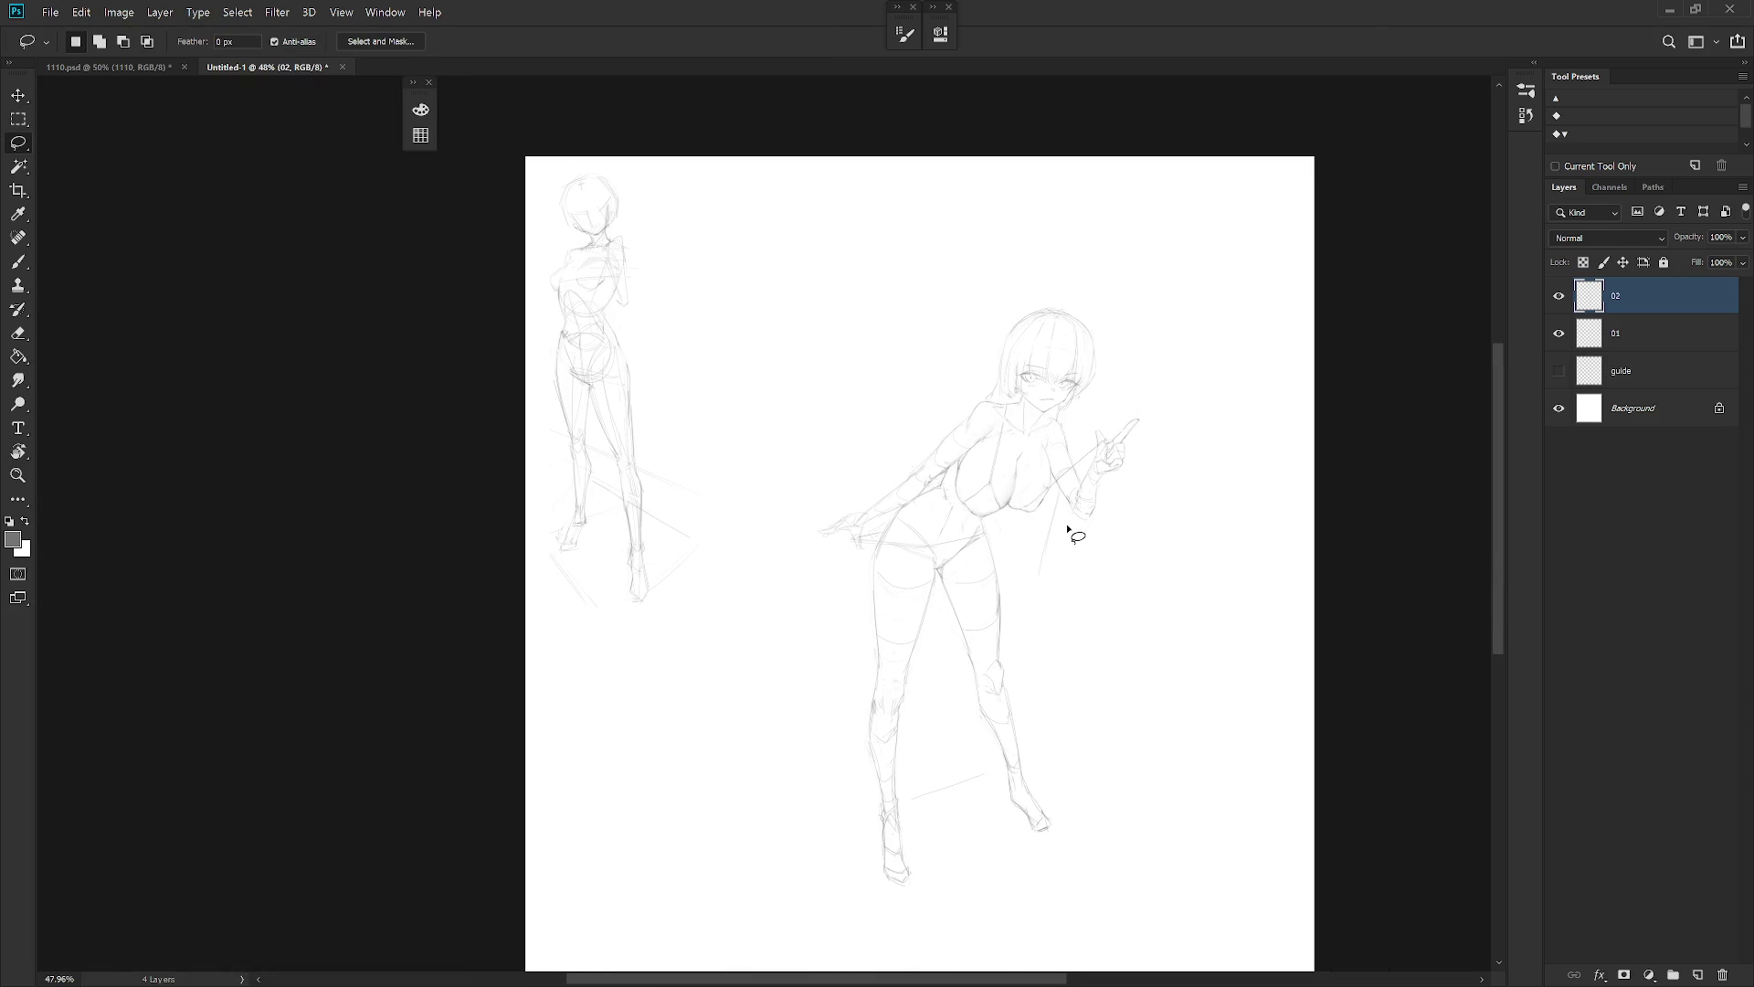
Mirror the canvas view to check the sketch around the girl's face
key("ctrl+shift+h")
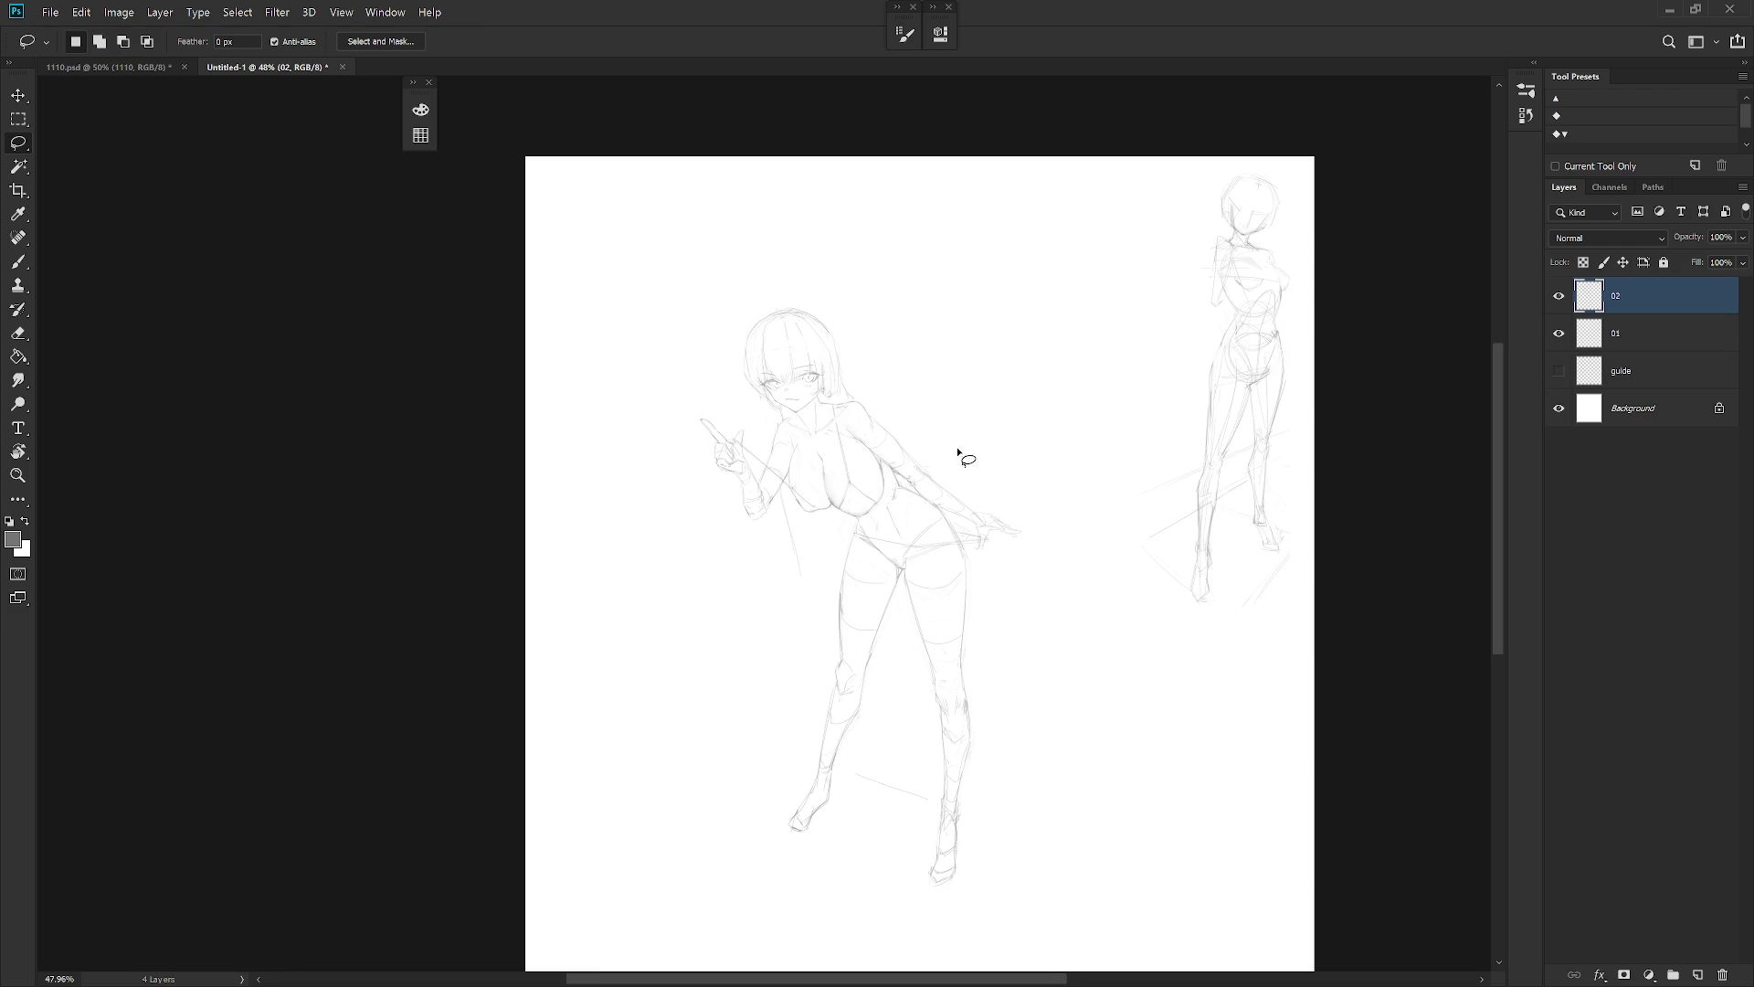
scroll(869, 376, "up", 4)
key("b")
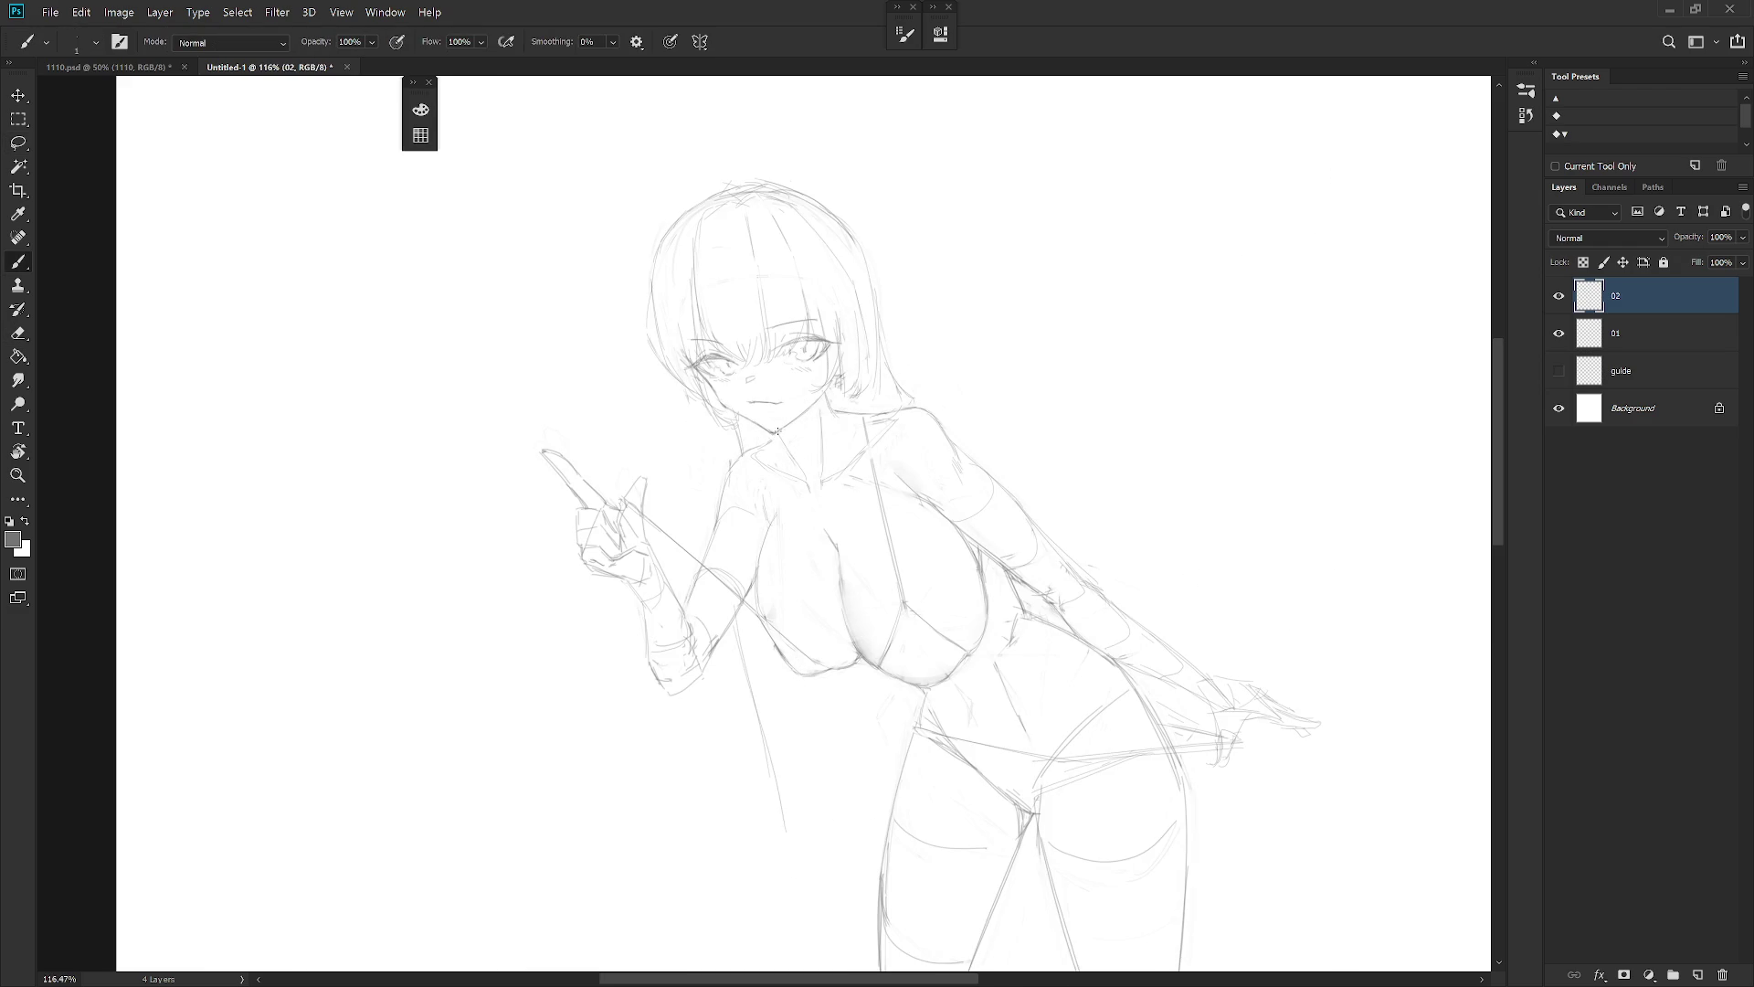
key("e")
key("b")
scroll(1082, 440, "down", 5)
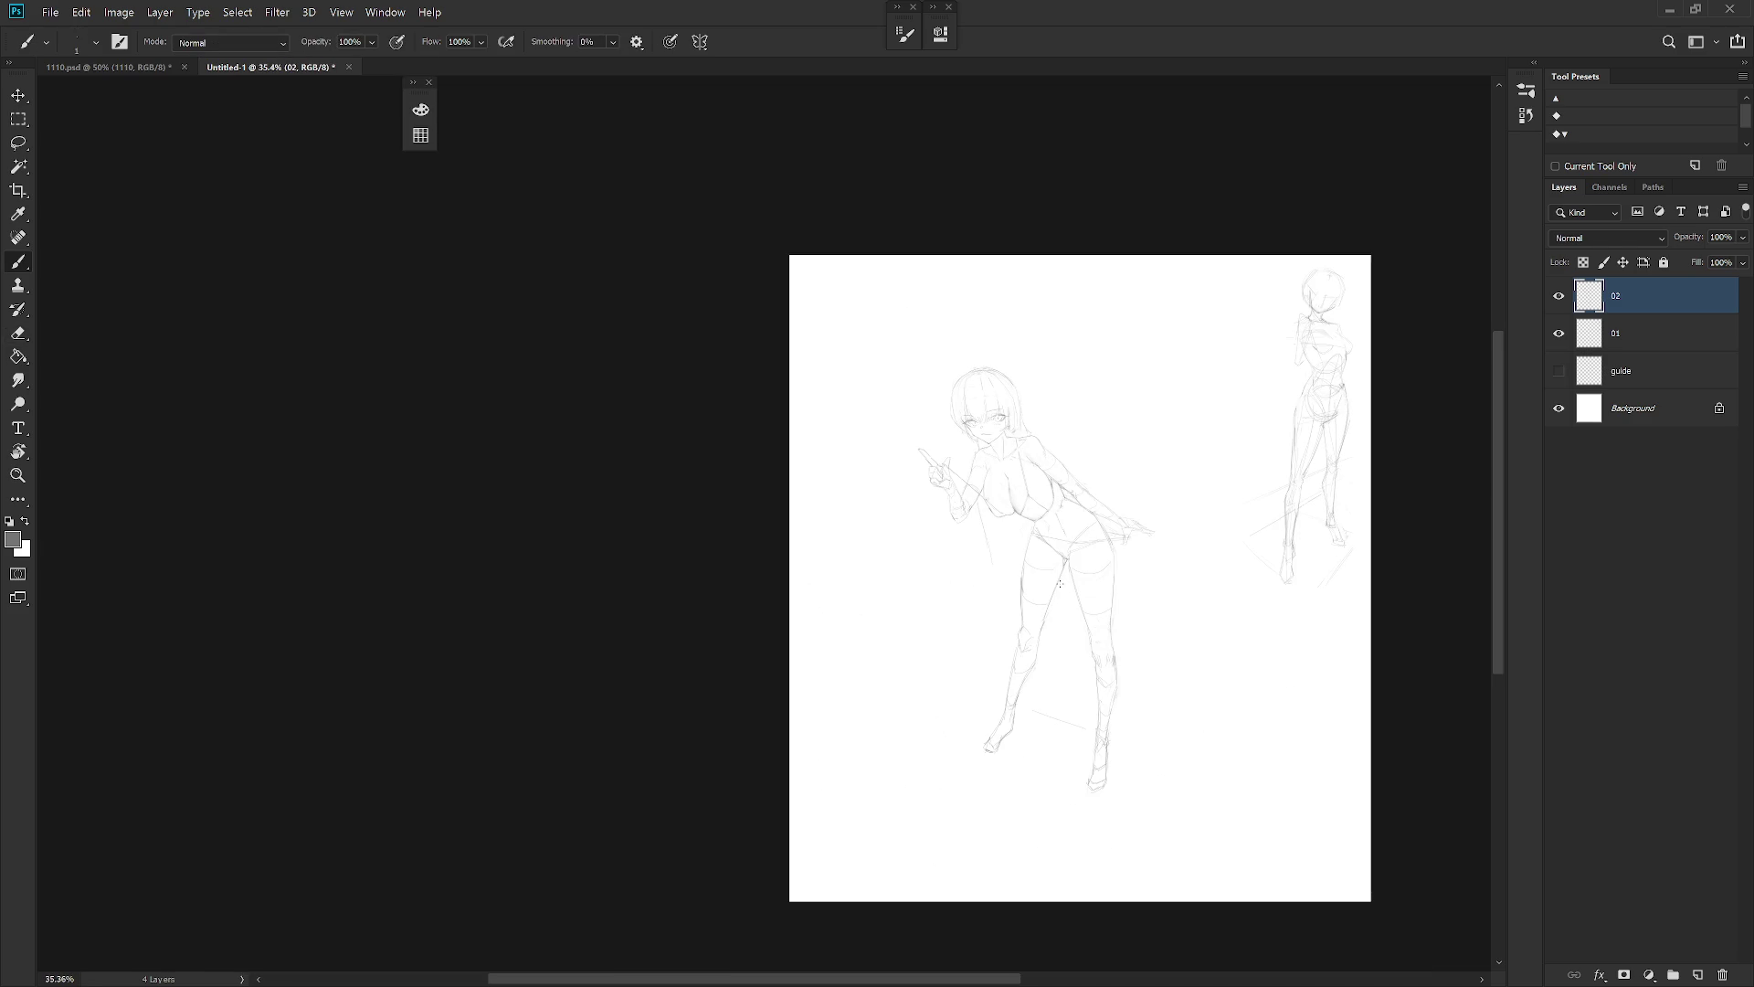
scroll(1049, 396, "up", 4)
key("e")
key("b")
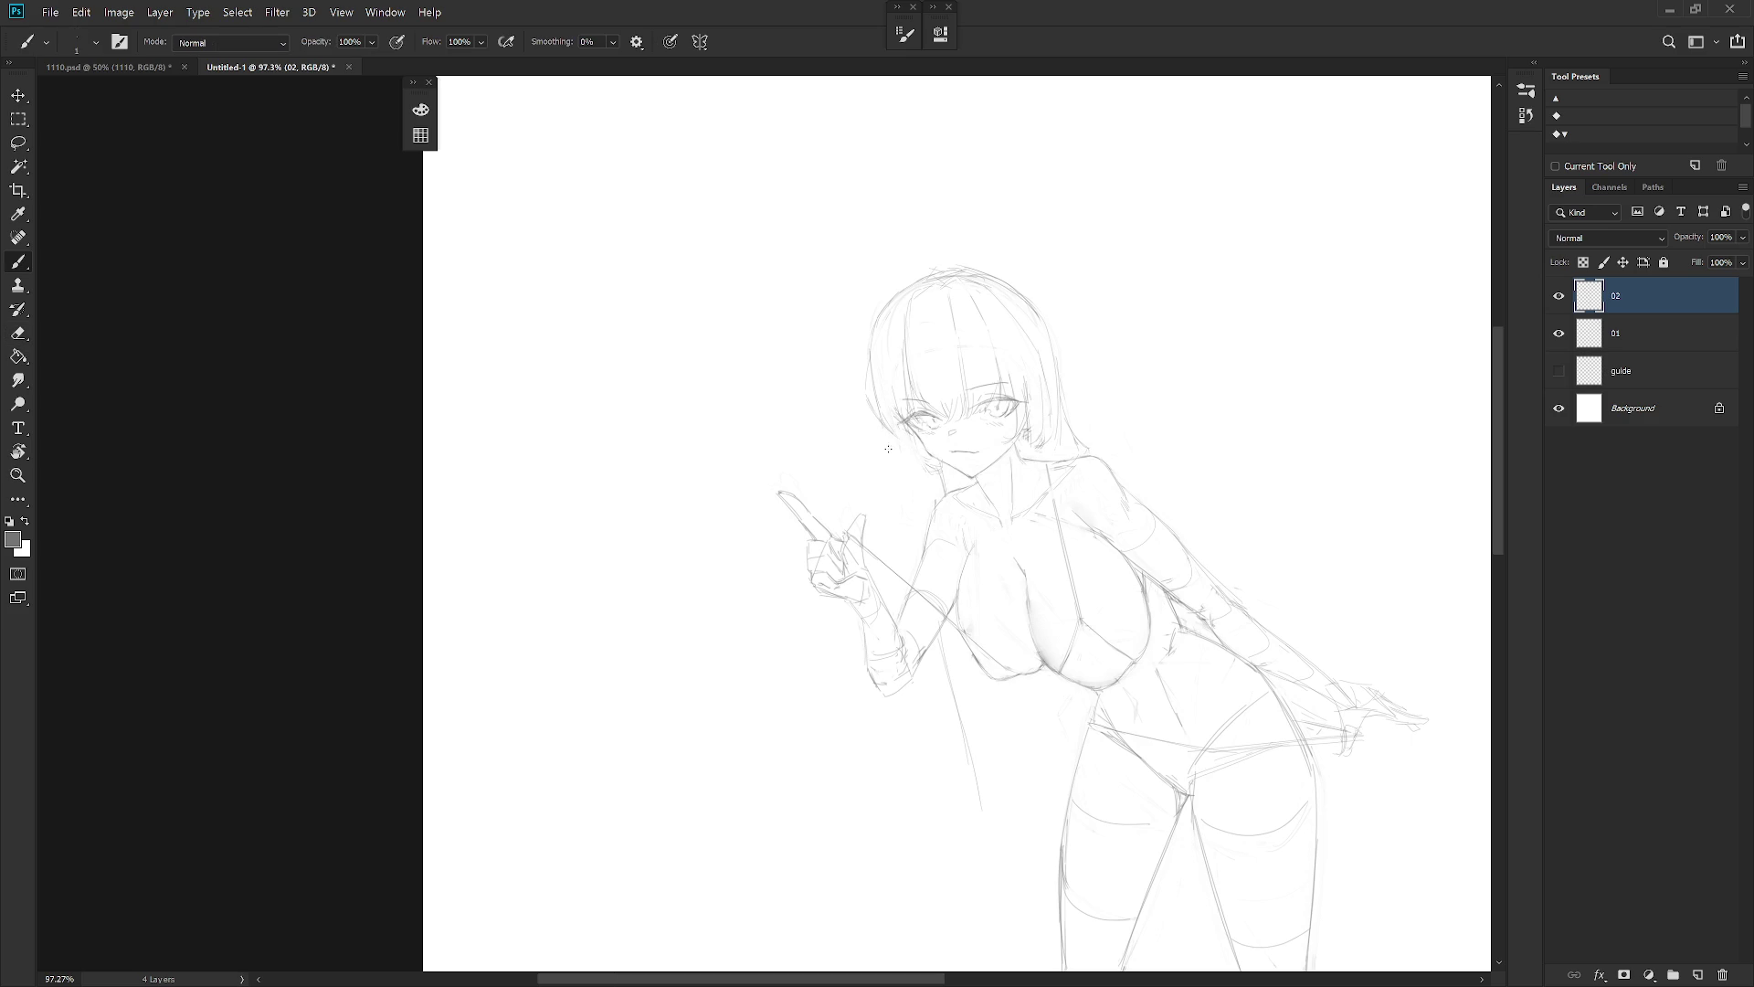
key("e")
key("b")
Erase the stray marks beside the girl's face and neck
key("e")
left_click_drag(936, 446, 955, 484)
key("b")
key("e")
key("b")
mouse_move(923, 457)
left_mouse_down()
mouse_move(955, 485)
mouse_move(936, 493)
left_mouse_up()
key("e")
key("b")
scroll(1169, 651, "down", 3)
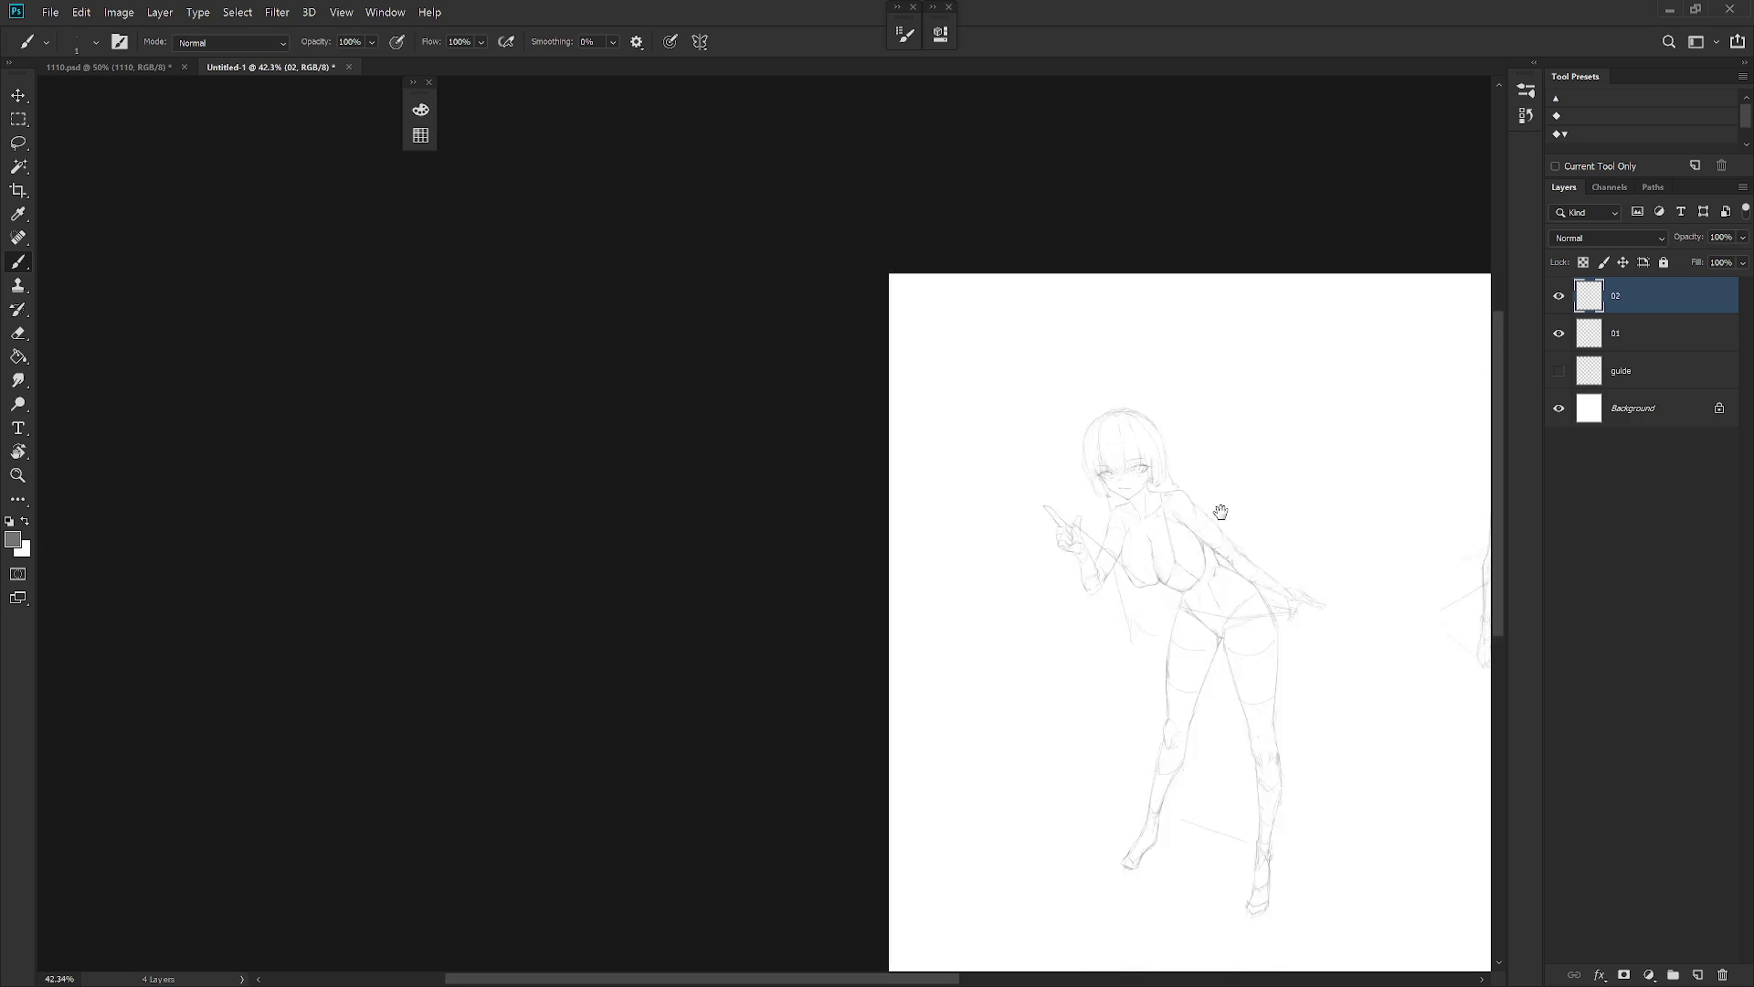
scroll(1143, 323, "up", 3)
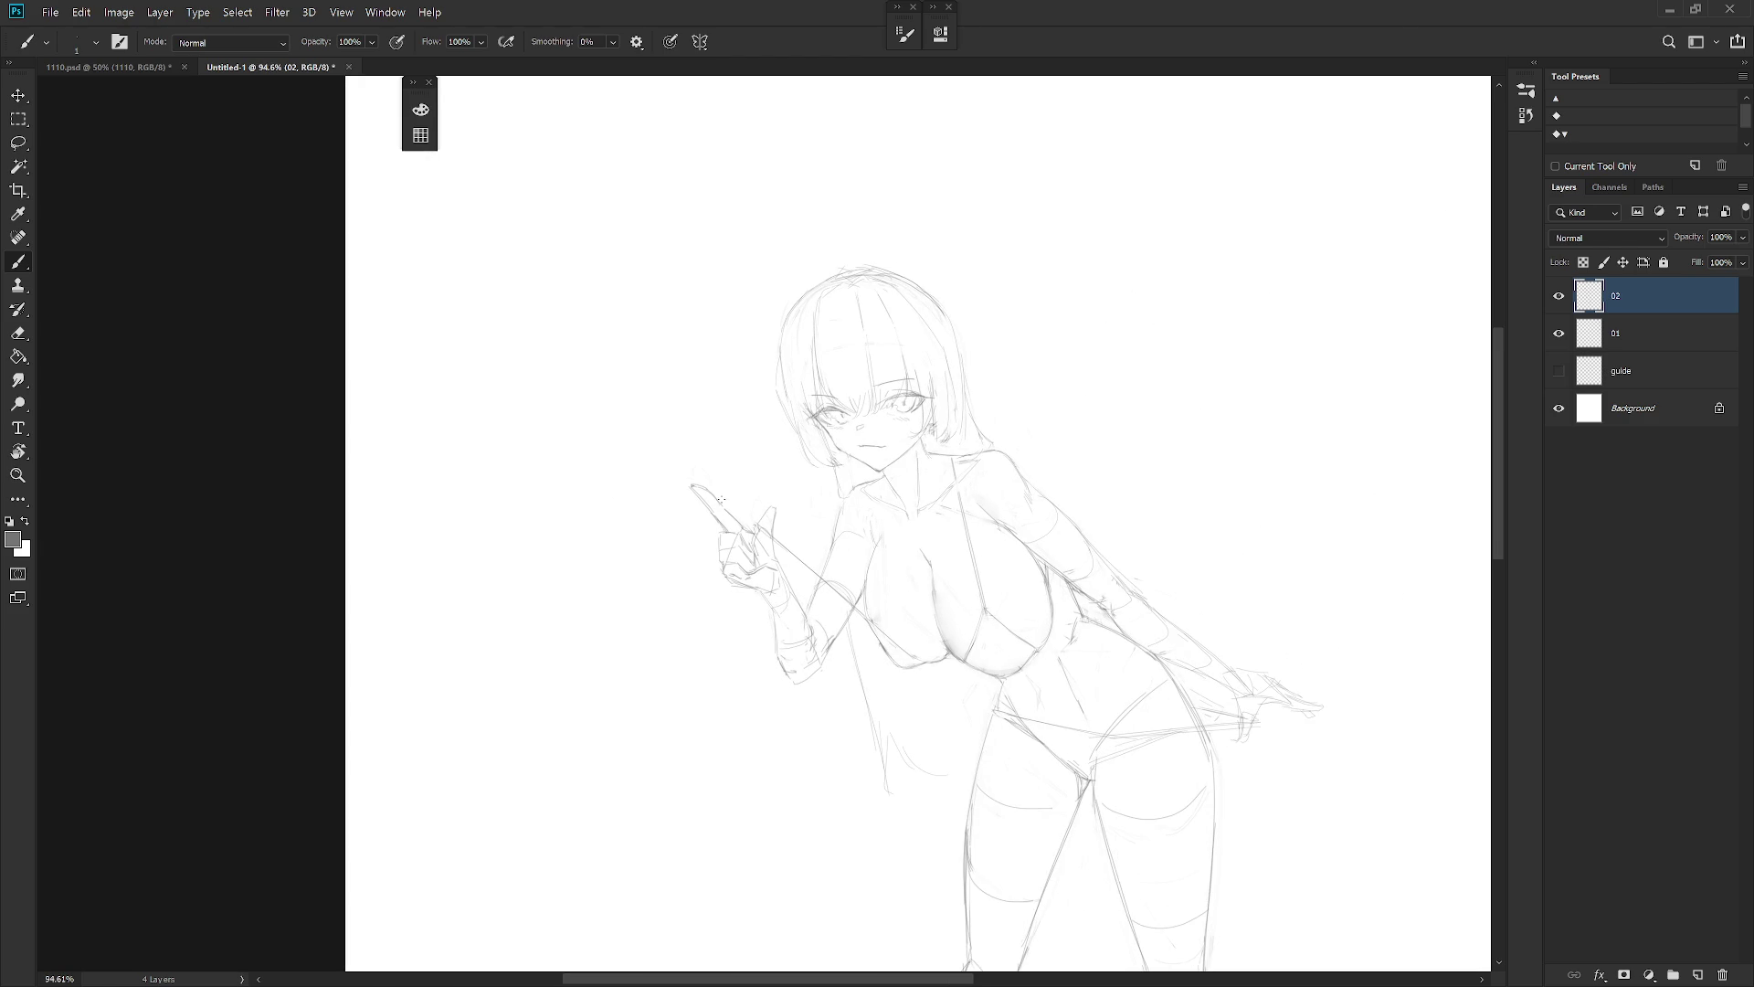
Lasso the pointing finger and rotate it to a new angle
key("l")
mouse_move(722, 520)
left_mouse_down()
mouse_move(735, 448)
mouse_move(718, 479)
left_mouse_up()
key("ctrl+t")
key("Return")
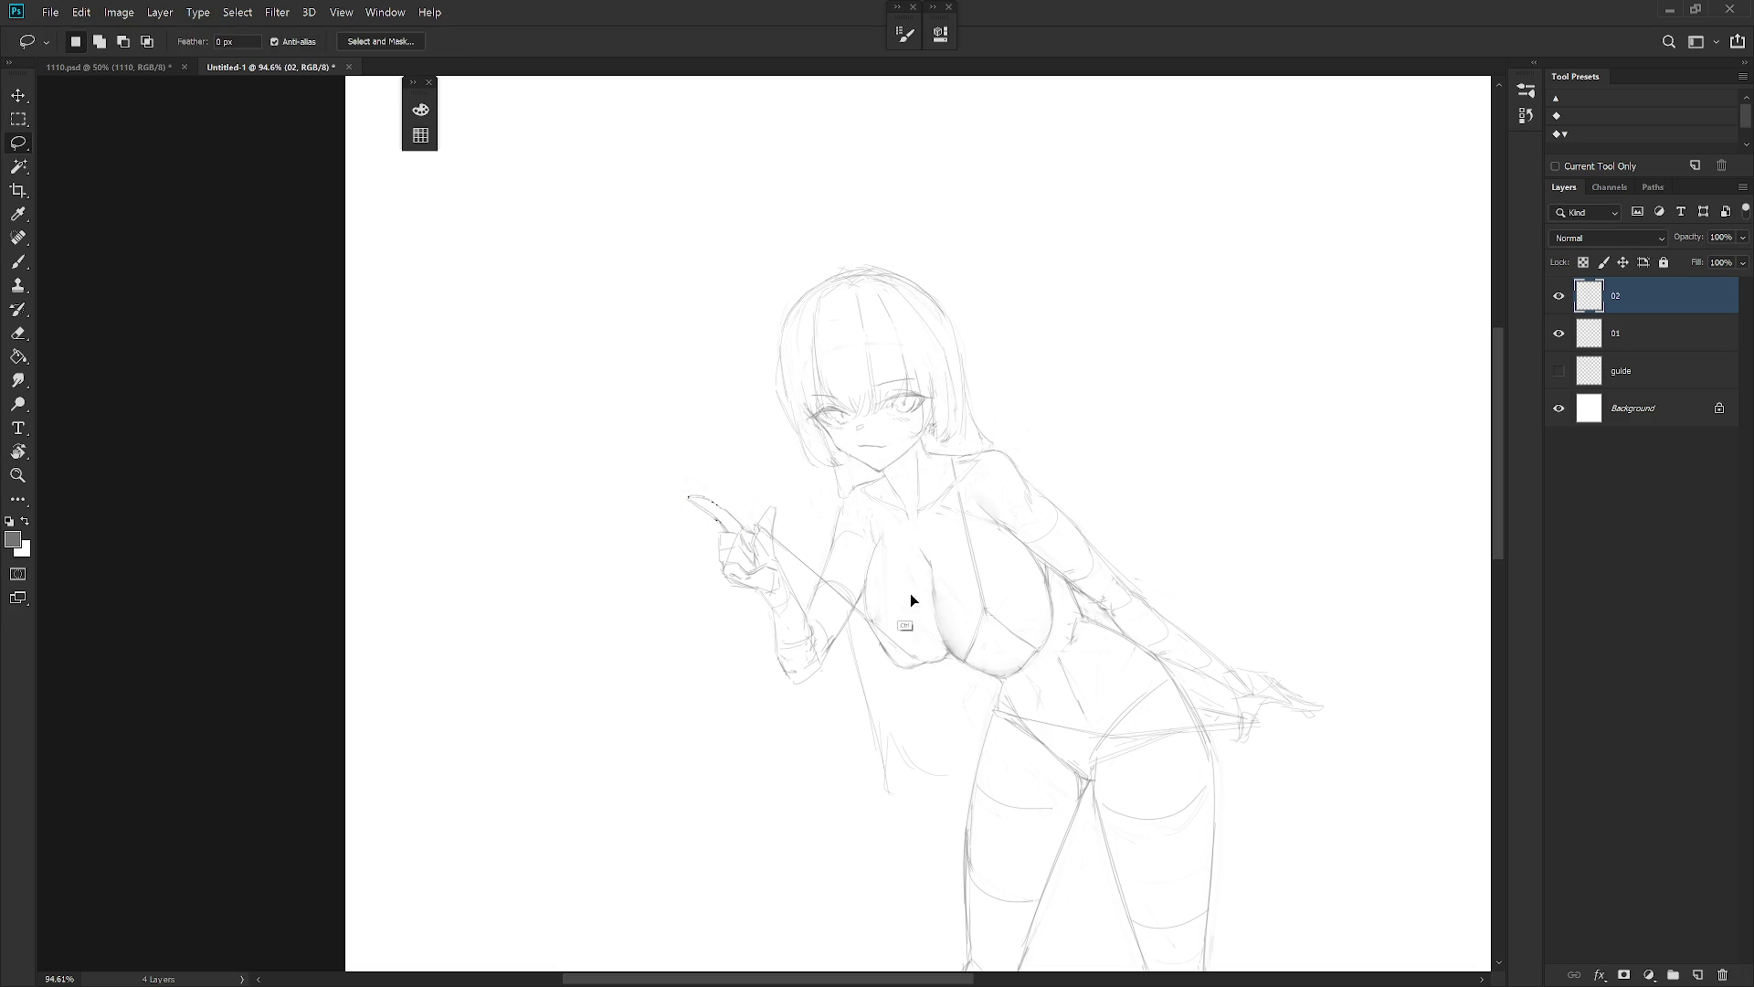
Flip the canvas view back to its original orientation
scroll(1206, 713, "left", 5)
key("ctrl+shift+h")
scroll(1078, 719, "right", 2)
scroll(1082, 721, "down", 3)
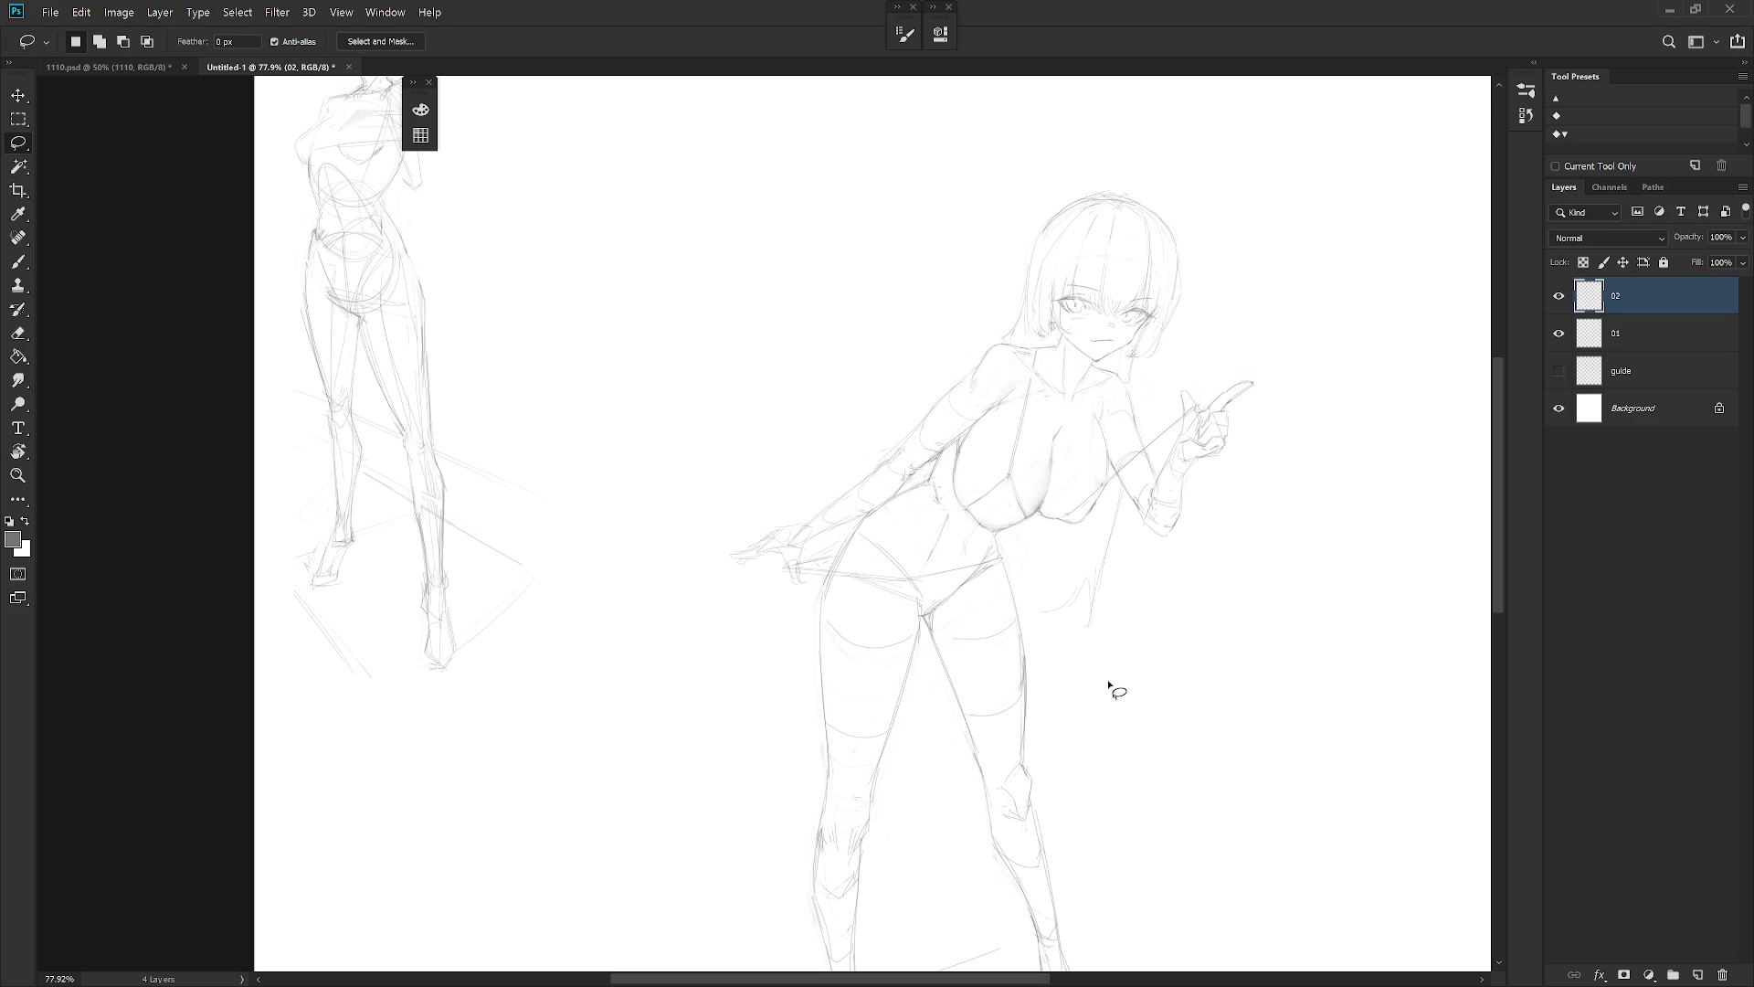
scroll(1097, 699, "down", 2)
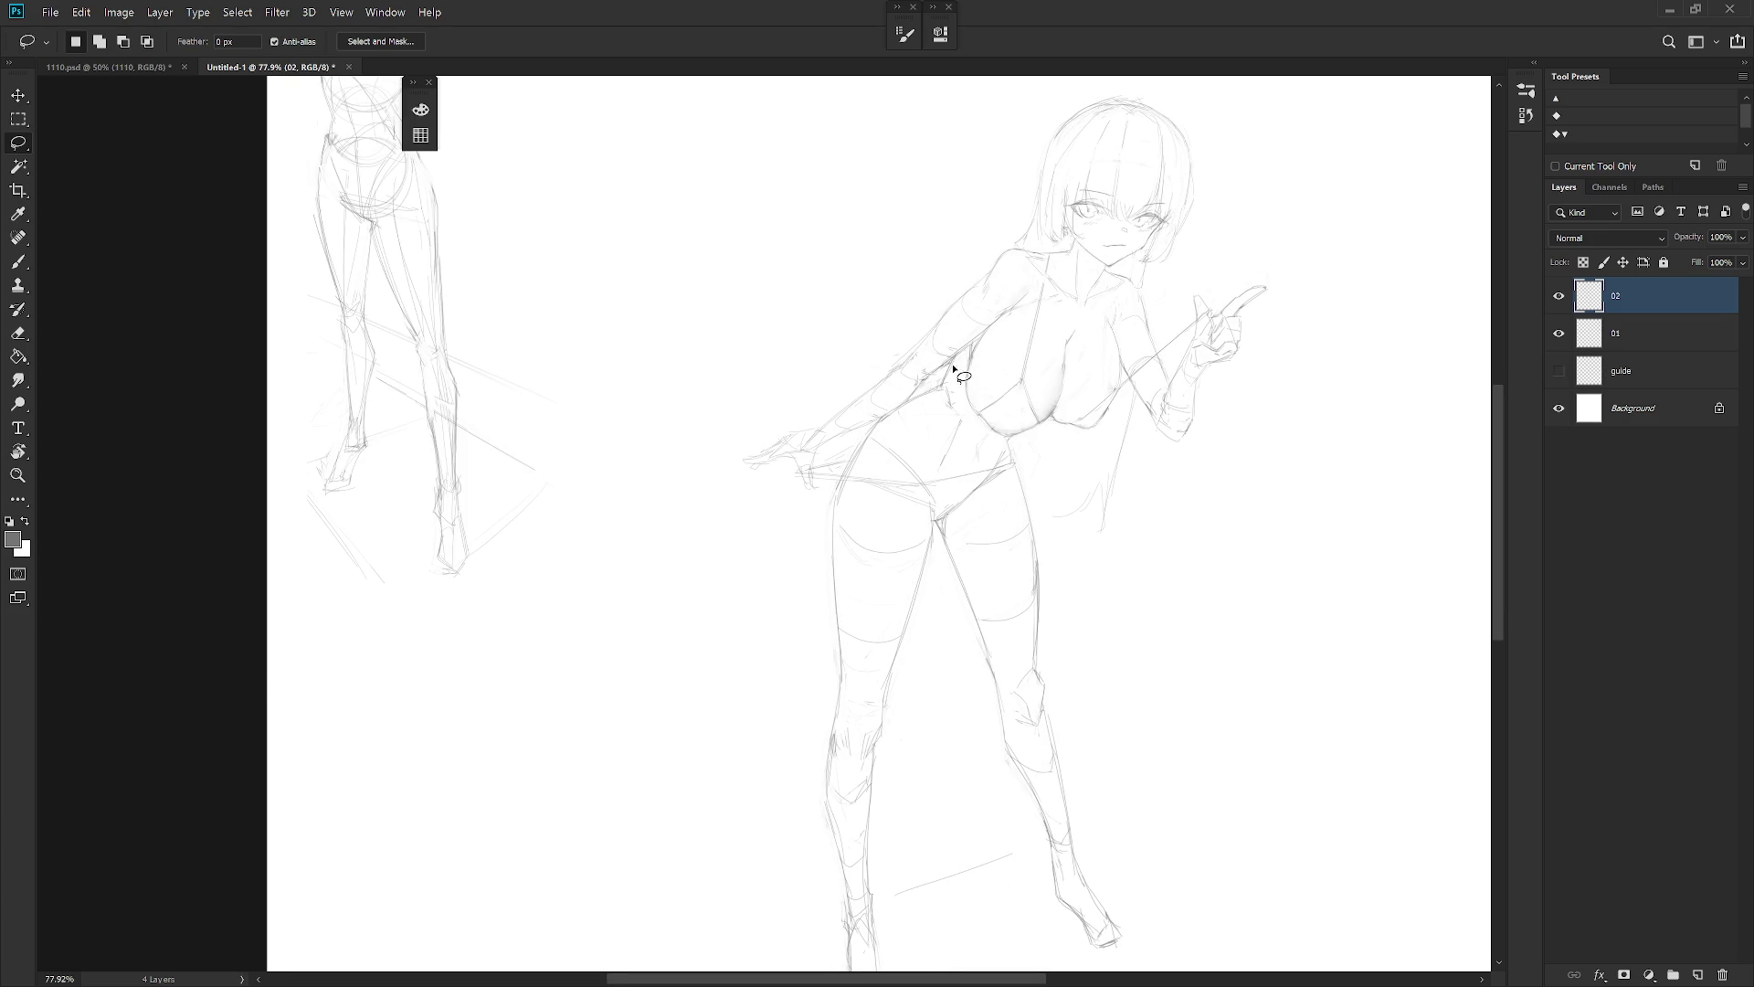
key("b")
scroll(1008, 446, "down", 5)
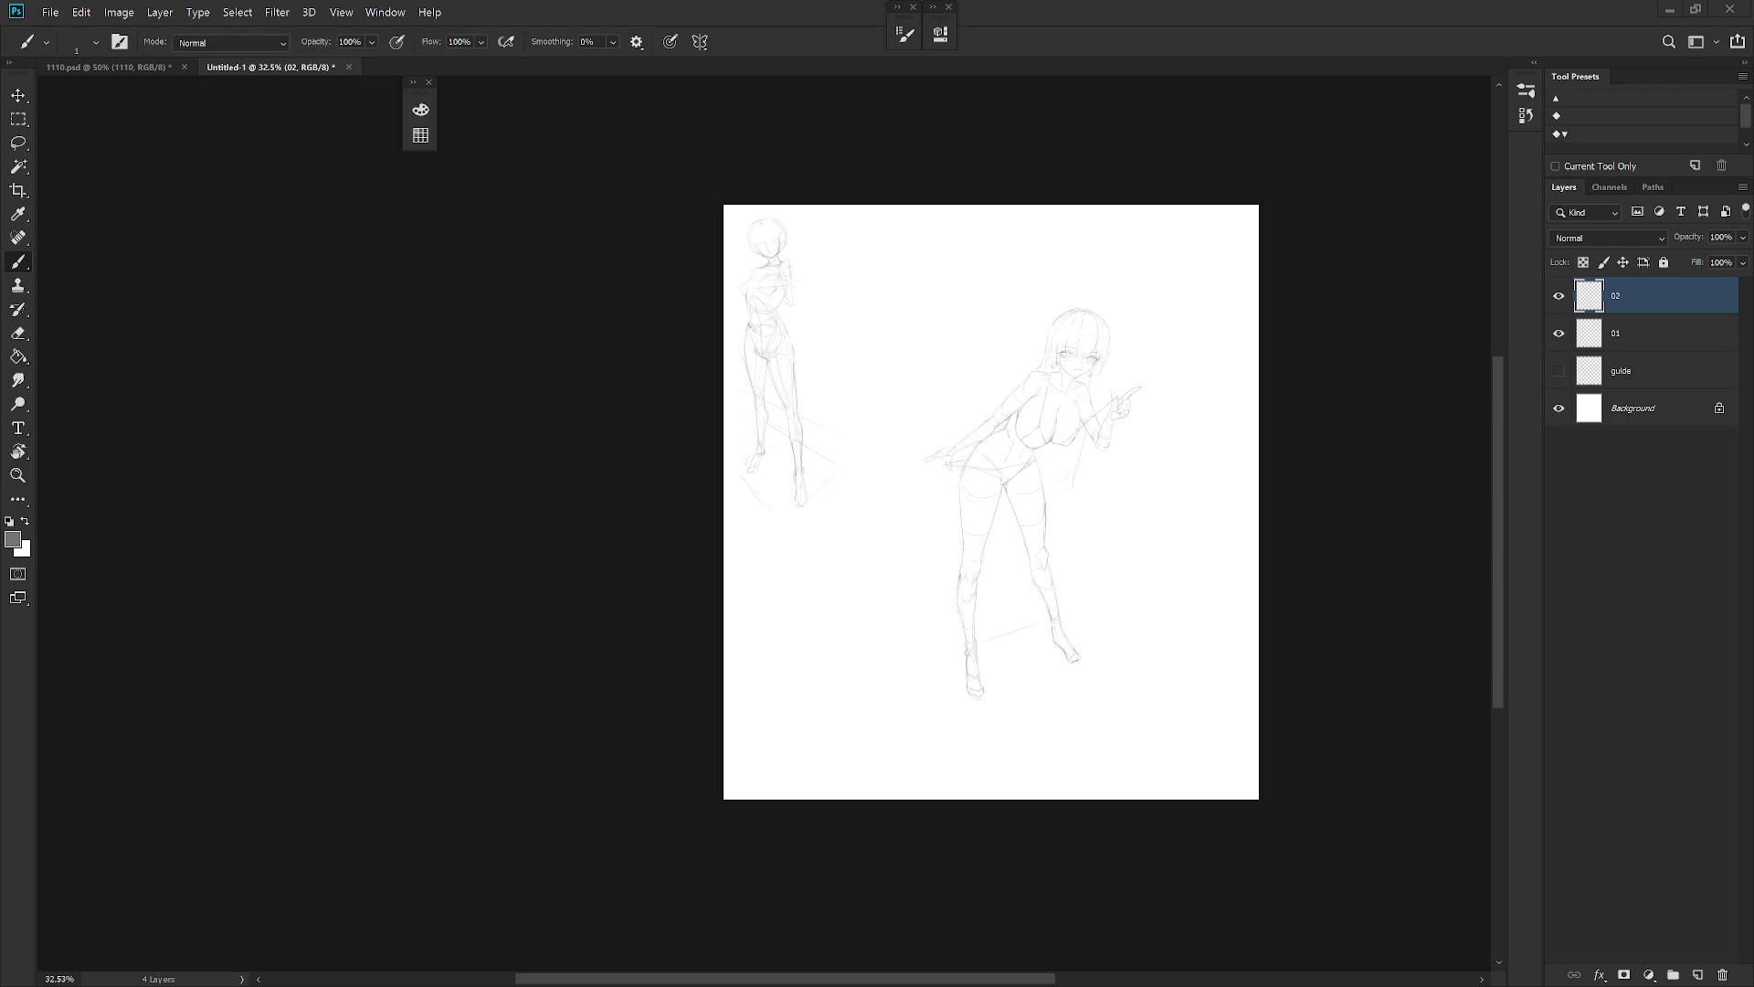
Lasso the girl's head and scale it down to about 91.25%
scroll(1100, 380, "up", 7)
key("l")
mouse_move(1005, 375)
left_mouse_down()
mouse_move(1064, 406)
mouse_move(1116, 400)
mouse_move(1147, 135)
mouse_move(854, 324)
mouse_move(886, 353)
mouse_move(983, 352)
left_mouse_up()
key("ctrl+t")
left_click_drag(1180, 76, 1162, 100)
key("Return")
scroll(1111, 430, "down", 5)
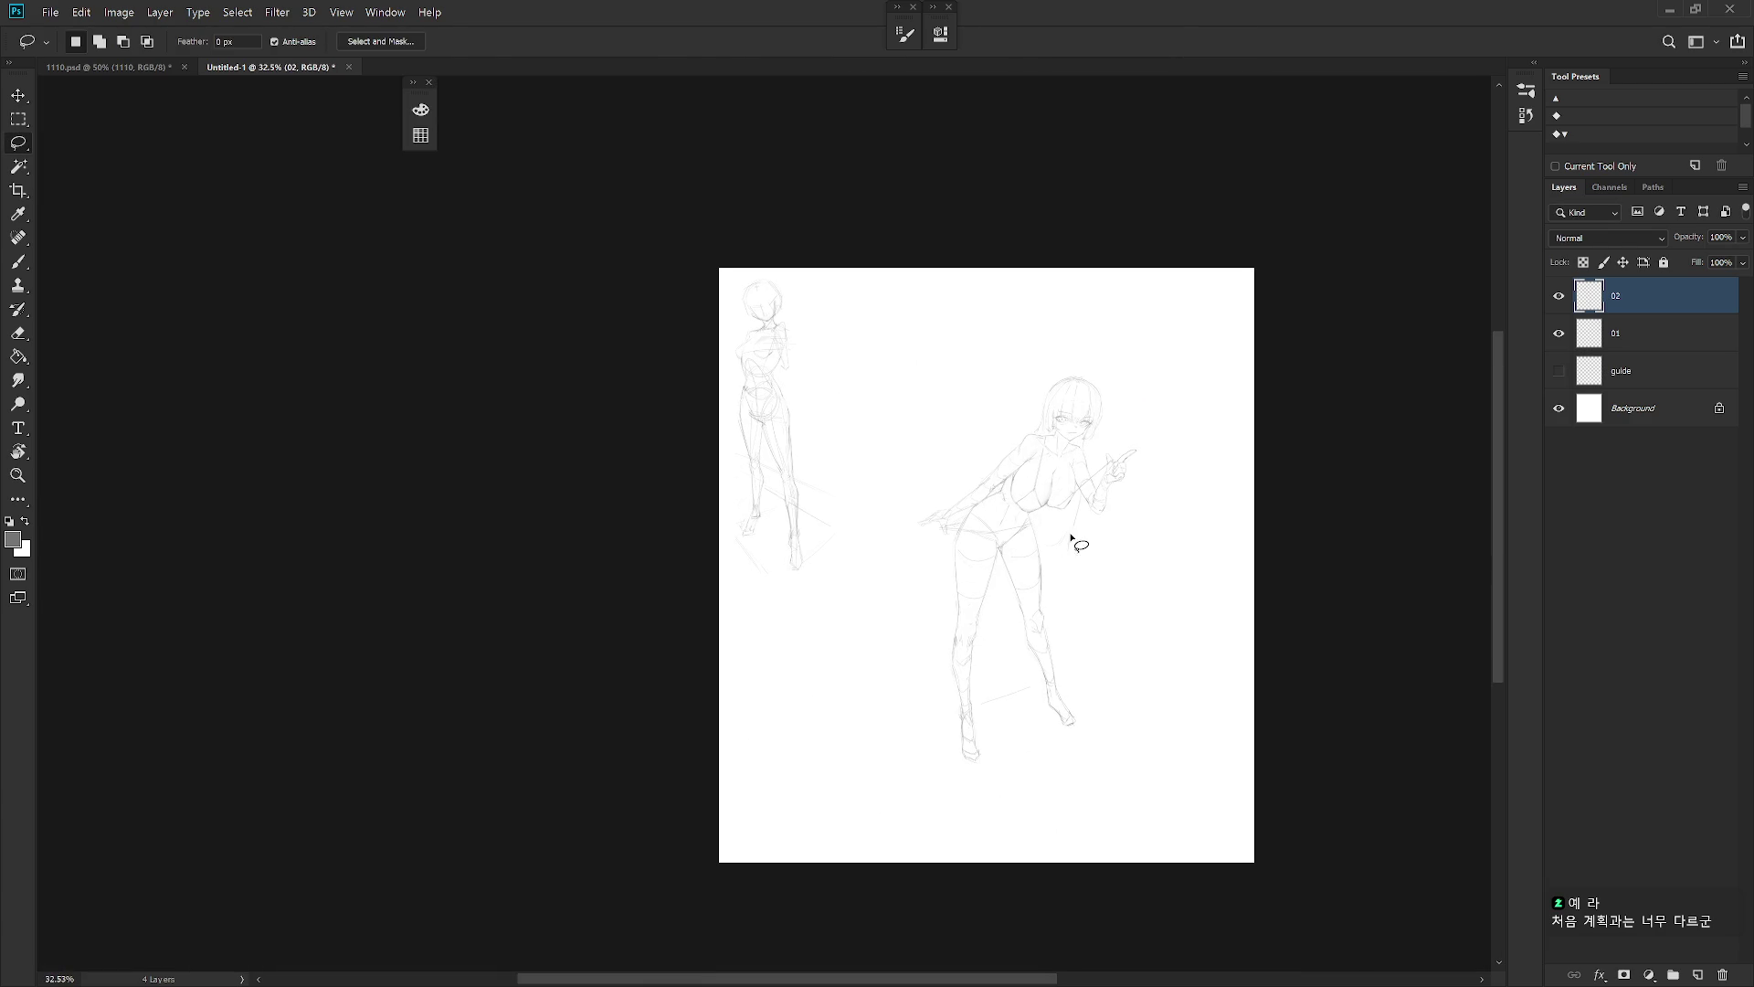
Move the sketch layer so the figure sits closer to the pose guide
key("v")
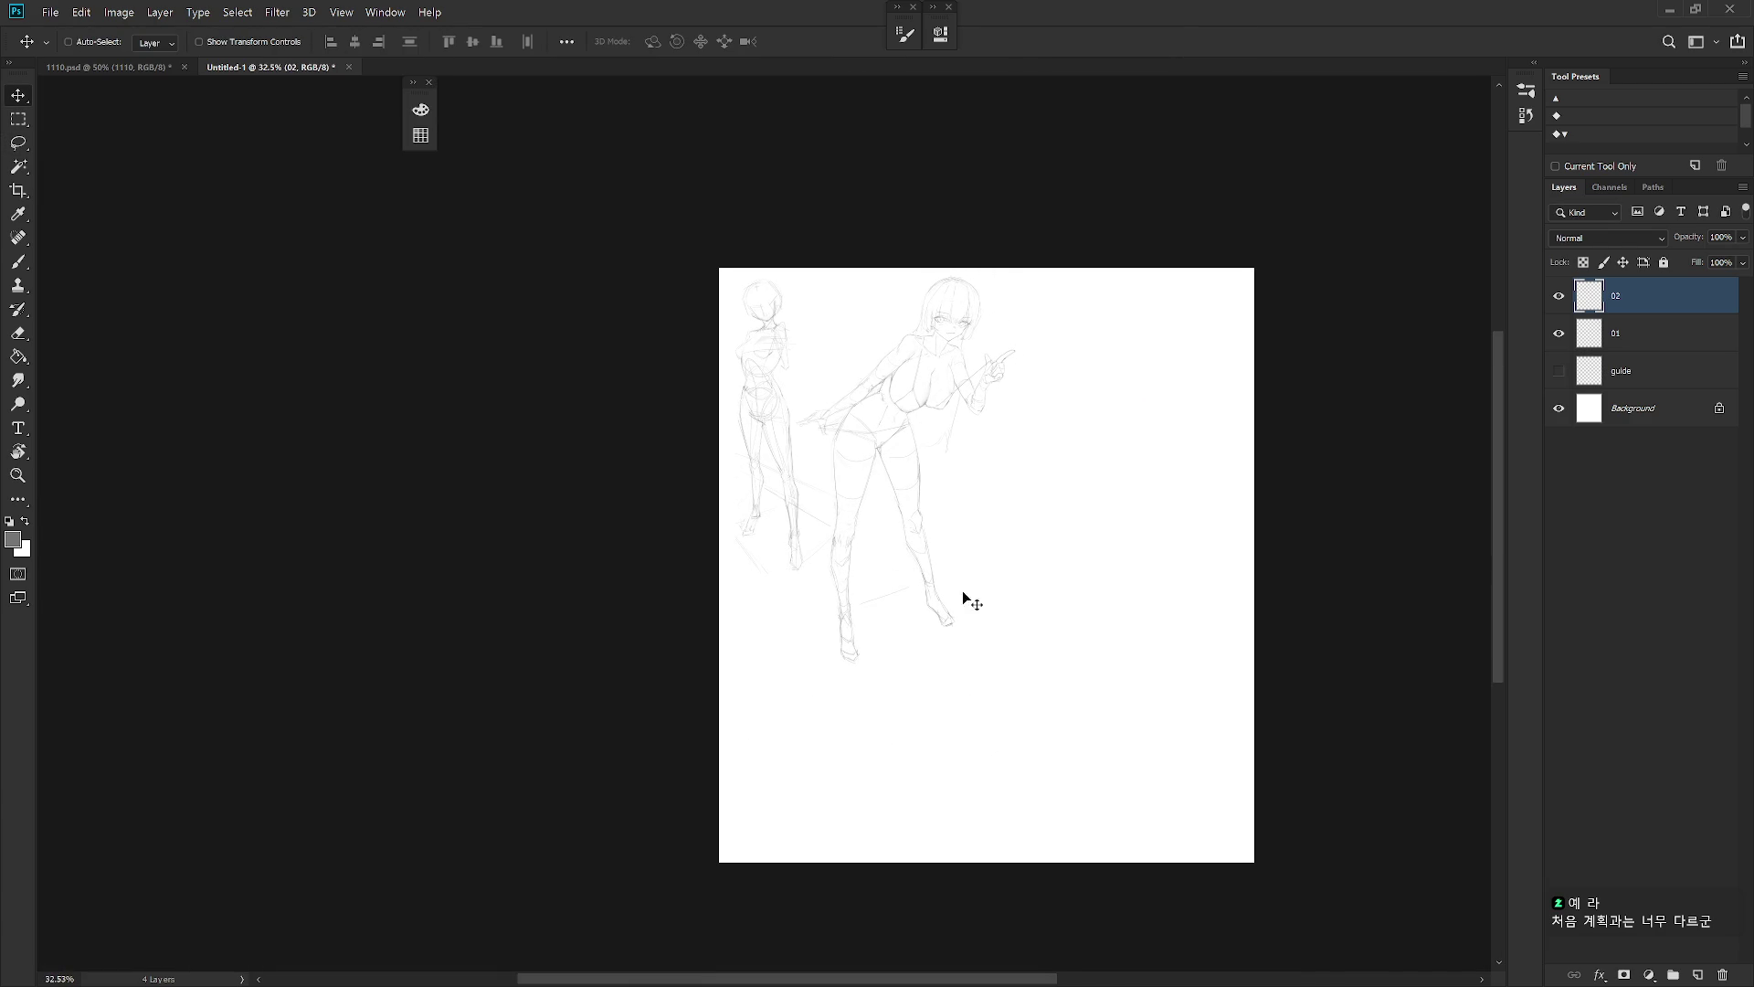
scroll(1032, 626, "up", 2)
key("b")
left_click_drag(1011, 630, 1006, 703)
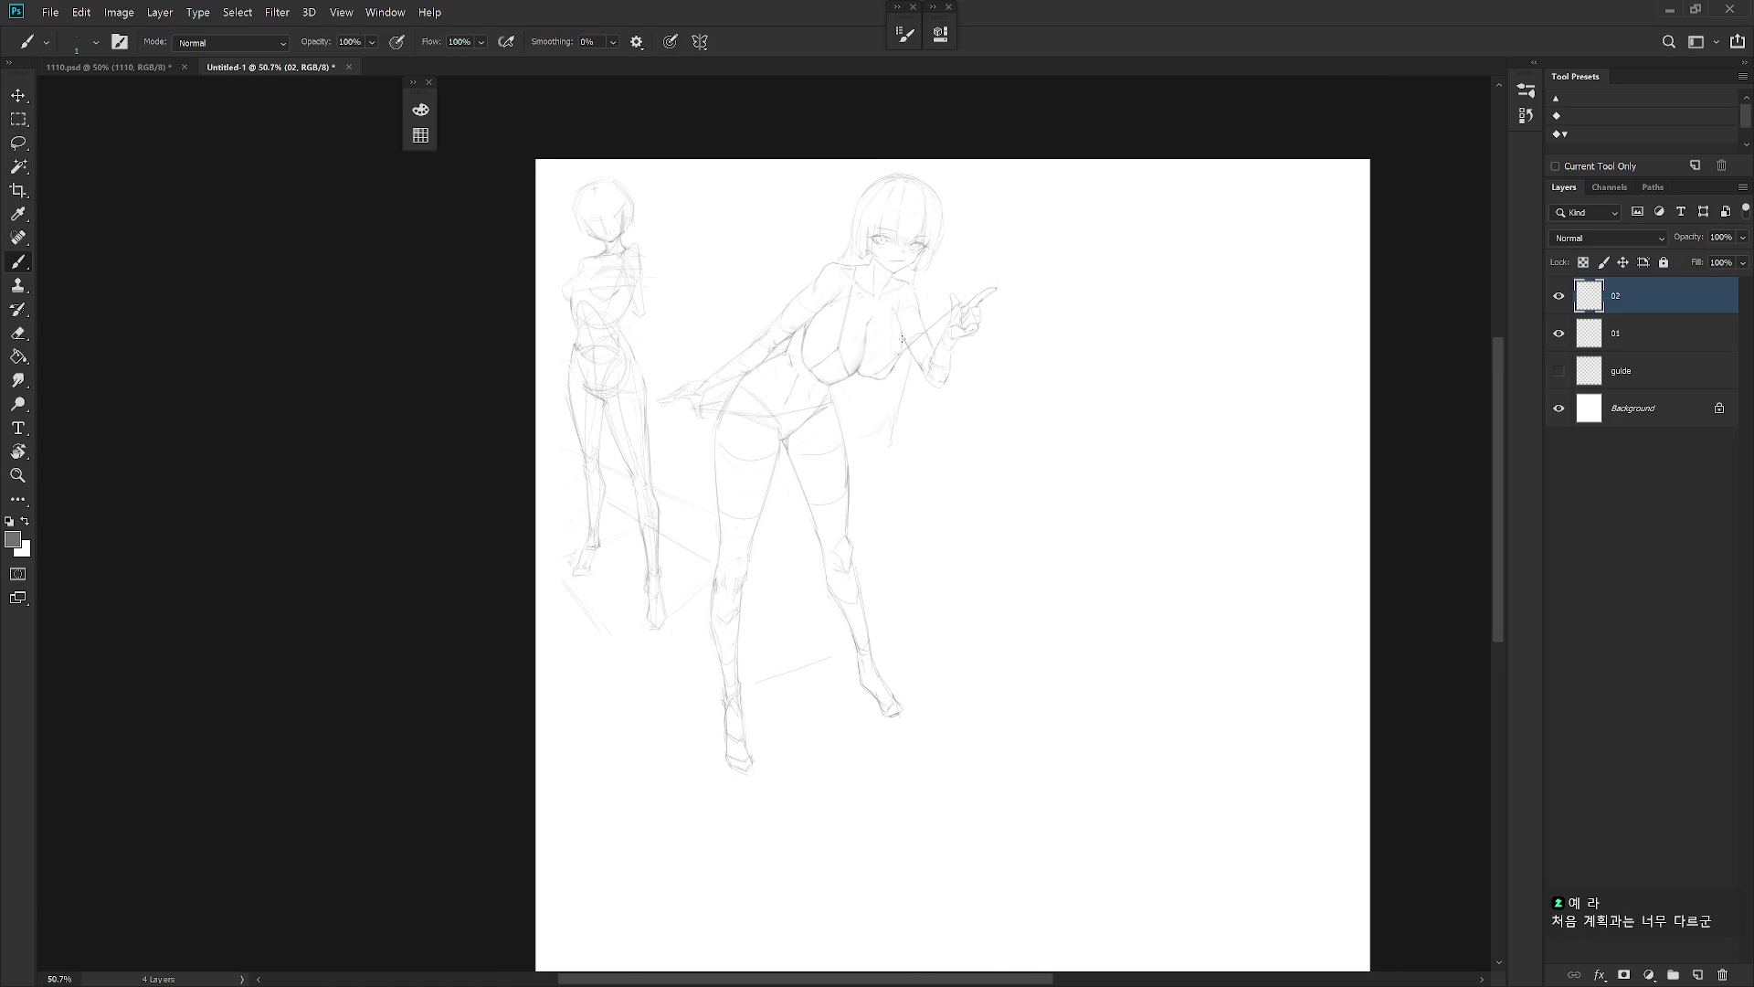
Retouch the chest lines with a small extra stroke, switching between eraser and pencil
scroll(918, 239, "up", 3)
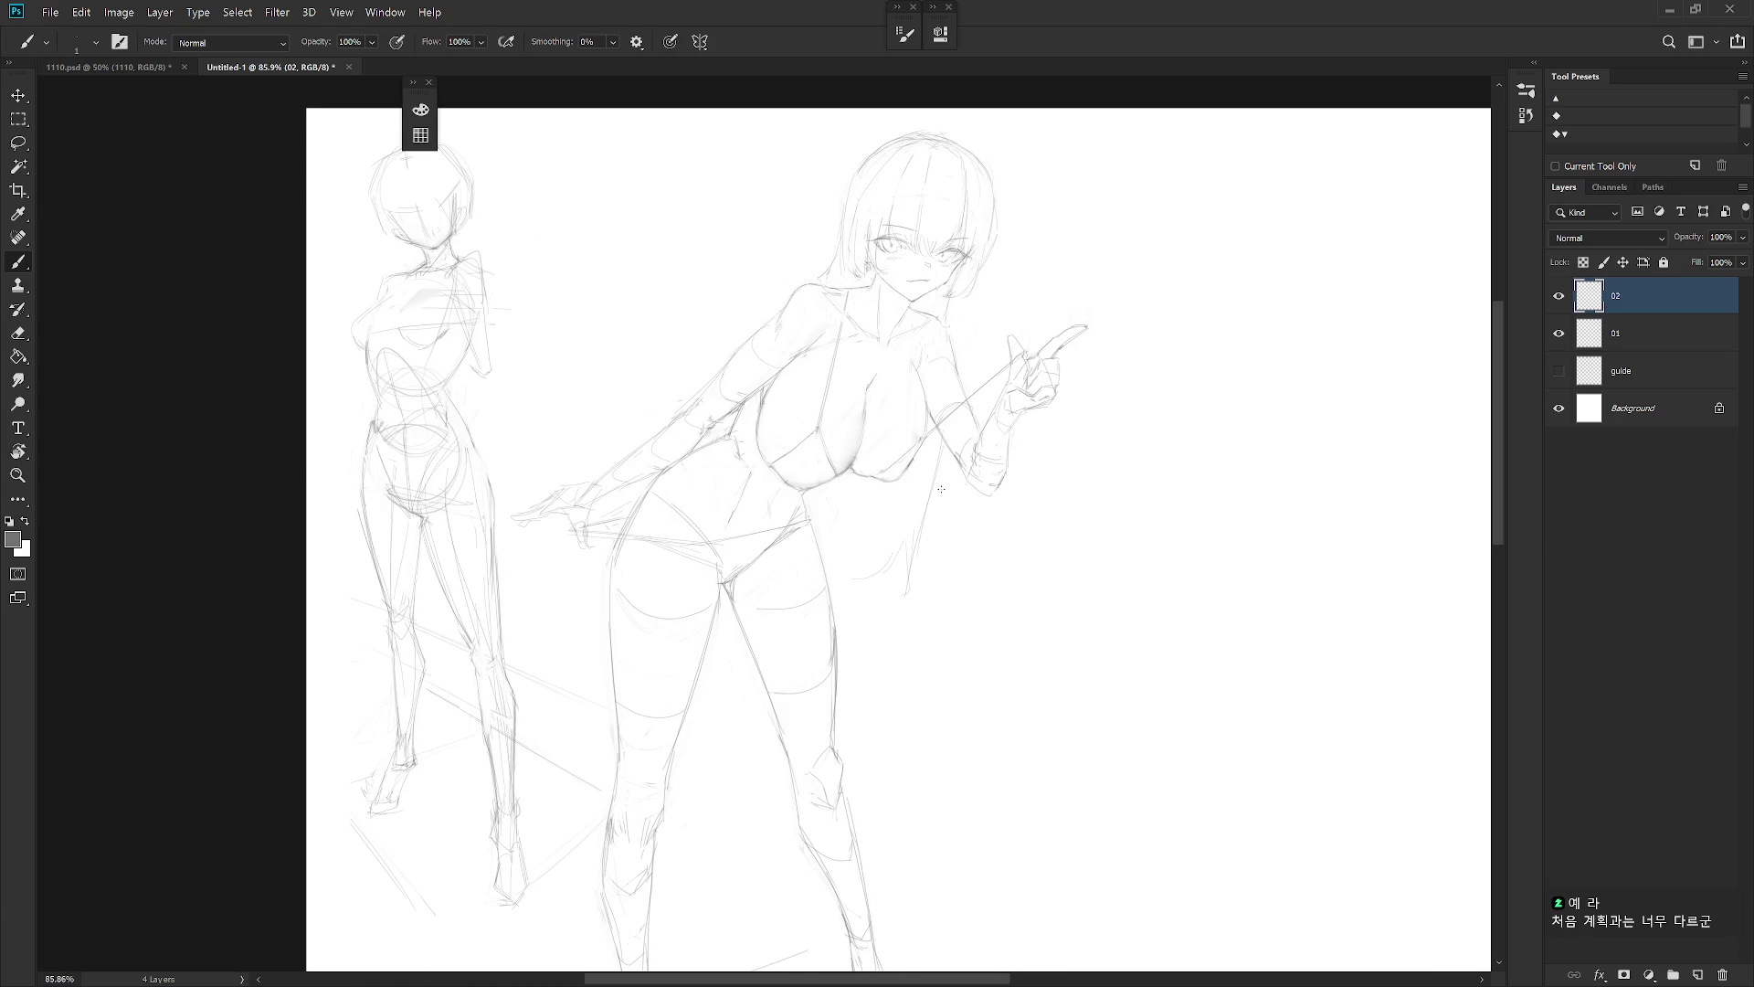
key("e")
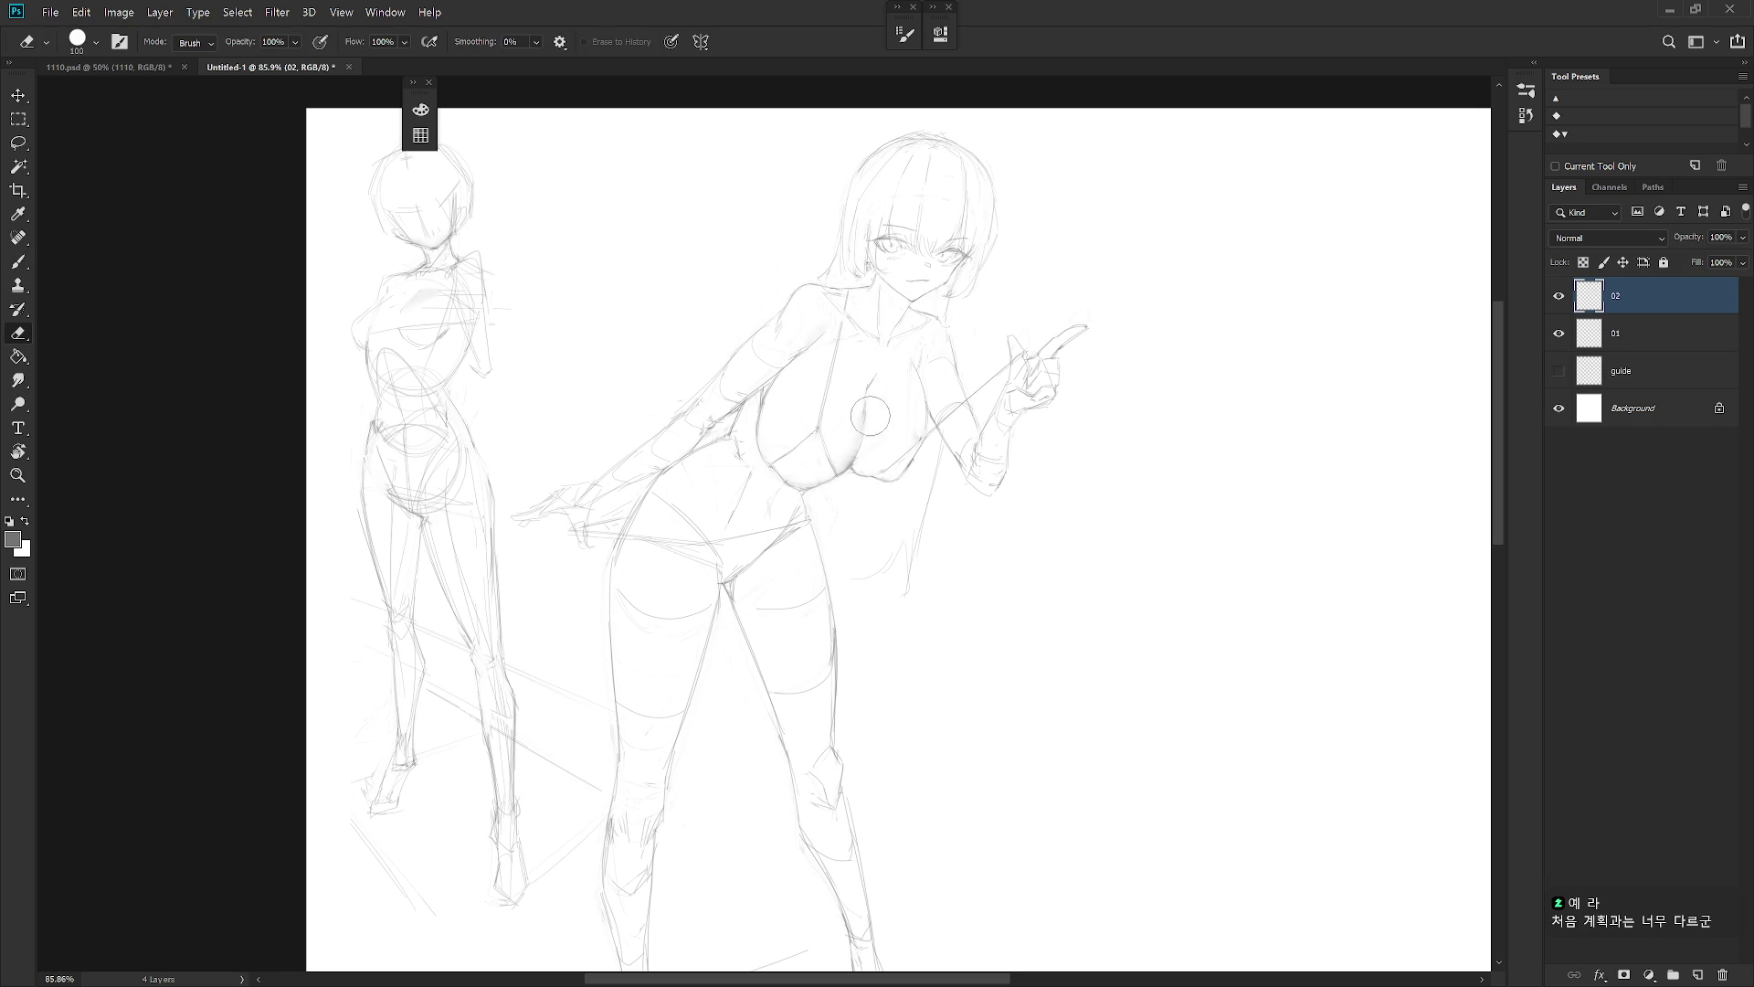
key("b")
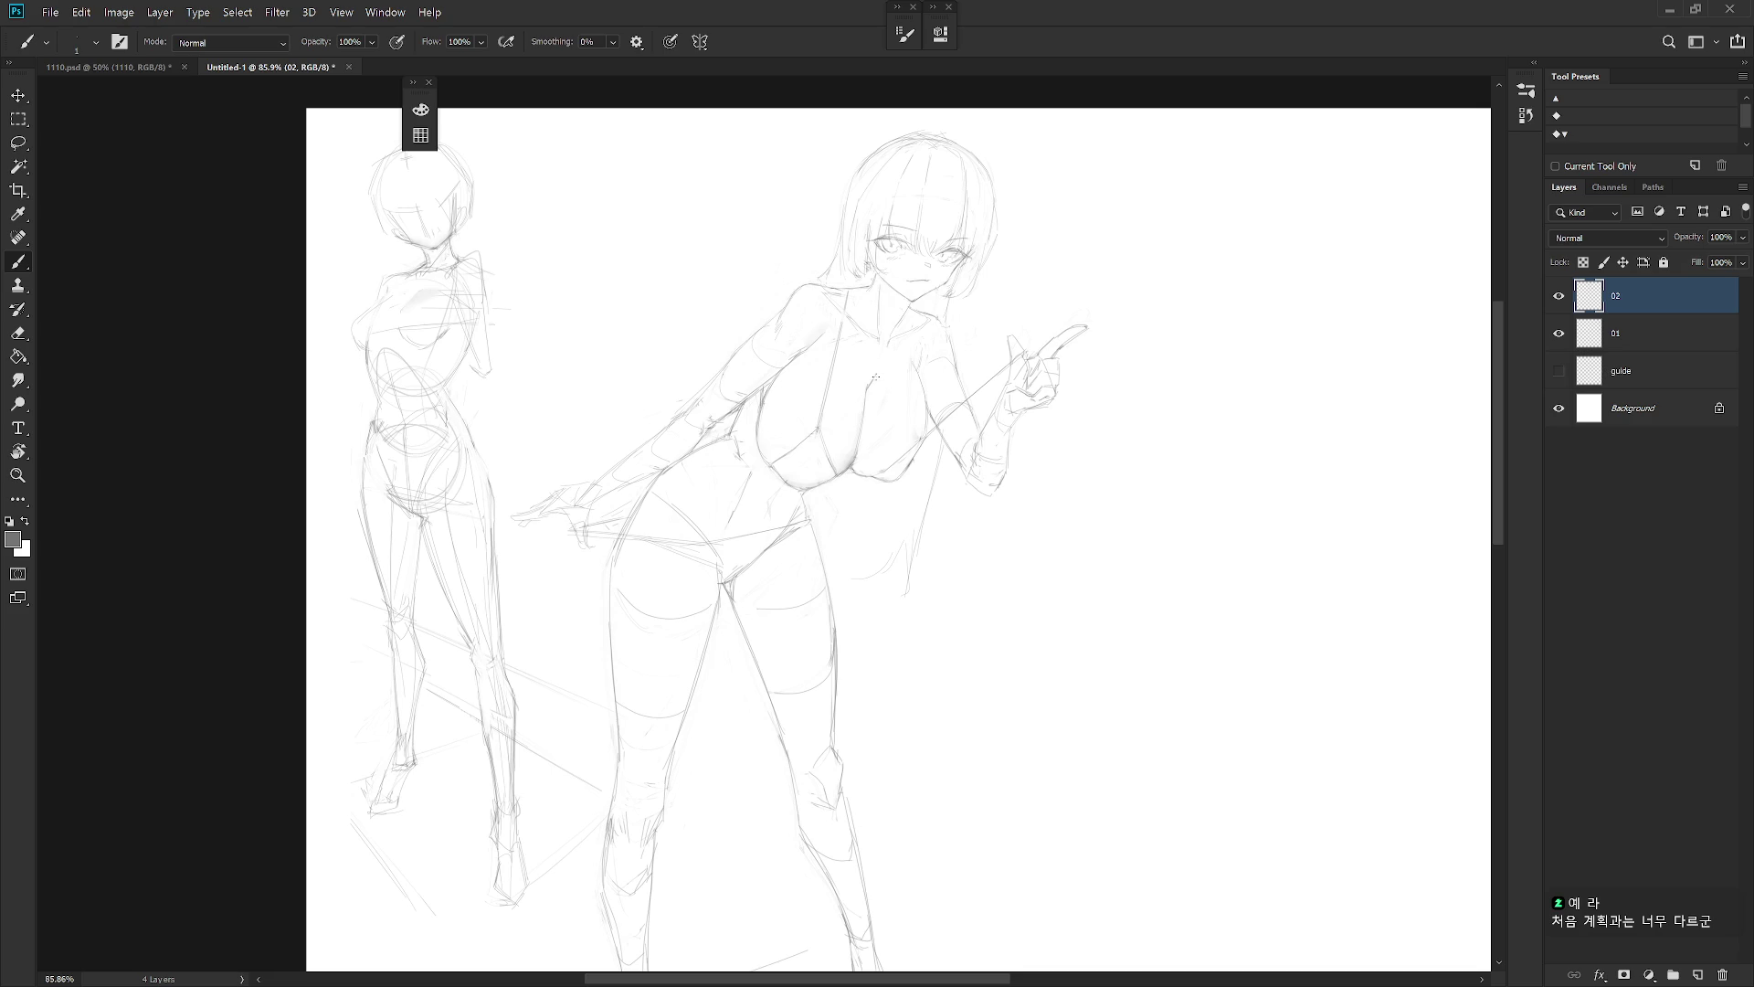
key("e")
scroll(1019, 678, "down", 3)
Lasso the upper figure and nudge it slightly with a transform
scroll(997, 652, "down", 2)
key("b")
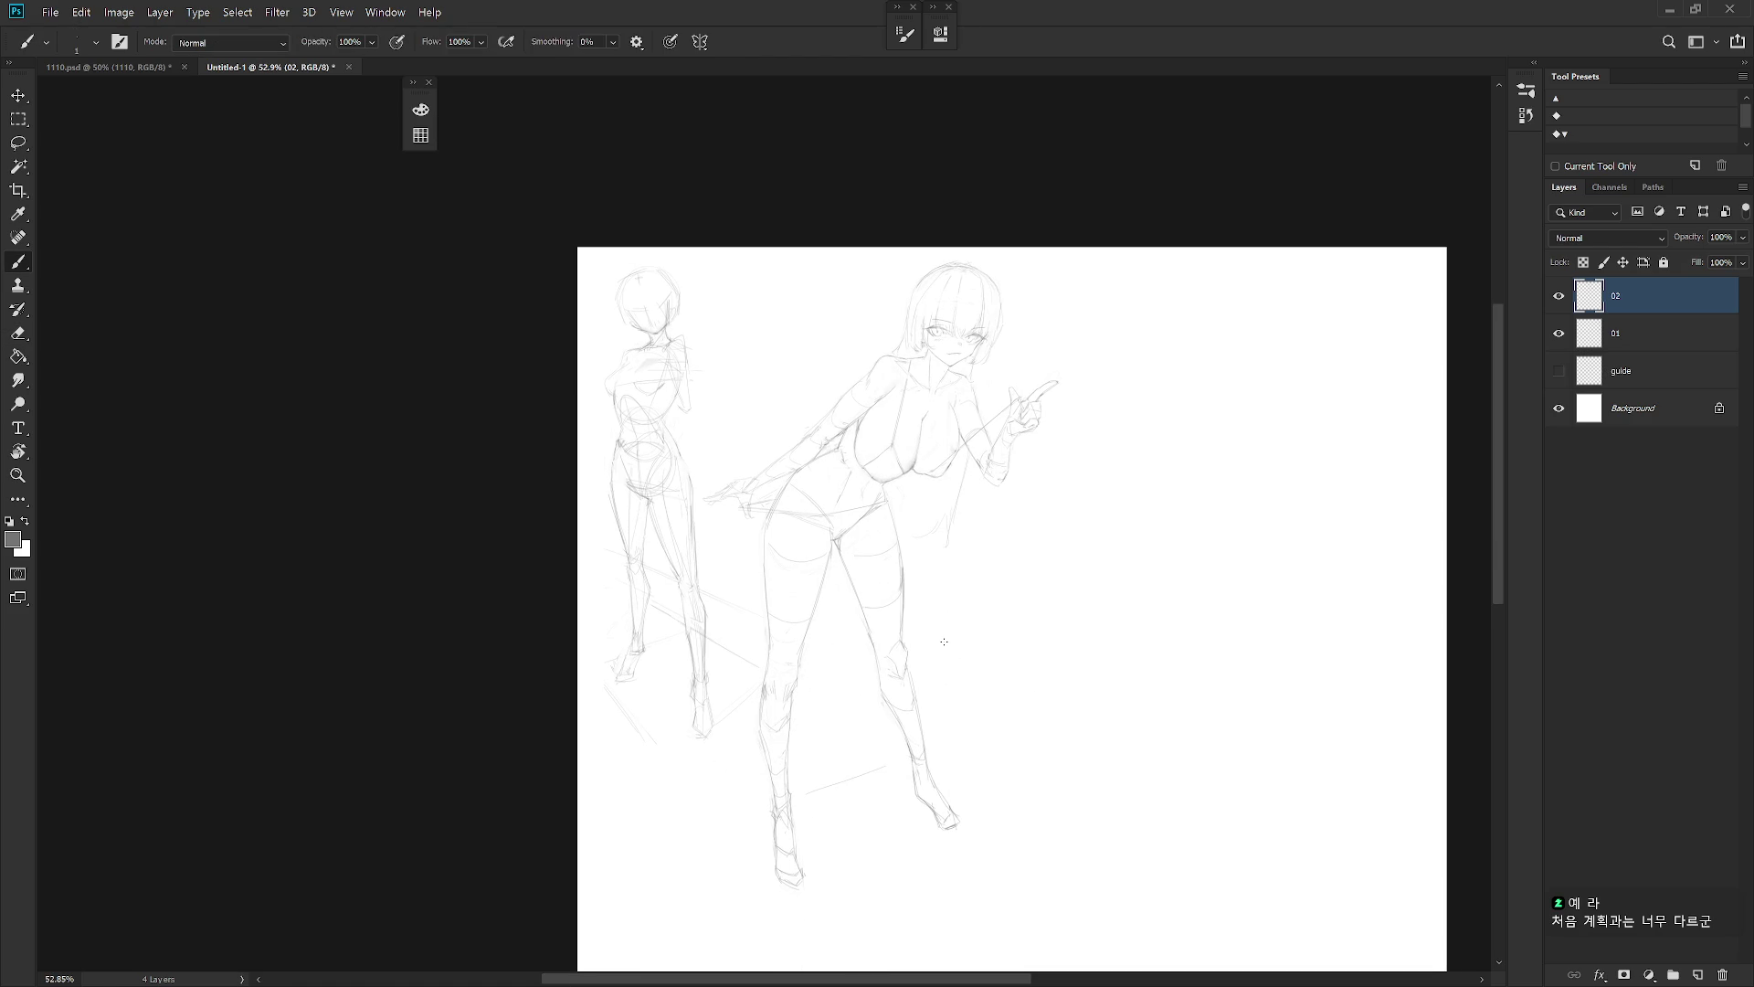
key("l")
mouse_move(752, 521)
left_mouse_down()
mouse_move(833, 448)
mouse_move(839, 479)
mouse_move(950, 499)
mouse_move(912, 552)
mouse_move(1088, 259)
mouse_move(763, 389)
left_mouse_up()
key("ctrl+t")
left_click_drag(942, 477, 955, 508)
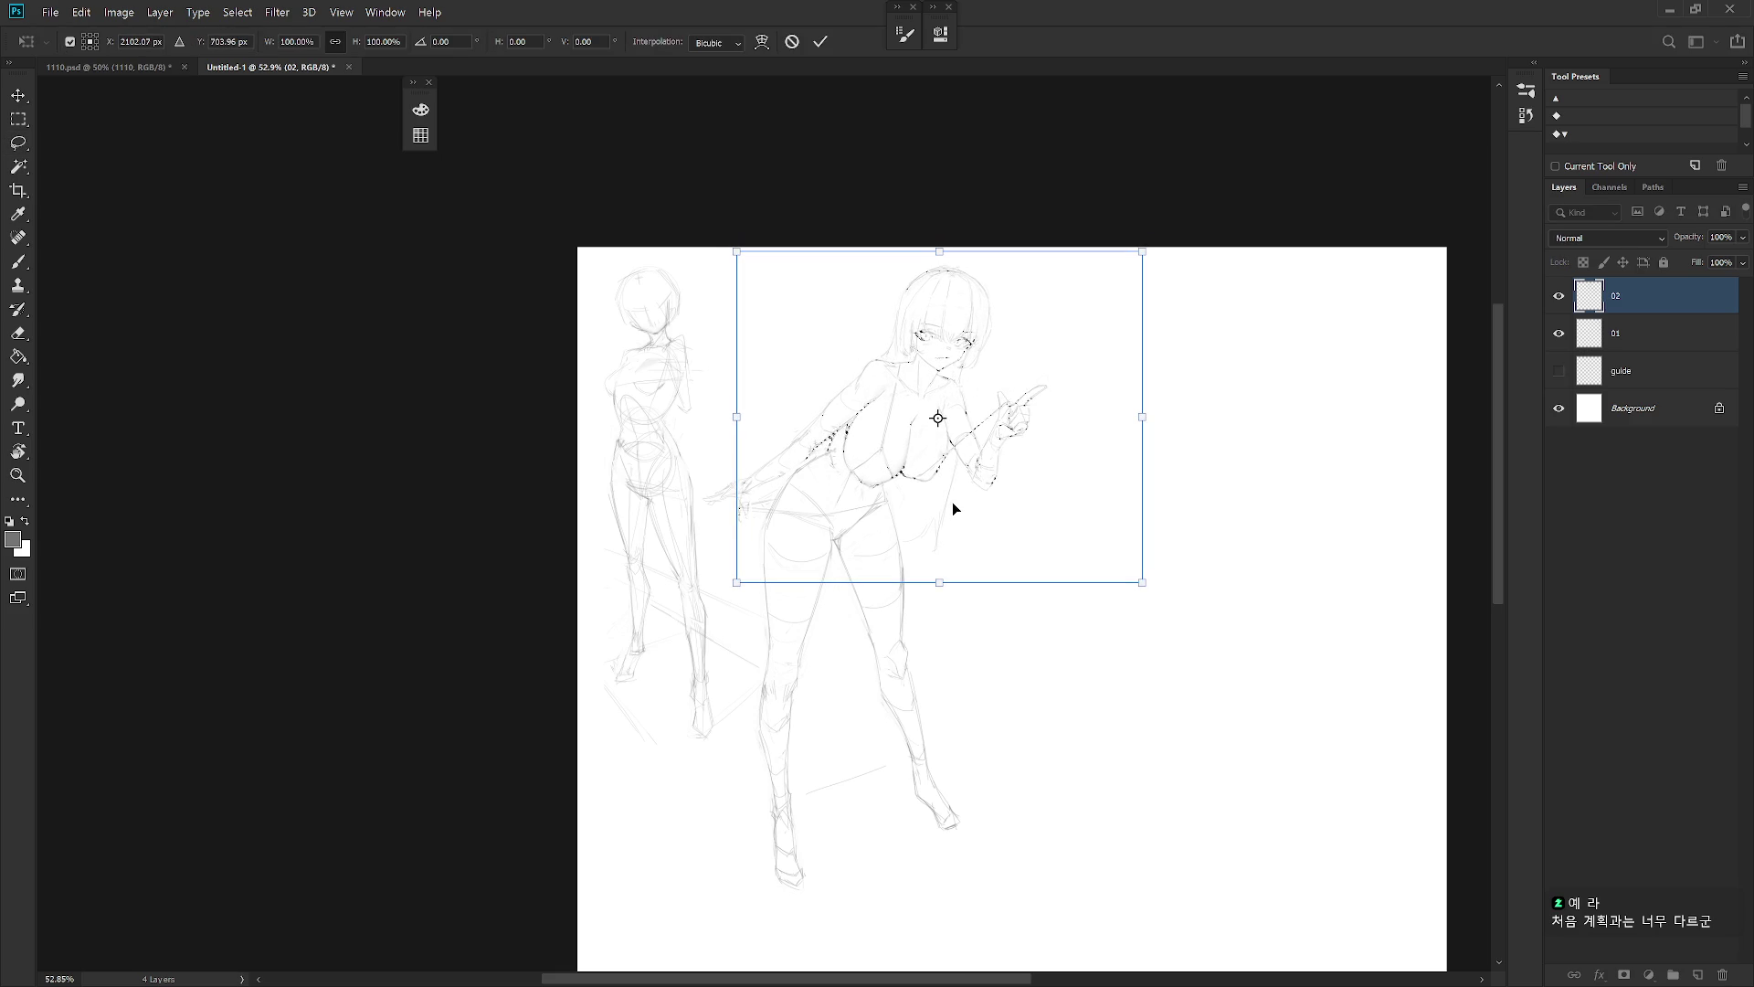
key("l")
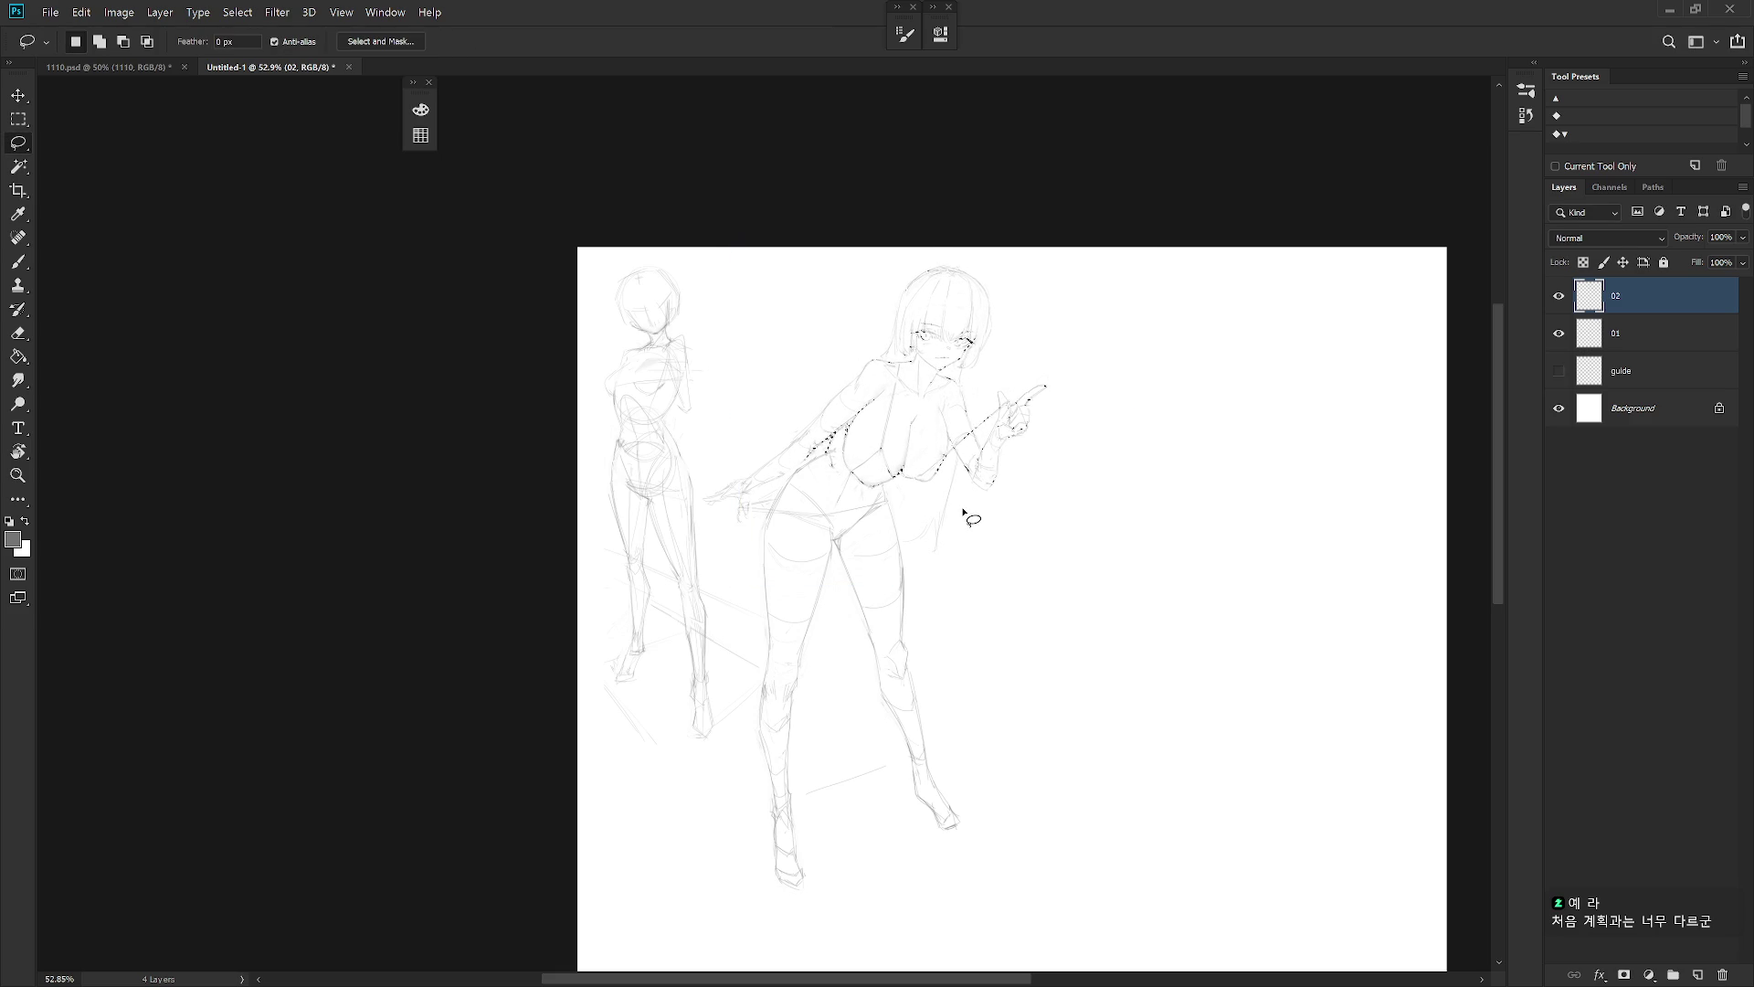
Reselect the upper body plus hip, shift it about 49 px, then deselect
left_click_drag(966, 517, 967, 509)
mouse_move(765, 448)
left_mouse_down()
mouse_move(709, 490)
mouse_move(752, 524)
left_mouse_up()
key("ctrl+t")
left_click_drag(960, 502, 833, 439)
key("l")
key("e")
key("ctrl+d")
Mirror the view to check the figure's proportions, then flip it back
key("b")
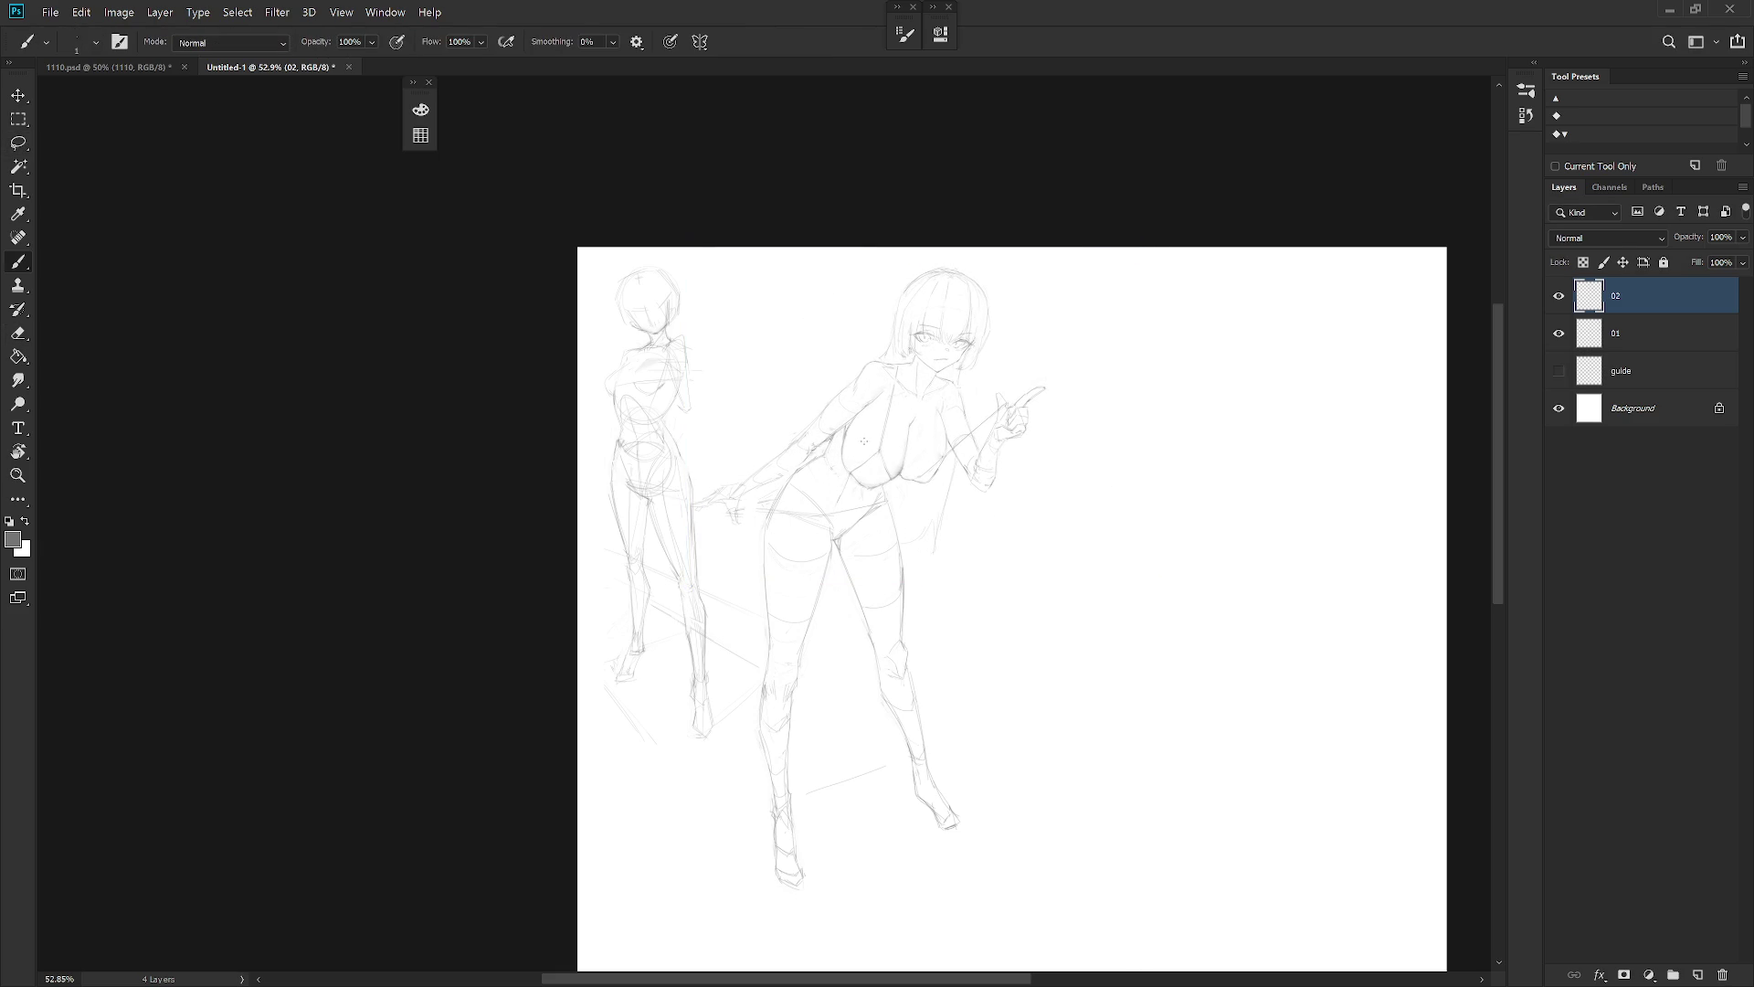
scroll(970, 537, "down", 3)
scroll(1033, 544, "up", 3)
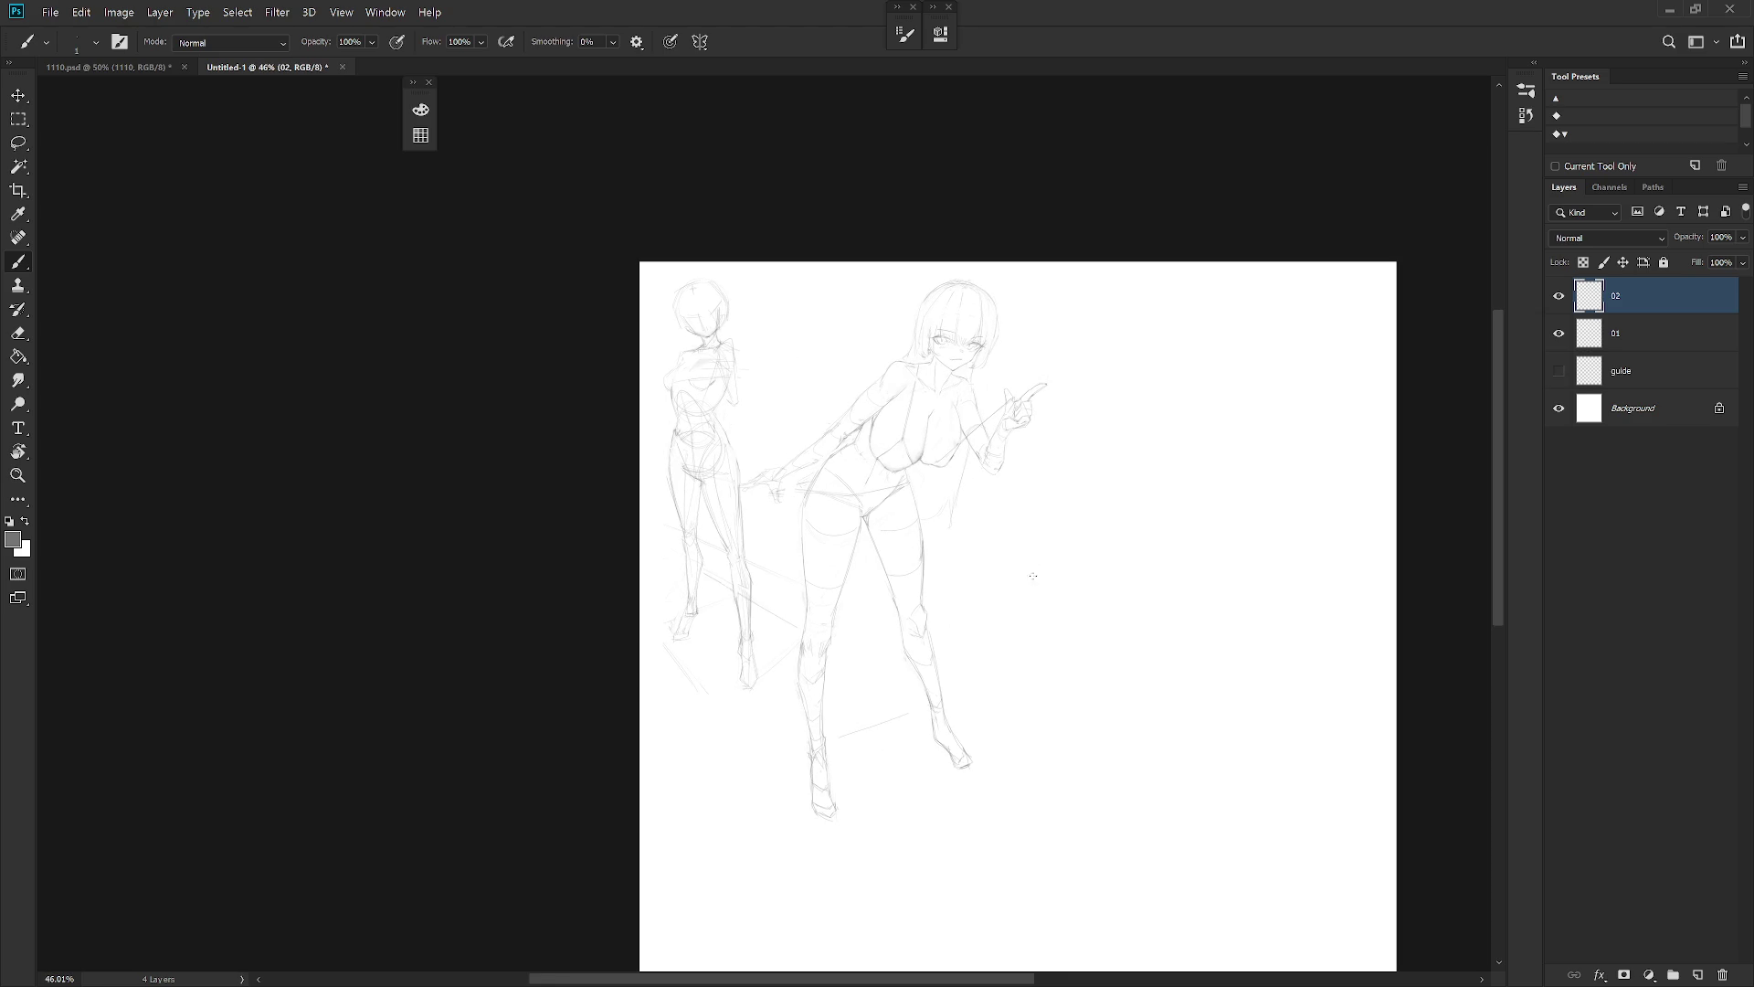
key("h")
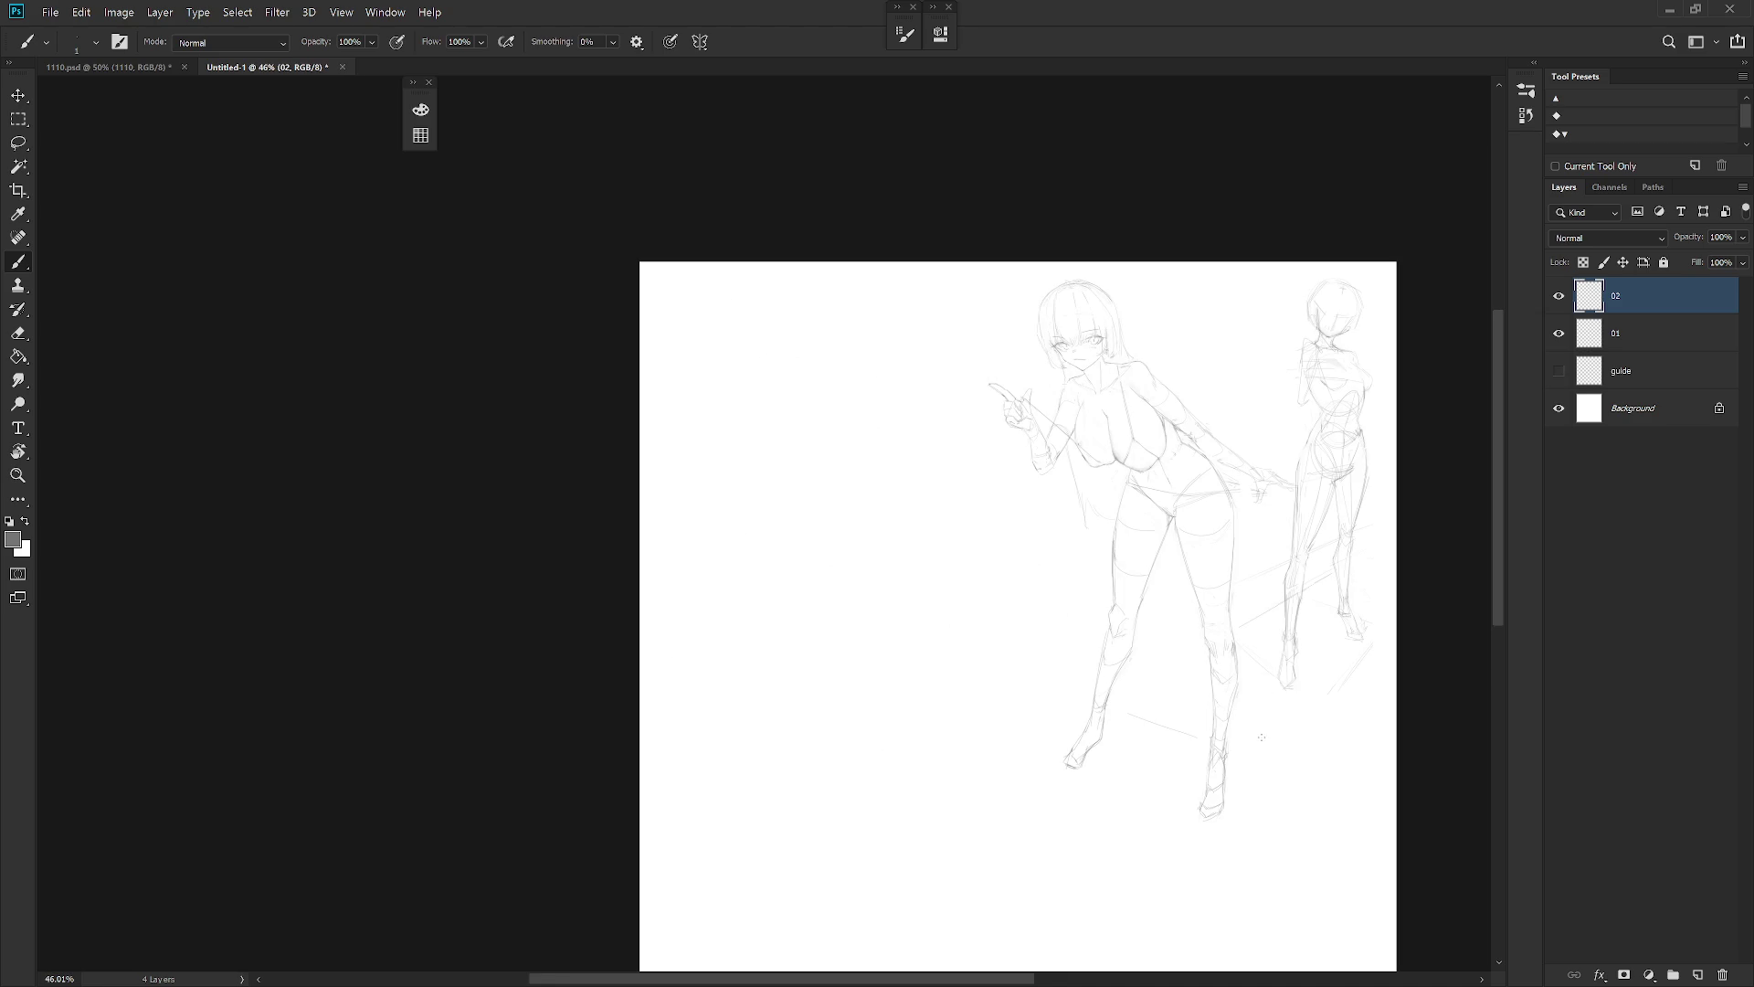
left_click_drag(1281, 728, 1102, 688)
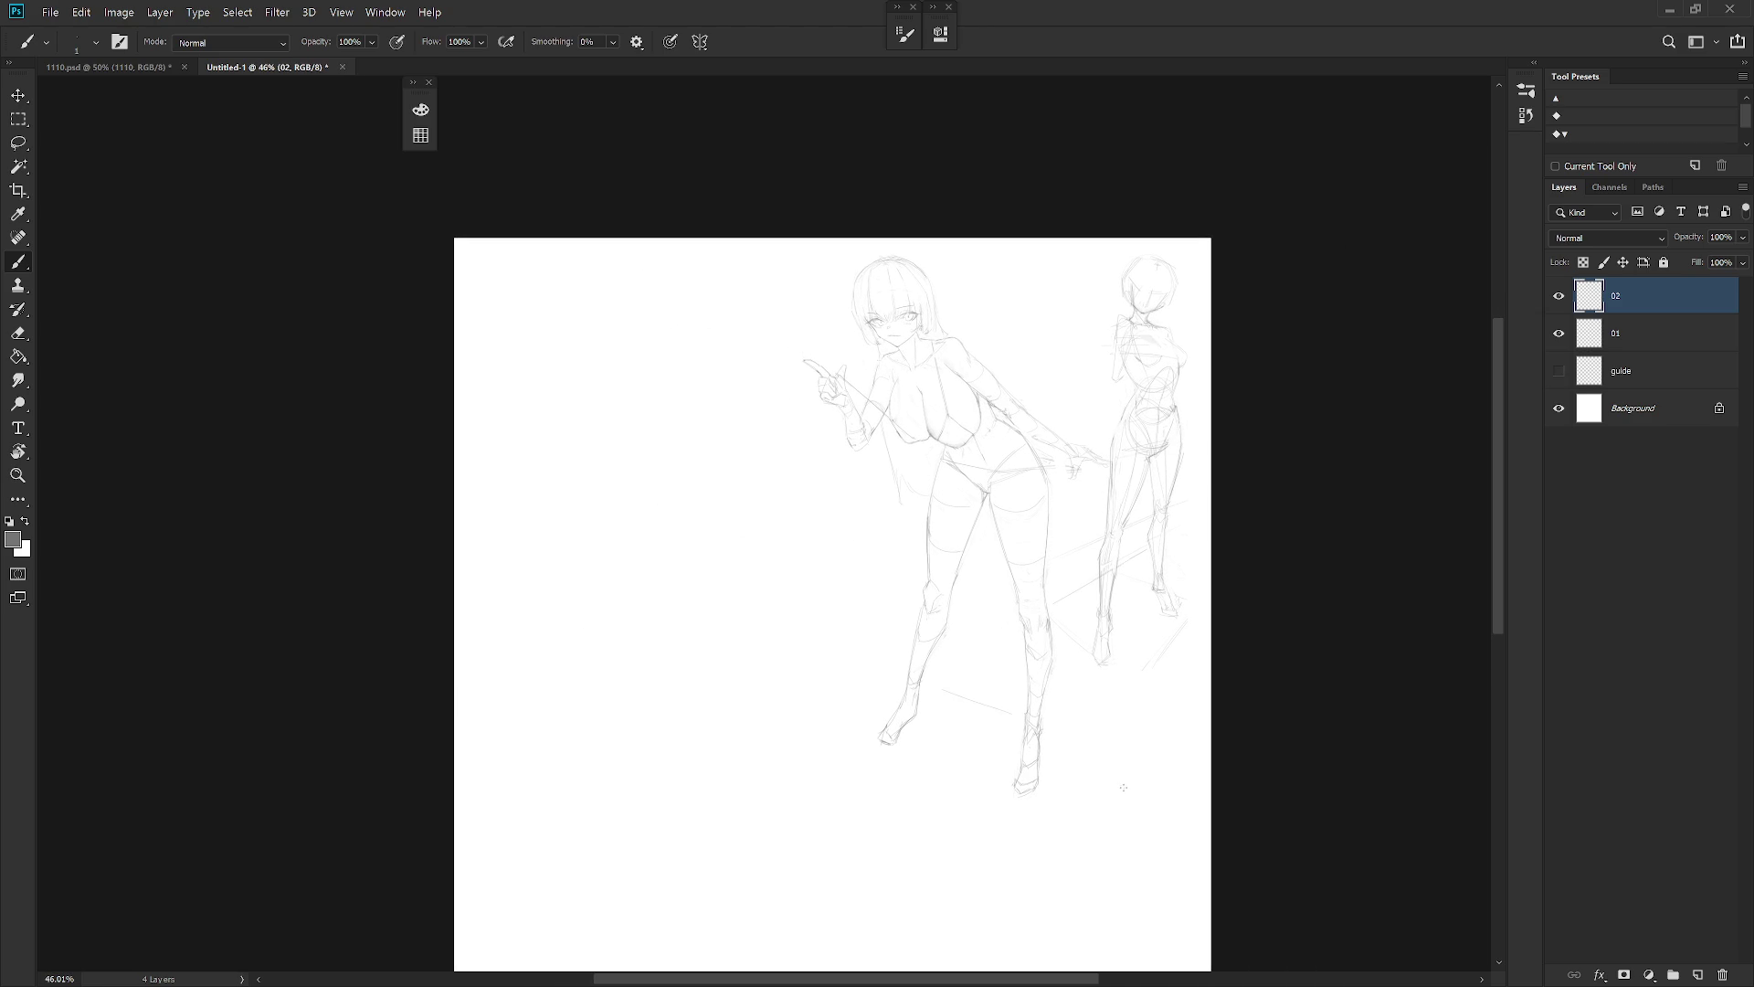
key("h")
mouse_move(763, 592)
left_mouse_down()
mouse_move(795, 622)
mouse_move(864, 569)
left_mouse_up()
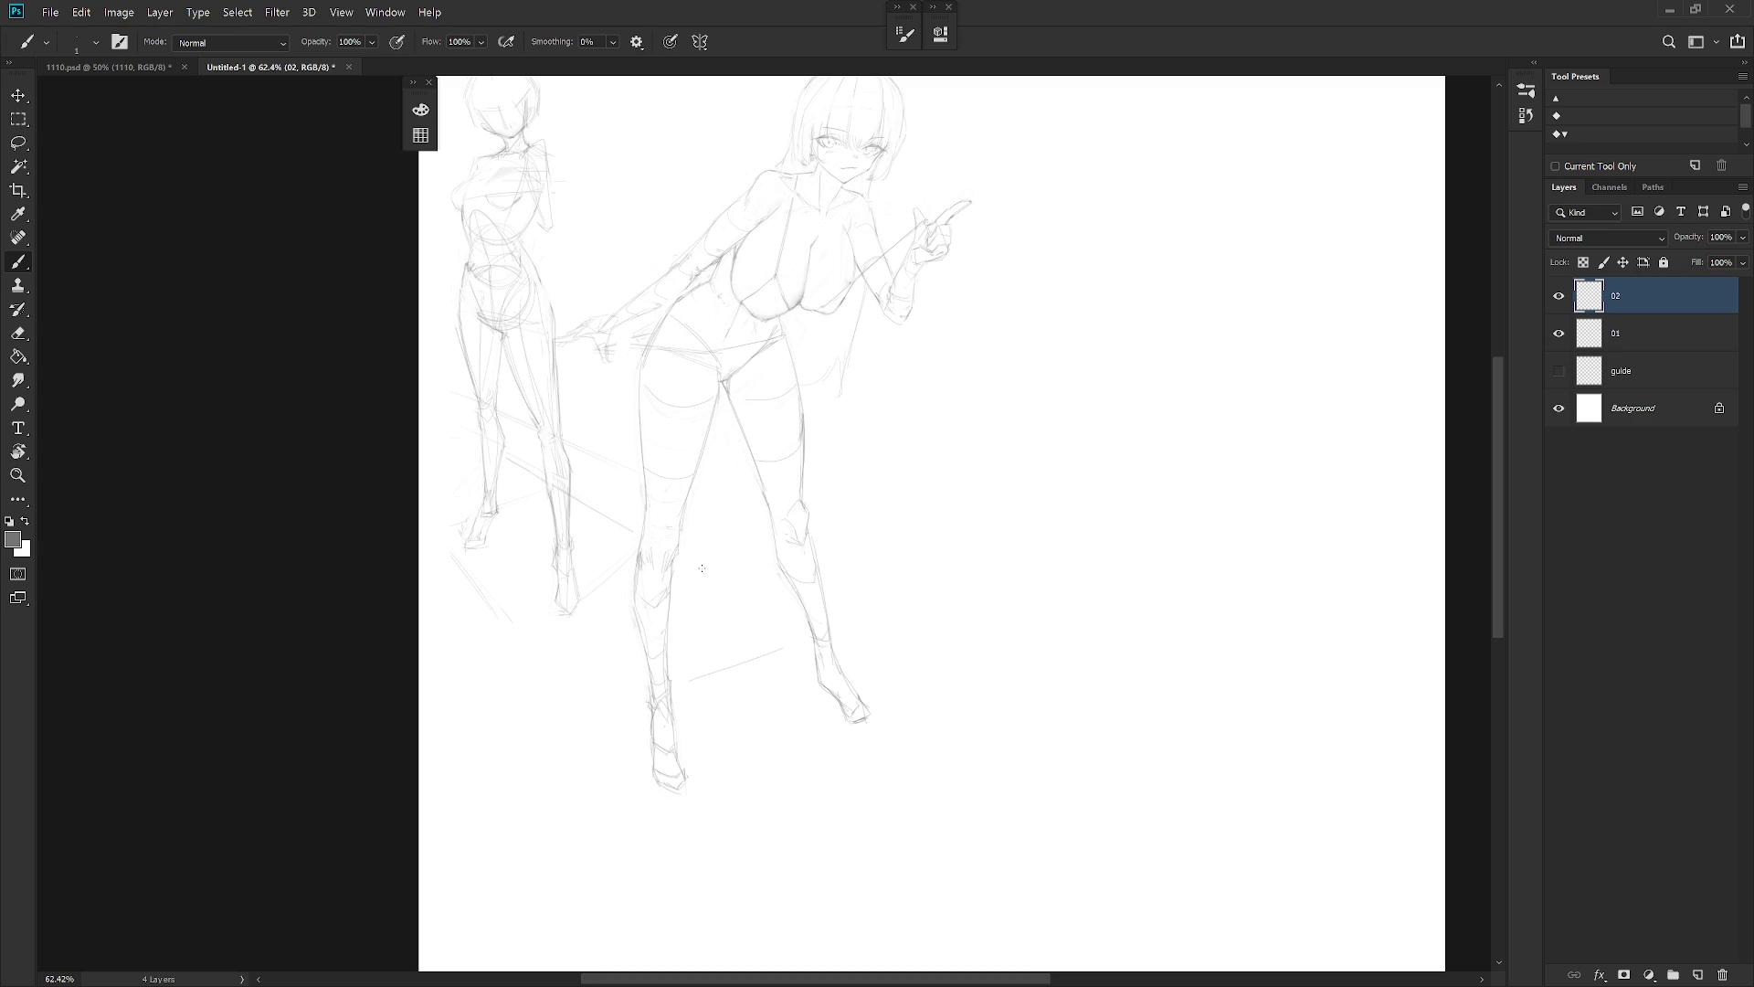
Try lengthening the left lower leg to about 111%, then undo it
key("l")
scroll(699, 555, "down", 3)
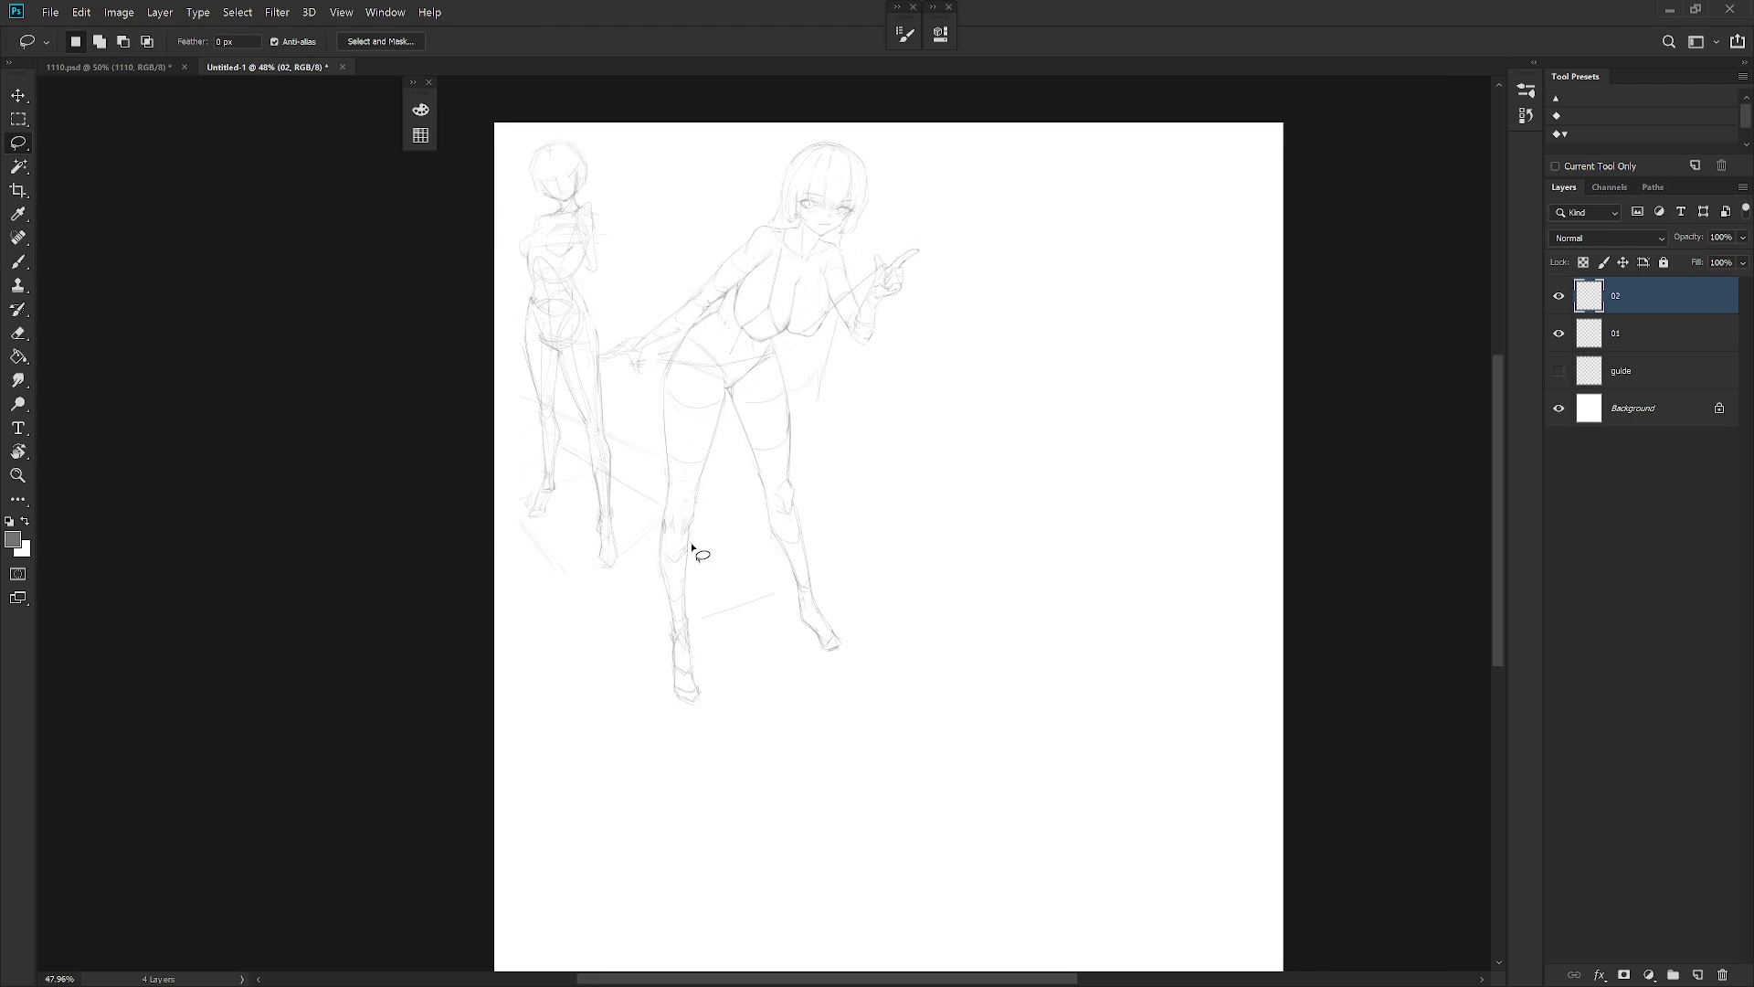
mouse_move(670, 502)
left_mouse_down()
mouse_move(666, 709)
mouse_move(694, 604)
left_mouse_up()
key("ctrl+t")
left_click_drag(716, 744, 726, 772)
key("Return")
key("ctrl+d")
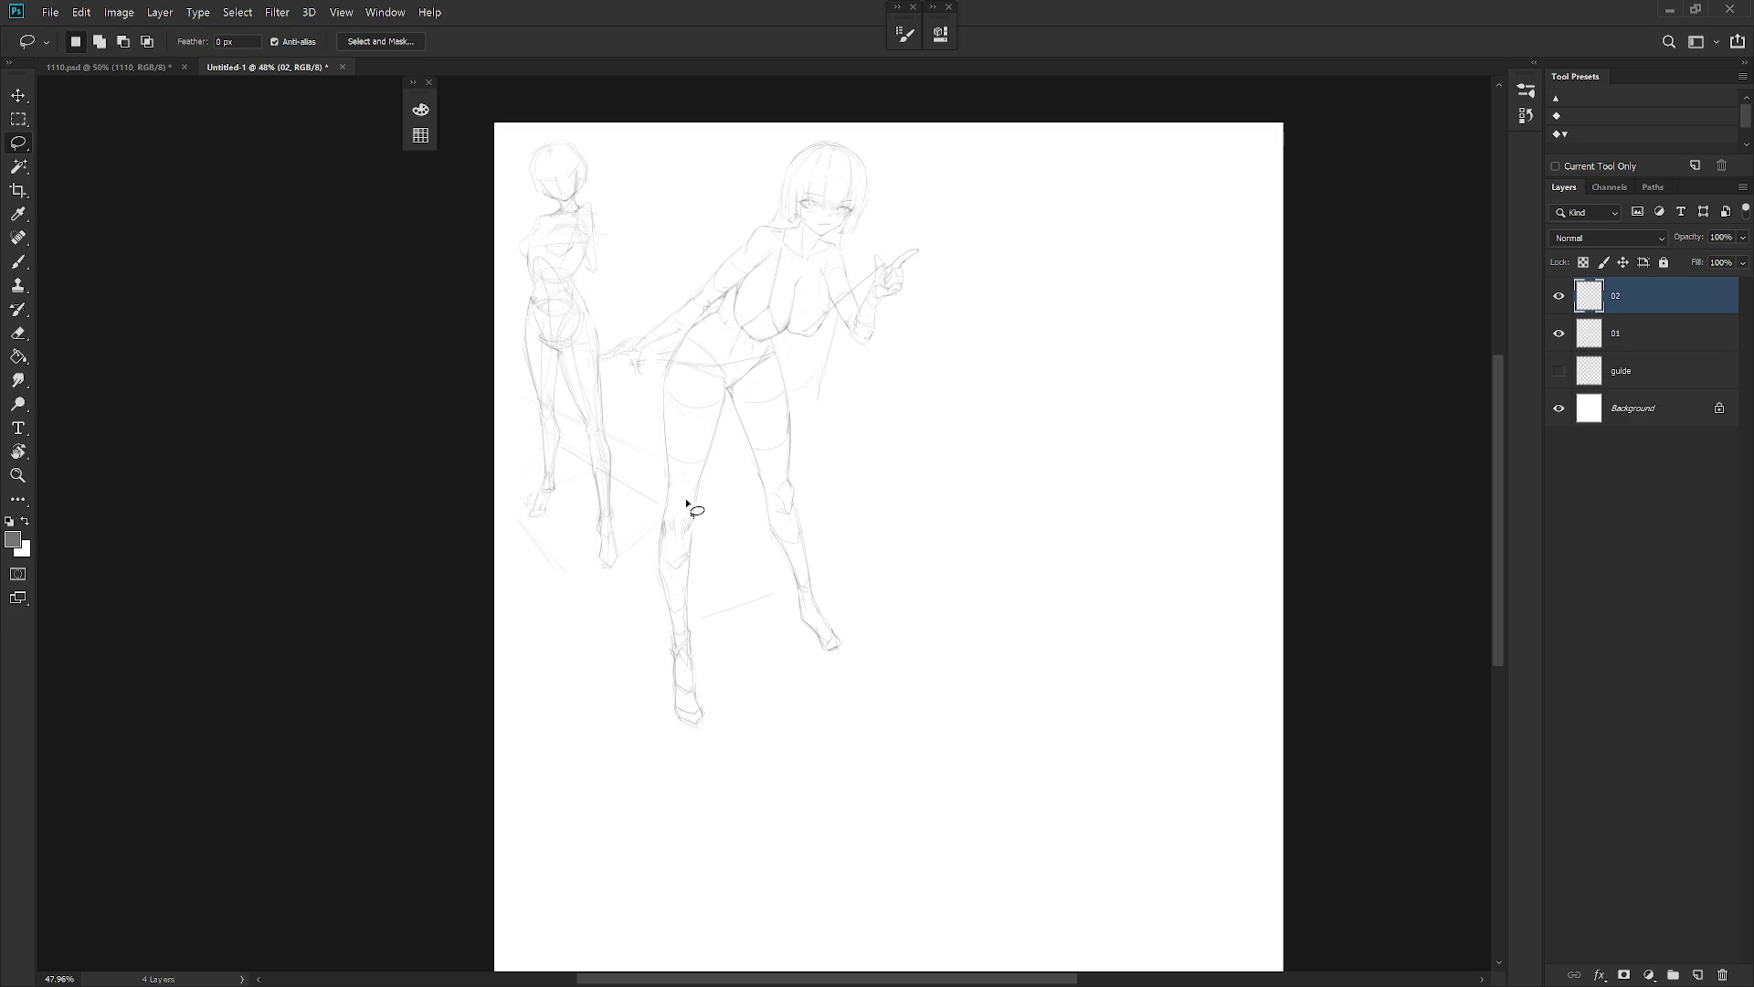
key("ctrl+z")
Lasso the left foot and shrink it to about 89%
scroll(731, 502, "up", 3)
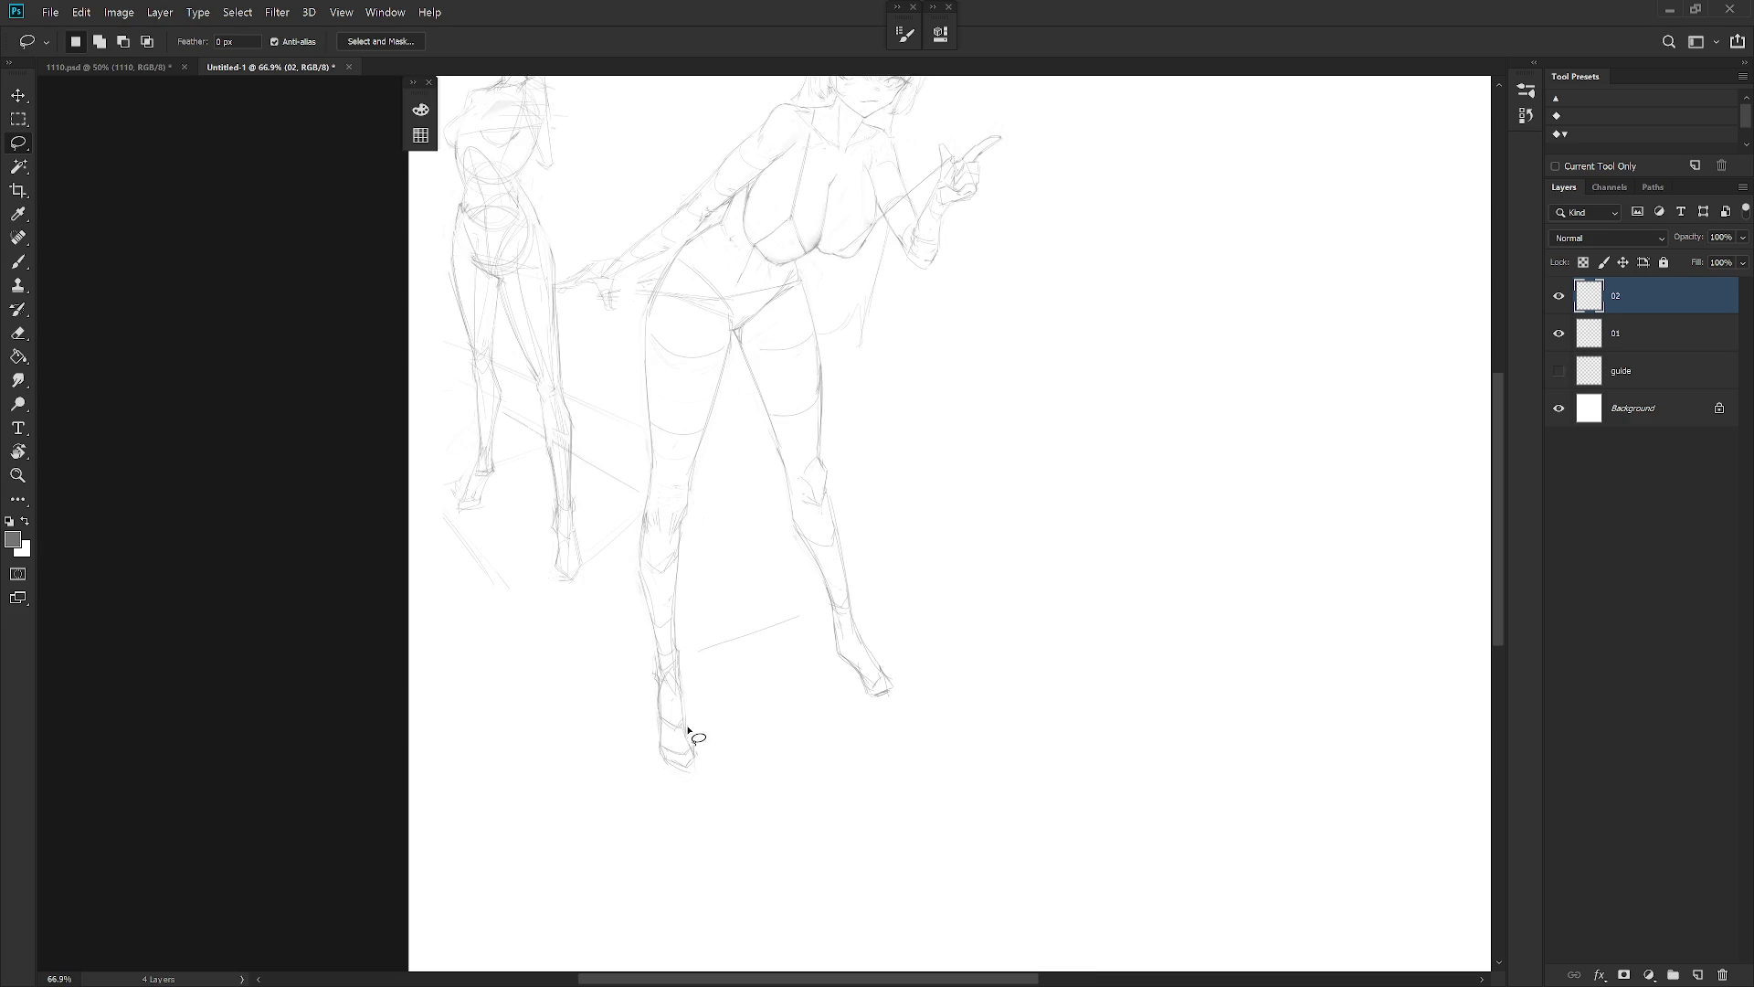
mouse_move(674, 677)
left_mouse_down()
mouse_move(689, 728)
mouse_move(671, 672)
left_mouse_up()
key("ctrl+t")
mouse_move(722, 795)
left_mouse_down()
mouse_move(704, 749)
mouse_move(716, 760)
left_mouse_up()
key("Return")
key("l")
Lasso the right ankle and foot and scale it down to about 86%
mouse_move(853, 610)
left_mouse_down()
mouse_move(848, 645)
mouse_move(835, 625)
mouse_move(908, 728)
mouse_move(854, 619)
left_mouse_up()
key("ctrl+t")
mouse_move(916, 731)
left_mouse_down()
mouse_move(866, 654)
mouse_move(891, 727)
mouse_move(878, 689)
left_mouse_up()
key("Return")
key("ctrl+t")
key("Return")
scroll(939, 674, "down", 2)
Try redrawing the mouth as an open mouth, then undo it
key("b")
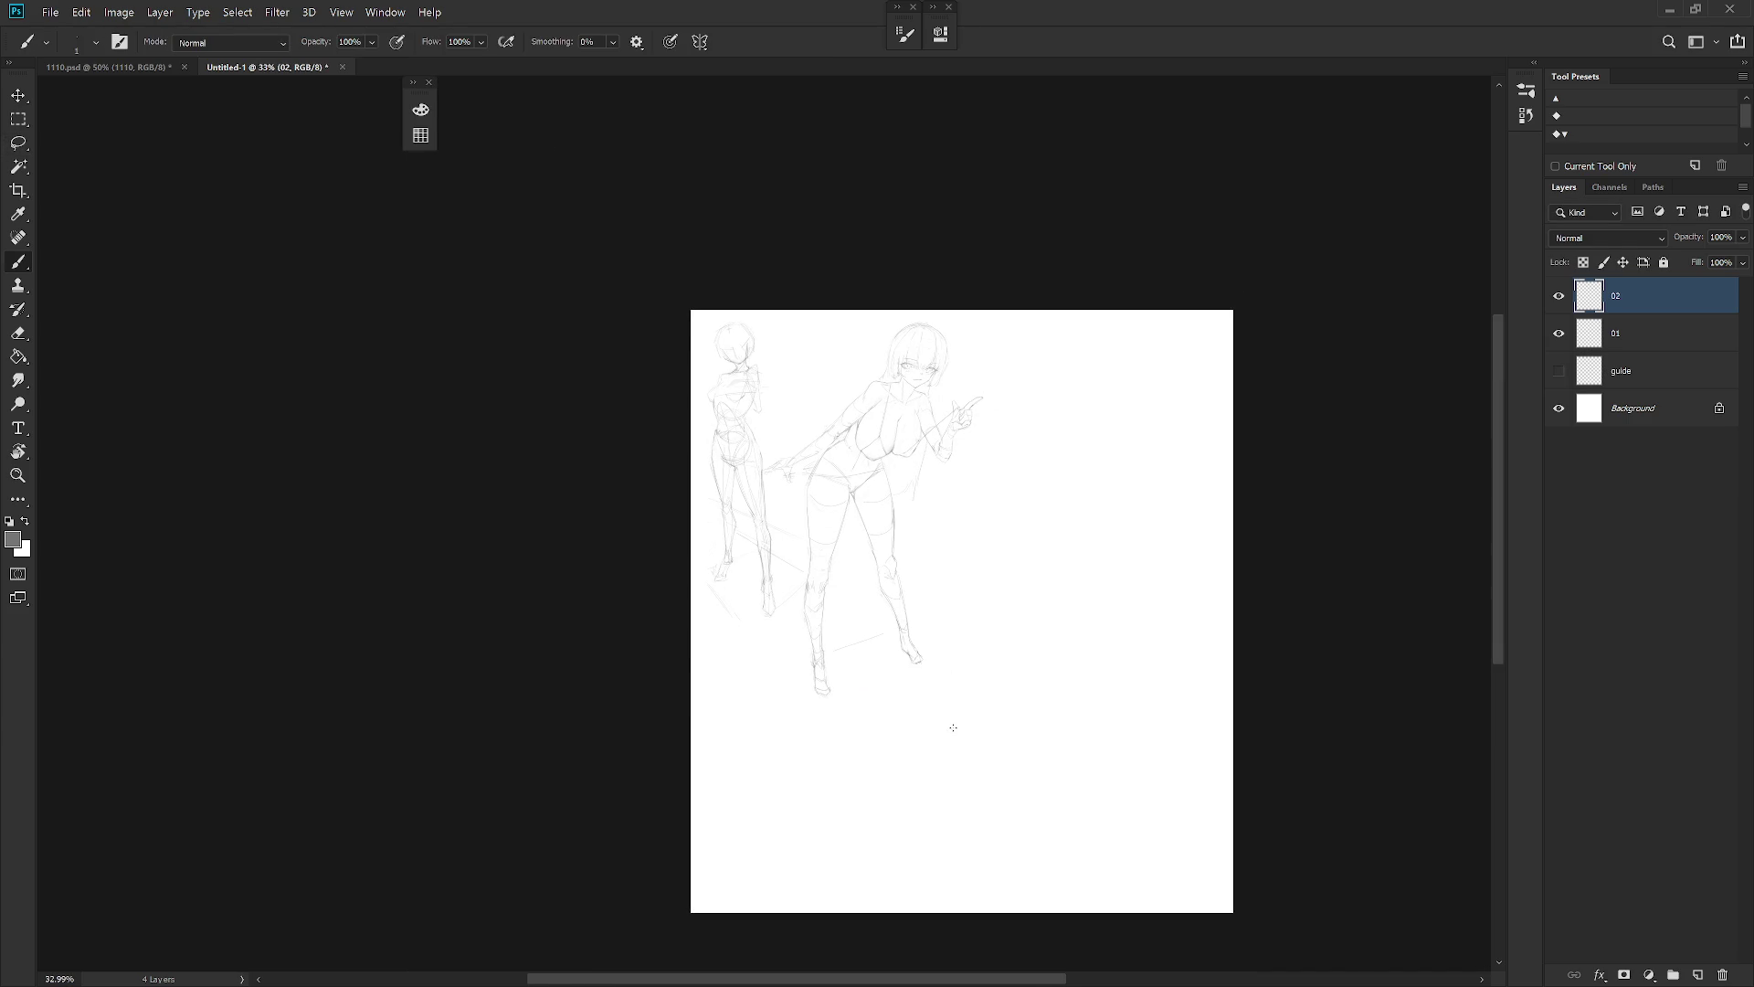
scroll(879, 669, "up", 1)
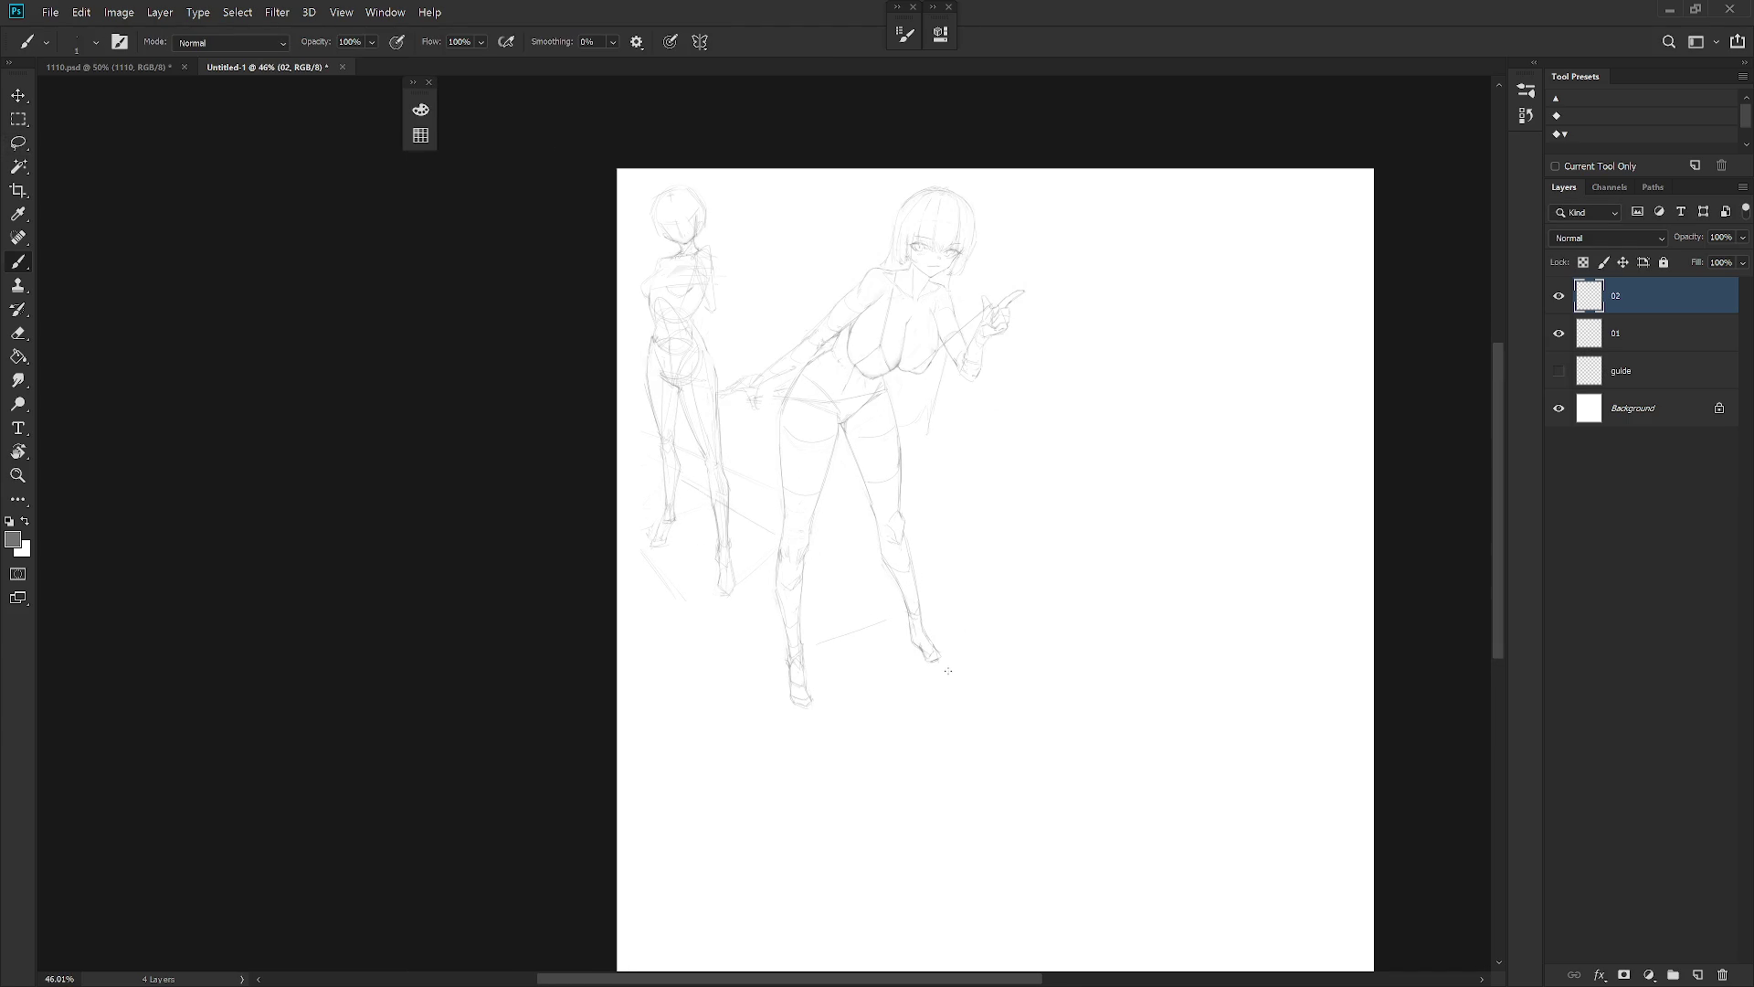
key("e")
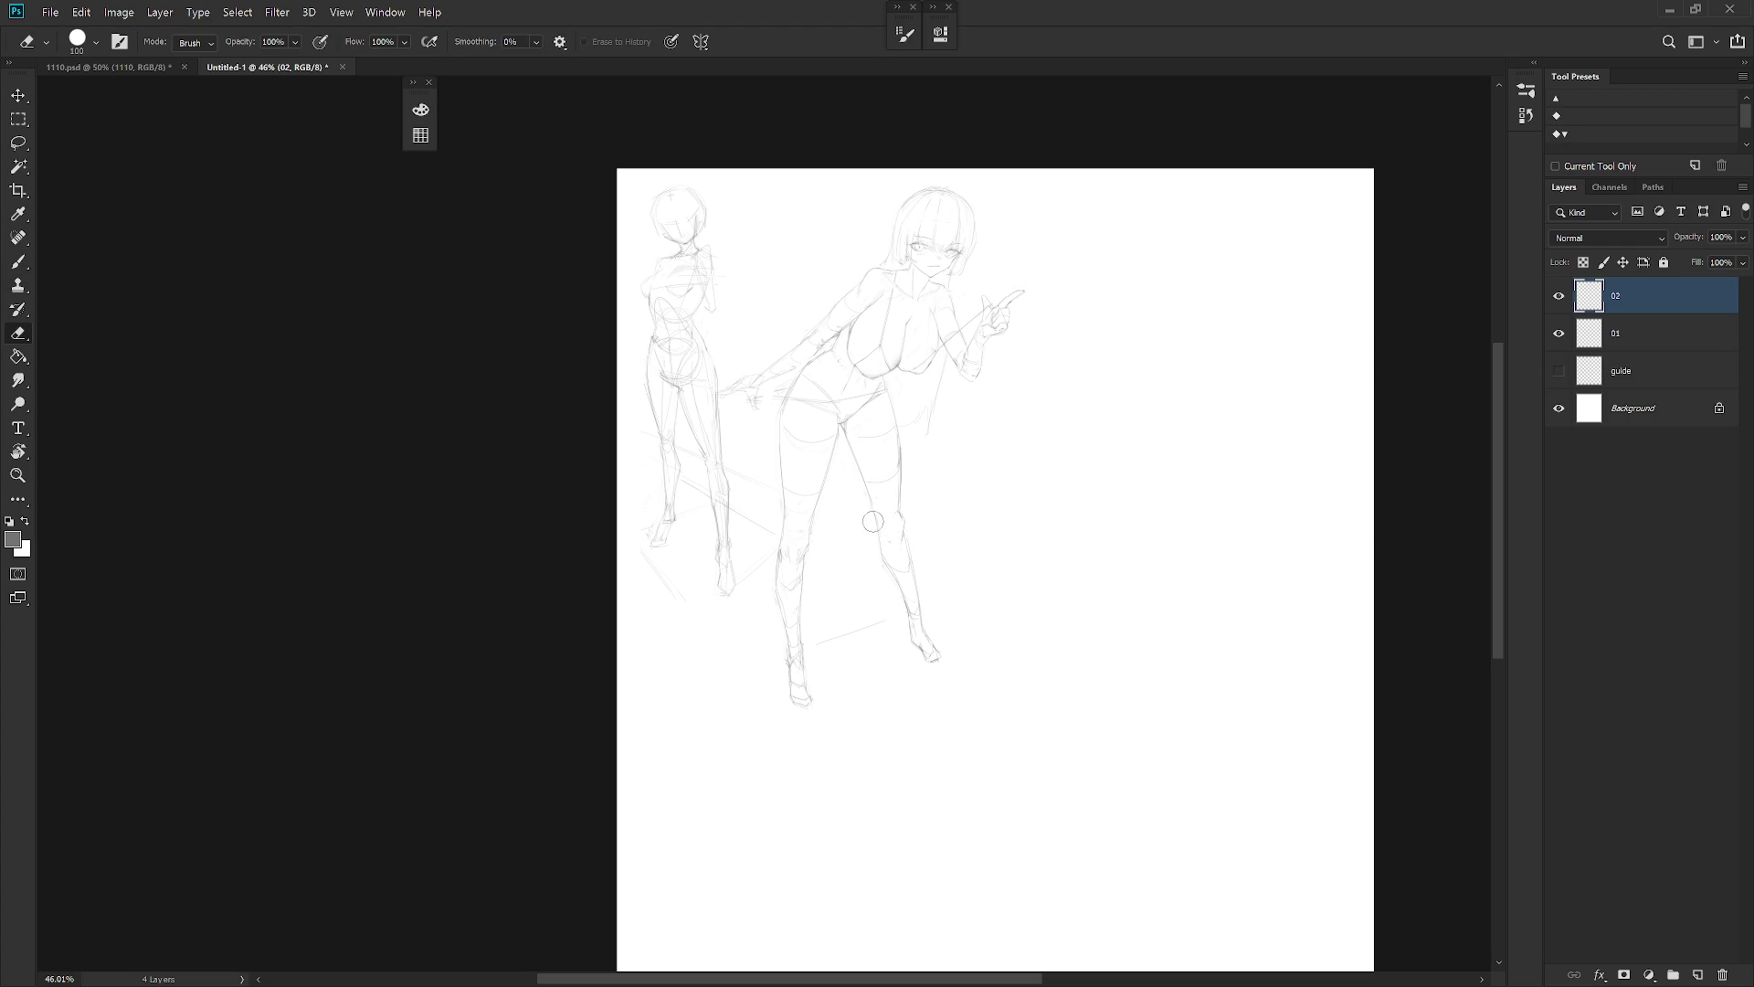
key("b")
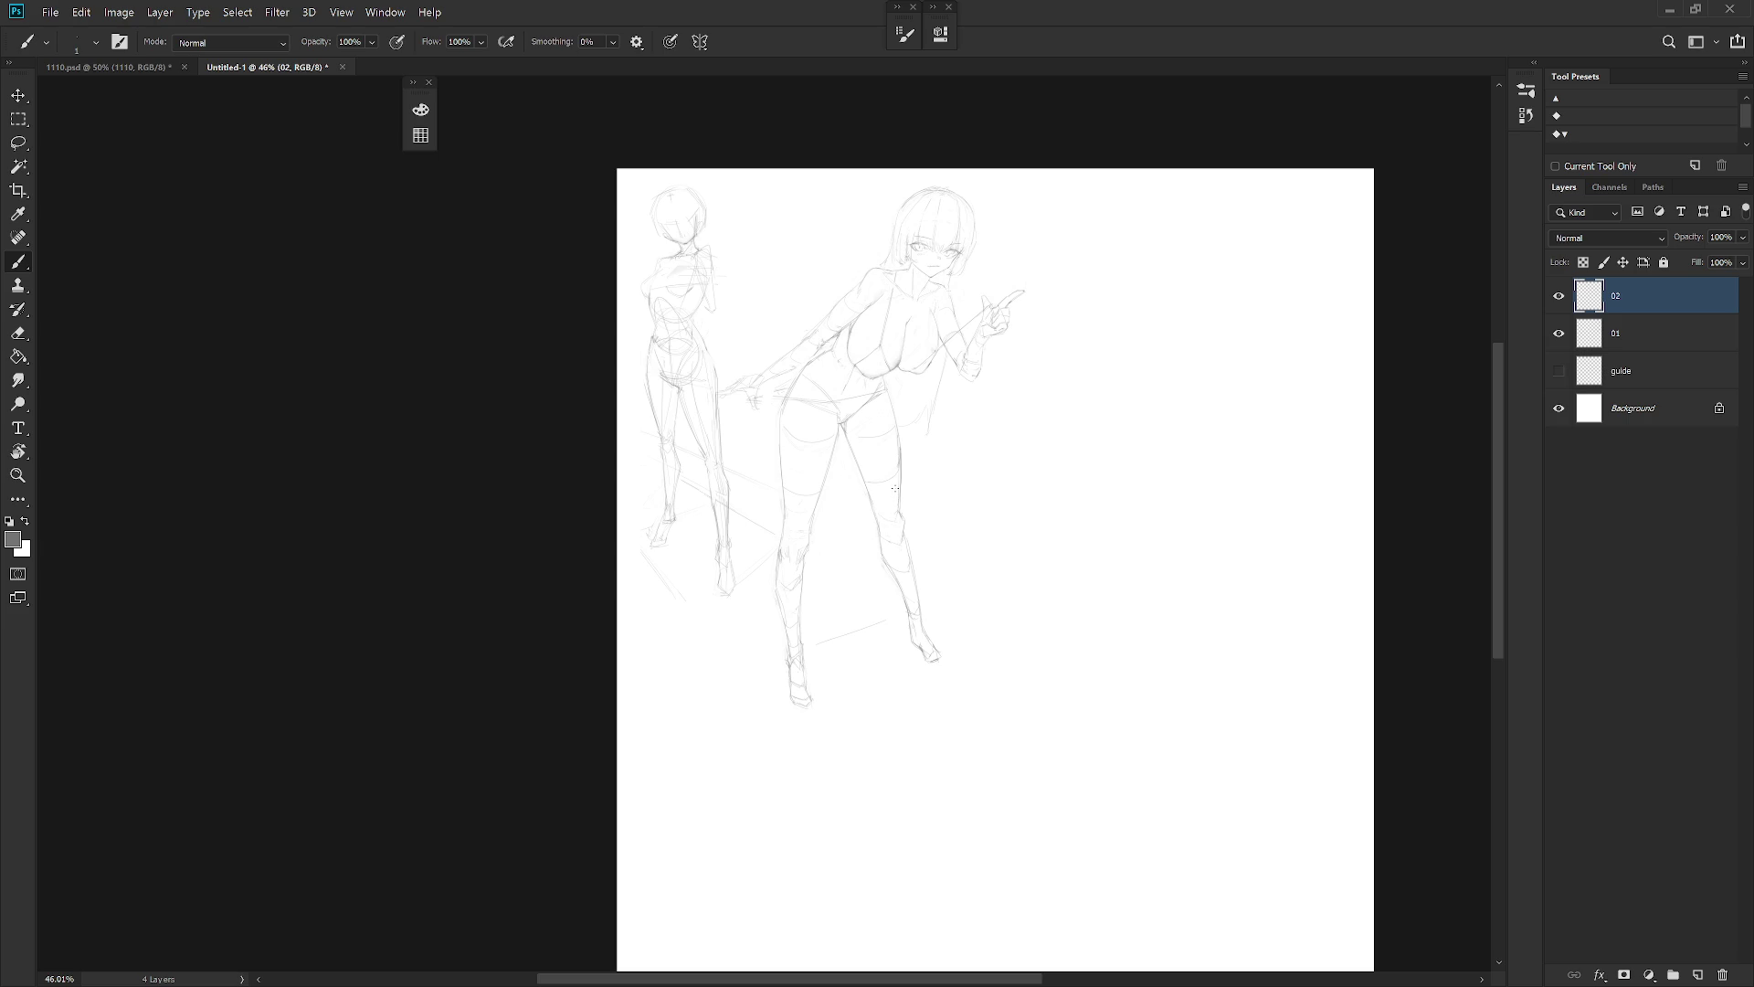
scroll(937, 239, "up", 5)
key("e")
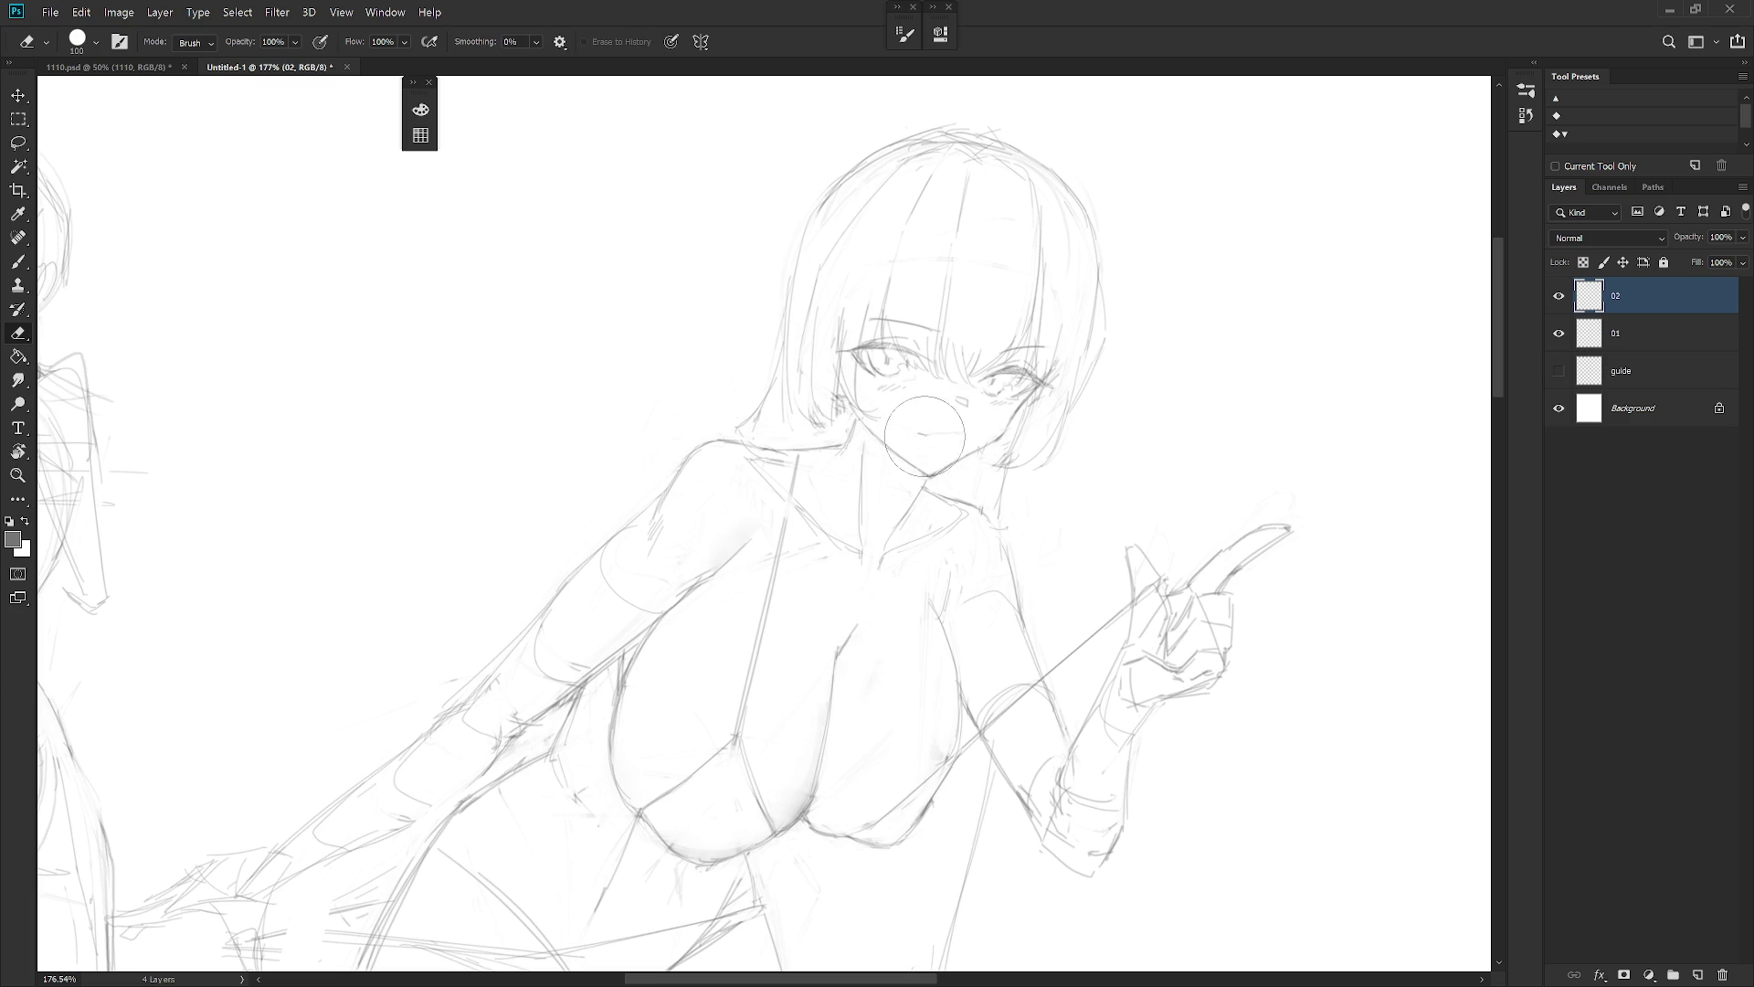
key("b")
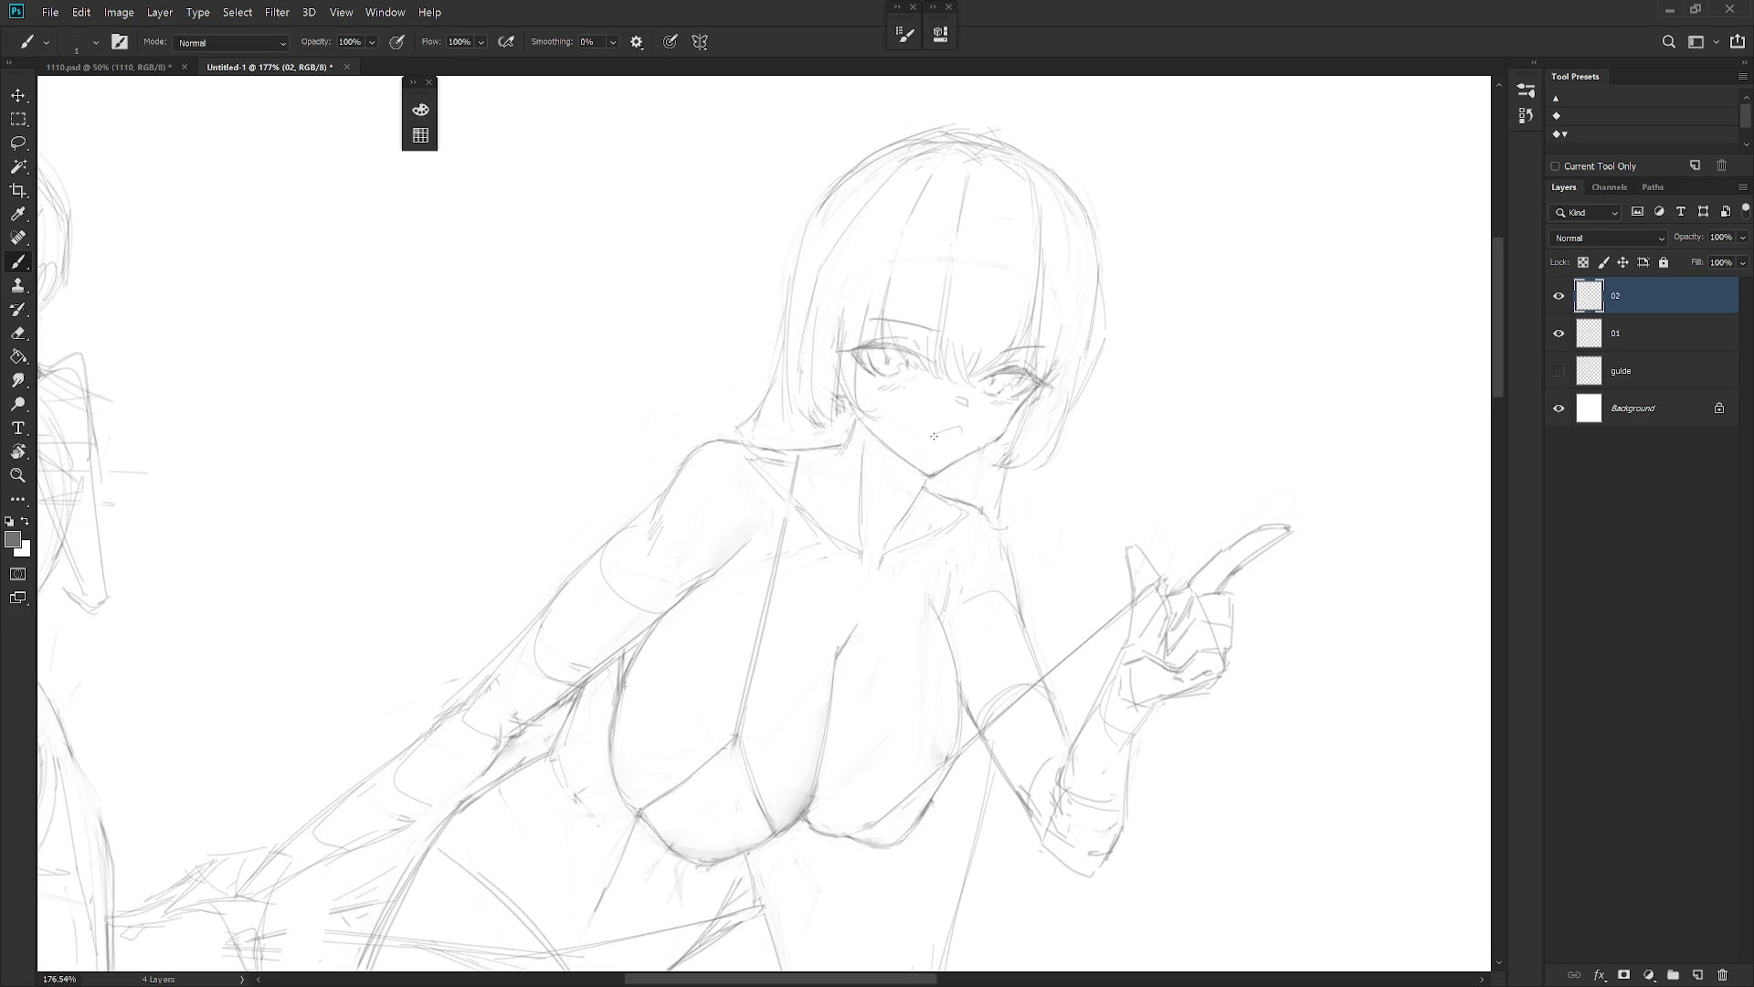
left_click_drag(932, 435, 951, 442)
key("ctrl+z")
Add a small nose mark and lightly touch up the cheek and mouth
left_click_drag(955, 407, 963, 410)
mouse_move(988, 416)
left_mouse_down()
mouse_move(968, 439)
mouse_move(950, 420)
mouse_move(938, 468)
mouse_move(979, 451)
mouse_move(944, 468)
left_mouse_up()
scroll(1021, 527, "down", 5)
Mirror the view, then lasso the old mouth and delete it
left_click_drag(1021, 527, 966, 450)
key("h")
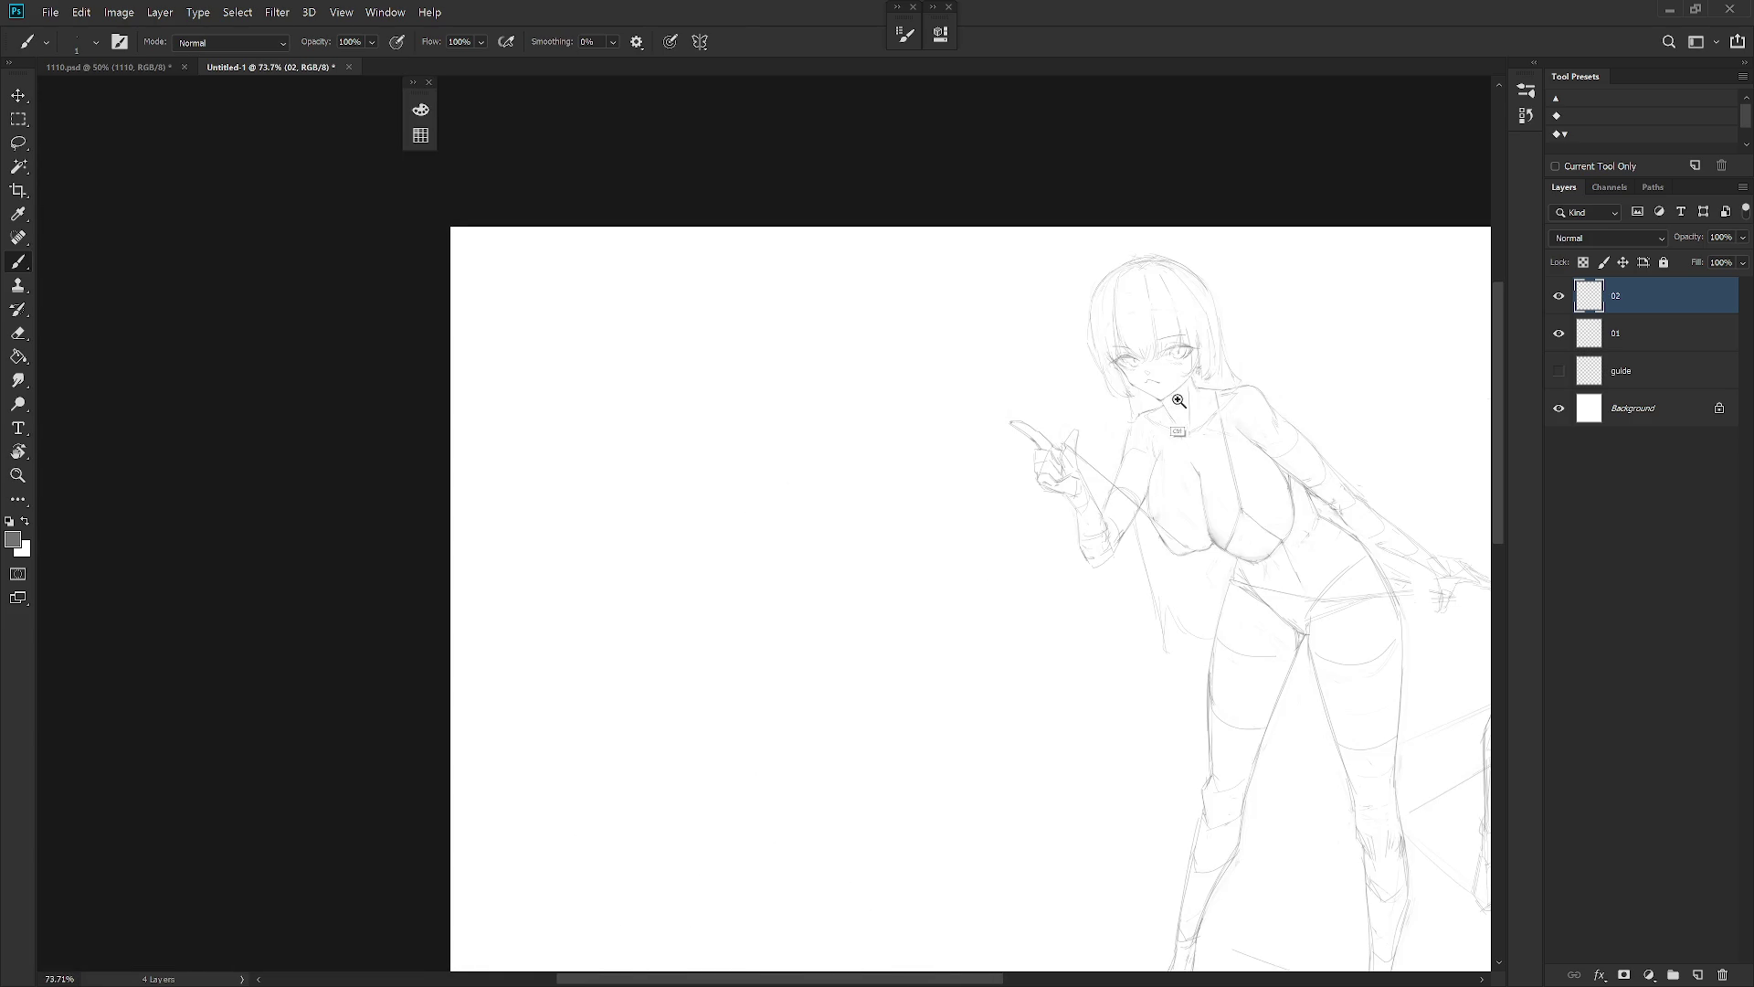
scroll(1184, 411, "up", 6)
key("l")
mouse_move(1151, 358)
left_mouse_down()
mouse_move(1101, 366)
mouse_move(1178, 365)
mouse_move(1178, 379)
left_mouse_up()
key("Delete")
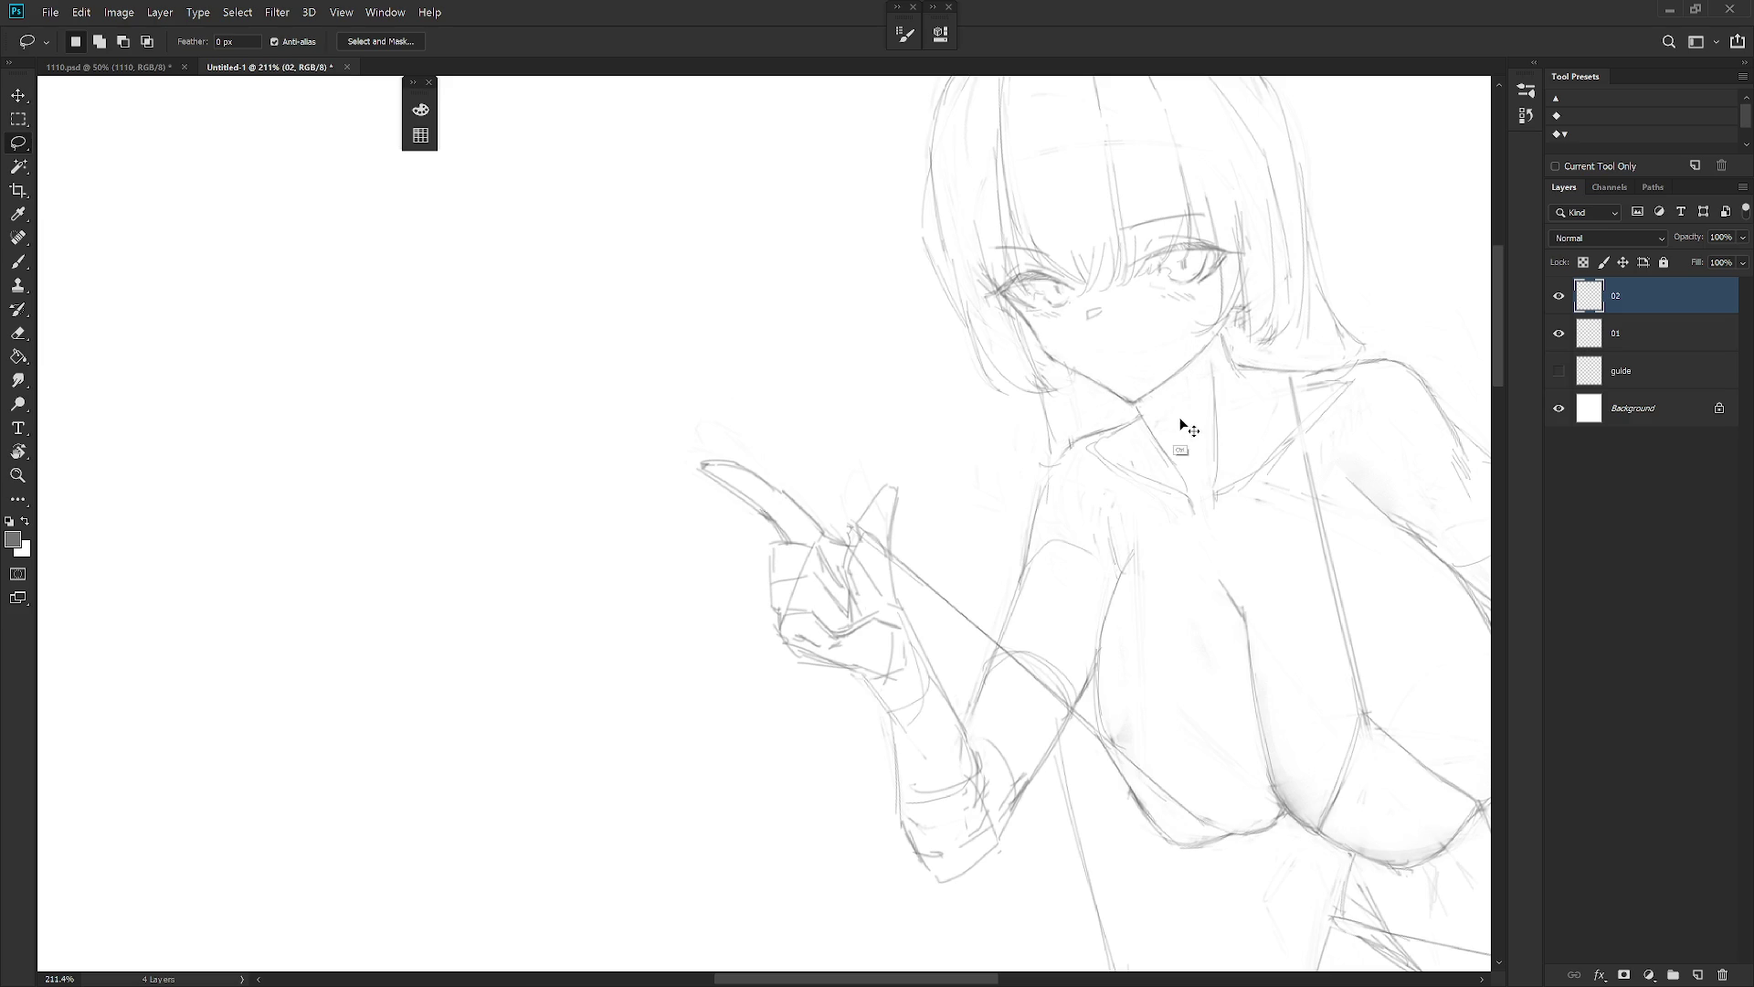
Tilt the canvas and redraw the mouth as a wavier line, undoing the darker lower lip
left_click_drag(1180, 435, 993, 469)
key("r")
mouse_move(1098, 623)
left_mouse_down()
mouse_move(913, 447)
mouse_move(956, 539)
left_mouse_up()
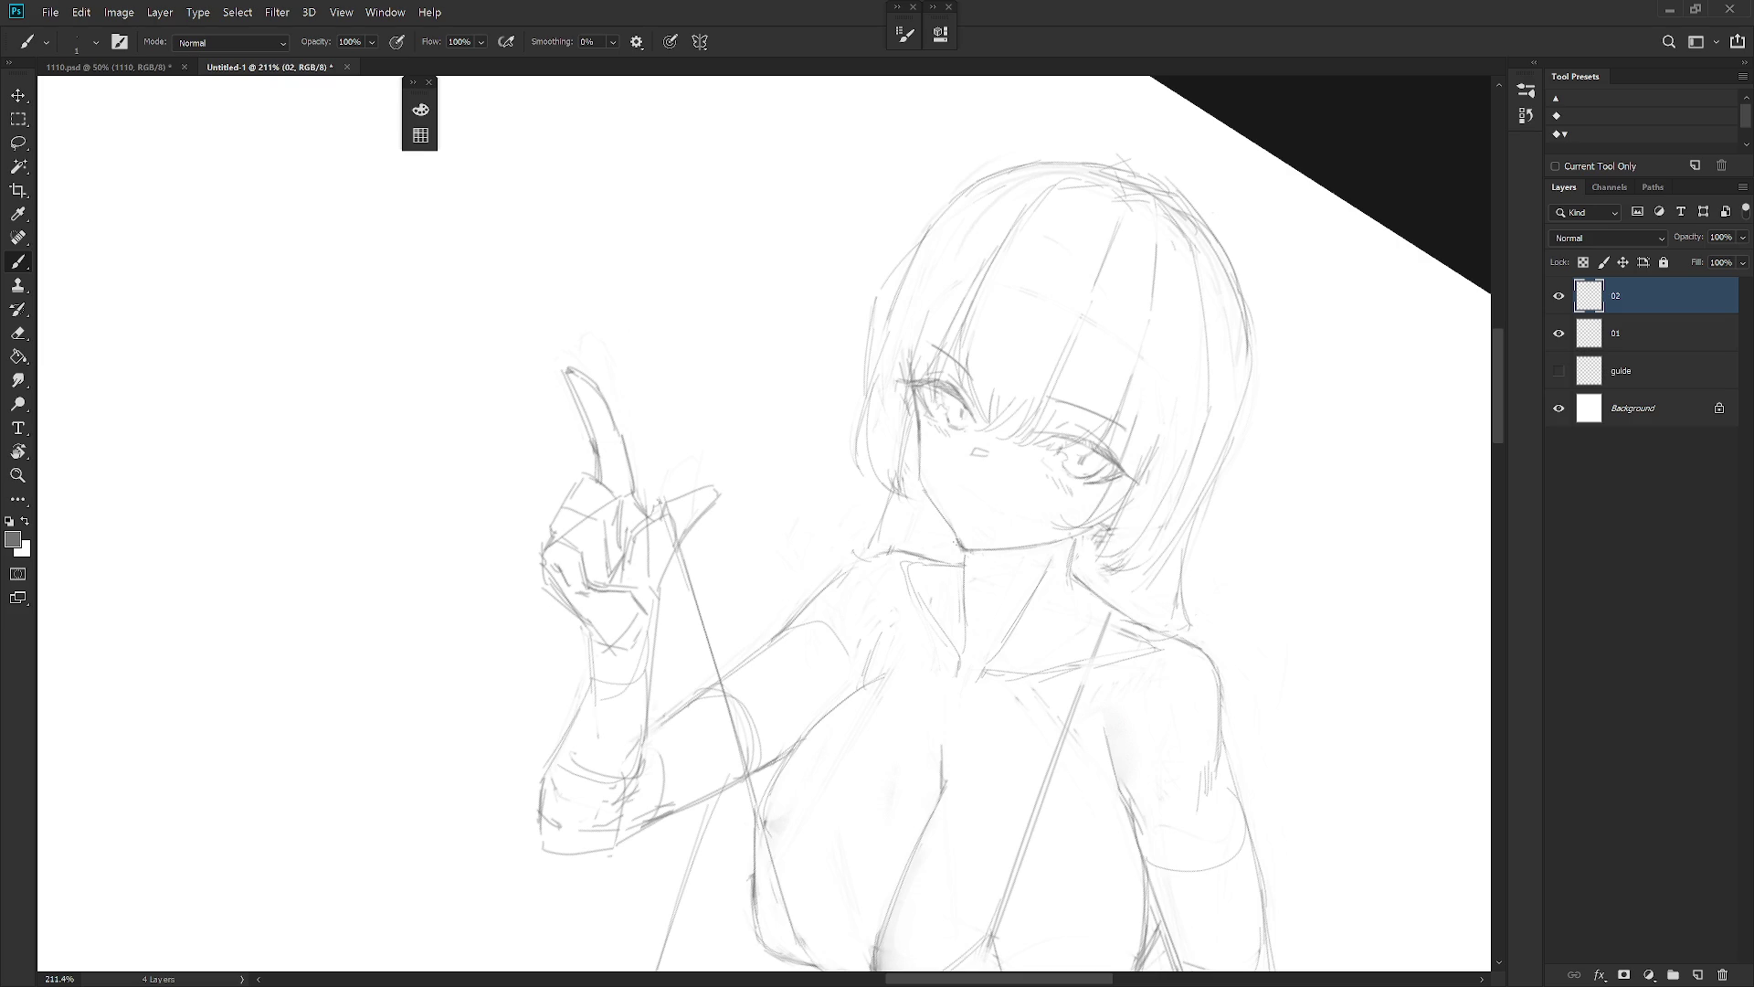
left_click_drag(1040, 470, 1047, 444)
key("e")
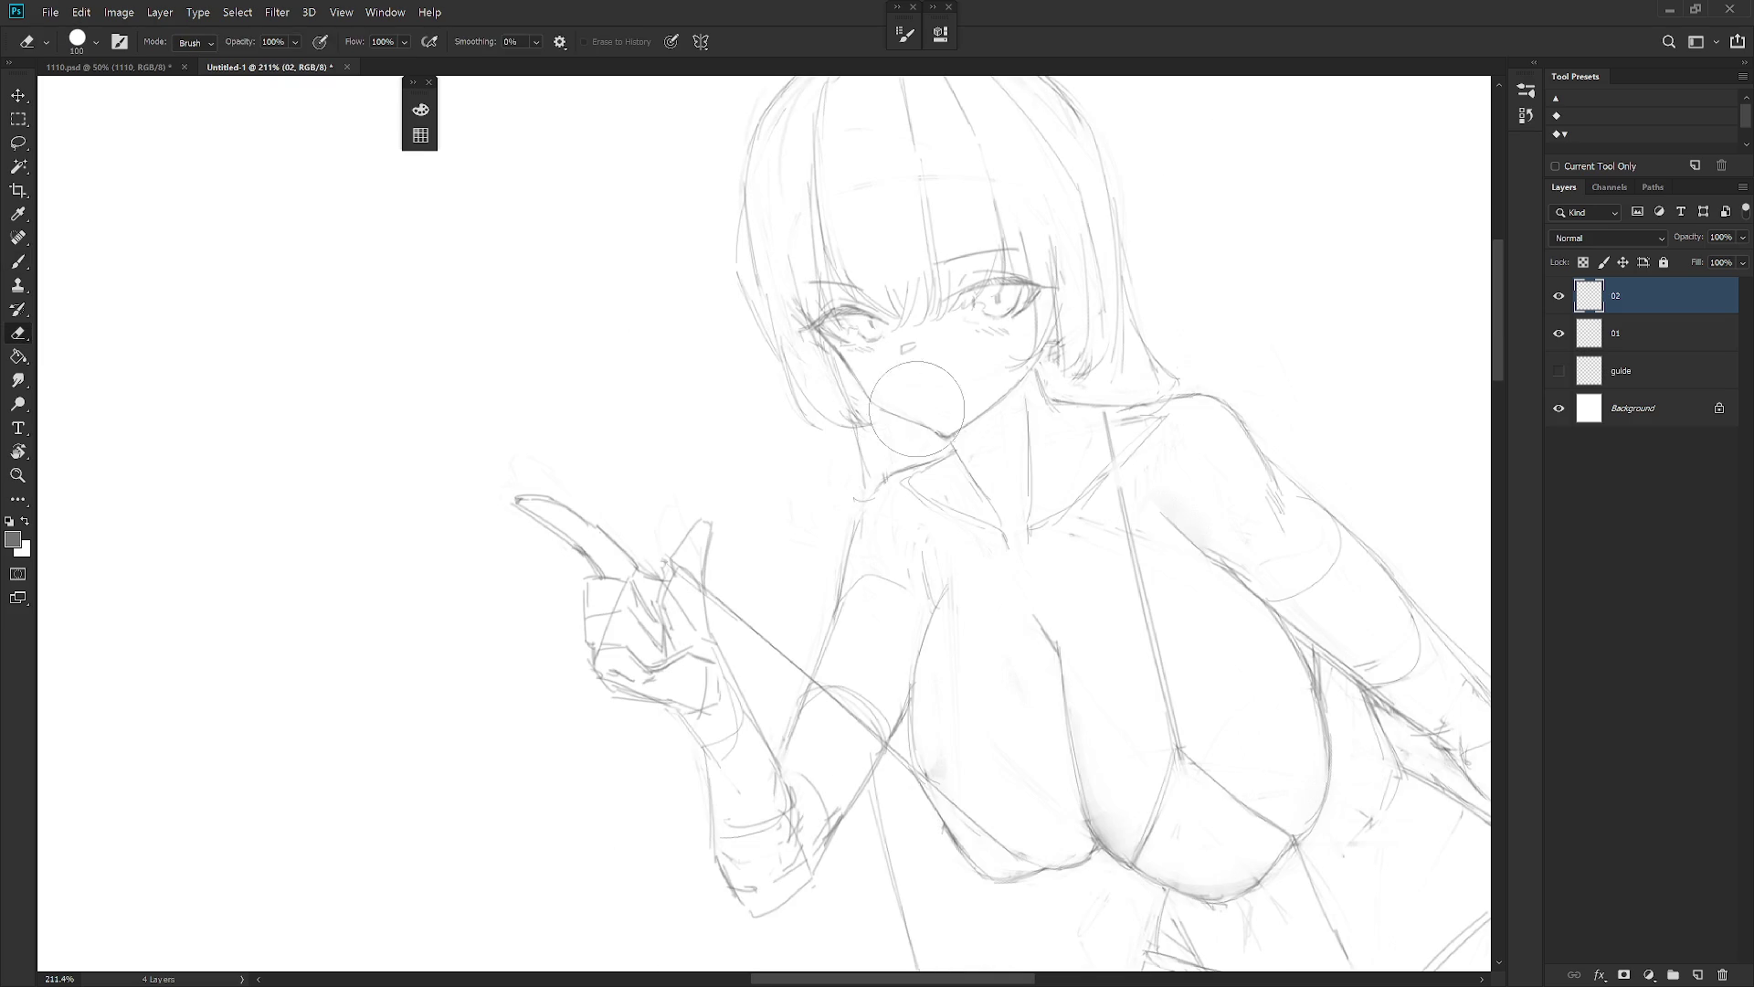
key("b")
left_click_drag(908, 388, 943, 377)
key("ctrl+z")
key("ctrl+z")
left_click_drag(913, 384, 962, 378)
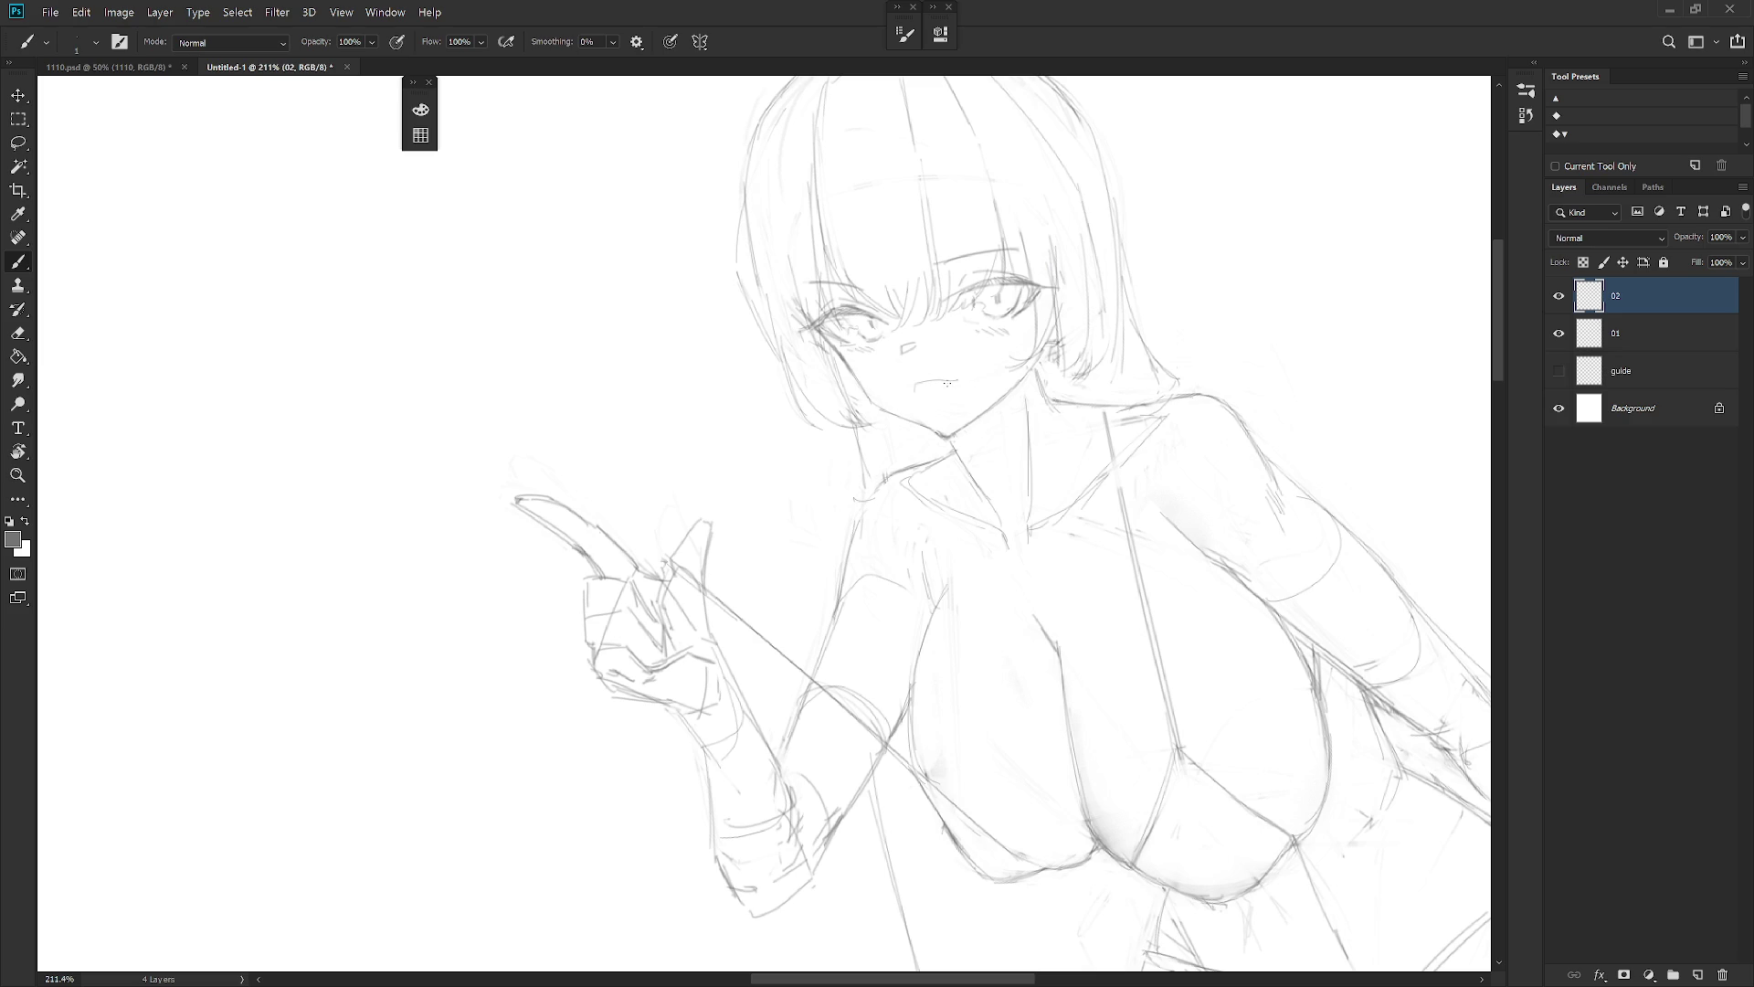
left_click_drag(936, 392, 957, 382)
key("ctrl+z")
Flip the view back to normal and draw a new mouth below the nose
scroll(967, 372, "down", 5)
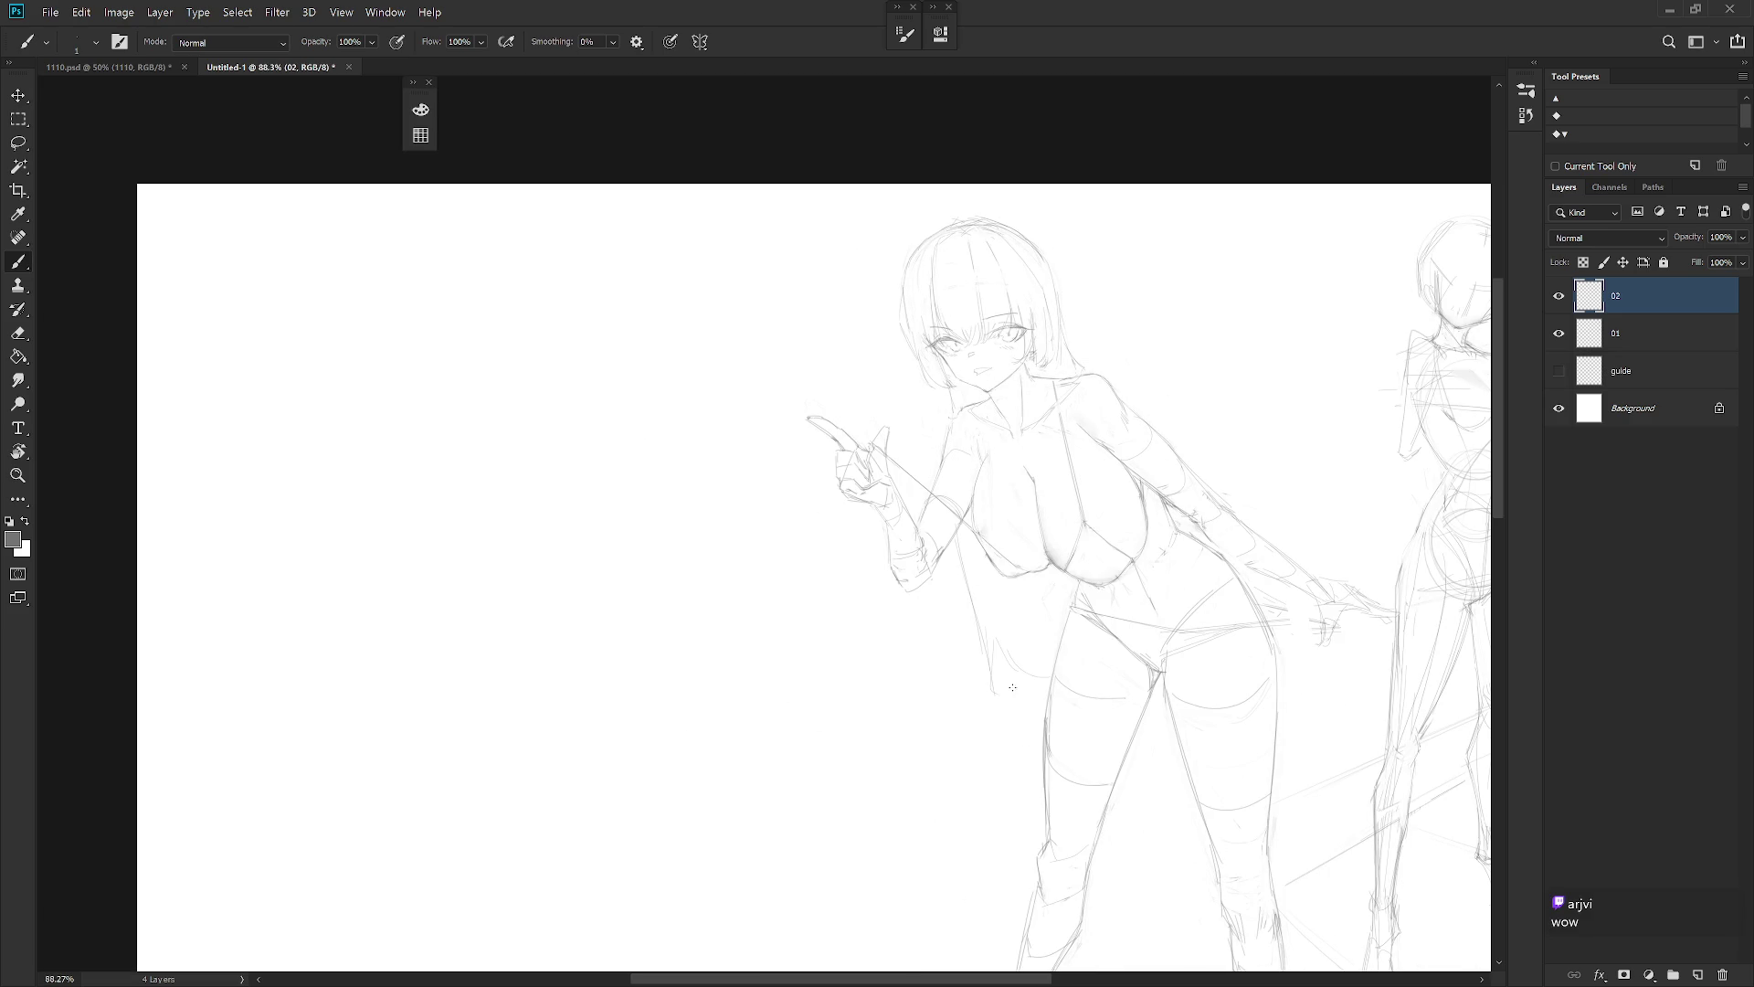
key("ctrl+shift+h")
mouse_move(1018, 747)
left_mouse_down()
mouse_move(1187, 742)
mouse_move(1192, 726)
left_mouse_up()
scroll(1024, 544, "down", 2)
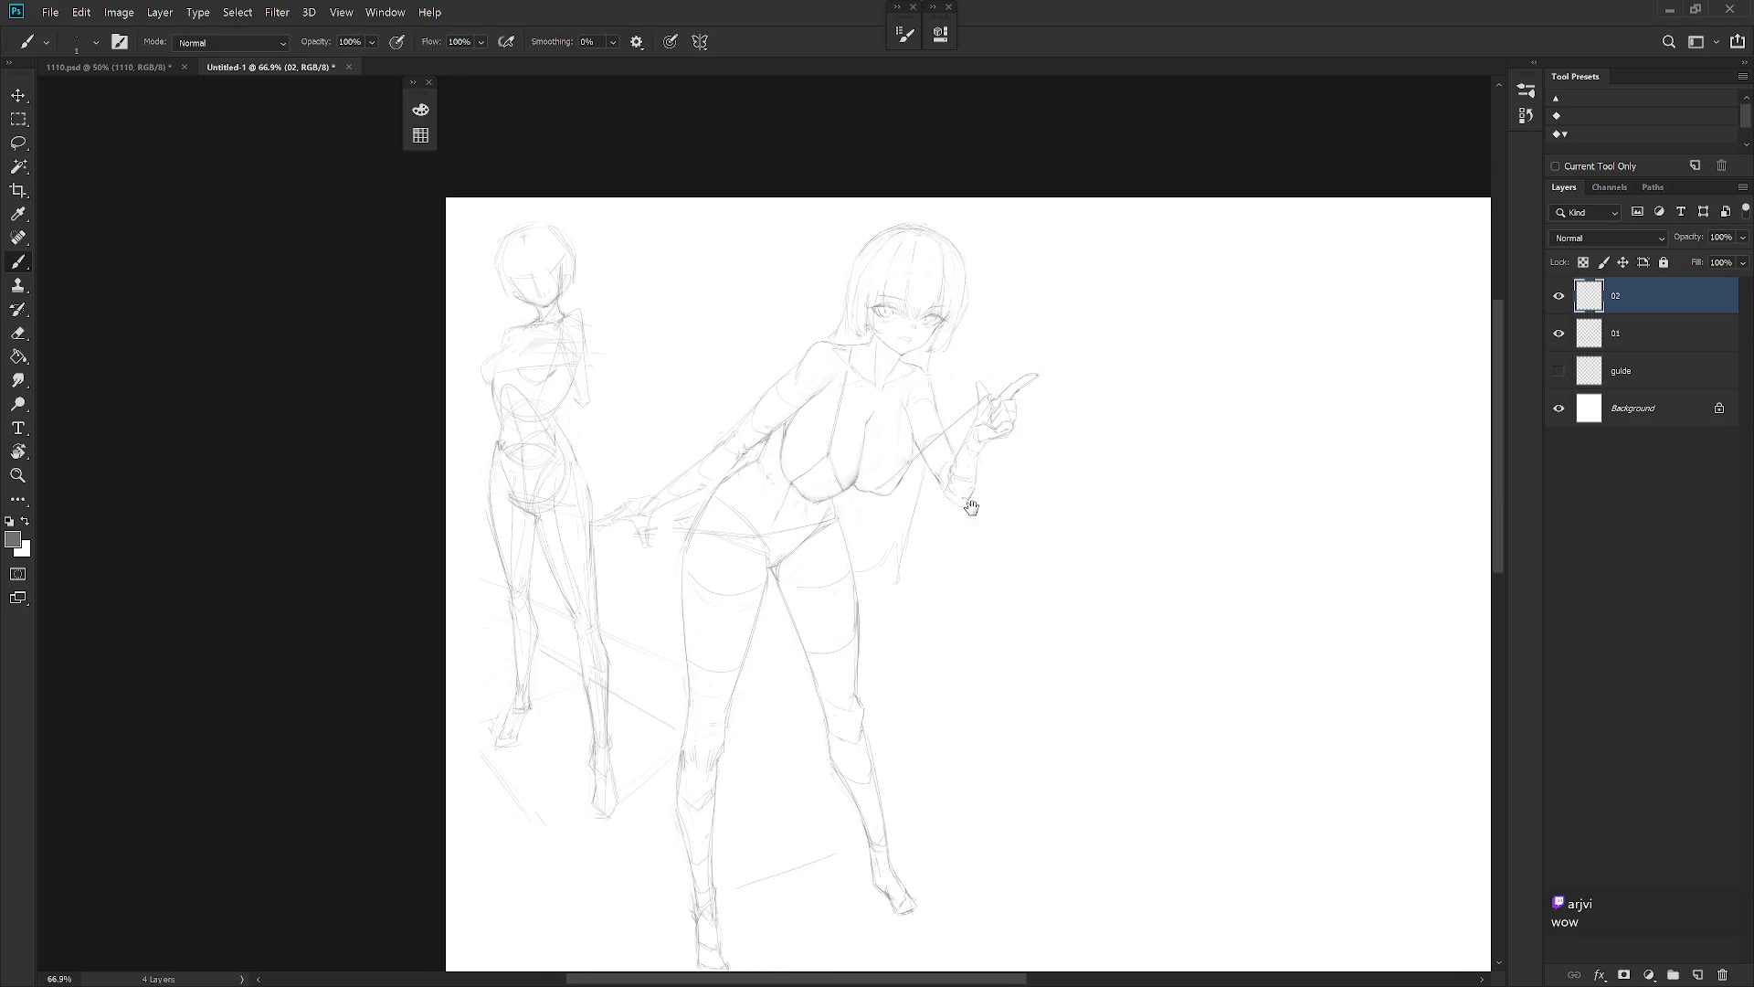
scroll(827, 368, "up", 3)
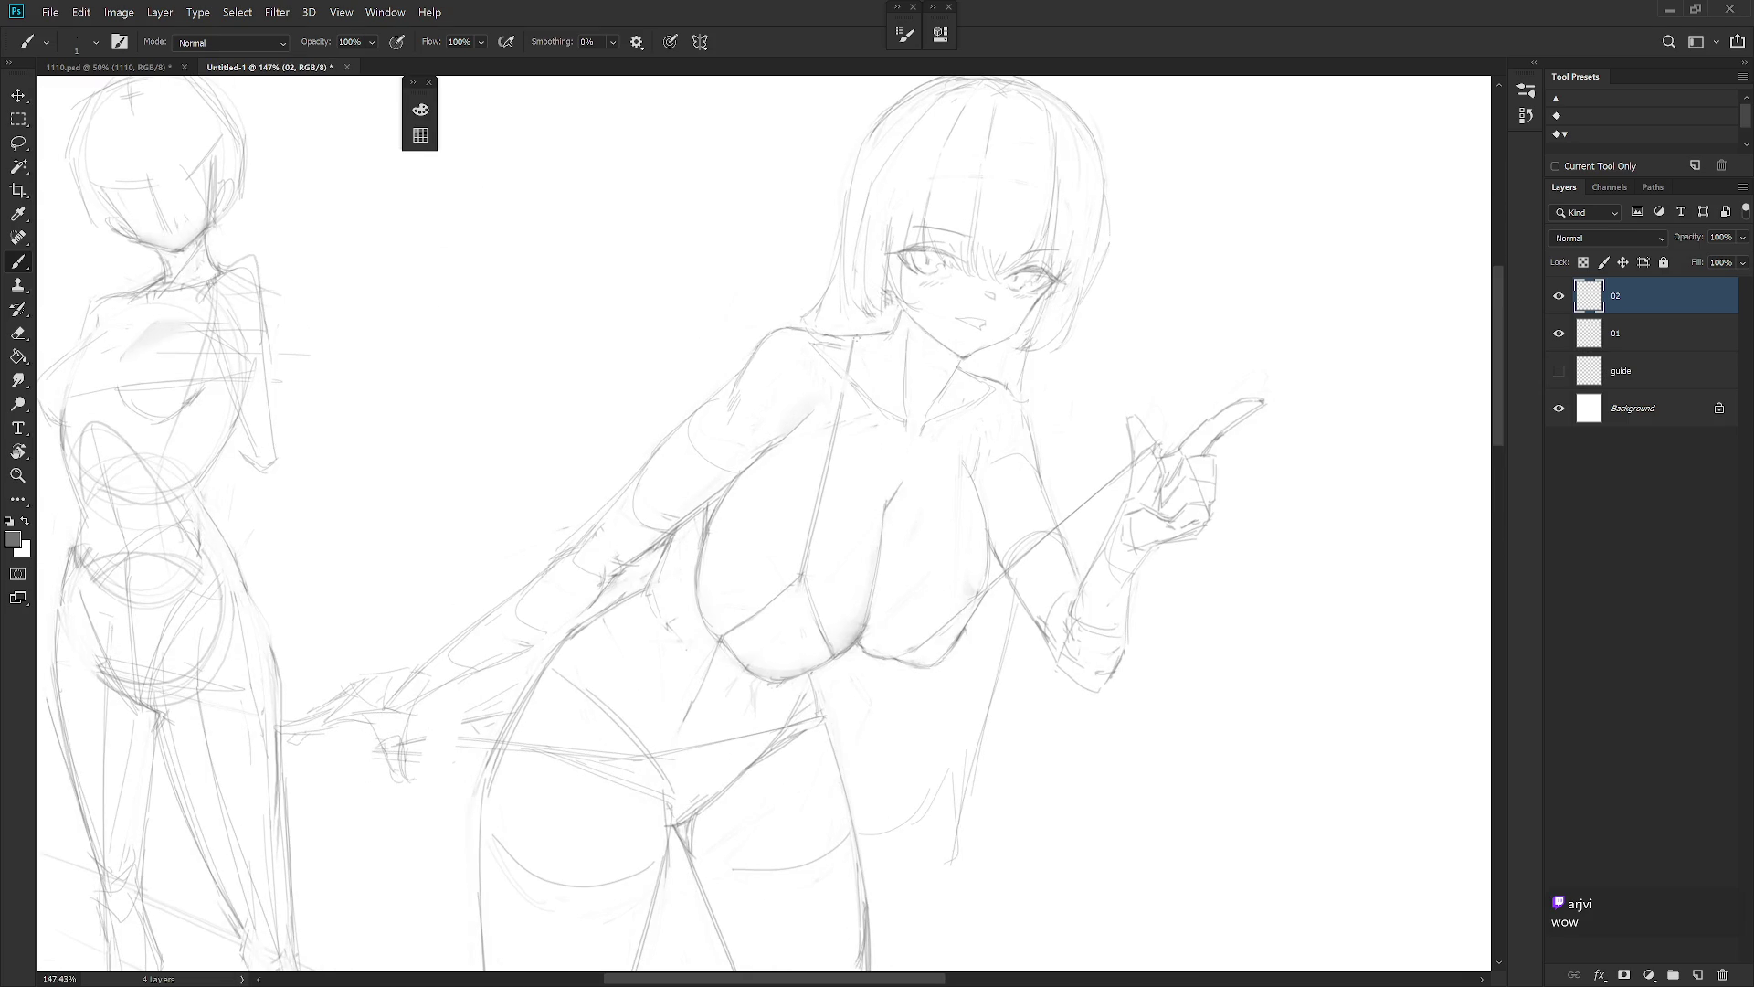
scroll(968, 438, "down", 5)
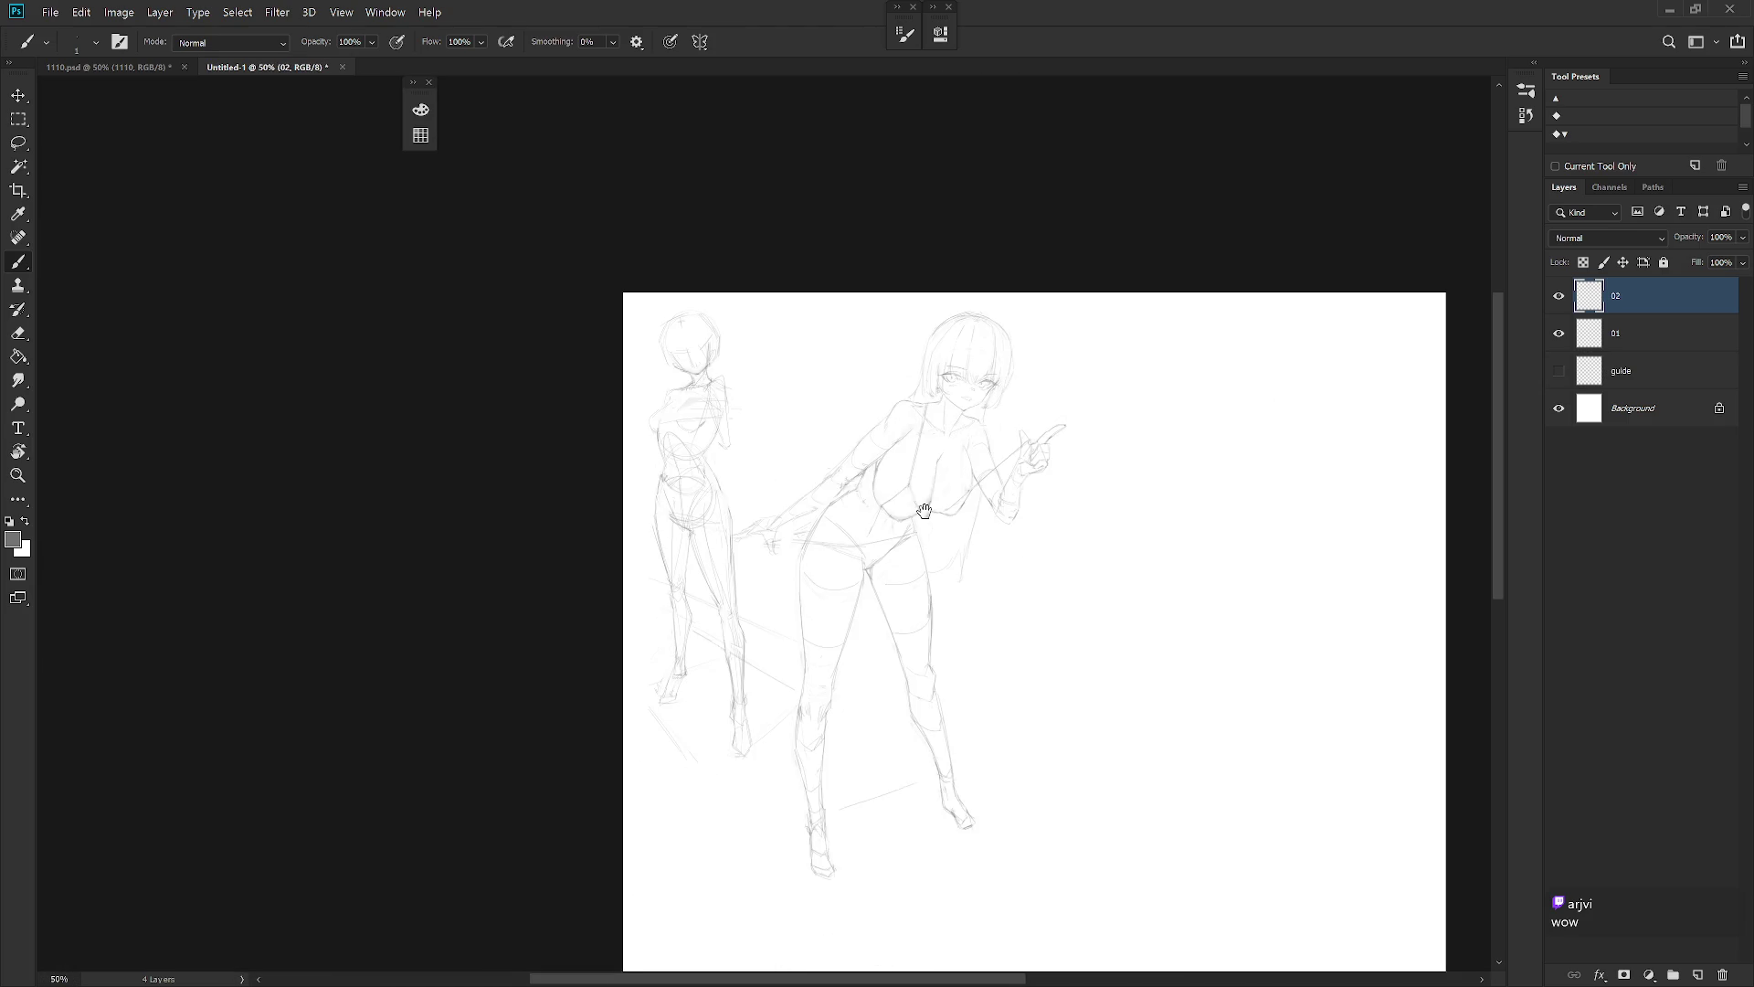
scroll(946, 384, "up", 4)
key("e")
key("b")
scroll(959, 423, "up", 2)
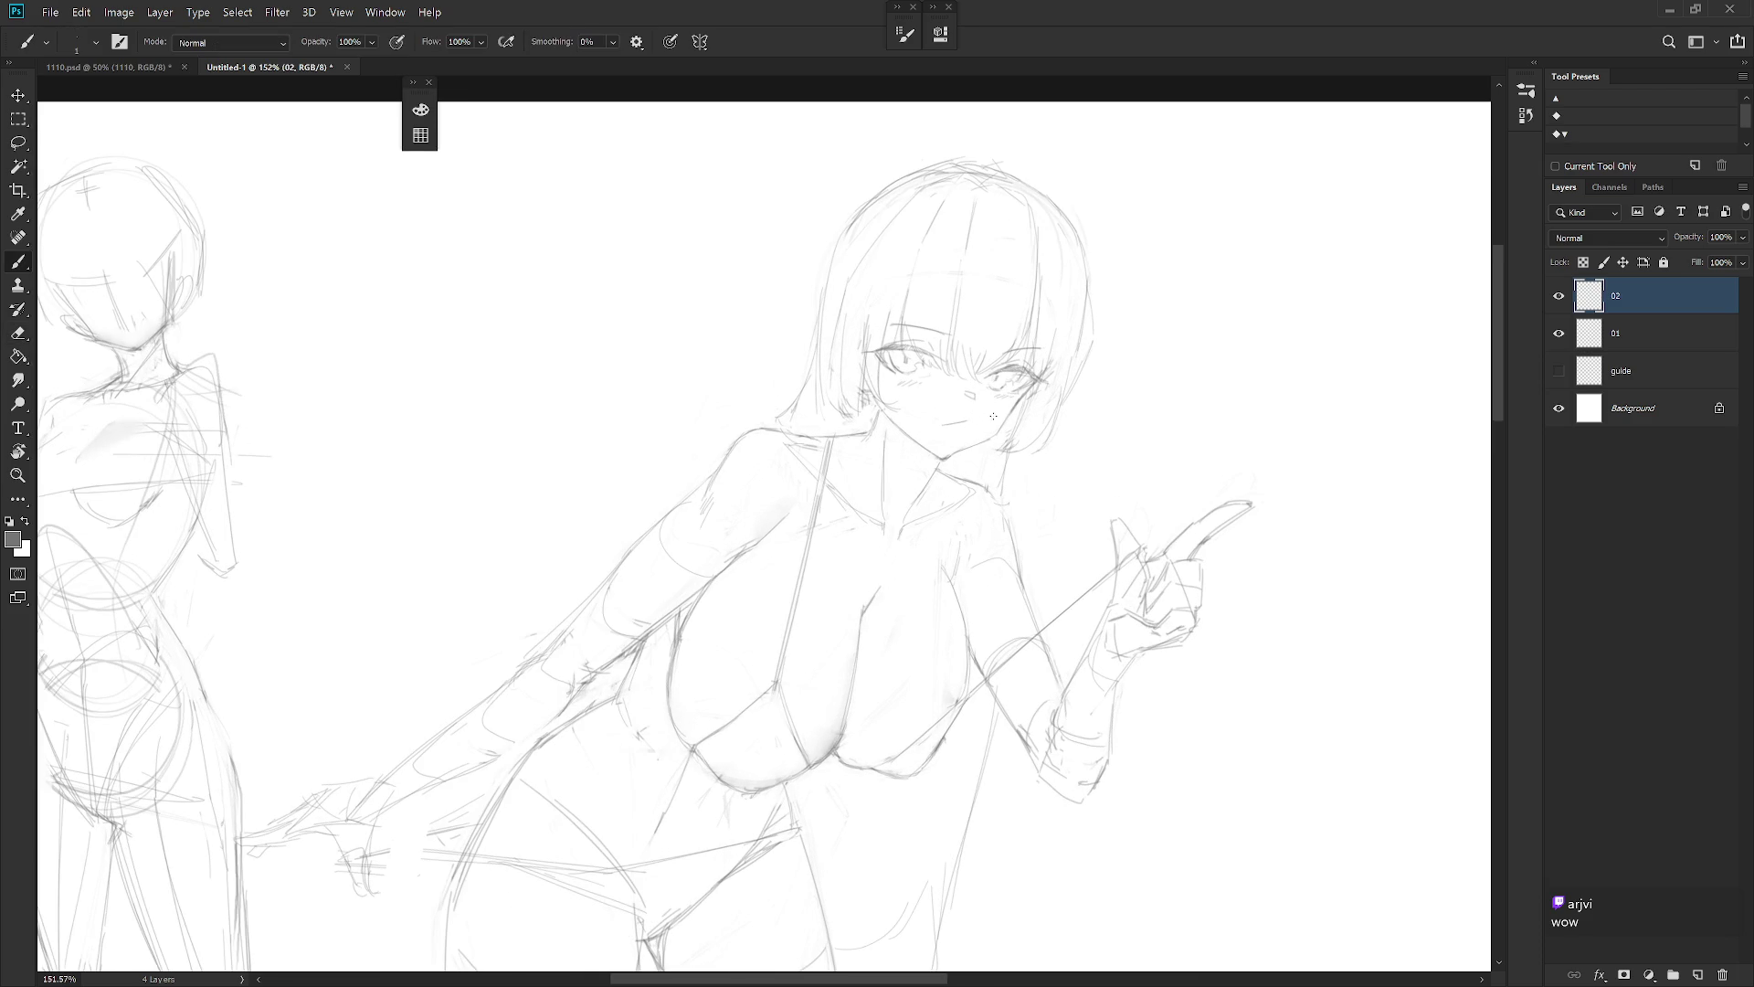
left_click_drag(939, 421, 968, 416)
Touch up the new mouth, alternating between the Eraser and the Brush
scroll(1005, 438, "down", 3)
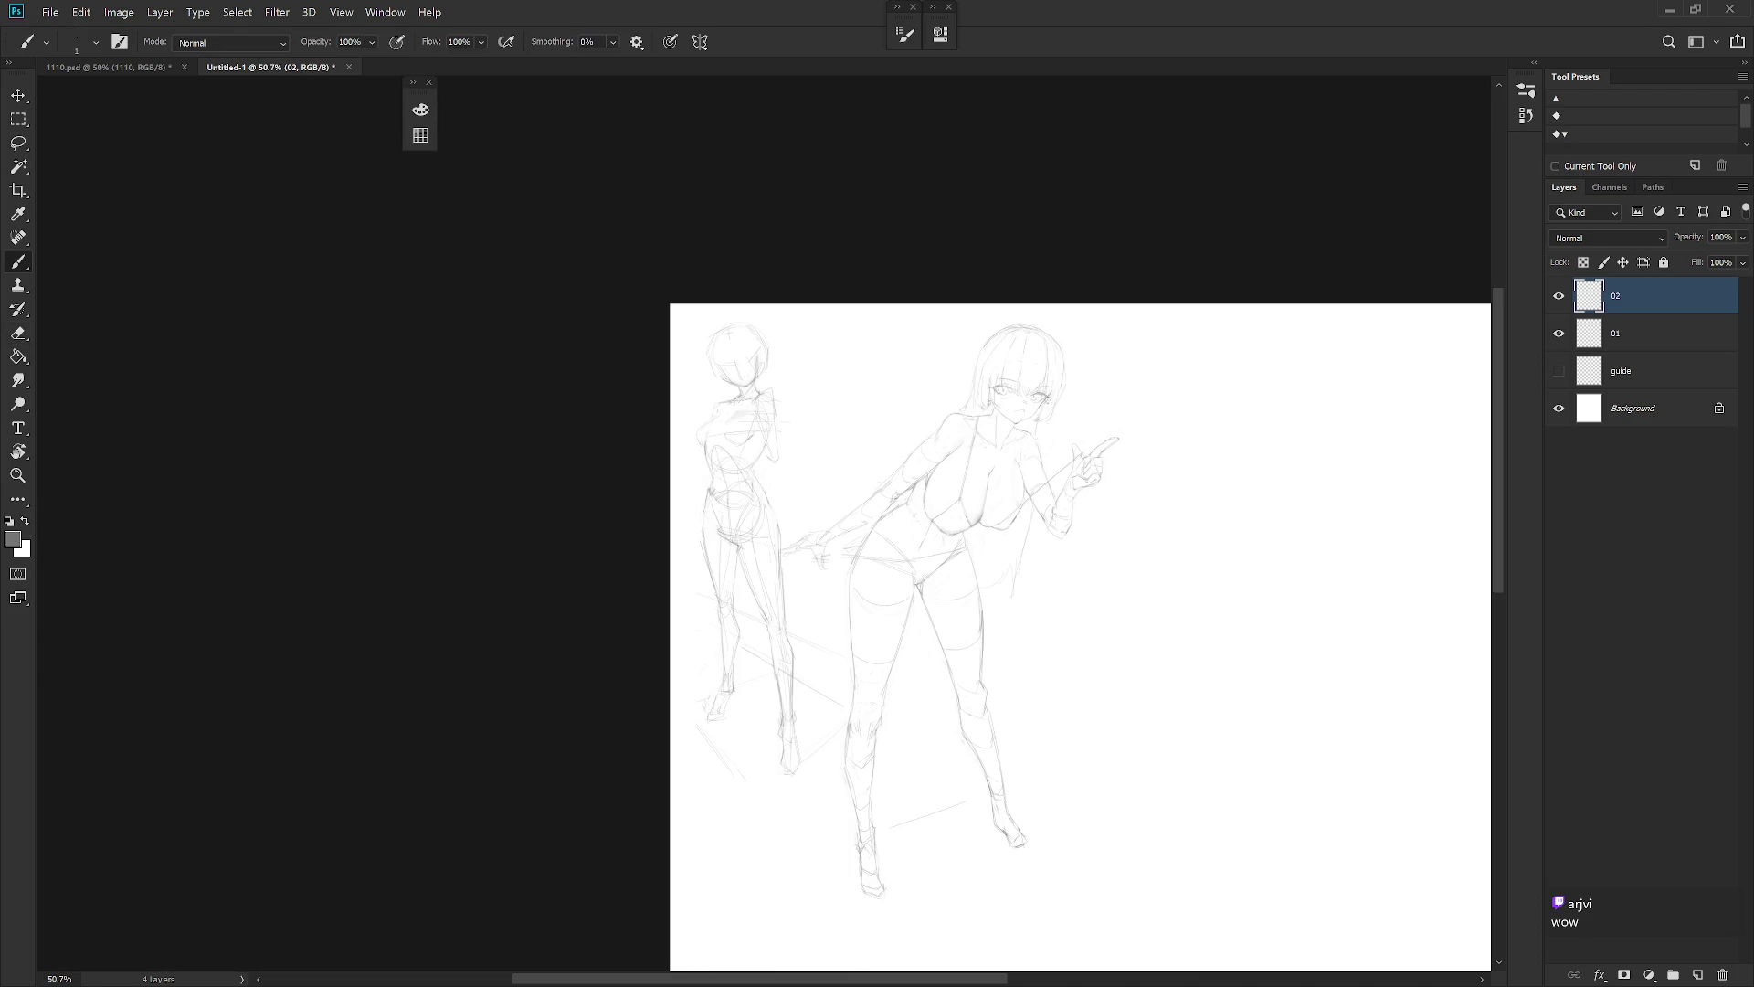
scroll(1037, 411, "up", 4)
key("e")
key("b")
key("e")
key("b")
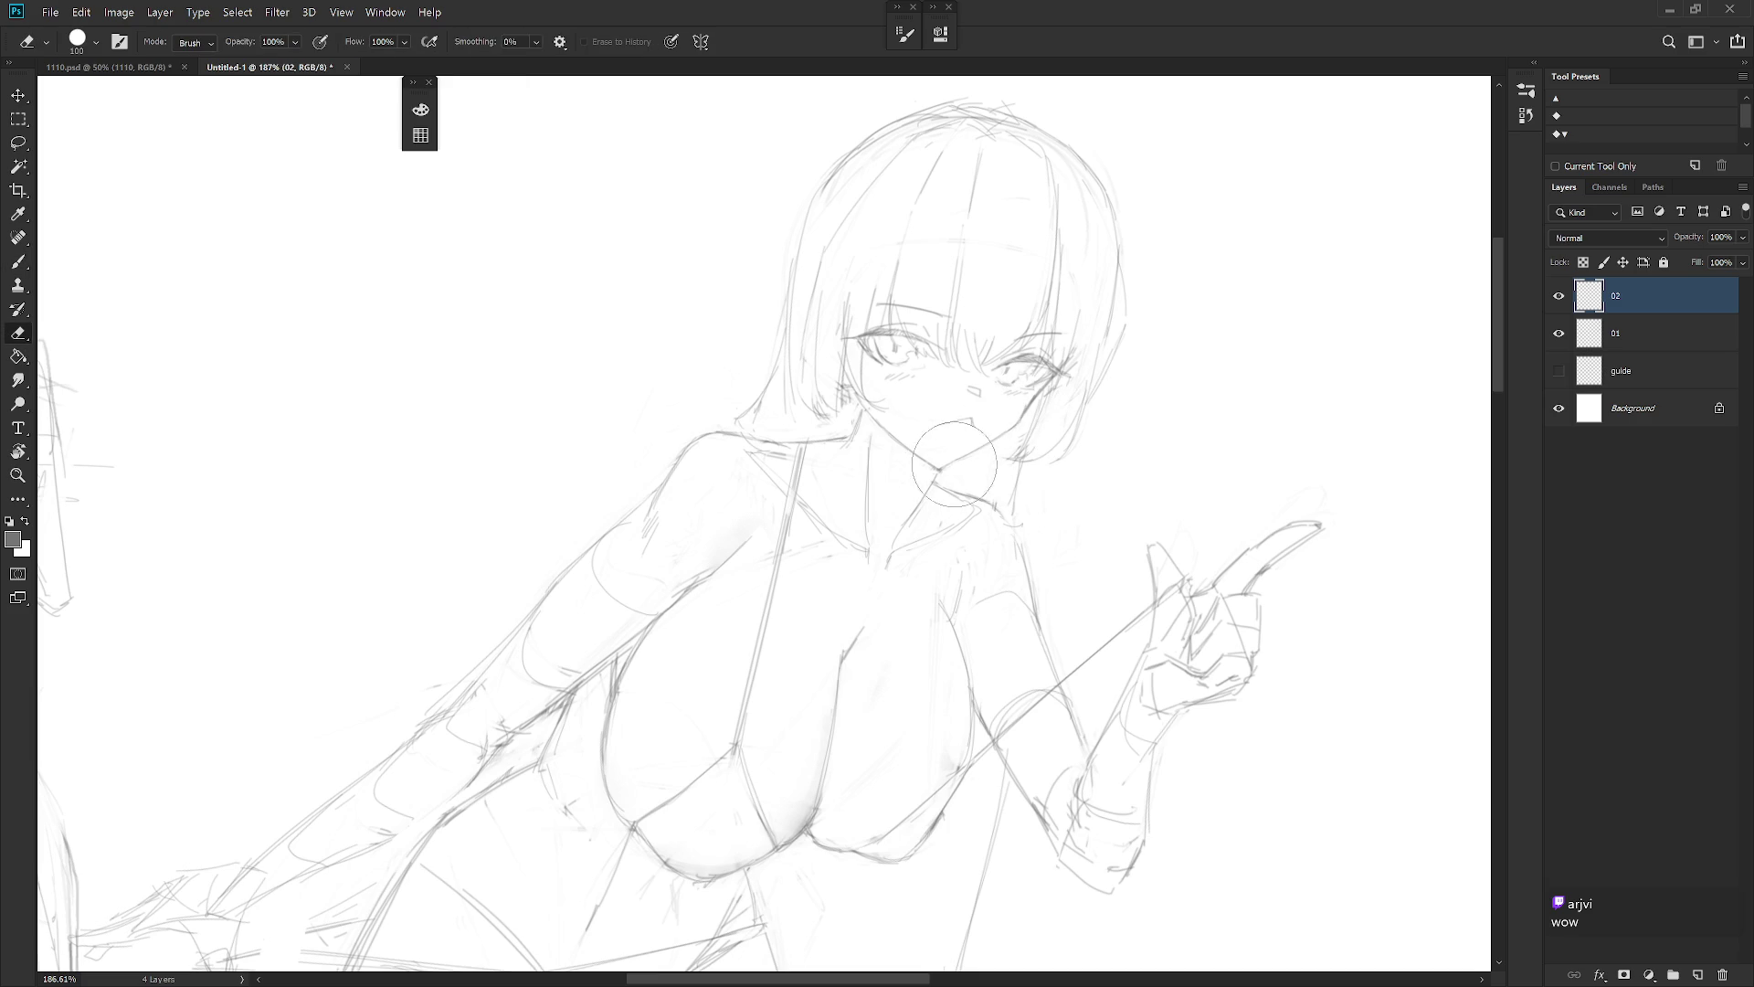
scroll(977, 479, "down", 5)
Mirror the view again and sample the line colour from the face
key("h")
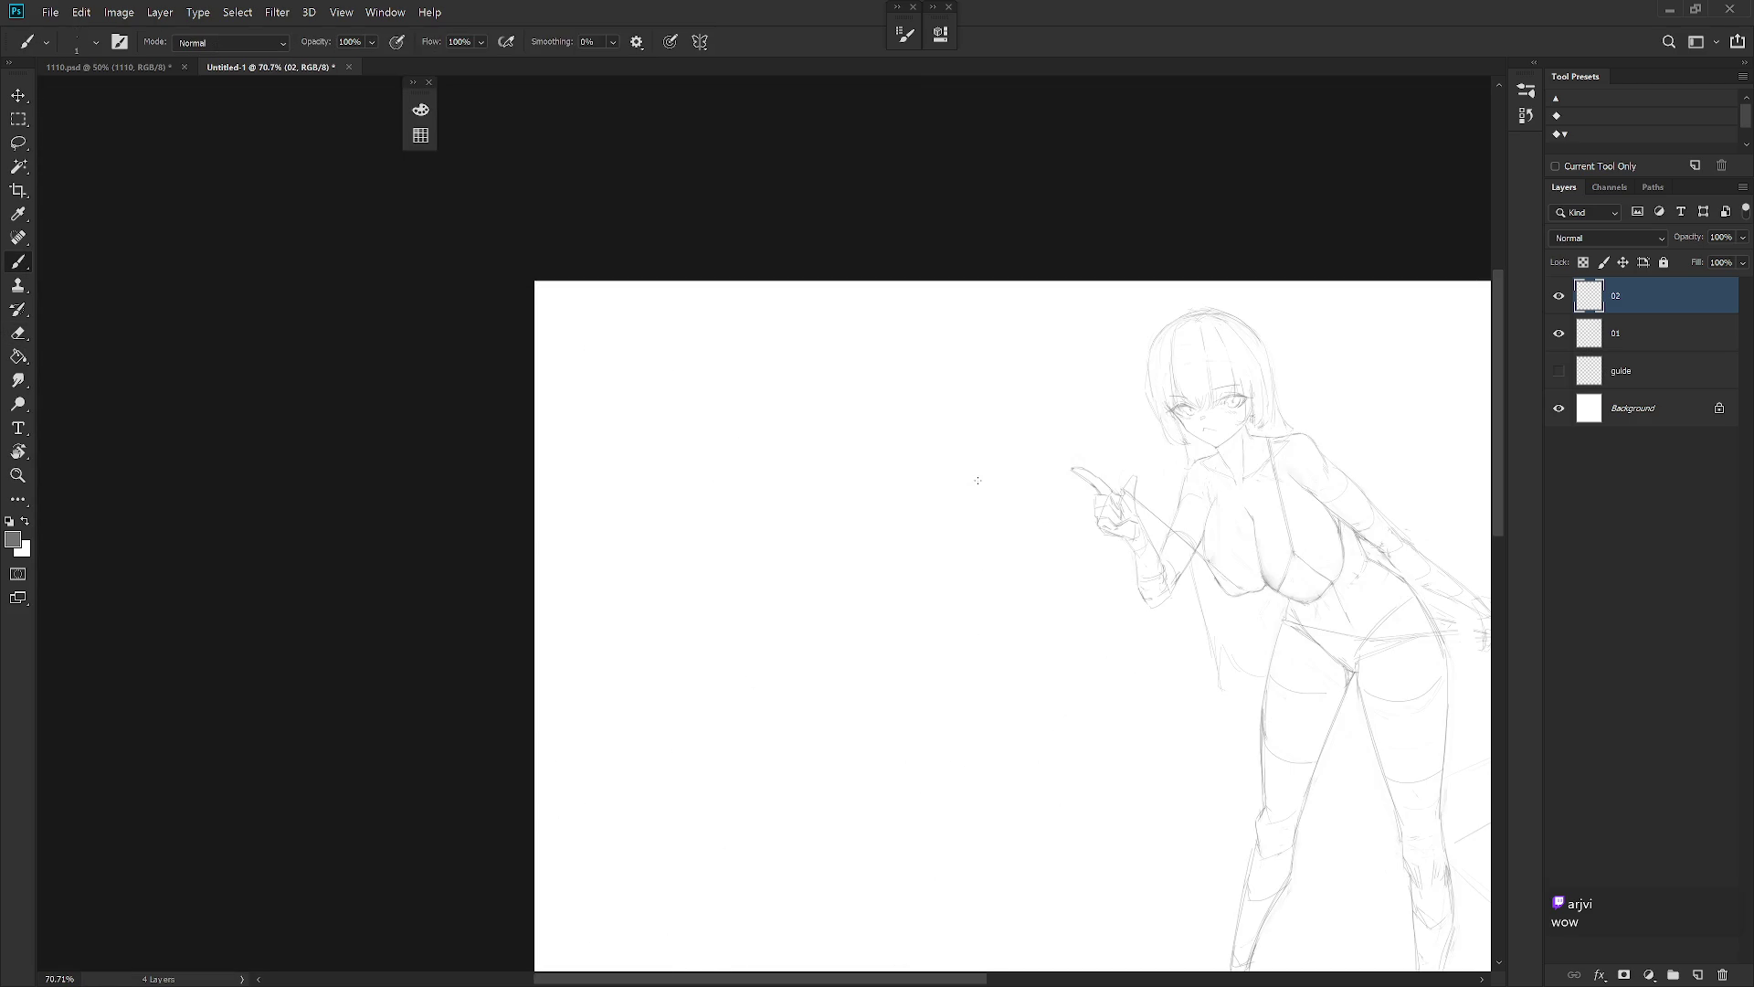
left_click_drag(1185, 661, 867, 699)
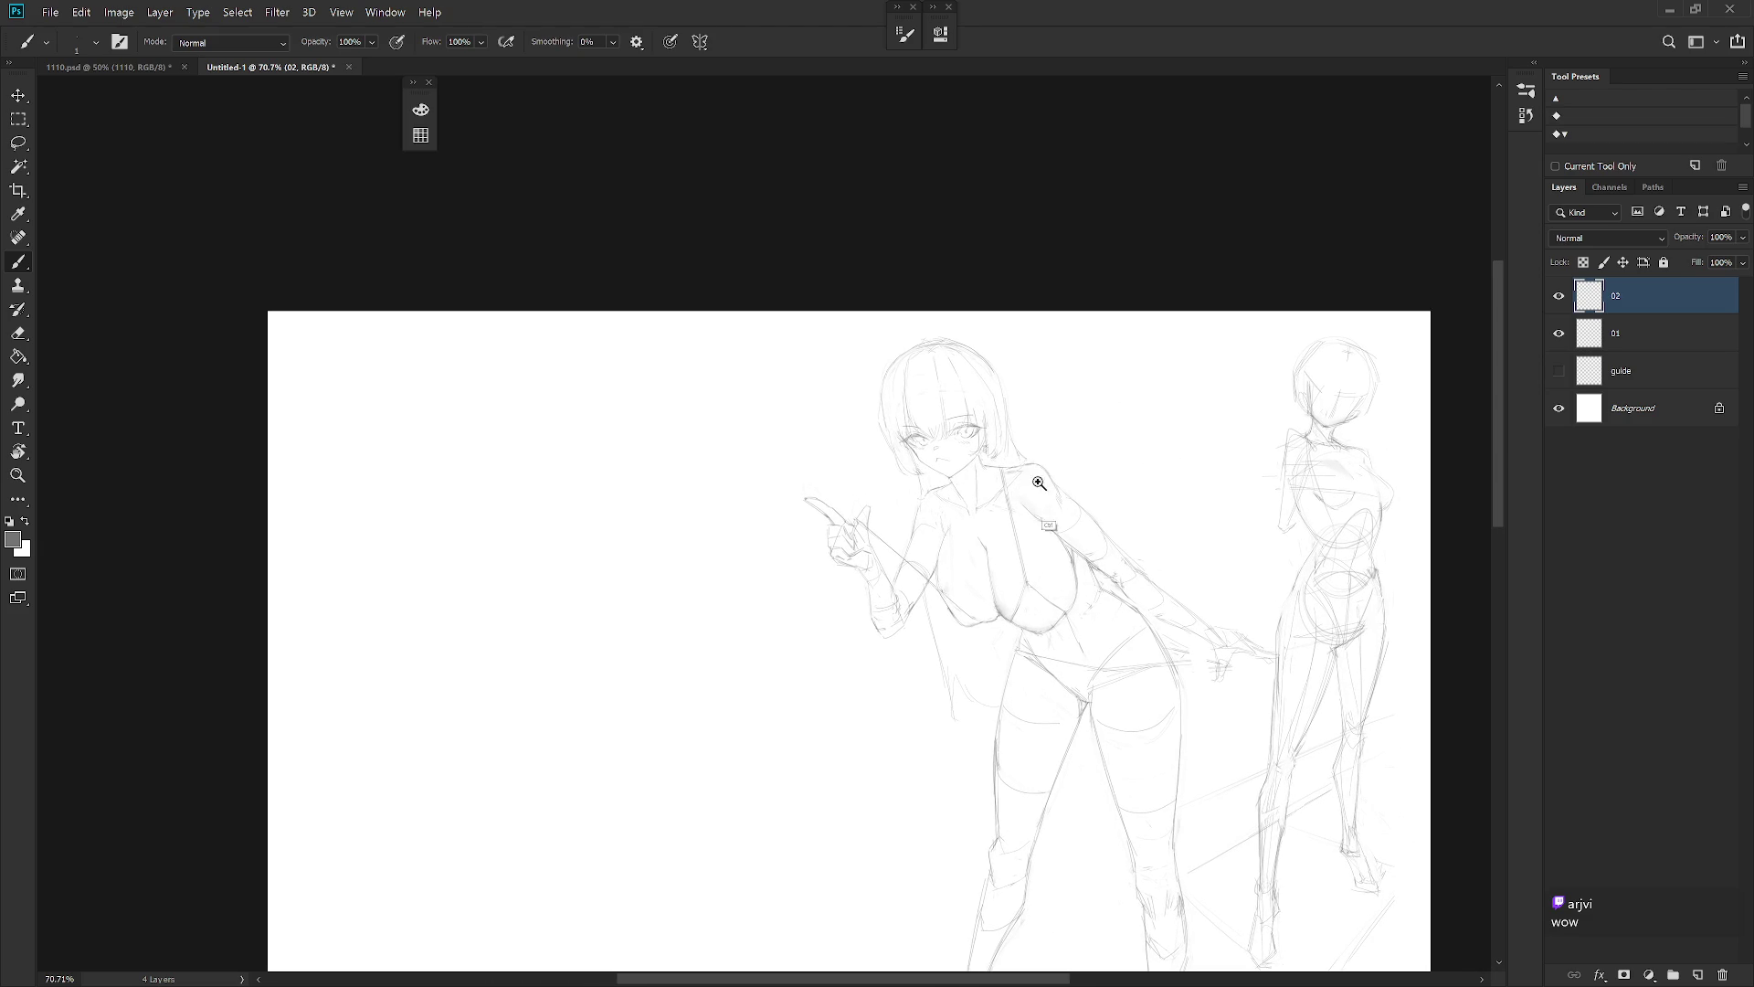
scroll(1050, 498, "up", 3)
key("e")
key("b")
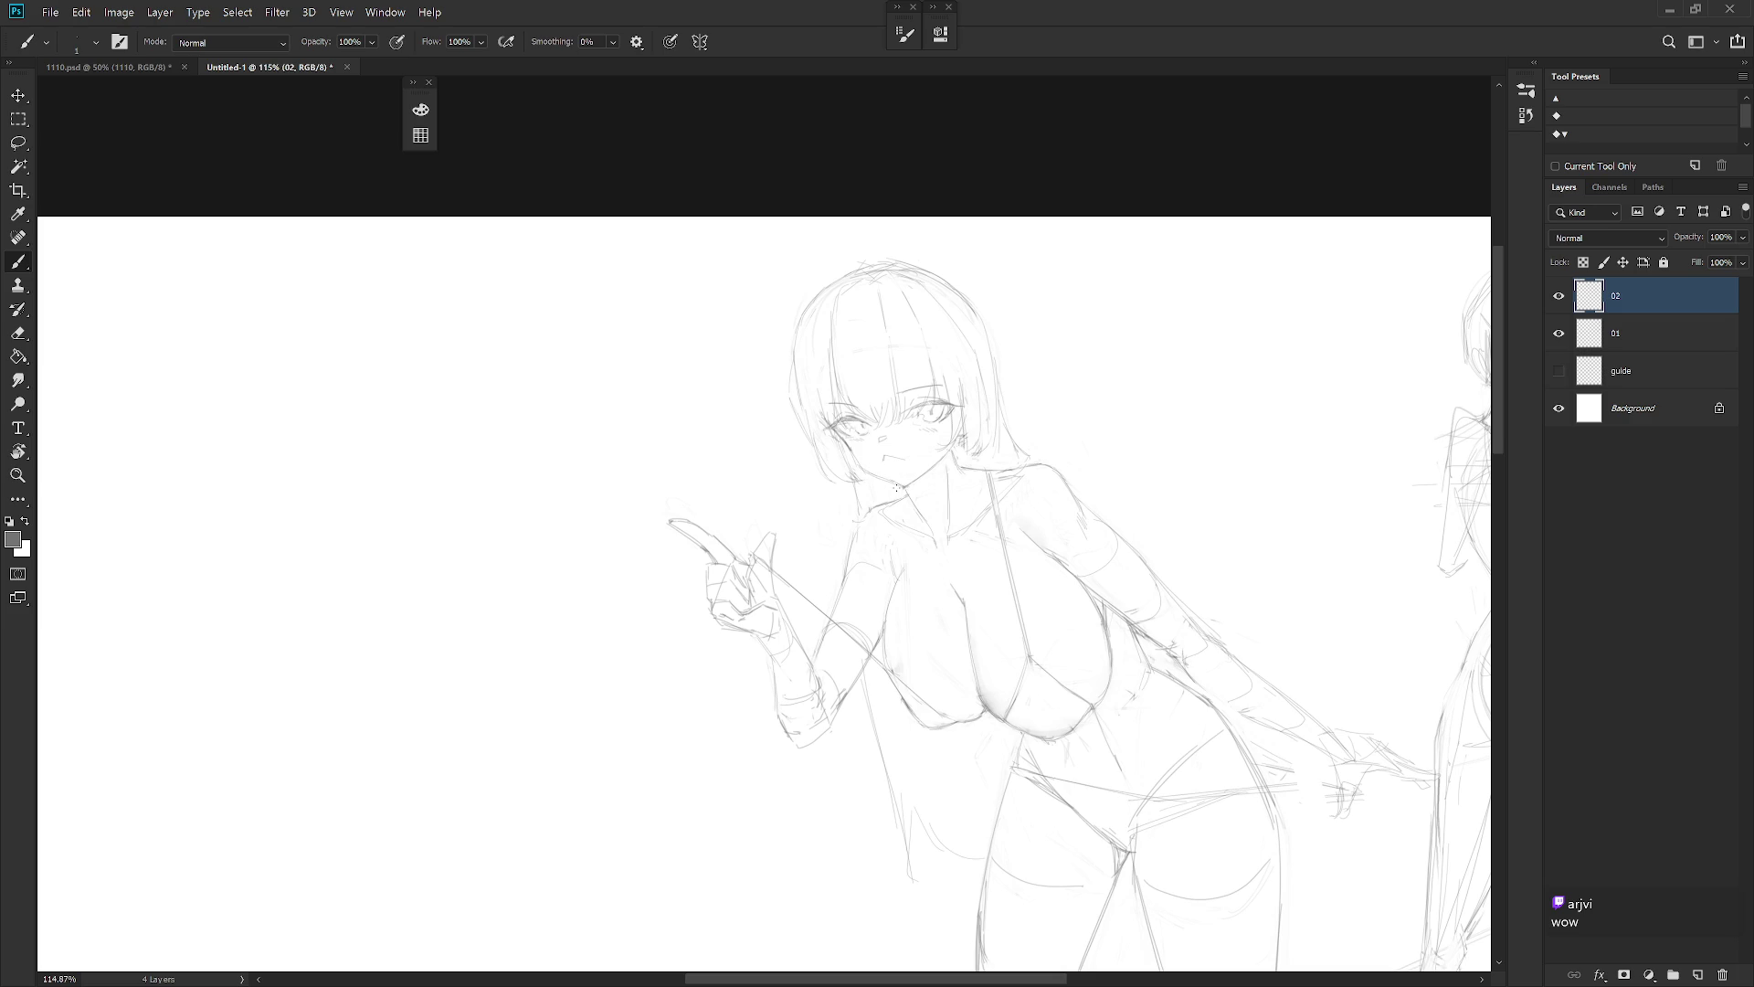
left_click(886, 445, "alt")
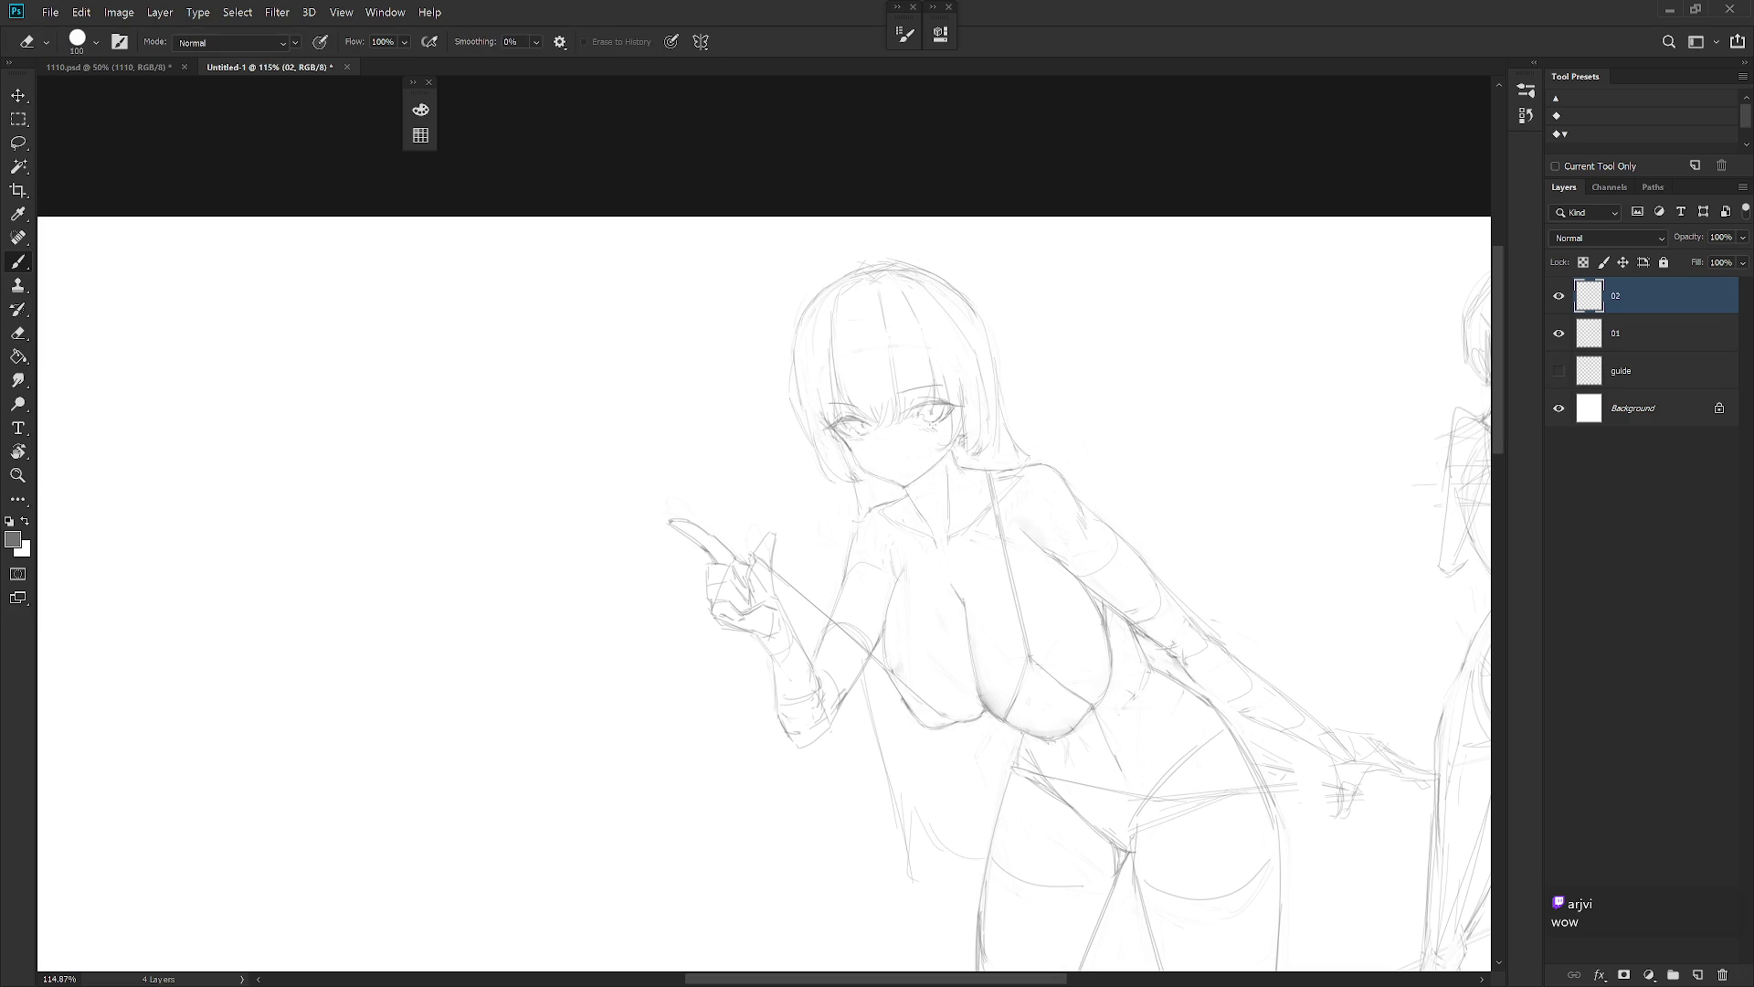
left_click_drag(1116, 498, 1067, 610)
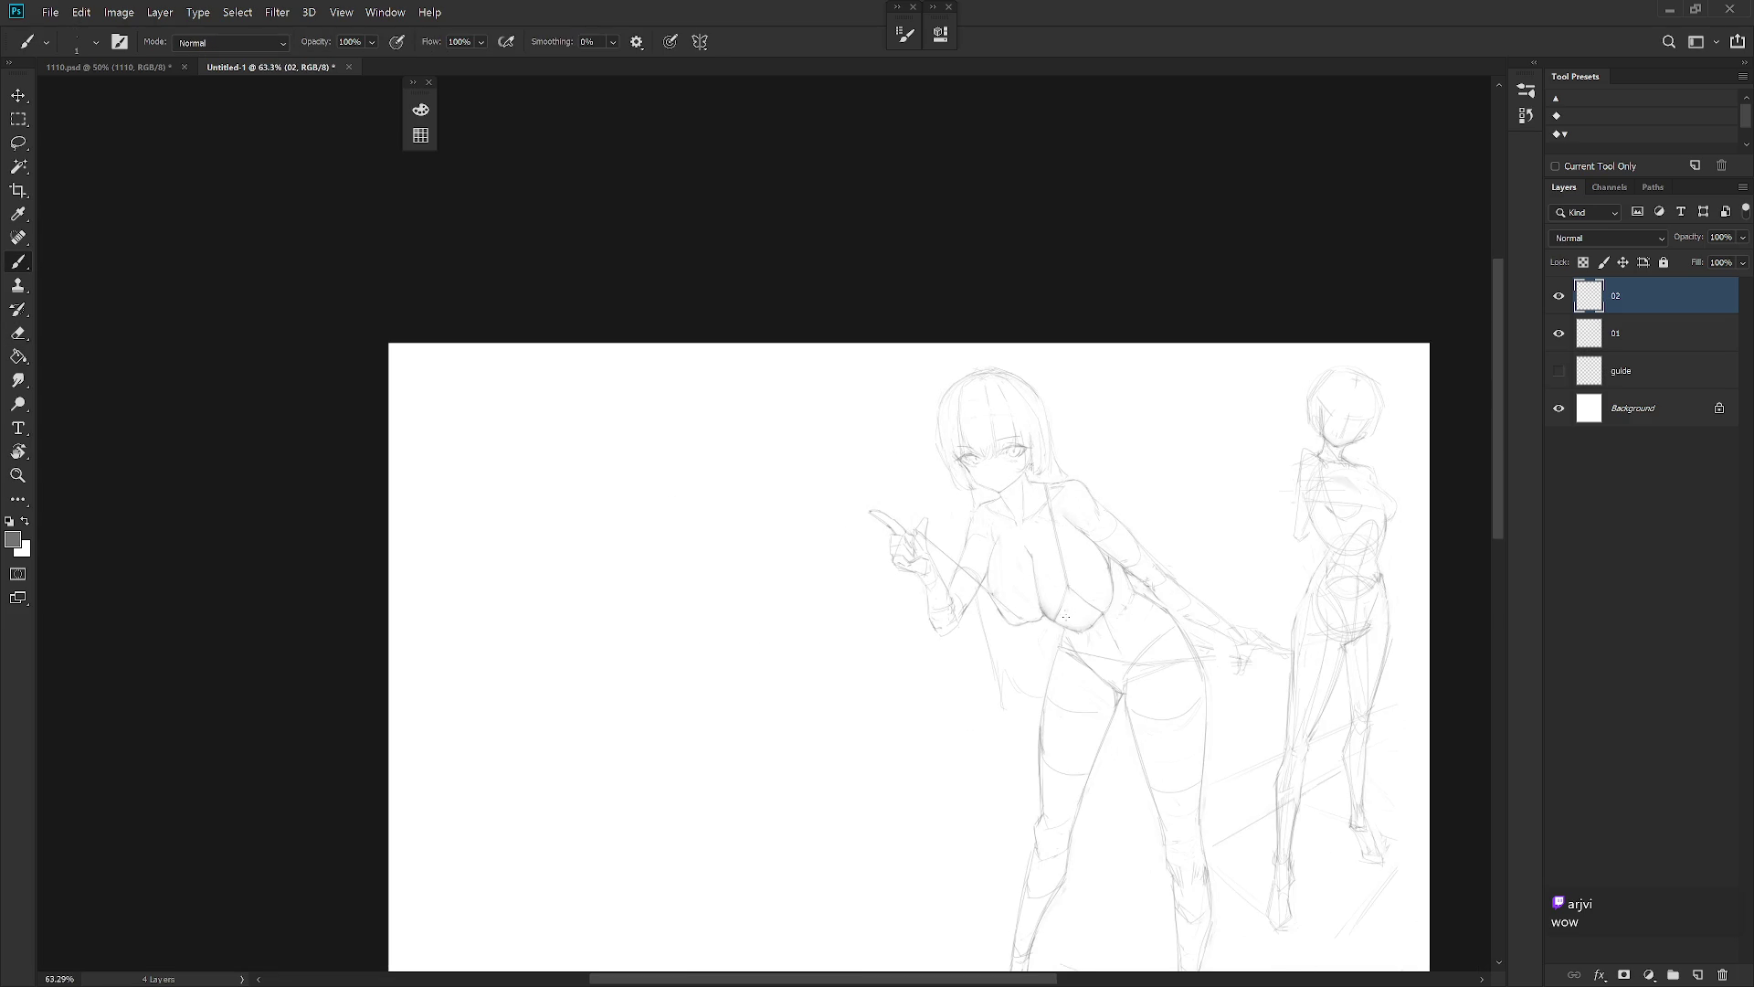
Revert to an earlier Brush Tool history state restoring the small closed mouth, then zoom in on the face
left_click(1526, 115)
left_click(1459, 240)
left_click_drag(1533, 631, 1533, 371)
left_click(1451, 366)
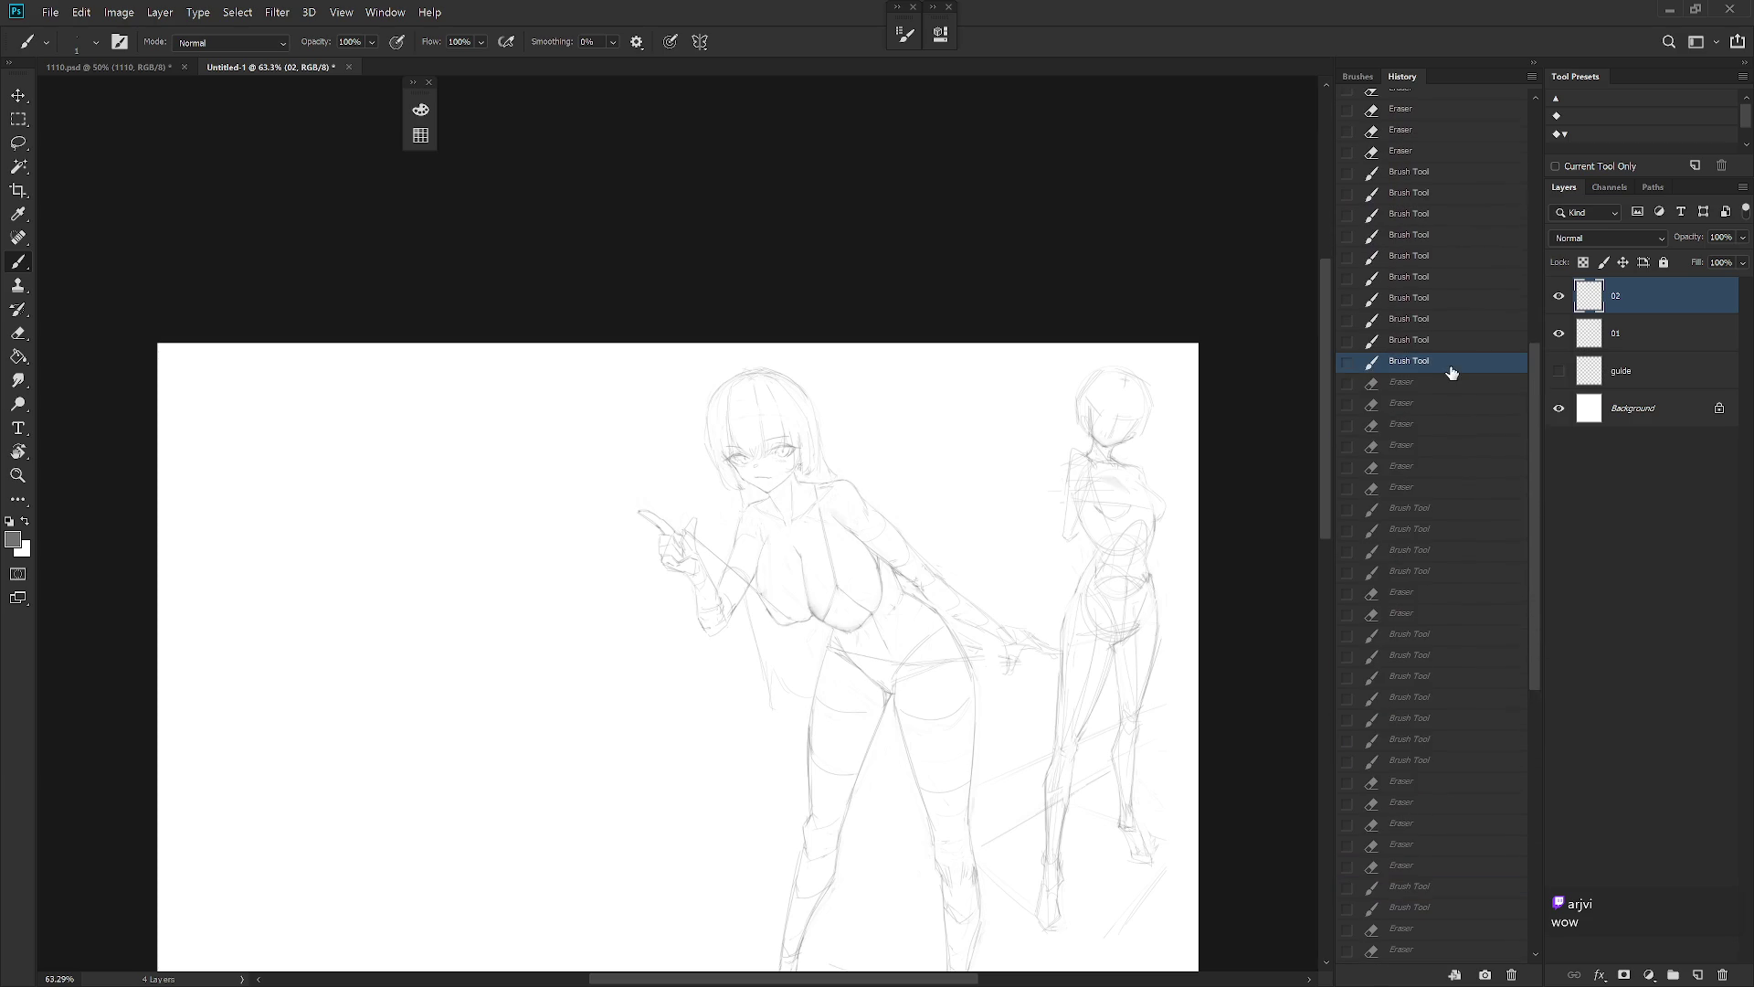
left_click(1458, 489)
left_click(1458, 697)
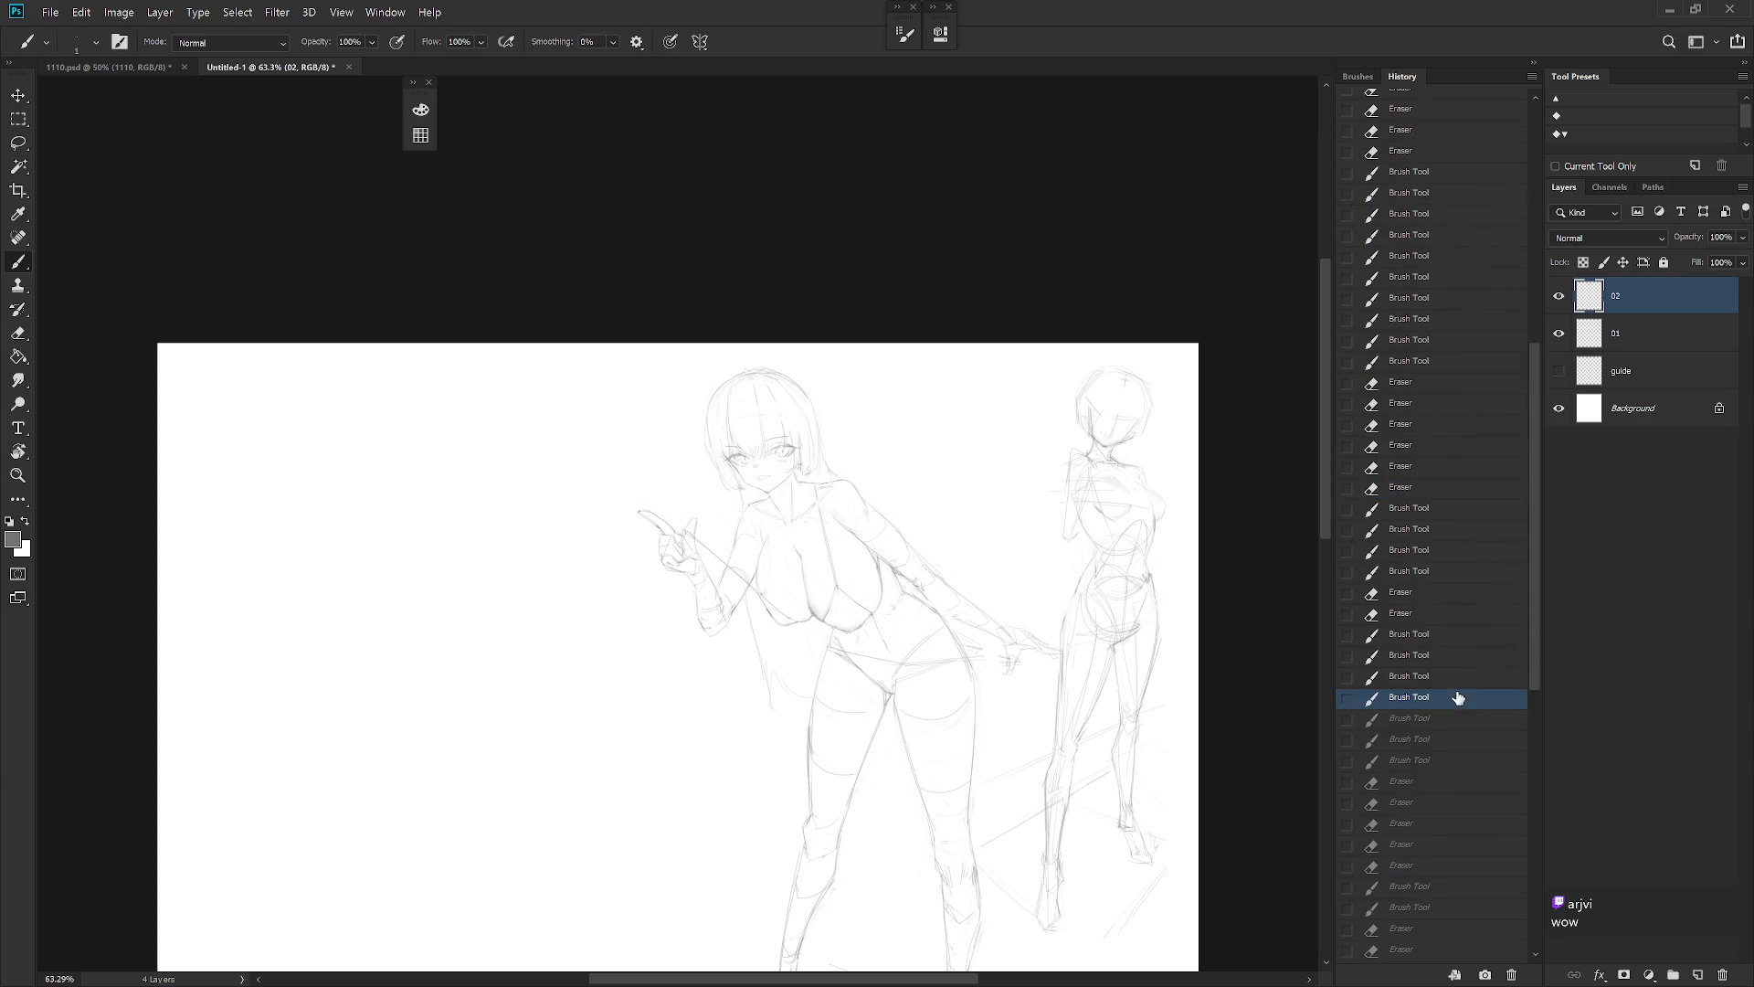
left_click(1427, 492)
left_click(1425, 404)
left_click(1430, 366)
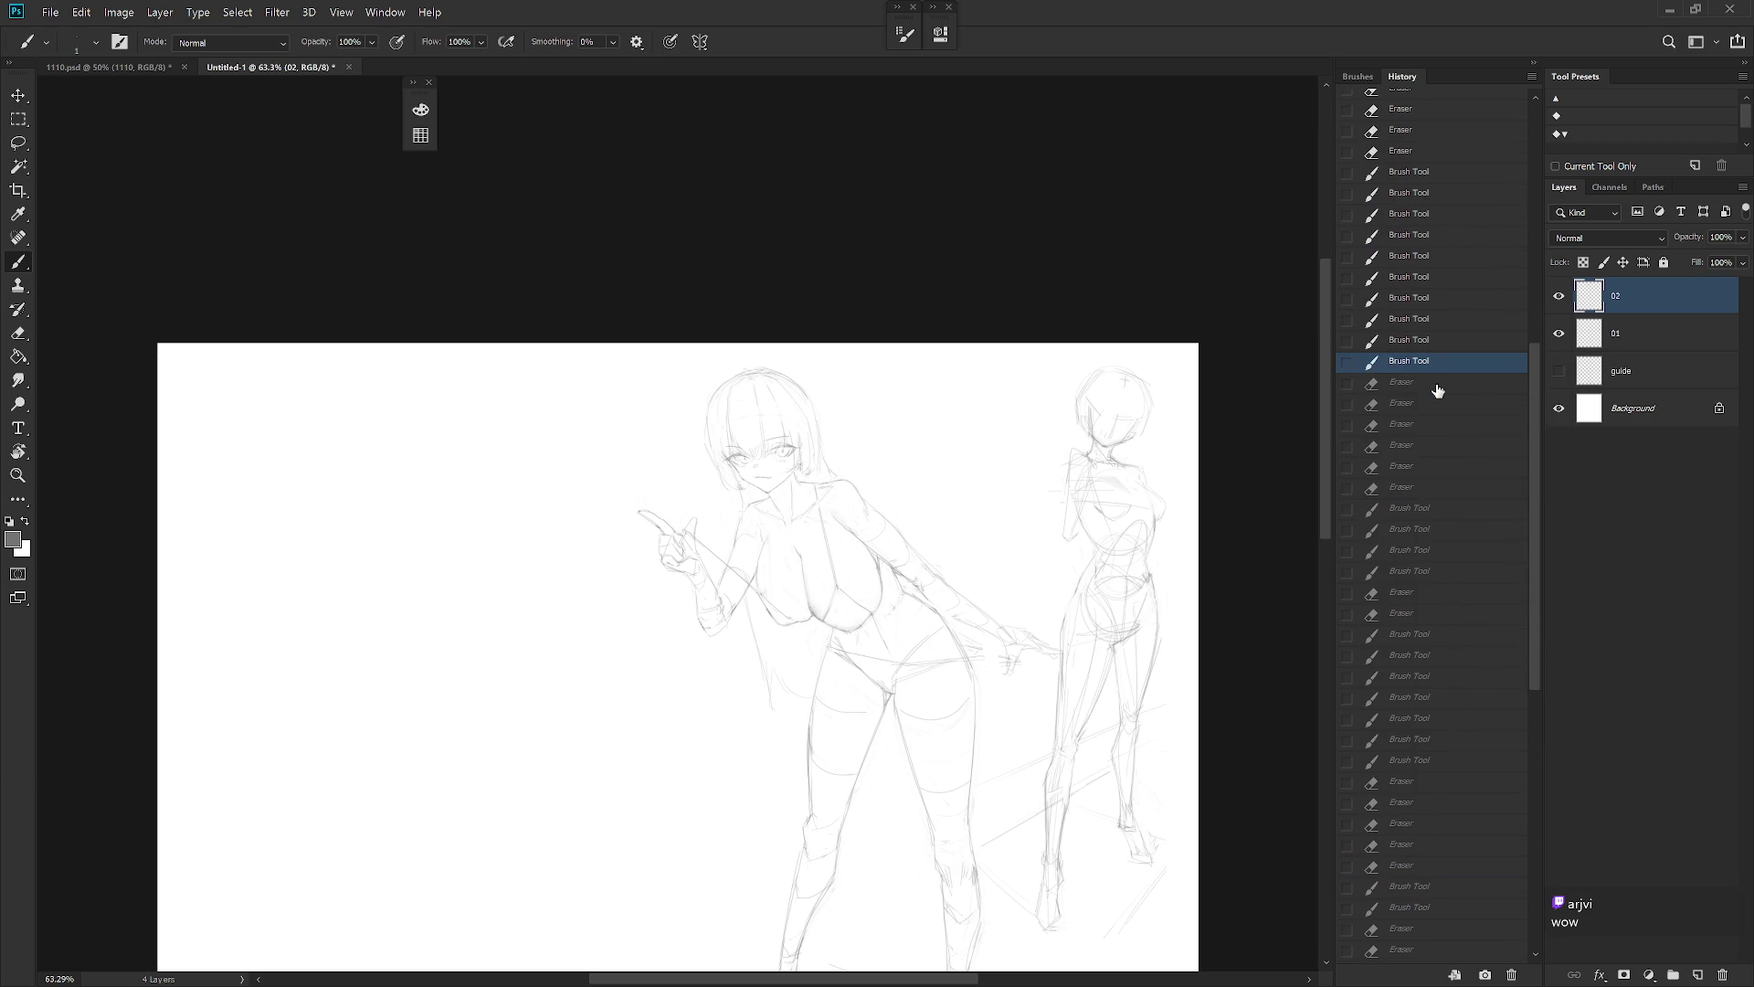
left_click(1535, 64)
key("ctrl+shift+h")
left_click_drag(677, 471, 860, 495)
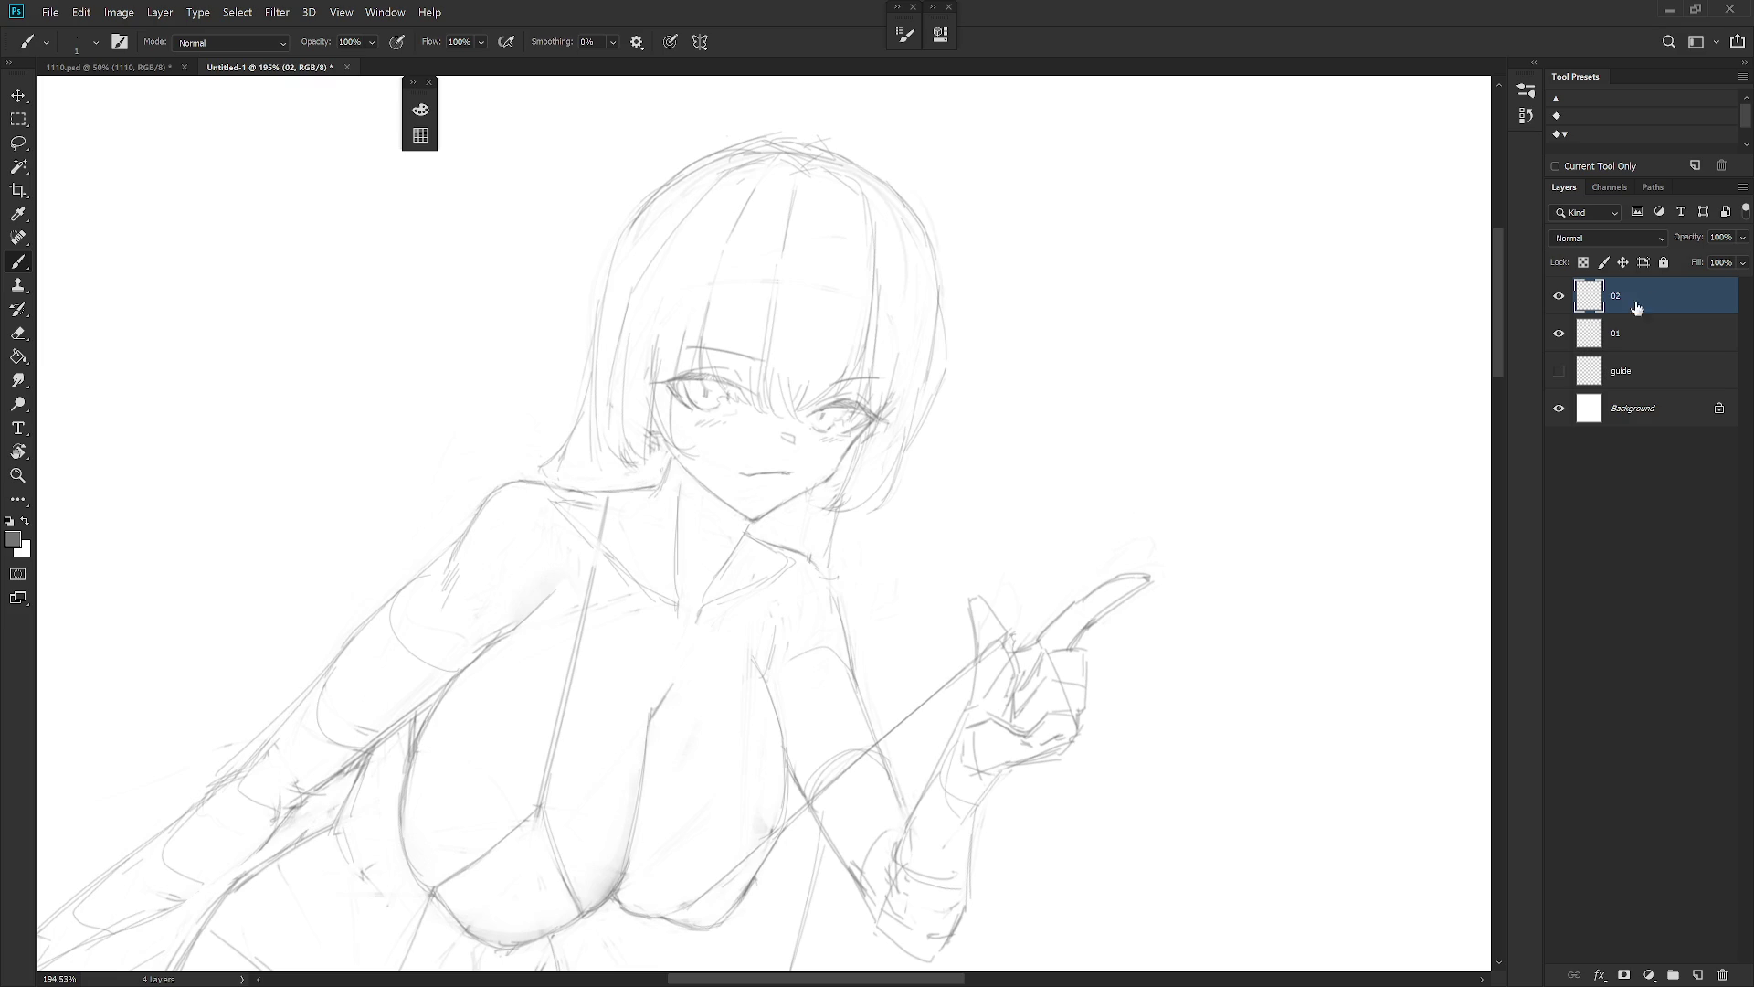
Add two faint pencil strokes along the hair's right edge and a small mark at the right eye
key("r")
left_click_drag(896, 548, 810, 437)
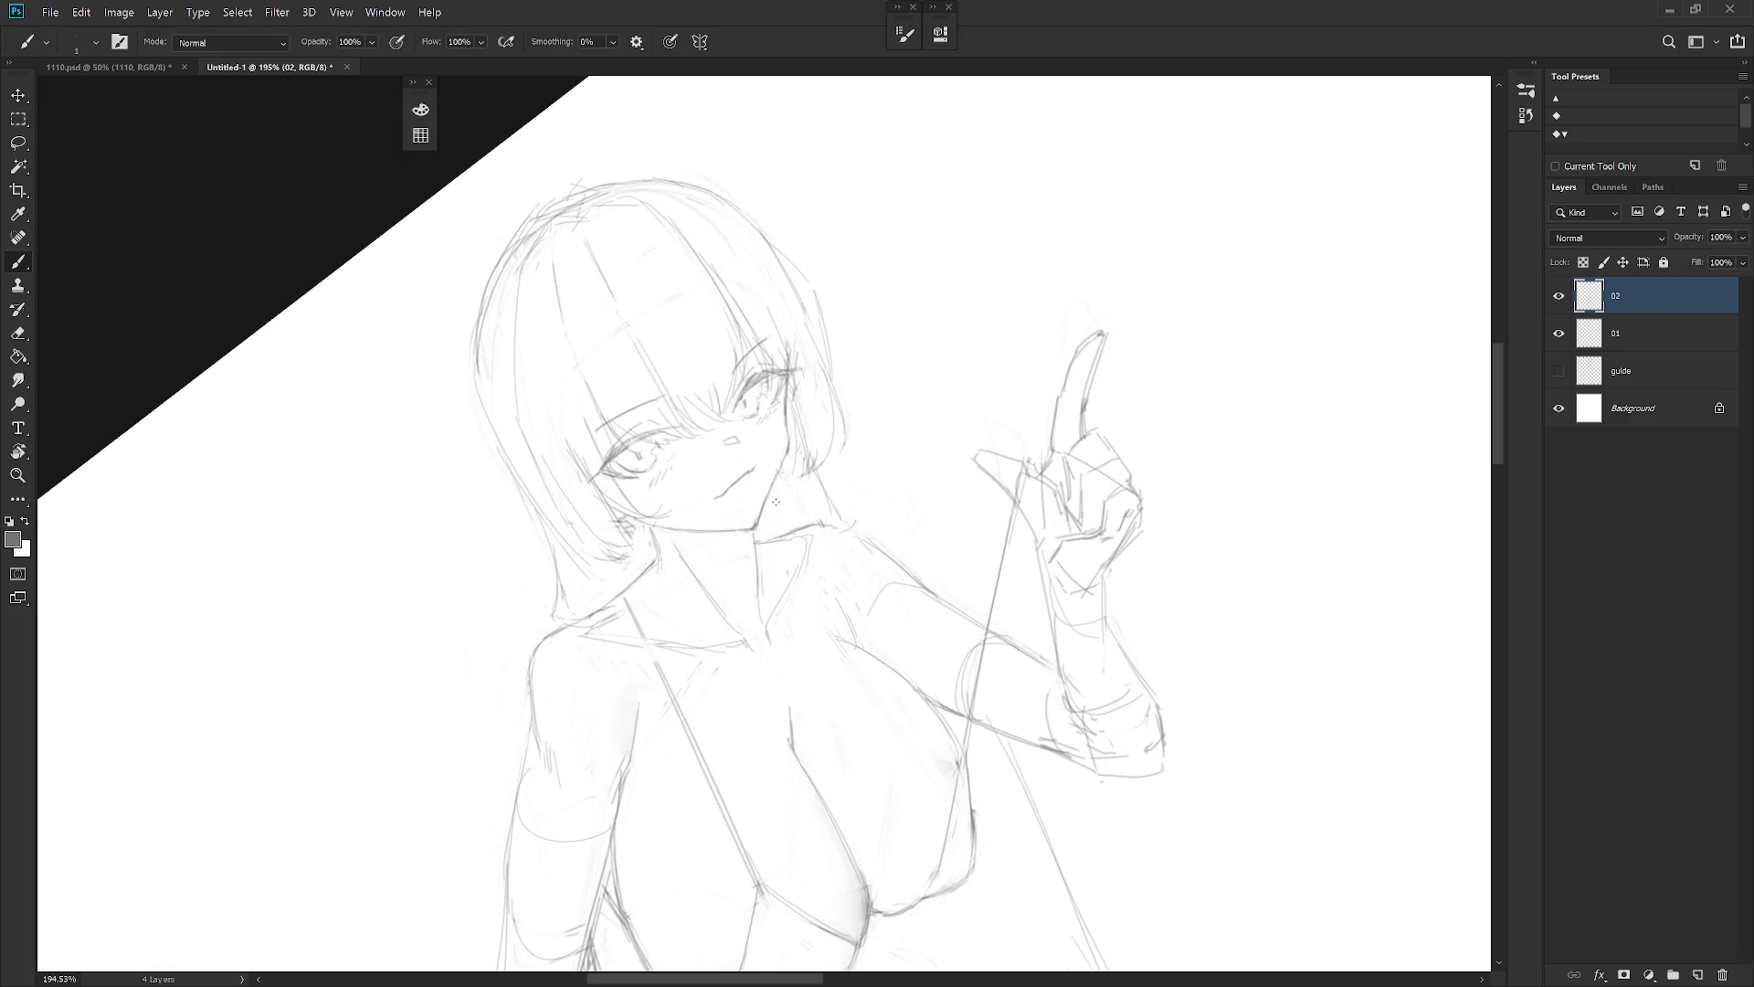
key("r")
left_click_drag(776, 500, 814, 549)
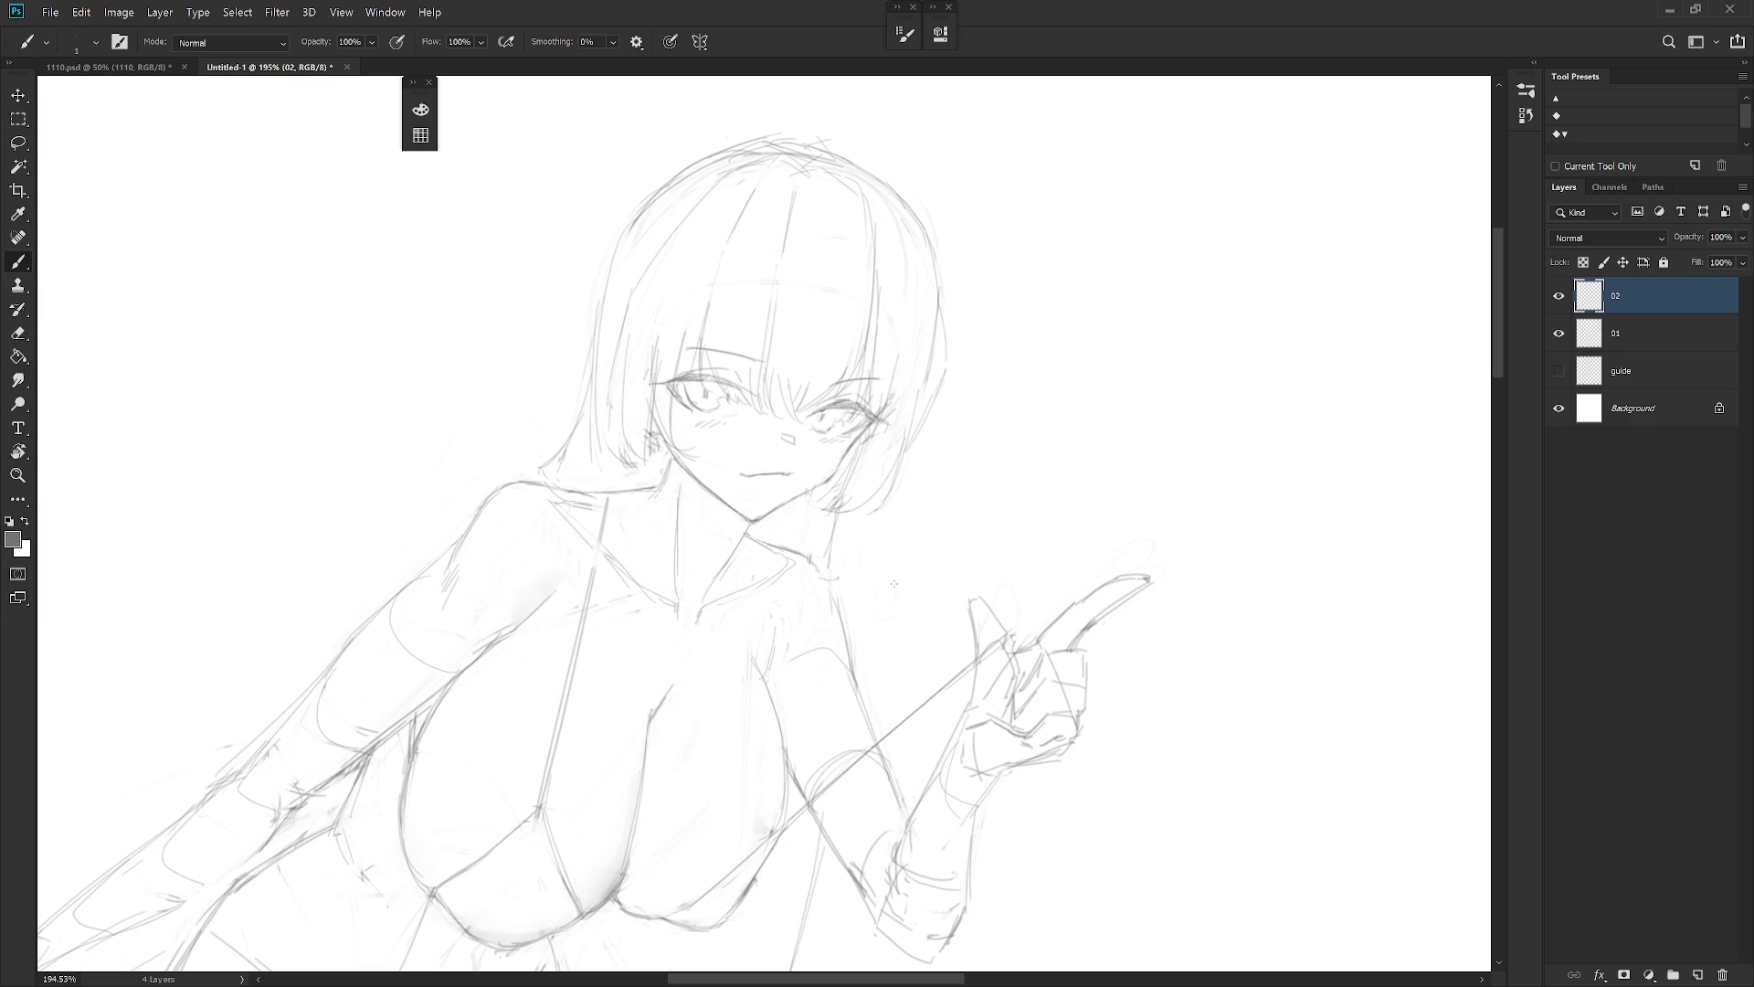
left_click_drag(865, 568, 940, 685)
scroll(996, 637, "down", 2)
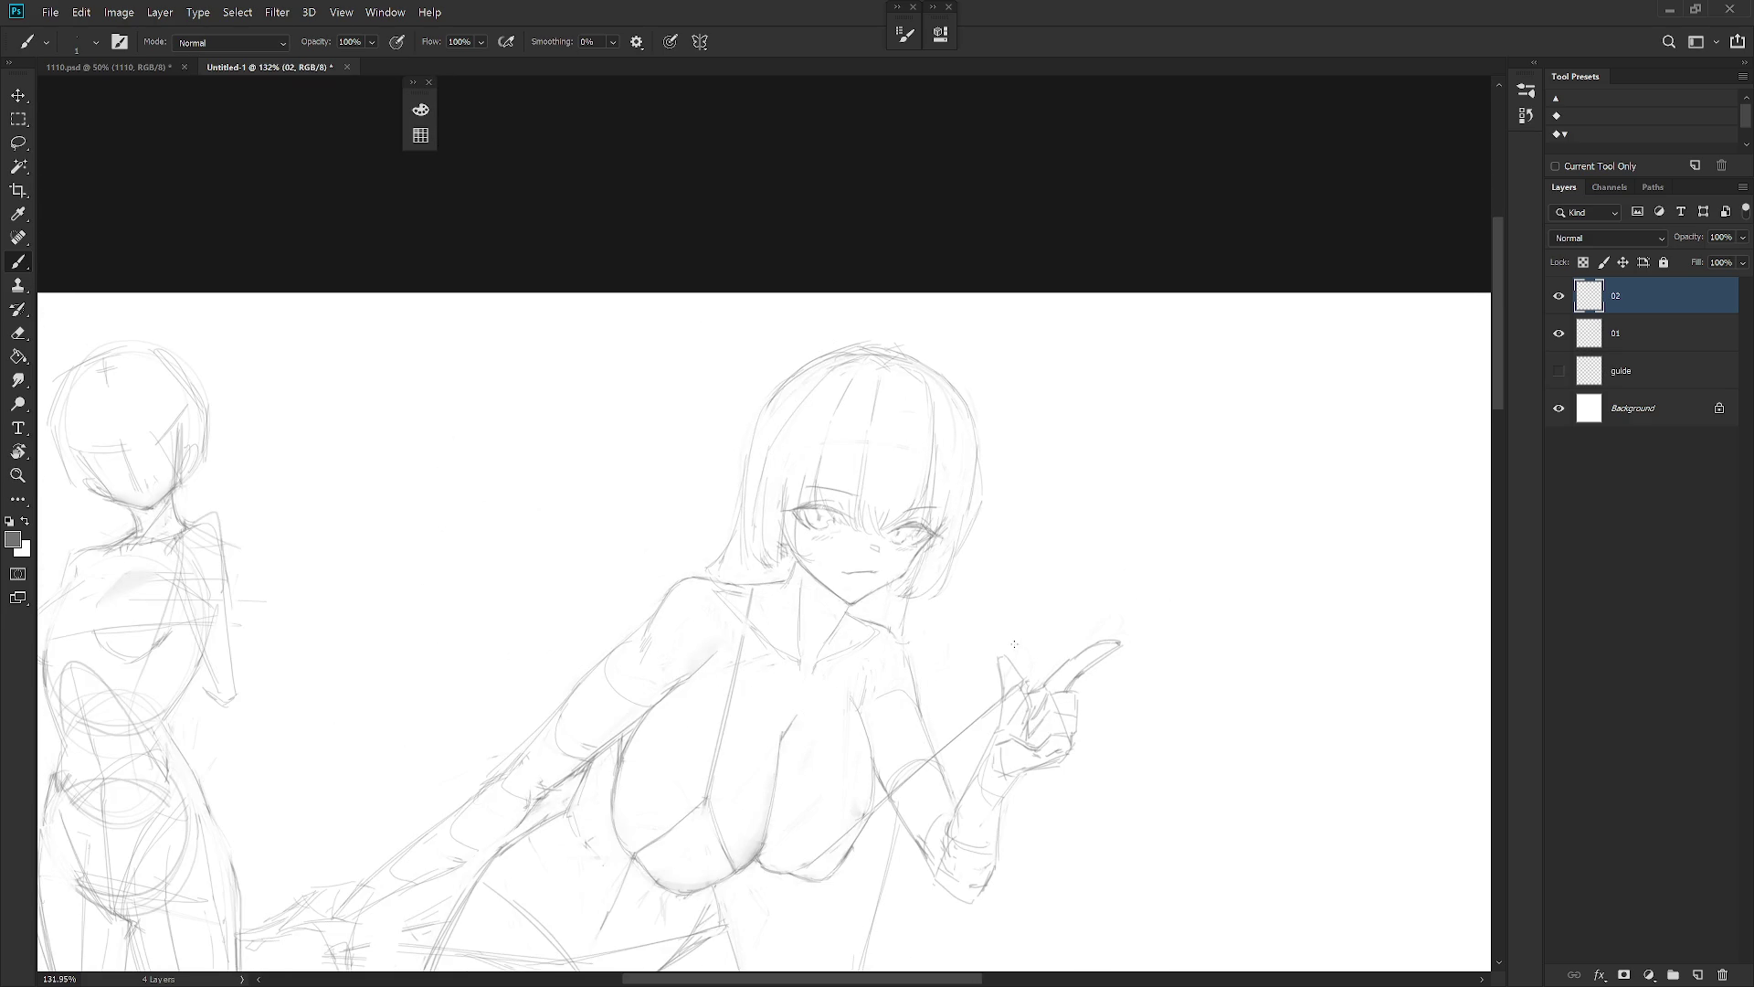
left_click_drag(946, 403, 966, 523)
left_click_drag(959, 403, 980, 502)
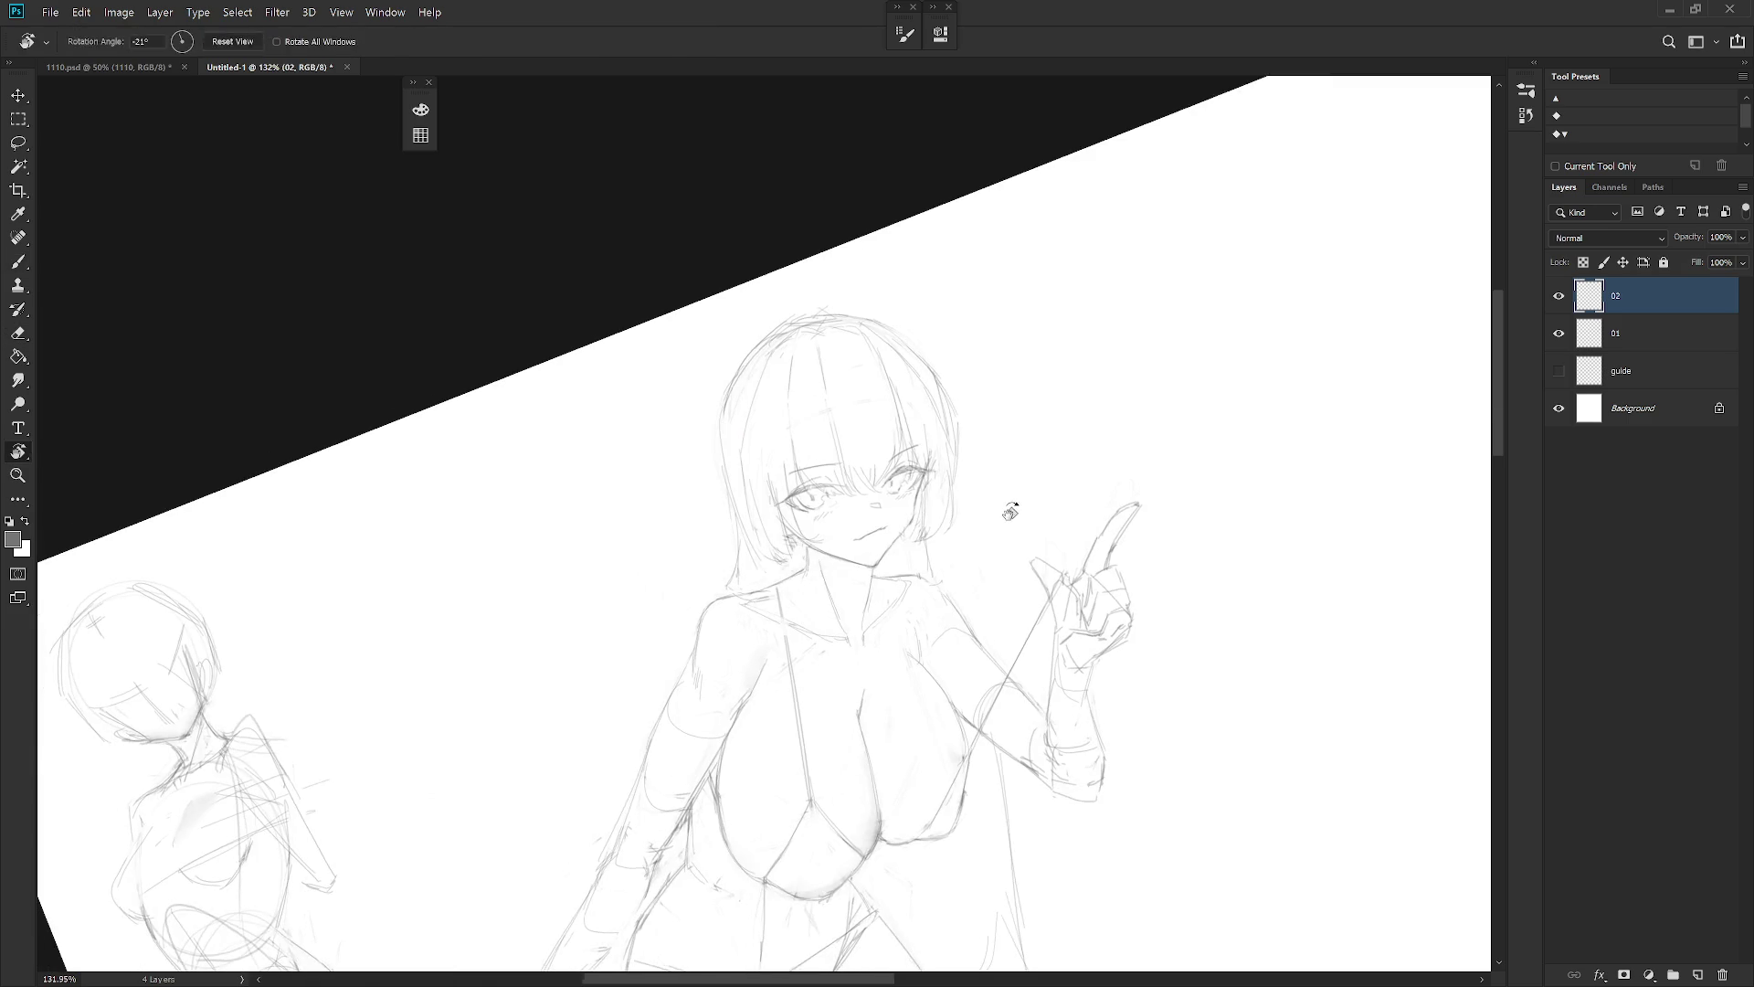
scroll(882, 492, "up", 3)
left_click_drag(901, 471, 906, 485)
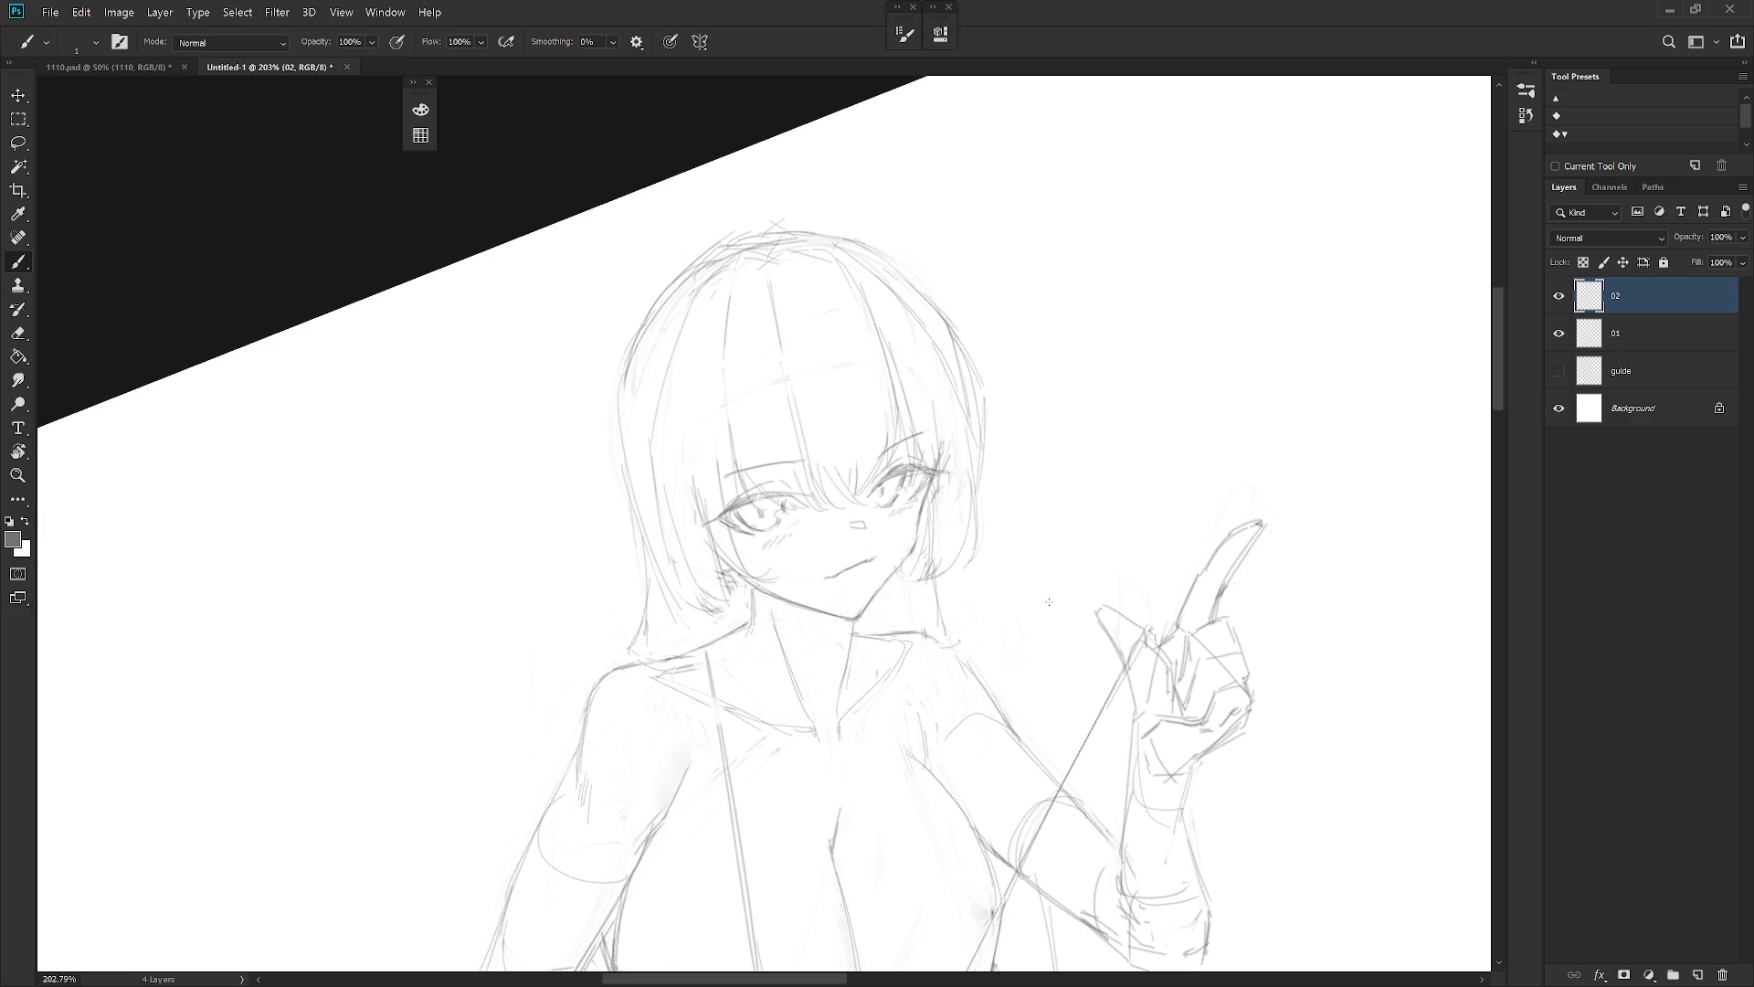
Lasso the nose and nudge it slightly right and down
key("l")
mouse_move(858, 512)
left_mouse_down()
mouse_move(837, 535)
mouse_move(885, 541)
left_mouse_up()
scroll(872, 534, "up", 2)
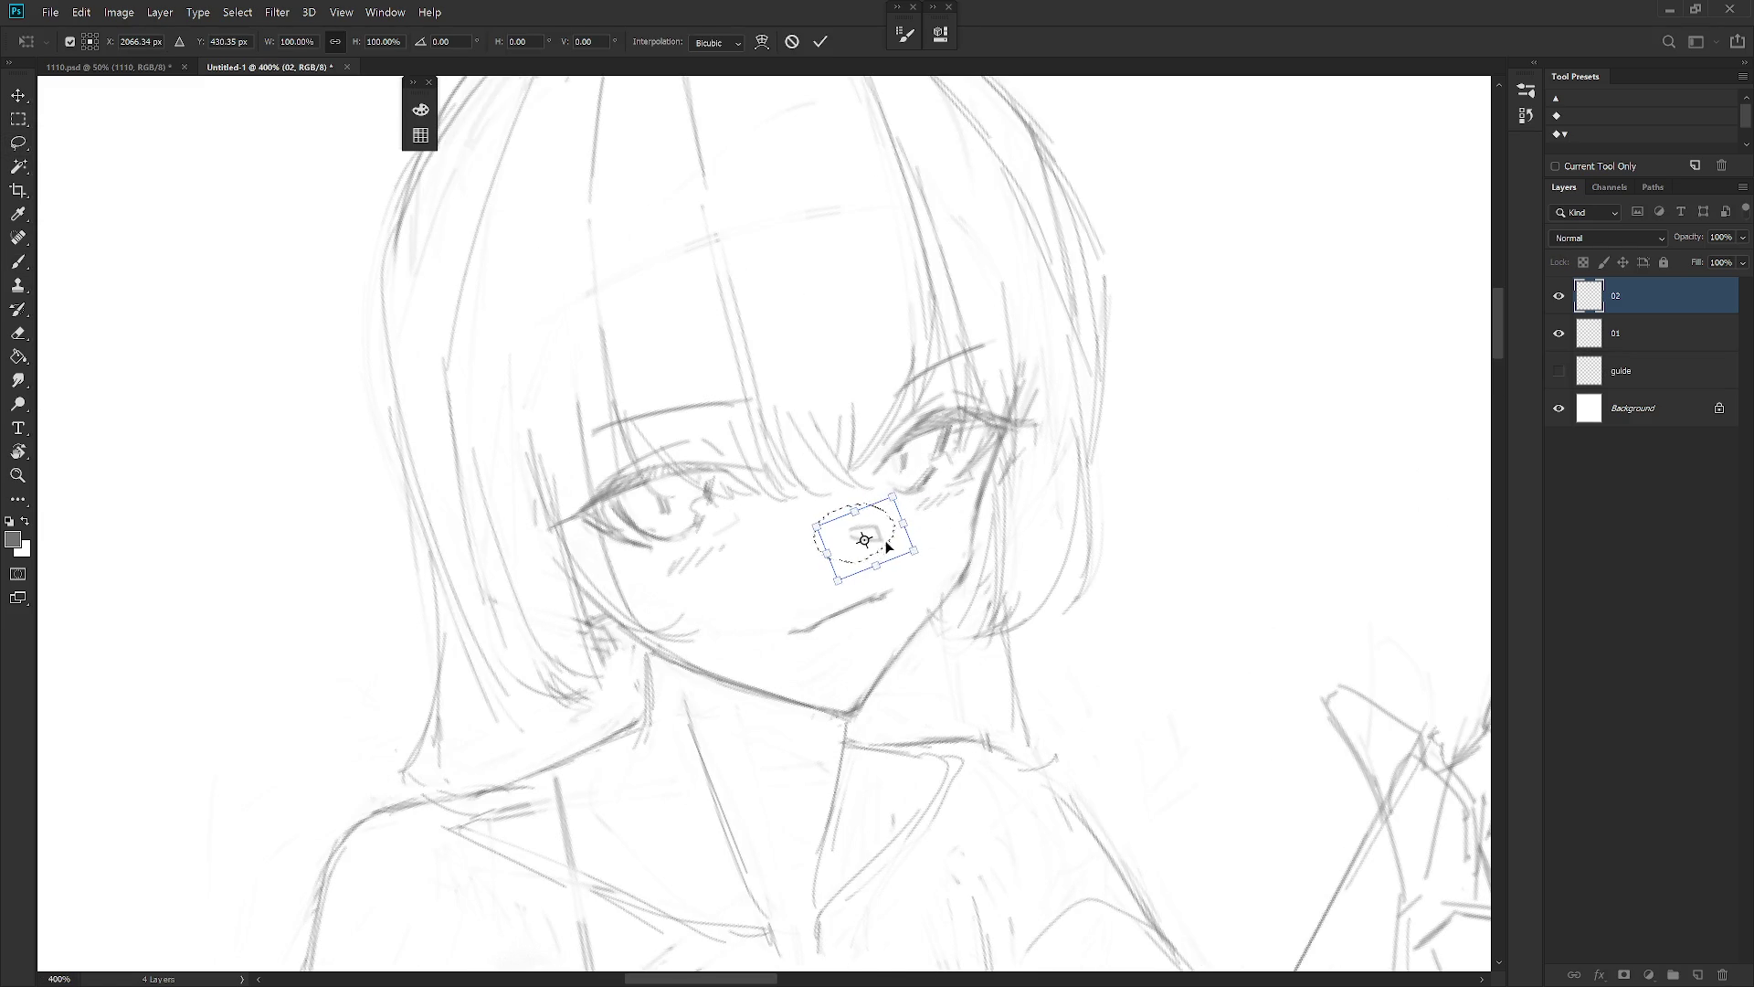
key("ctrl+d")
scroll(997, 546, "down", 5)
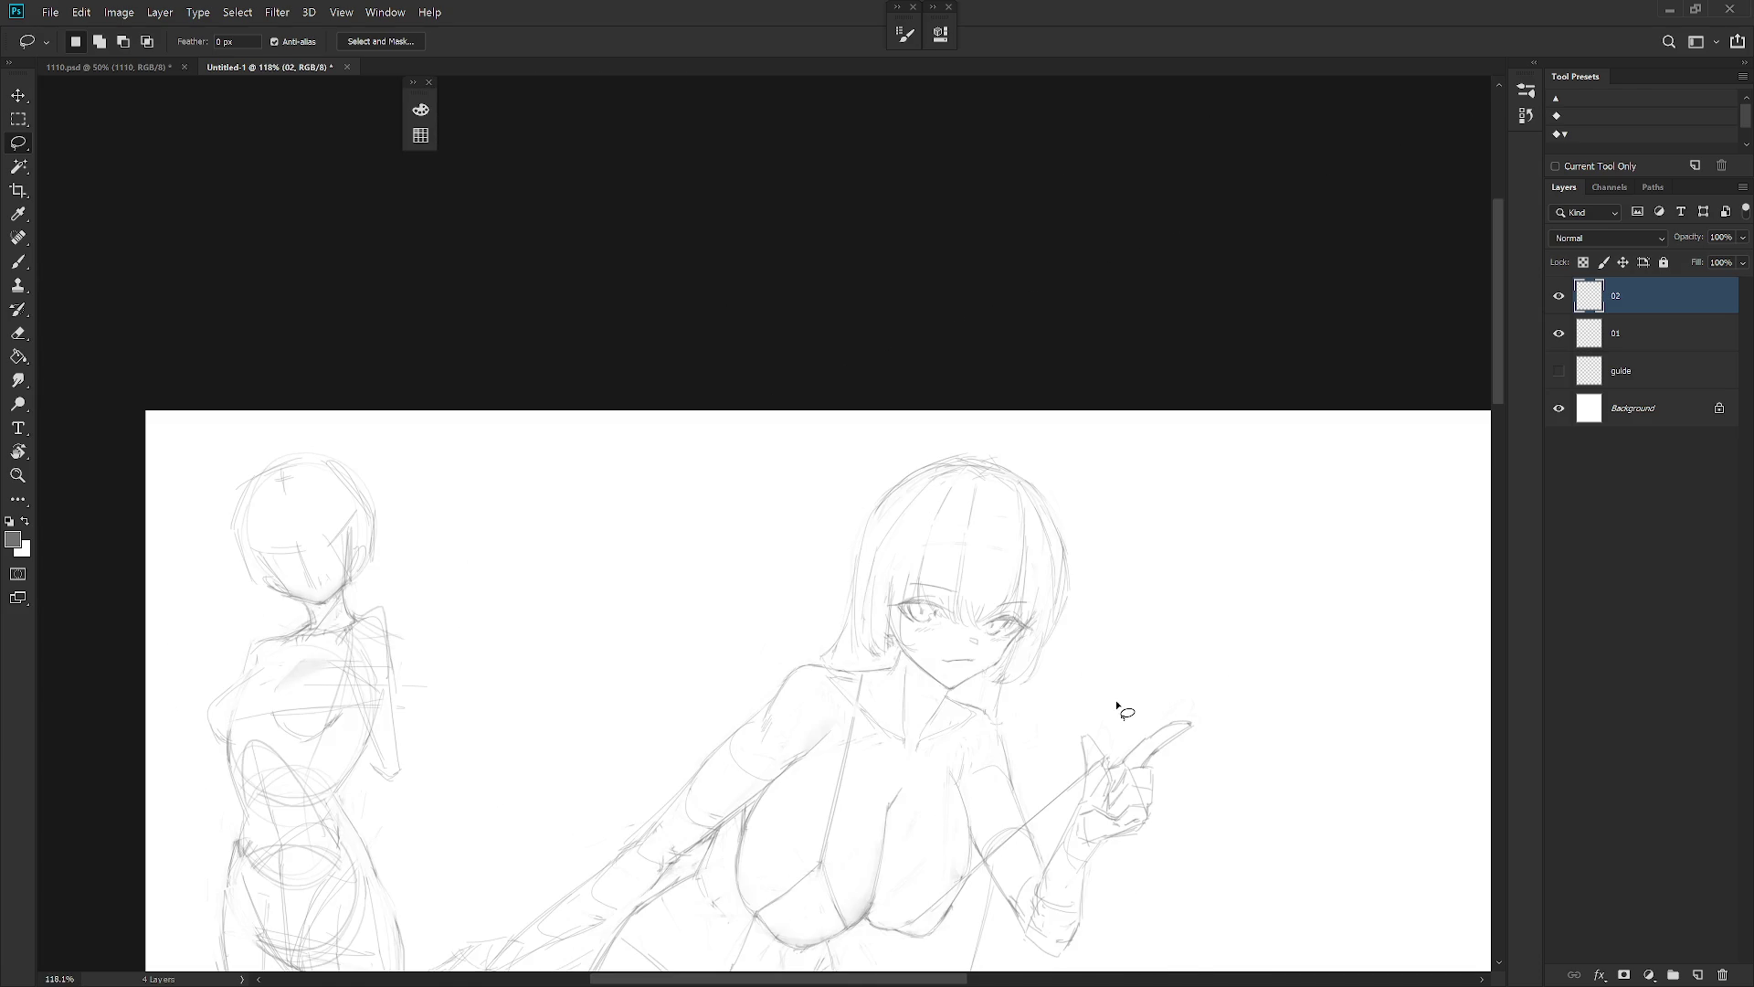
scroll(1126, 663, "down", 4)
Shift the girl's sketch on layer 02 sideways by 58 px
key("v")
left_click_drag(1034, 654, 1032, 662)
scroll(1035, 424, "up", 5)
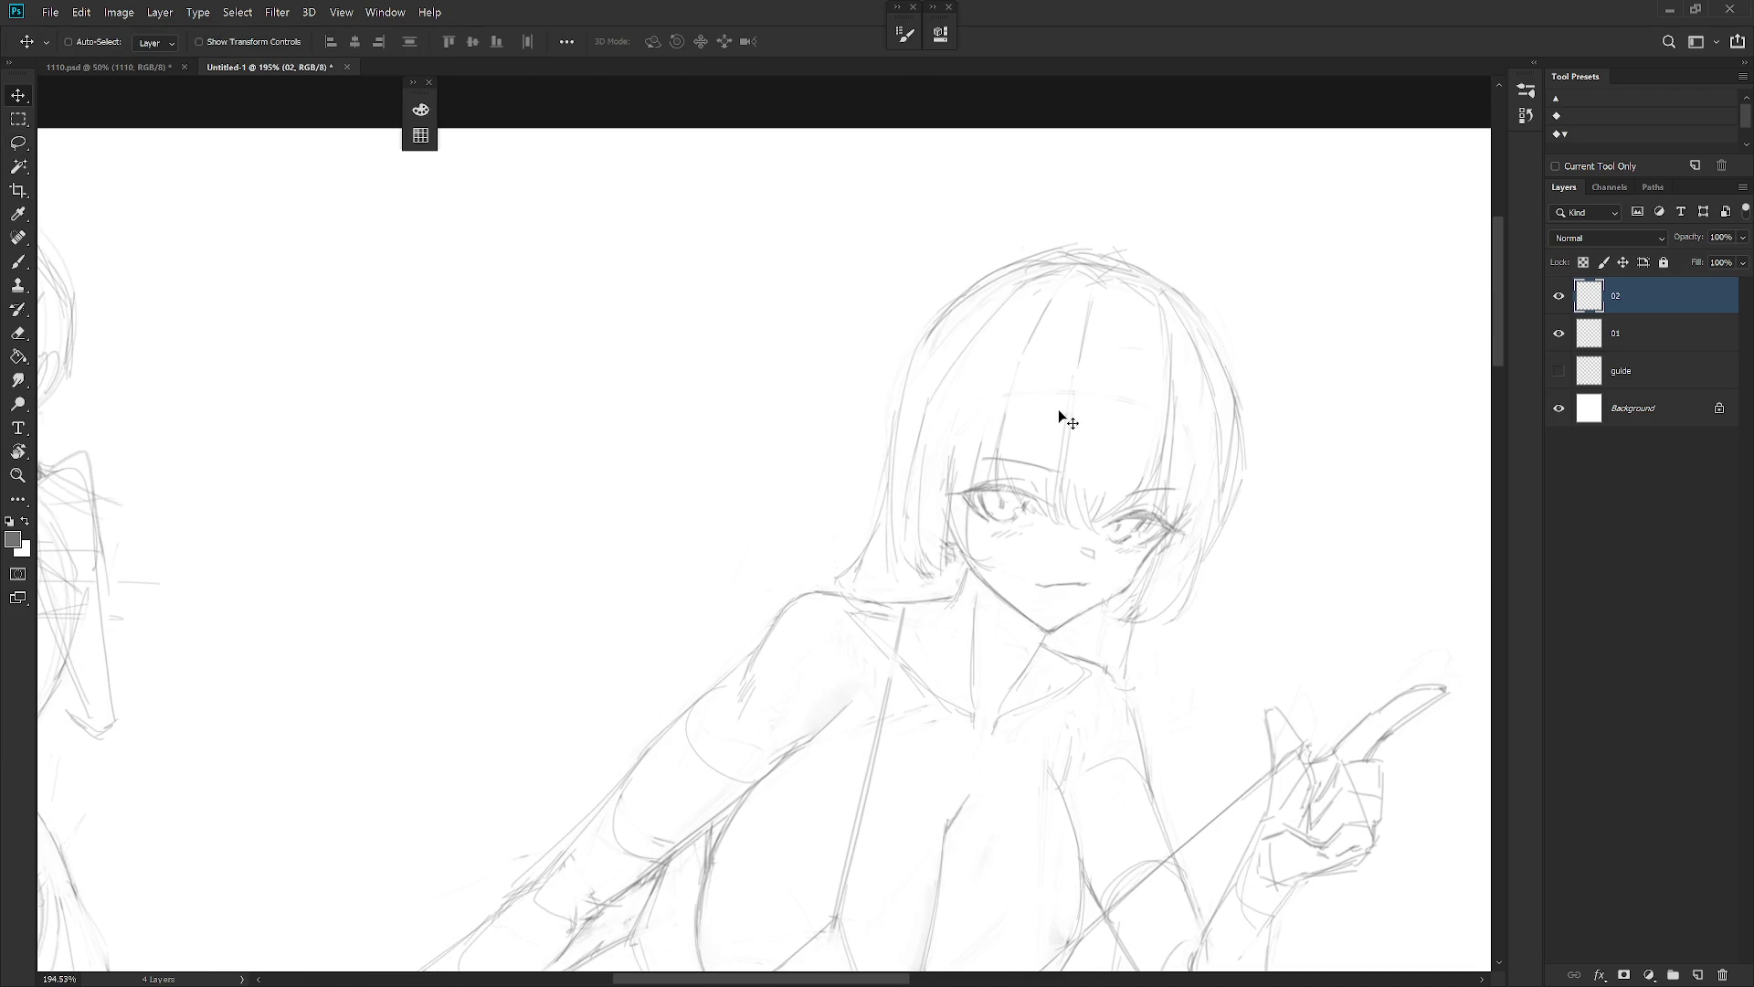
Sketch cat ears above the girl's head with the pencil brush
key("e")
key("b")
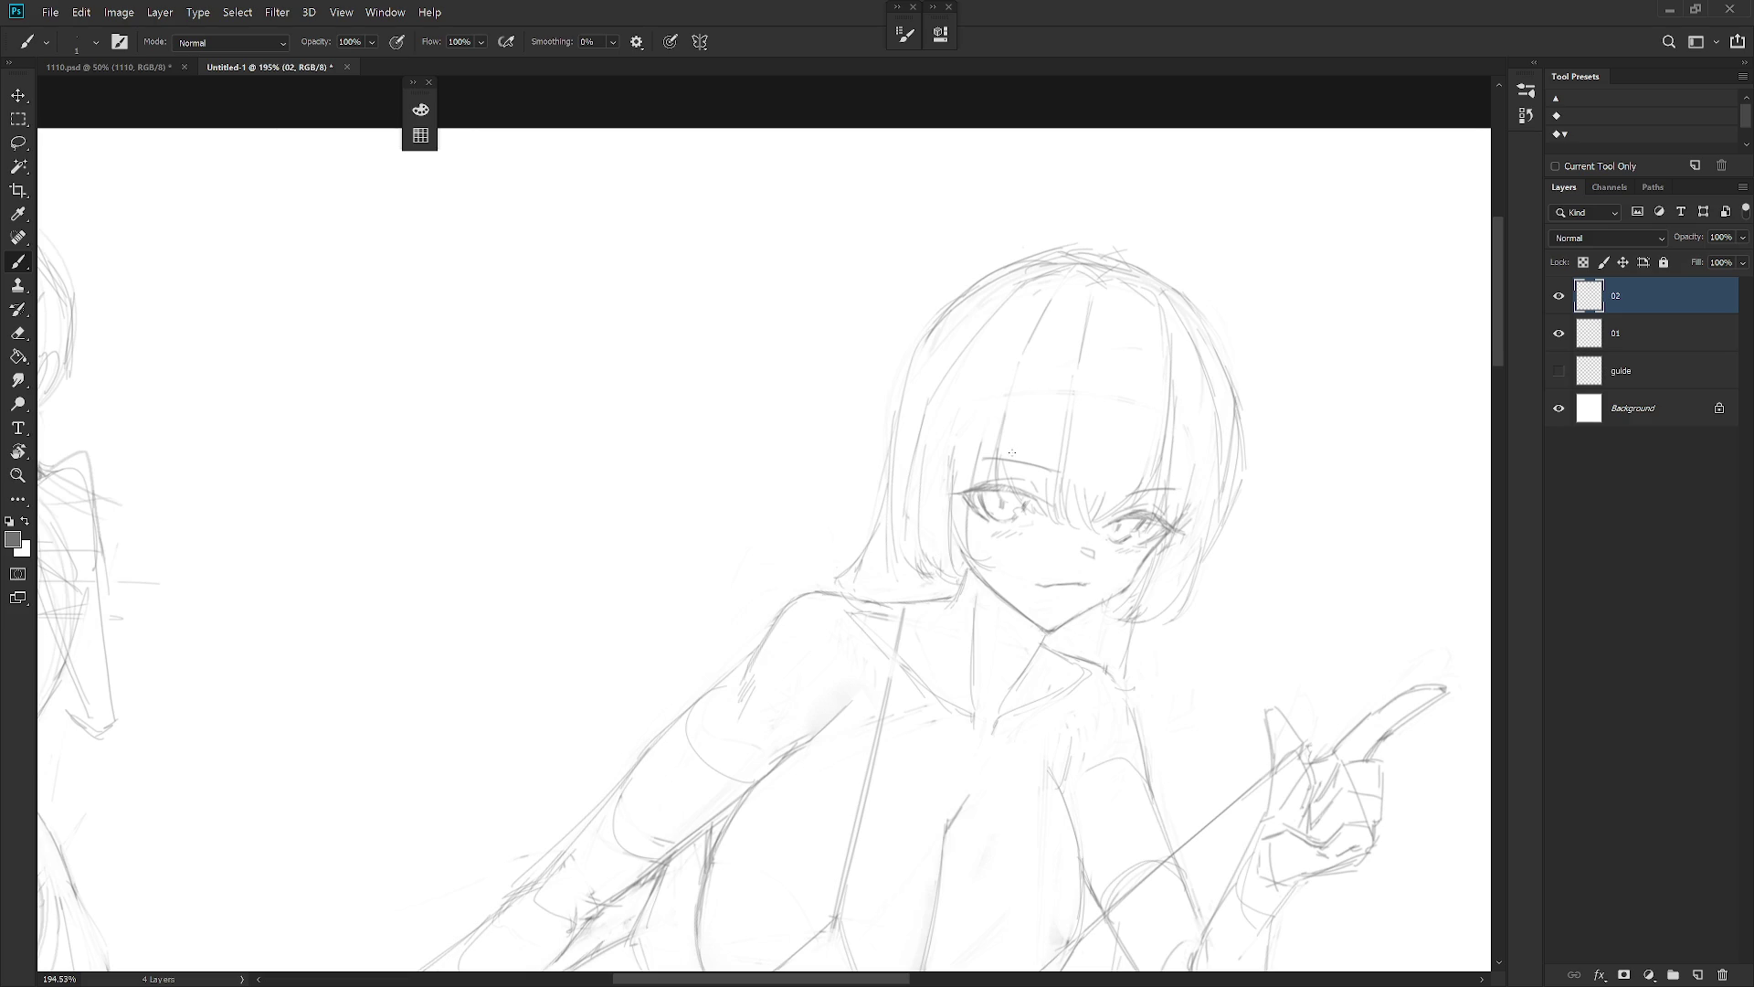
scroll(1149, 461, "down", 3)
mouse_move(960, 322)
left_mouse_down()
mouse_move(930, 375)
mouse_move(951, 329)
mouse_move(992, 345)
left_mouse_up()
mouse_move(1080, 385)
left_mouse_down()
mouse_move(1129, 349)
mouse_move(1142, 377)
mouse_move(1111, 457)
left_mouse_up()
scroll(1065, 638, "down", 2)
scroll(1065, 639, "down", 3)
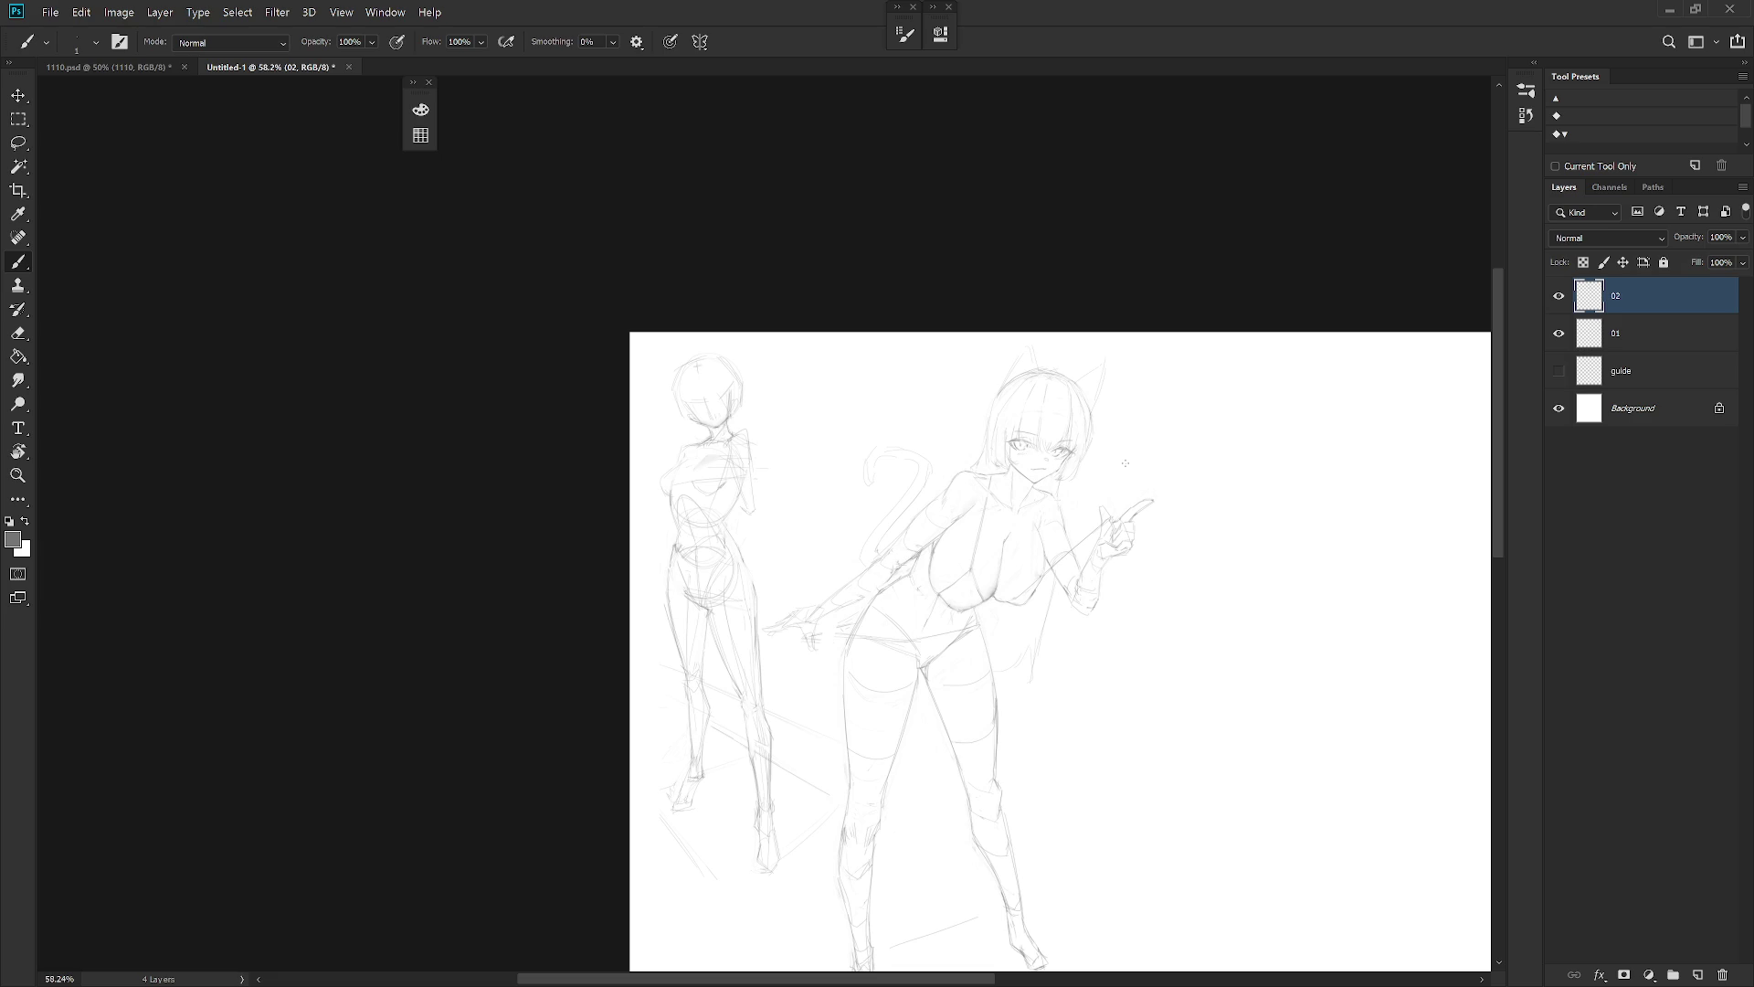
Lasso the reaching hand and Free Transform it slightly into place
scroll(827, 596, "up", 5)
key("l")
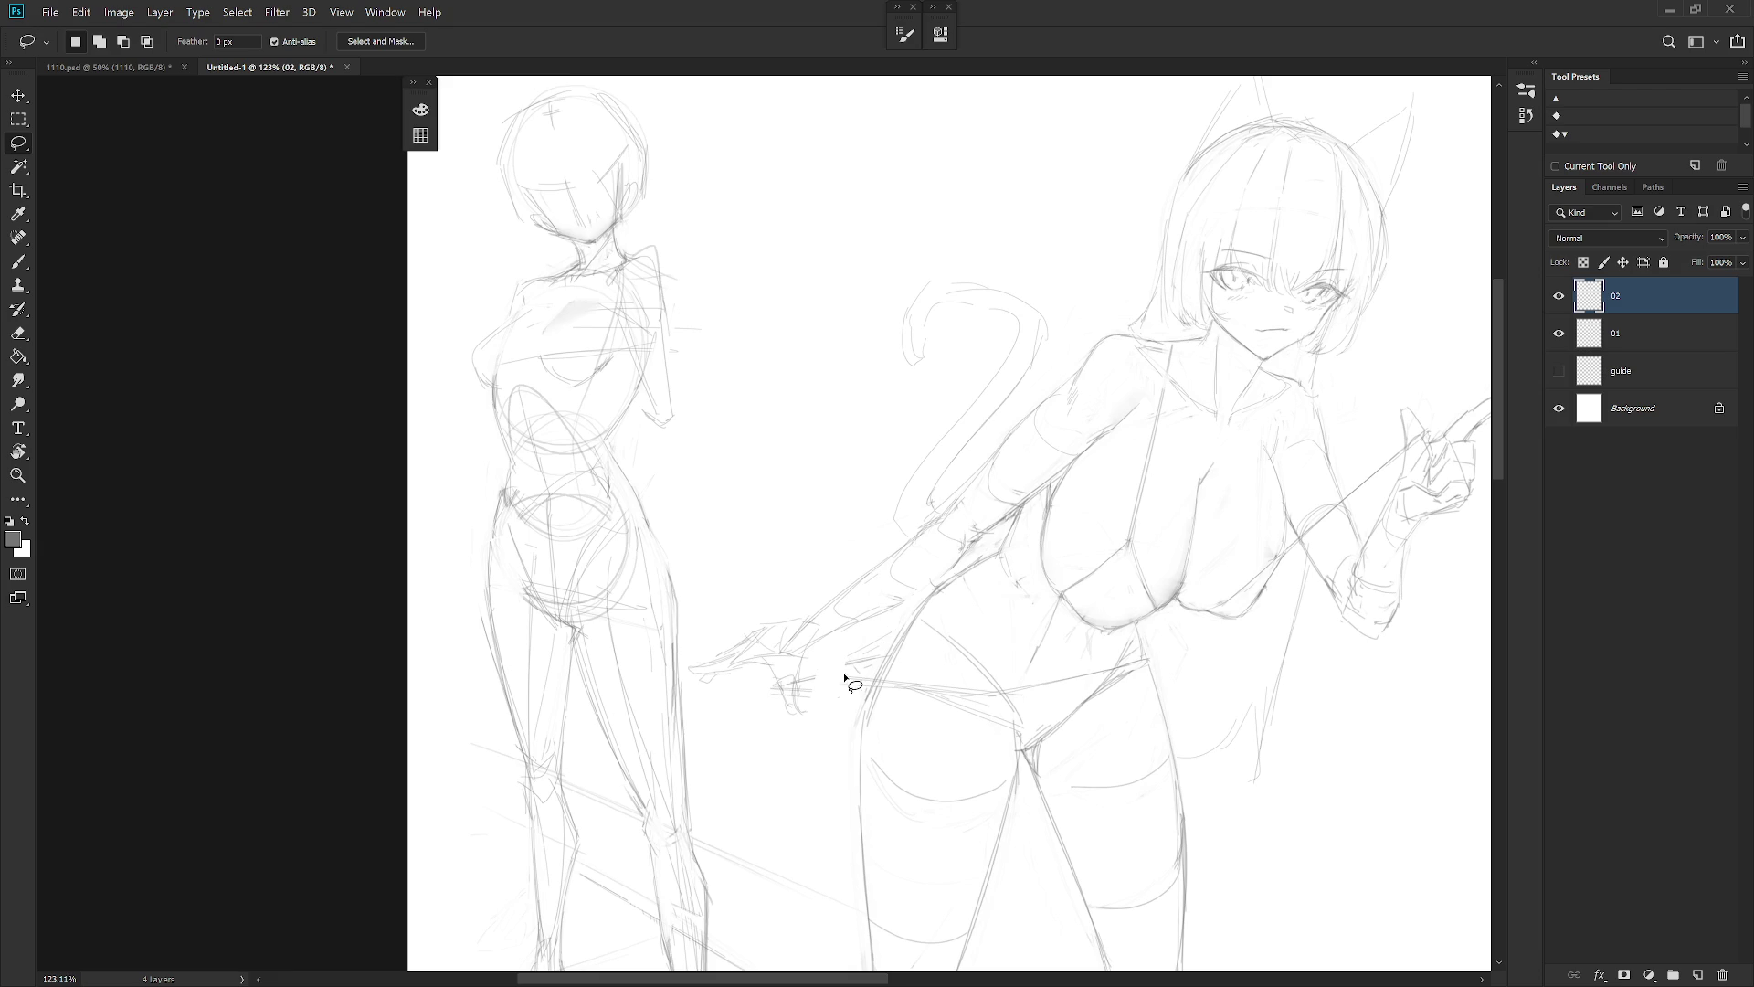
mouse_move(689, 686)
left_mouse_down()
mouse_move(879, 569)
mouse_move(939, 553)
mouse_move(696, 697)
left_mouse_up()
key("ctrl+t")
left_click_drag(886, 626, 894, 639)
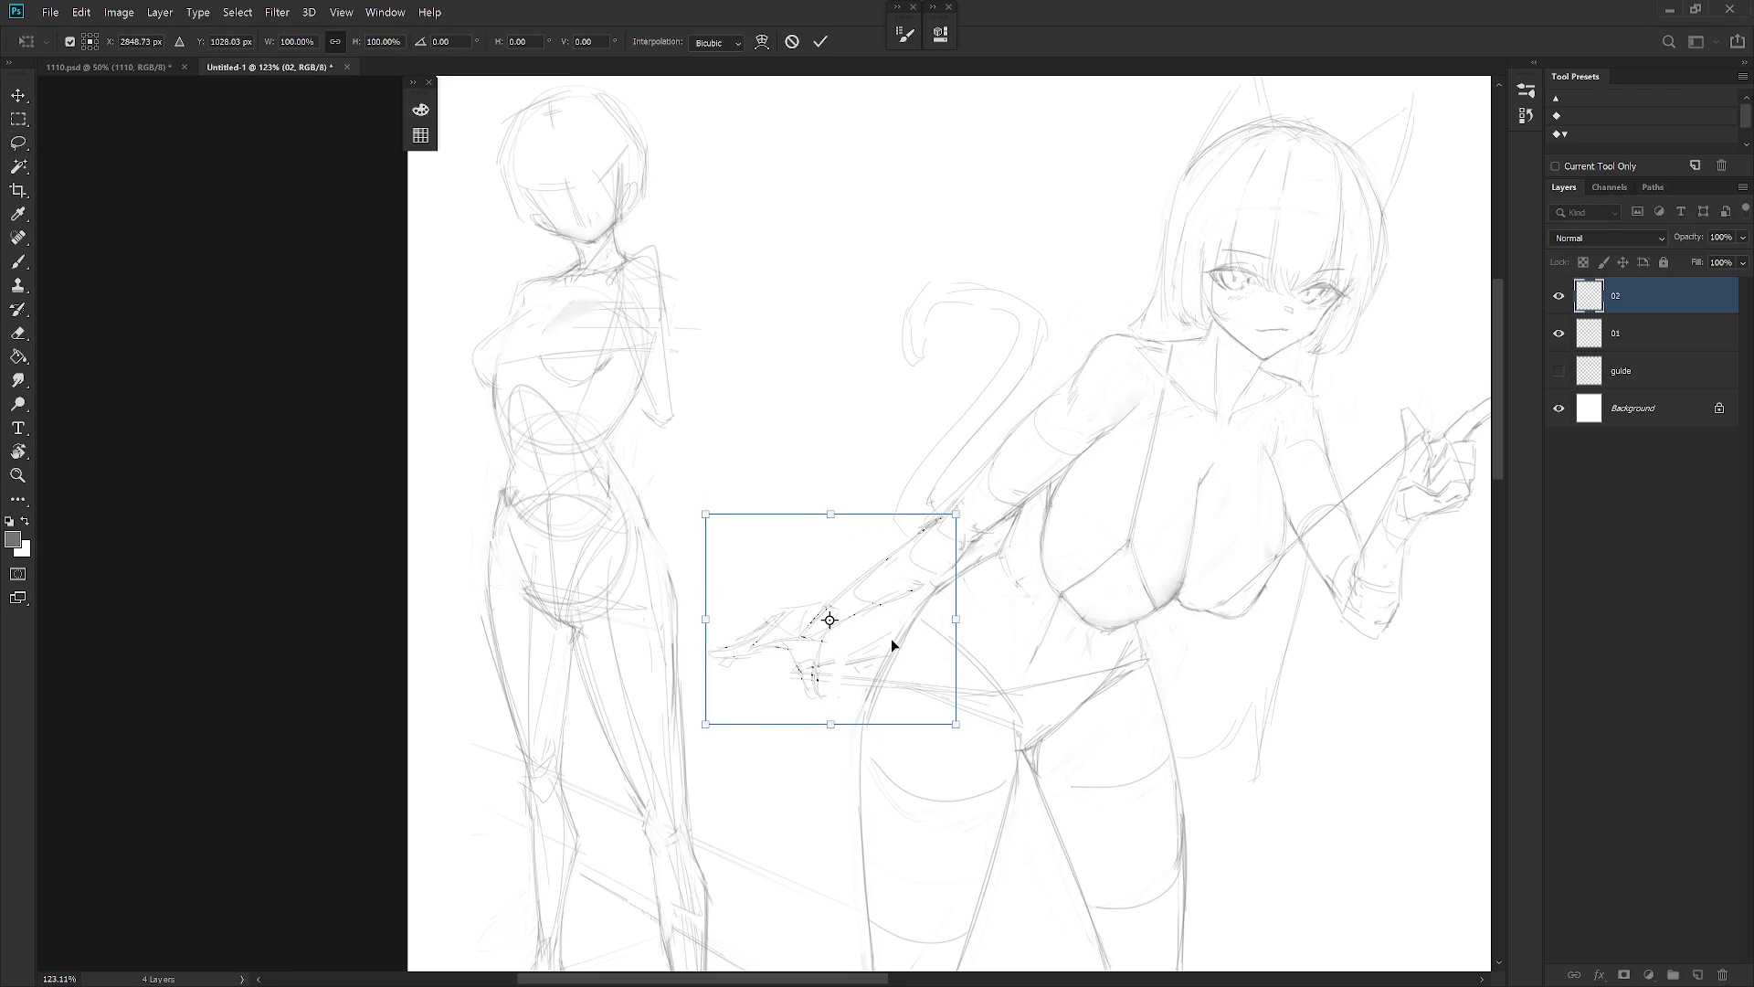
key("Return")
key("ctrl+d")
key("b")
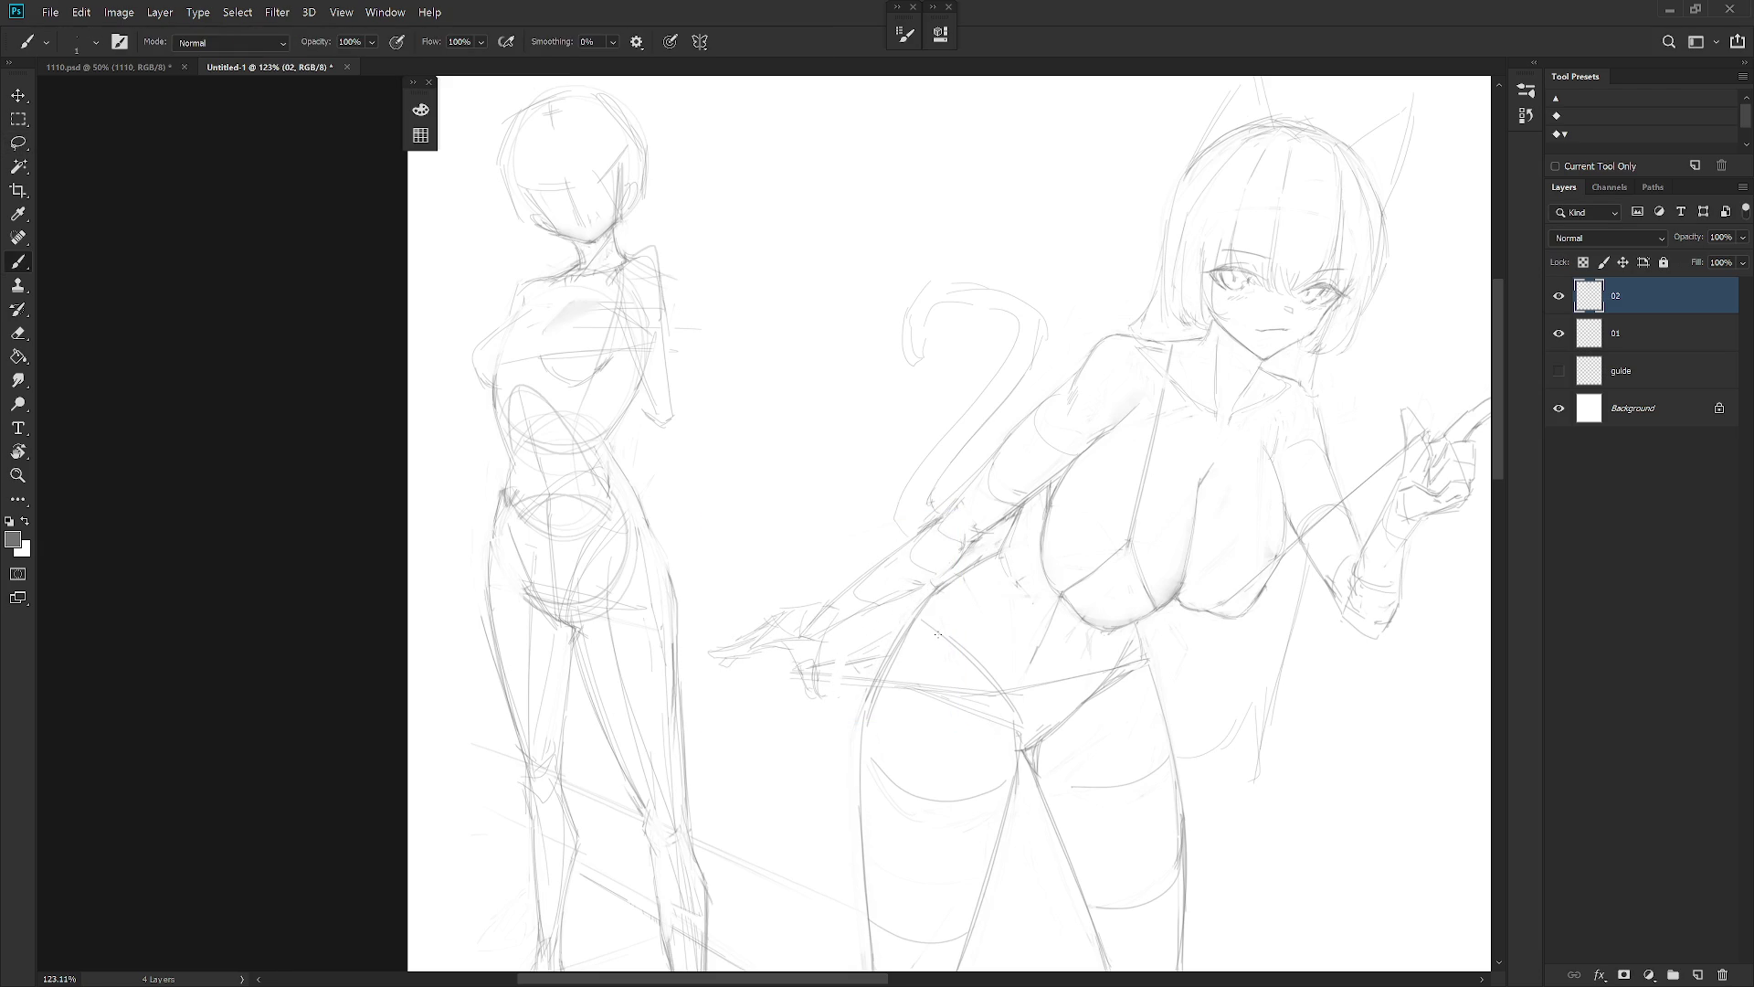
Flip the canvas horizontally so the girl points left
scroll(971, 532, "down", 5)
key("t")
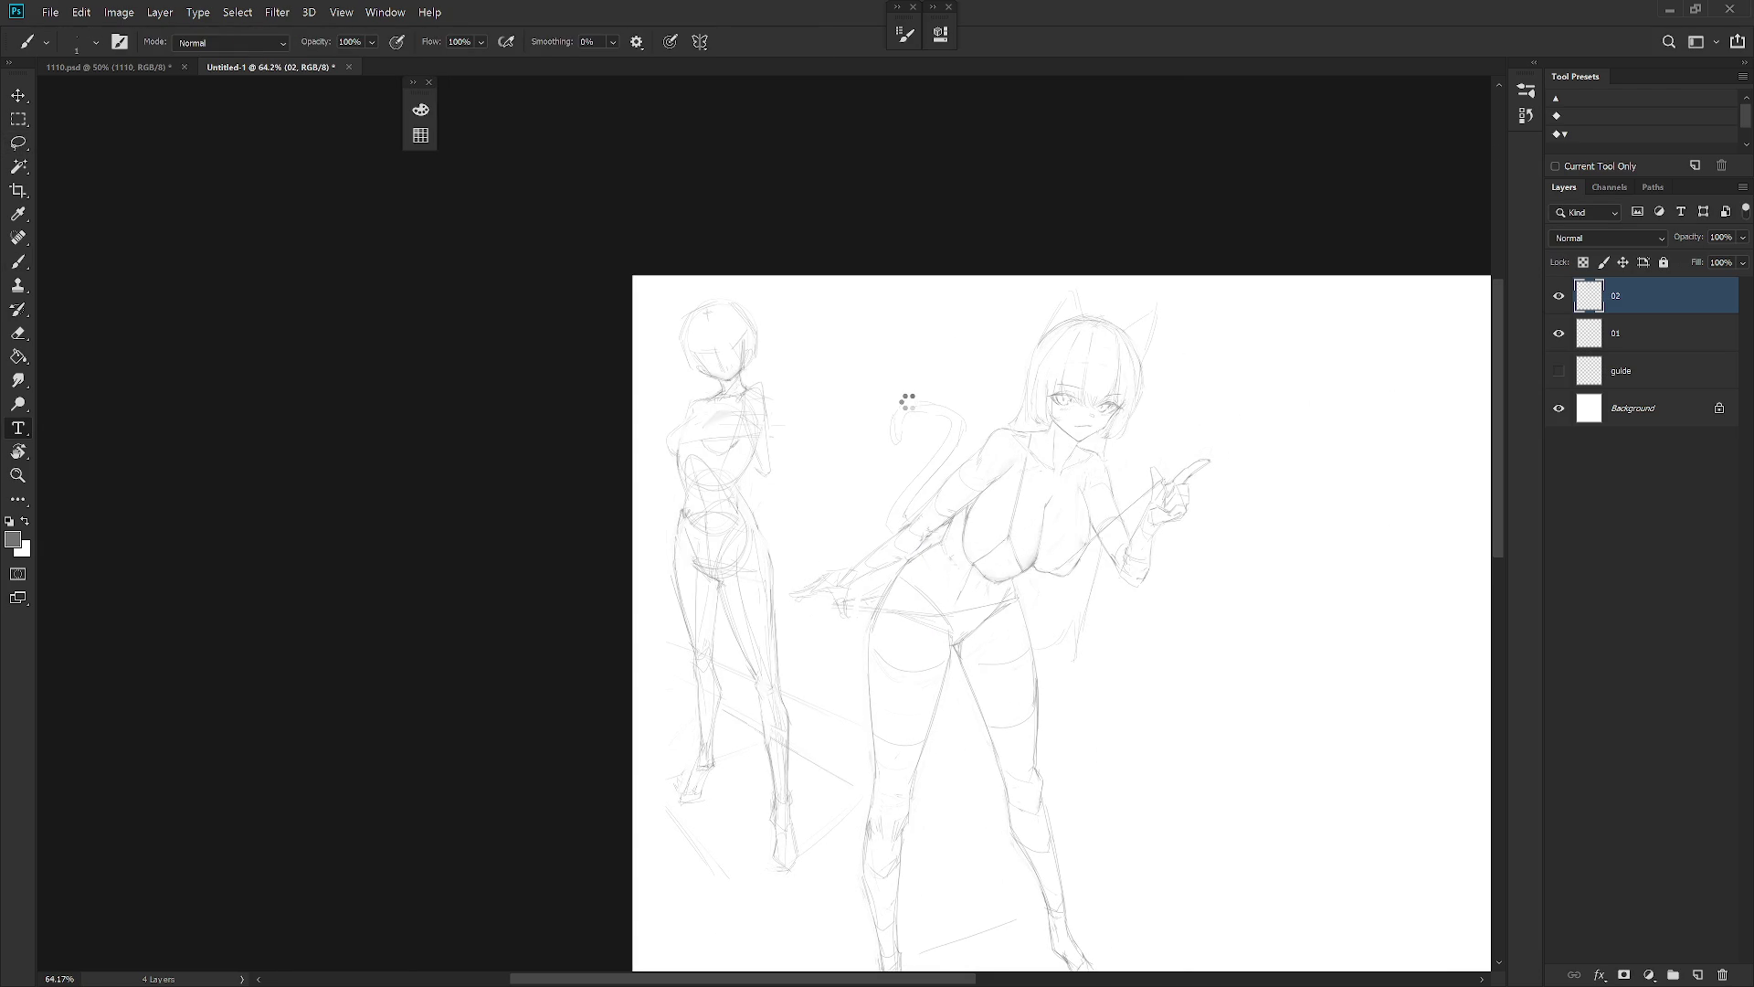
left_click(973, 614)
key("Escape")
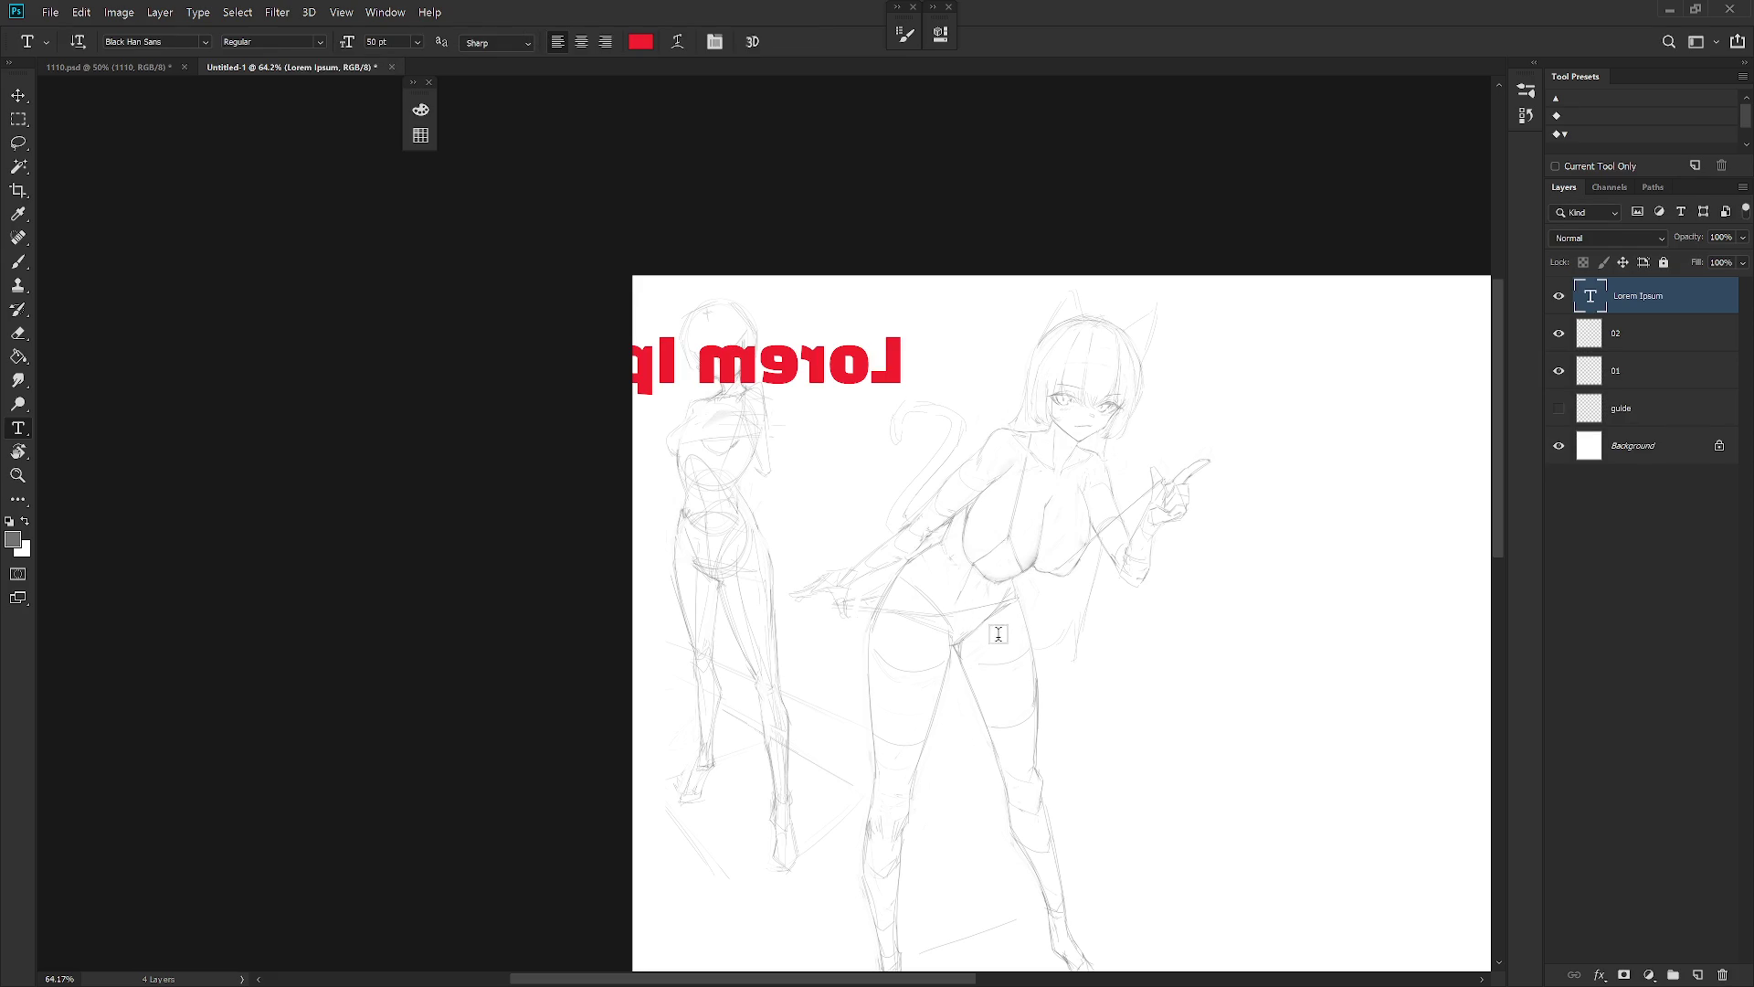
key("ctrl+shift+h")
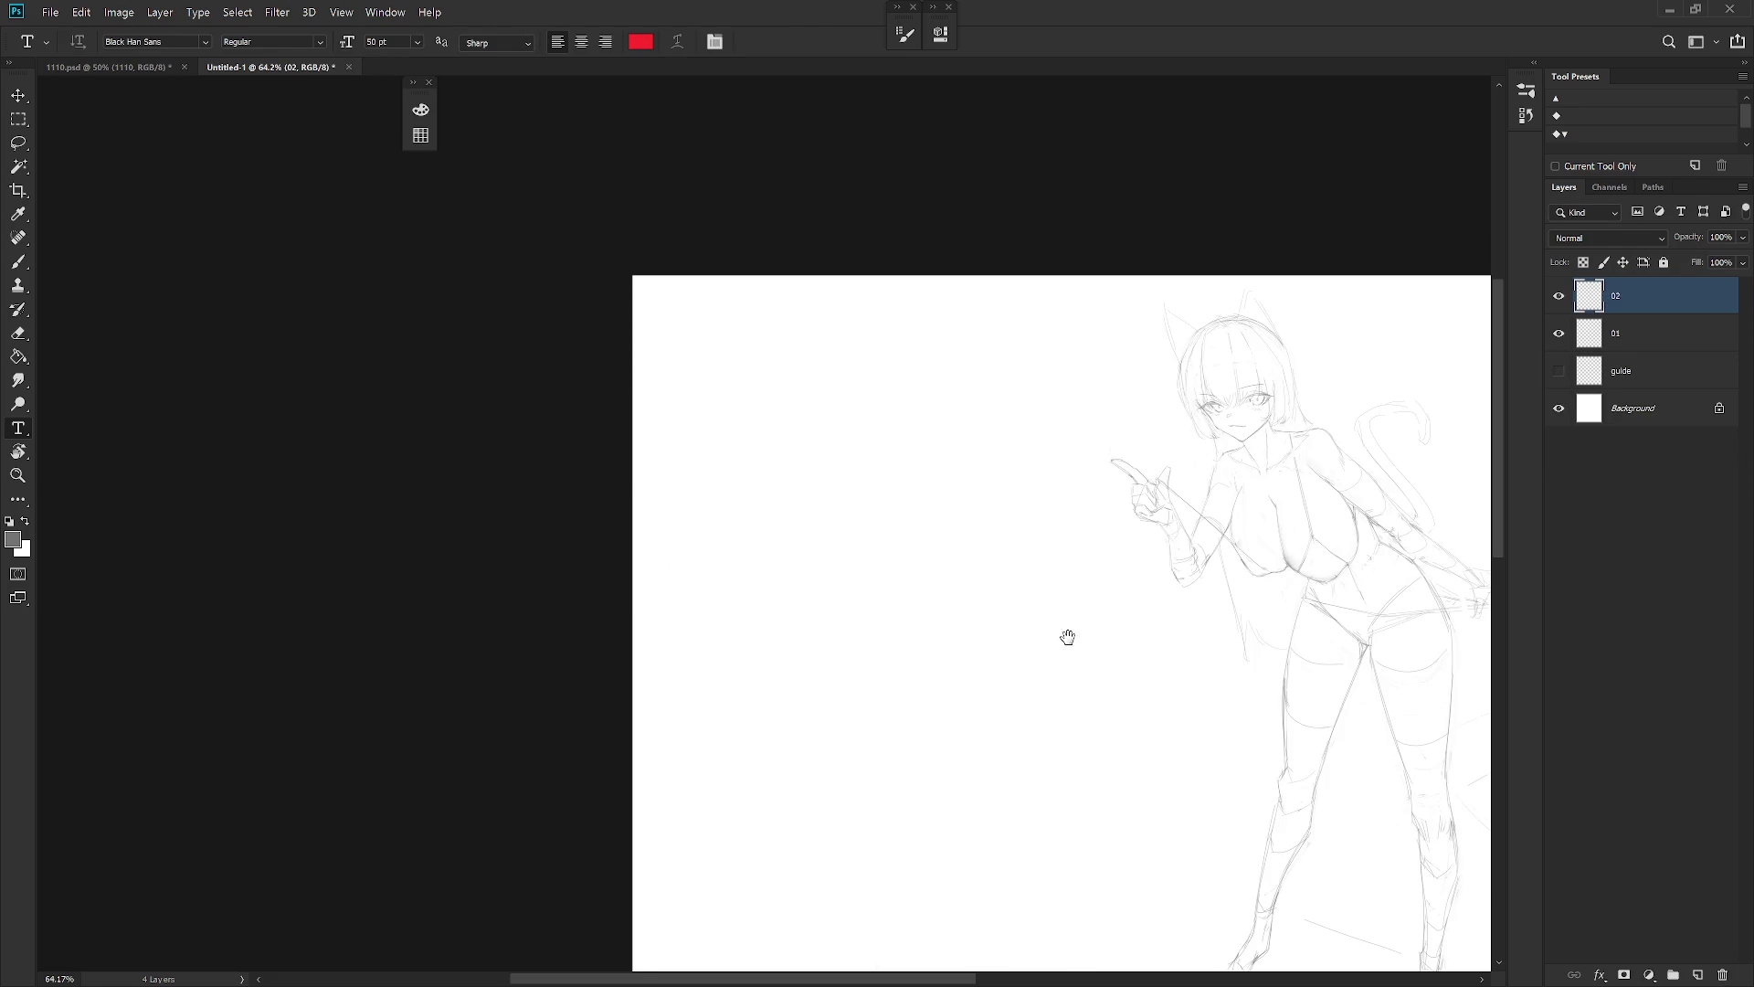
Move the construction figure on layer 01 and the girl on layer 02 to the left
key("v")
mouse_move(1401, 482)
left_mouse_down()
mouse_move(646, 638)
mouse_move(528, 683)
mouse_move(557, 690)
left_mouse_up()
left_click(1664, 301)
mouse_move(1120, 724)
left_mouse_down()
mouse_move(881, 769)
mouse_move(846, 814)
left_mouse_up()
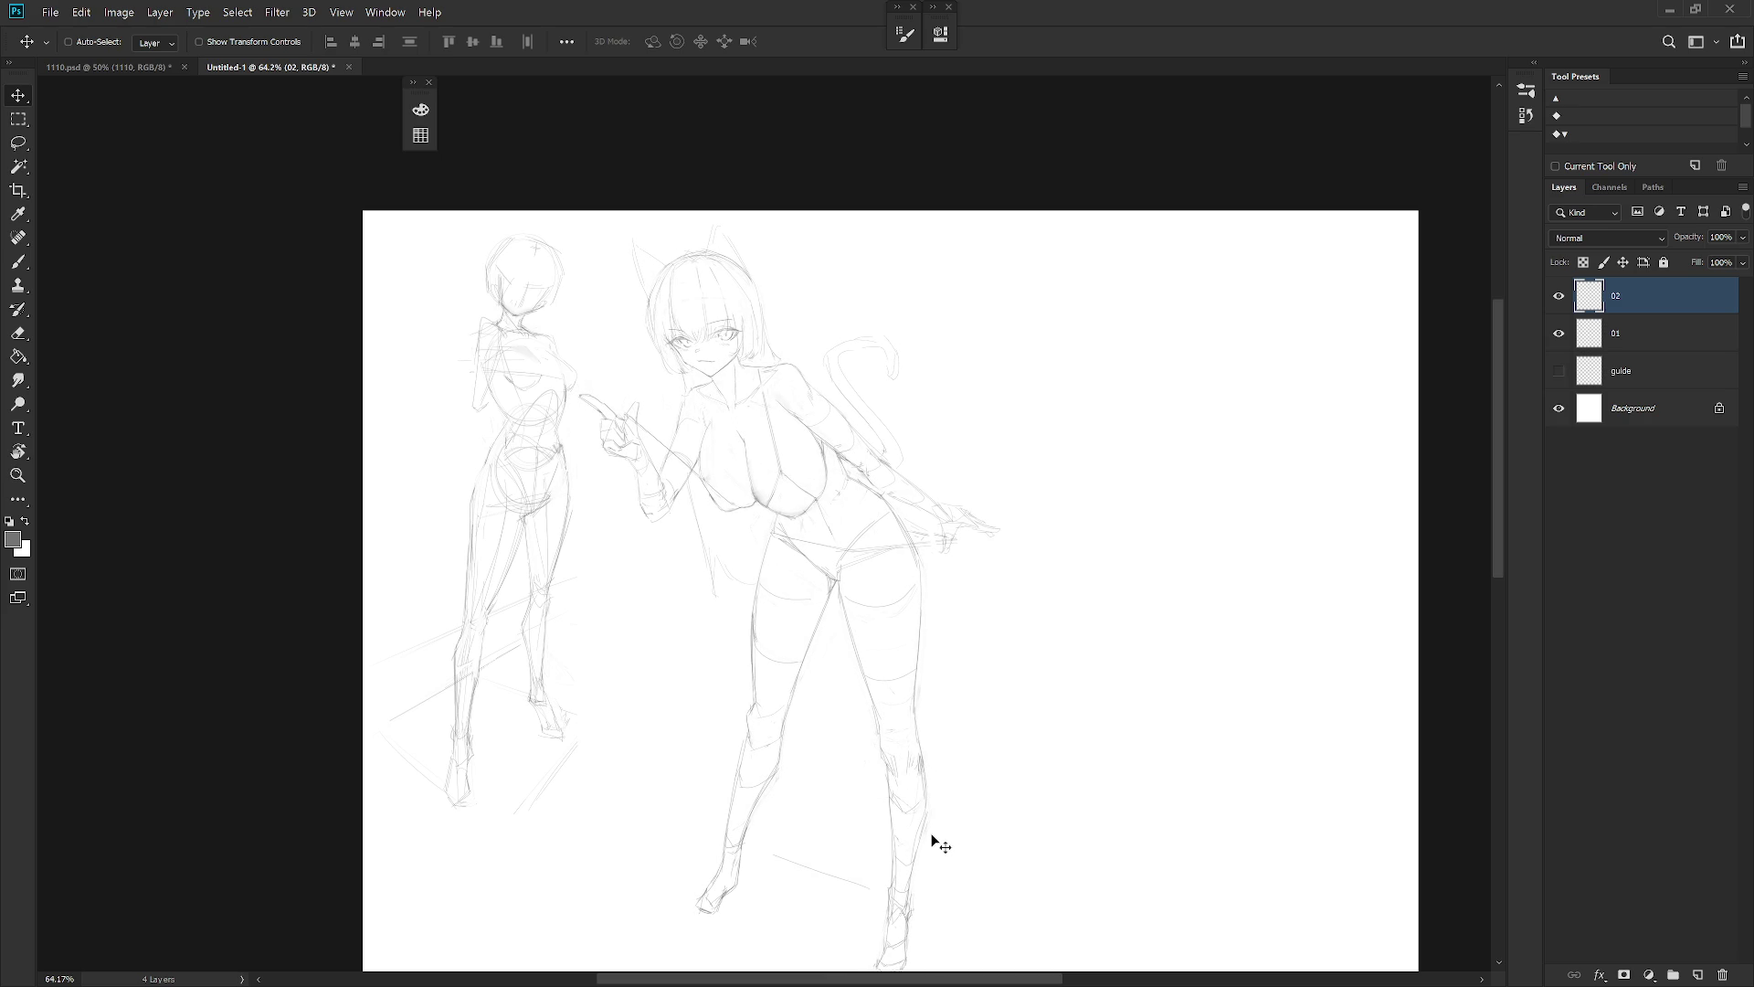
scroll(959, 740, "down", 2)
key("b")
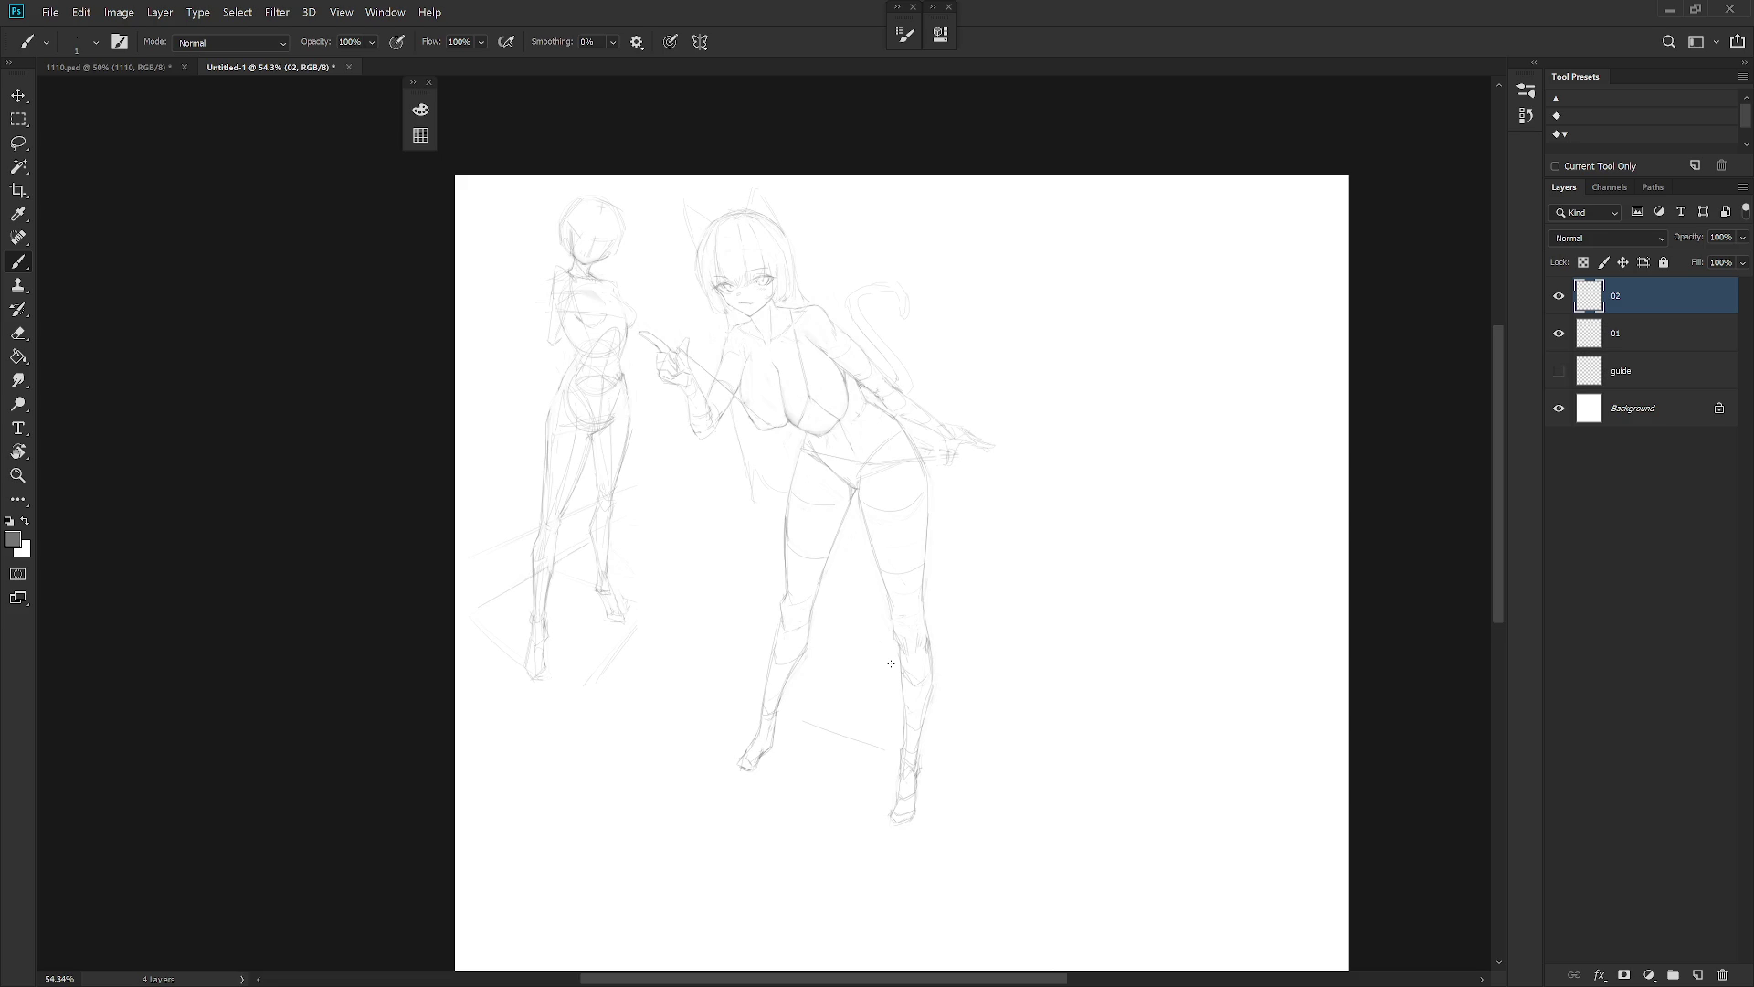
Lasso the left leg, rotate it outward about the hip and skew it shorter
key("l")
scroll(1002, 560, "up", 3)
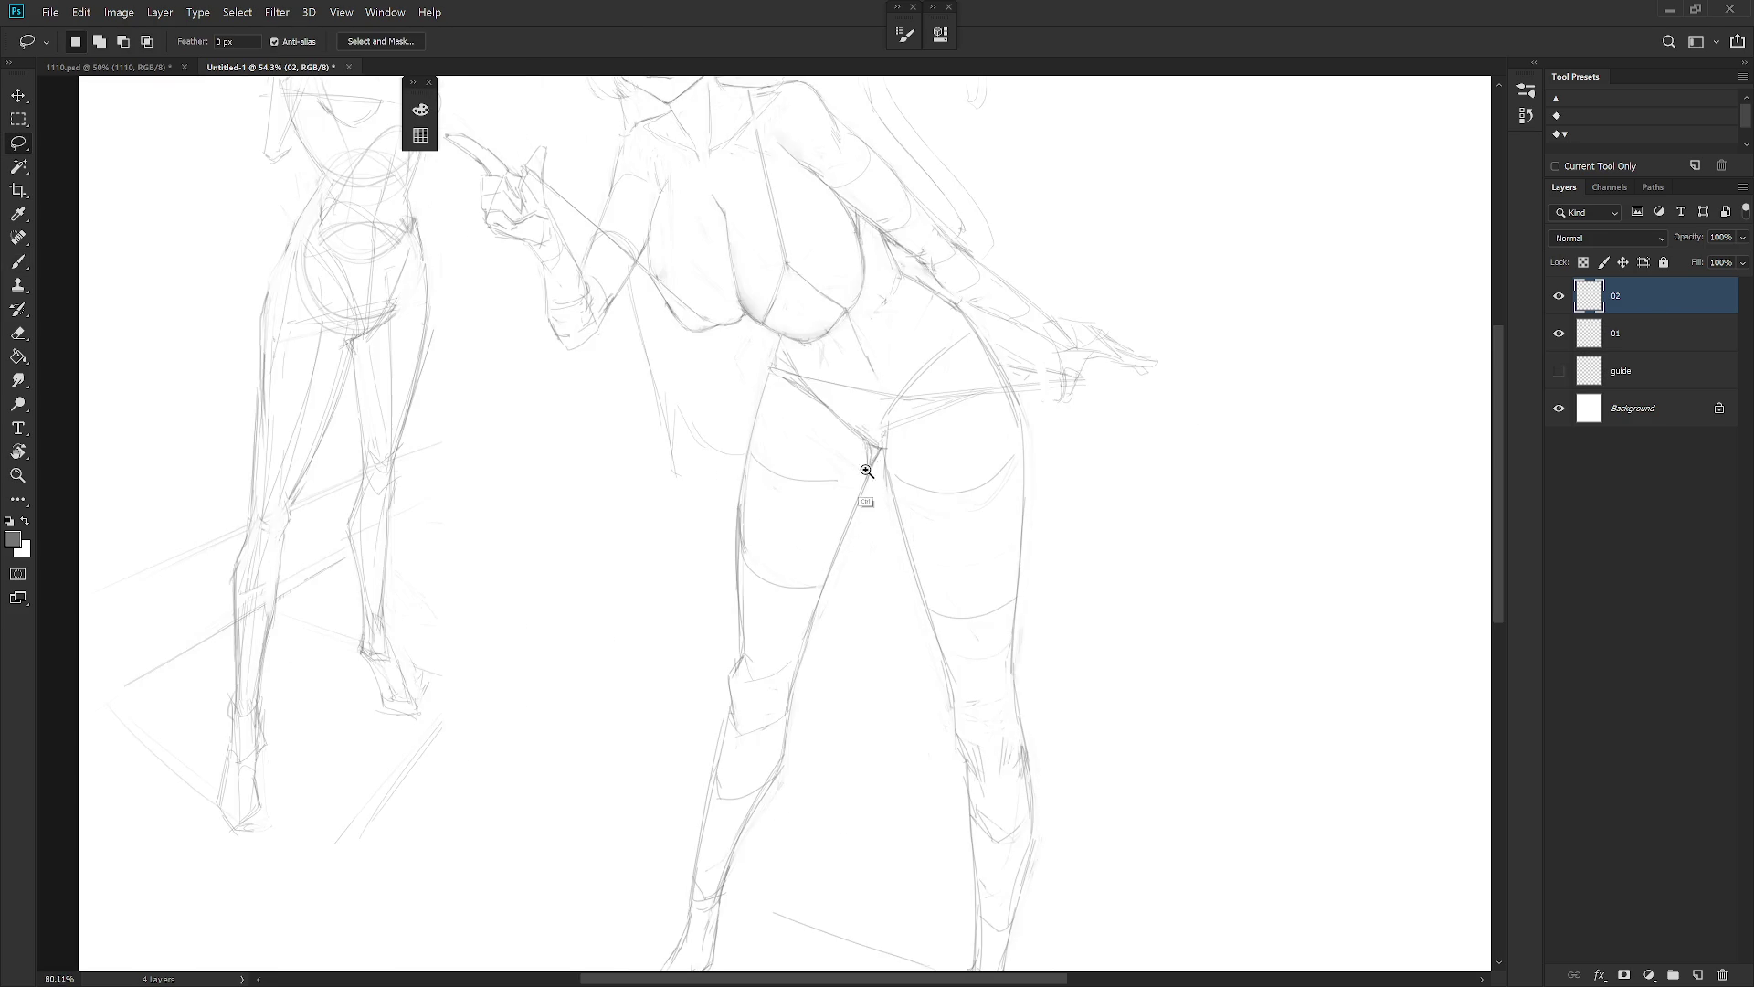
scroll(881, 457, "down", 1)
mouse_move(881, 458)
left_mouse_down()
mouse_move(881, 411)
mouse_move(819, 360)
mouse_move(728, 605)
mouse_move(787, 811)
mouse_move(897, 462)
mouse_move(885, 430)
left_mouse_up()
key("ctrl+t")
left_click_drag(768, 611, 812, 344)
mouse_move(898, 894)
left_mouse_down()
mouse_move(1067, 819)
mouse_move(1038, 828)
left_mouse_up()
mouse_move(907, 884)
left_mouse_down()
mouse_move(941, 804)
mouse_move(918, 768)
left_mouse_up()
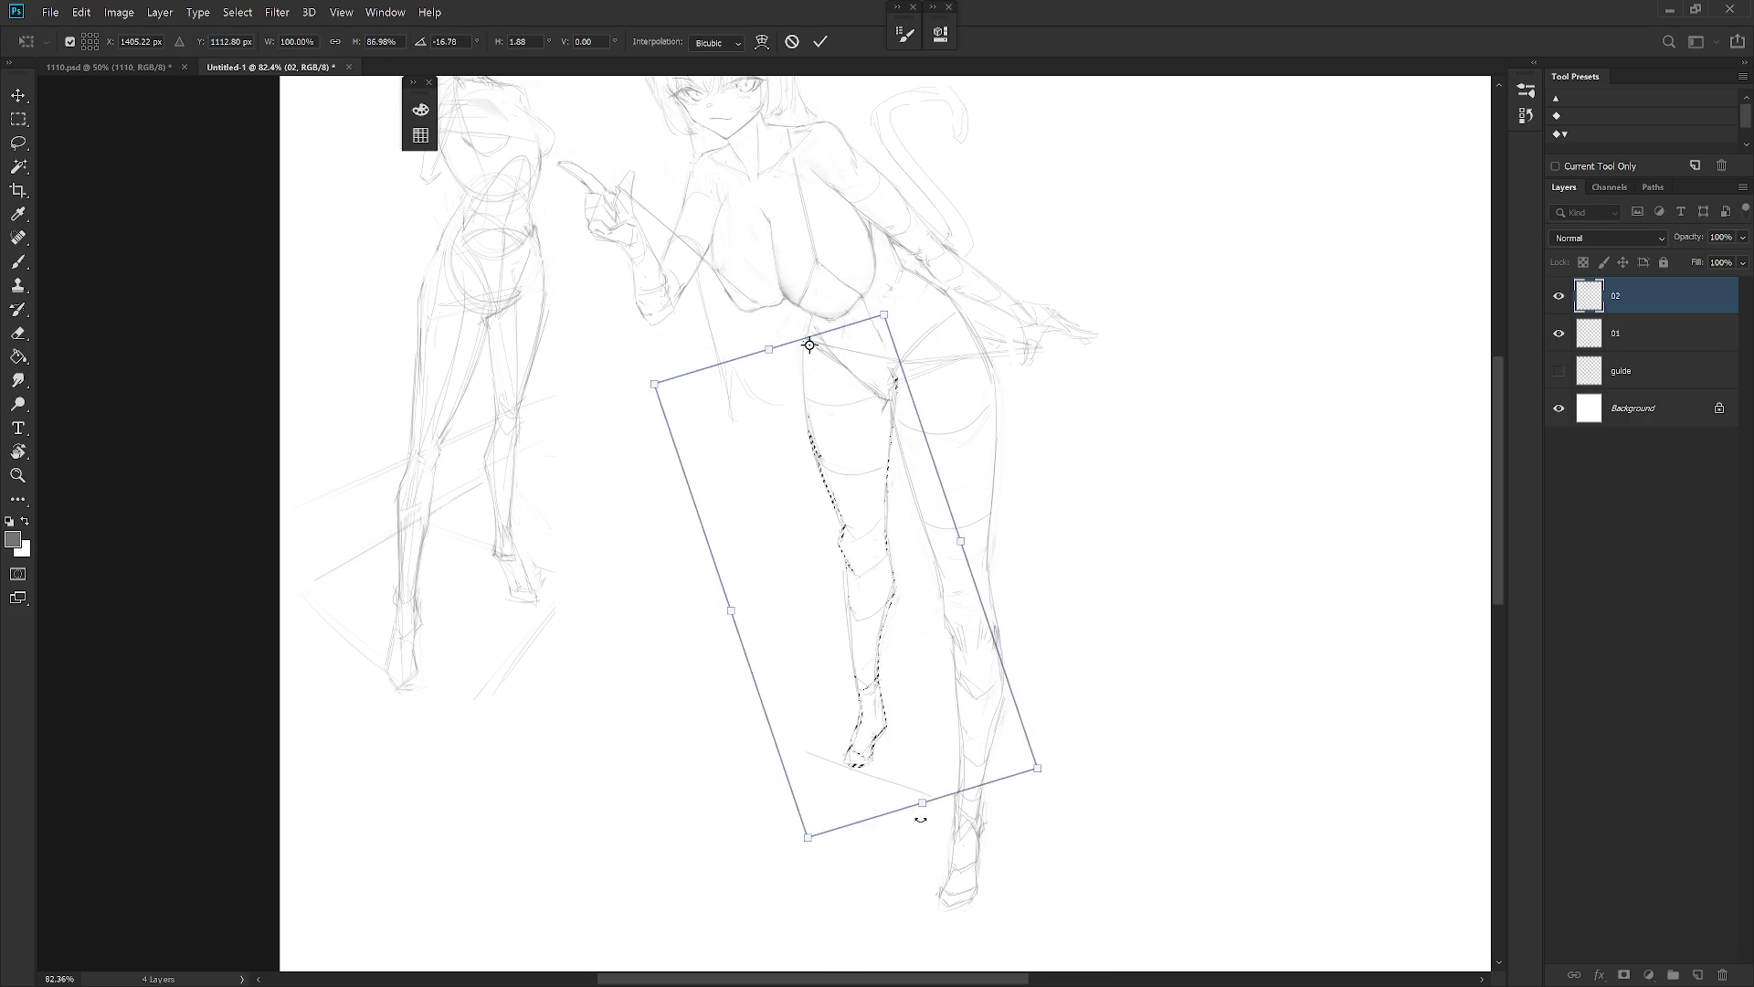
key("Return")
key("ctrl+d")
Erase along the thigh line to clean up the transformed leg
key("l")
key("e")
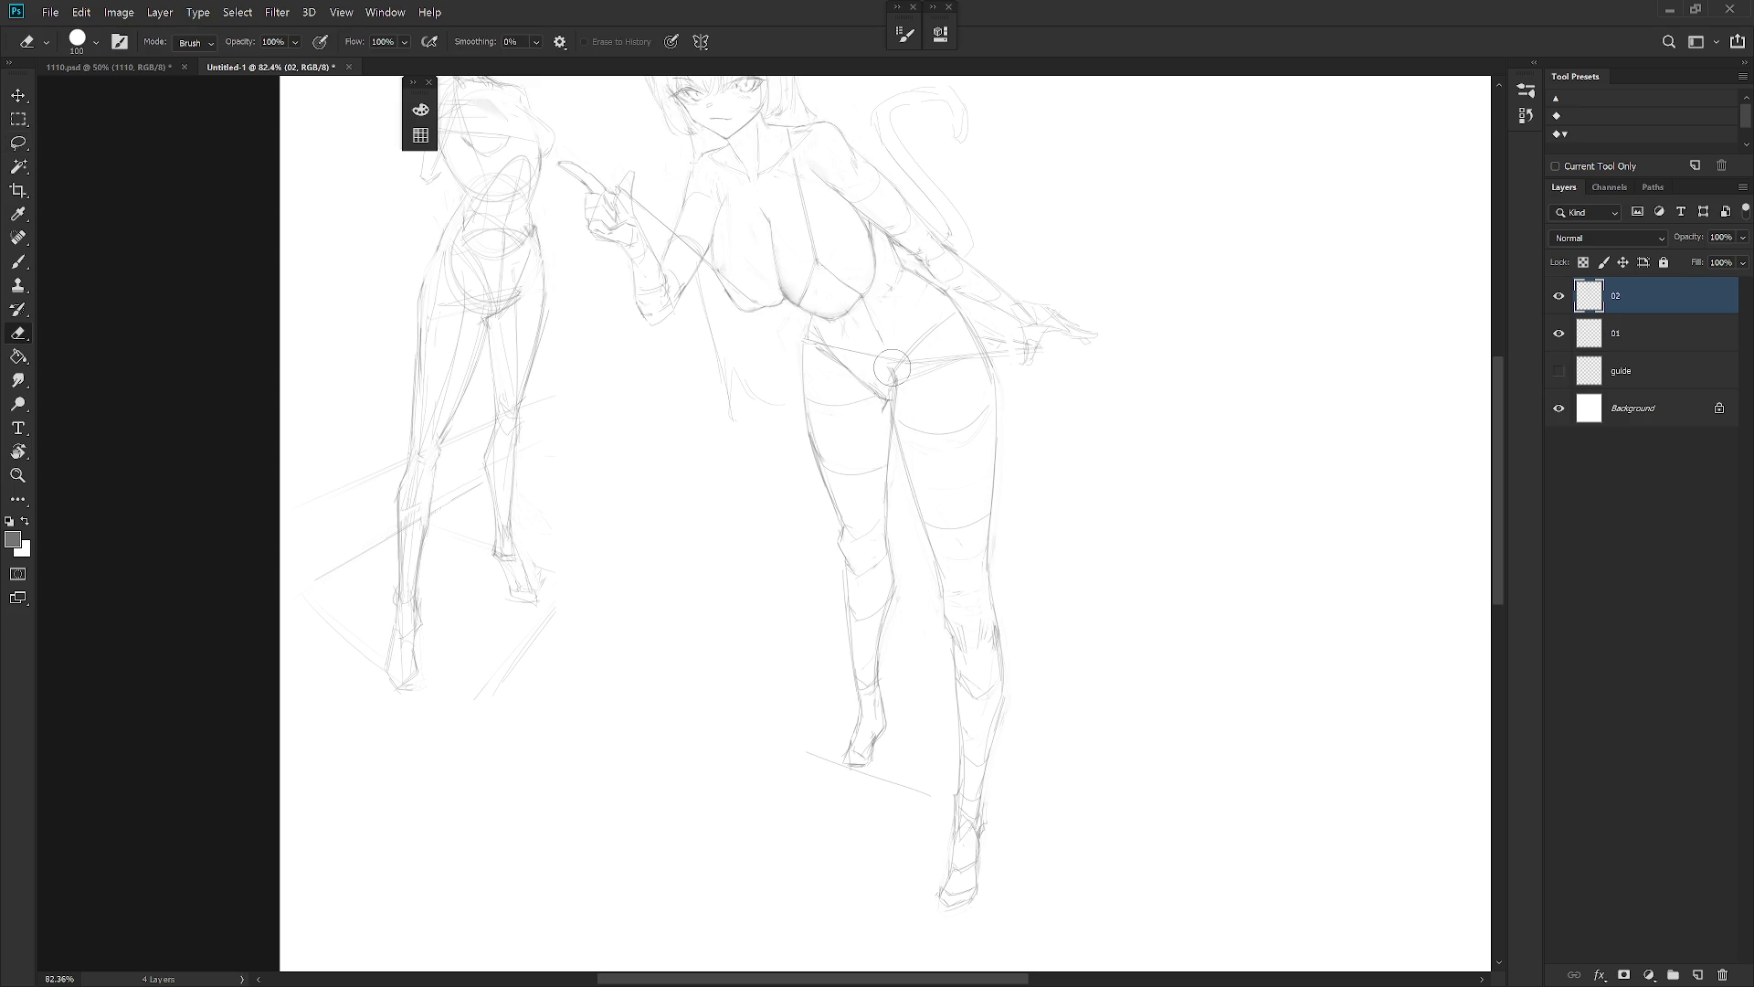
scroll(896, 404, "down", 5)
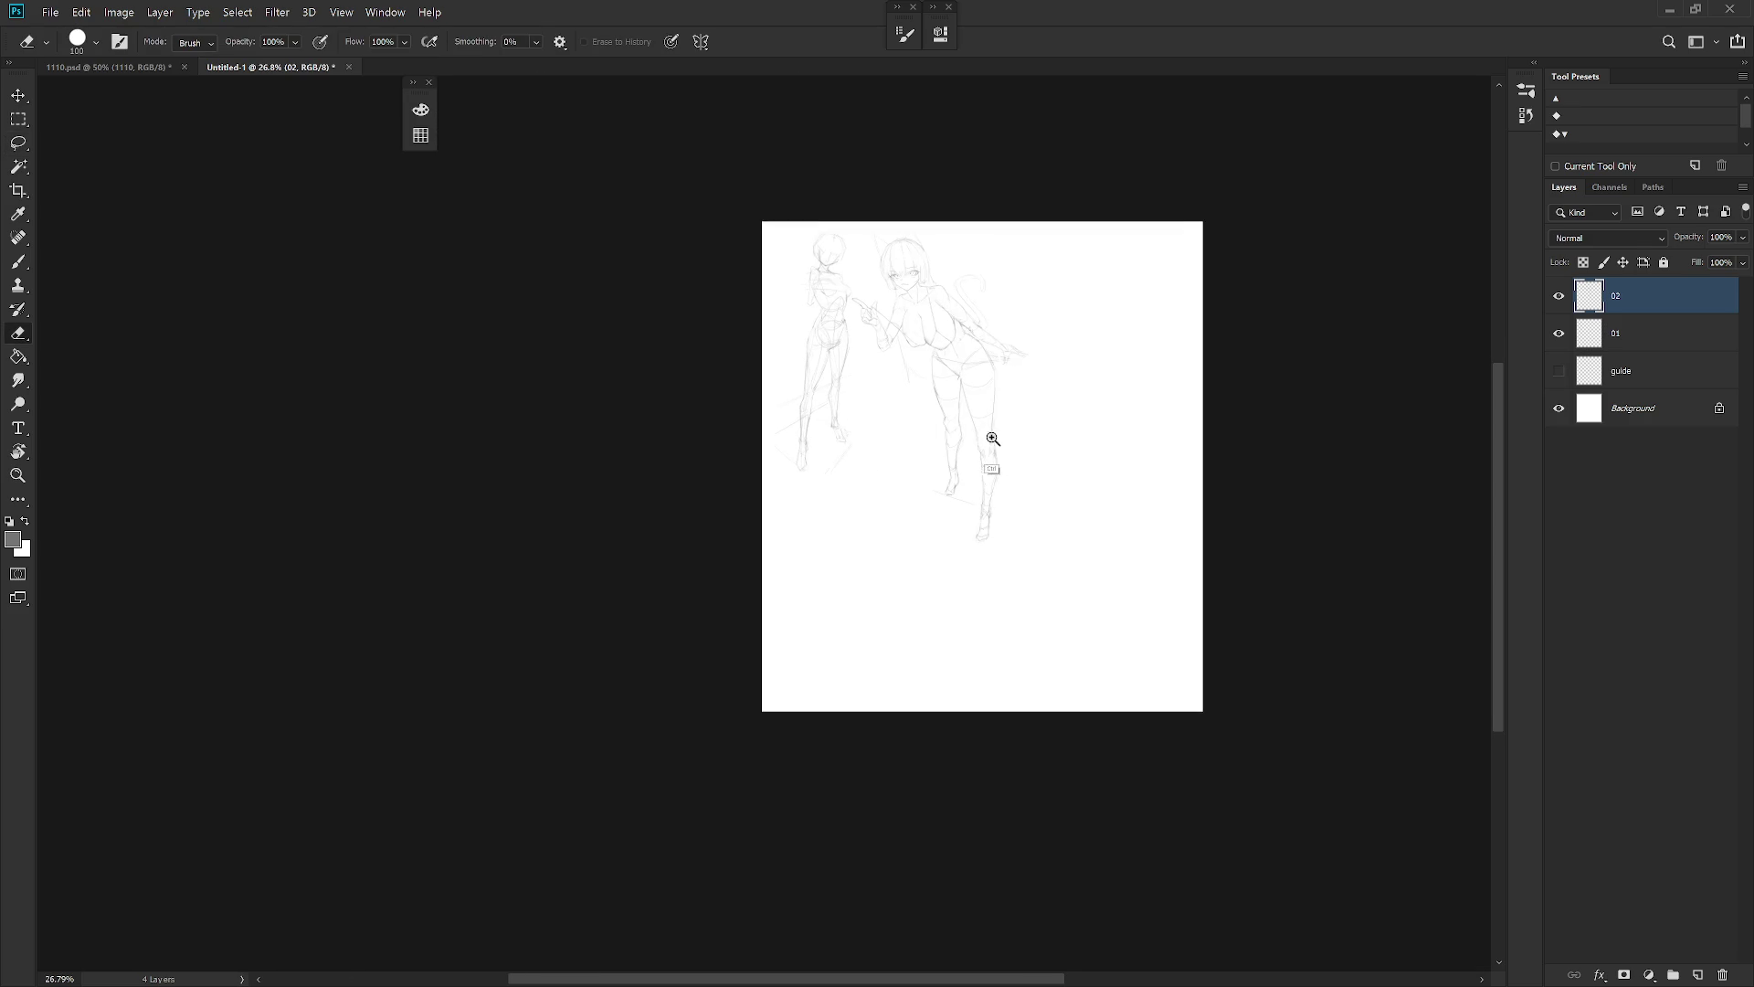
scroll(987, 438, "up", 2)
key("b")
scroll(1000, 462, "up", 2)
left_click_drag(1005, 467, 1010, 545)
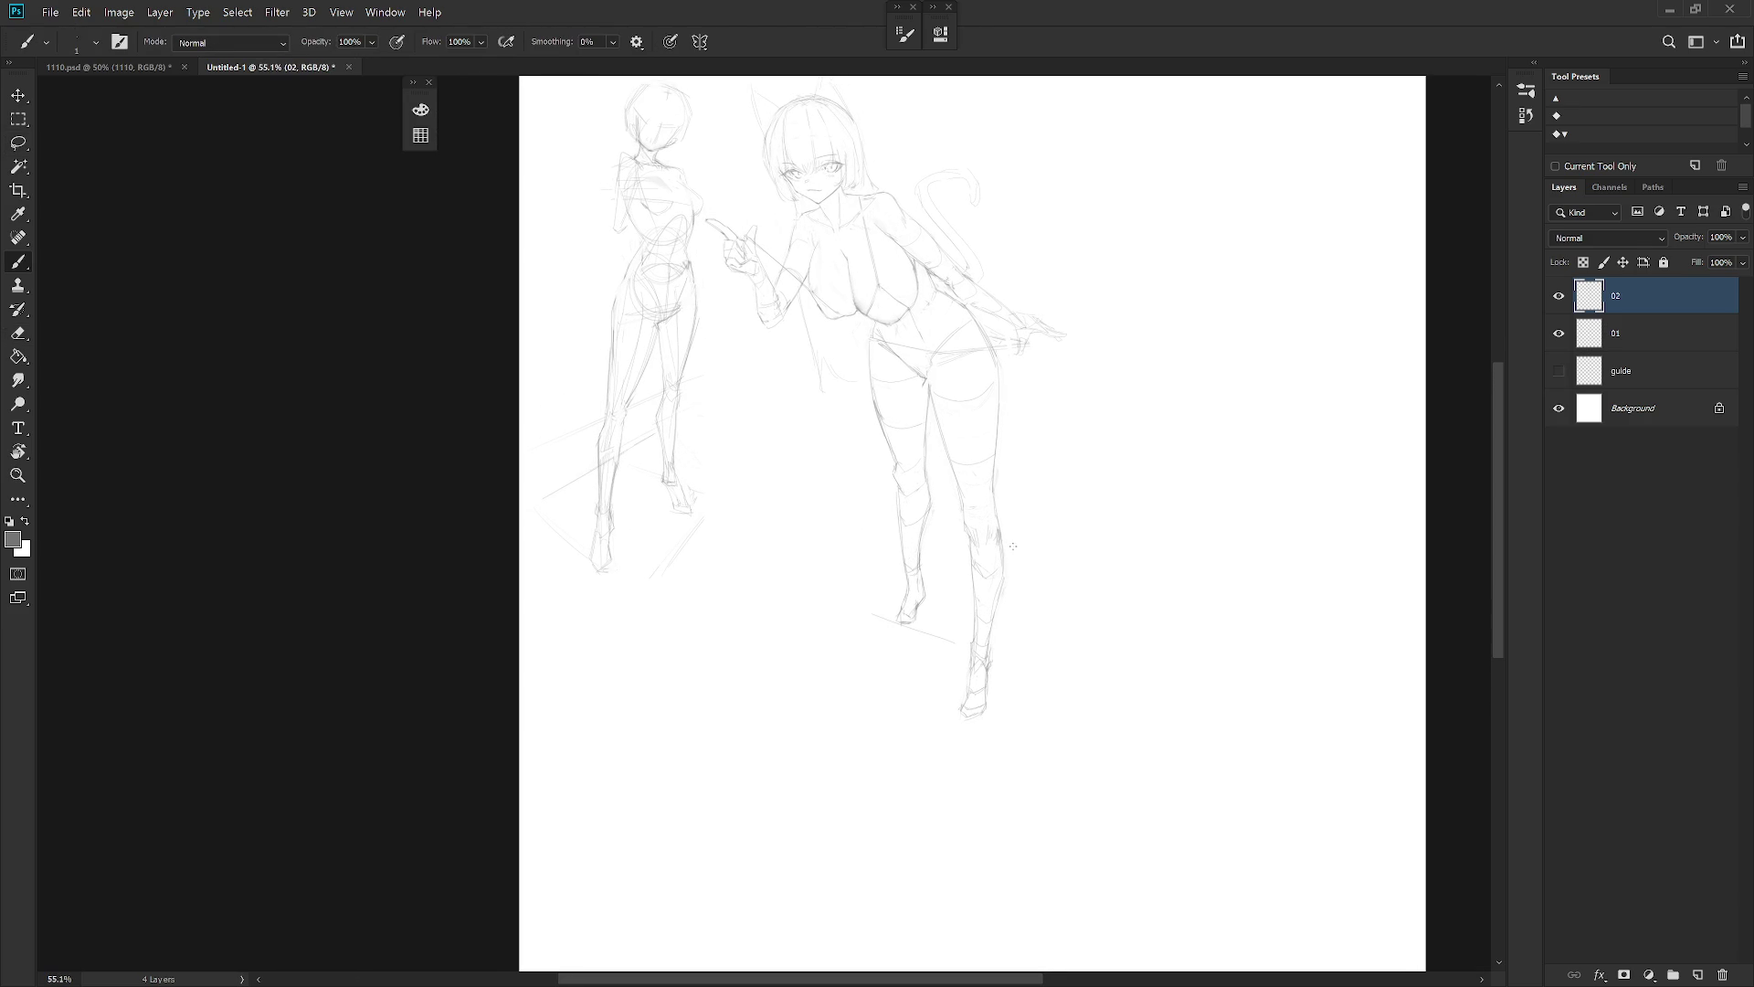
scroll(877, 379, "up", 1)
key("e")
key("b")
key("e")
left_click_drag(873, 416, 874, 417)
key("b")
key("e")
key("b")
Lasso the lower leg and skew it to a new angle
key("l")
mouse_move(944, 545)
left_mouse_down()
mouse_move(940, 502)
mouse_move(891, 544)
mouse_move(900, 667)
mouse_move(950, 674)
mouse_move(955, 562)
left_mouse_up()
key("ctrl+t")
left_click_drag(917, 676, 946, 669)
key("Return")
key("ctrl+d")
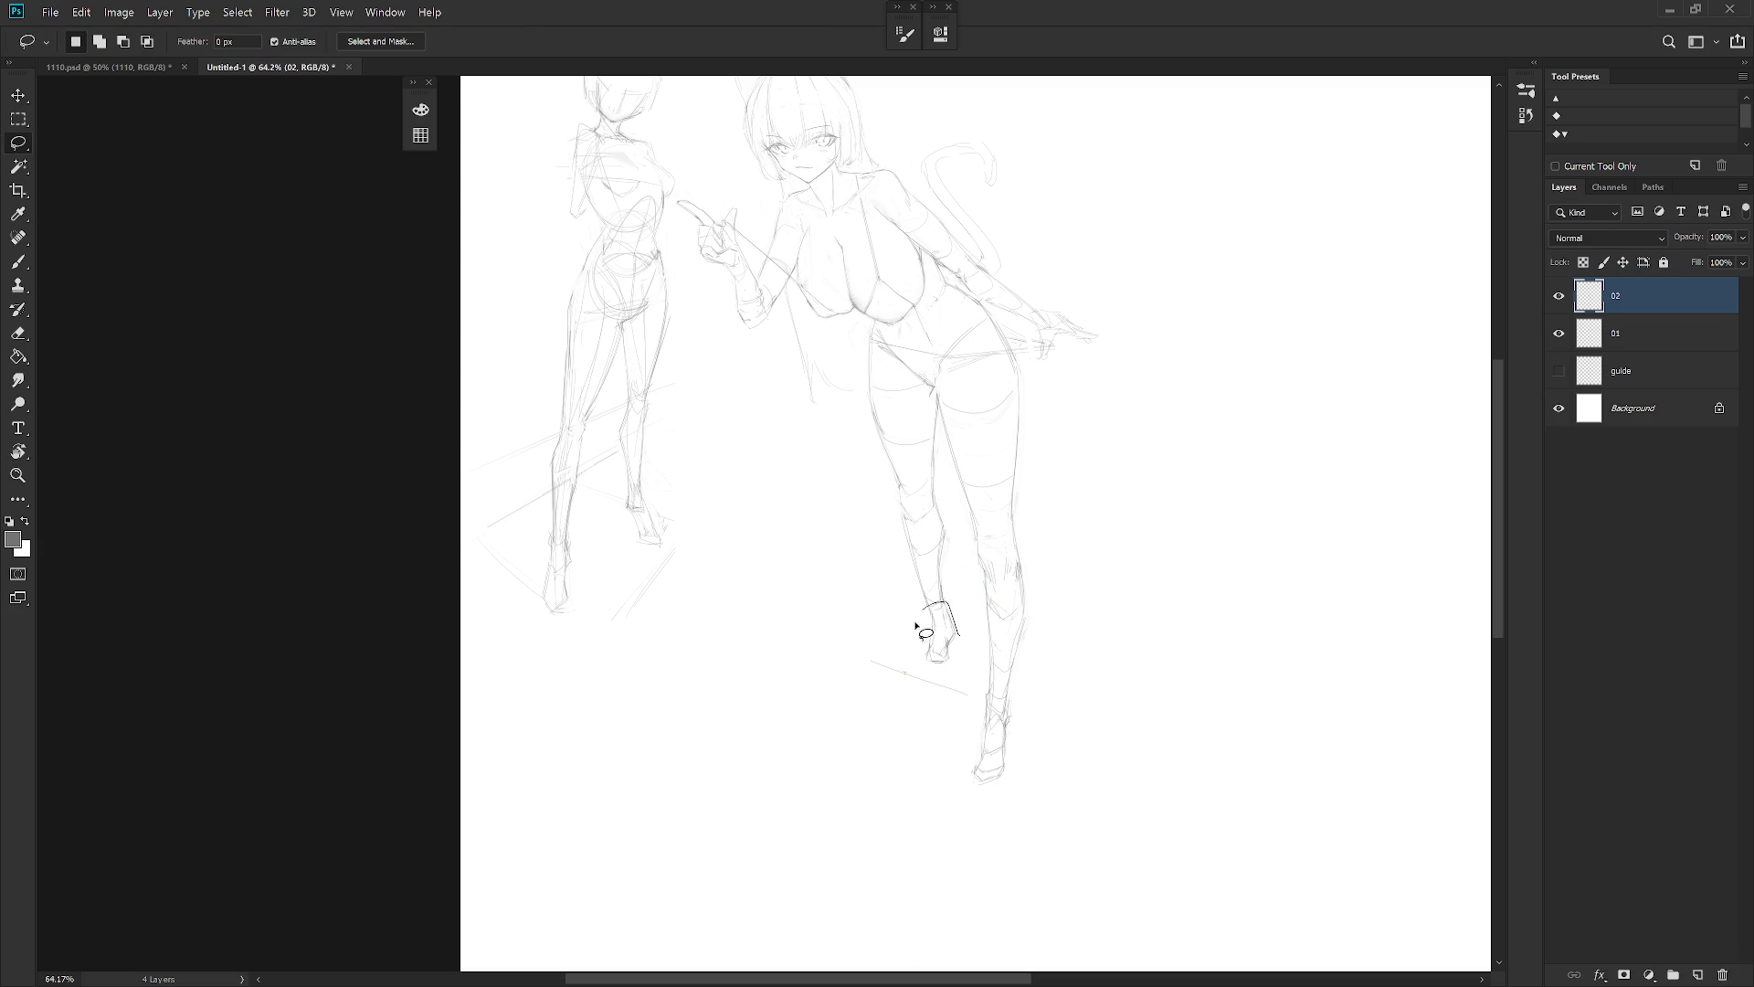
key("b")
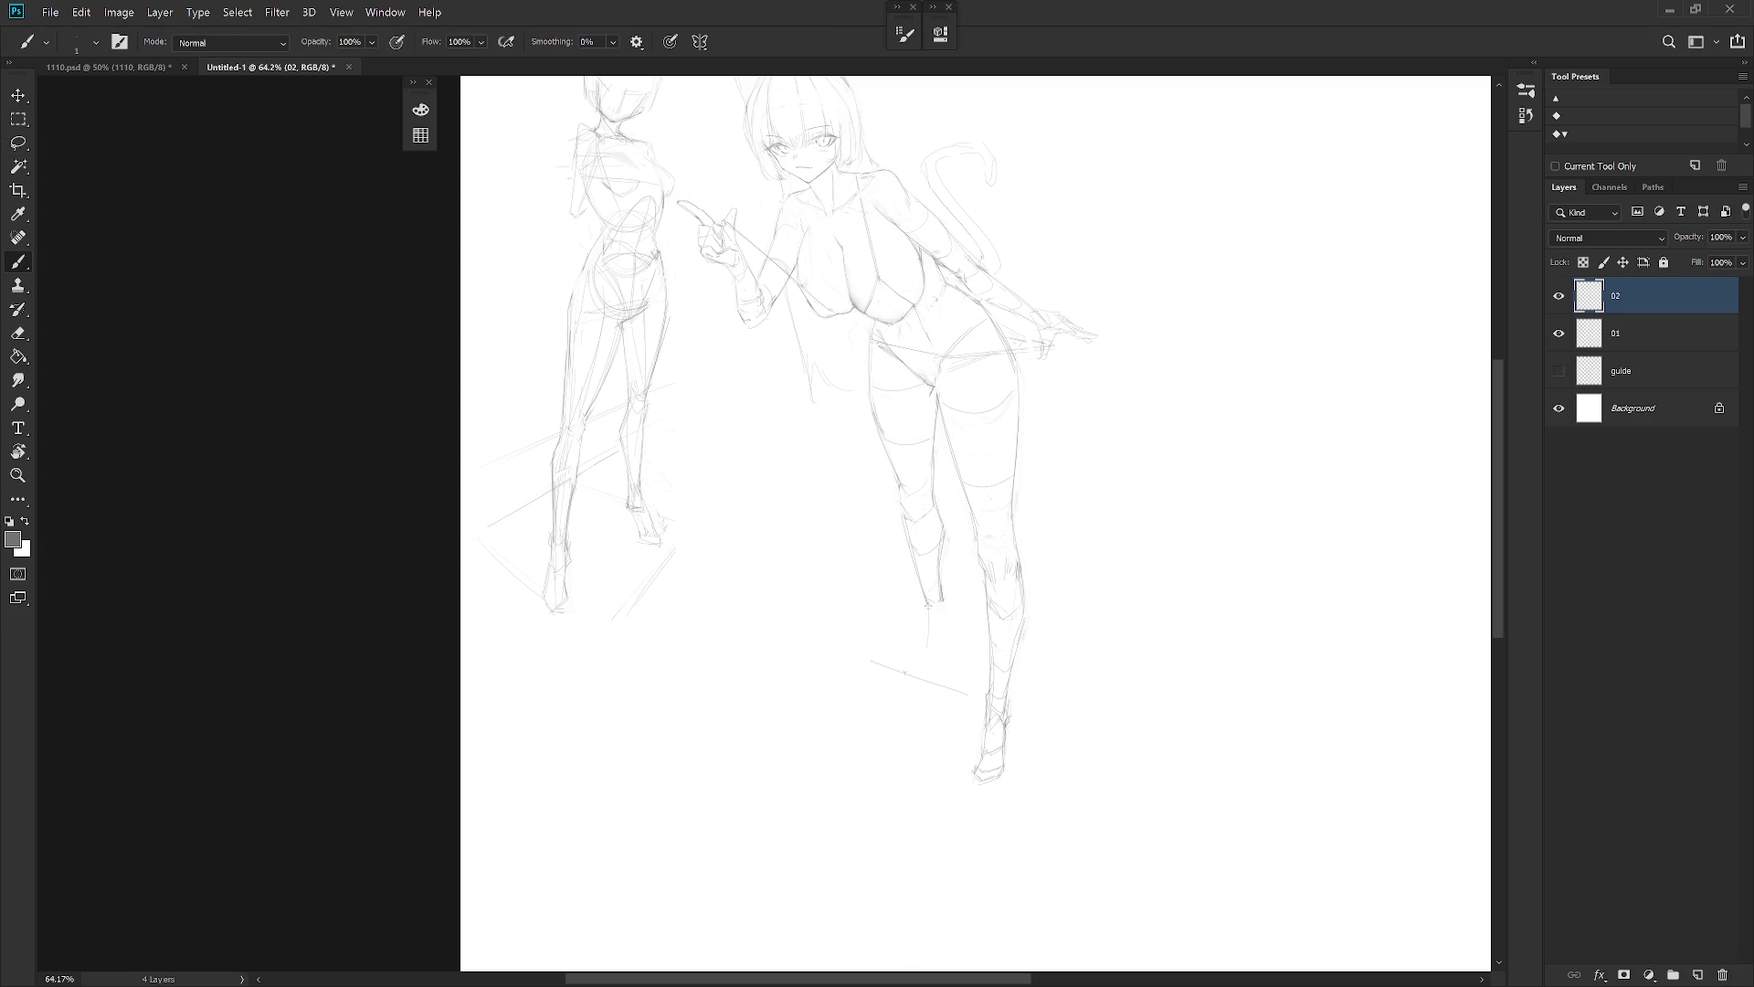
Undo the lower-leg skew and redraw the knee contour
key("ctrl+z")
scroll(955, 583, "down", 5)
scroll(954, 548, "up", 5)
key("e")
key("b")
mouse_move(925, 501)
left_mouse_down()
mouse_move(952, 520)
mouse_move(944, 569)
left_mouse_up()
key("e")
key("b")
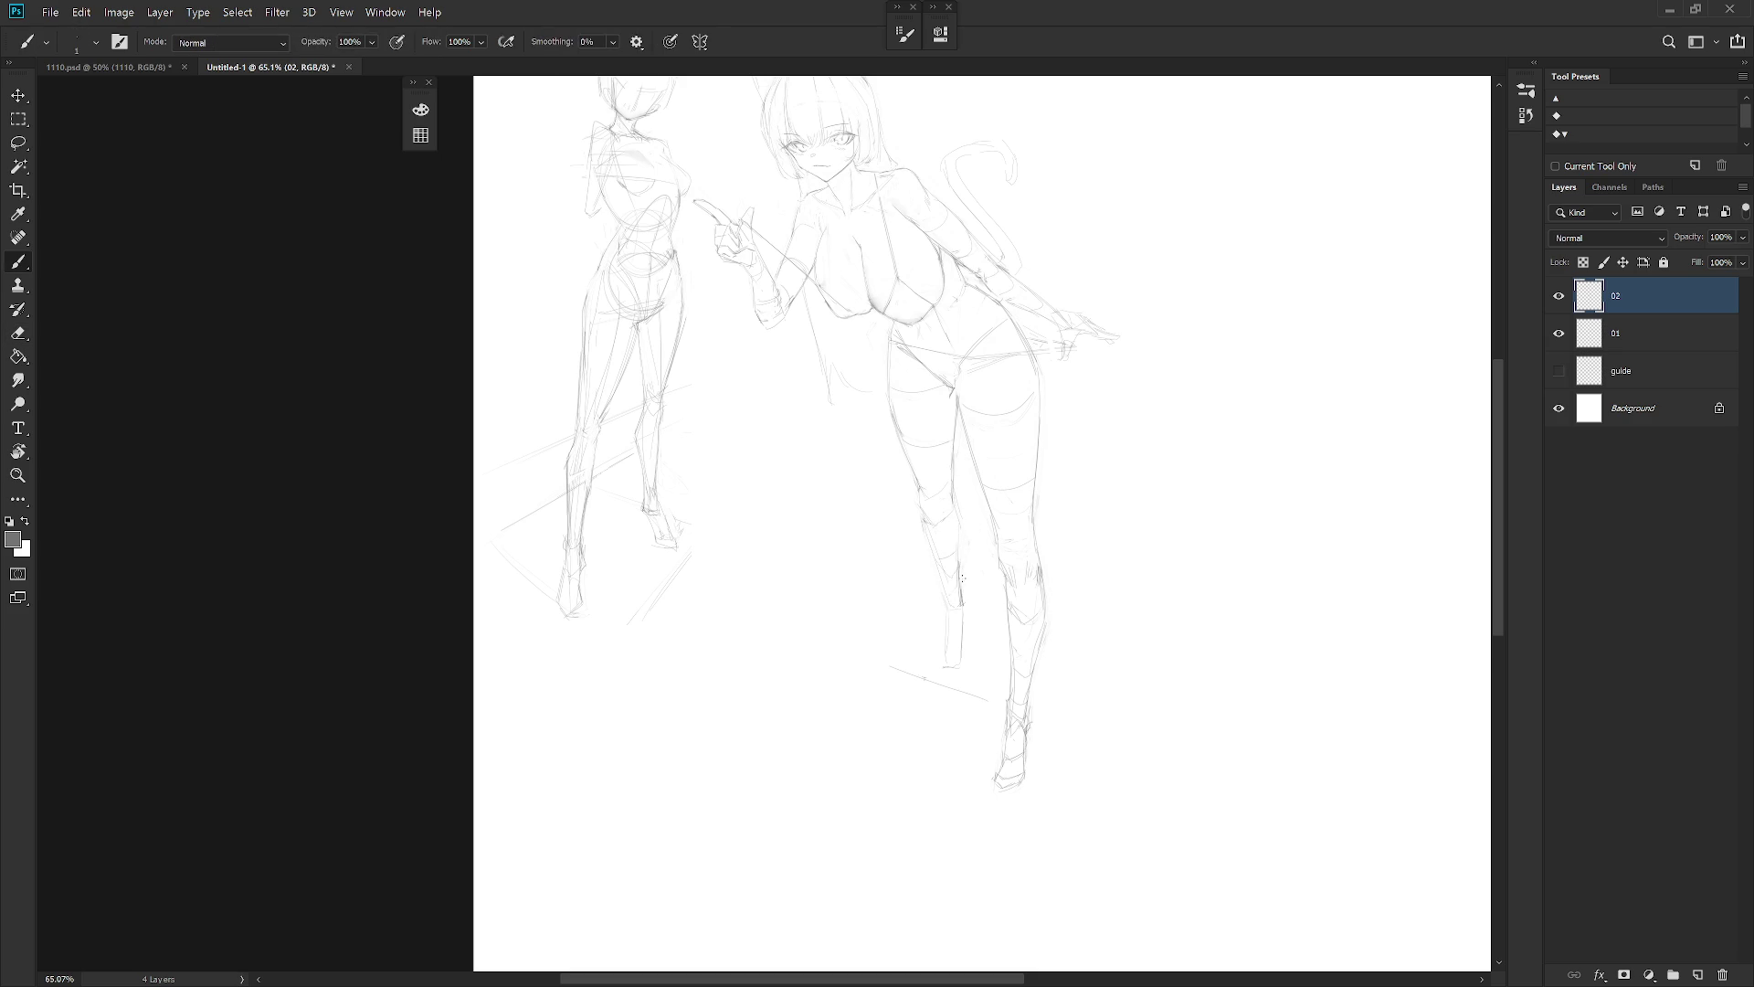
Rotate the cat-girl layer about 6.5° and move it down-left
scroll(945, 603, "down", 4)
scroll(1050, 562, "up", 3)
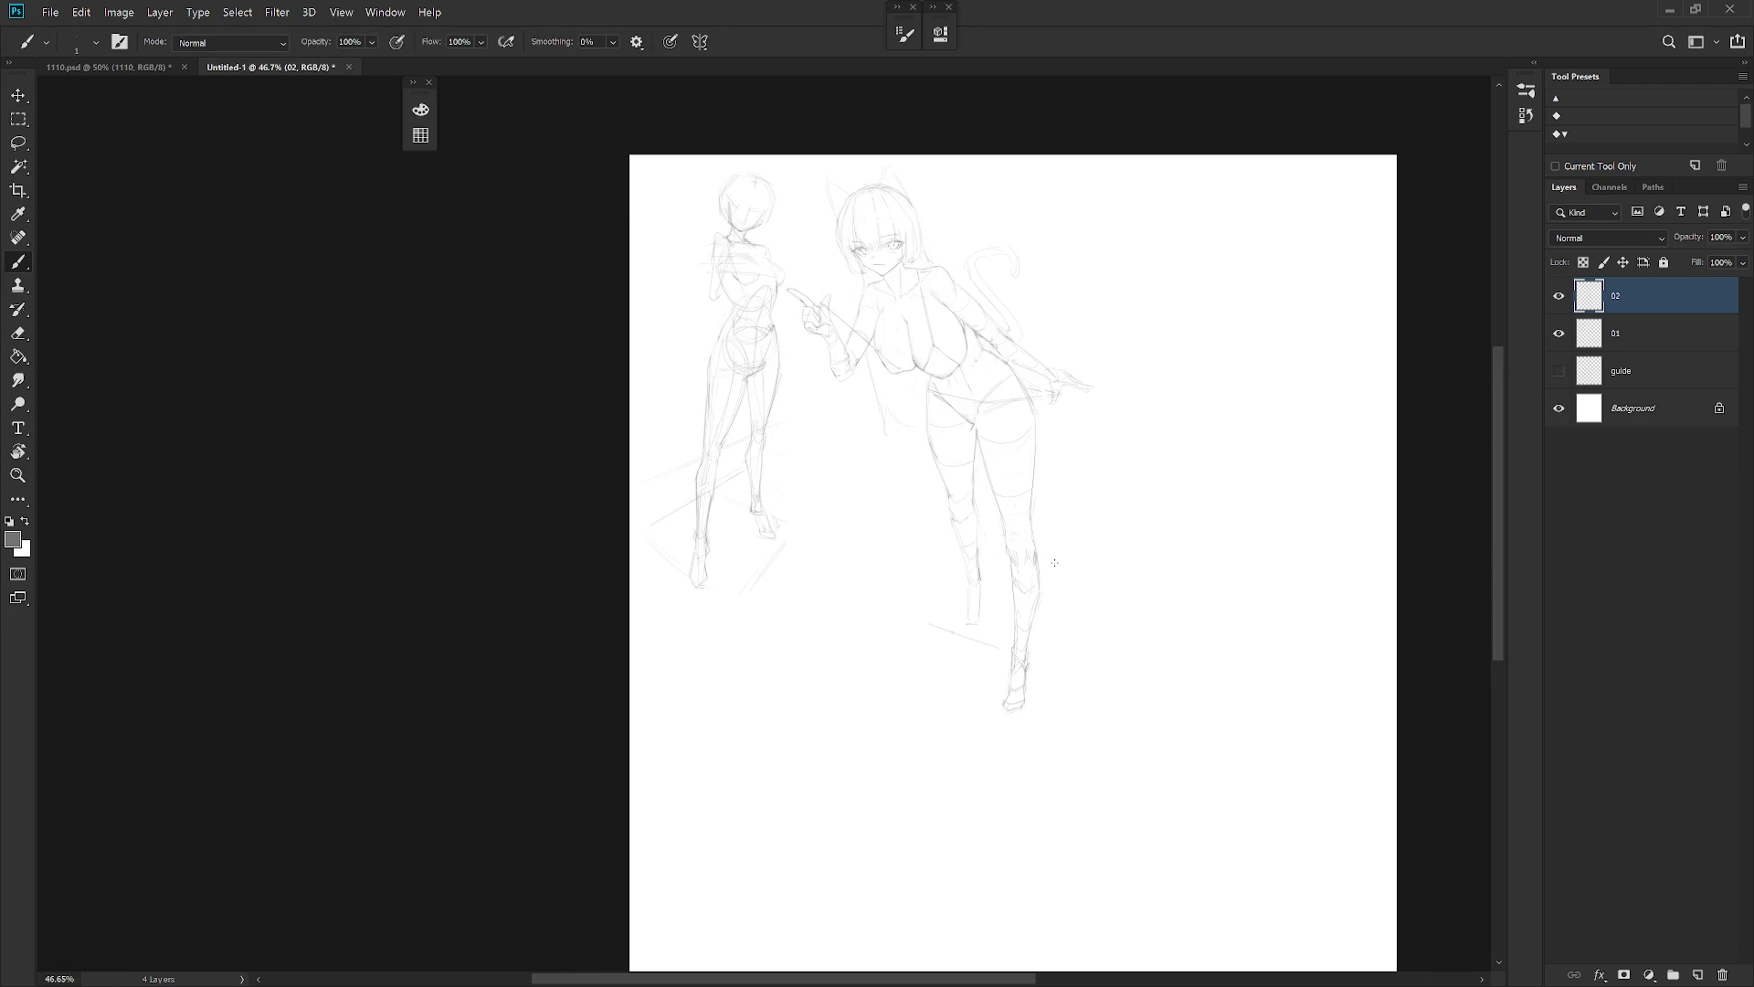
scroll(961, 501, "up", 3)
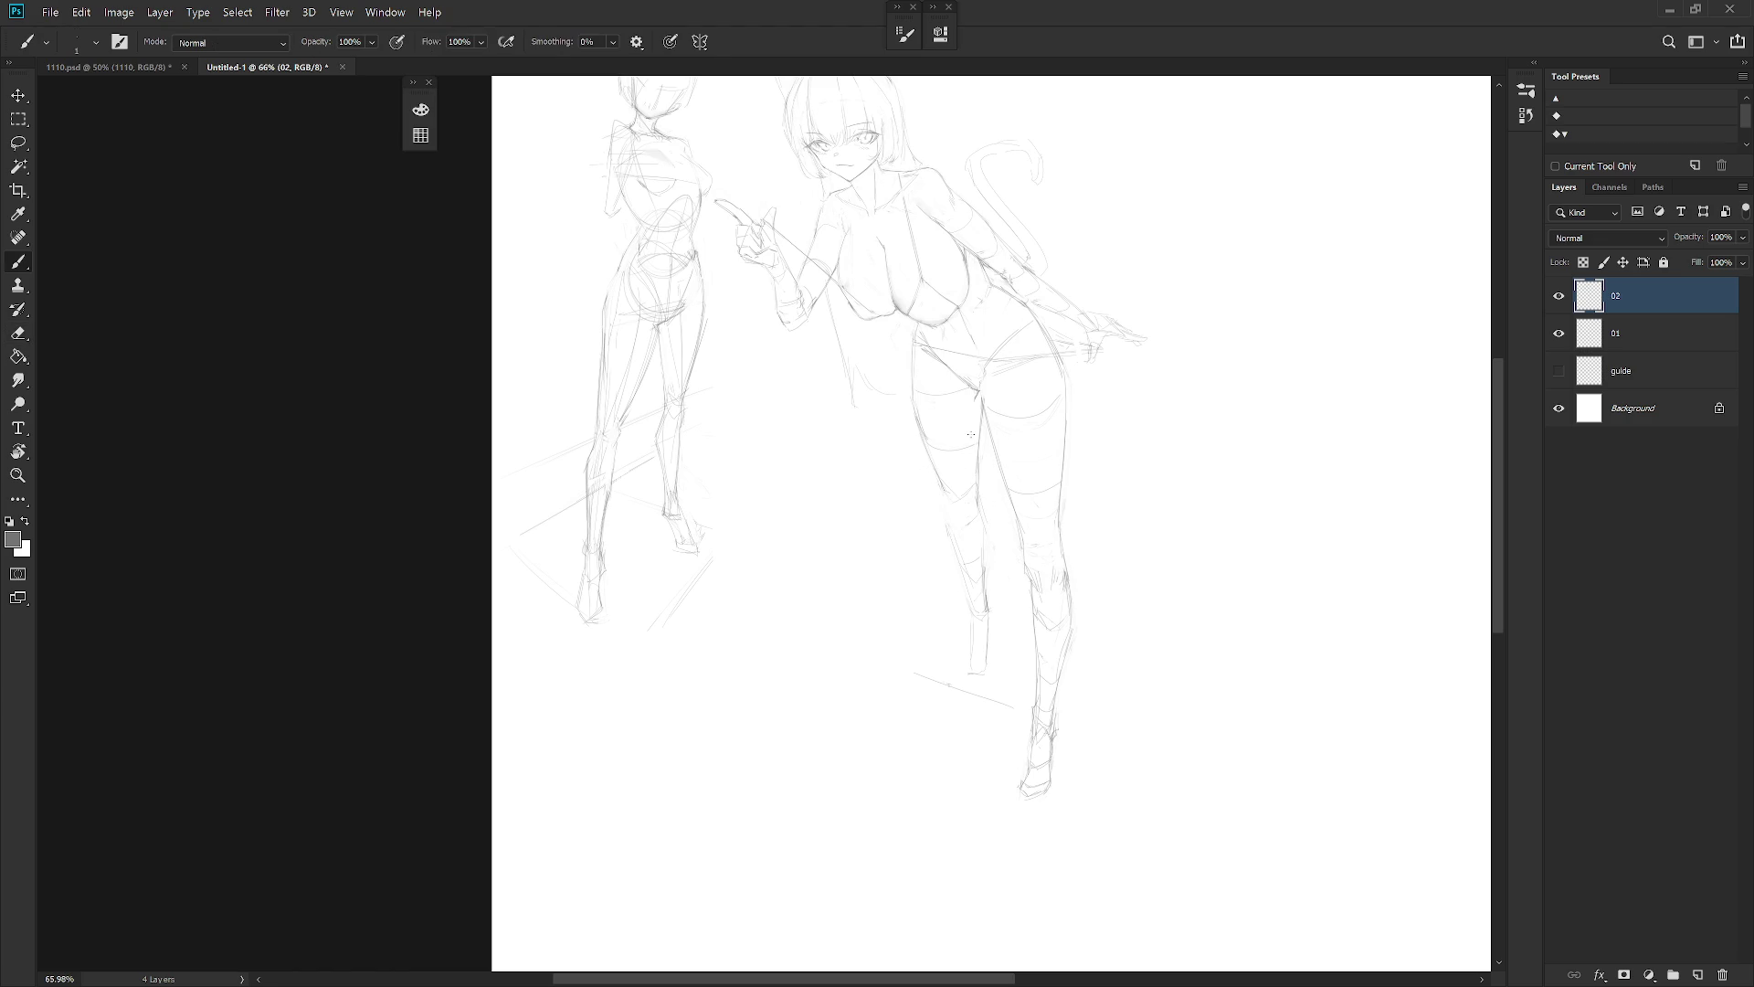
scroll(1075, 559, "down", 4)
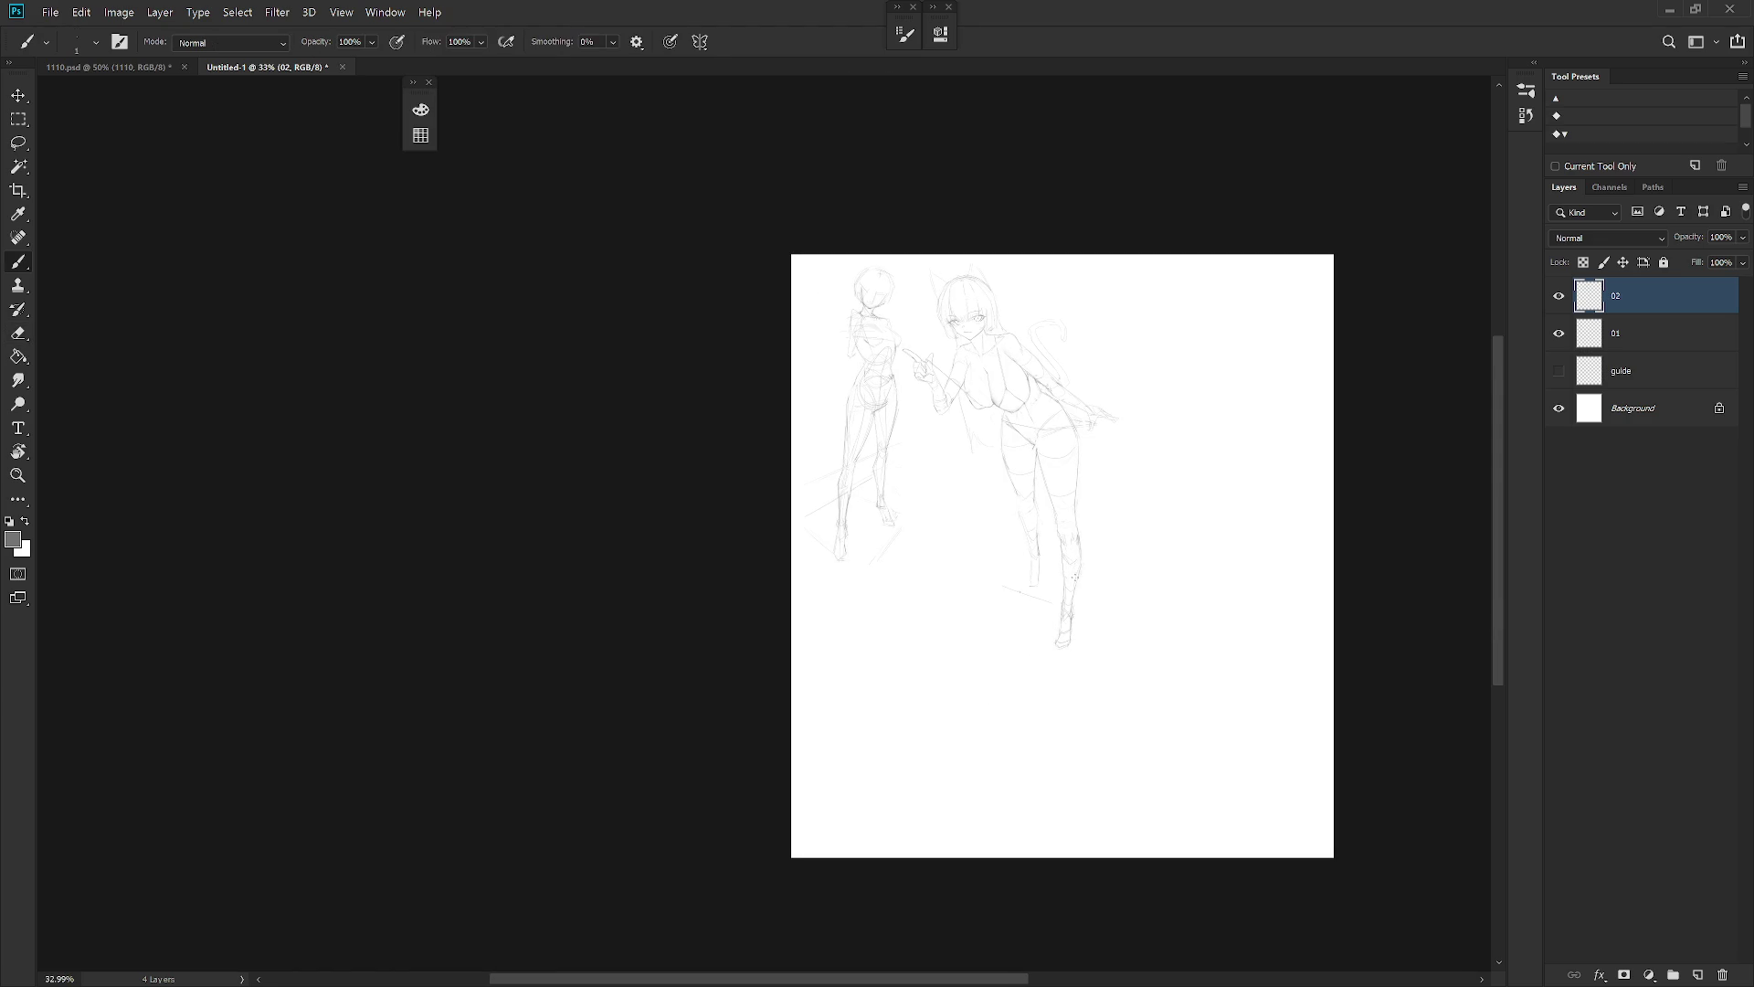
scroll(1108, 478, "up", 2)
scroll(1116, 360, "down", 1)
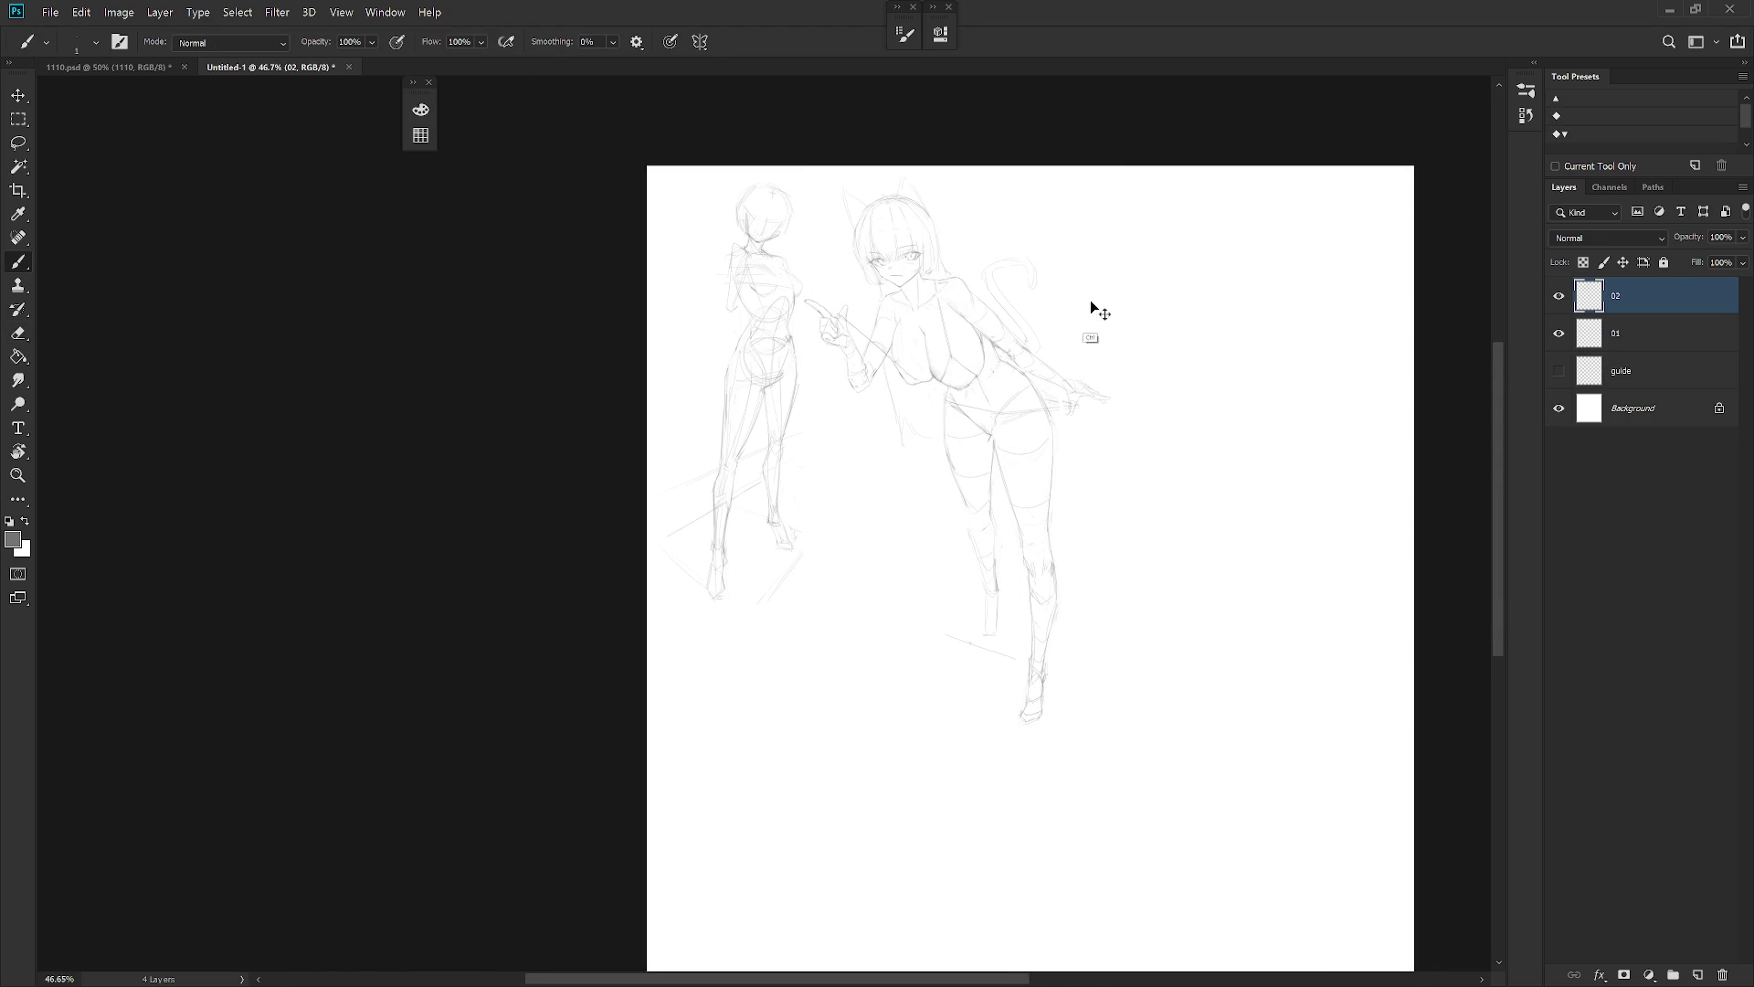
key("ctrl+t")
left_click_drag(1127, 173, 1158, 192)
mouse_move(1033, 399)
left_mouse_down()
mouse_move(1010, 413)
mouse_move(1026, 407)
left_mouse_up()
key("Return")
key("b")
Lasso the lower left leg and move it 34 px right
scroll(1028, 404, "up", 2)
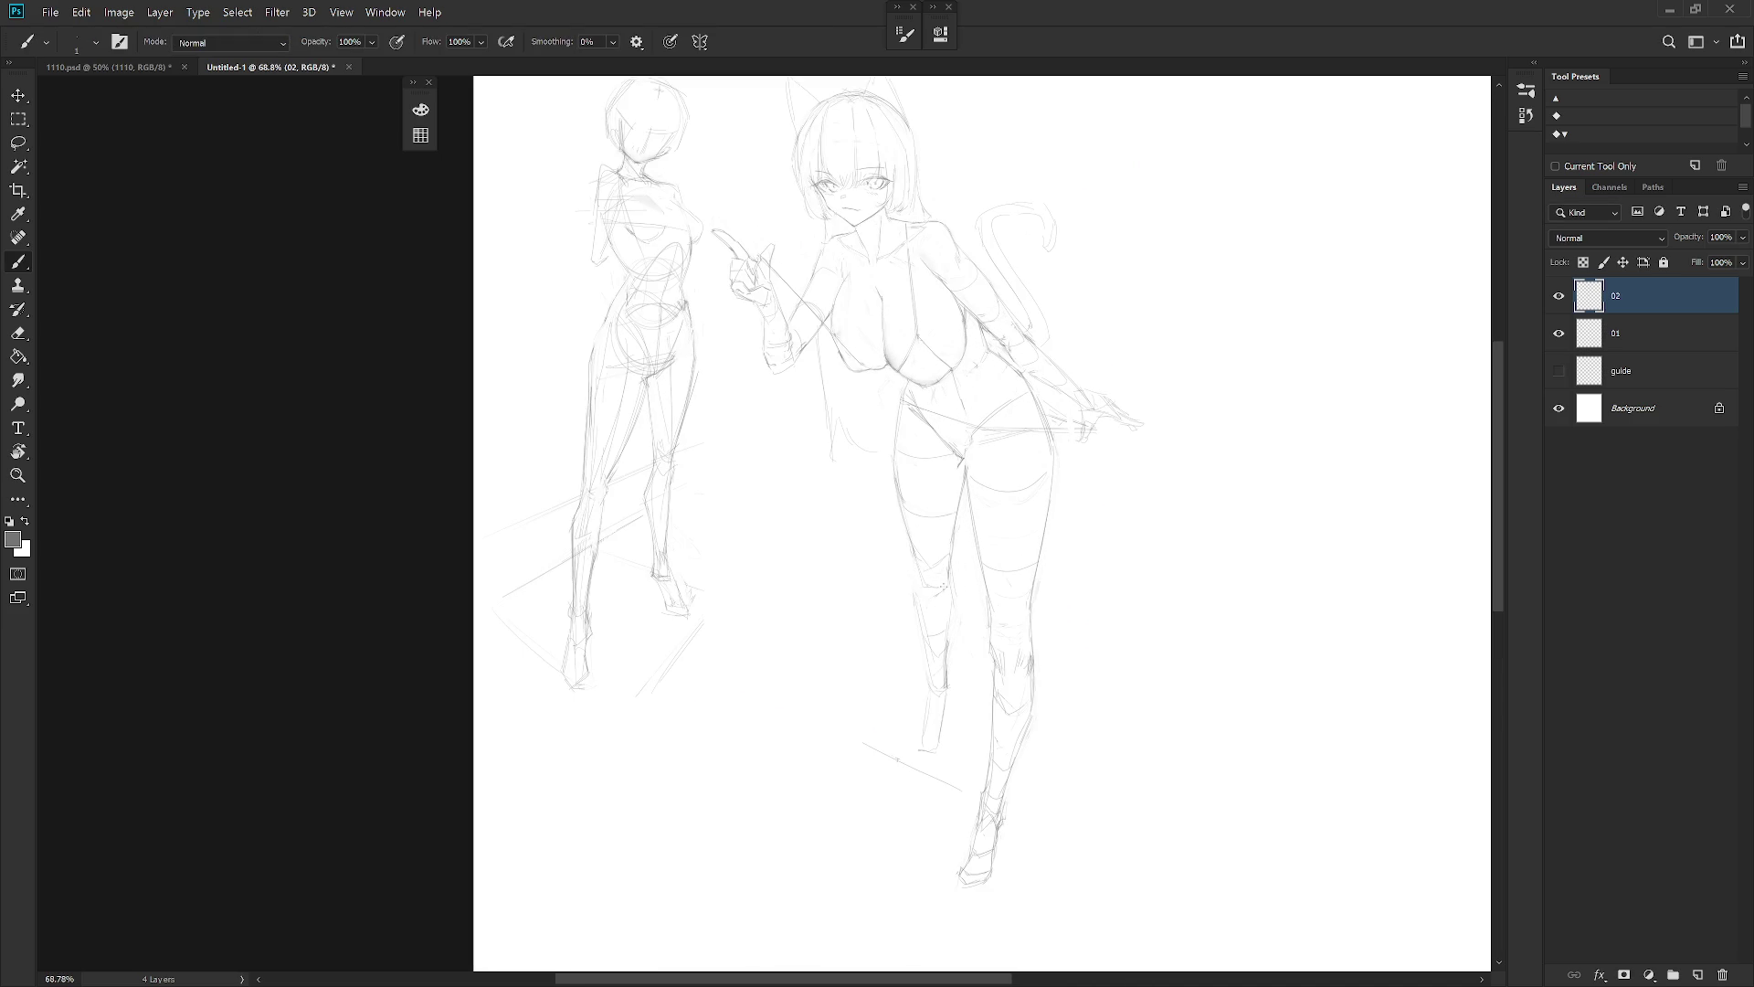
key("l")
mouse_move(951, 607)
left_mouse_down()
mouse_move(912, 731)
mouse_move(958, 743)
left_mouse_up()
key("ctrl+t")
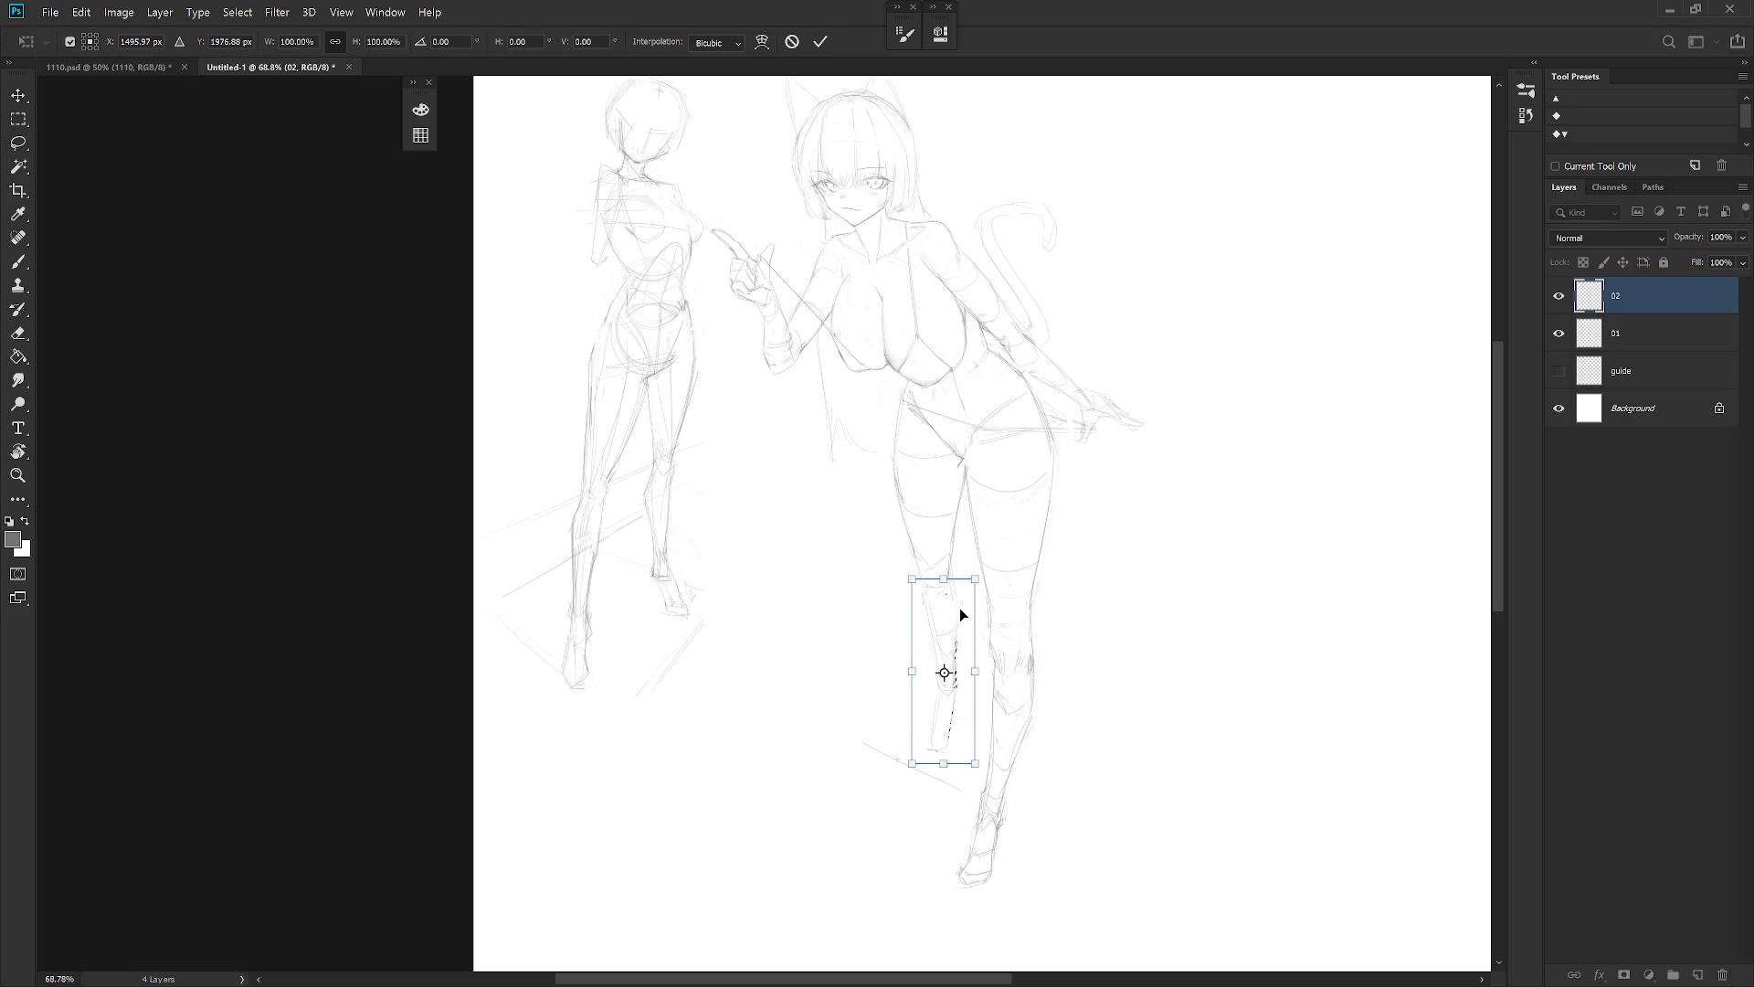
key("Return")
key("b")
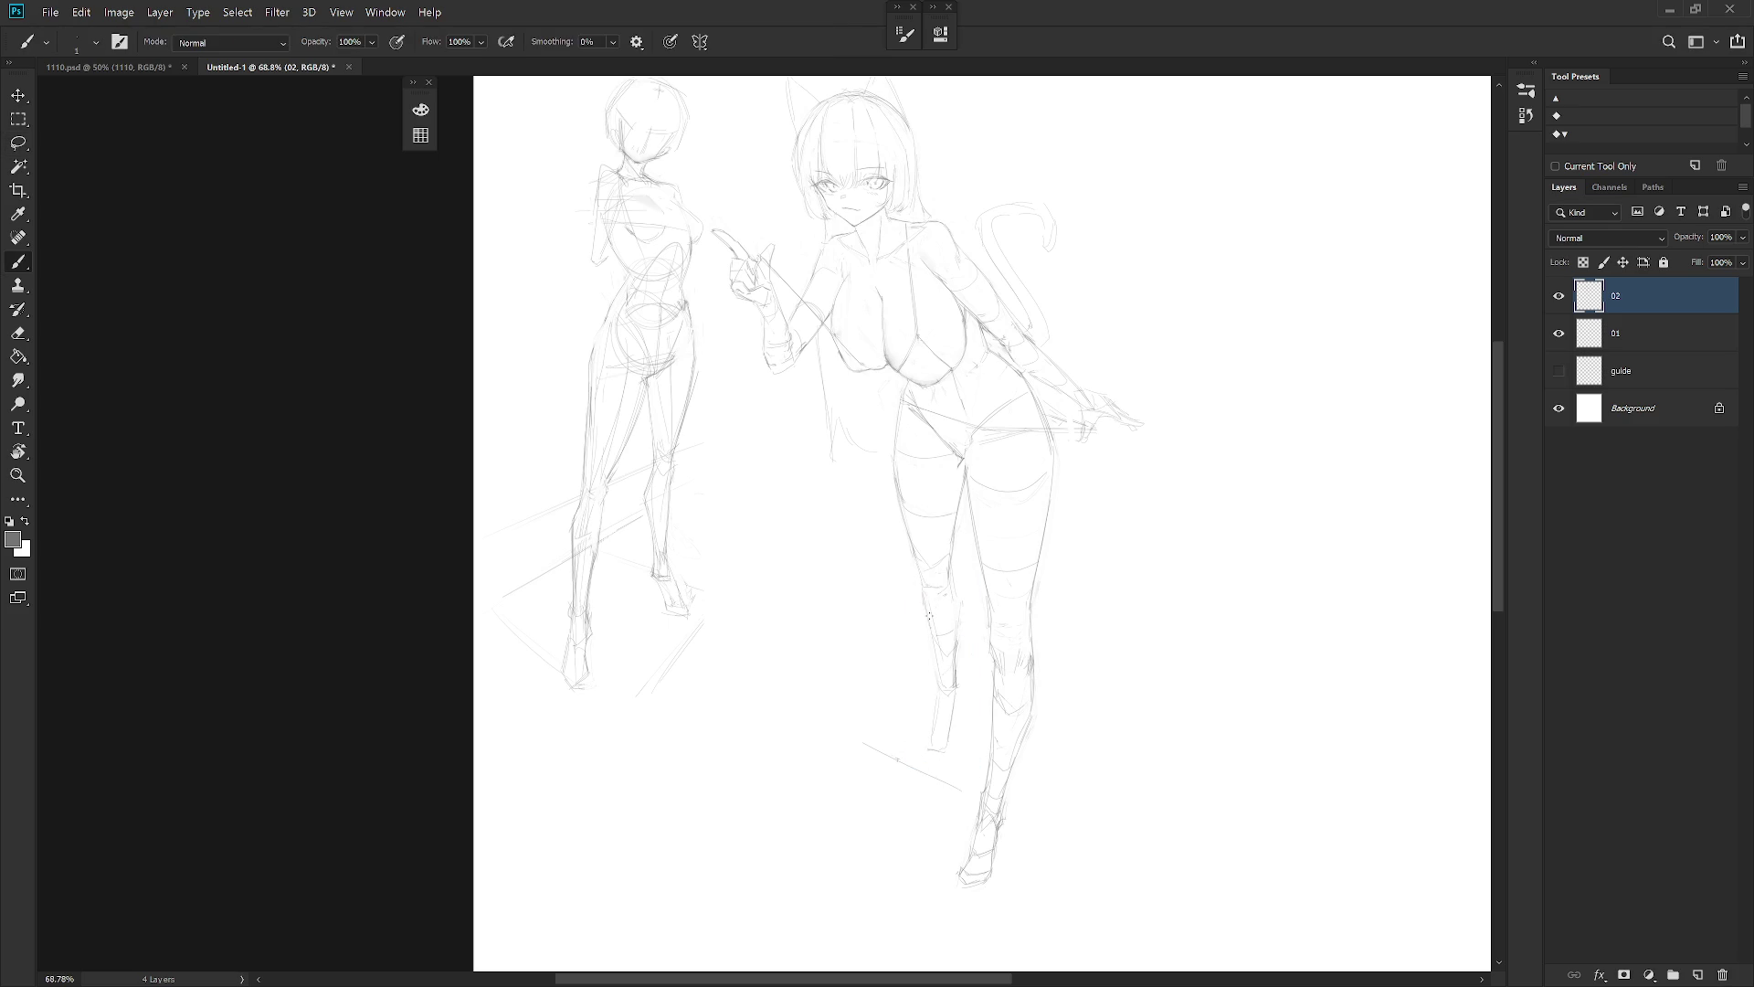
key("e")
key("e")
key("b")
Flip the canvas horizontally to check the drawing's proportions
scroll(1057, 583, "down", 4)
scroll(1050, 462, "up", 2)
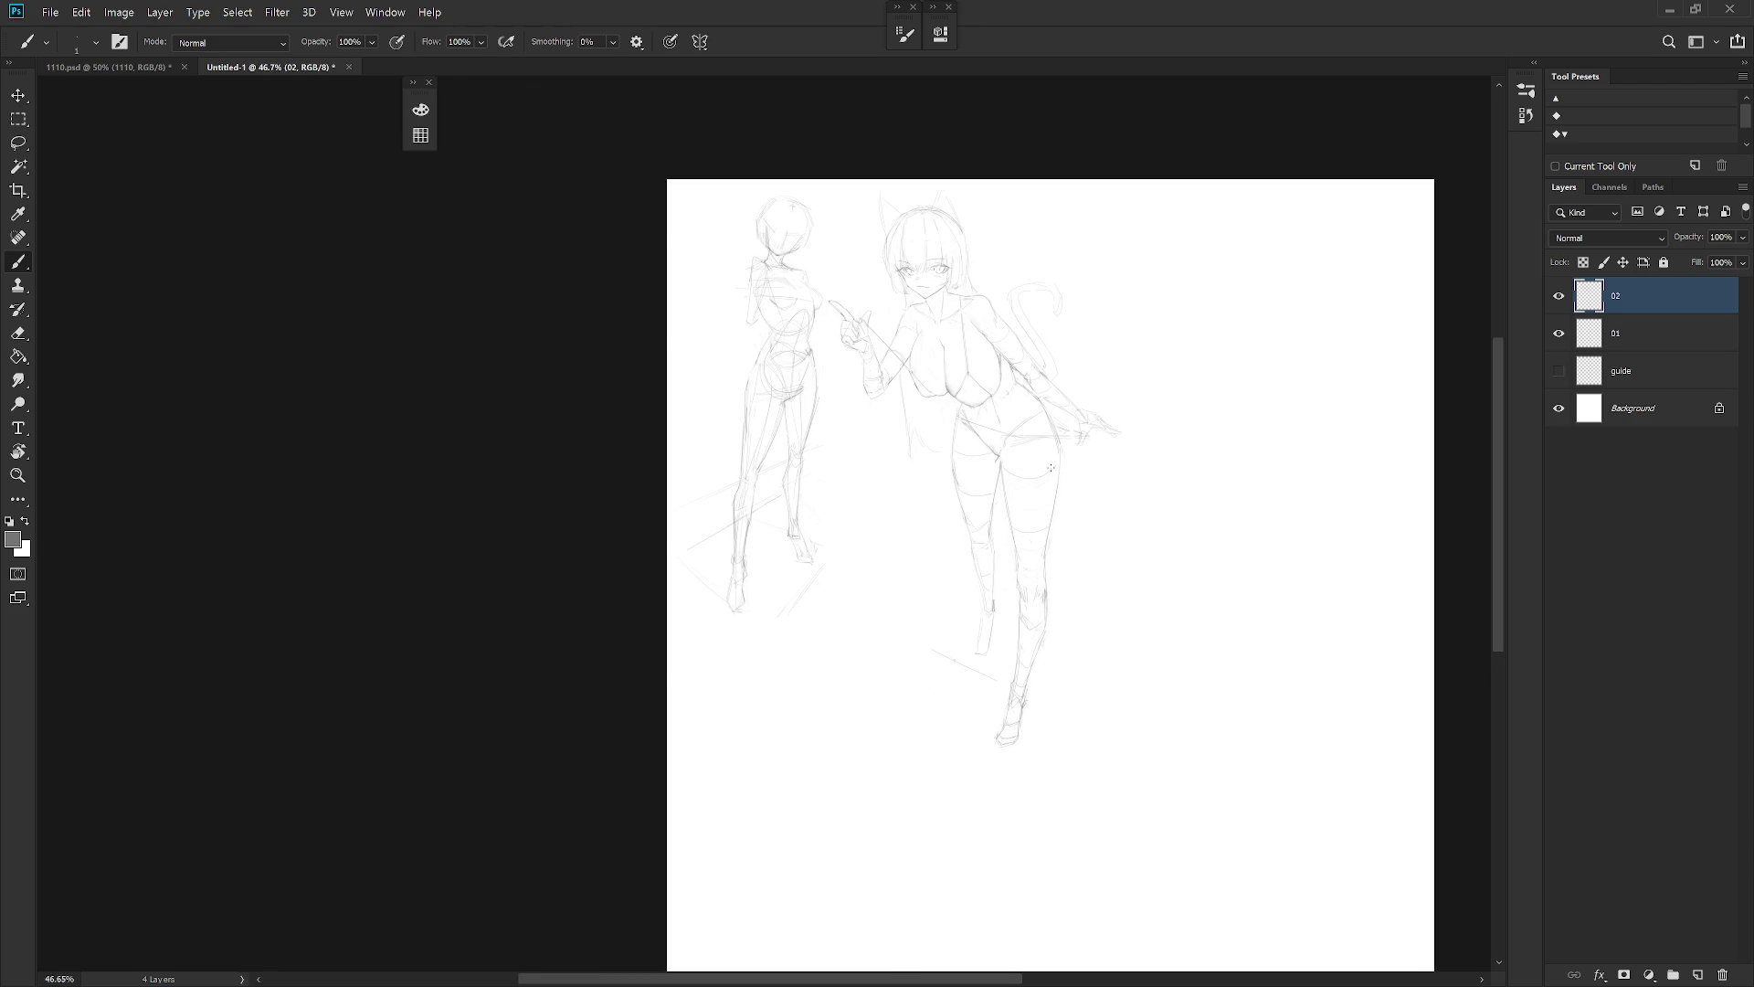
key("ctrl+shift+h")
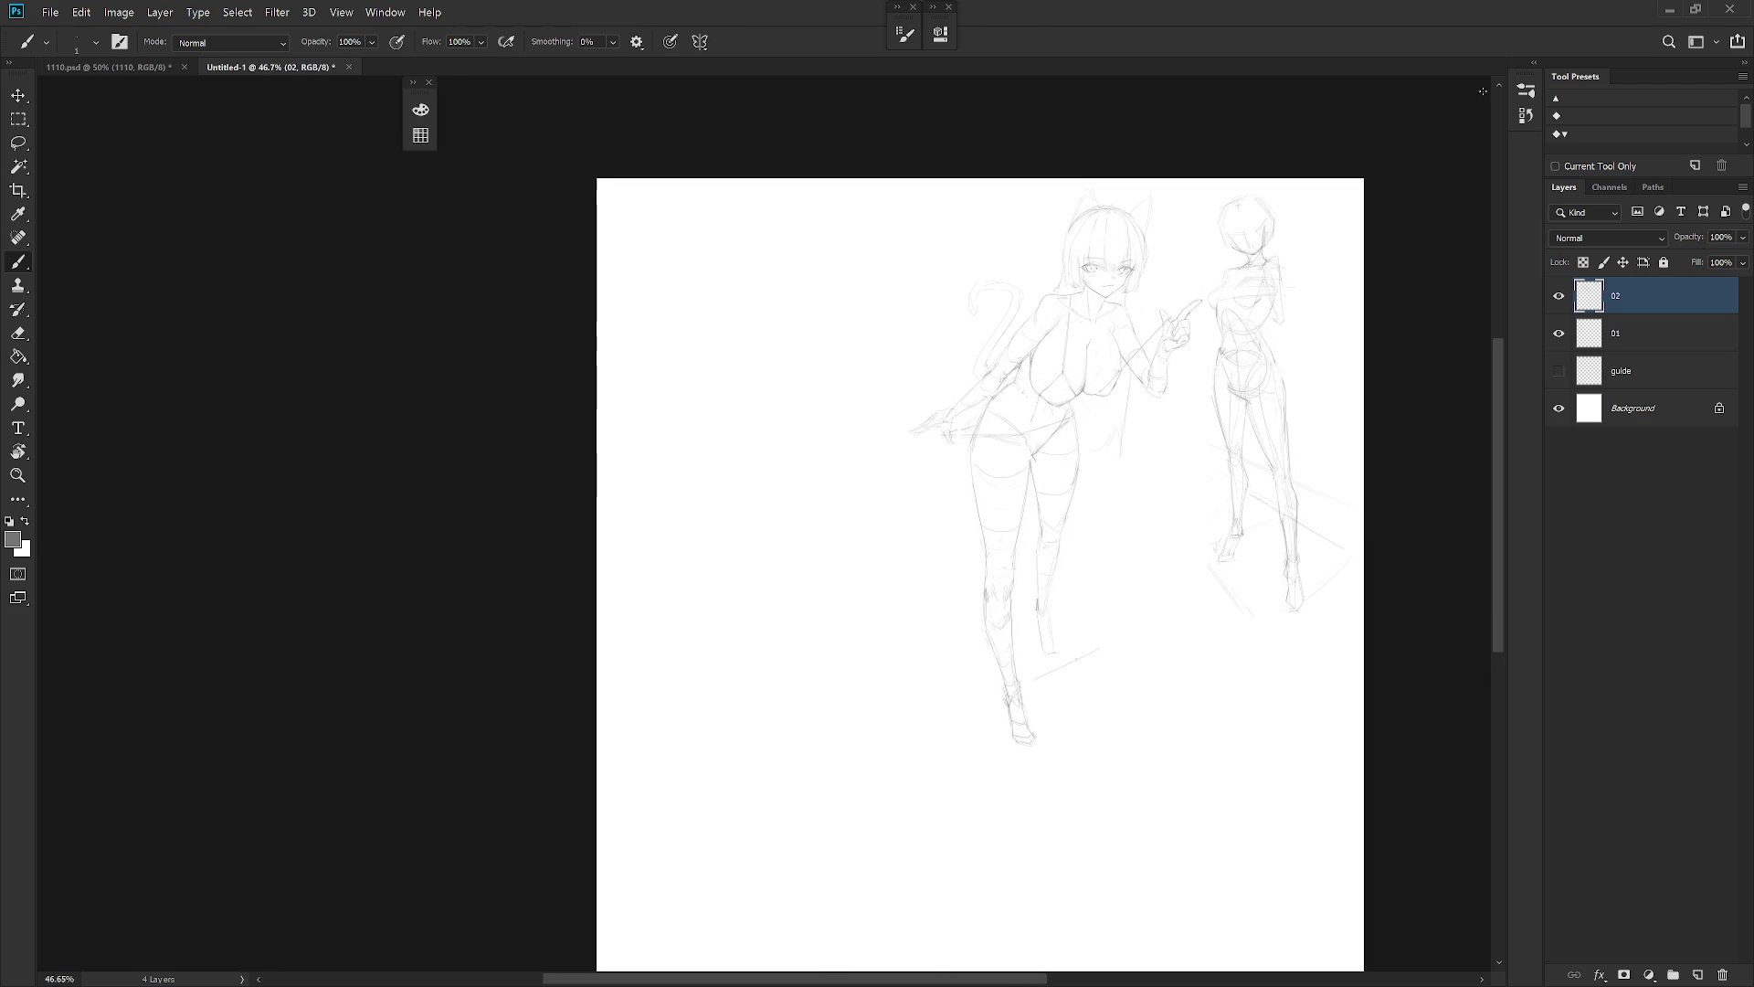
left_click(1526, 115)
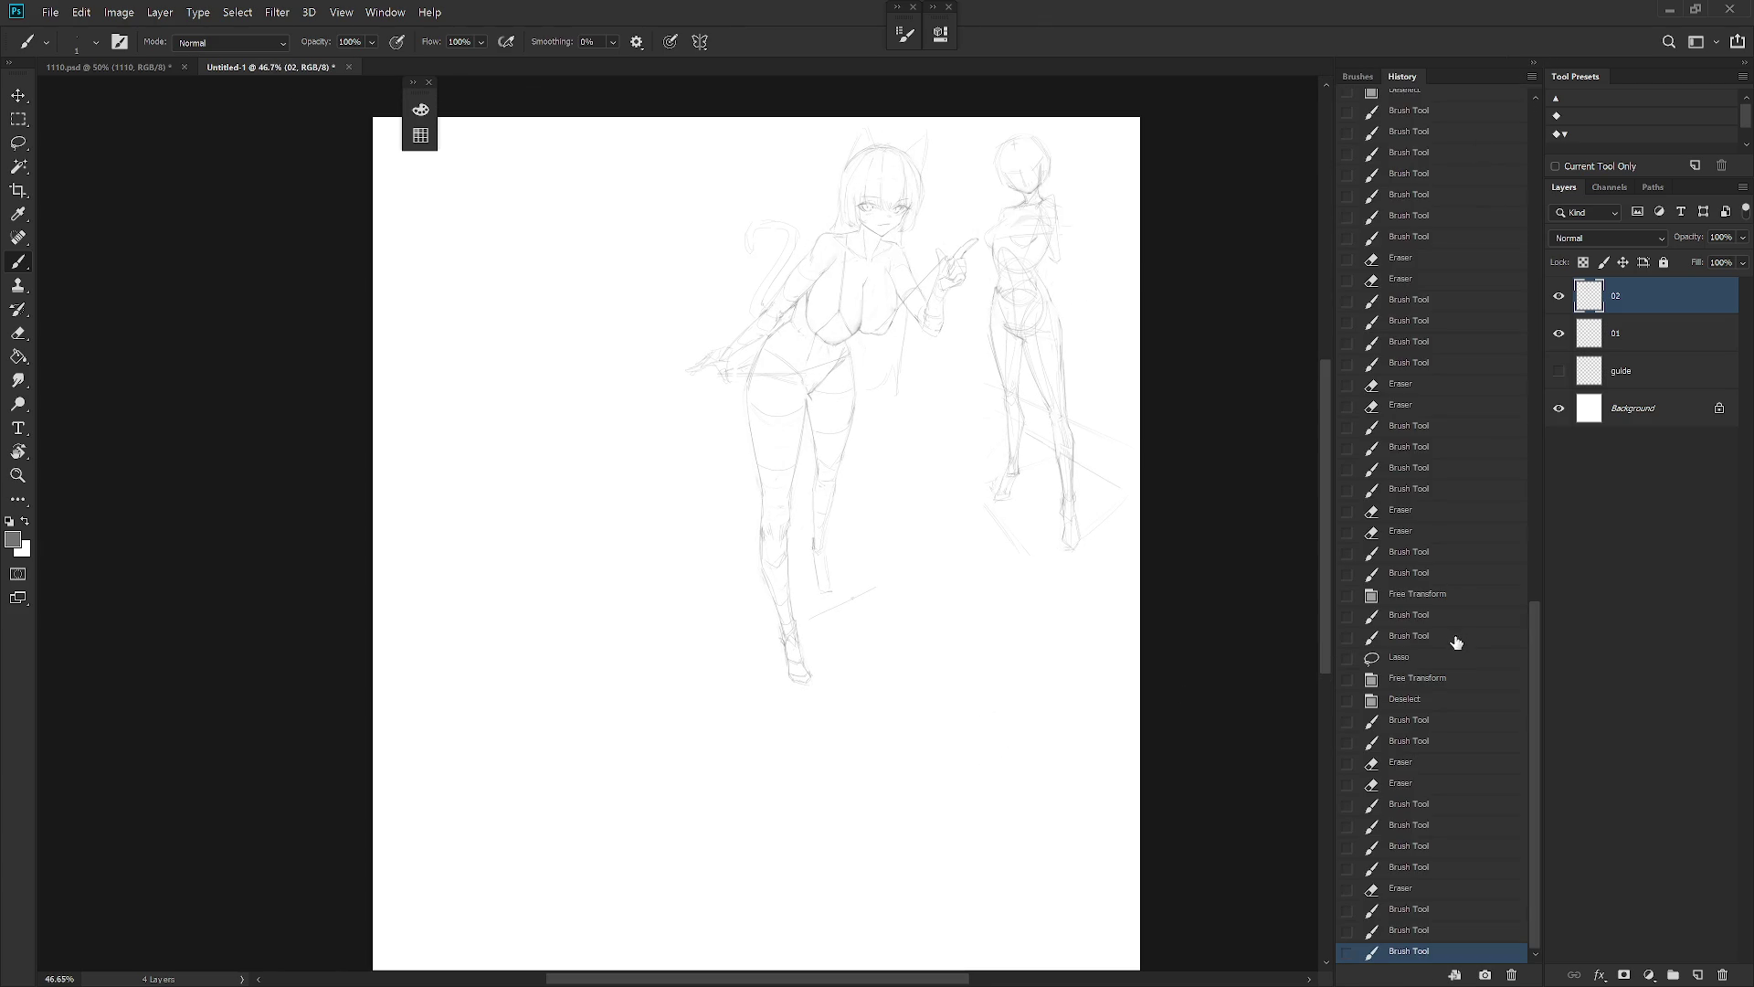
Revert the sketch to an earlier Brush Tool state in the History panel
left_click(1463, 639)
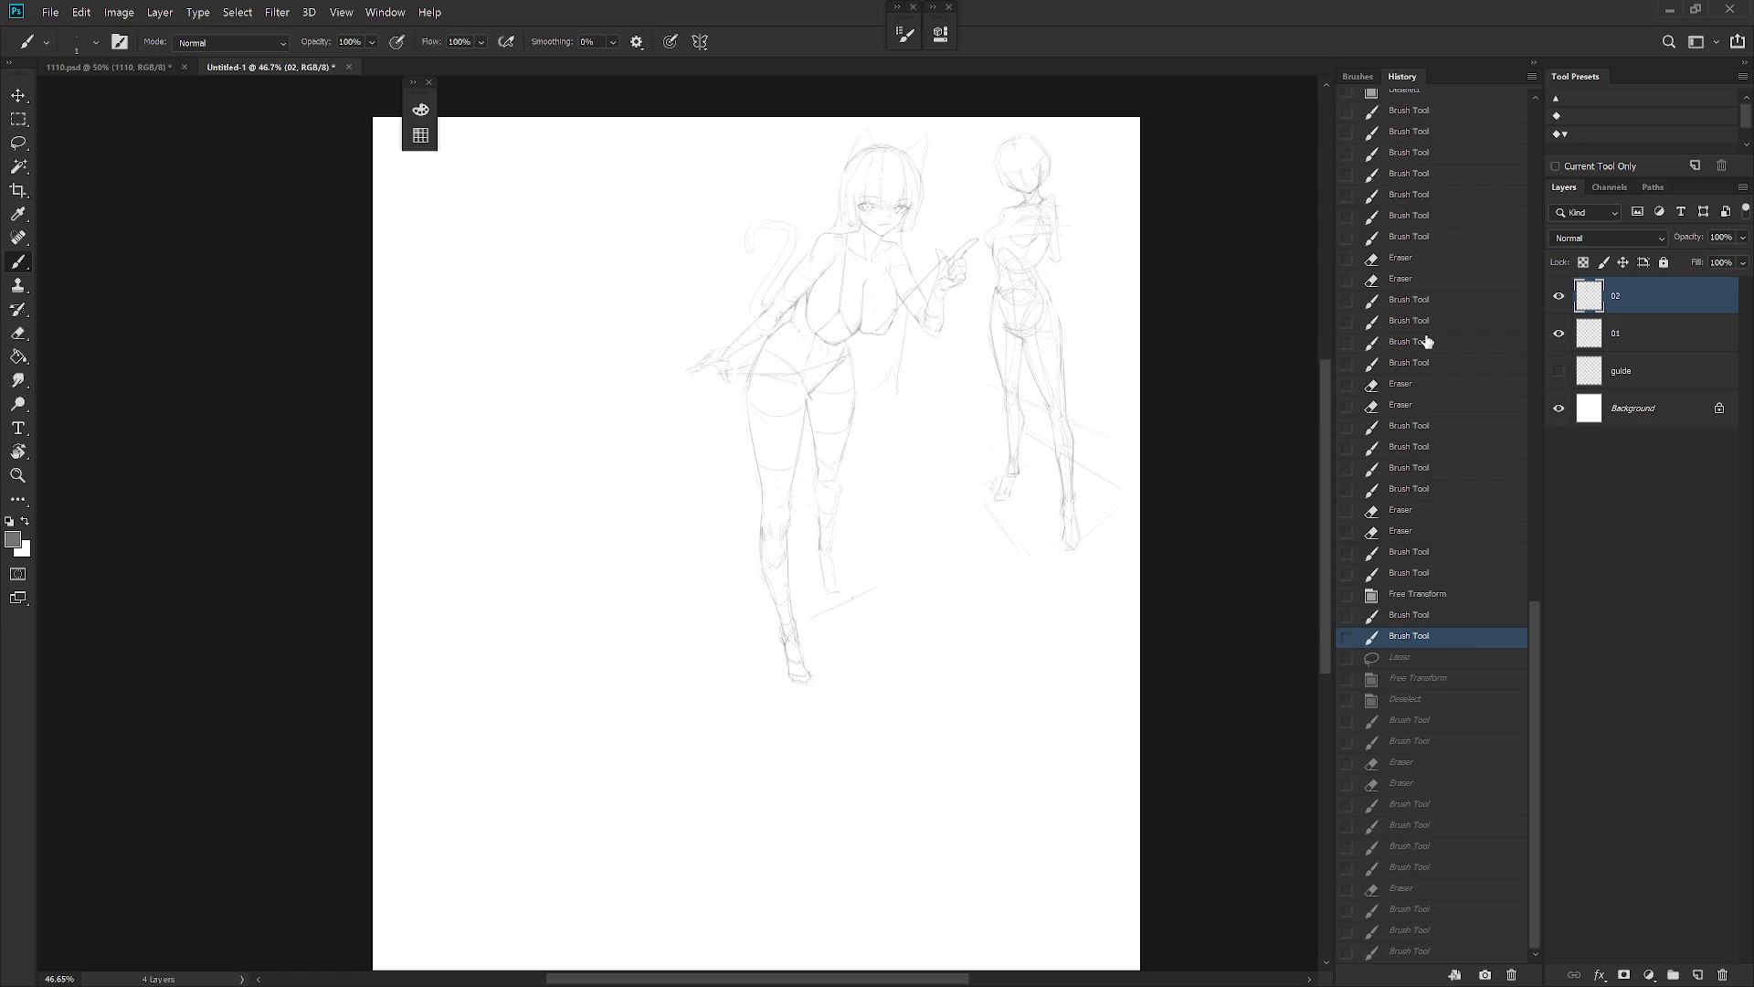
left_click(1445, 216)
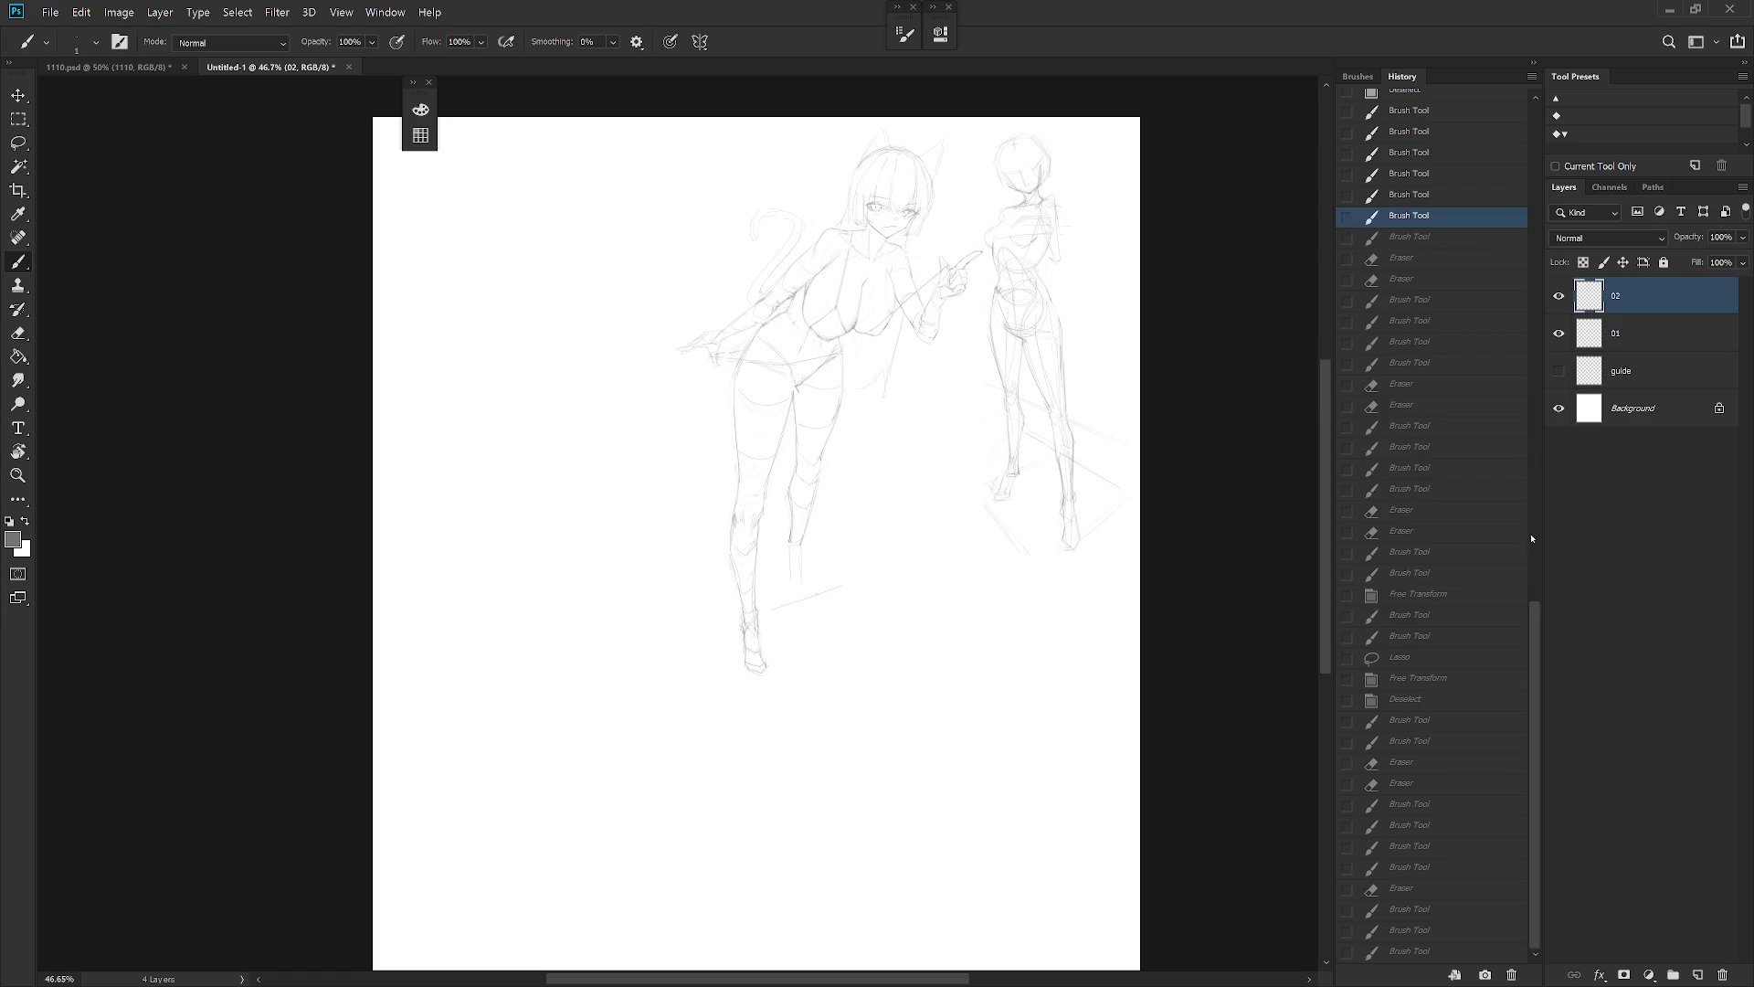
scroll(1533, 462, "up", 5)
left_click(1428, 382)
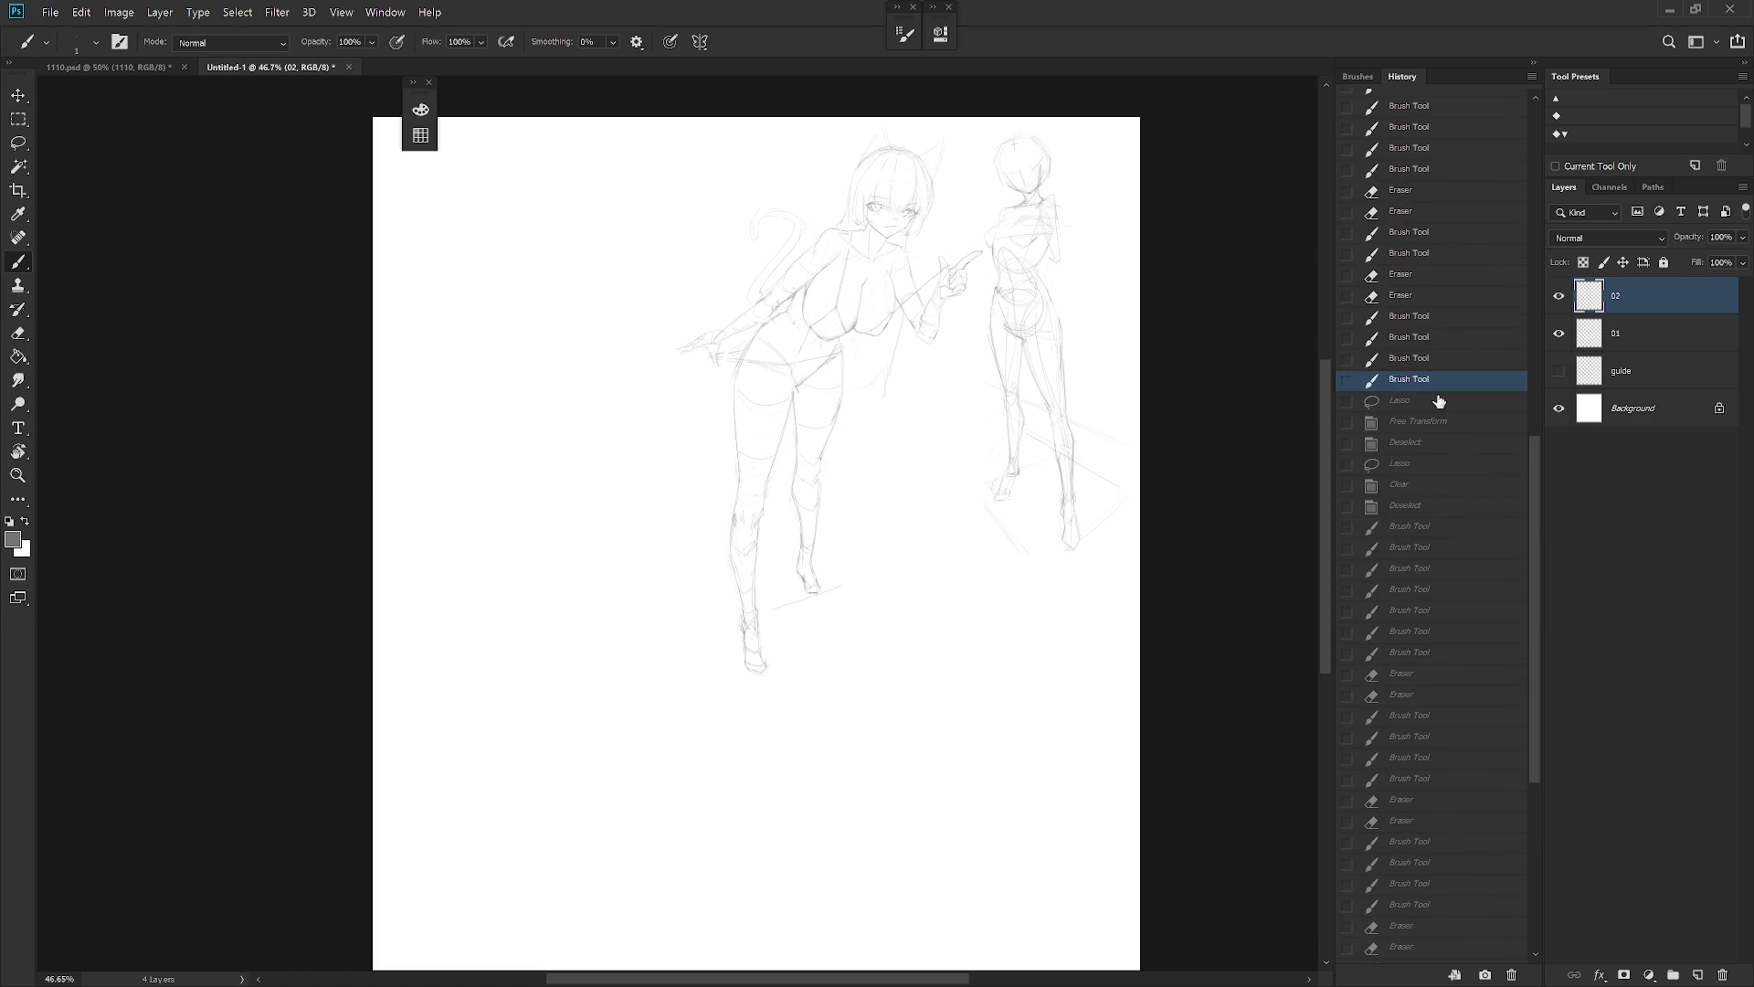
left_click(1533, 62)
Flip the canvas back to its normal, unmirrored orientation
key("h")
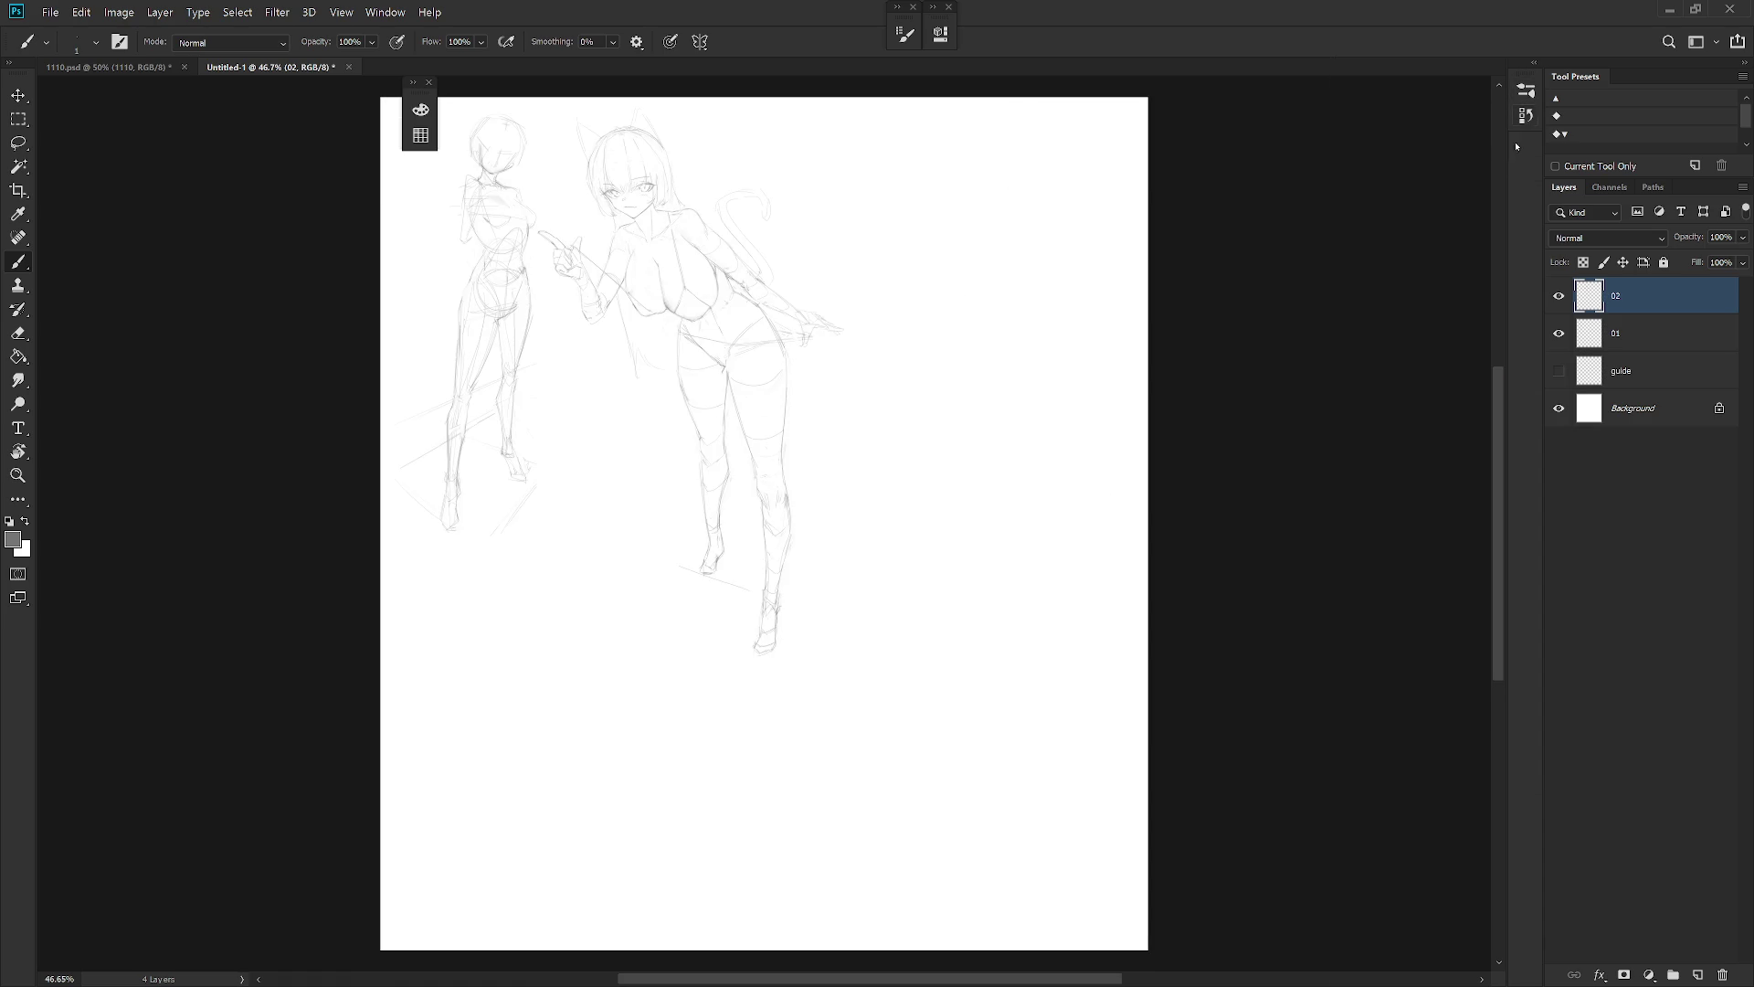
scroll(955, 508, "up", 3)
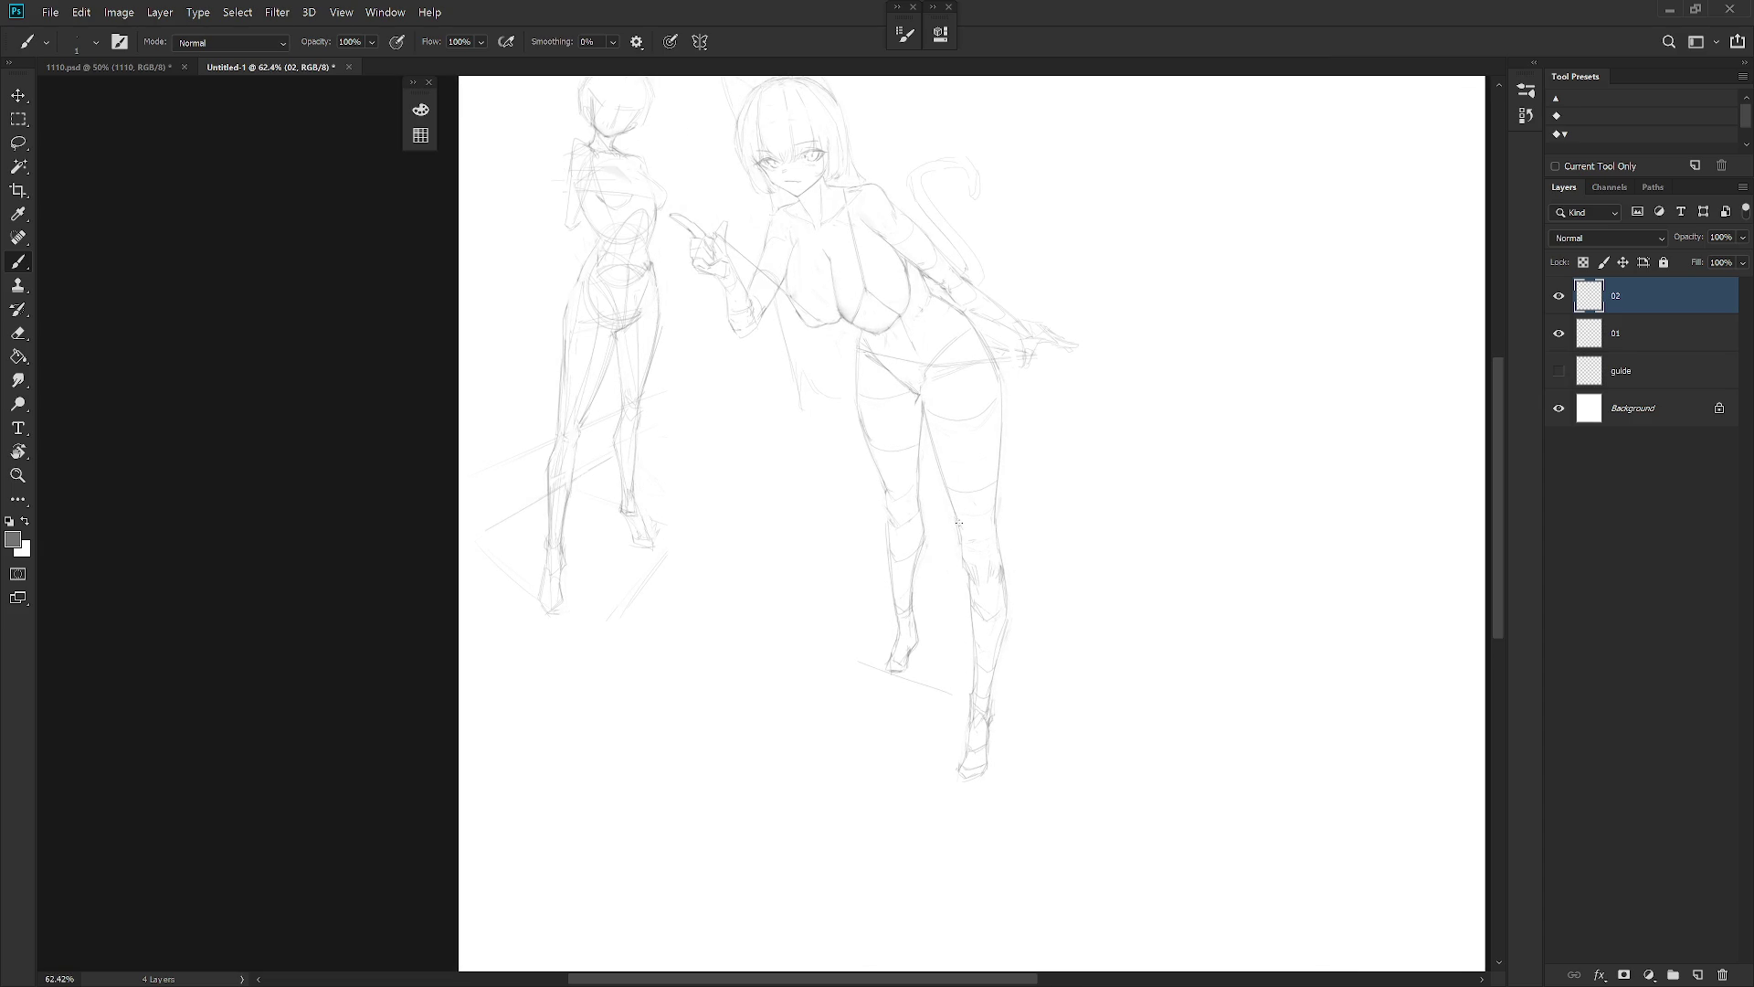
key("e")
key("b")
key("e")
key("b")
Erase the old foot lines near the ankle and the stray lines on the lower leg
key("e")
key("b")
key("e")
key("b")
scroll(950, 534, "down", 5)
scroll(1010, 549, "up", 2)
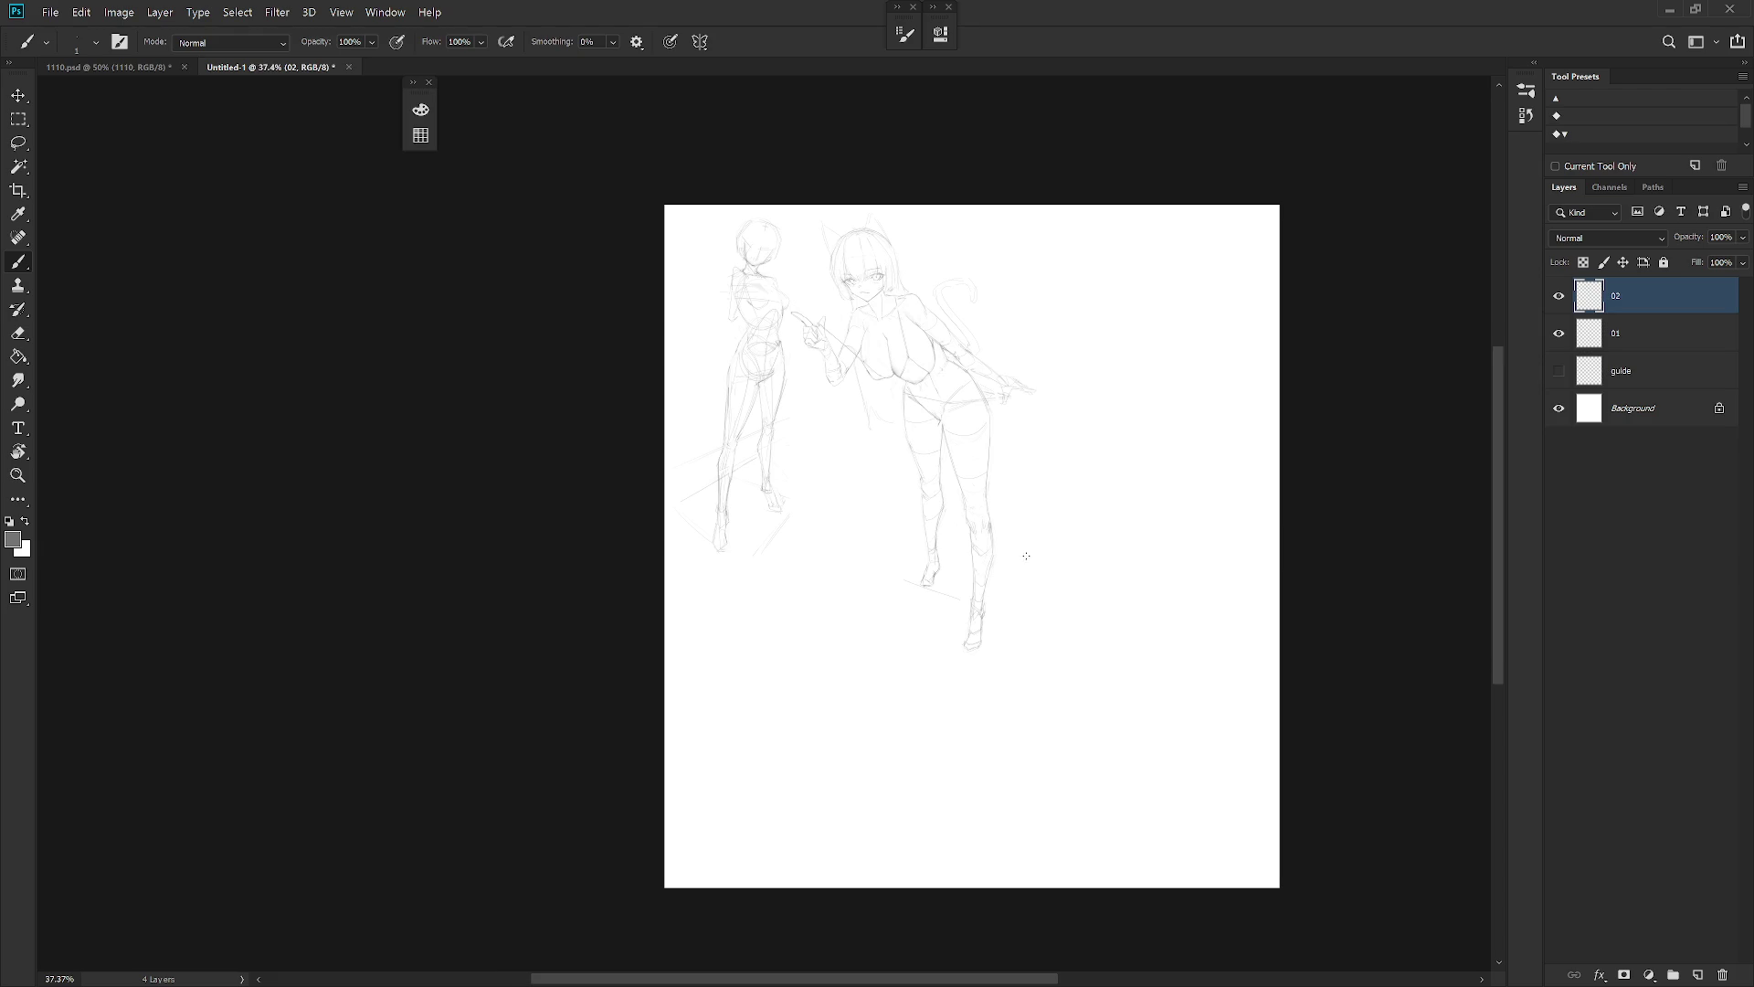
scroll(1018, 569, "up", 1)
scroll(1018, 568, "up", 2)
key("e")
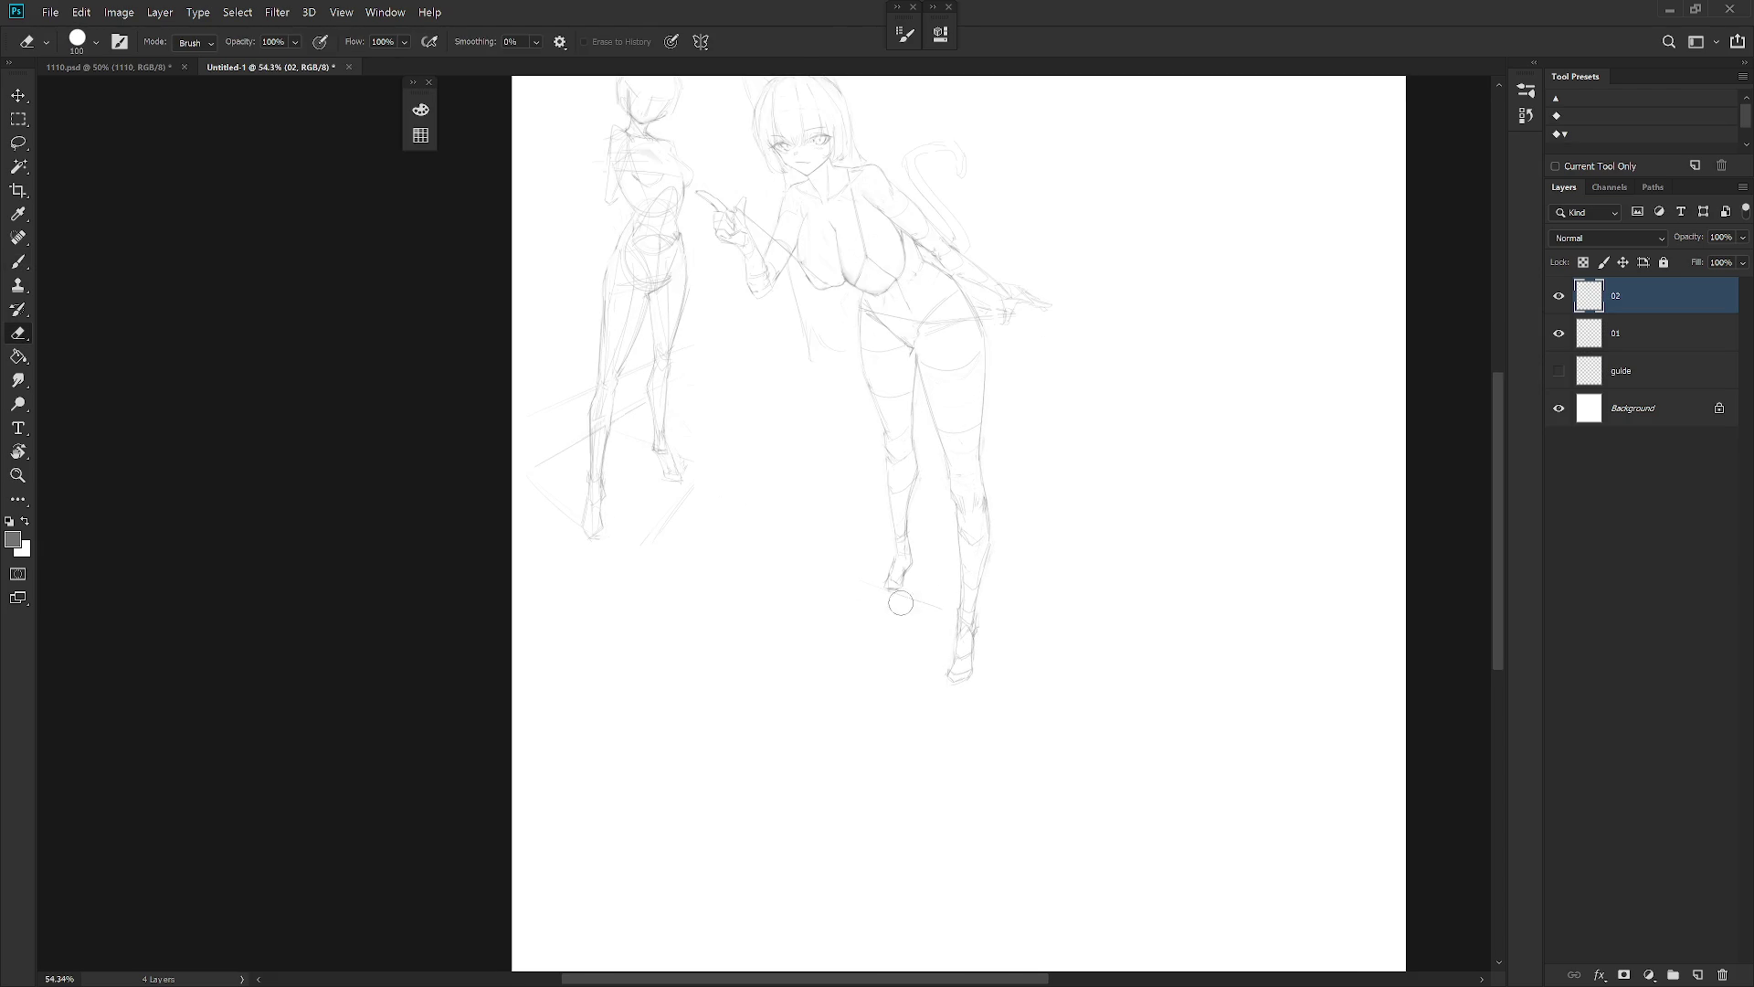
mouse_move(895, 592)
left_mouse_down()
mouse_move(898, 560)
mouse_move(913, 592)
left_mouse_up()
key("b")
key("e")
left_click_drag(905, 539, 909, 456)
key("b")
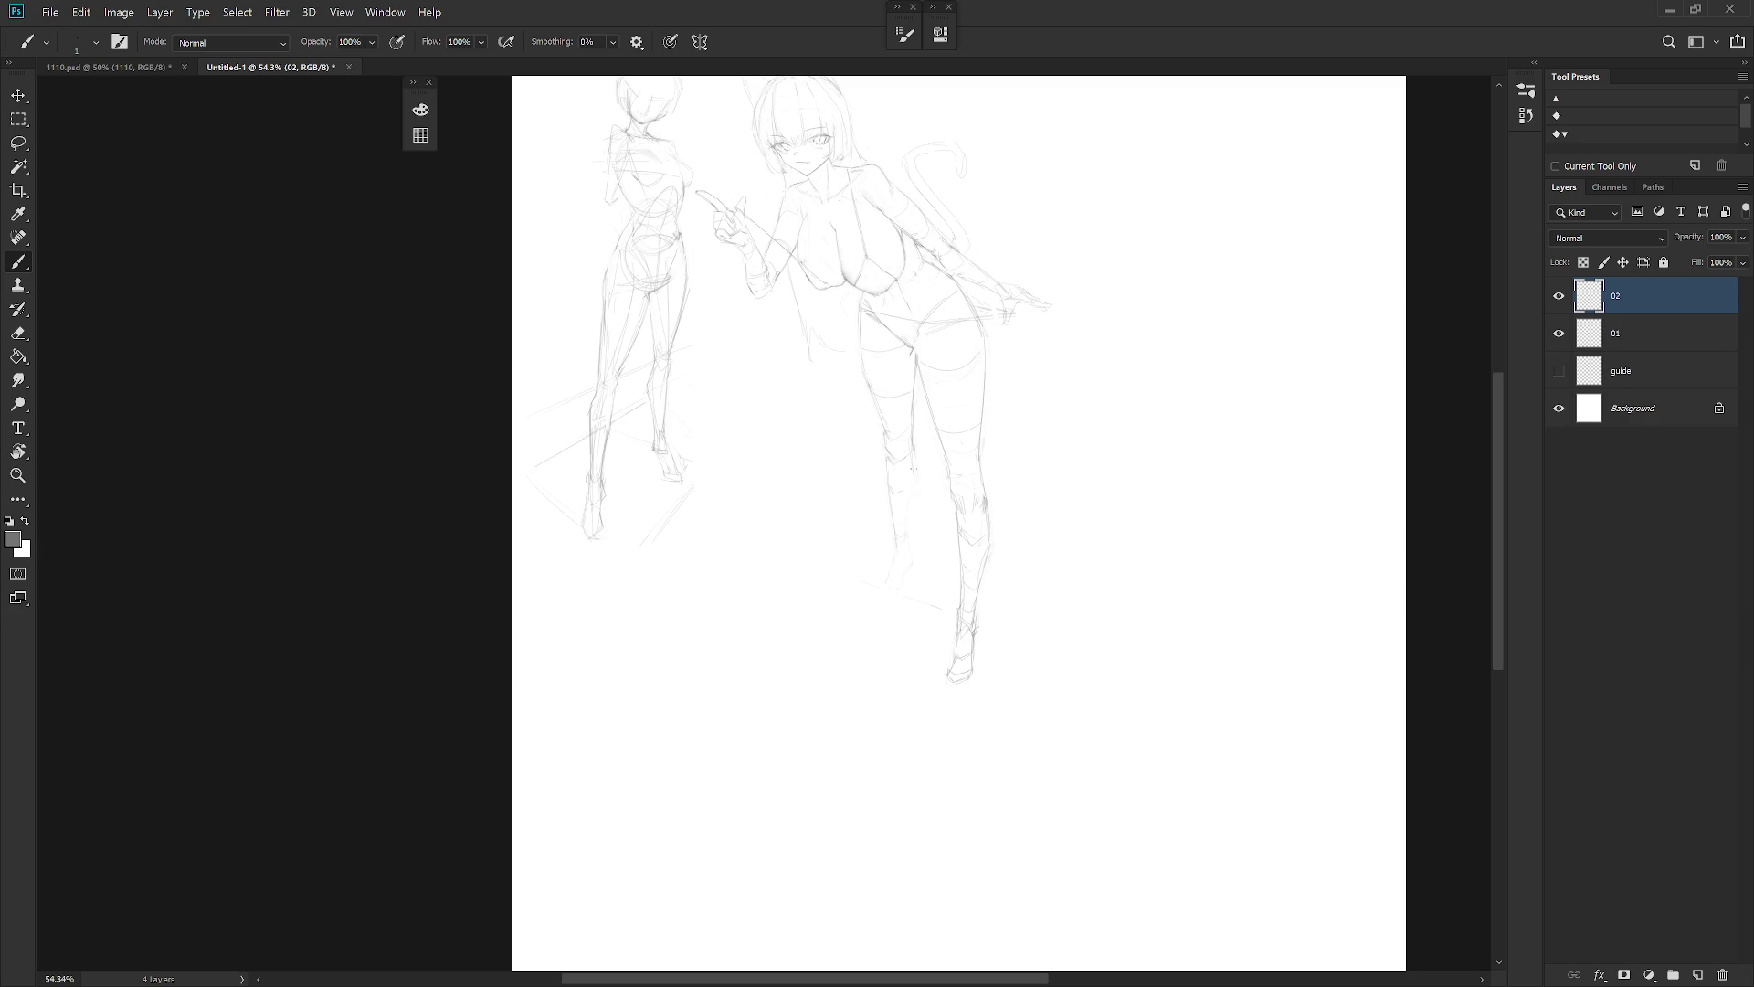
key("e")
key("b")
Lasso the lower leg and shift it into a better position with Free Transform
key("l")
mouse_move(914, 454)
left_mouse_down()
mouse_move(903, 595)
mouse_move(917, 457)
left_mouse_up()
key("ctrl+t")
left_click_drag(909, 546, 923, 537)
key("Return")
Draw a new pencil line up the front of the lower leg
key("b")
left_click_drag(895, 514, 889, 440)
key("e")
key("b")
scroll(963, 494, "down", 5)
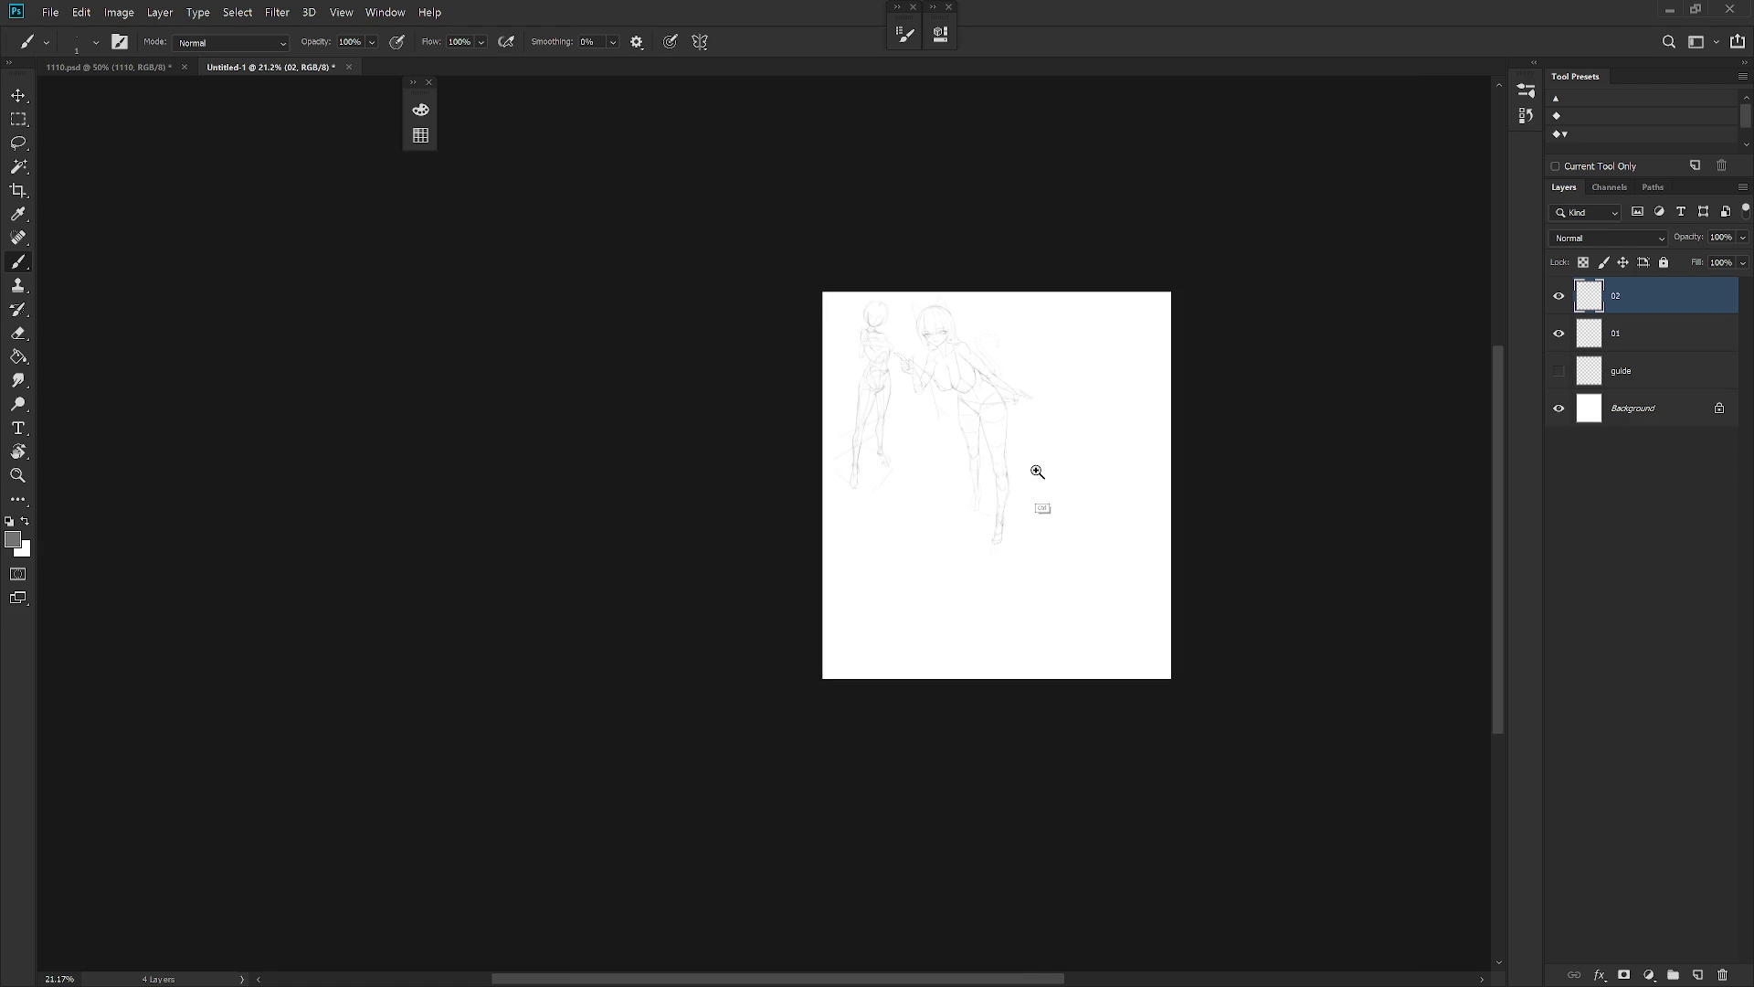
scroll(1050, 490, "up", 4)
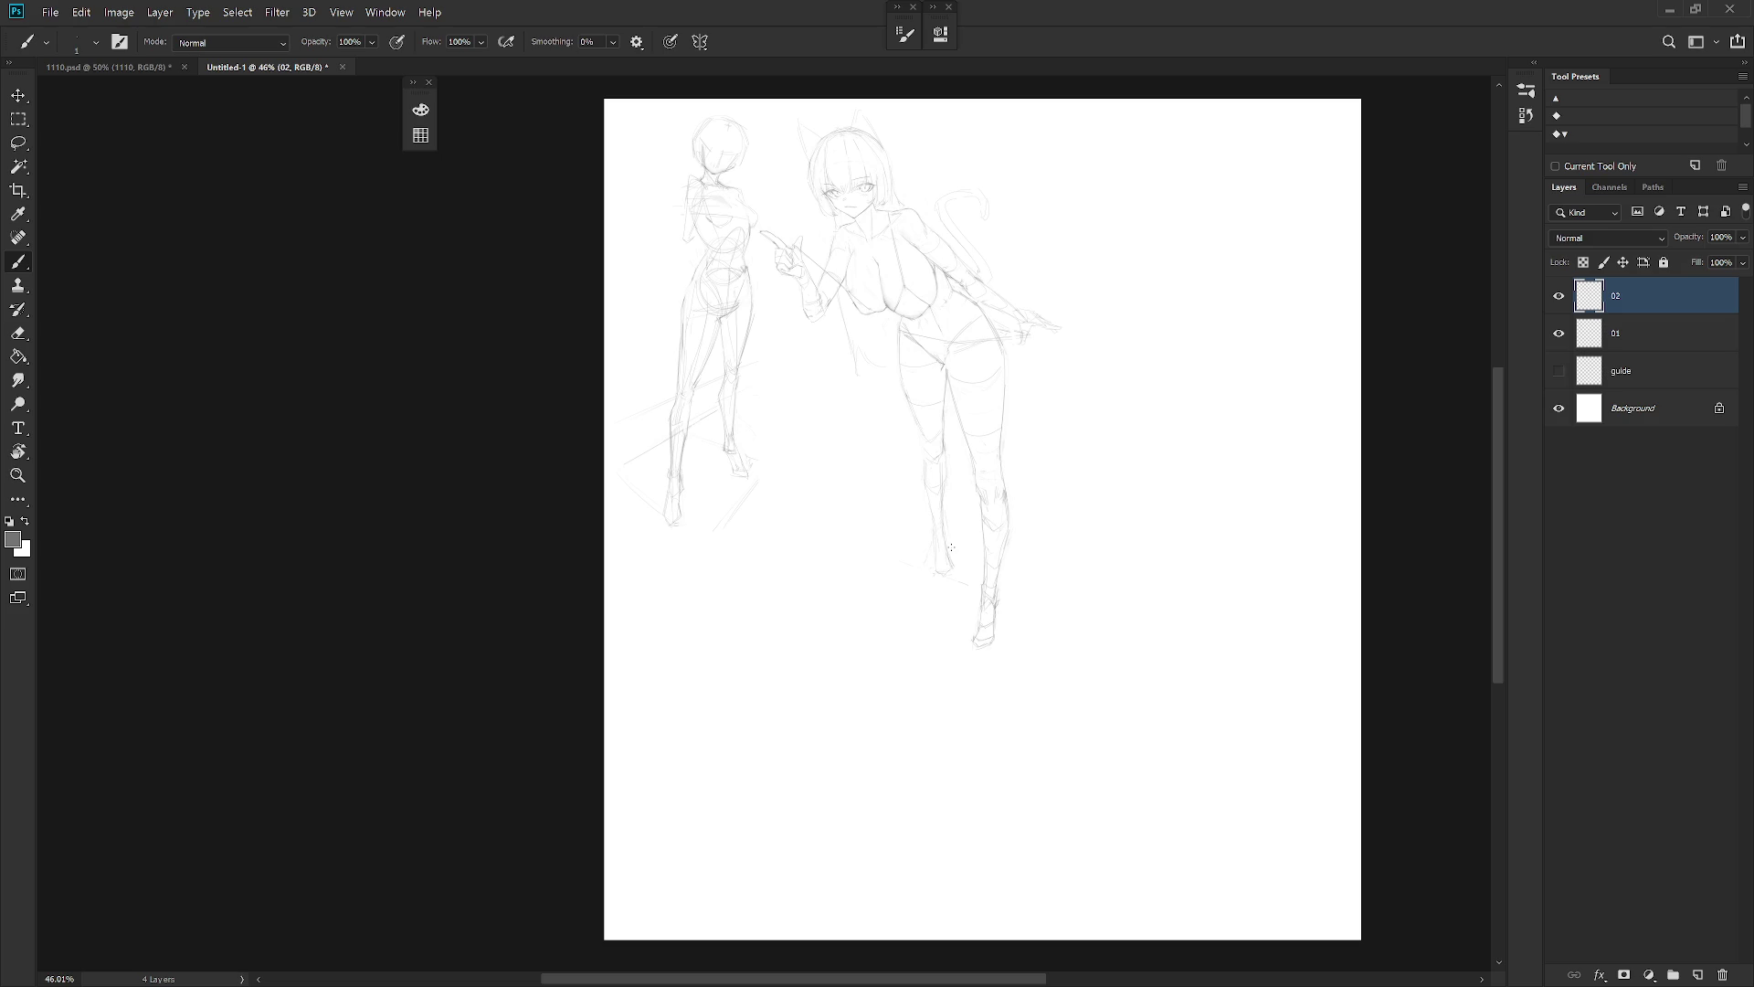
scroll(934, 479, "up", 2)
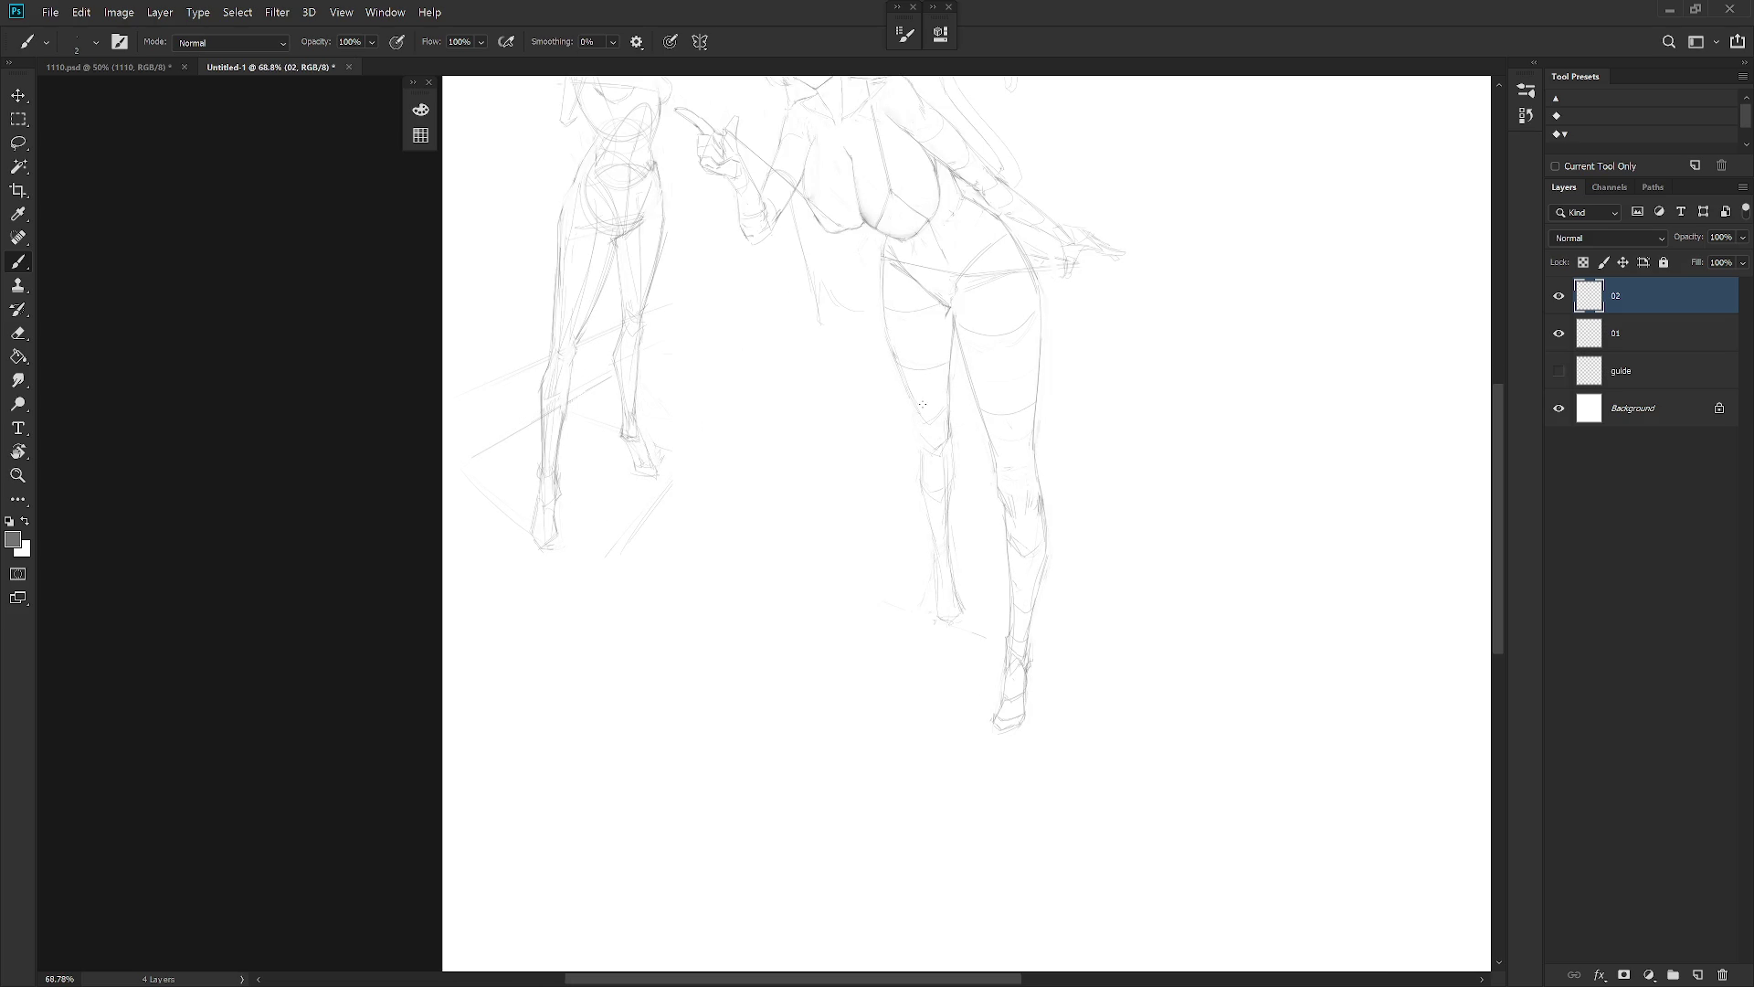
Try knee strokes, undo them, and add a faint line on the left shin
mouse_move(920, 426)
left_mouse_down()
mouse_move(930, 457)
mouse_move(921, 423)
left_mouse_up()
key("ctrl+z")
left_click_drag(939, 578, 932, 554)
key("e")
key("b")
key("e")
key("b")
key("e")
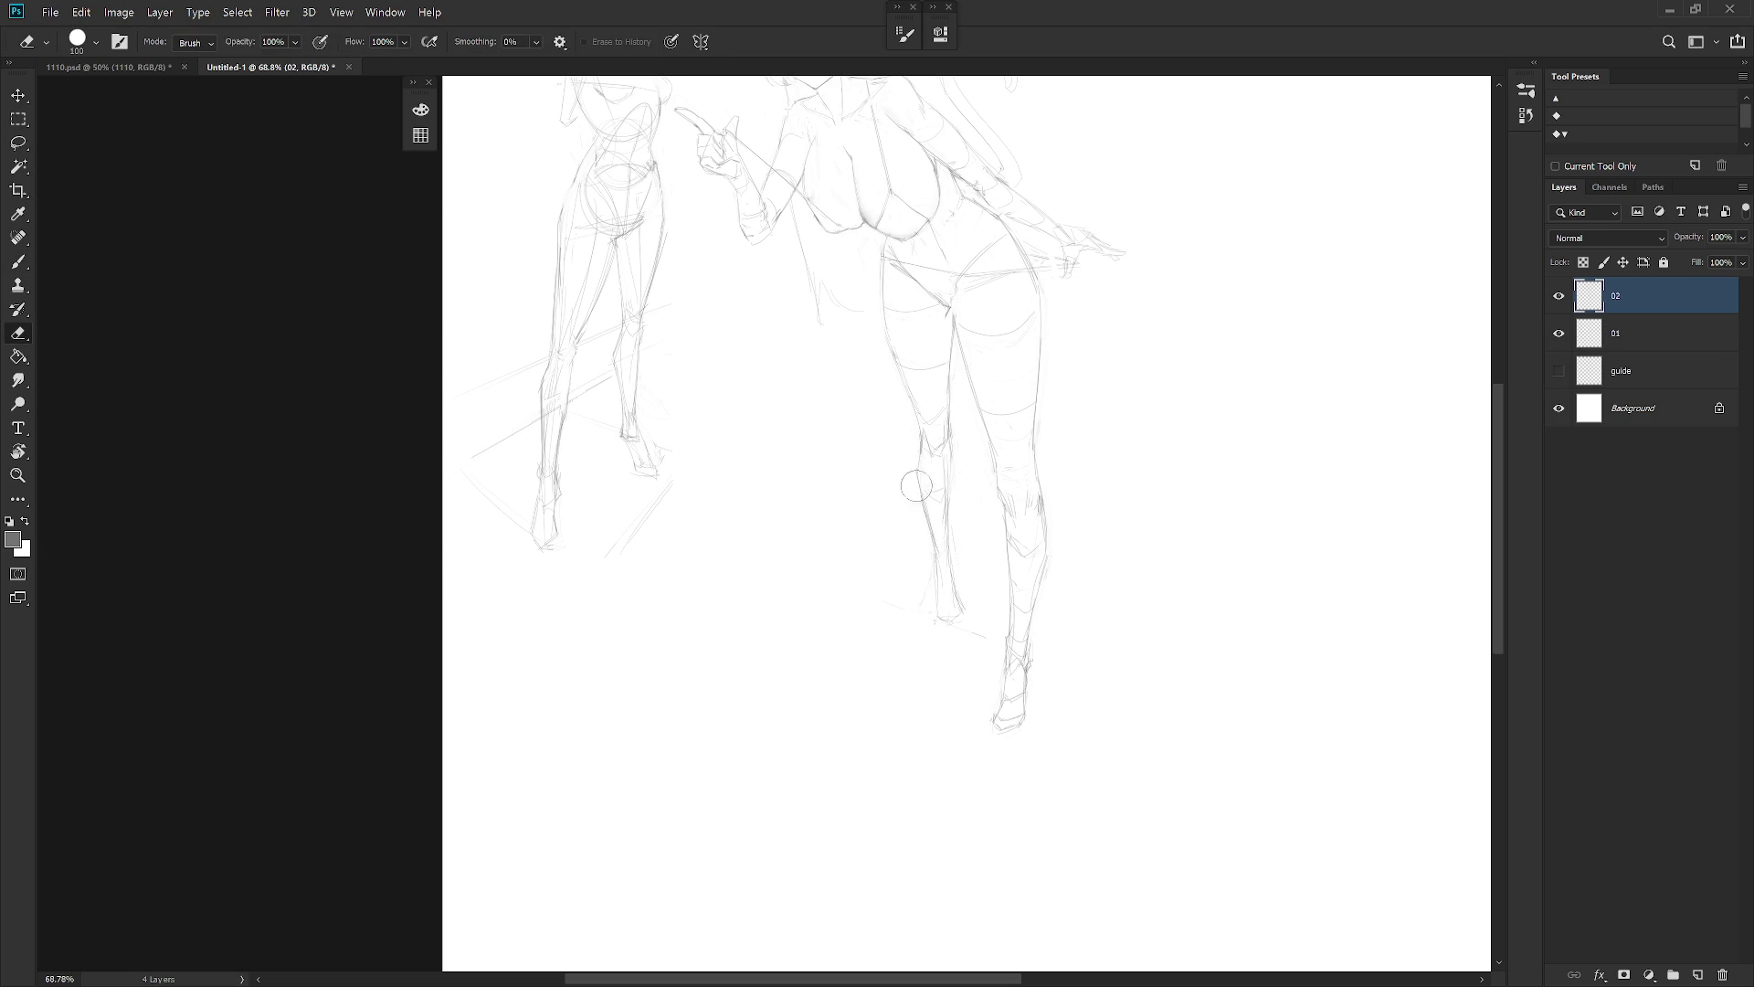
key("b")
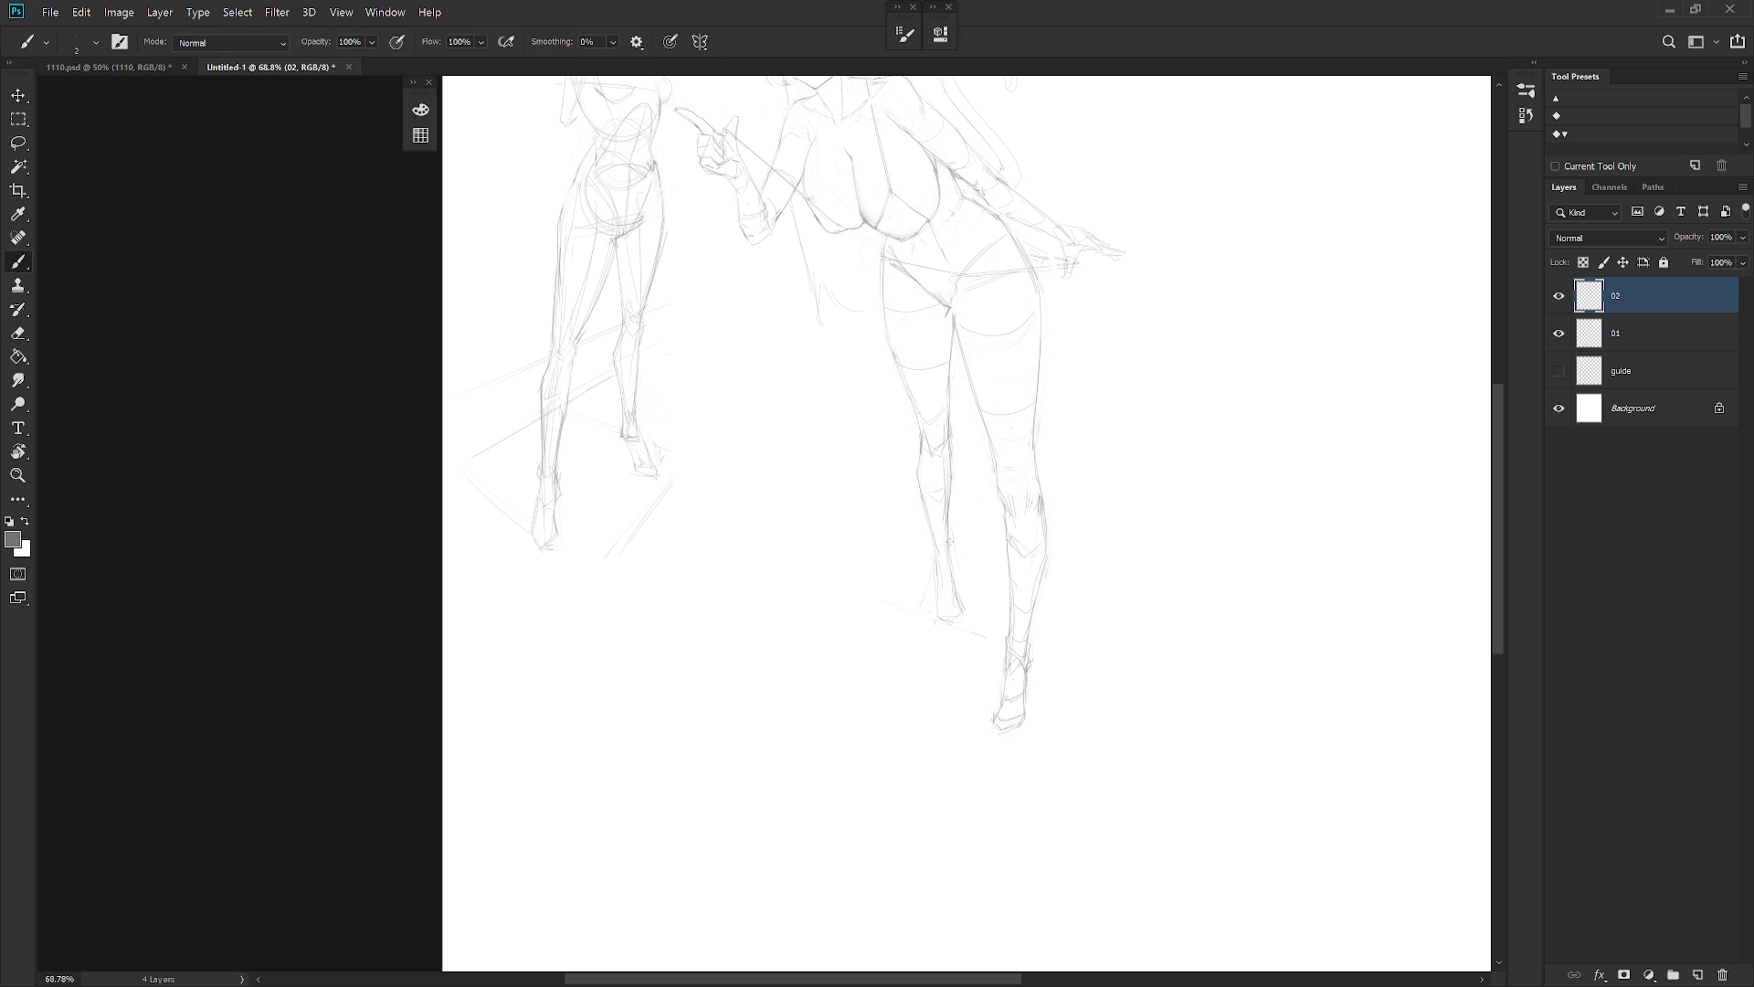
key("e")
key("b")
Zoom out to view the whole sketch and bring up the History panel
key("e")
key("b")
scroll(1085, 461, "down", 5)
scroll(1086, 460, "up", 4)
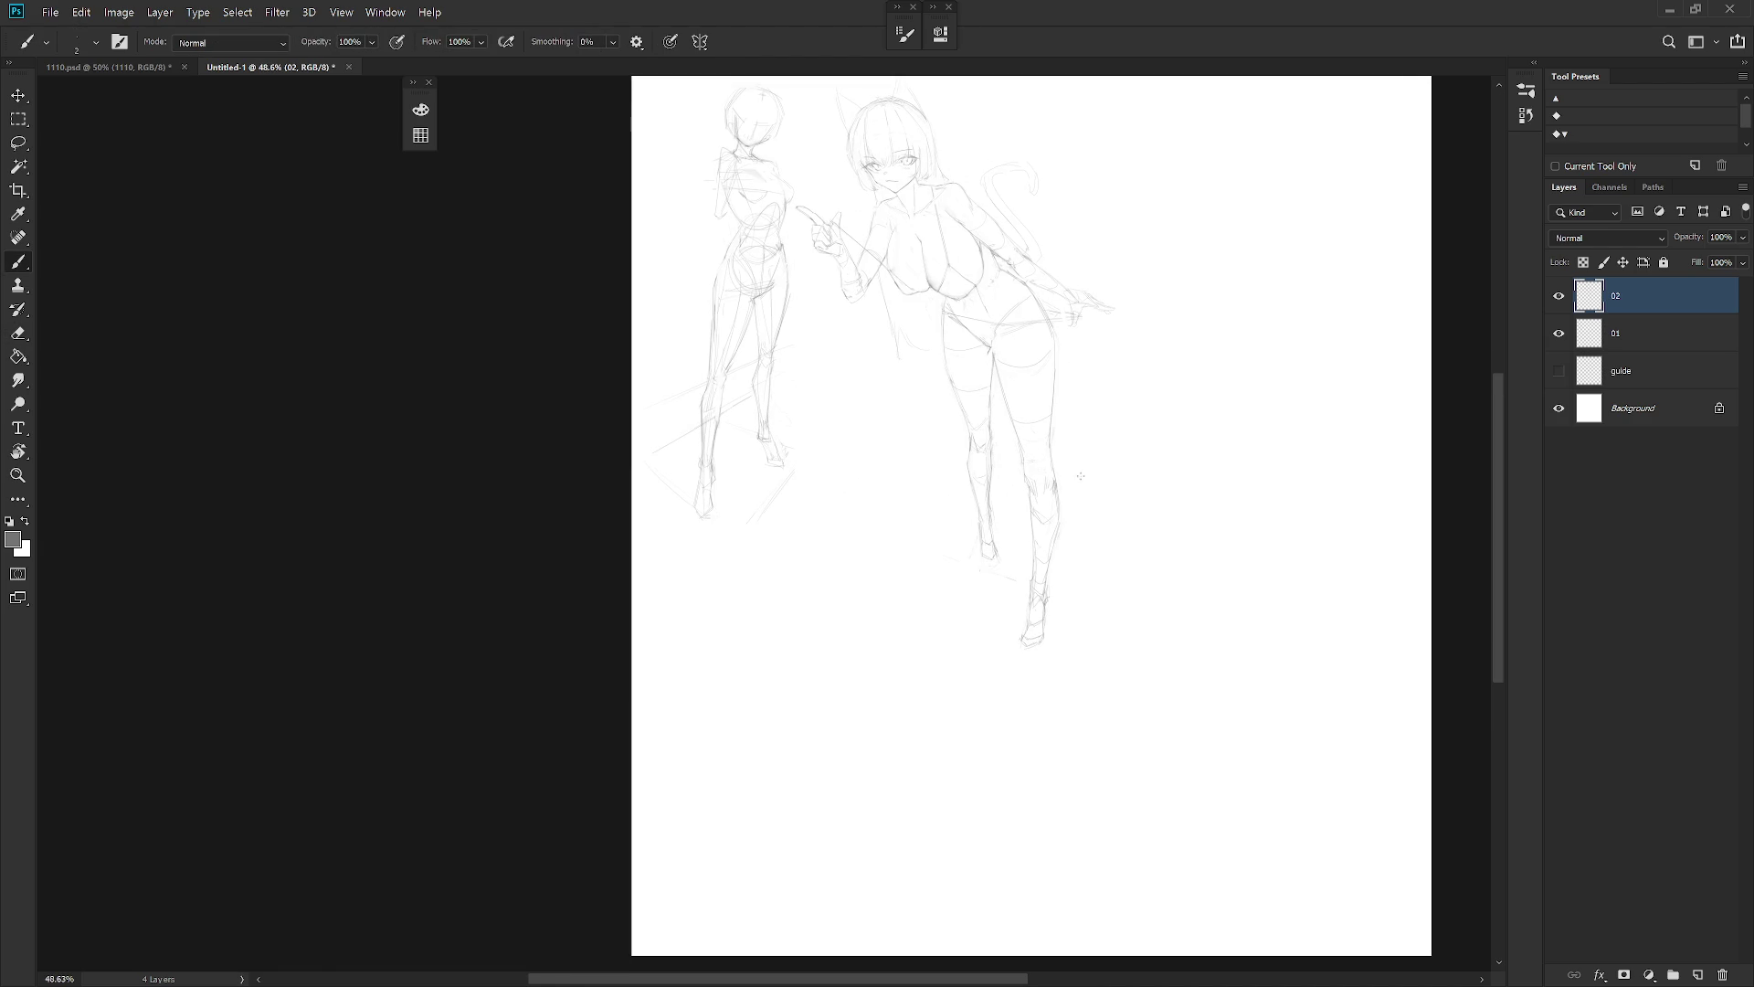
scroll(1100, 470, "down", 1)
scroll(1065, 550, "down", 3)
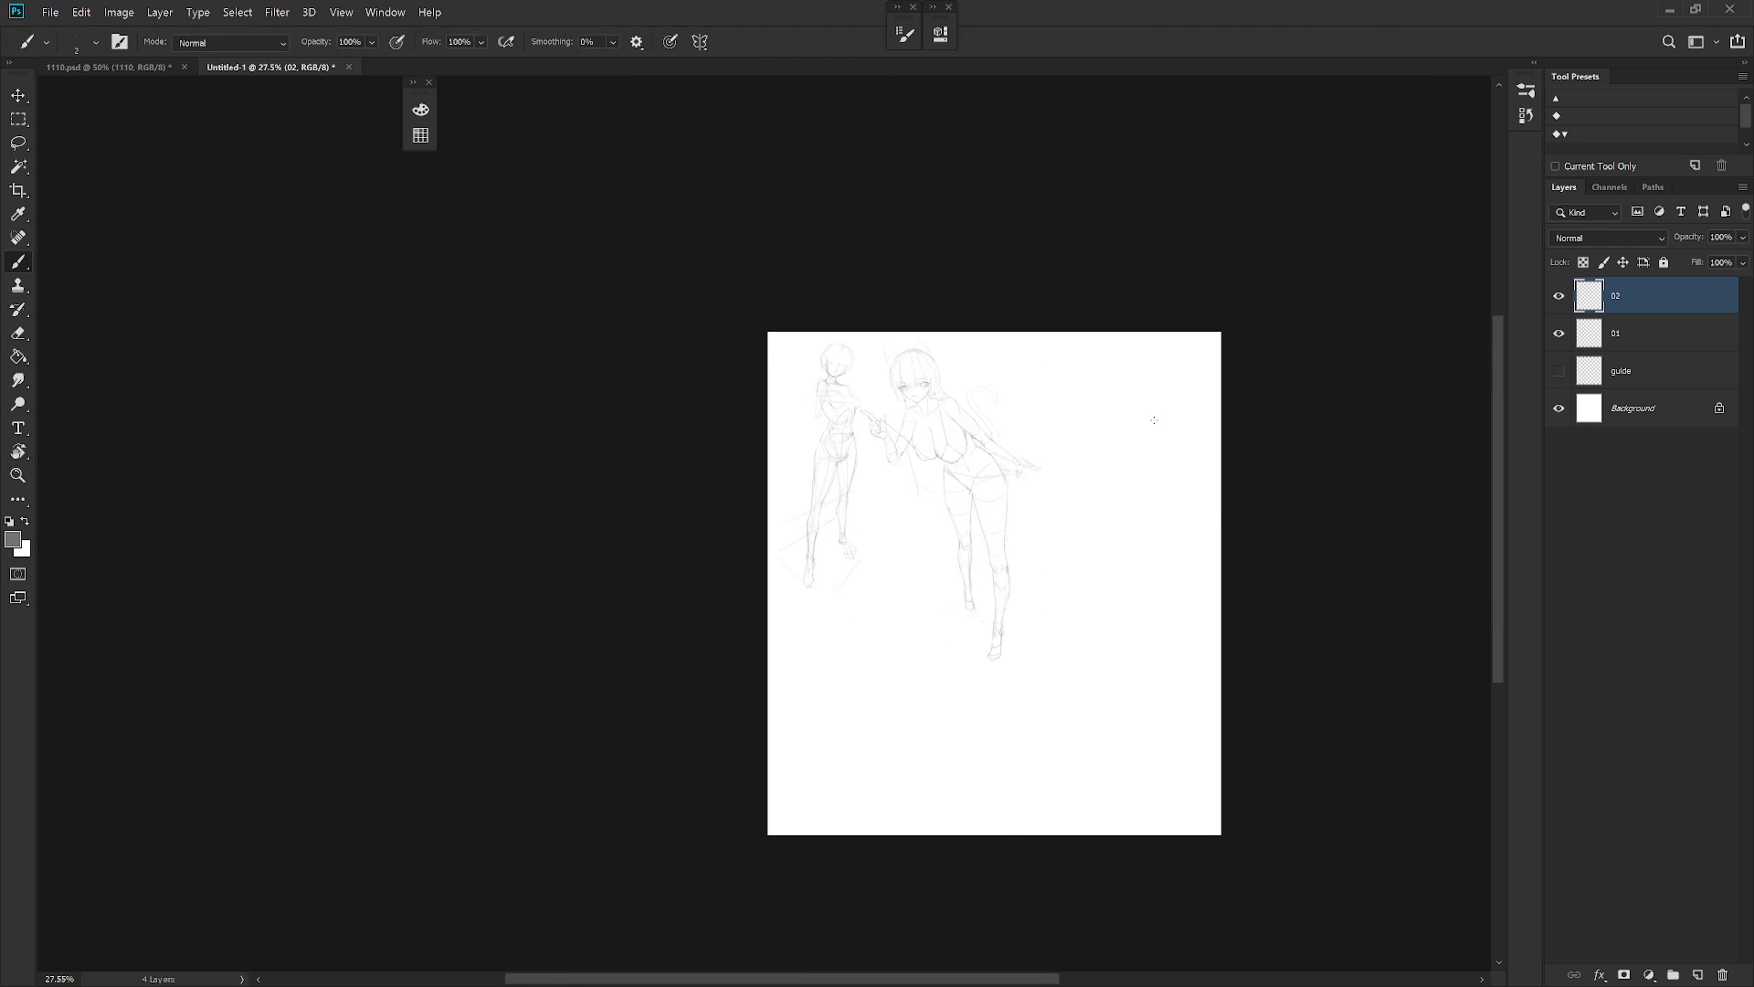
left_click(1526, 115)
Compare the brush and deselect states, settle on the earliest Eraser state, and collapse History
scroll(1534, 129, "up", 10)
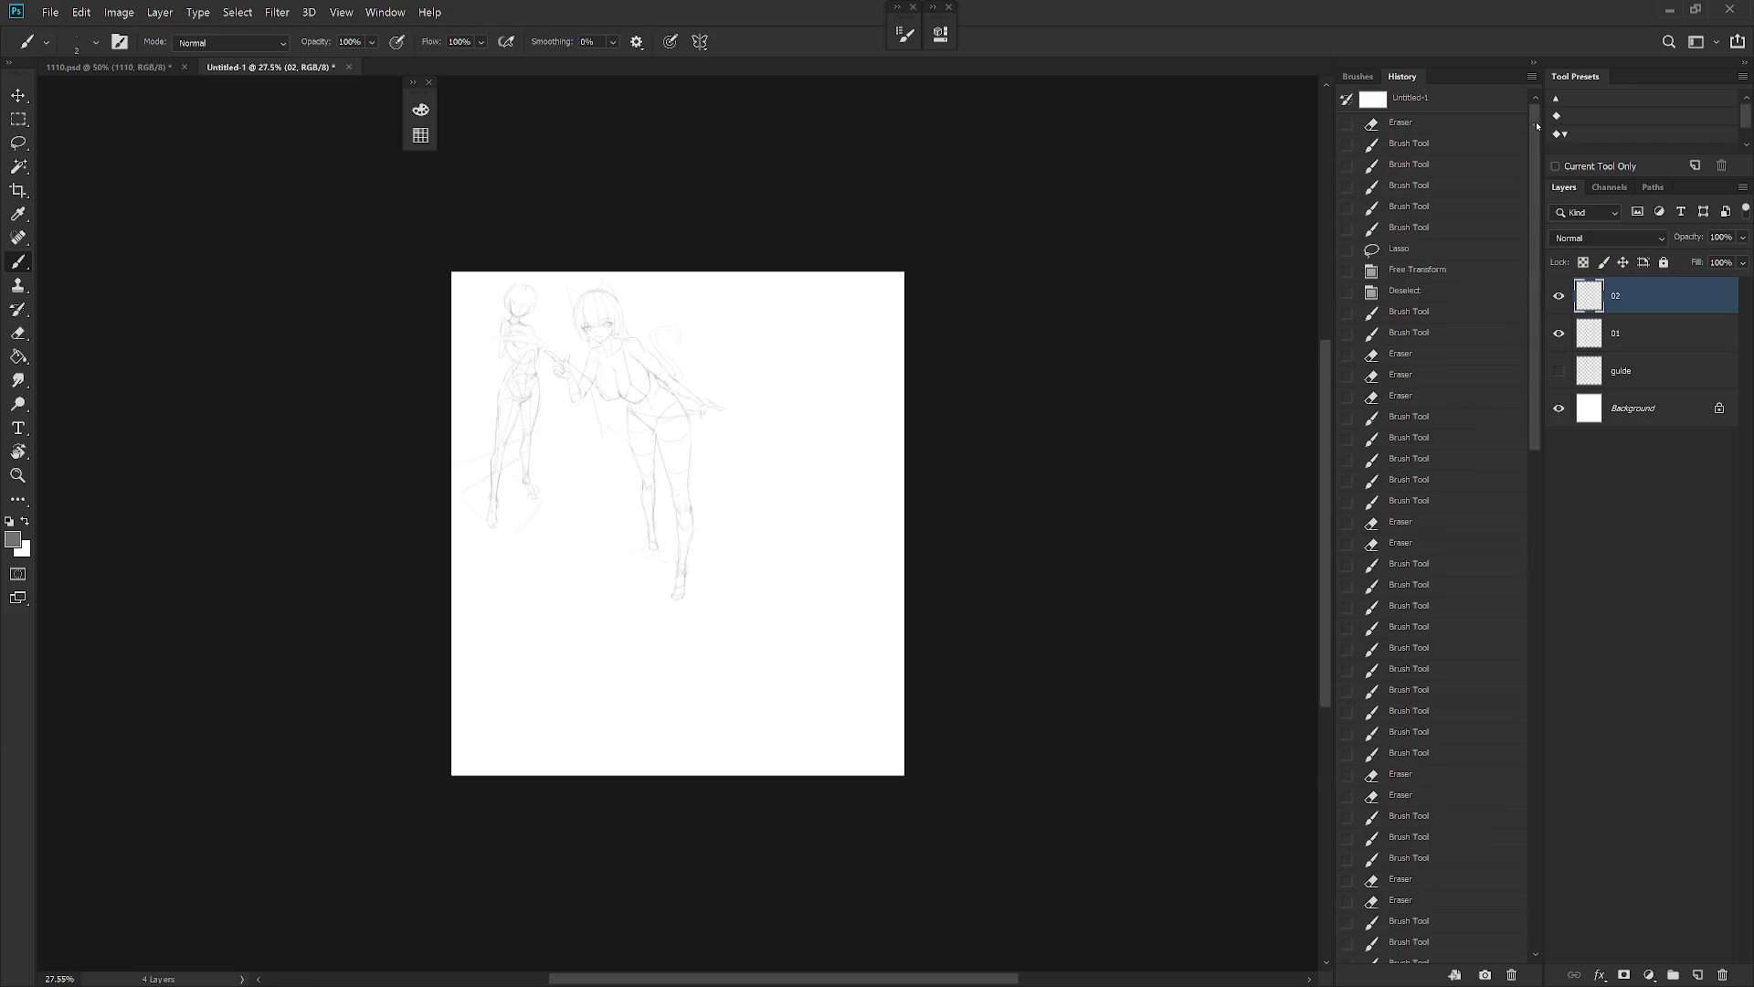
left_click(1416, 231)
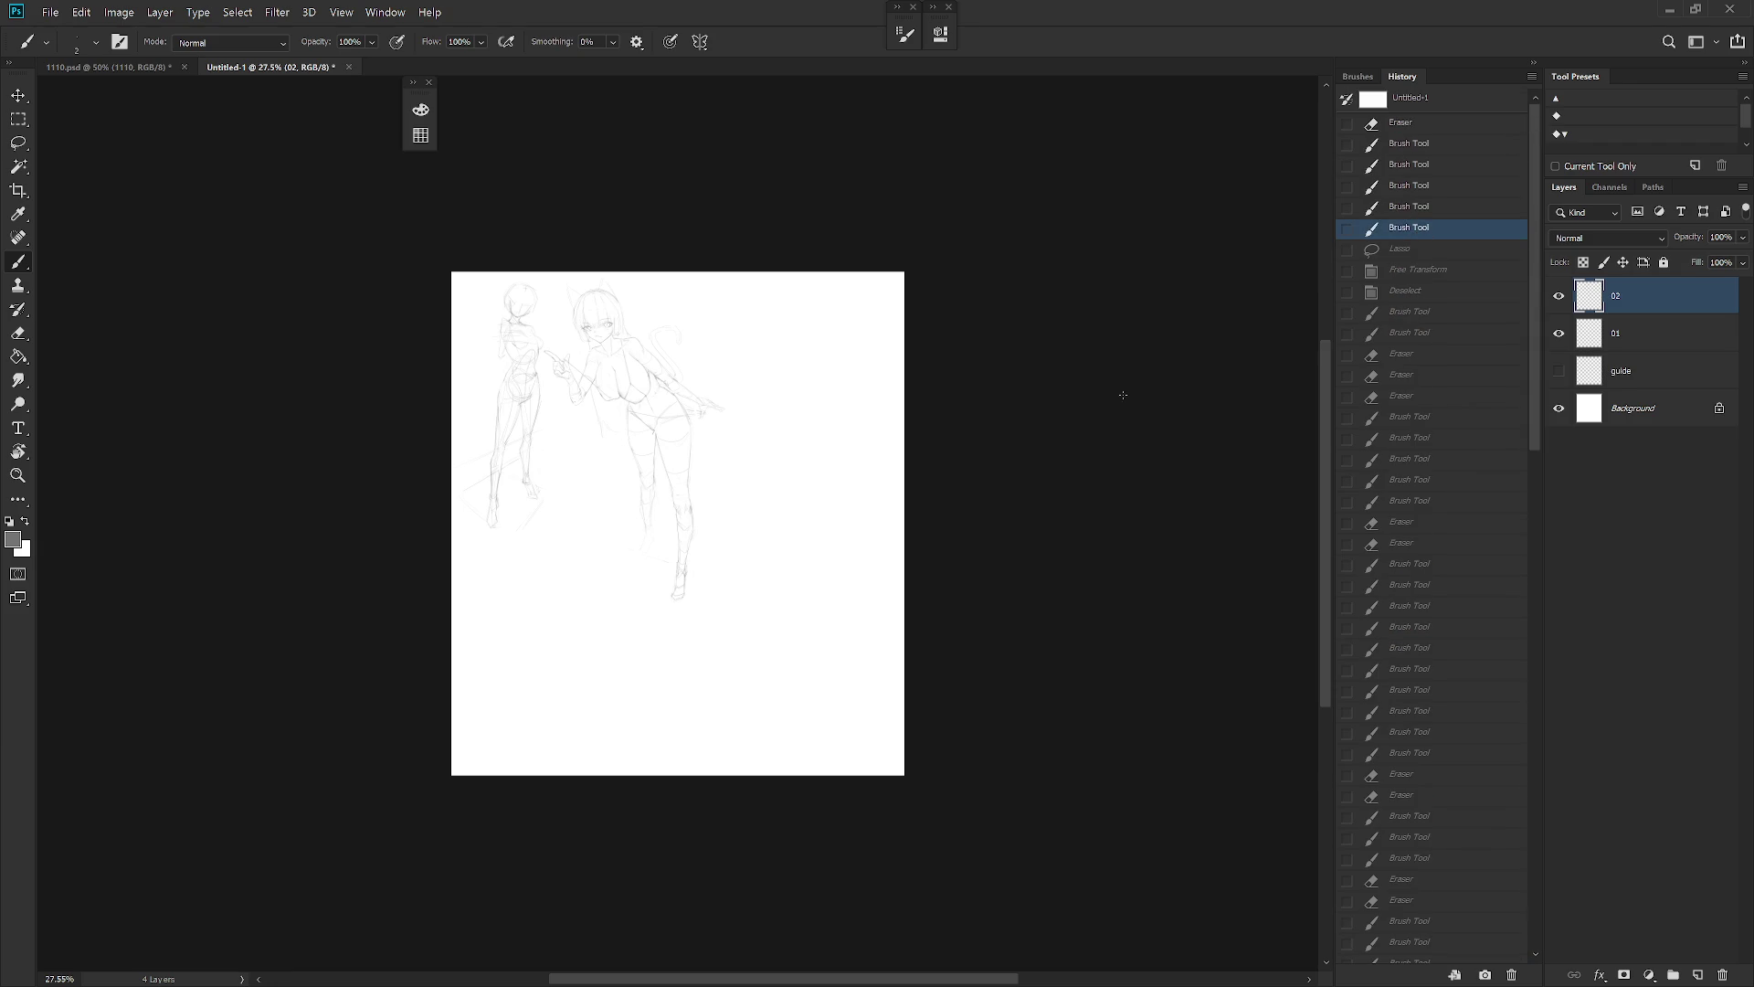
left_click_drag(808, 581, 1011, 568)
scroll(1073, 433, "up", 1)
left_click(1416, 292)
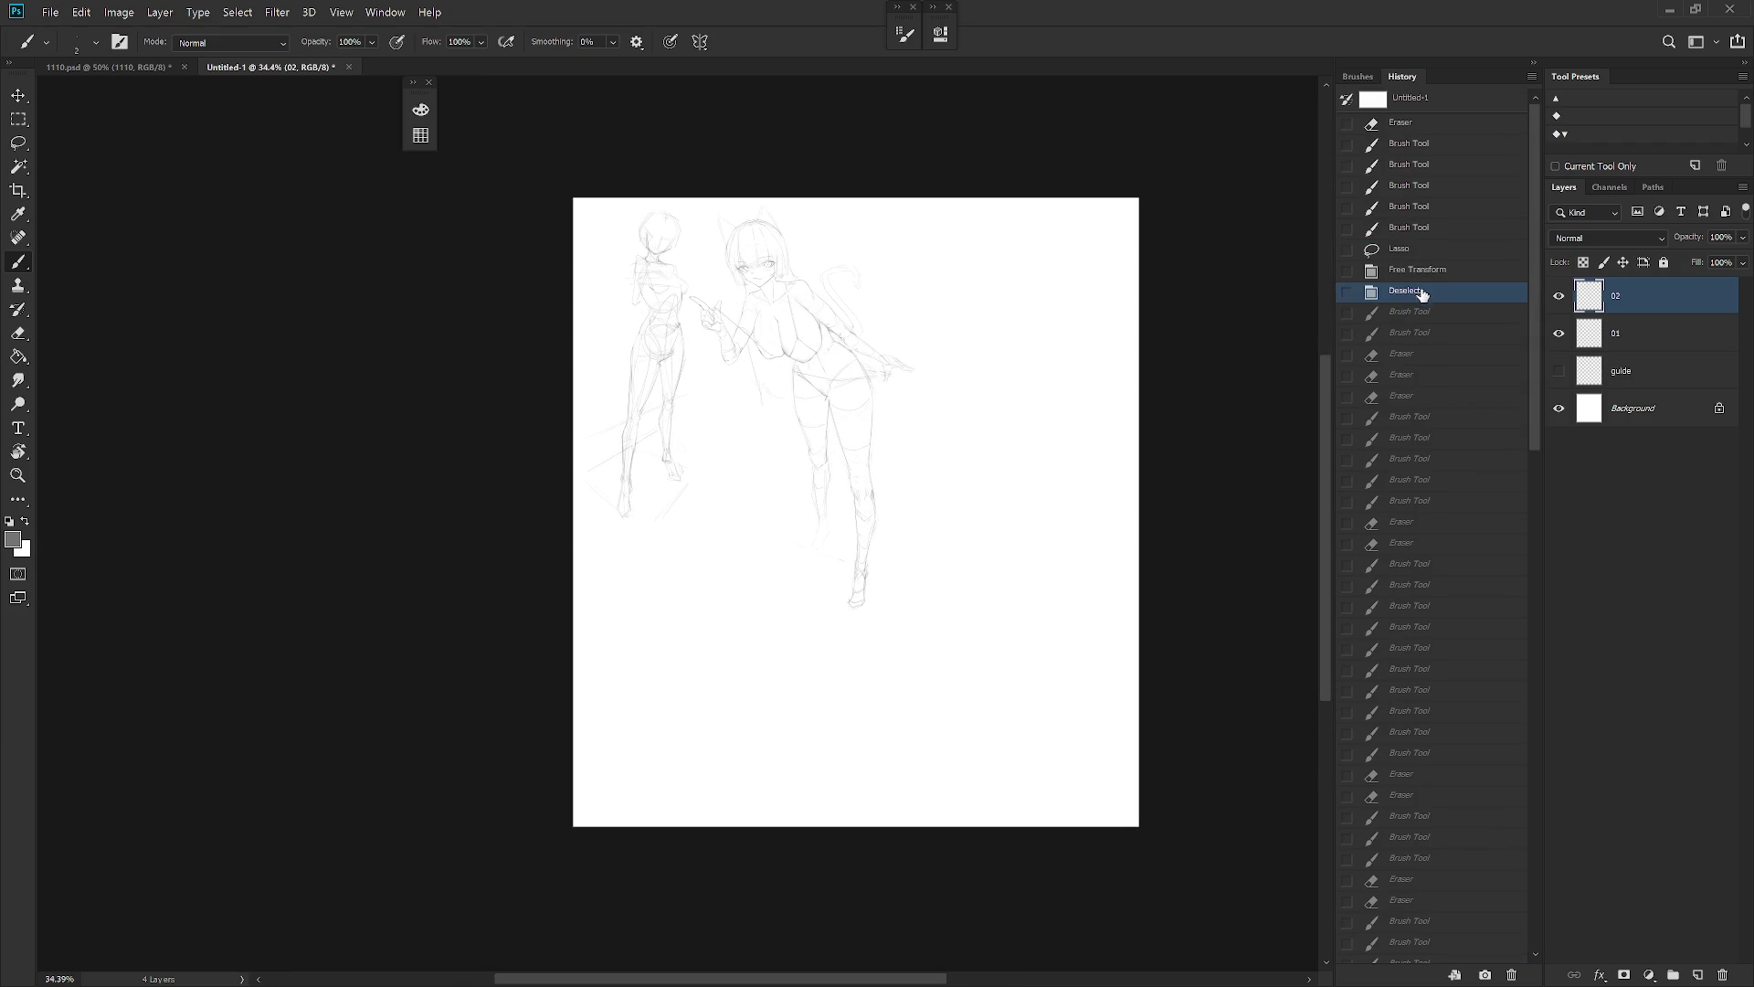
left_click(1444, 230)
left_click(1438, 128)
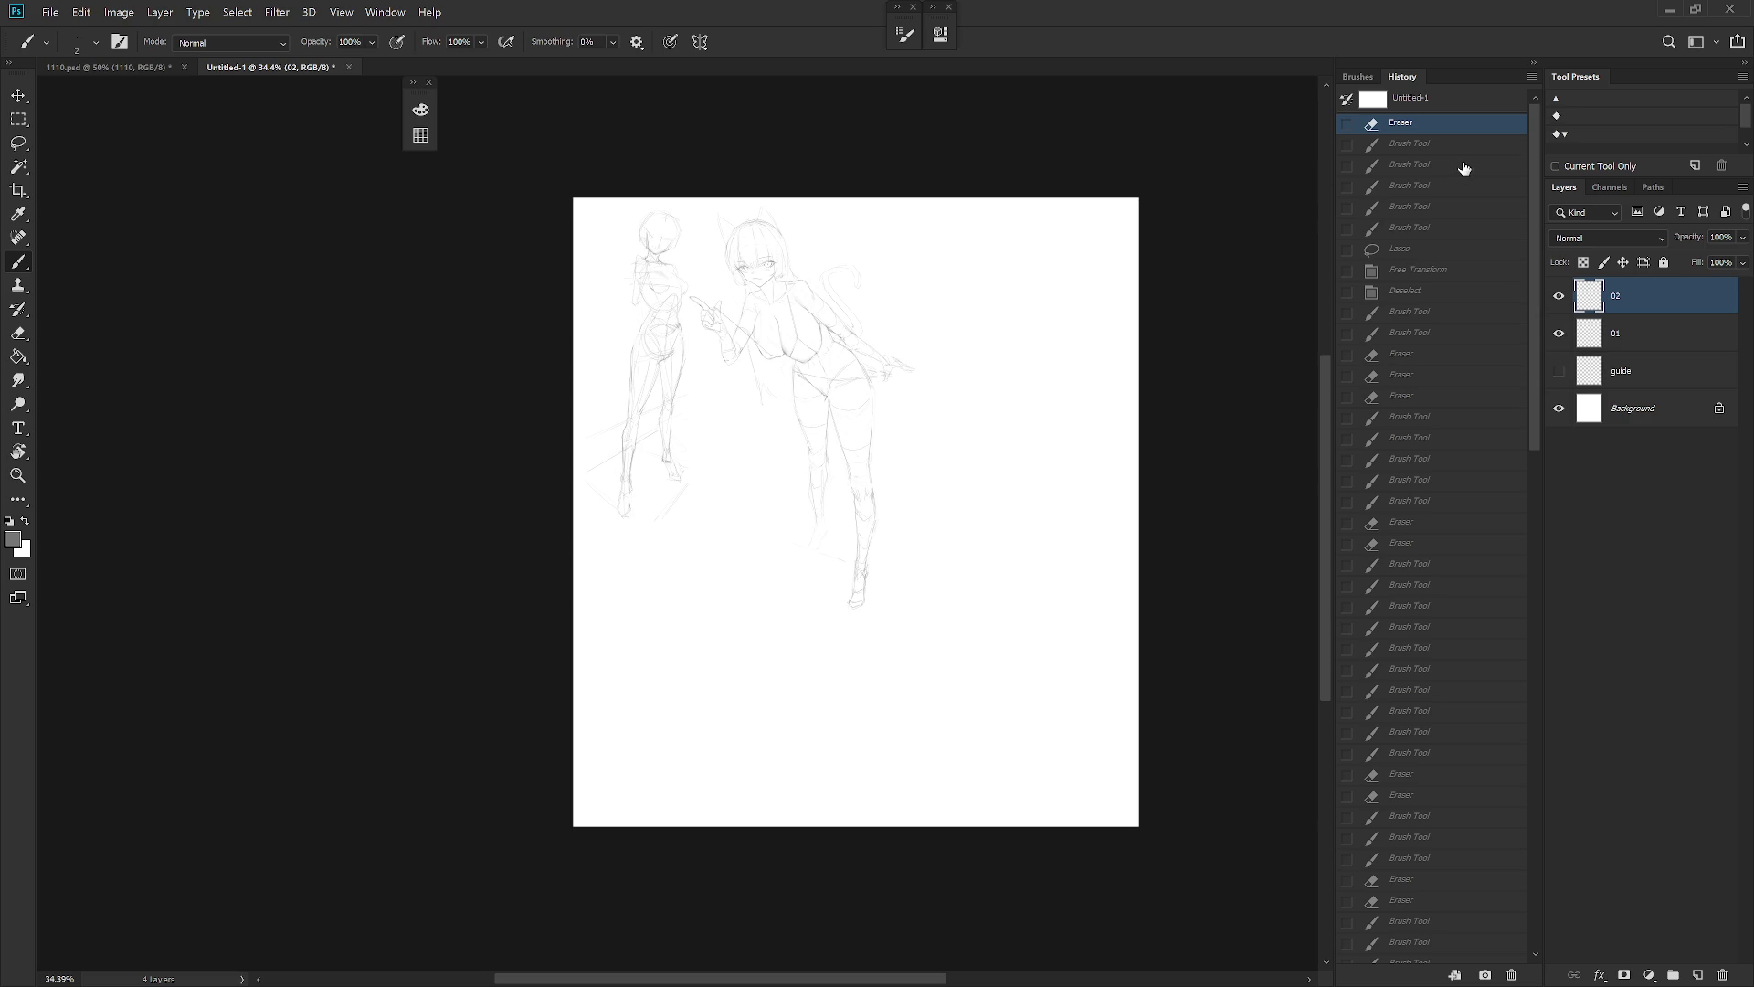
left_click(1538, 64)
left_click(1537, 64)
scroll(932, 484, "up", 3)
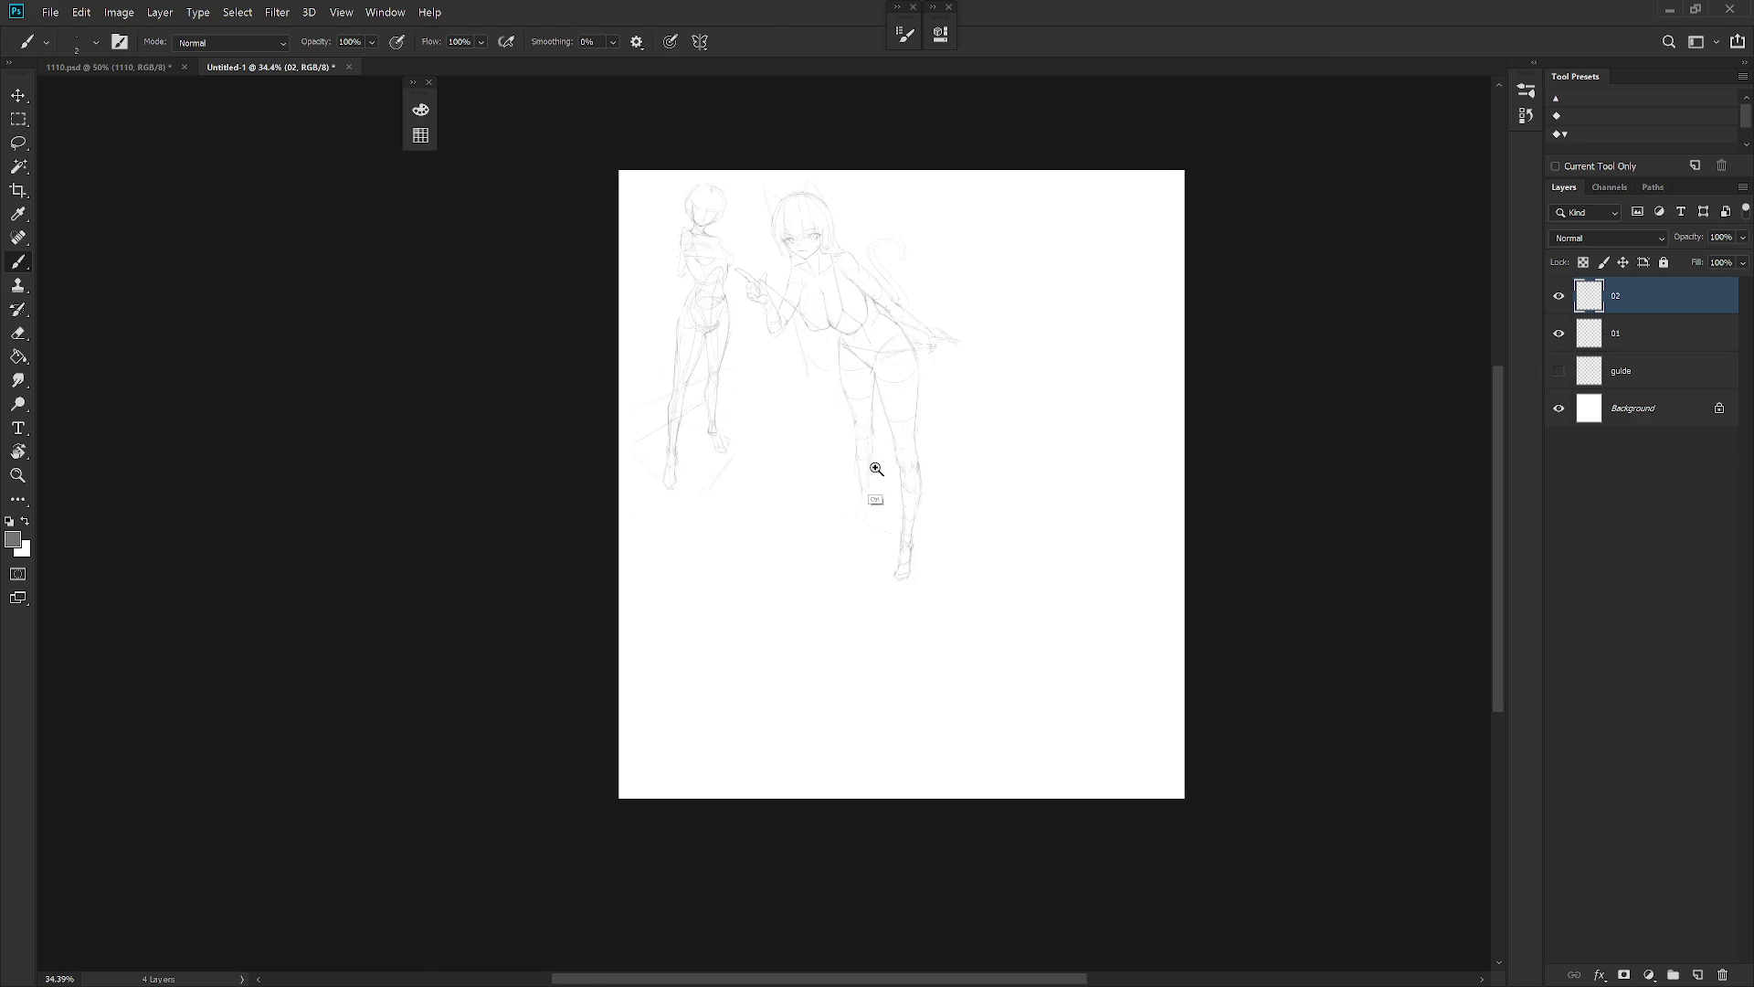
Redraw the left leg's lower shin, thigh and knee with light pencil strokes
left_click_drag(847, 511, 850, 553)
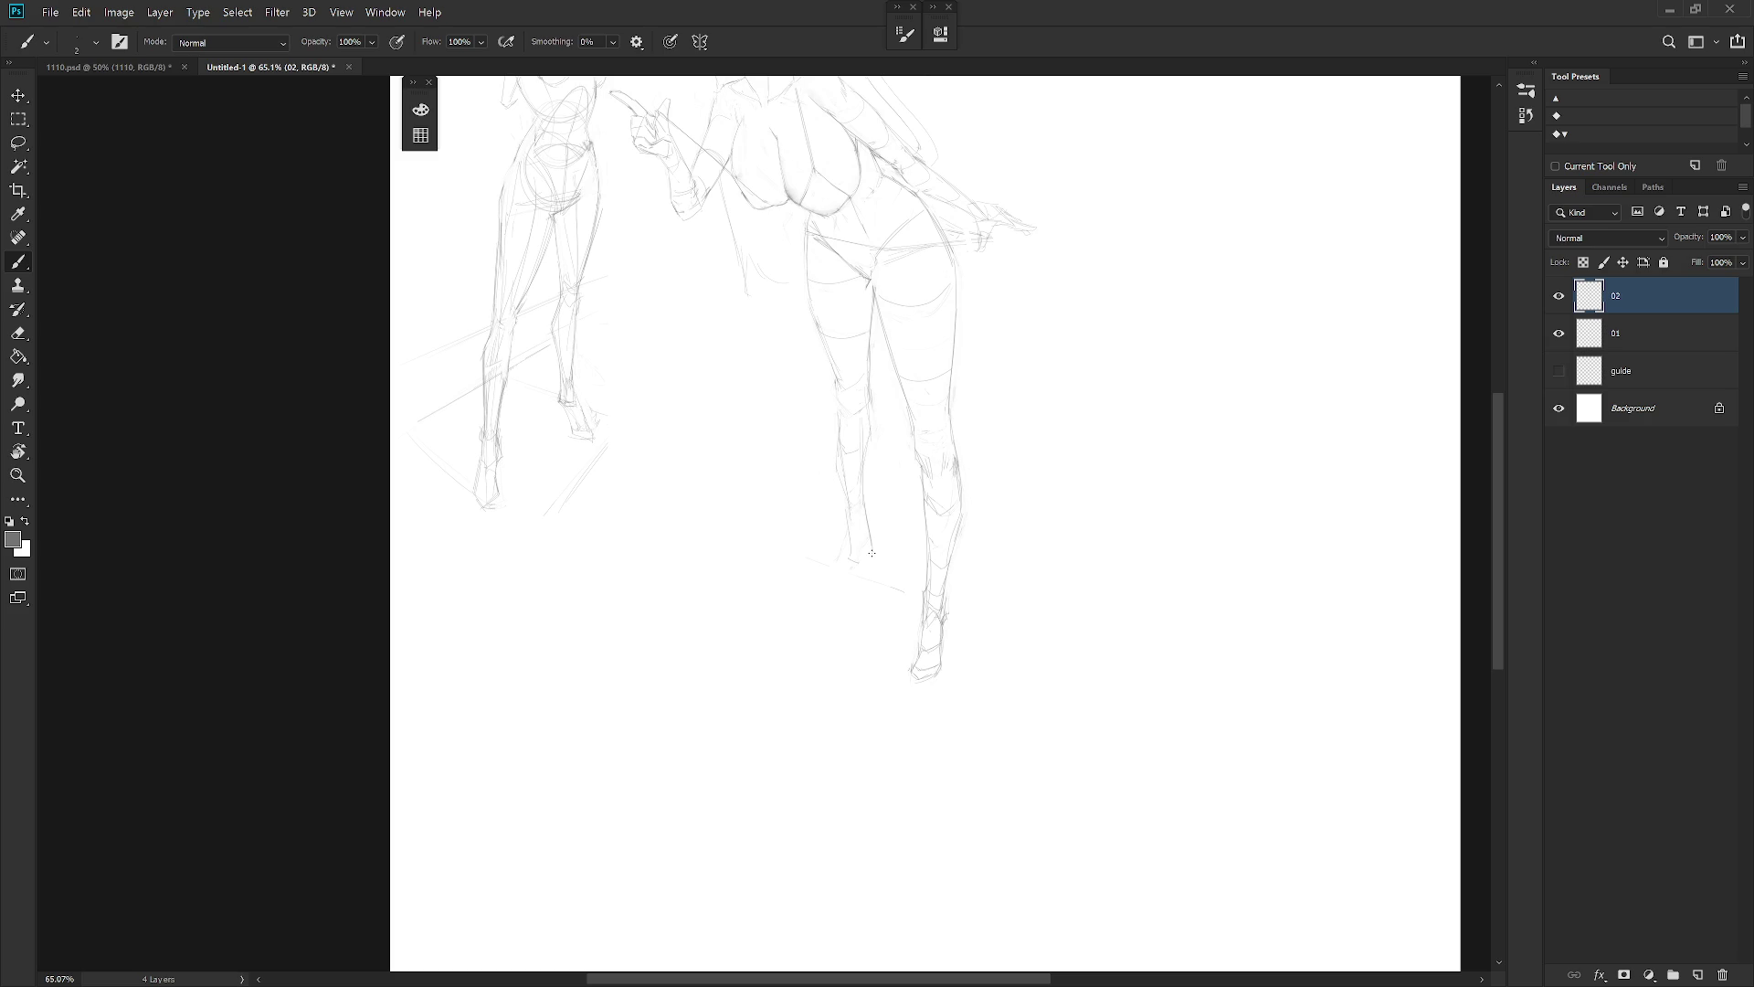
scroll(951, 512, "down", 4)
scroll(975, 443, "up", 2)
mouse_move(883, 342)
left_mouse_down()
mouse_move(898, 400)
mouse_move(875, 350)
left_mouse_up()
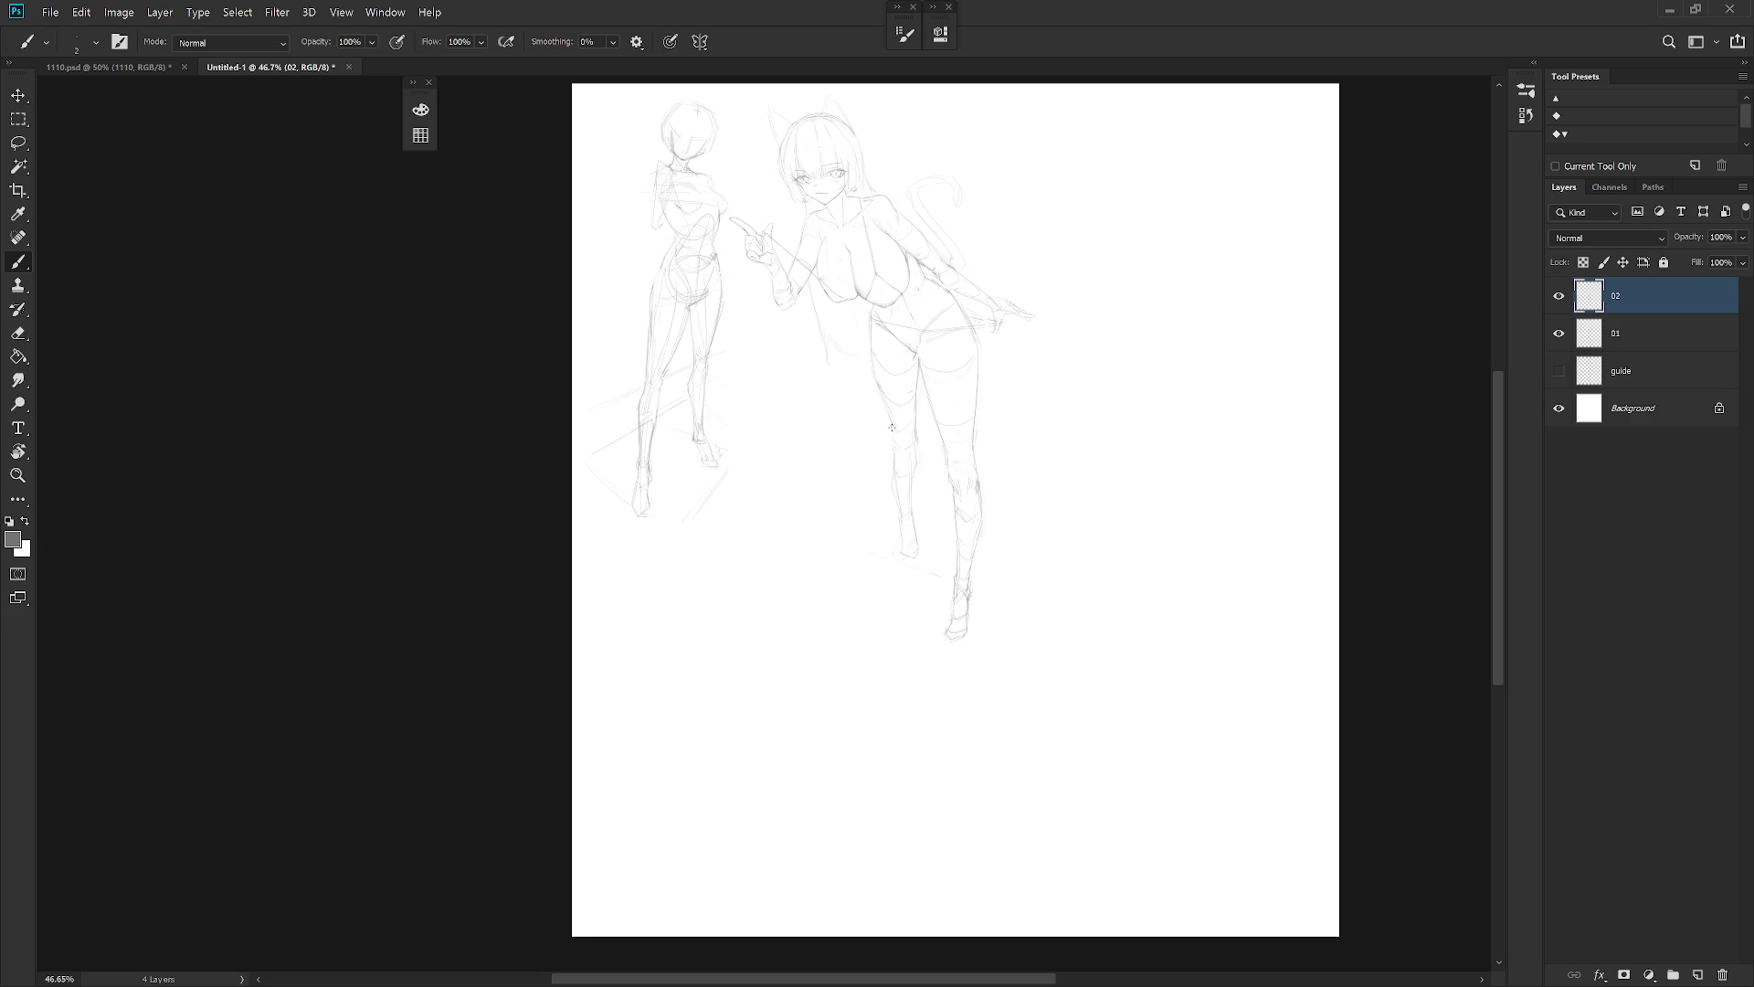
left_click_drag(898, 440, 905, 448)
left_click_drag(896, 442, 891, 469)
scroll(1028, 461, "down", 3)
scroll(1011, 521, "up", 3)
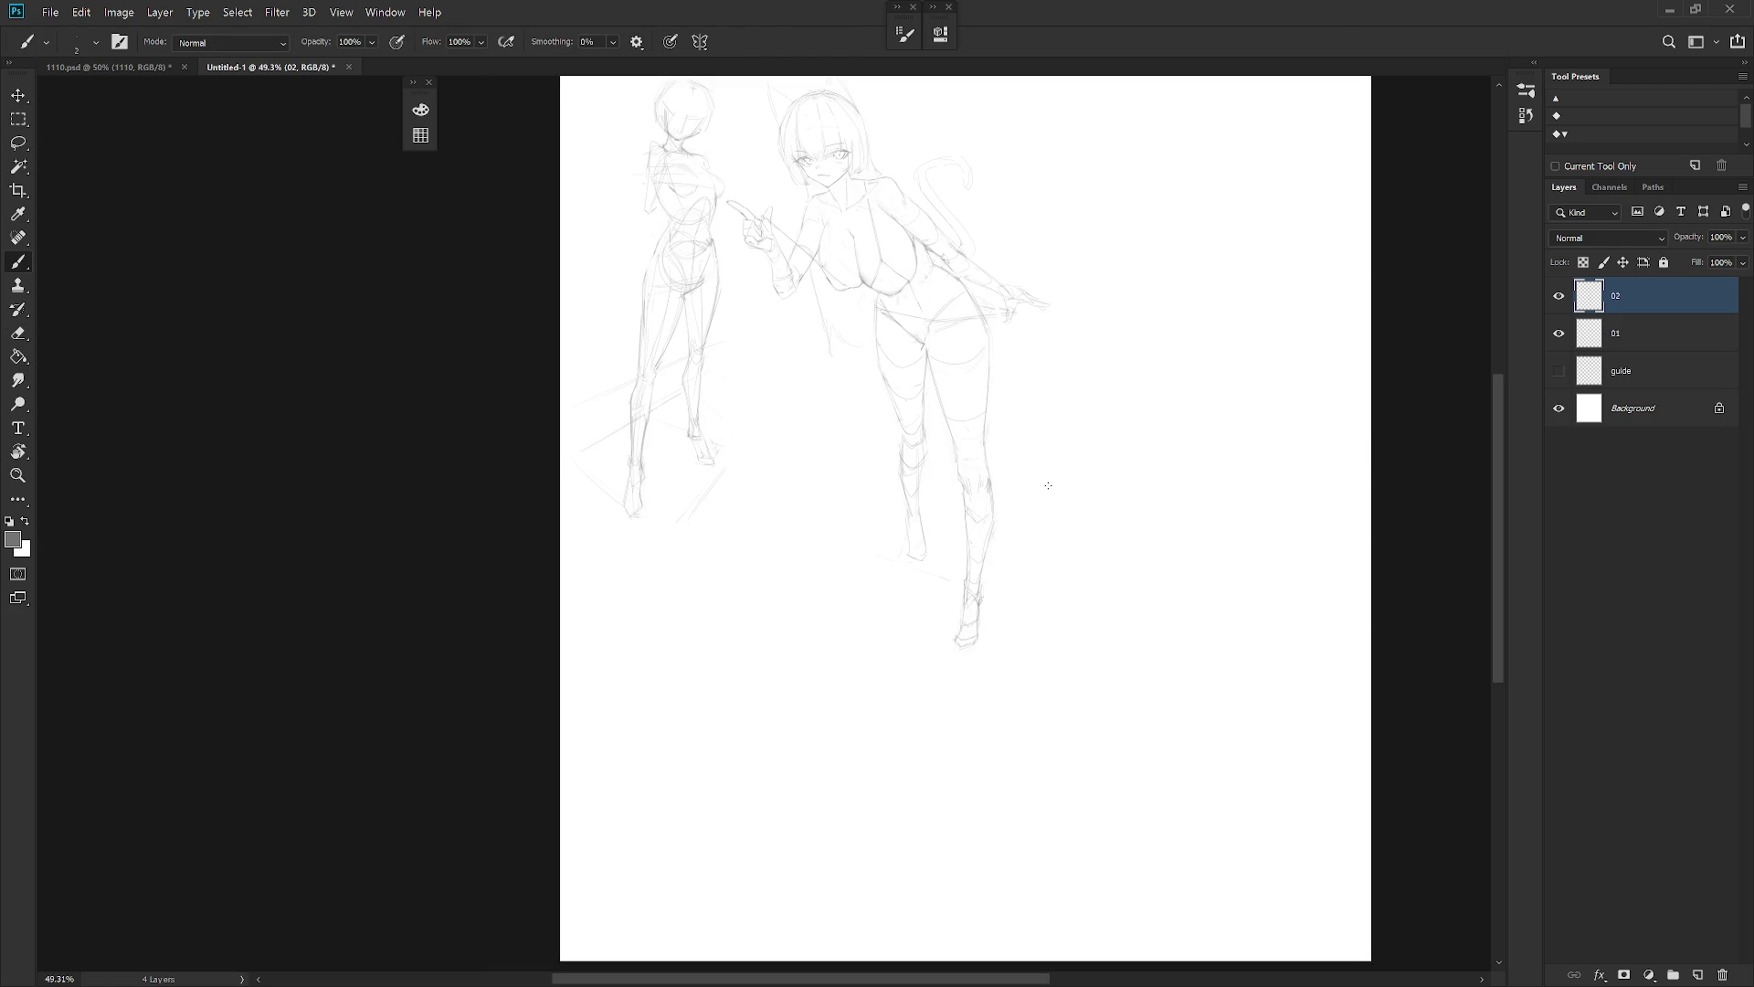
Add short strokes on the right thigh, hip, knee and lower leg
mouse_move(967, 427)
left_mouse_down()
mouse_move(948, 336)
mouse_move(973, 352)
mouse_move(950, 375)
mouse_move(968, 456)
mouse_move(950, 434)
mouse_move(965, 439)
left_mouse_up()
left_click_drag(970, 439, 963, 473)
left_click_drag(986, 498, 971, 518)
scroll(999, 648, "down", 2)
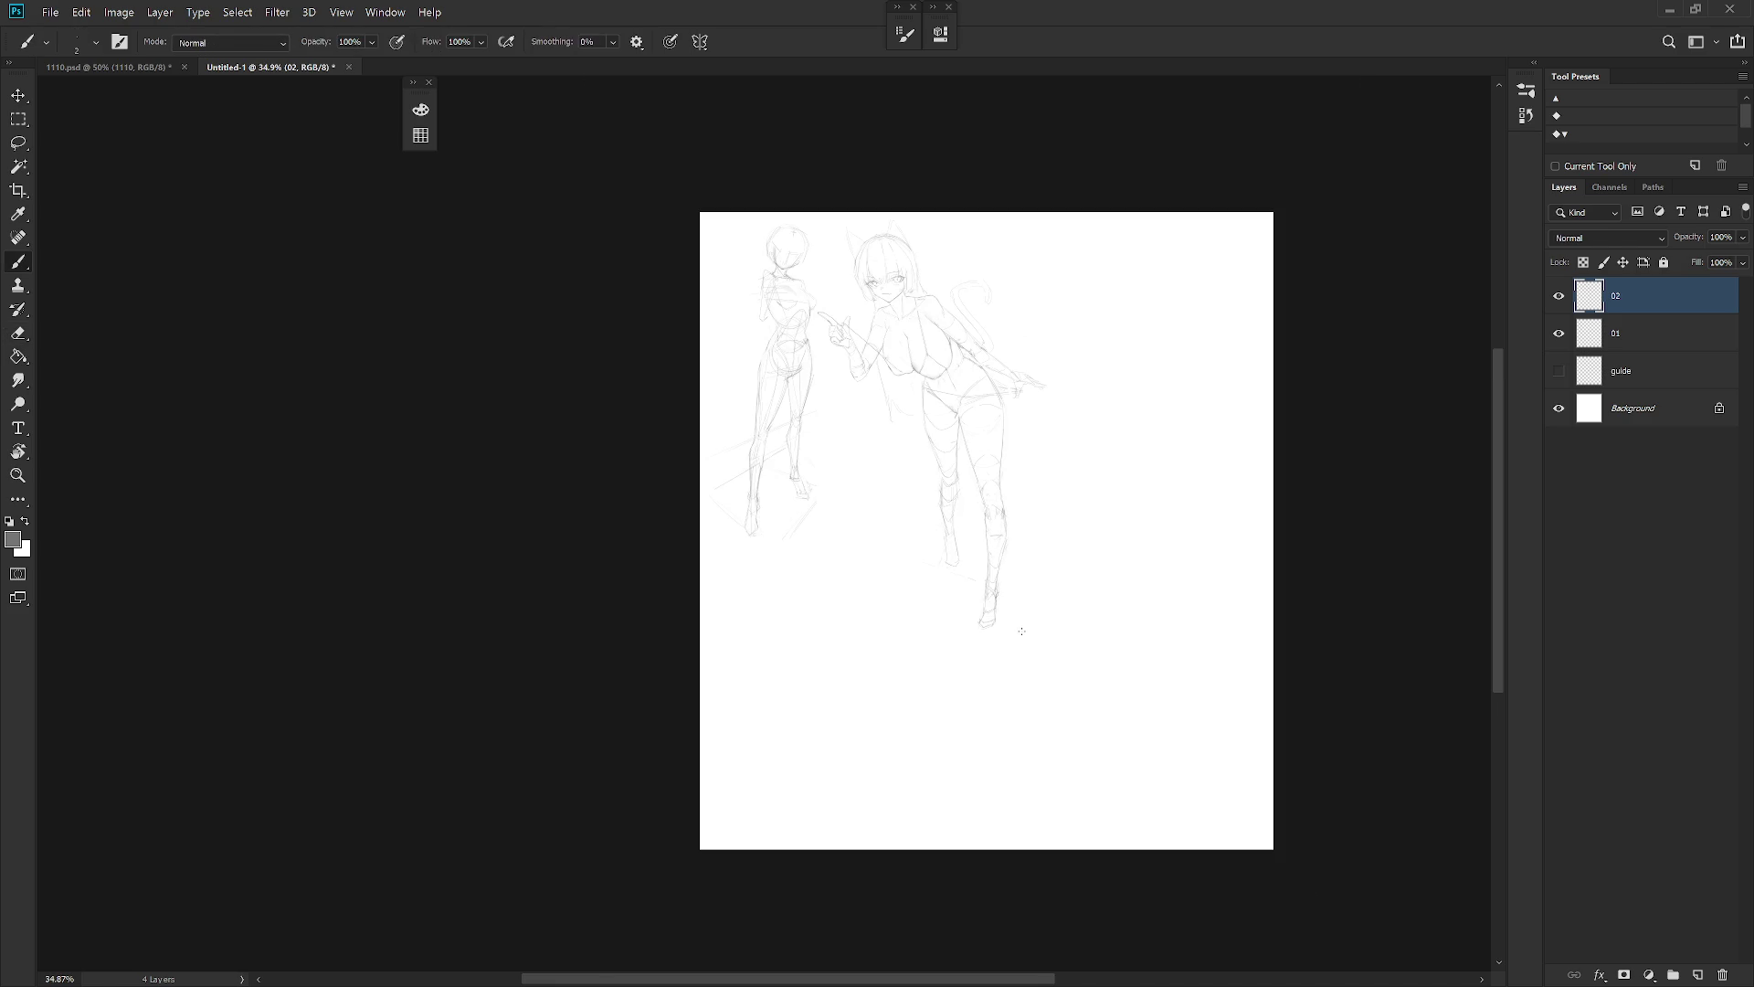
scroll(1041, 383, "up", 2)
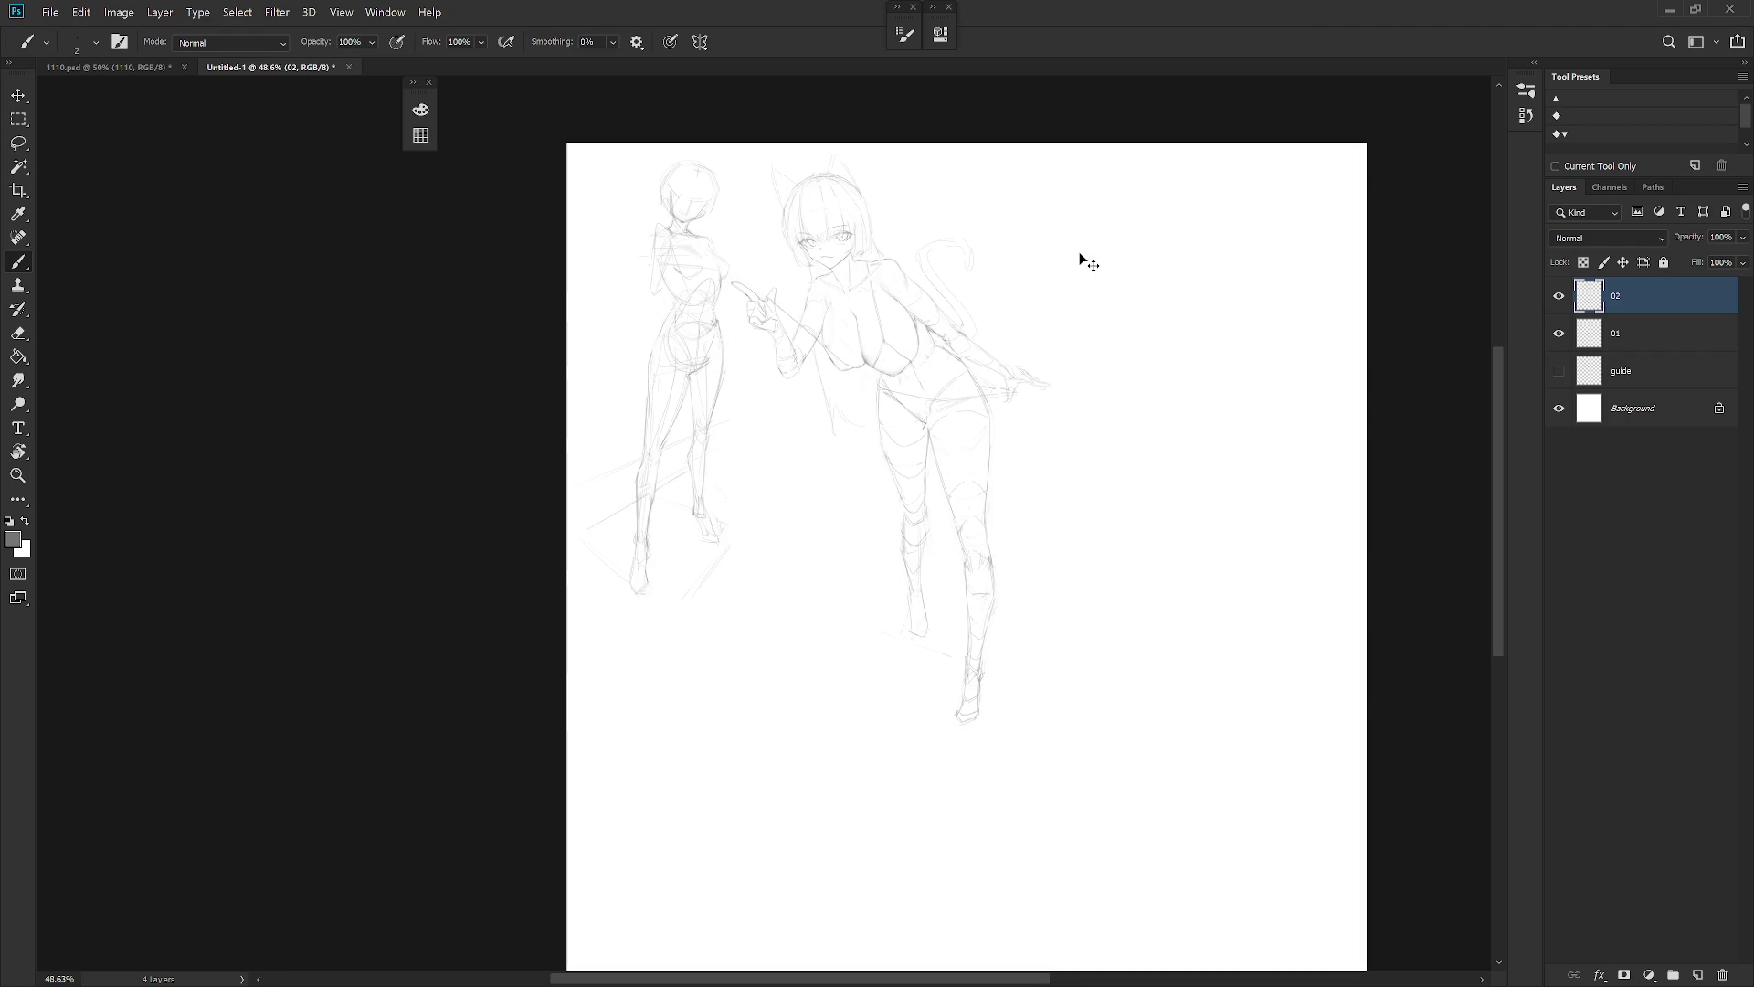
Rotate the cat-girl layer about 5.9° and nudge it slightly down-left
key("ctrl+t")
left_click_drag(1078, 173, 1092, 203)
key("b")
key("v")
left_click_drag(995, 552, 979, 559)
scroll(1027, 504, "up", 2)
mouse_move(1027, 501)
left_mouse_down()
mouse_move(1002, 548)
mouse_move(1007, 678)
left_mouse_up()
key("b")
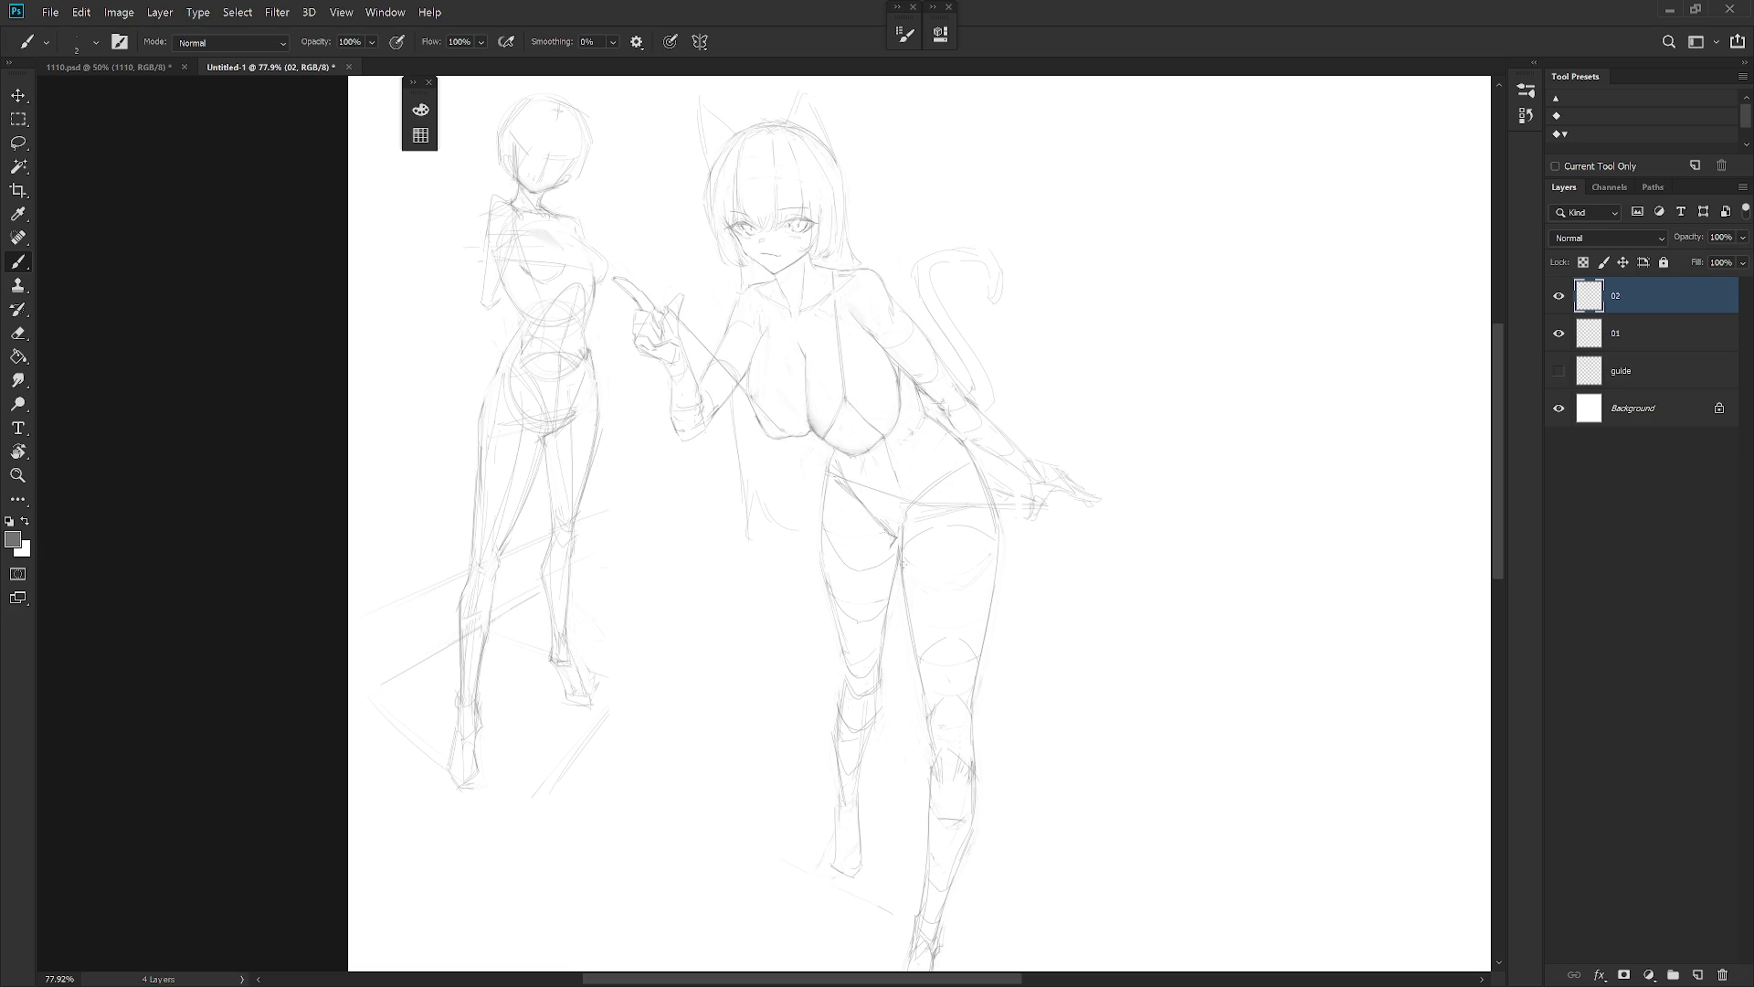
scroll(951, 560, "down", 1)
left_click_drag(951, 560, 952, 524)
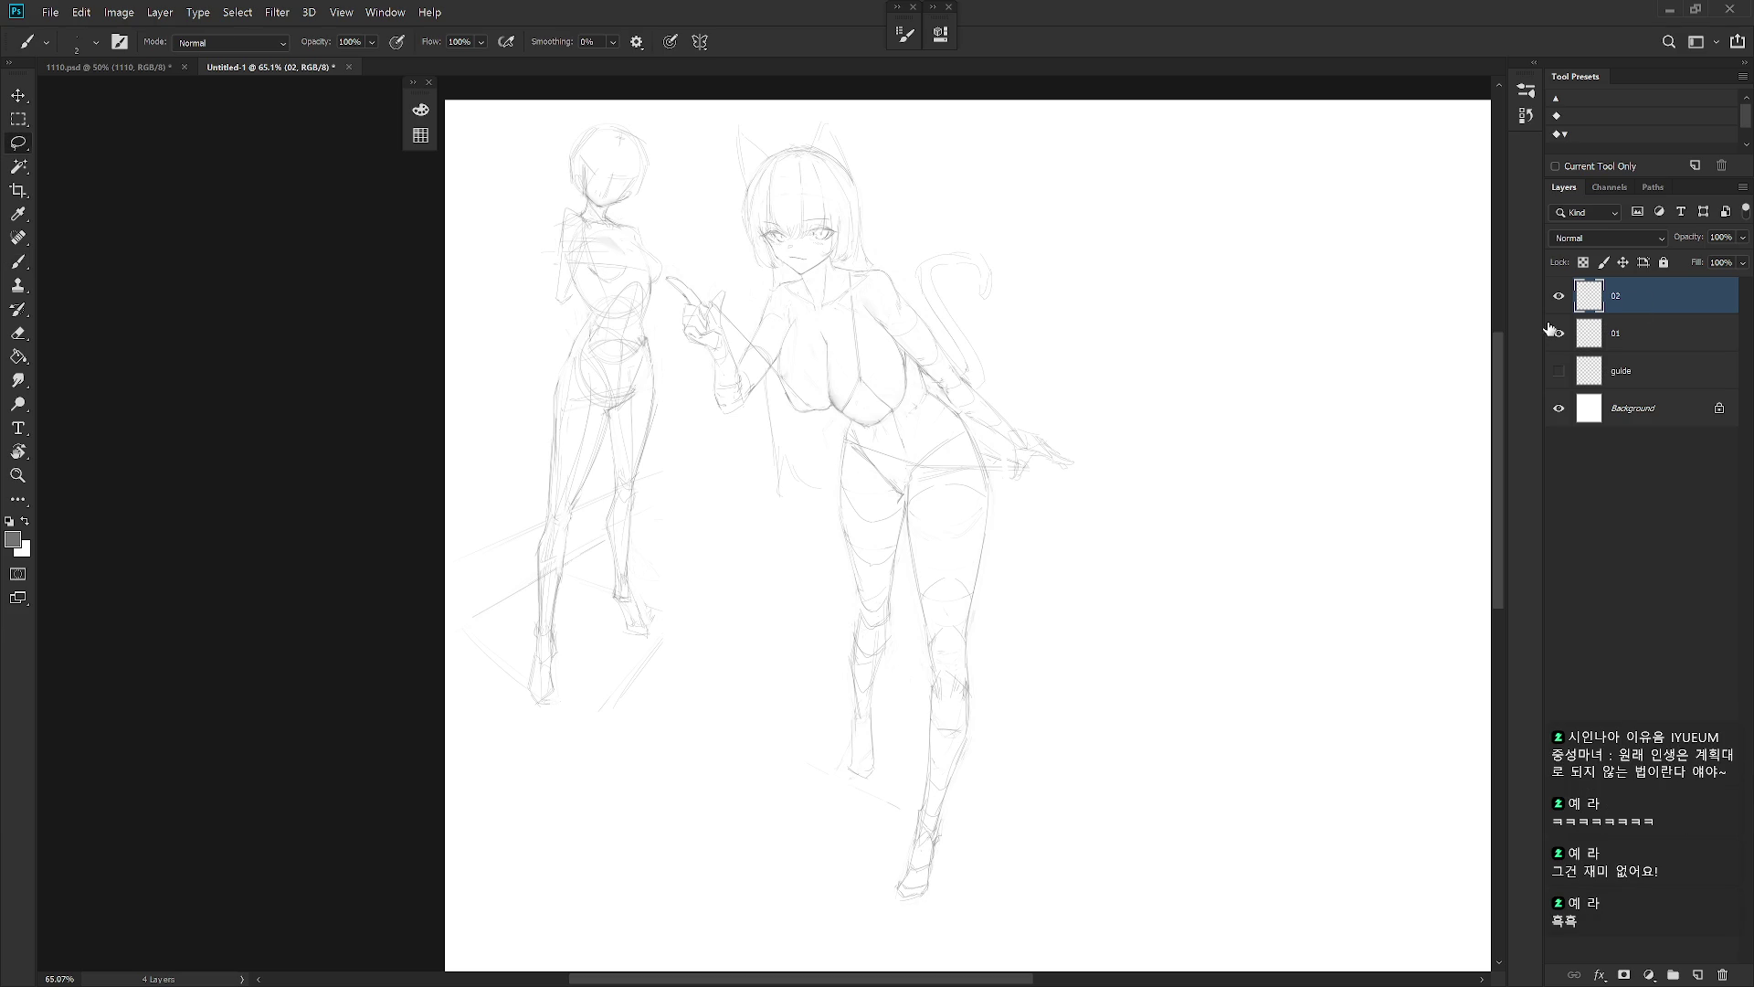
Lasso and free-transform the left-side leg, deselect, and undo a stray stroke near the hip
key("l")
mouse_move(903, 495)
left_mouse_down()
mouse_move(855, 445)
mouse_move(792, 712)
mouse_move(903, 773)
left_mouse_up()
key("ctrl+t")
key("Return")
key("ctrl+d")
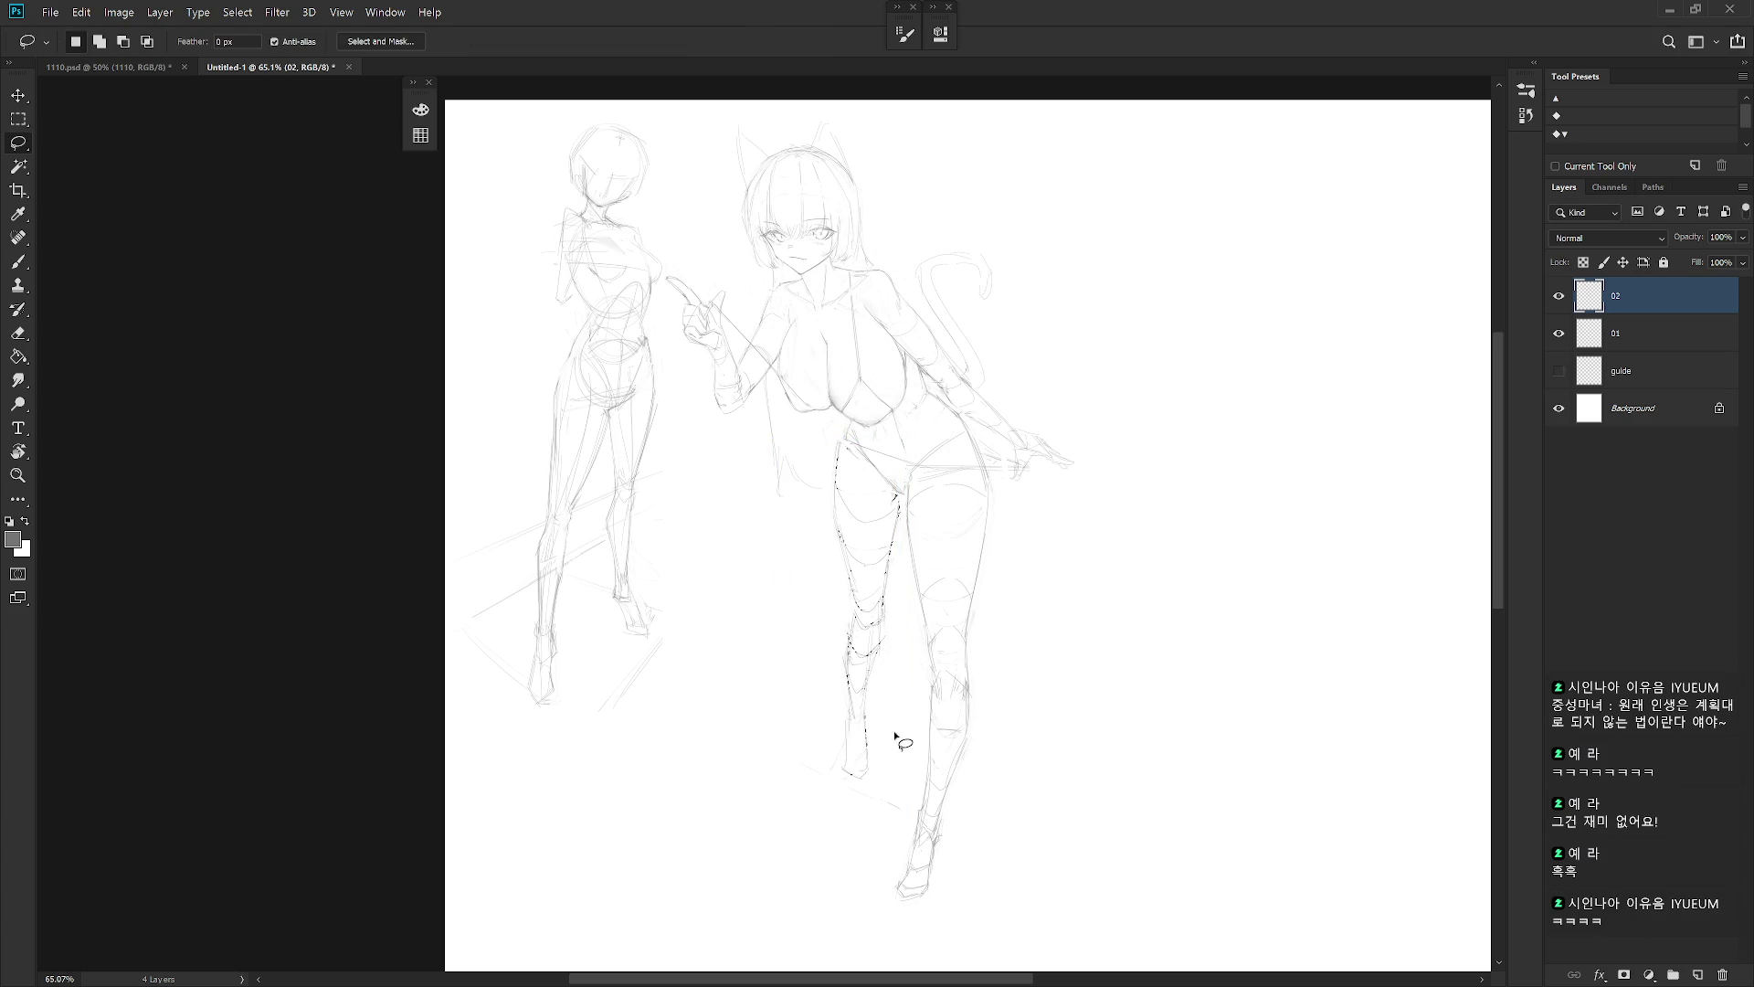
key("b")
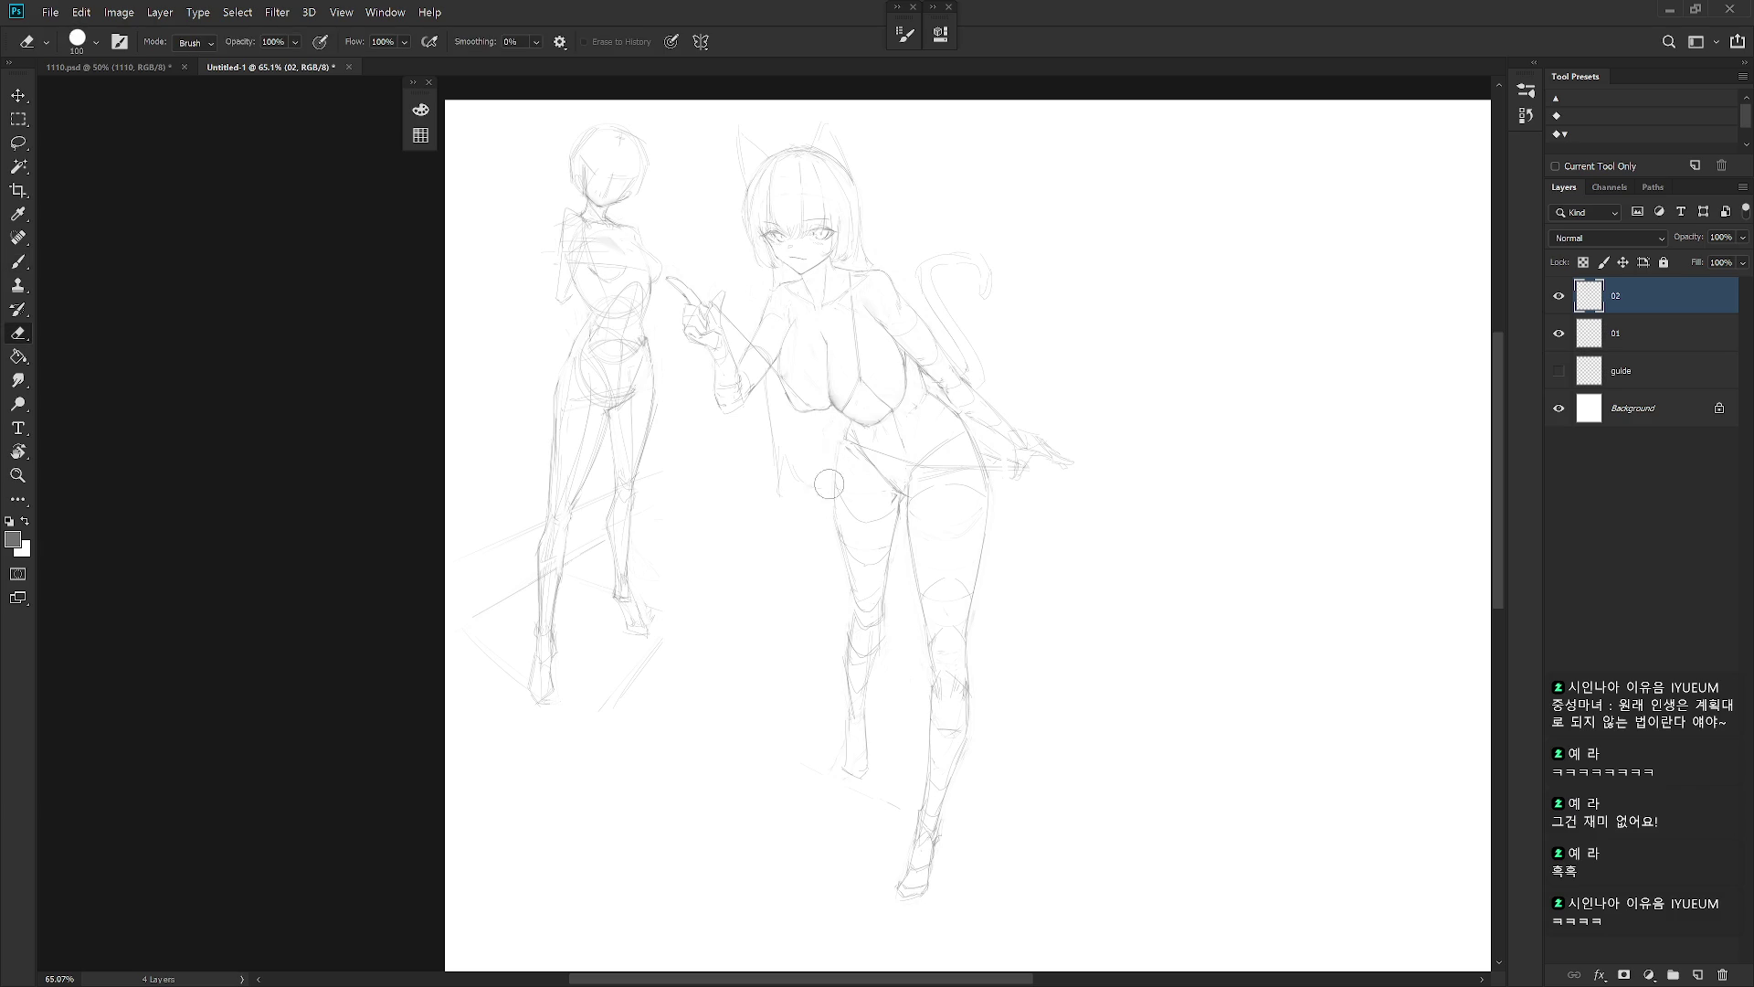
key("ctrl+z")
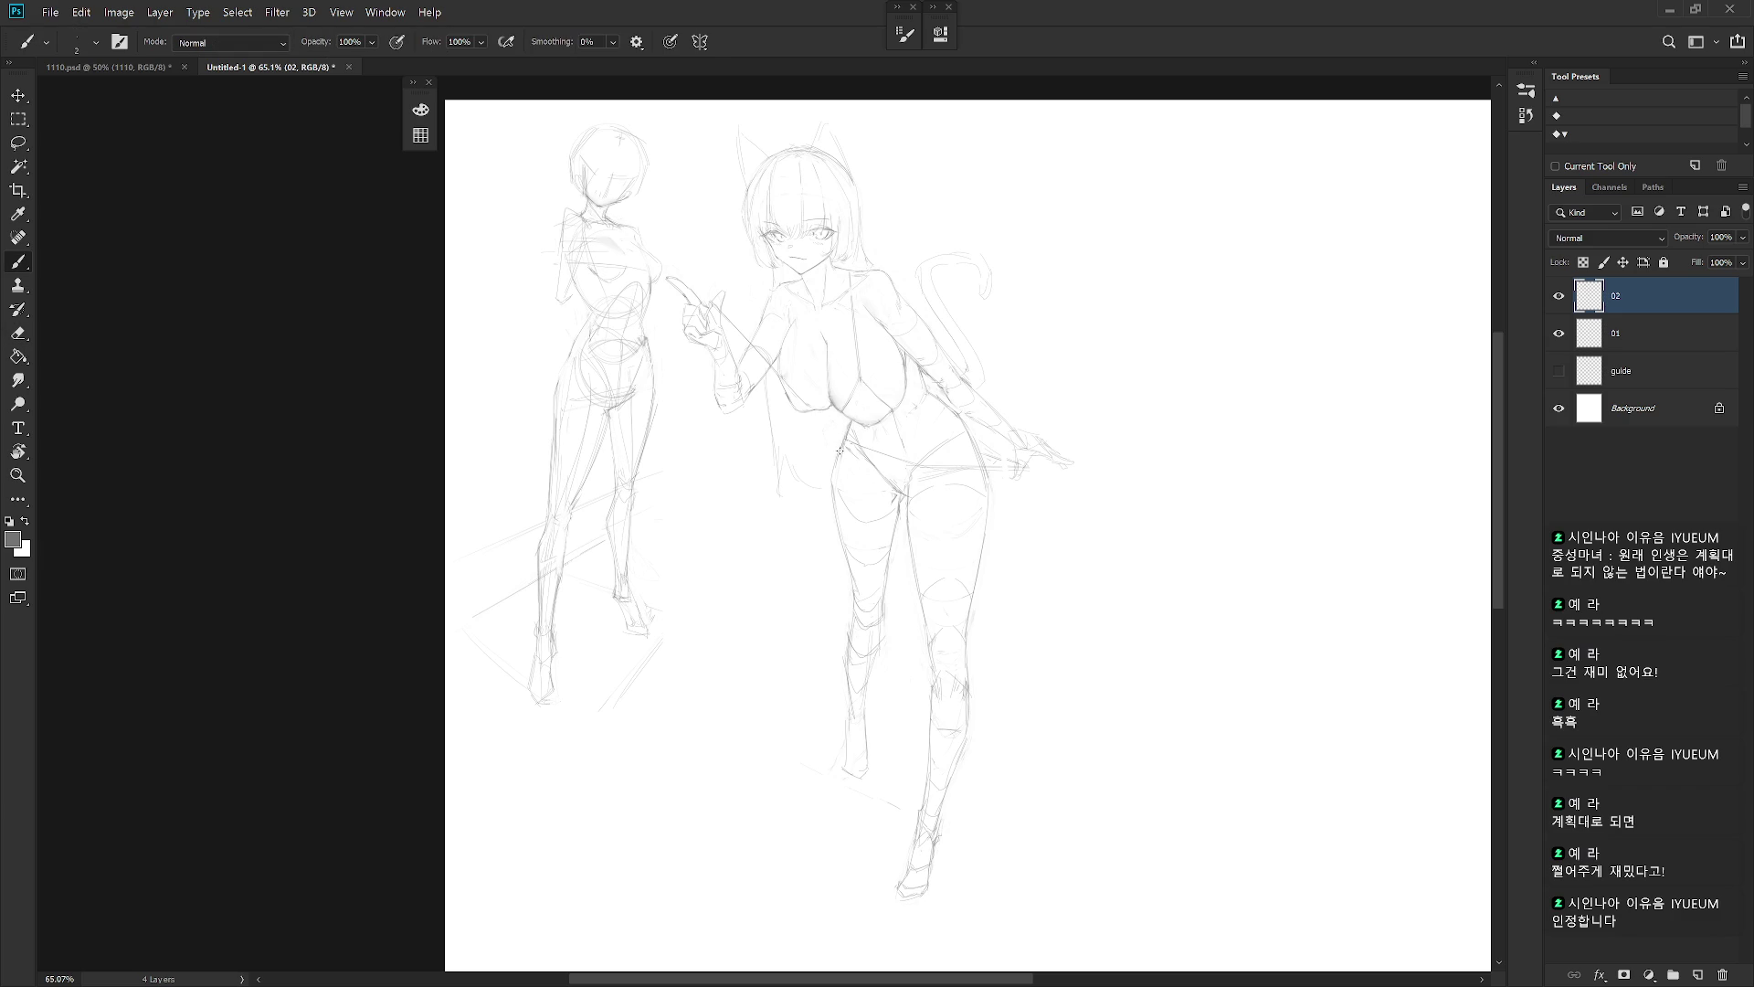
key("e")
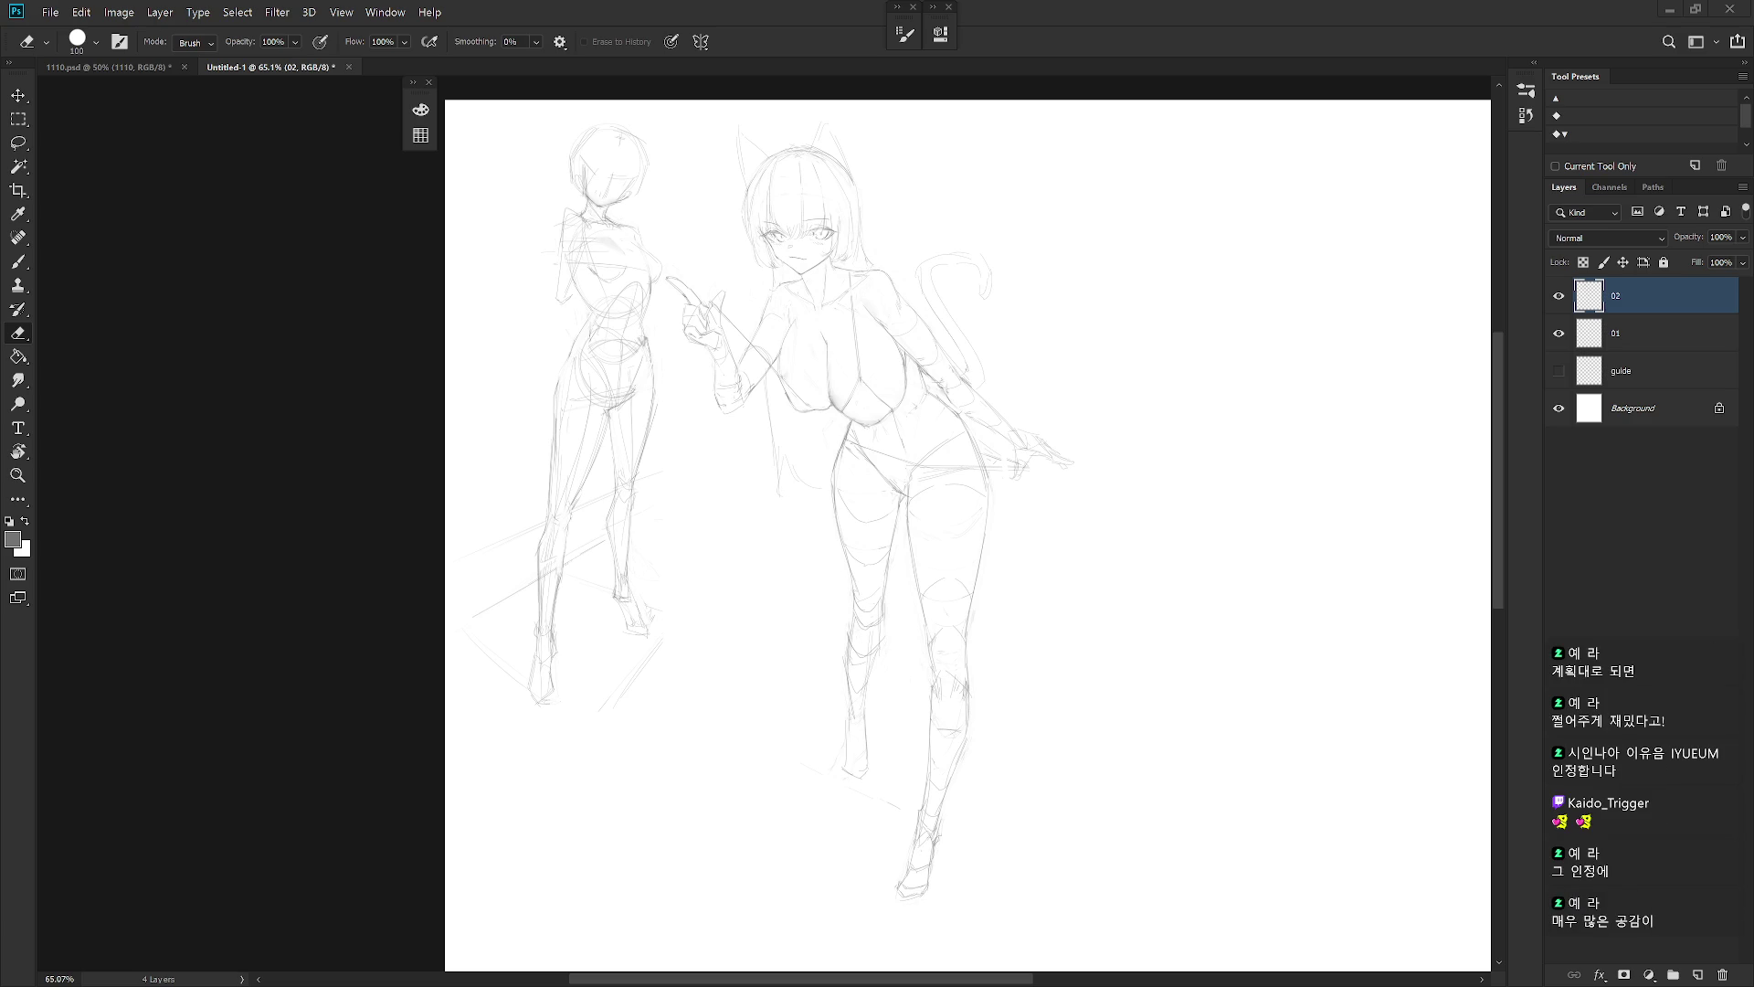
scroll(1011, 490, "up", 3)
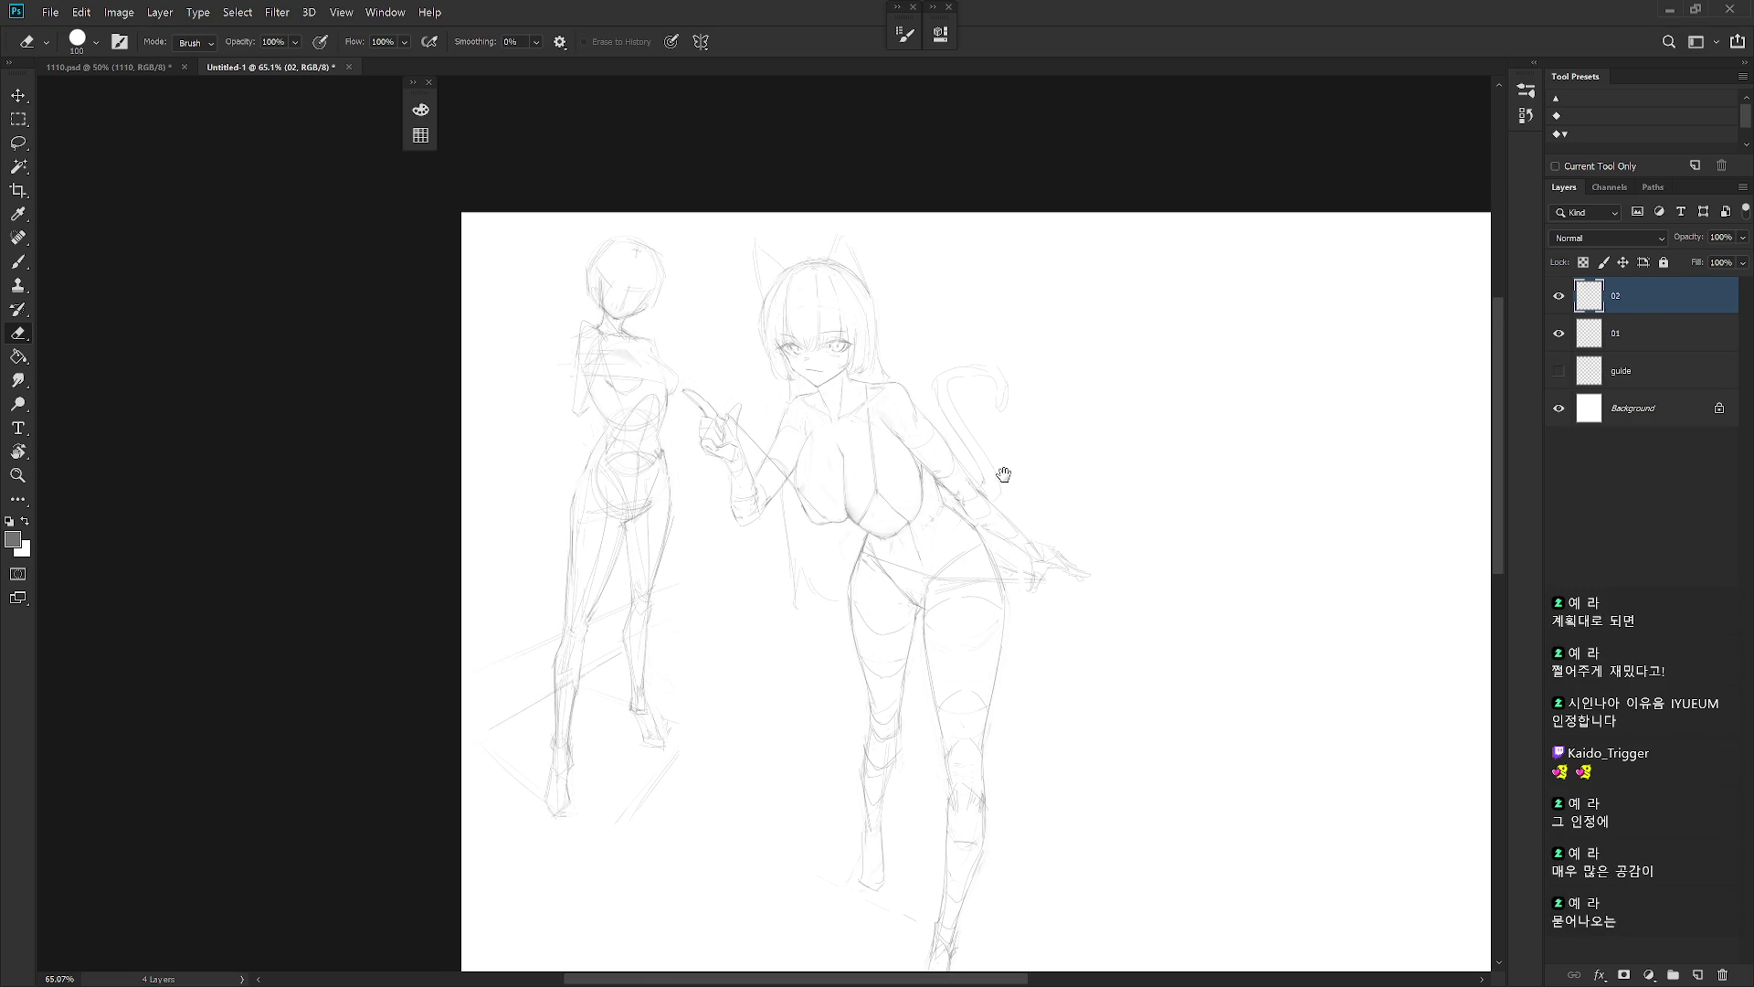
Draw the right edge of the floor trapezoid beneath the cat-girl's feet
scroll(896, 328, "up", 1)
key("b")
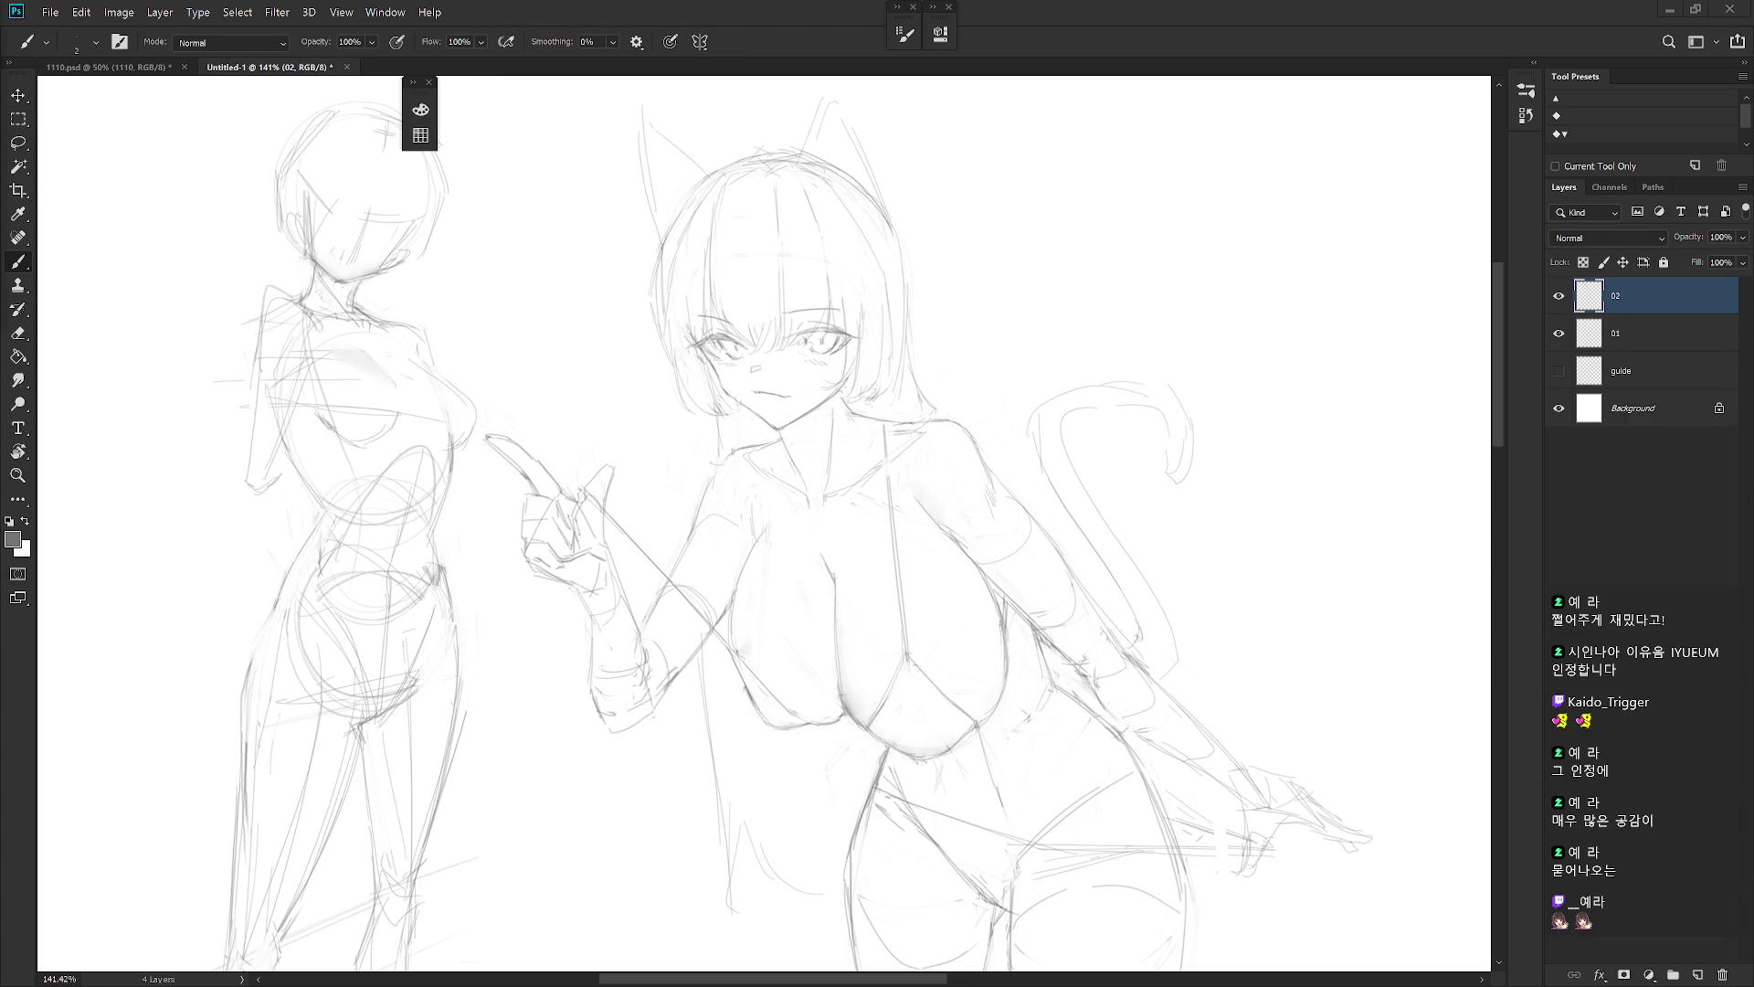
scroll(1131, 494, "down", 3)
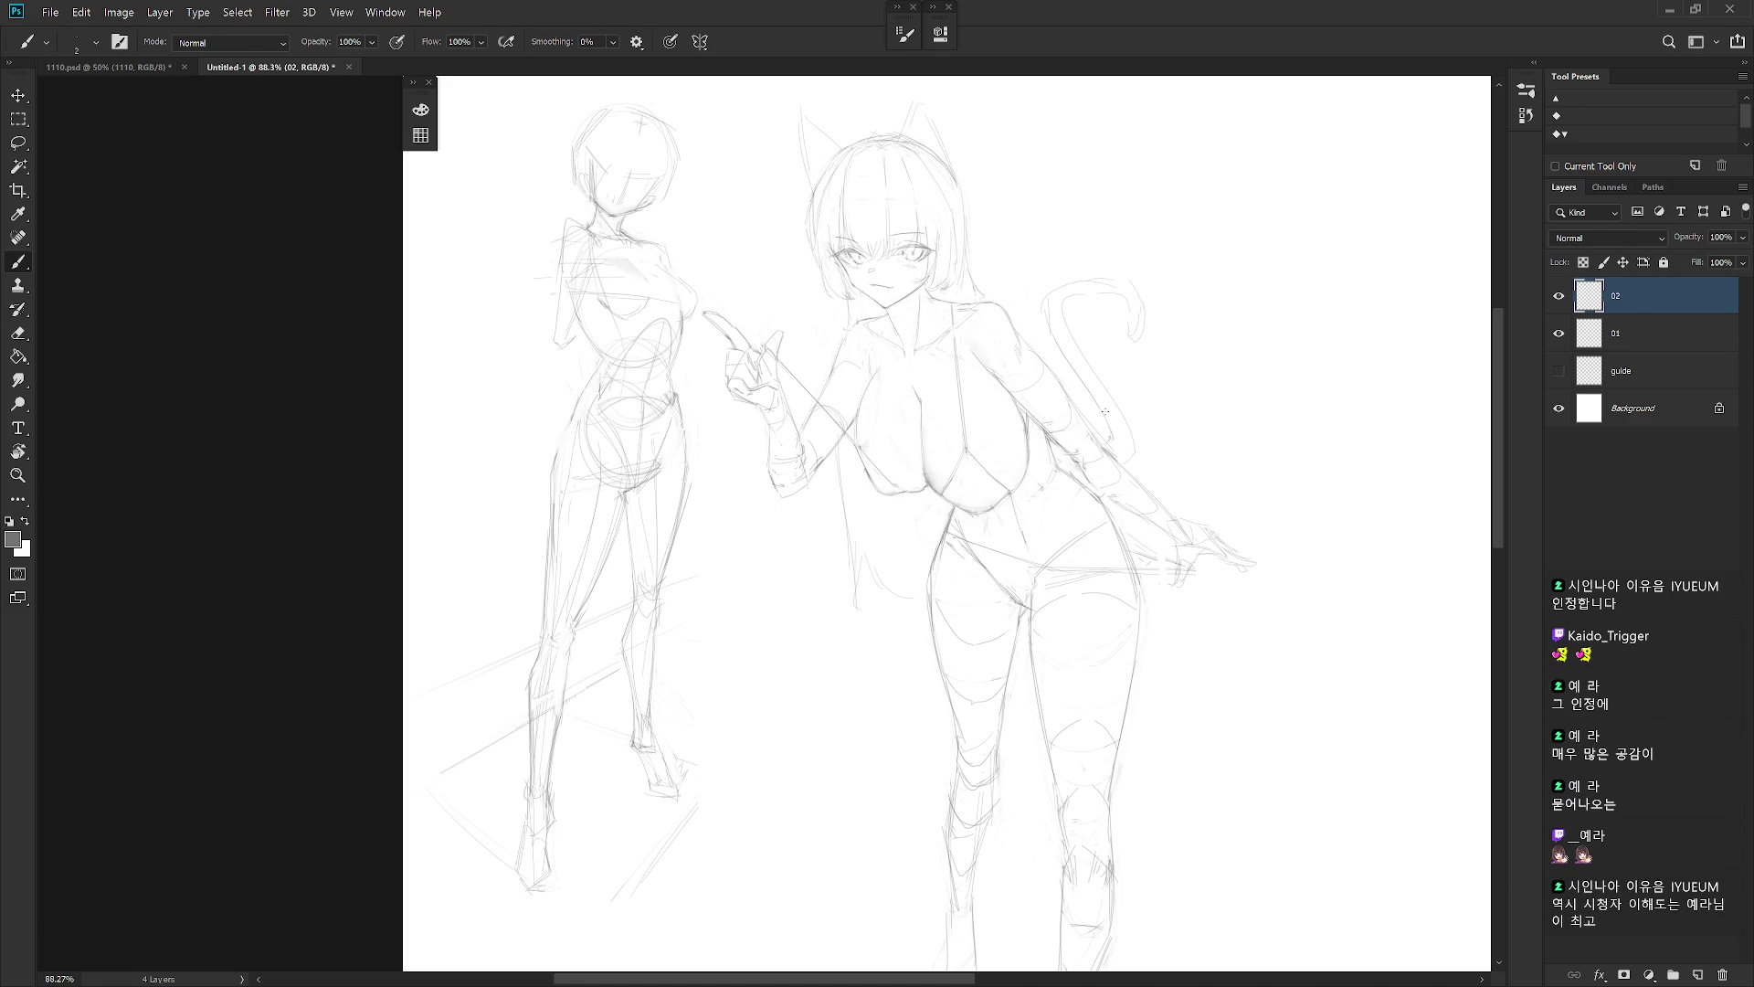
scroll(1106, 409, "down", 4)
key("e")
key("b")
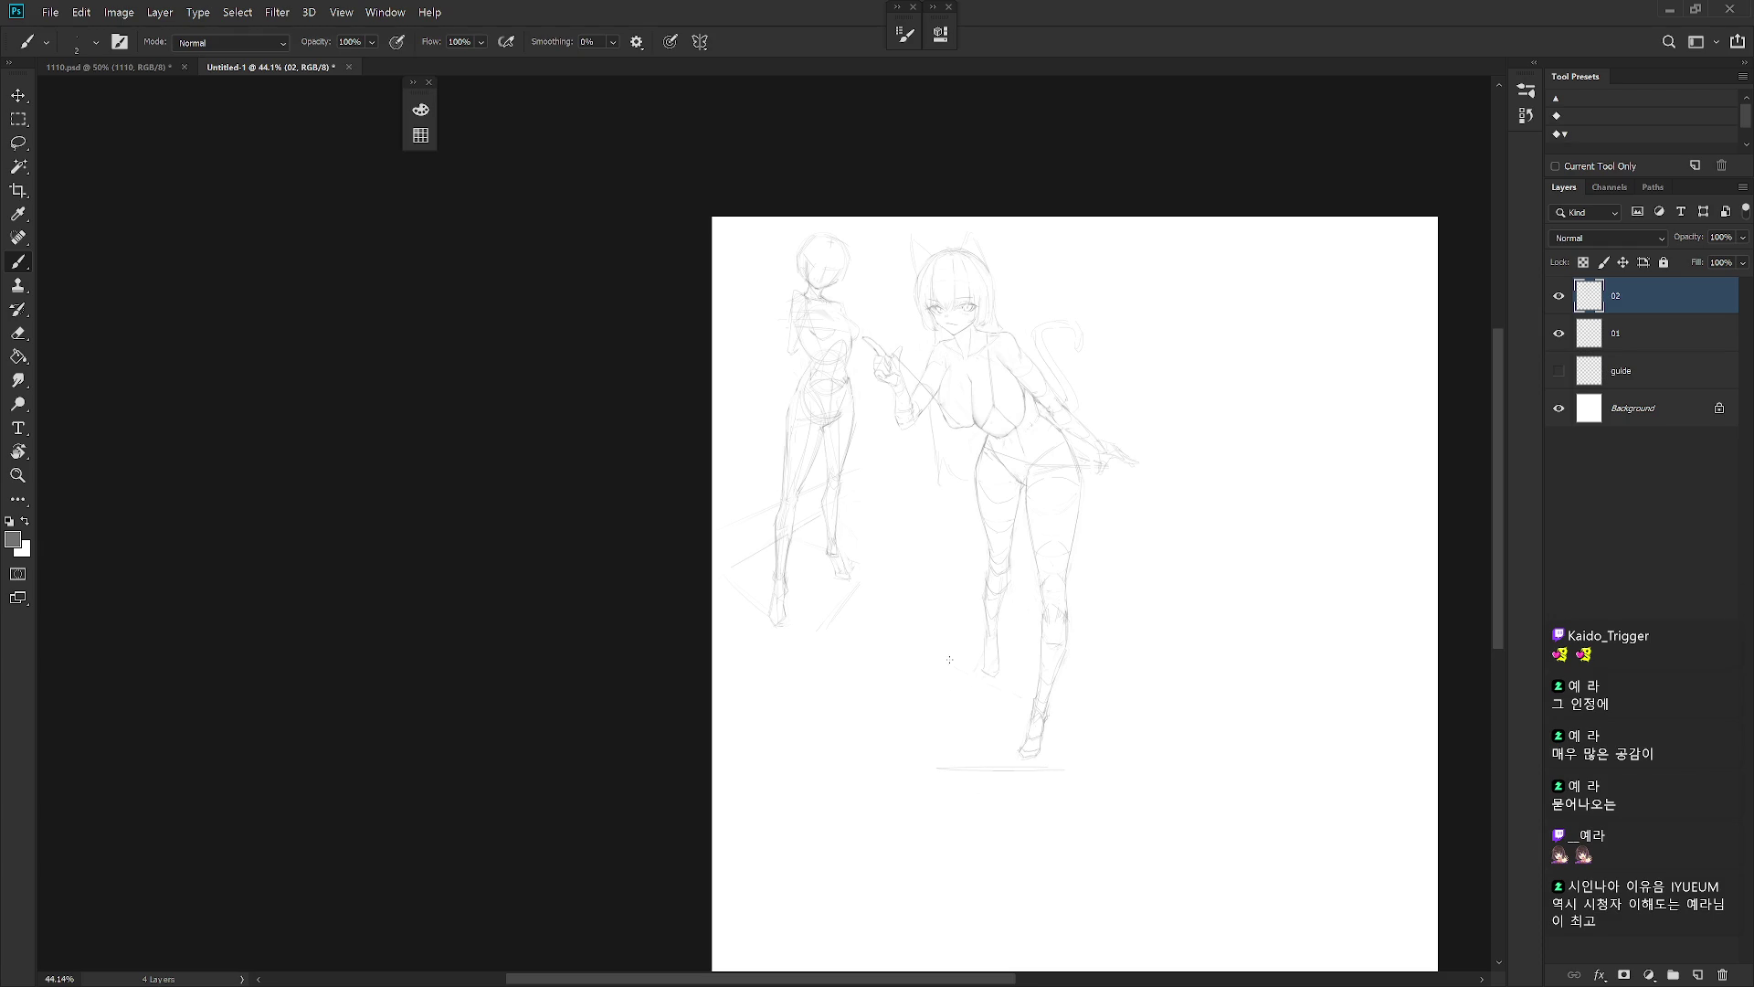
left_click_drag(1076, 685, 1099, 763)
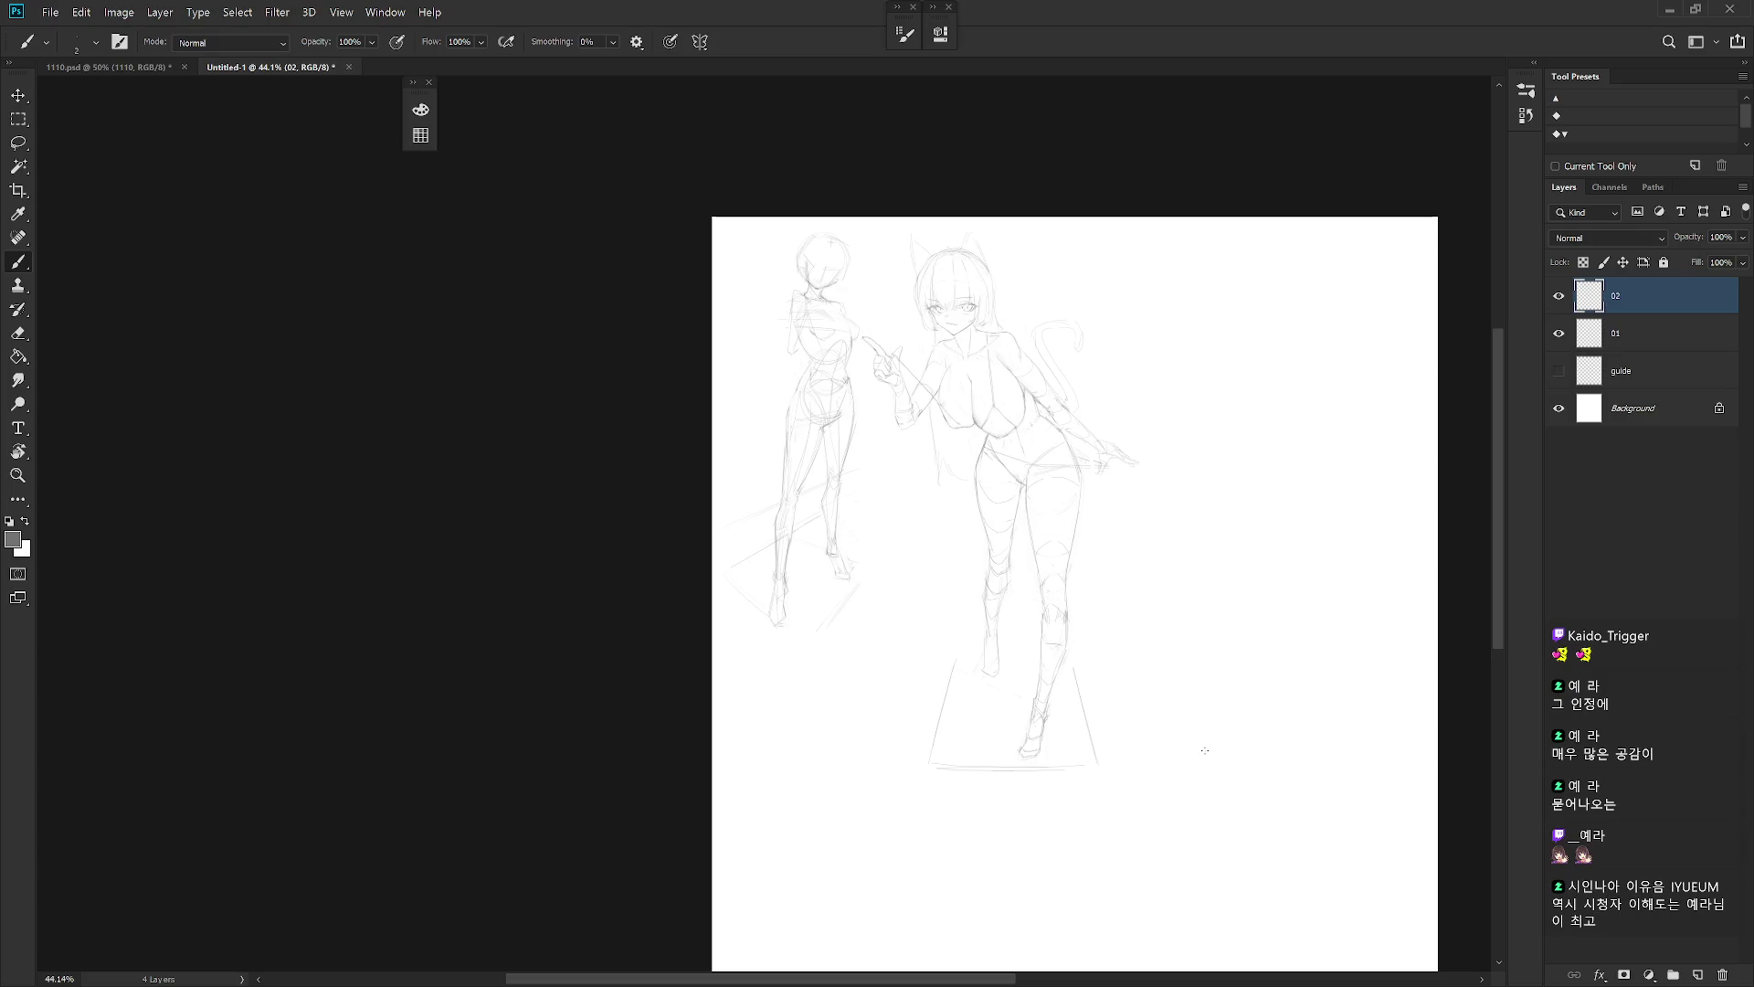
scroll(1083, 535, "up", 1)
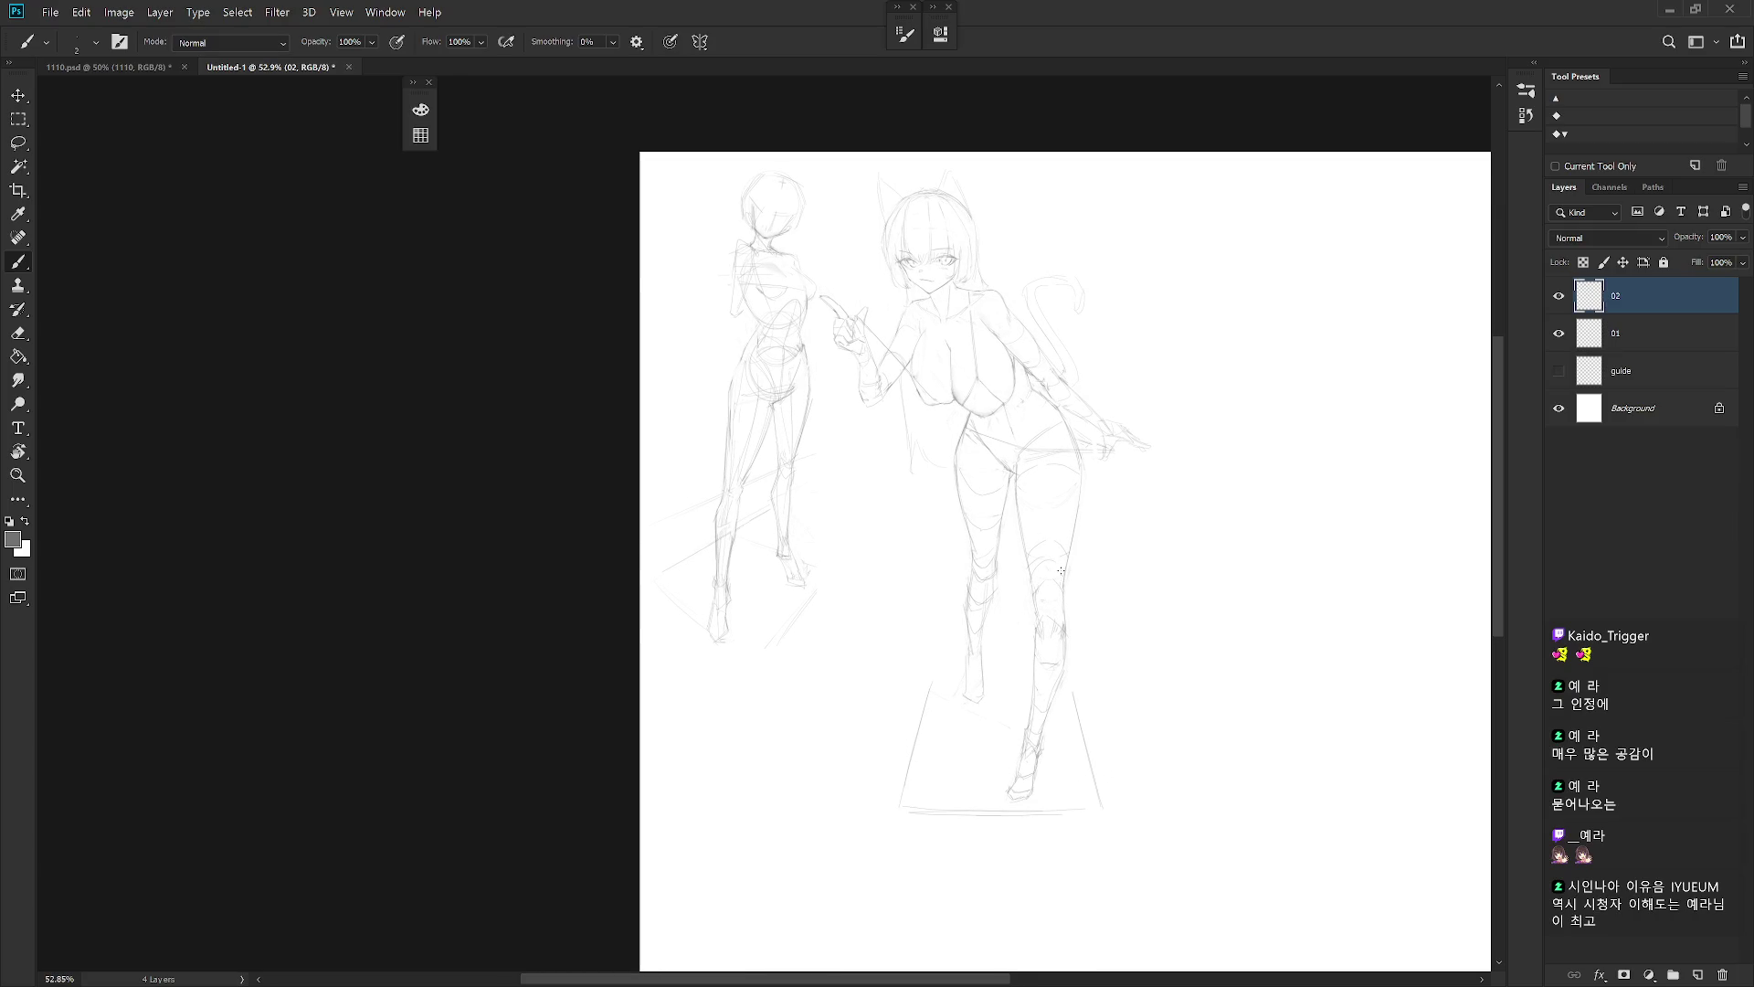
Lasso the right lower leg, stretch it to about 115.8% height, and deselect
key("l")
mouse_move(1023, 706)
left_mouse_down()
mouse_move(1022, 731)
mouse_move(1066, 705)
mouse_move(1072, 615)
mouse_move(1050, 580)
mouse_move(1042, 699)
left_mouse_up()
key("ctrl+t")
left_click_drag(1047, 575, 1049, 546)
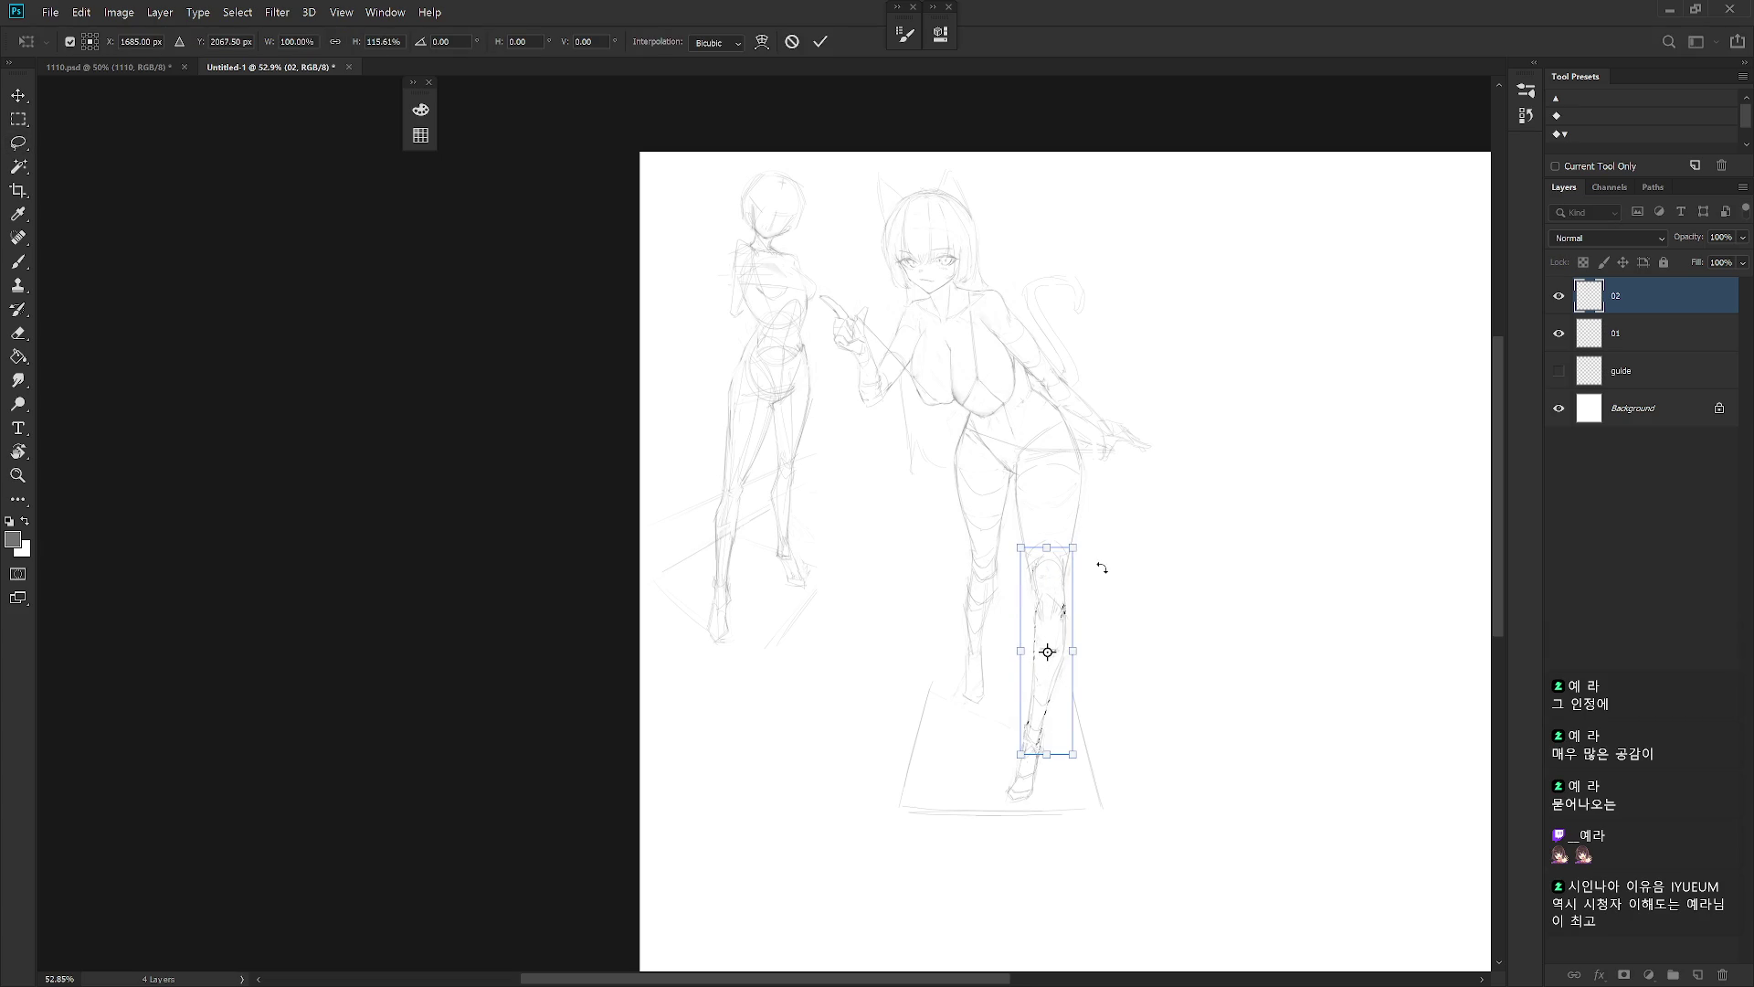
key("Return")
key("ctrl+d")
key("b")
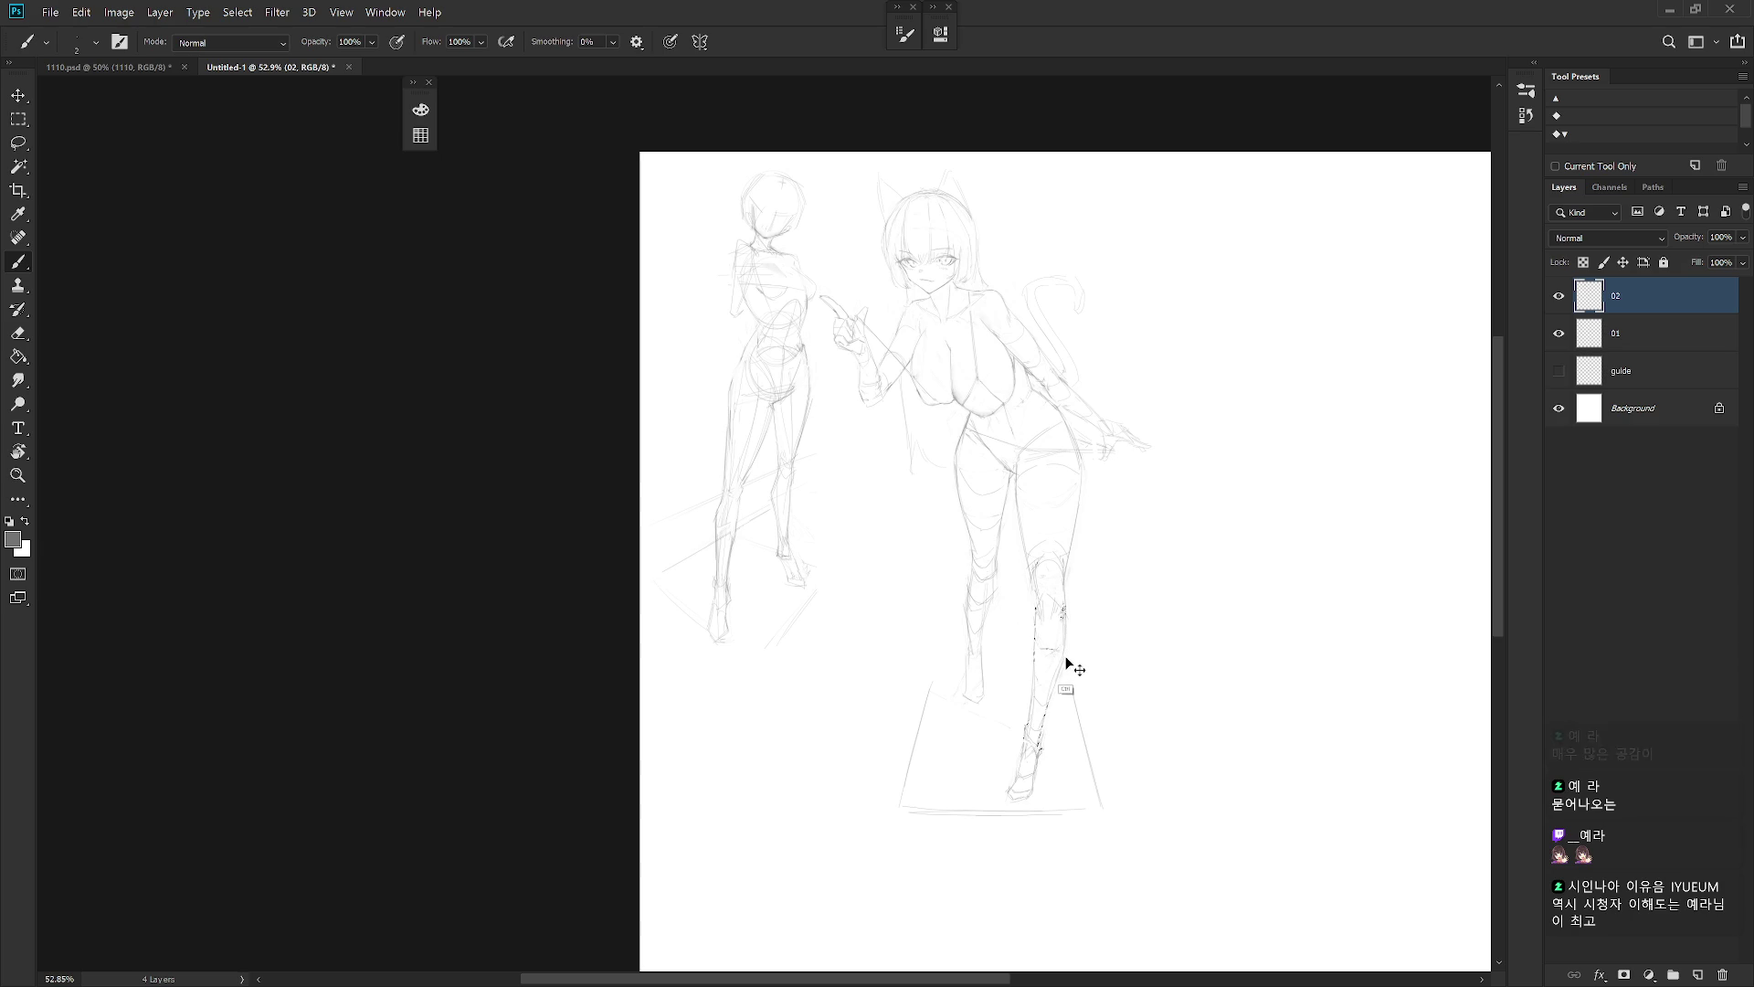
Erase the stray lines near the right knee
key("e")
key("b")
key("e")
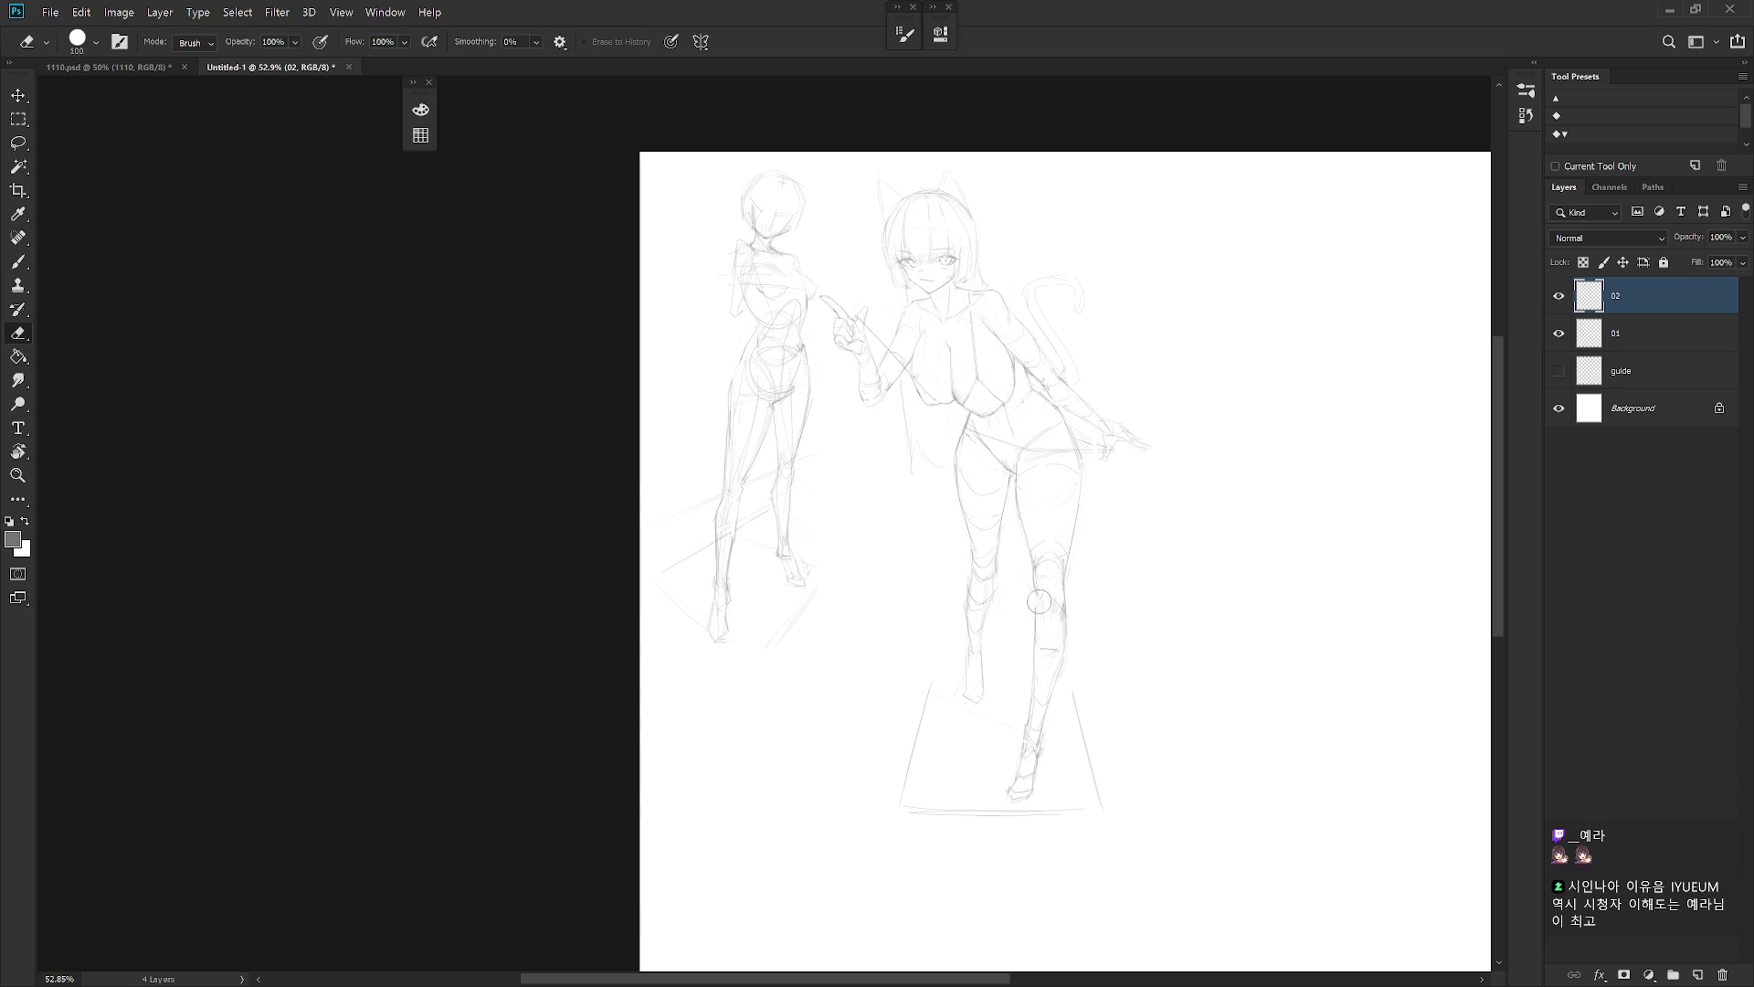
key("b")
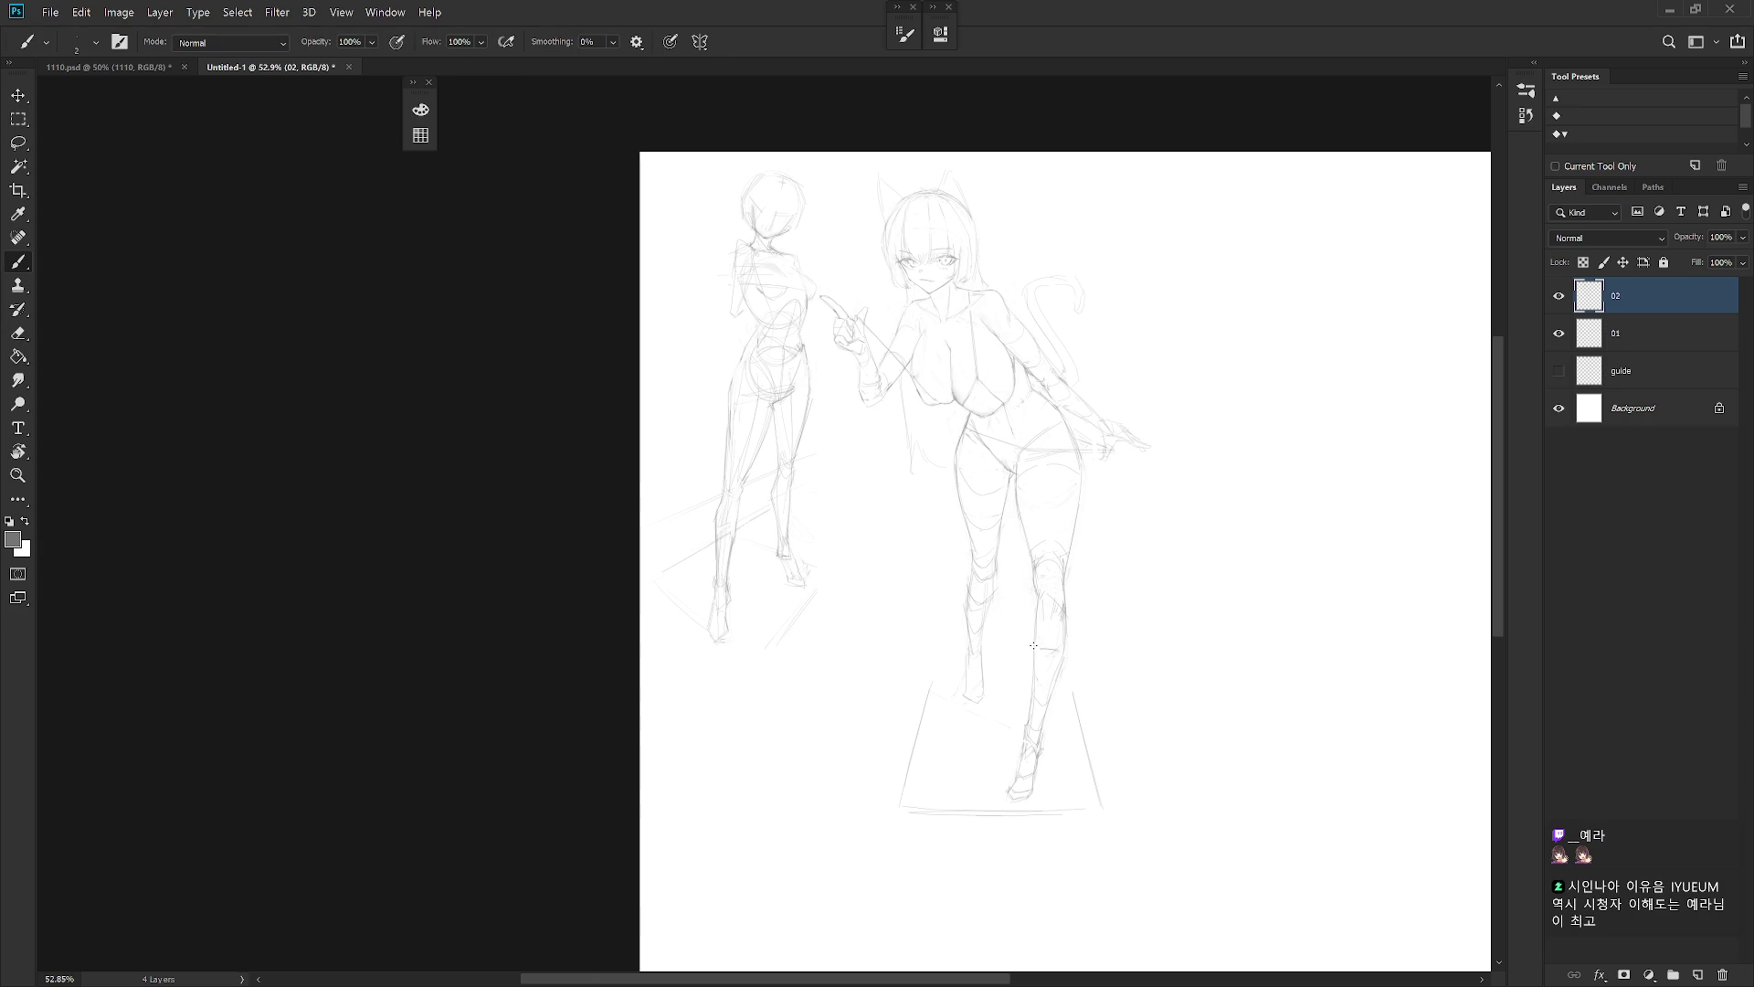
key("e")
key("b")
key("e")
left_click_drag(1055, 571, 1047, 596)
key("b")
key("e")
key("b")
Erase the faint strokes along the left thigh and tidy the remaining leg lines
key("e")
left_click_drag(1008, 481, 1016, 521)
key("b")
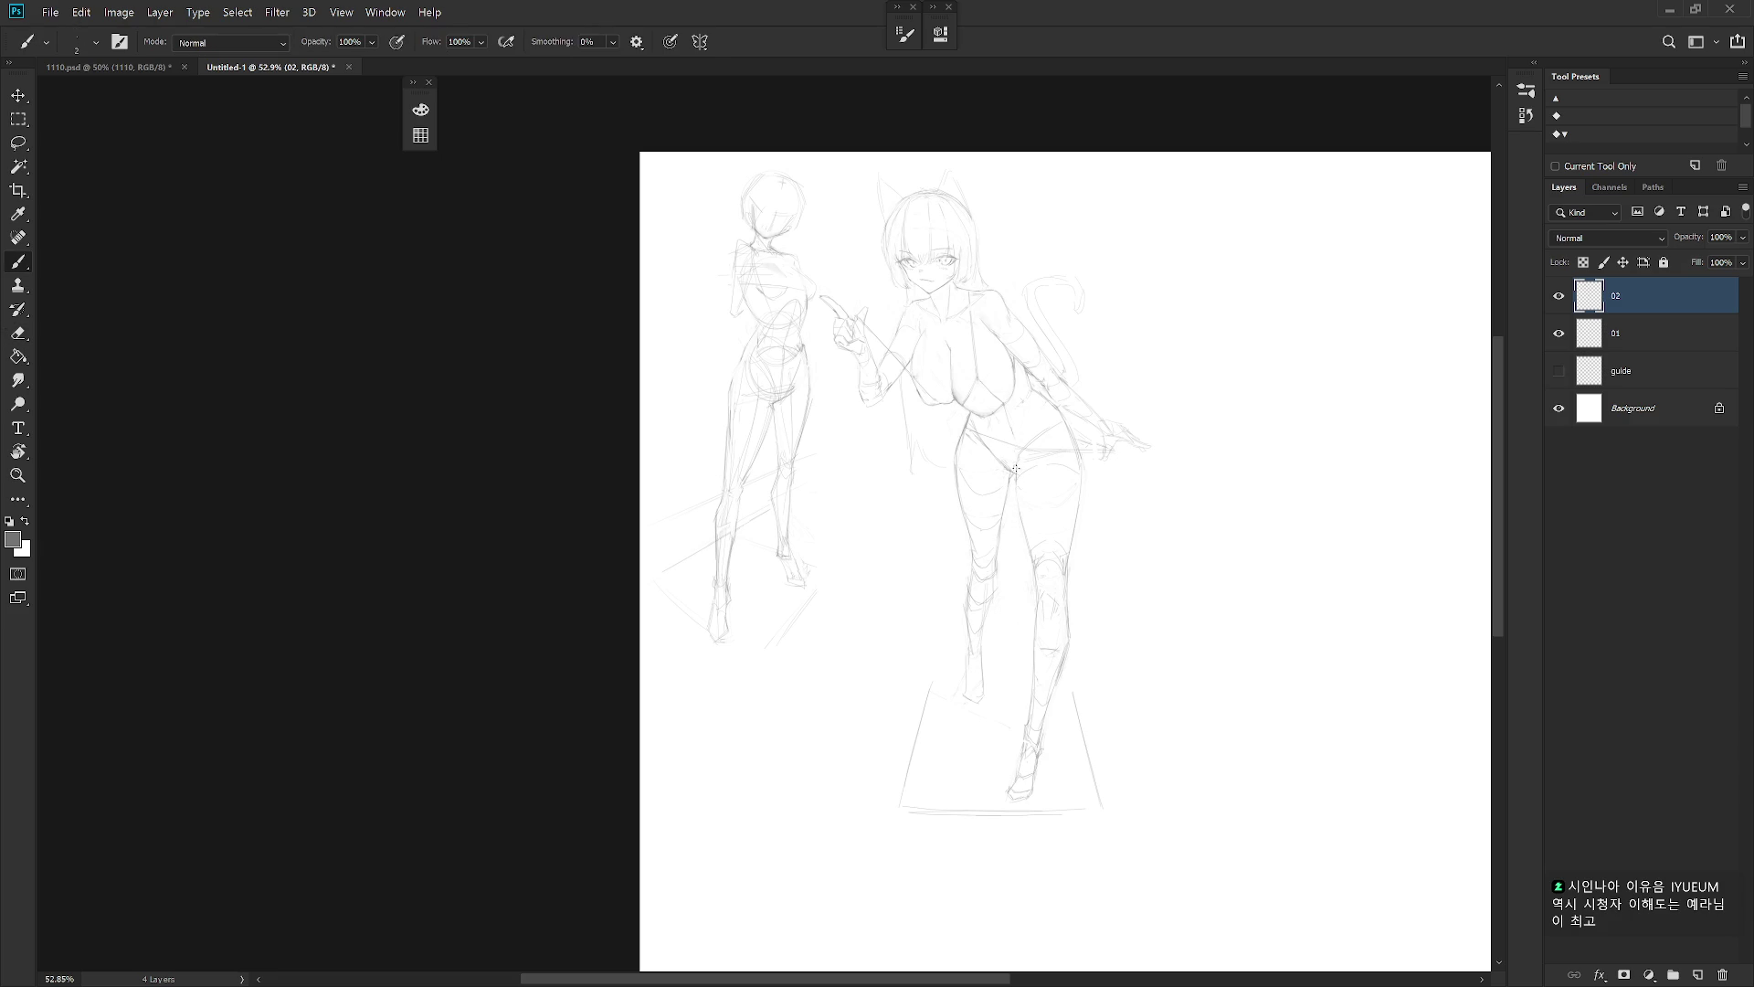
key("e")
left_click_drag(1014, 494, 1028, 562)
key("b")
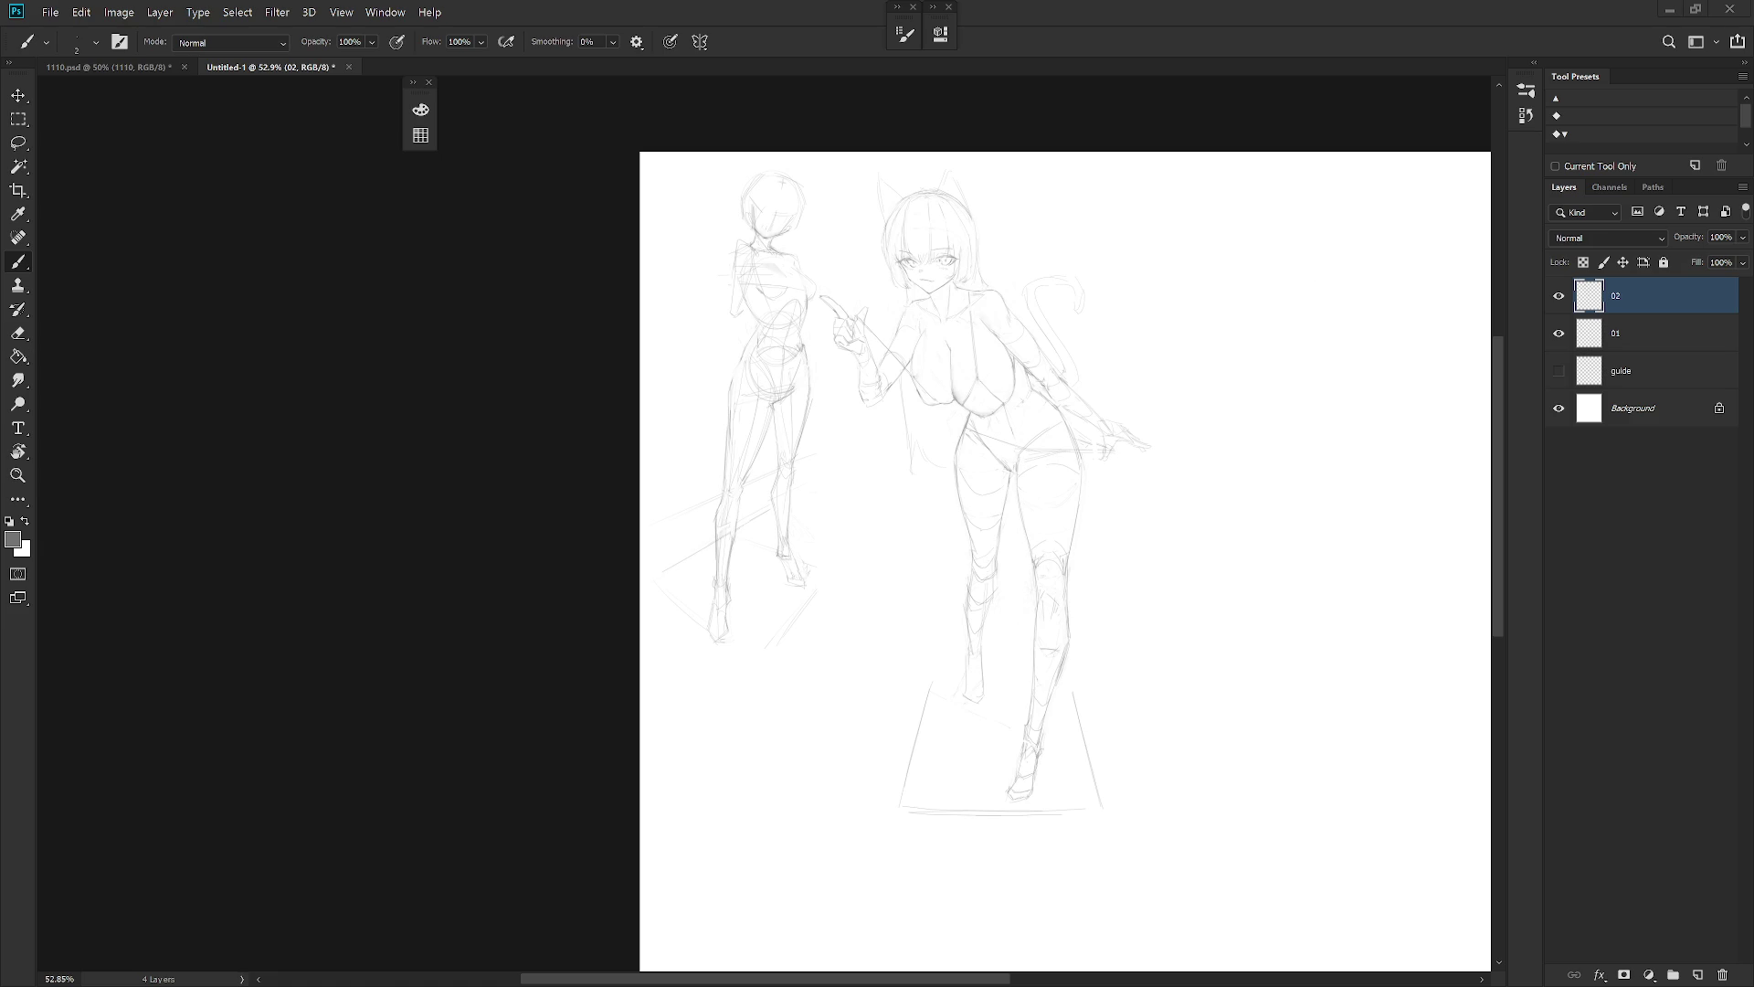
key("e")
key("b")
key("e")
key("b")
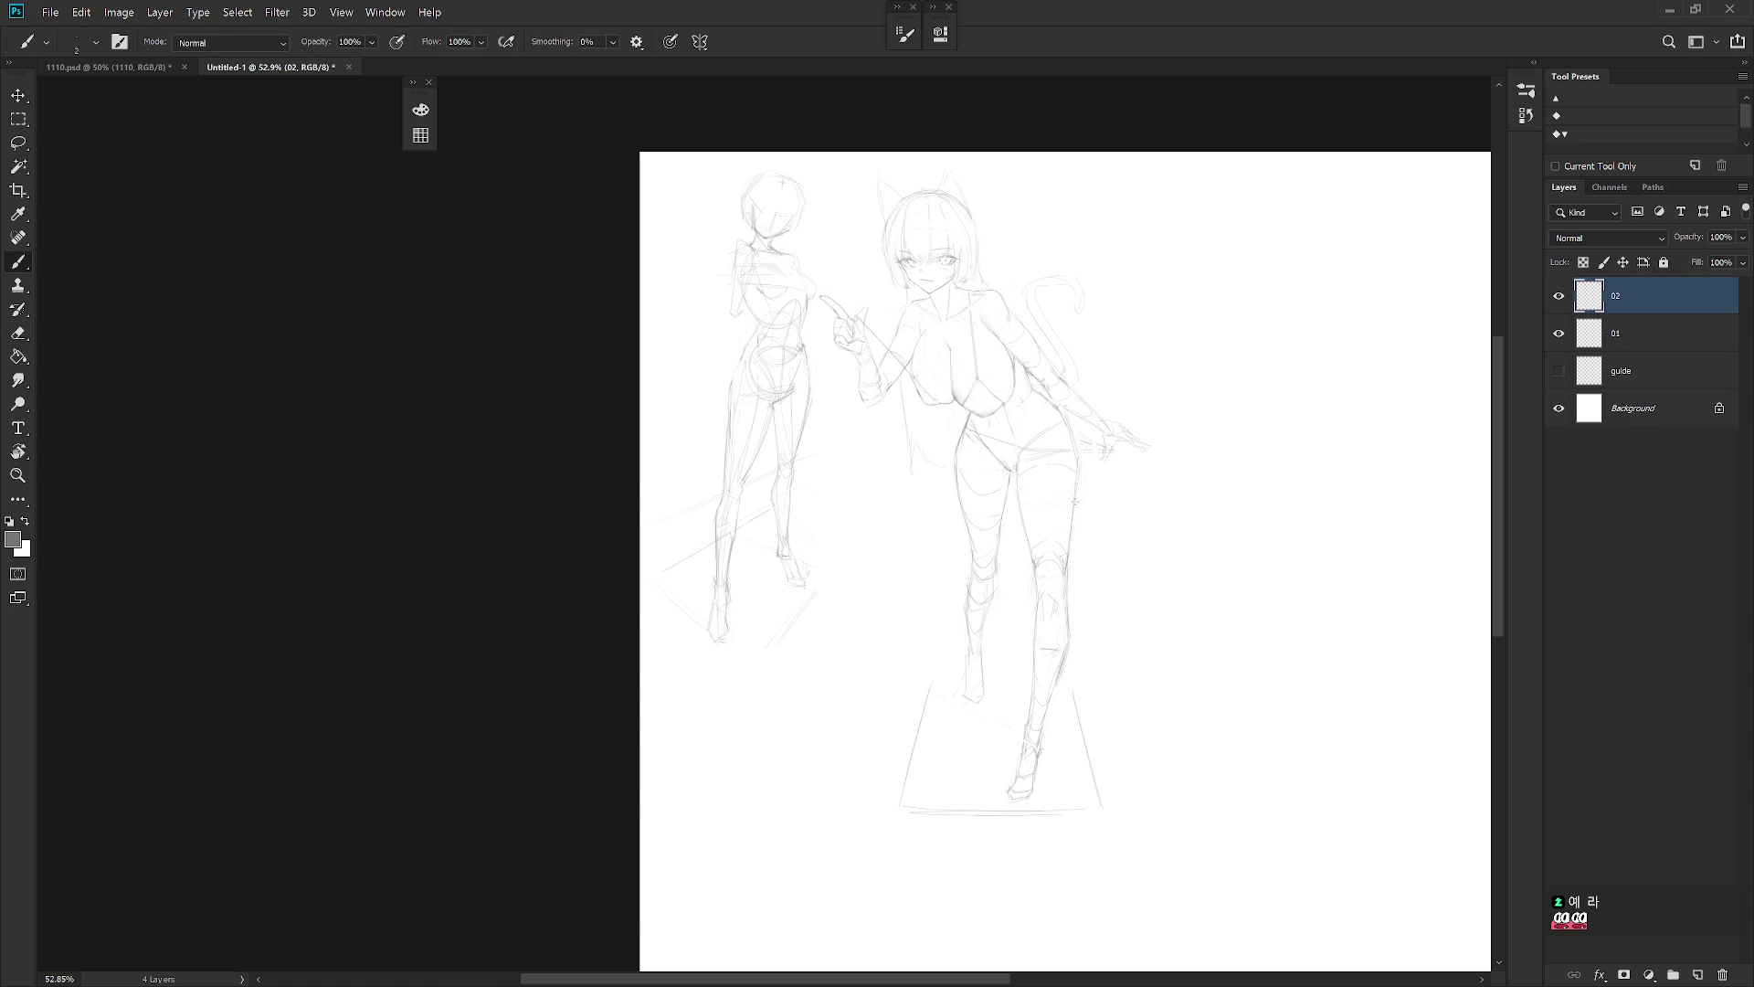
key("e")
key("b")
key("e")
key("b")
key("e")
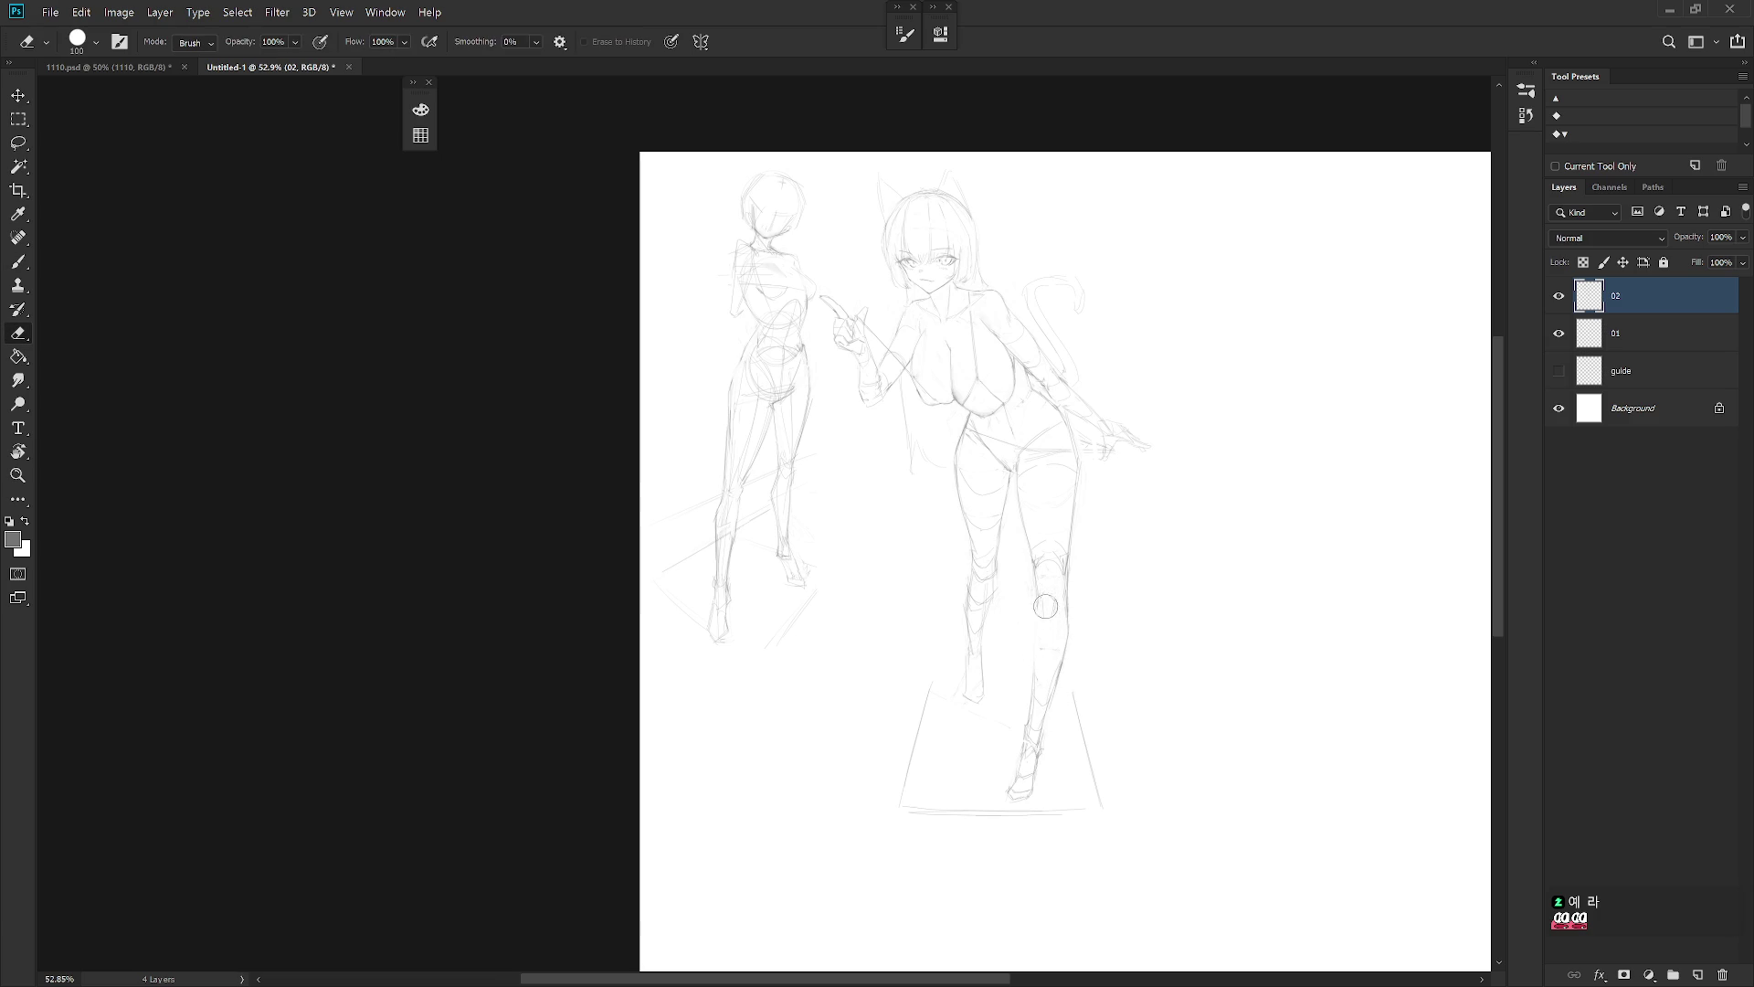
key("b")
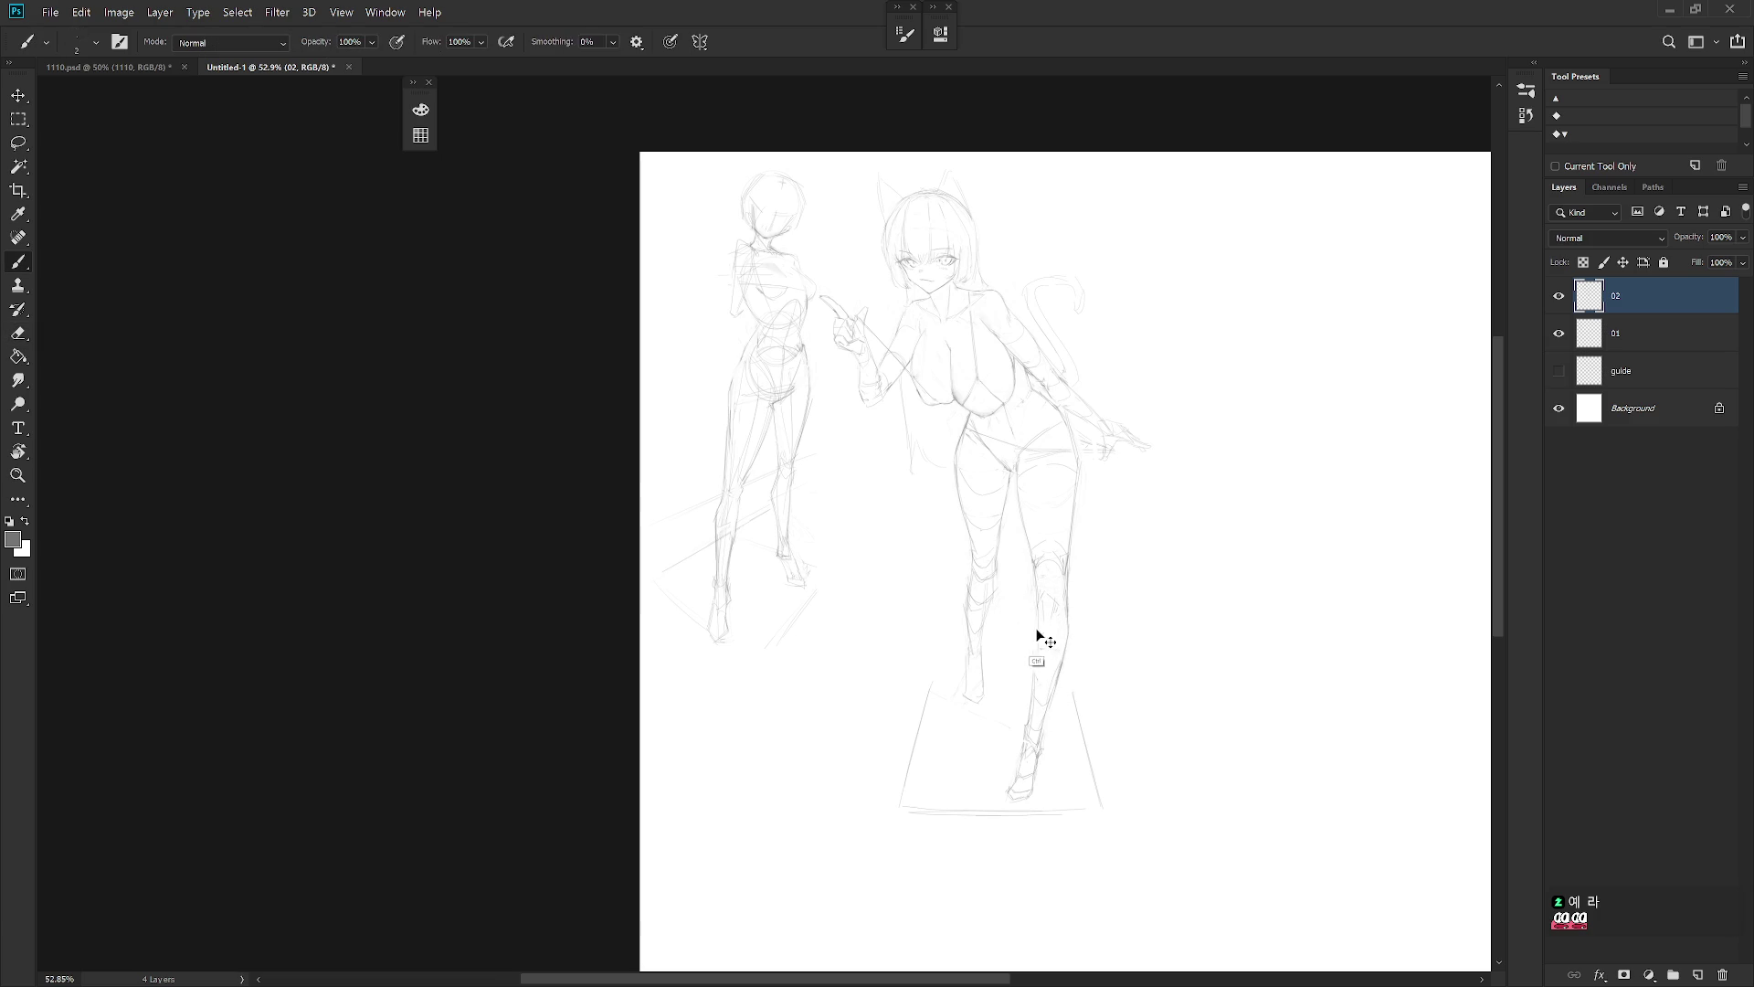
key("e")
key("b")
key("e")
key("b")
scroll(1088, 624, "down", 3)
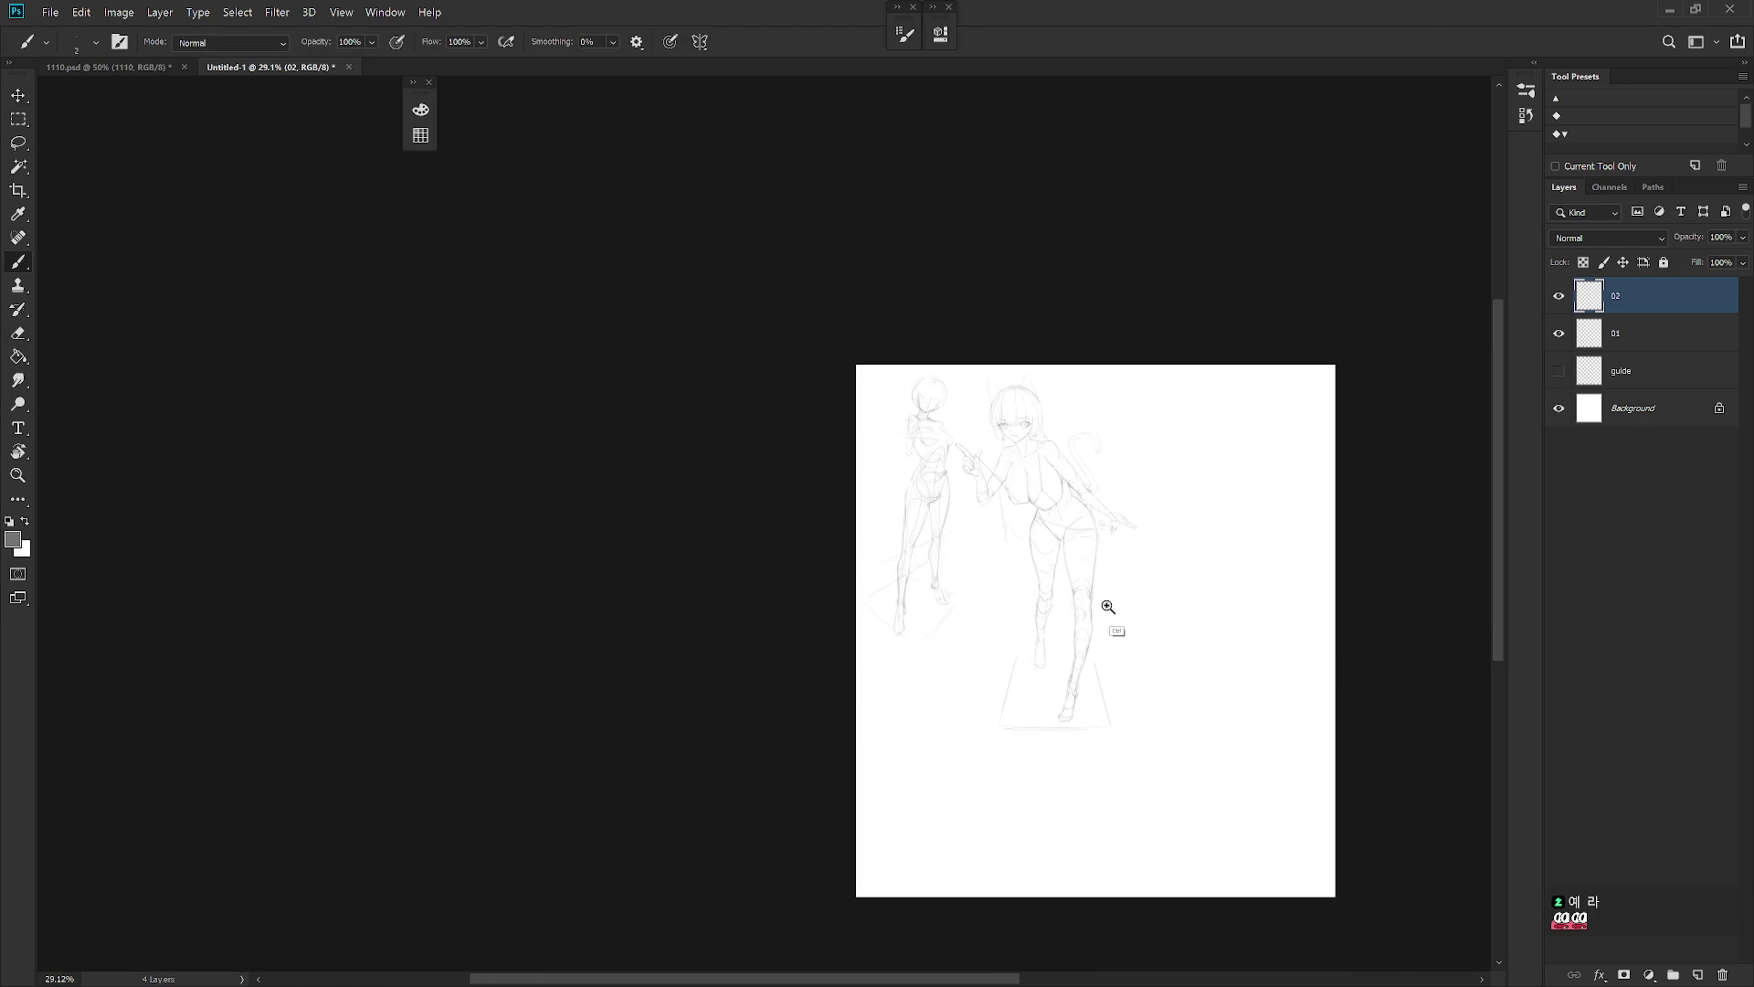
scroll(1108, 607, "up", 3)
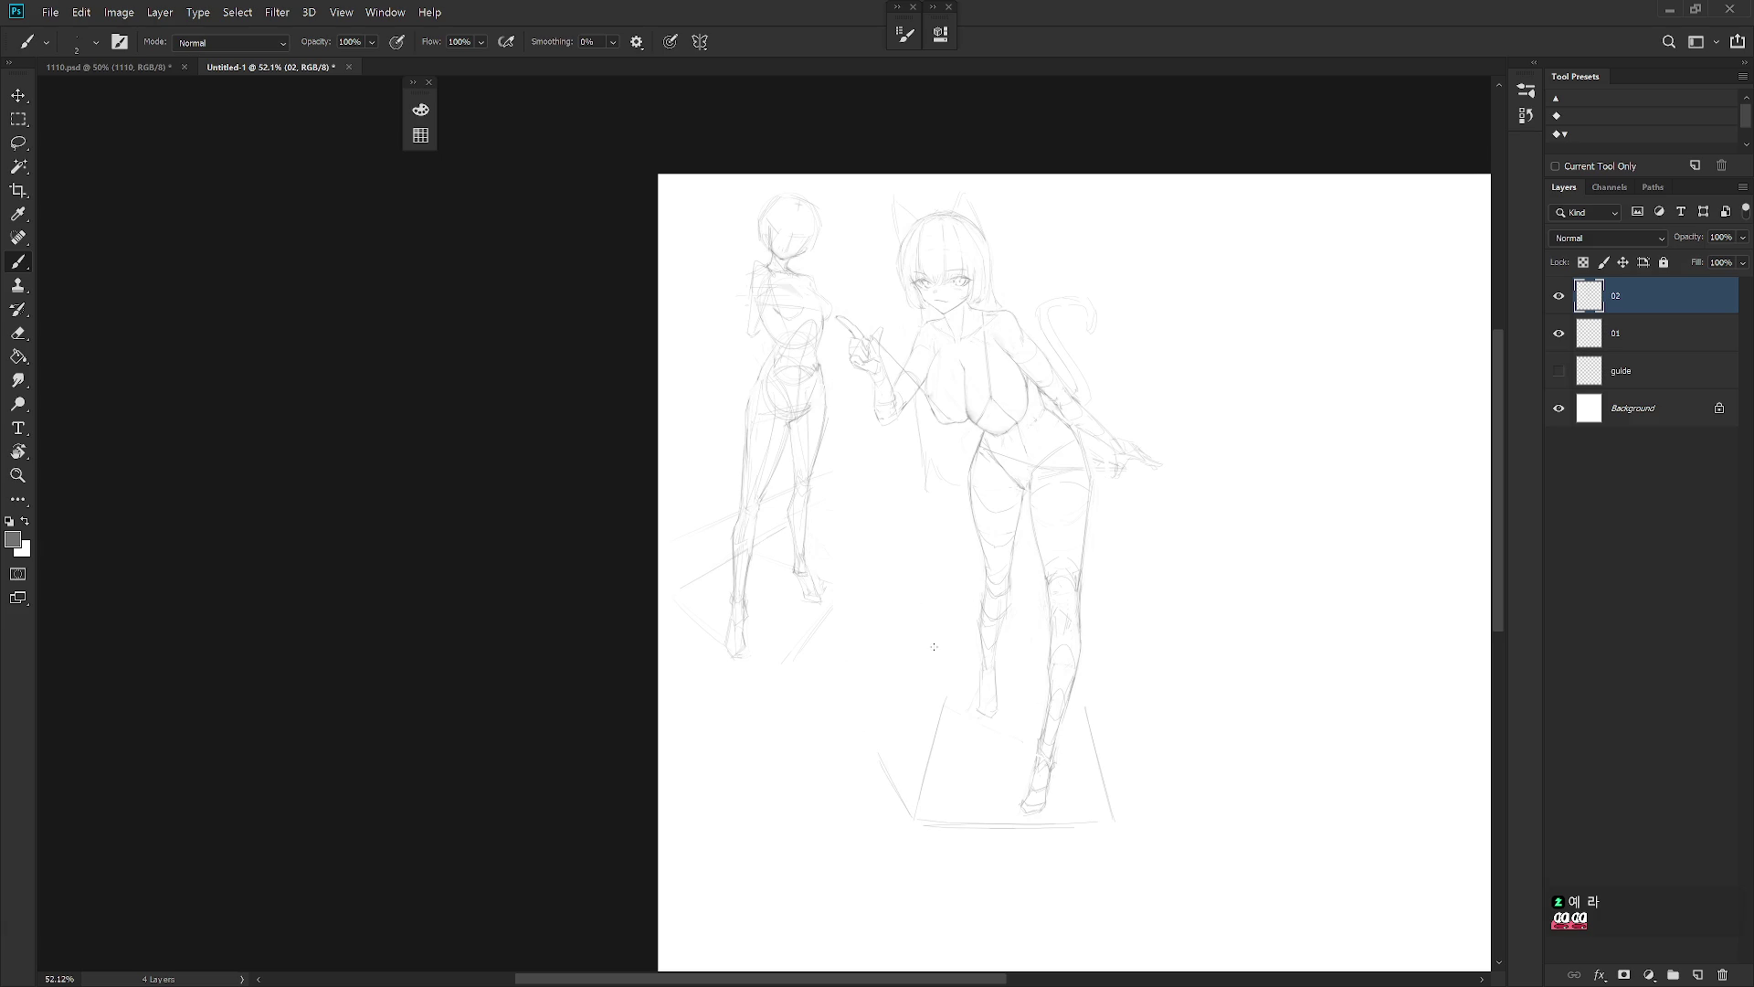
Extend the lower-left floor diagonal and add short strokes around the legs, foot and hip
left_click_drag(892, 783, 918, 811)
left_click_drag(1095, 611, 1087, 675)
left_click_drag(1129, 770, 1120, 804)
left_click_drag(955, 692, 1042, 689)
left_click_drag(903, 487, 911, 512)
left_click_drag(827, 640, 857, 712)
Draw a thin vertical background stroke to the right of the cat-girl
key("e")
key("b")
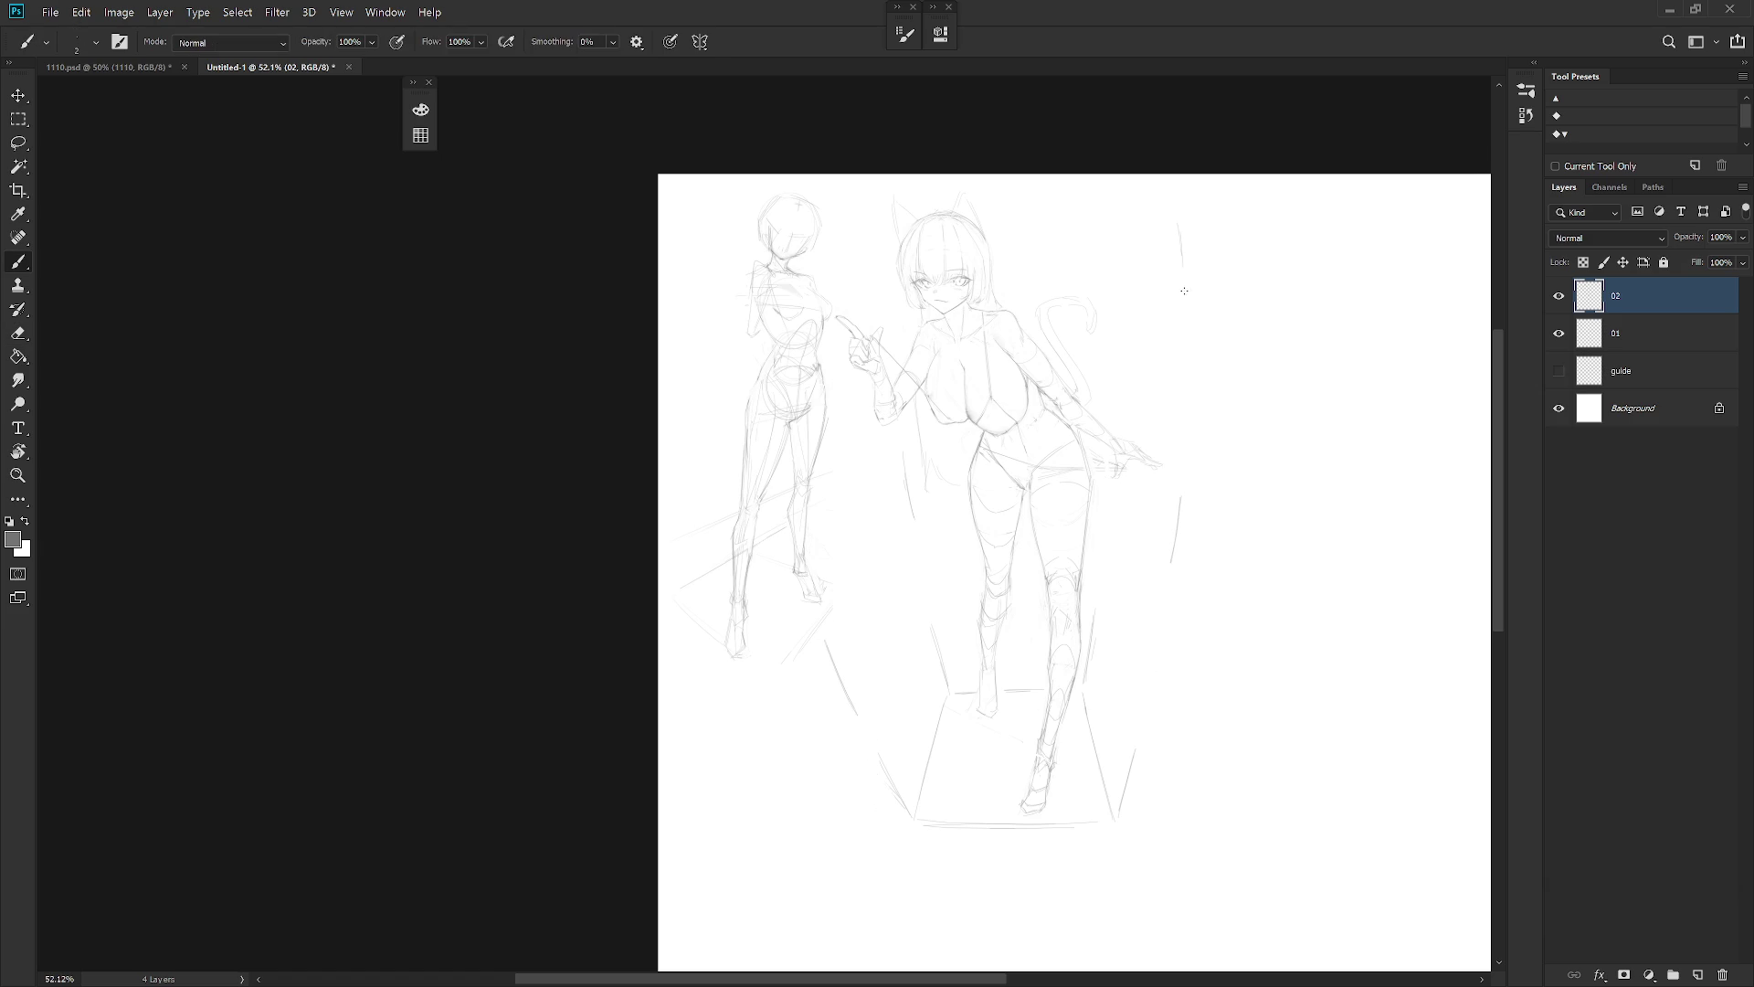
left_click_drag(1071, 227, 1076, 275)
Zoom in on the head and redraw the left and right edges of the cat ear
scroll(1142, 357, "up", 4)
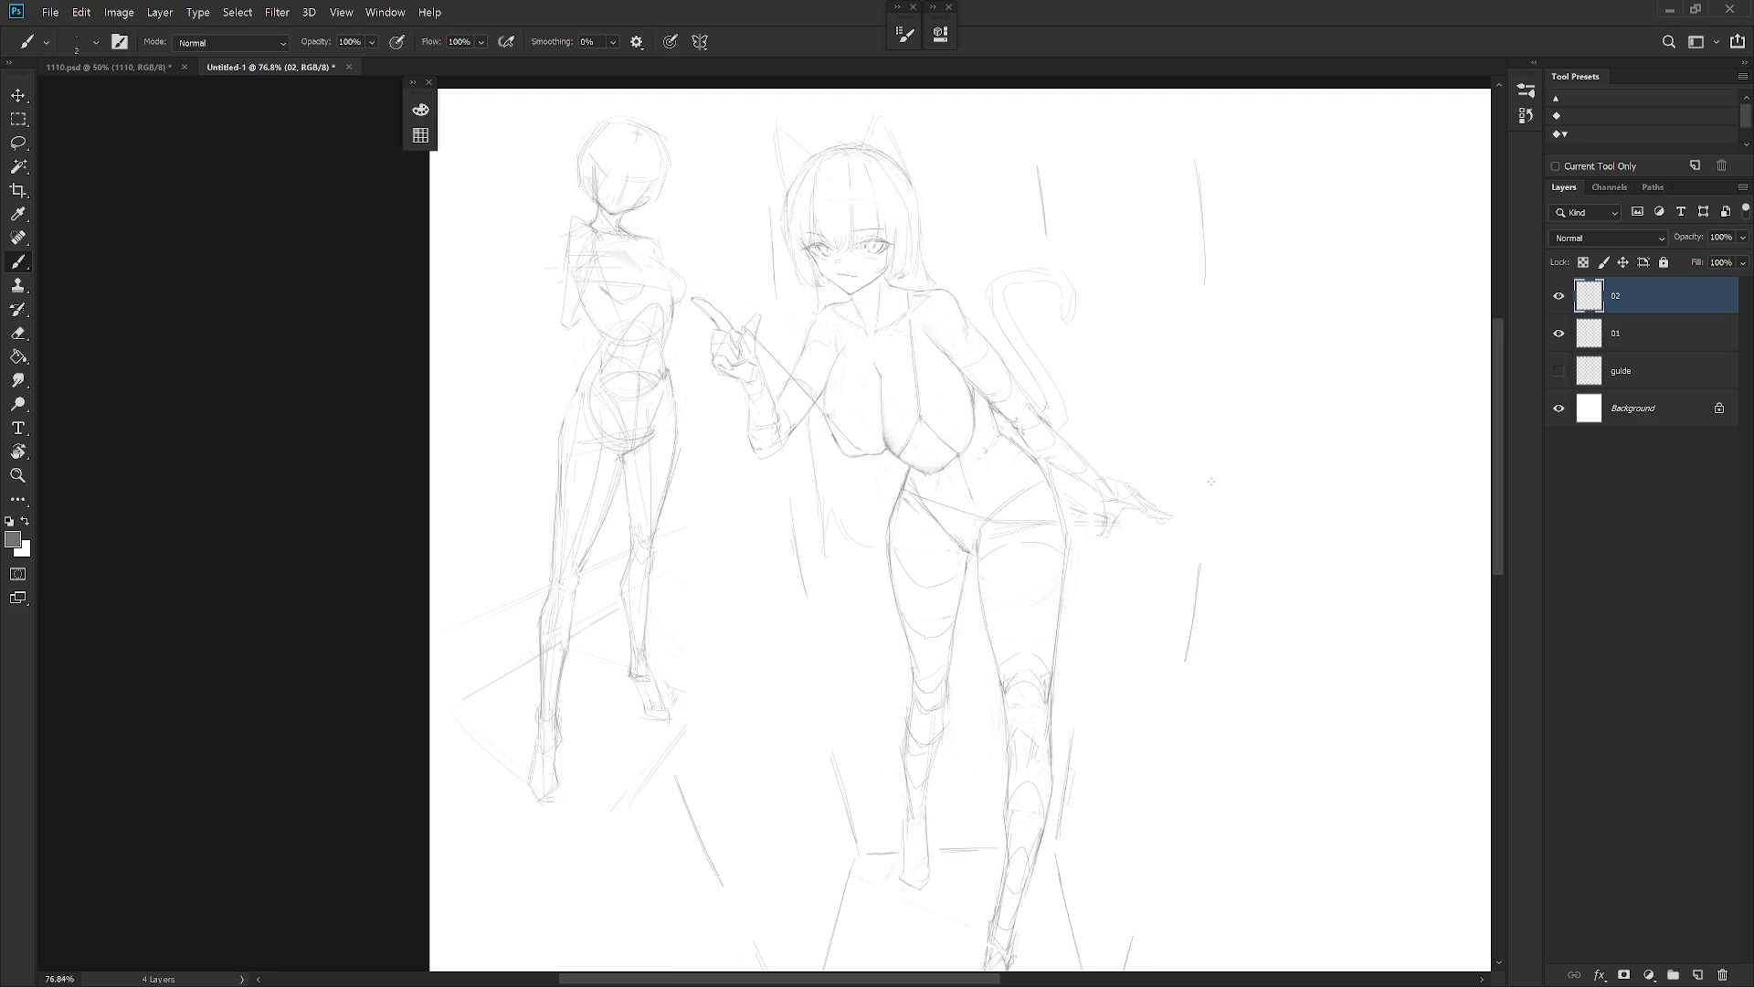
scroll(1131, 489, "up", 2)
scroll(839, 293, "up", 3)
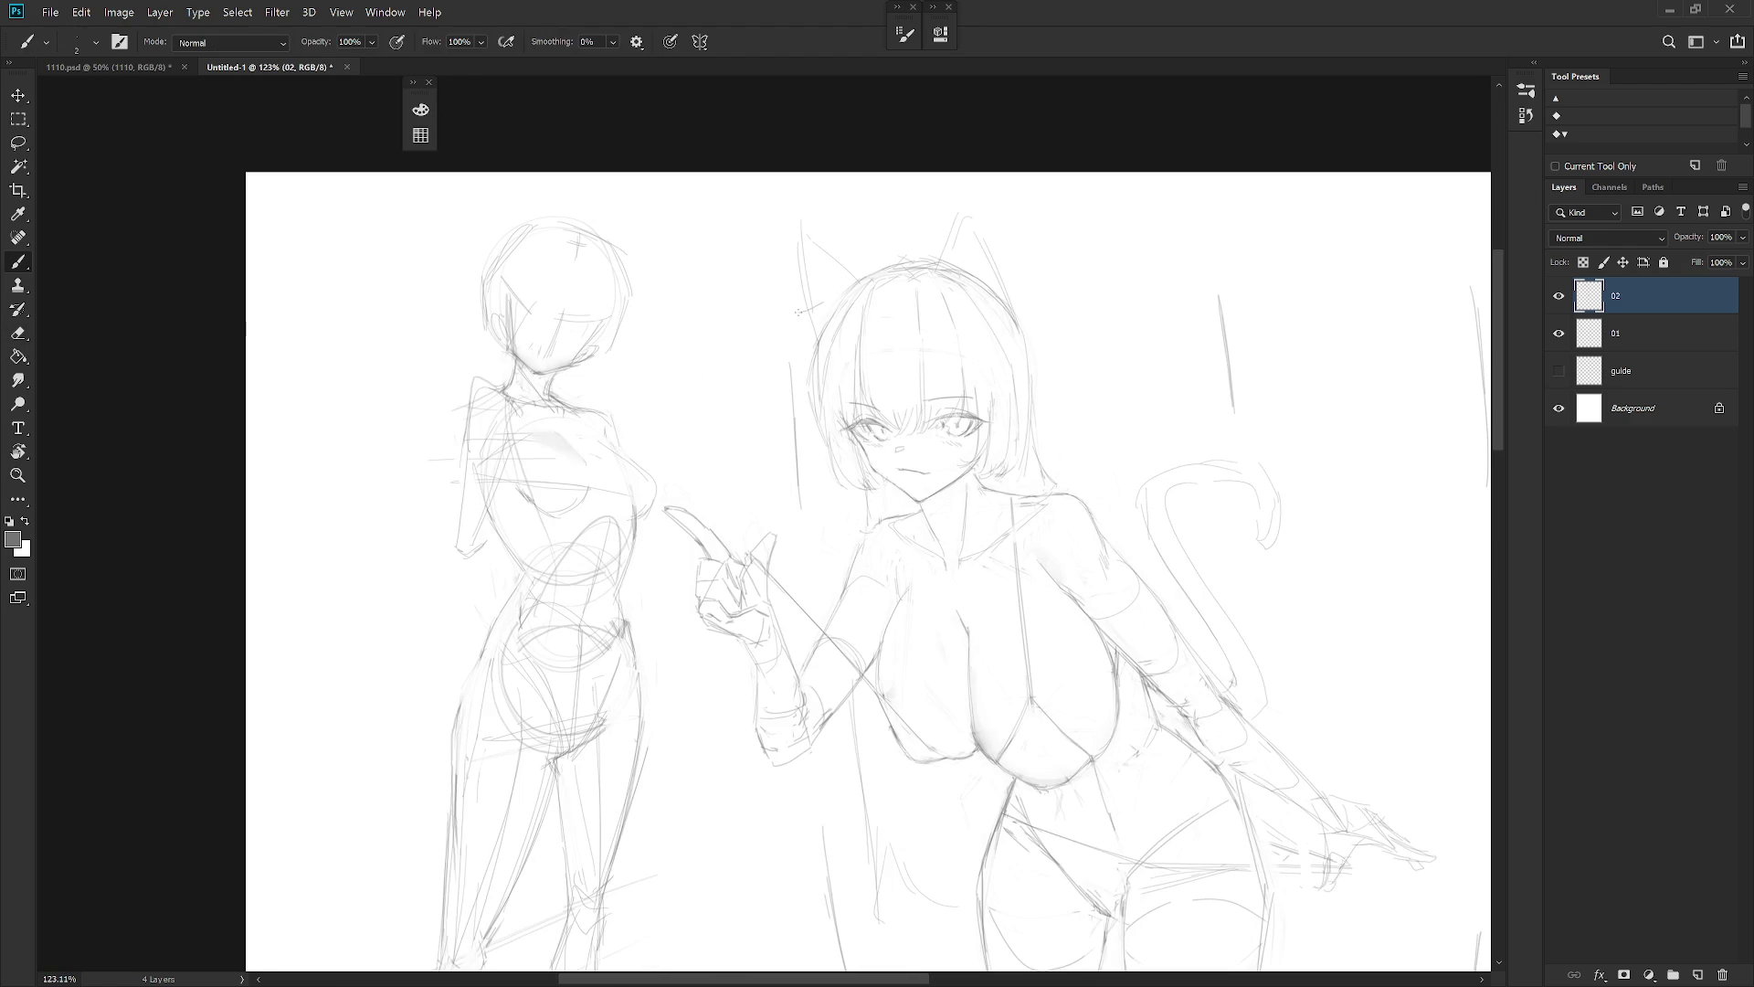
left_click_drag(799, 205, 812, 297)
mouse_move(801, 203)
left_mouse_down()
mouse_move(867, 277)
mouse_move(966, 183)
mouse_move(1016, 304)
mouse_move(965, 215)
mouse_move(1008, 255)
mouse_move(1007, 291)
left_mouse_up()
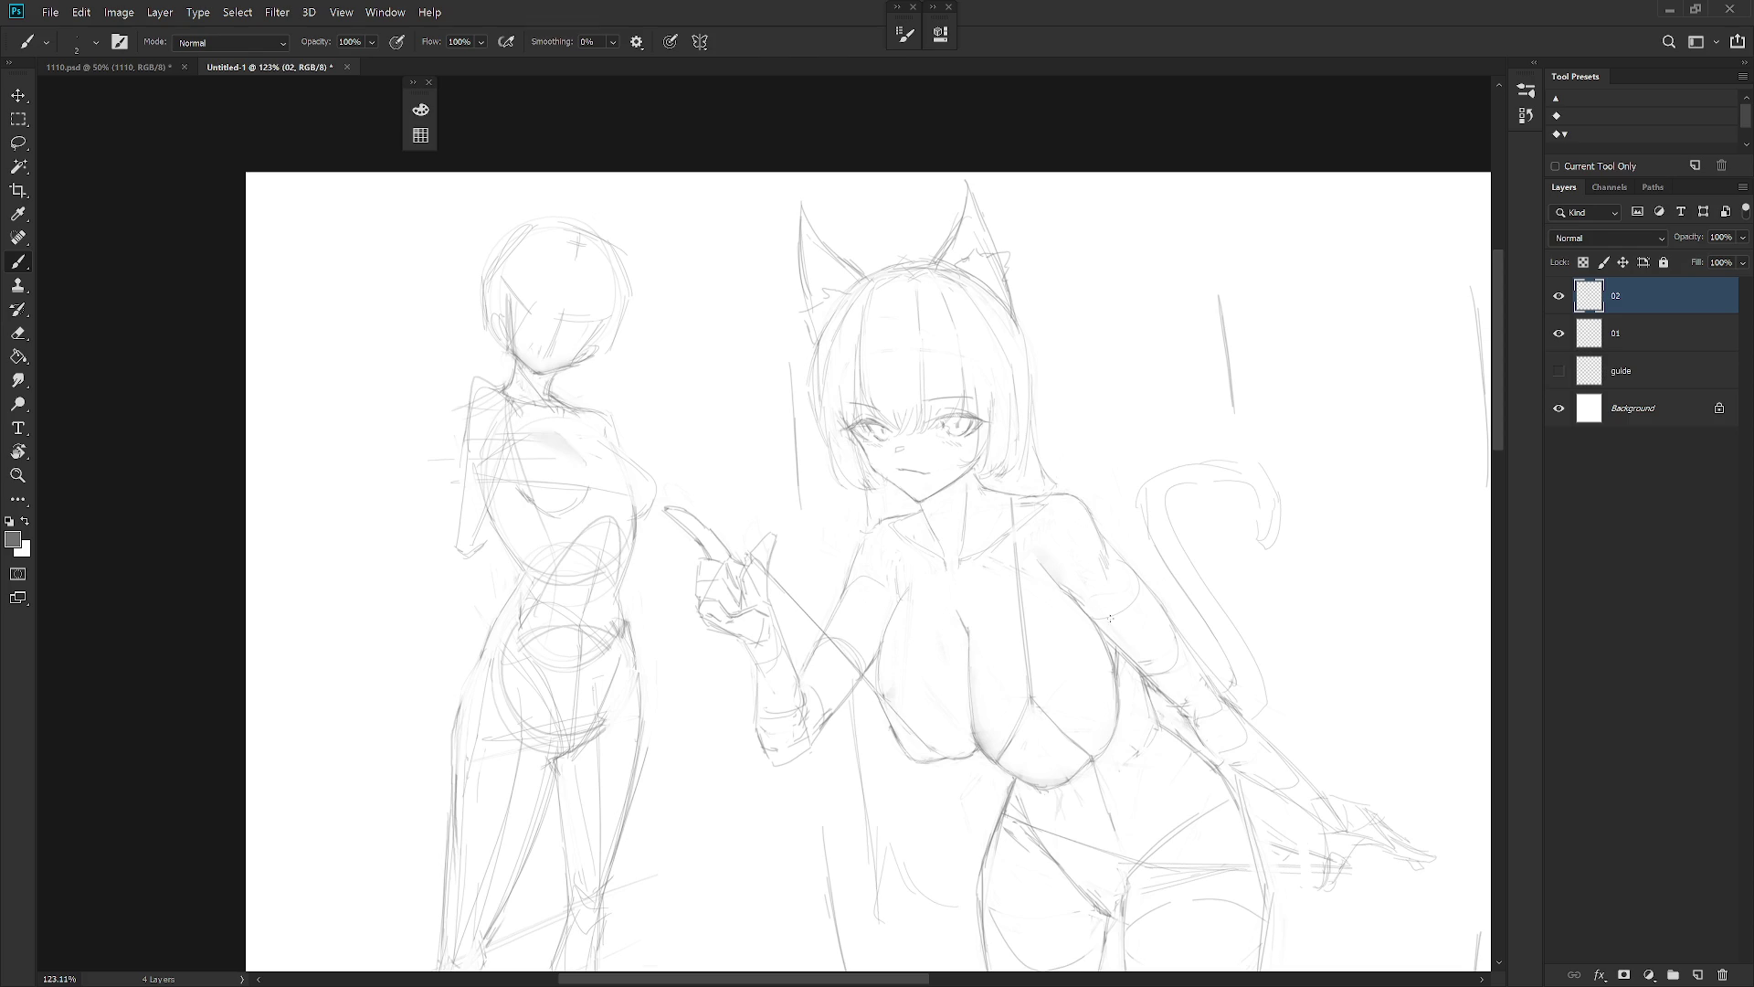
Draw a short vertical strap line beside the cat-girl's neck
scroll(934, 461, "up", 2)
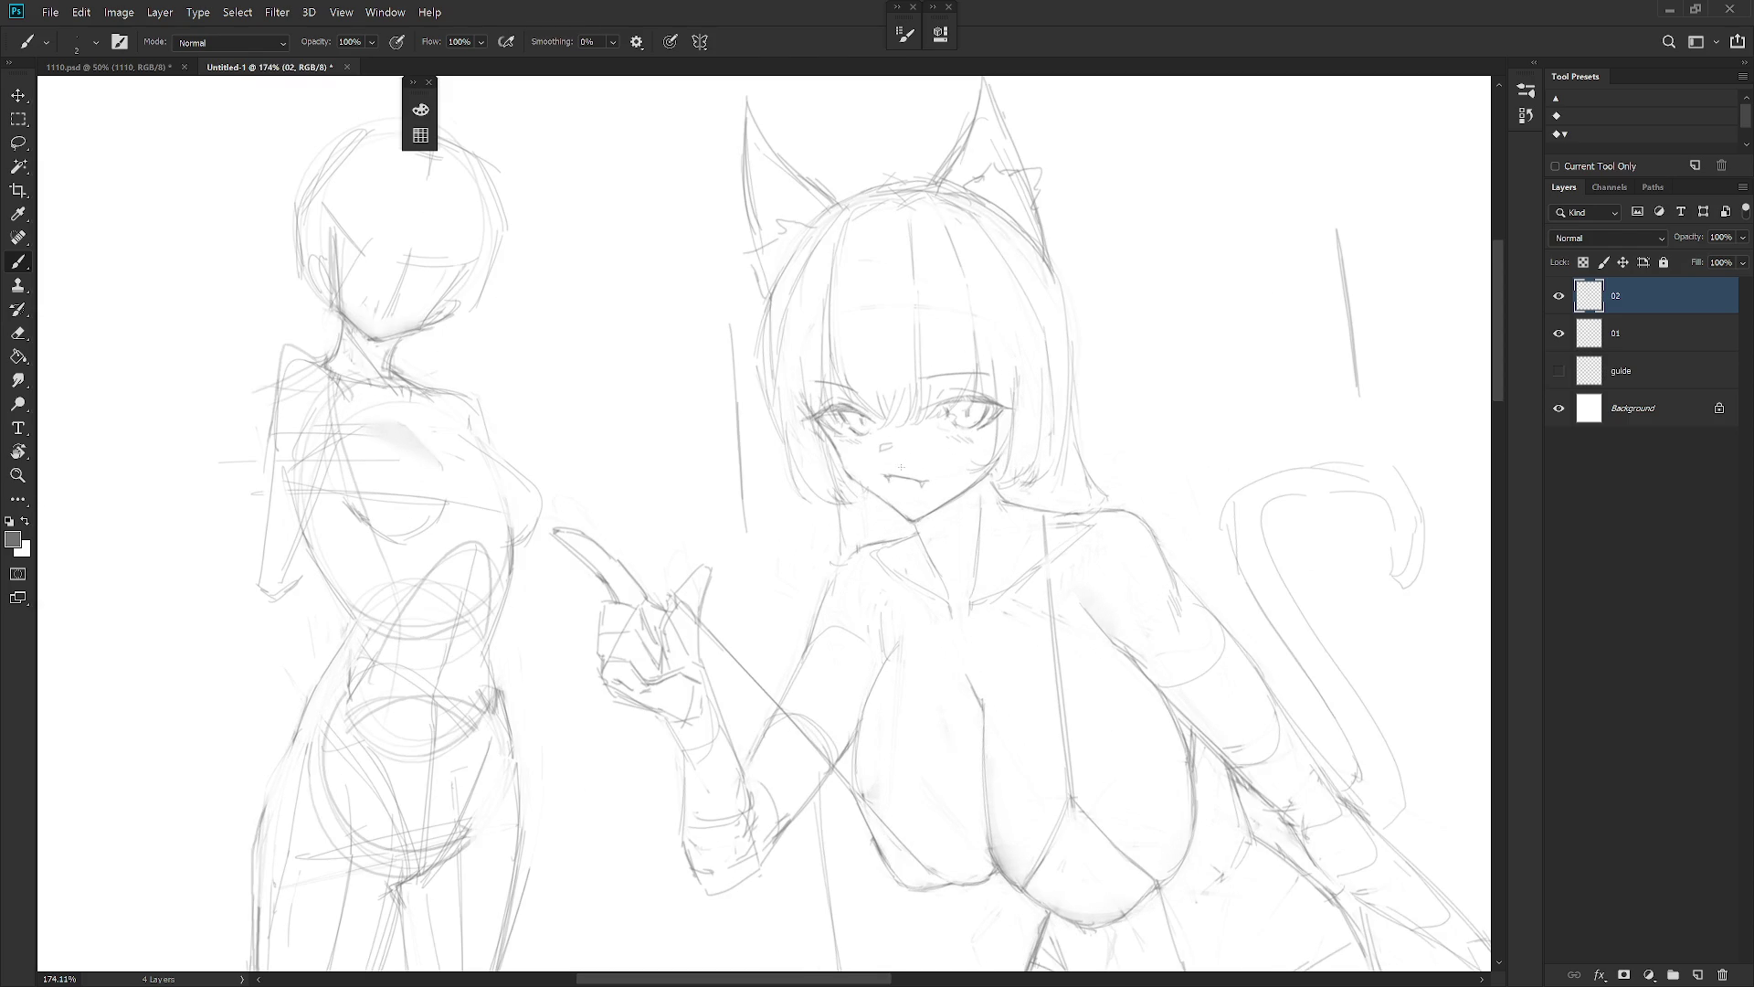
scroll(1088, 442, "down", 5)
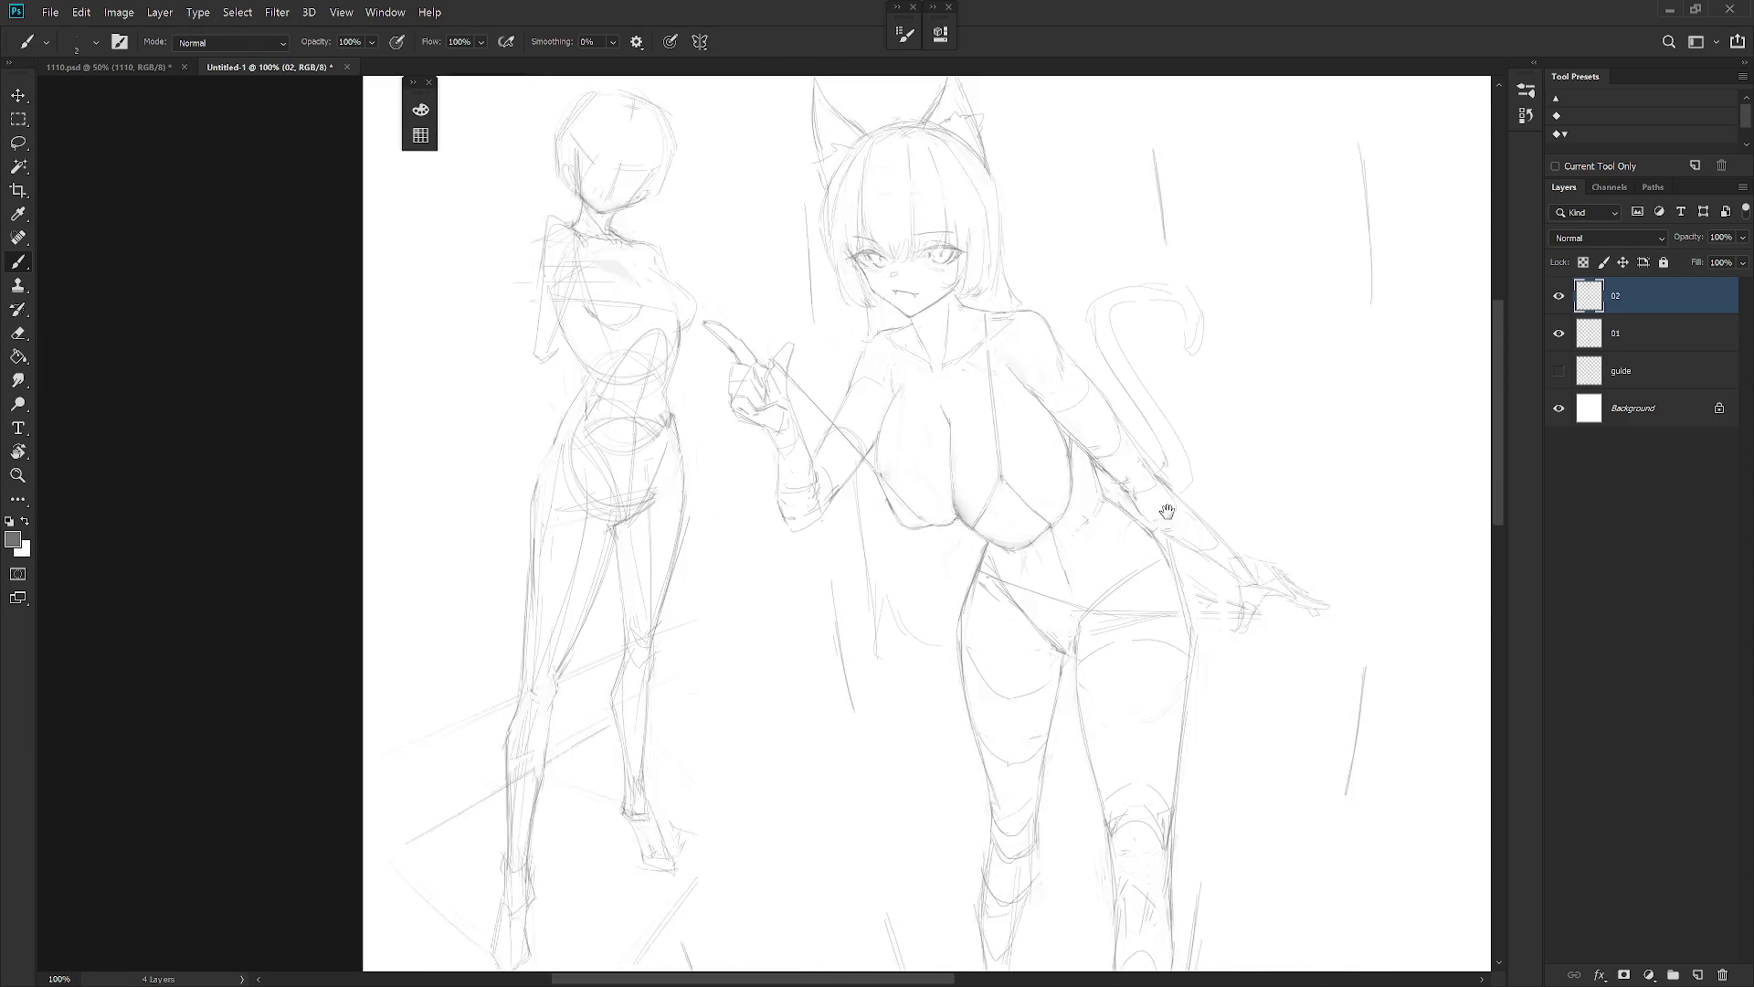
scroll(1104, 388, "up", 3)
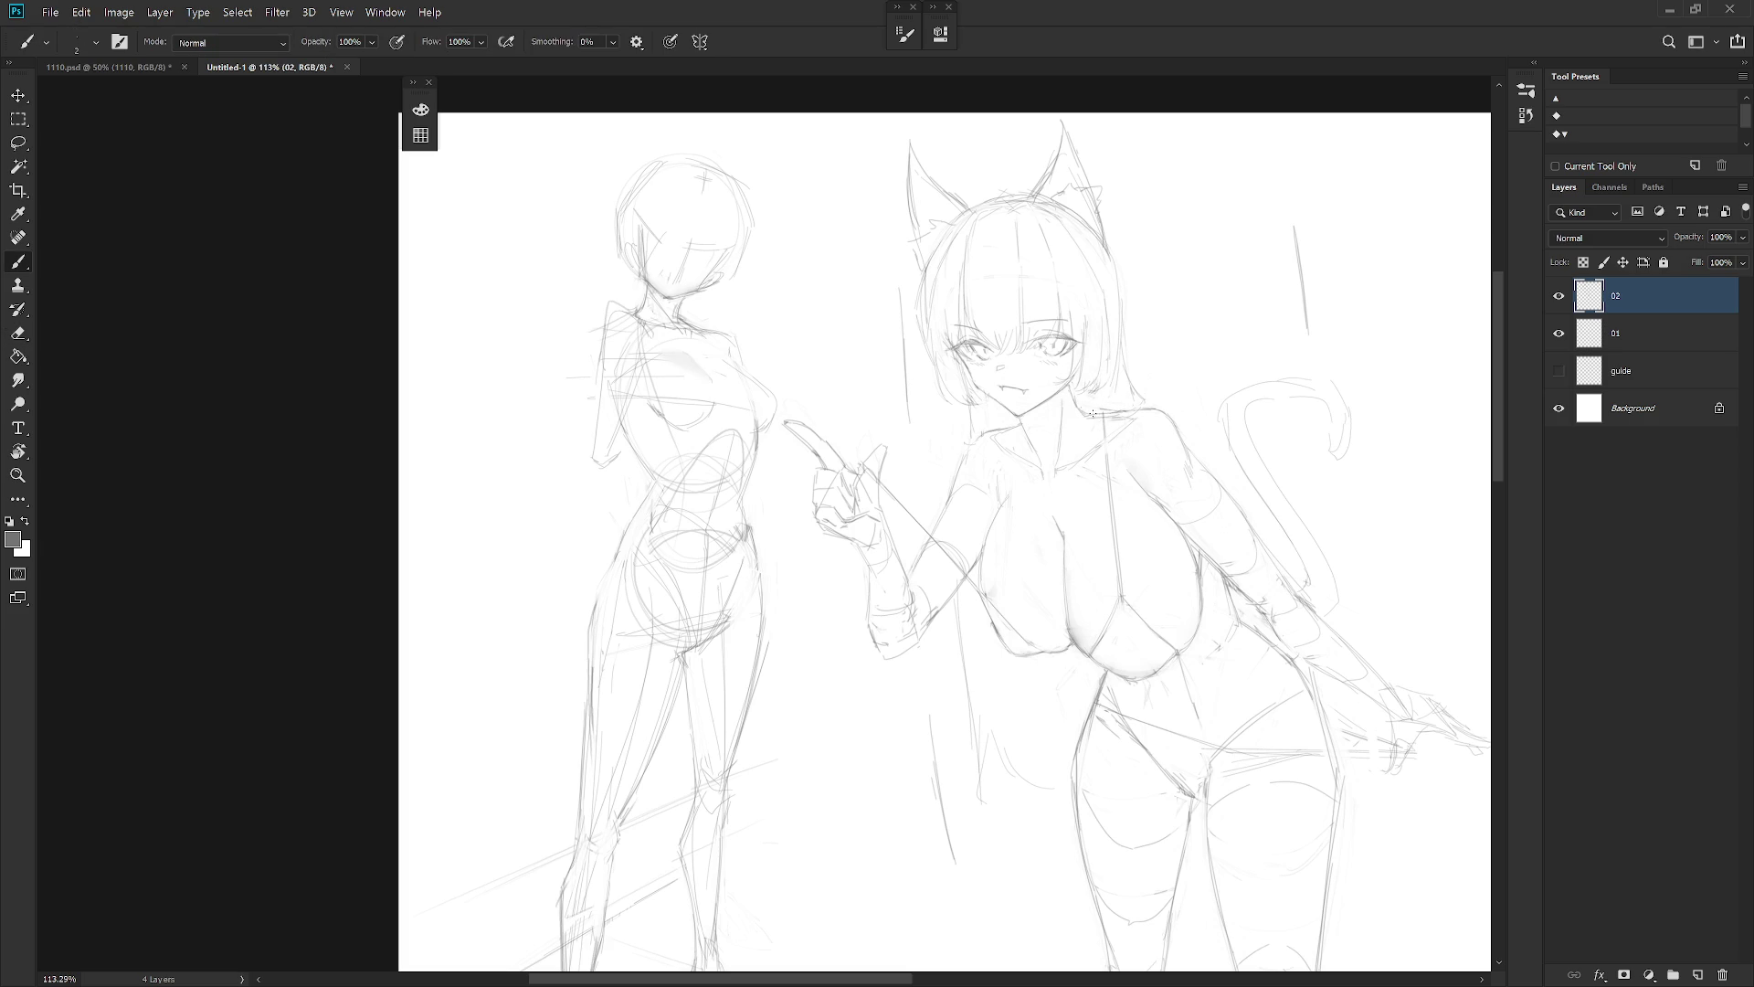
scroll(1142, 416, "down", 5)
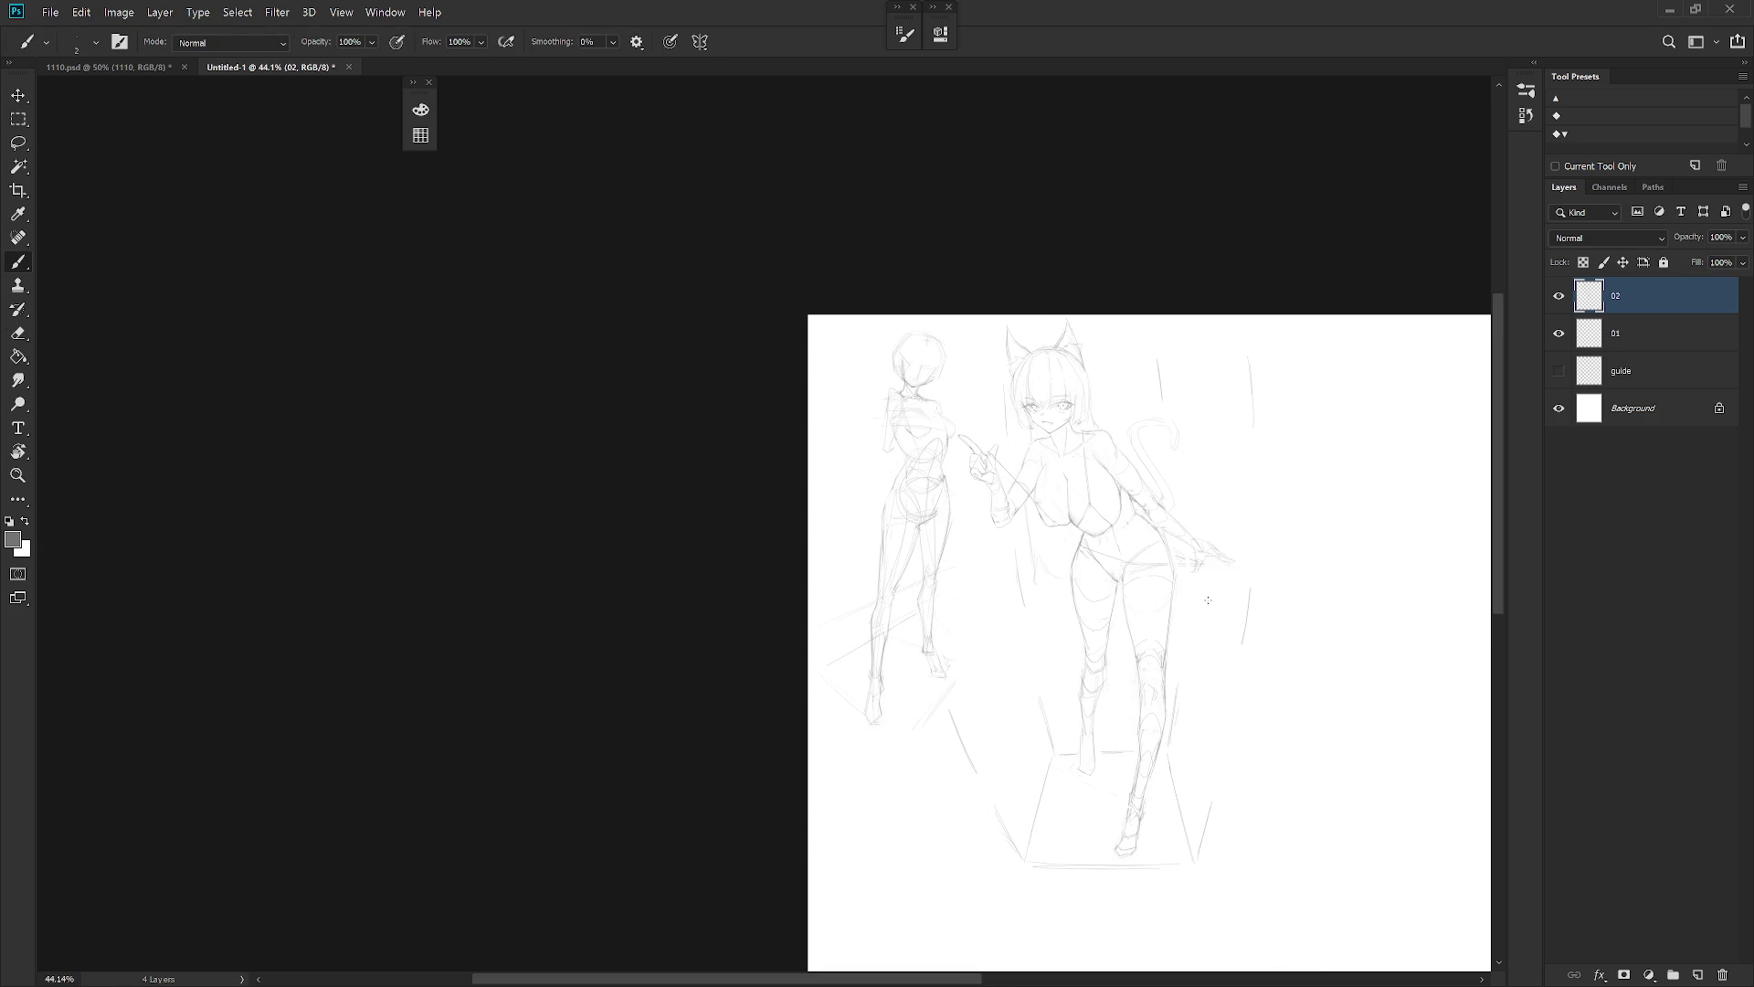
scroll(1106, 418, "up", 5)
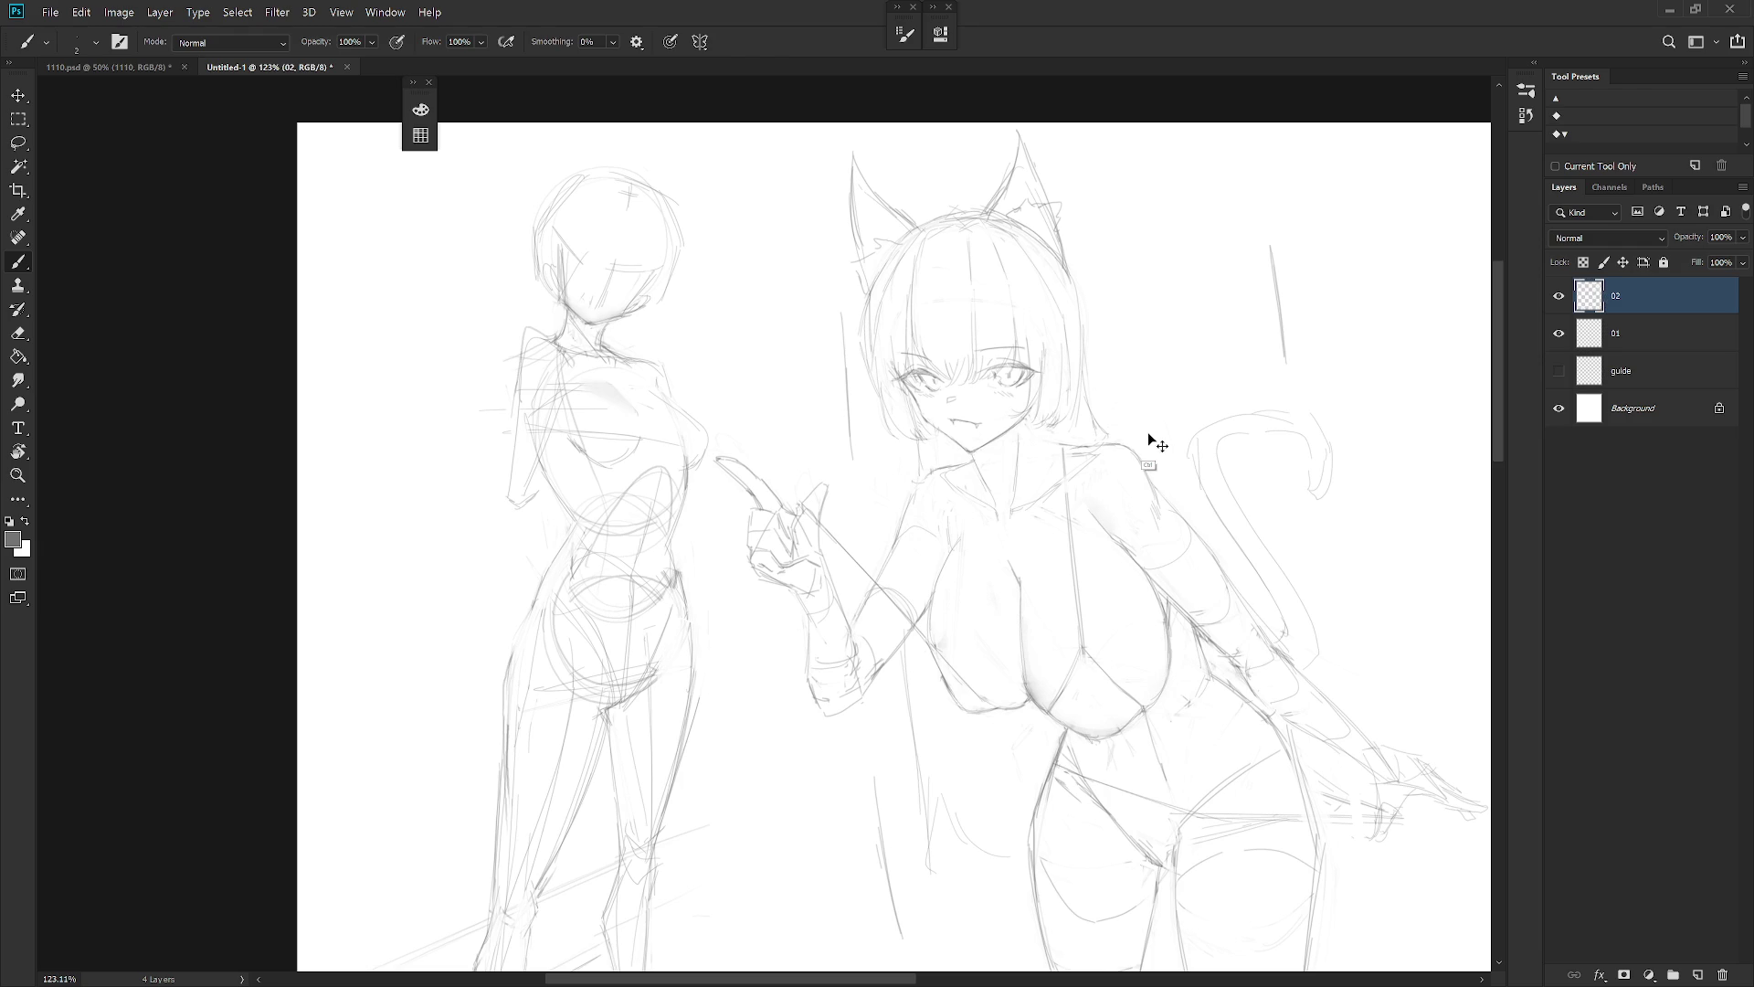
key("e")
key("b")
key("e")
key("b")
key("e")
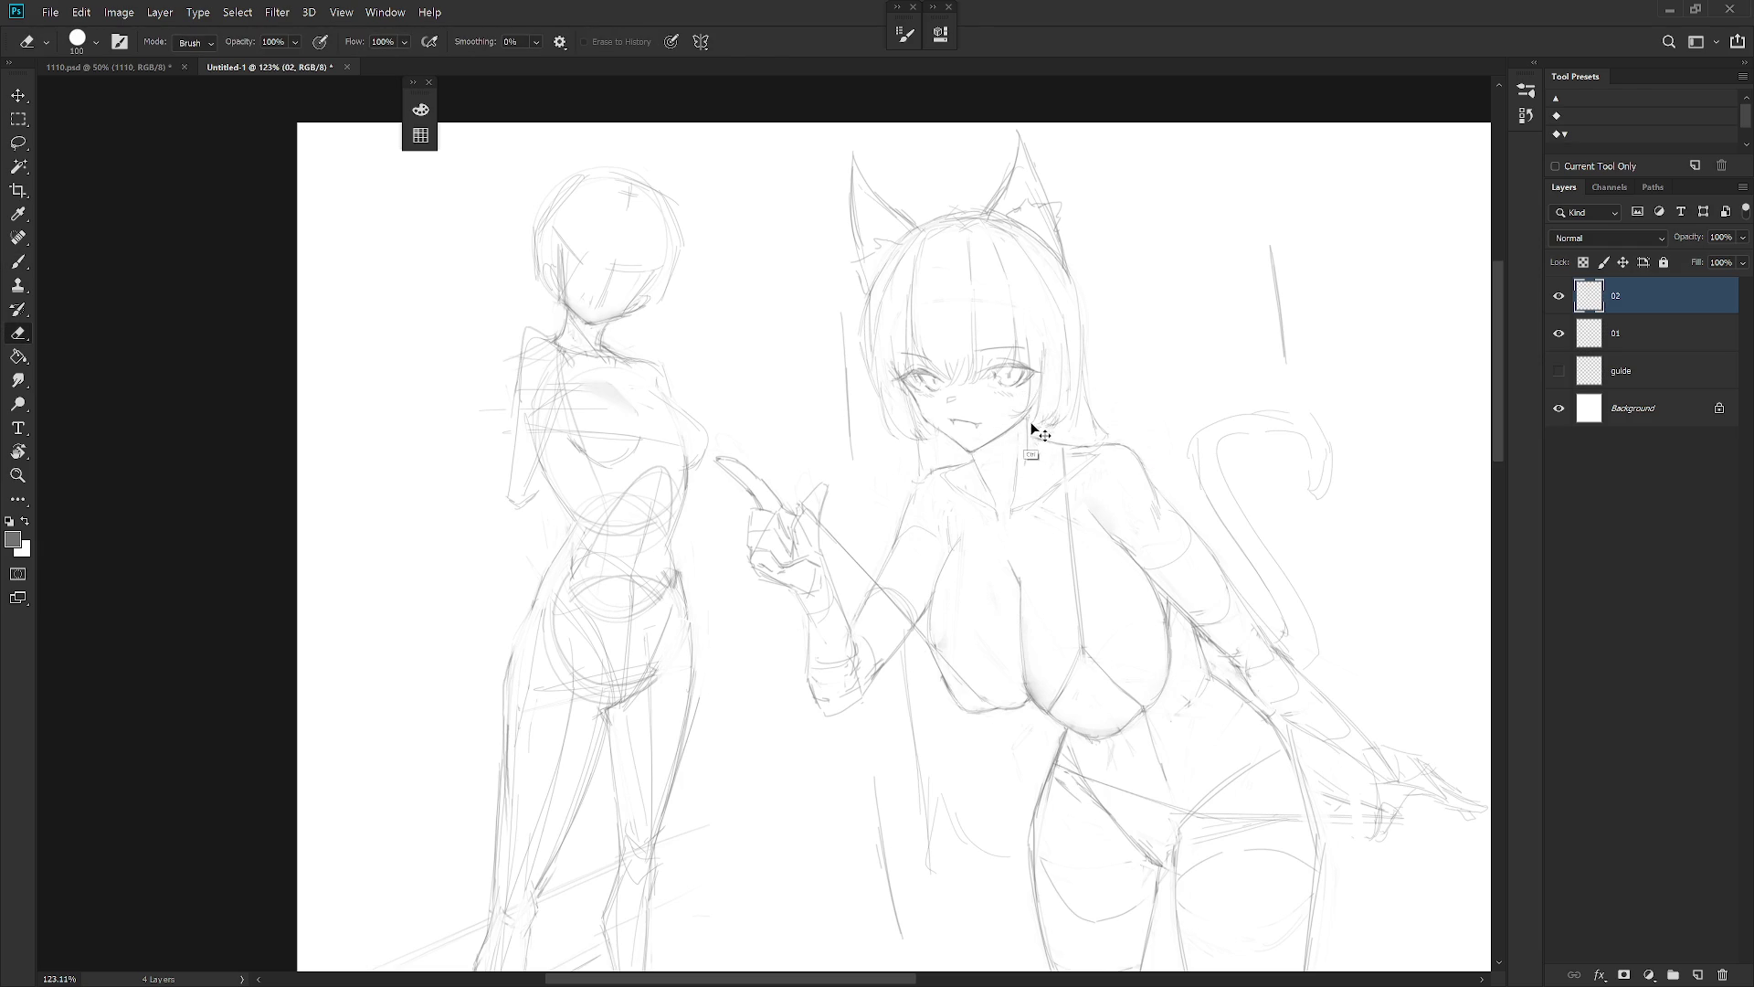
key("b")
key("e")
key("b")
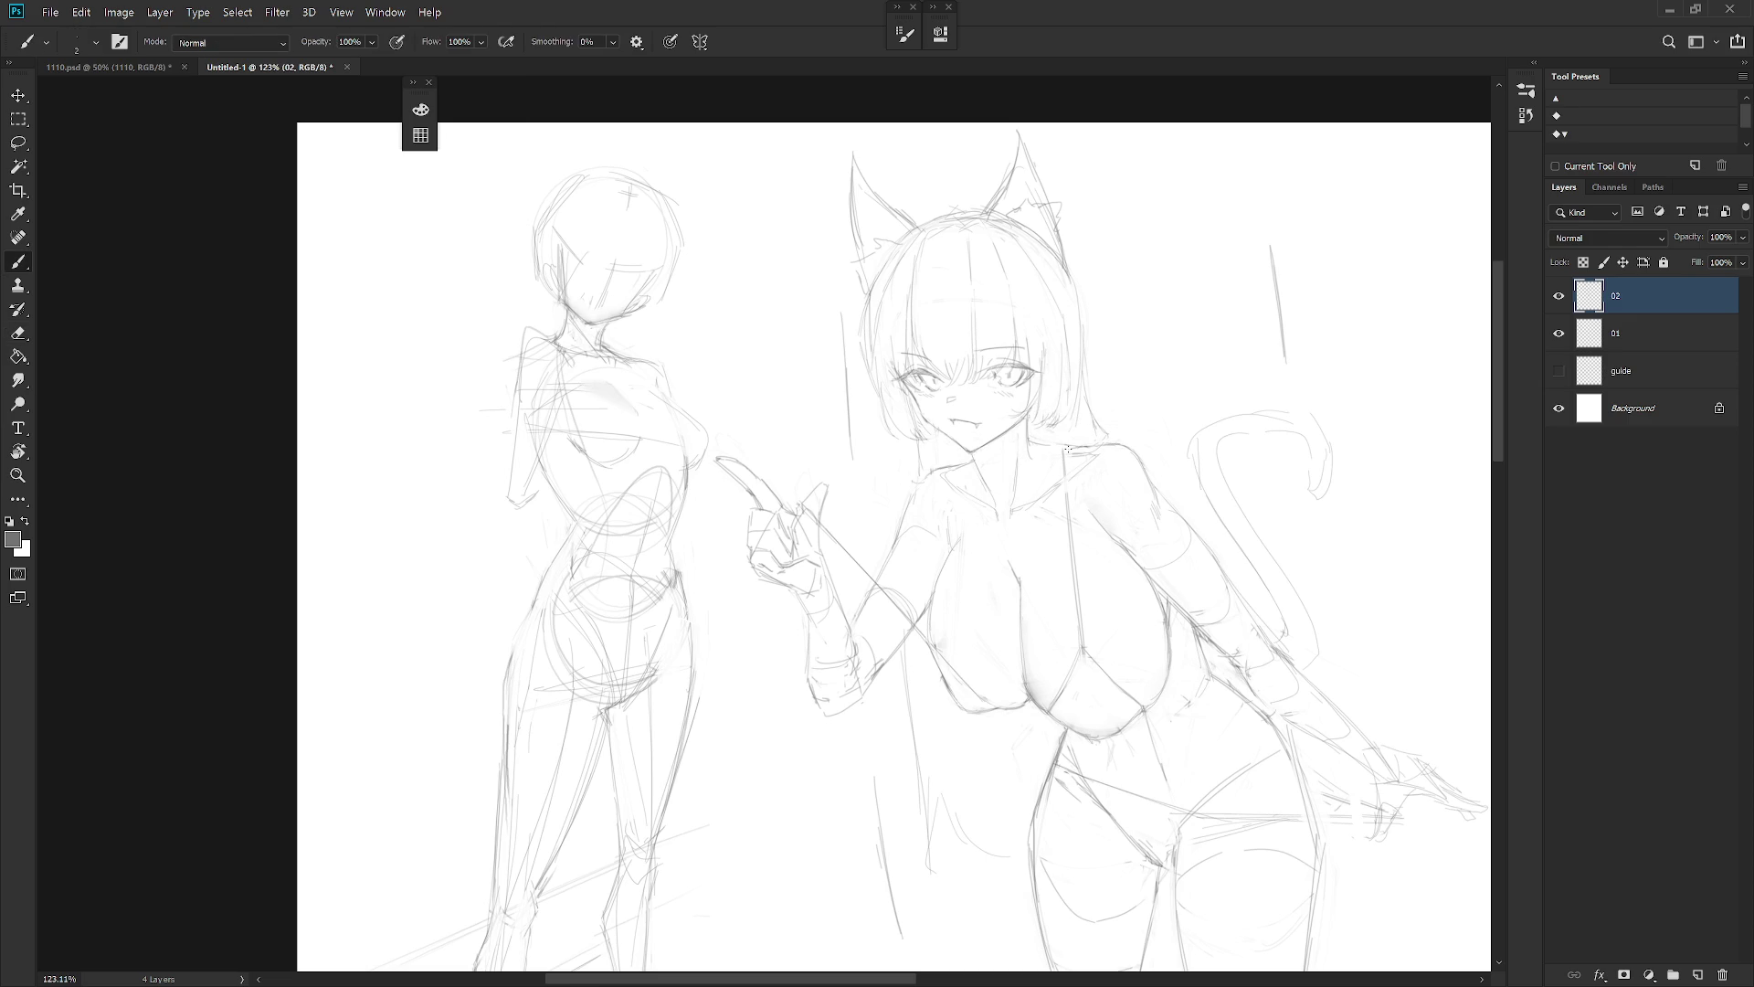
key("e")
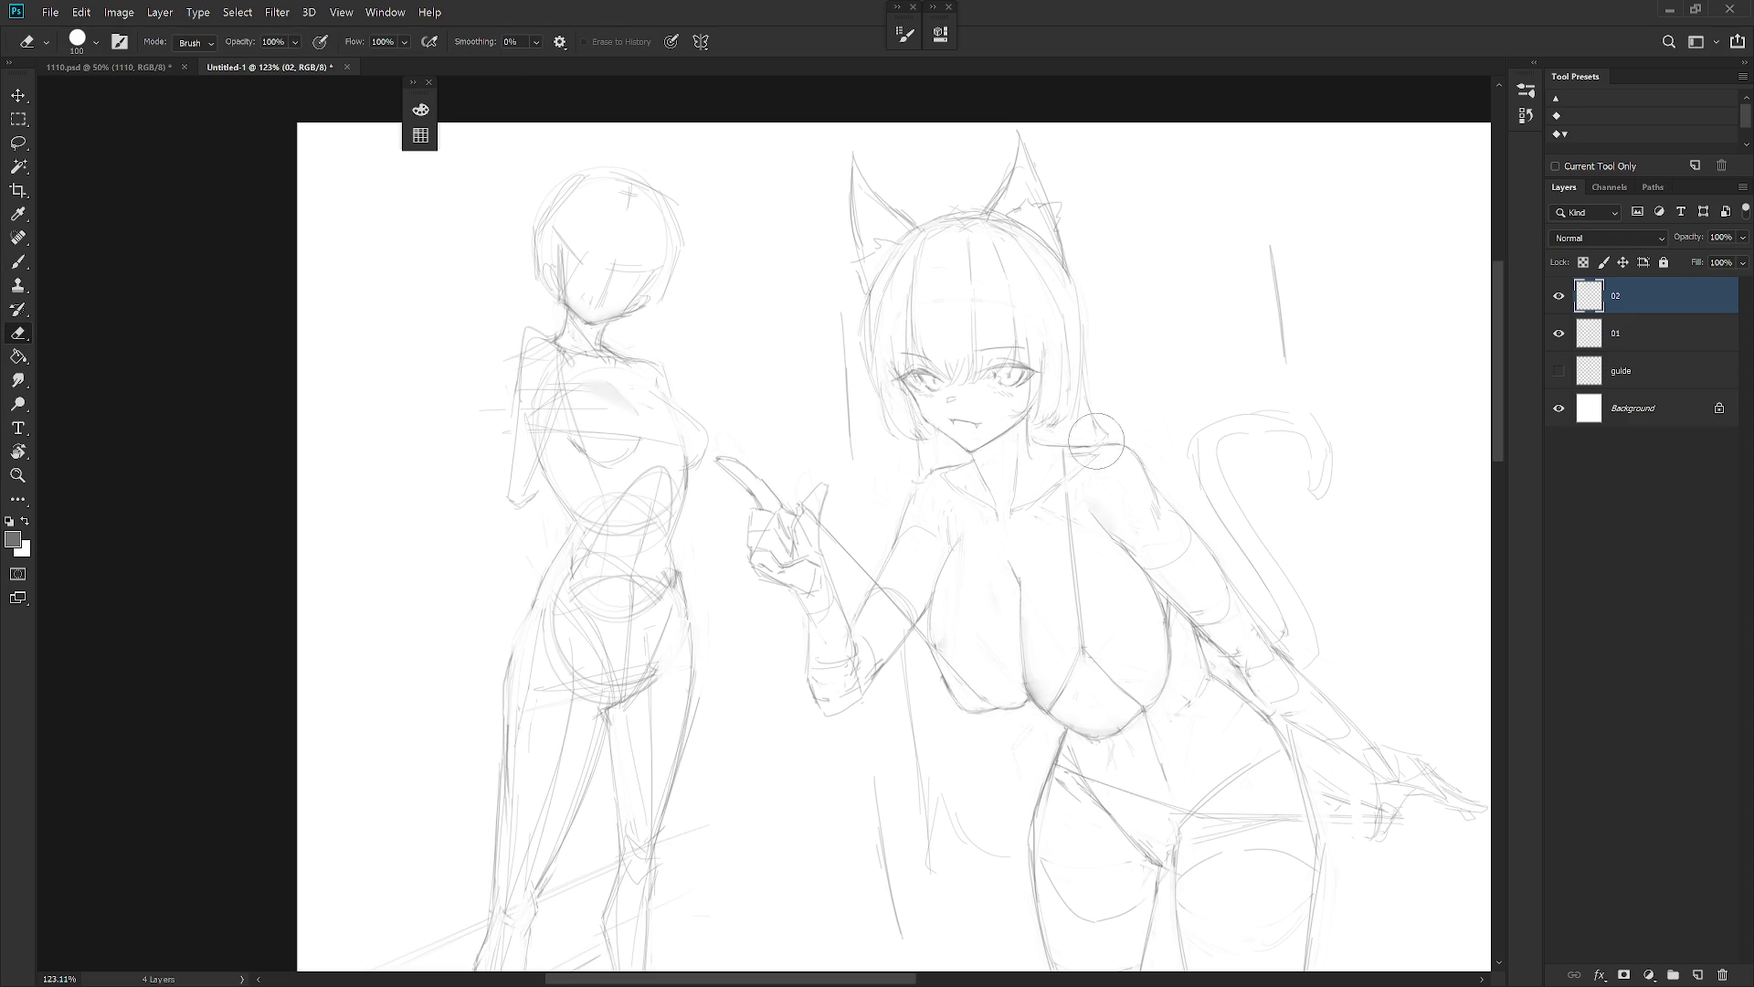
key("b")
left_click_drag(1061, 448, 1073, 543)
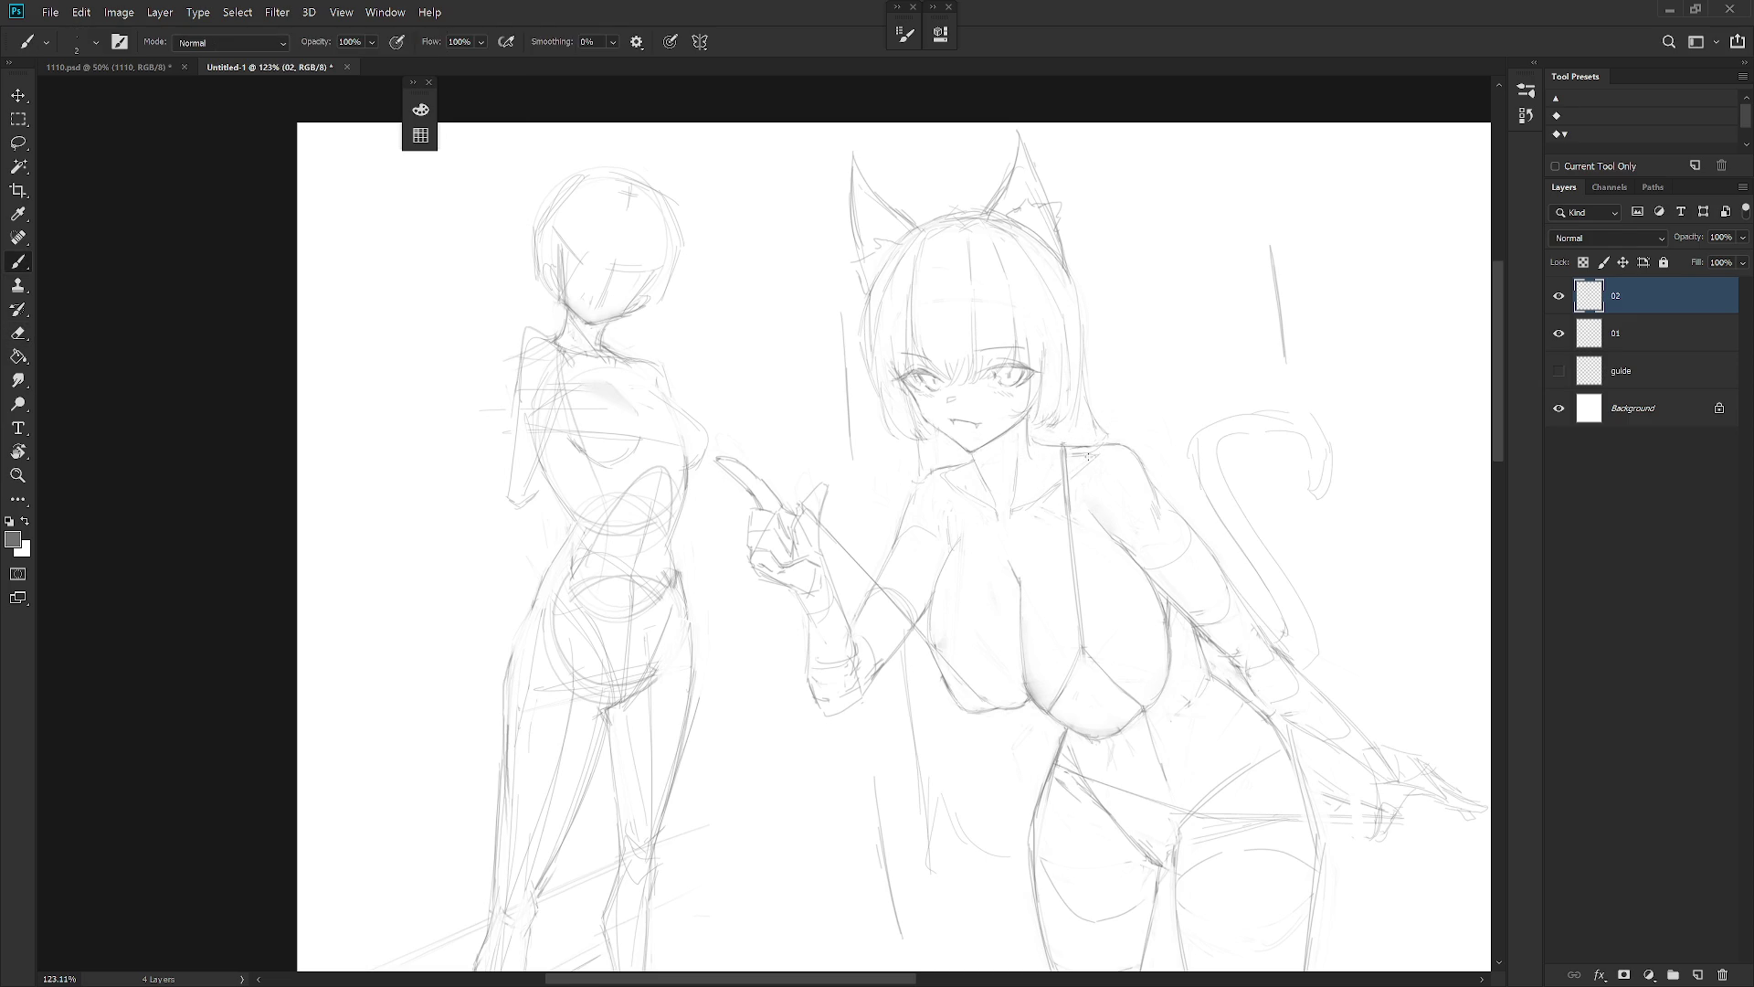
scroll(1079, 459, "down", 5)
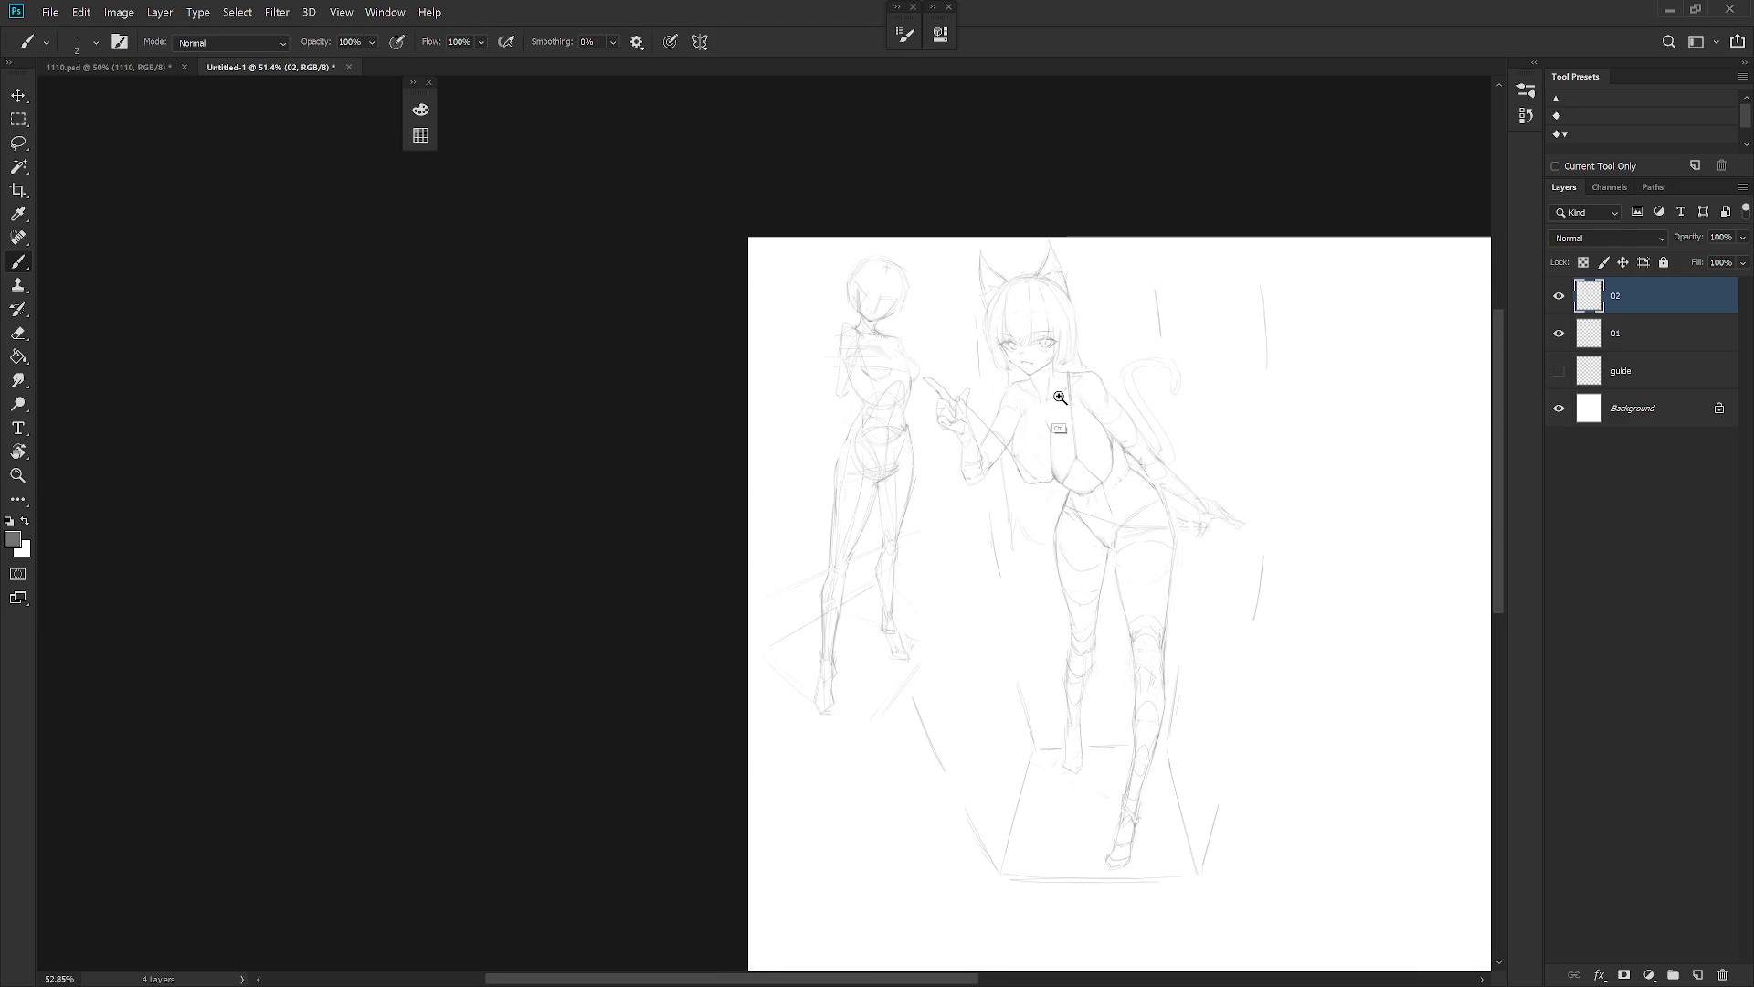
Erase and resketch the right side of the right cat ear
scroll(1077, 283, "up", 5)
key("e")
mouse_move(1004, 306)
left_mouse_down()
mouse_move(987, 283)
mouse_move(1035, 415)
left_mouse_up()
key("b")
mouse_move(1031, 347)
left_mouse_down()
mouse_move(1045, 411)
mouse_move(991, 345)
mouse_move(996, 253)
mouse_move(973, 315)
left_mouse_up()
key("e")
key("b")
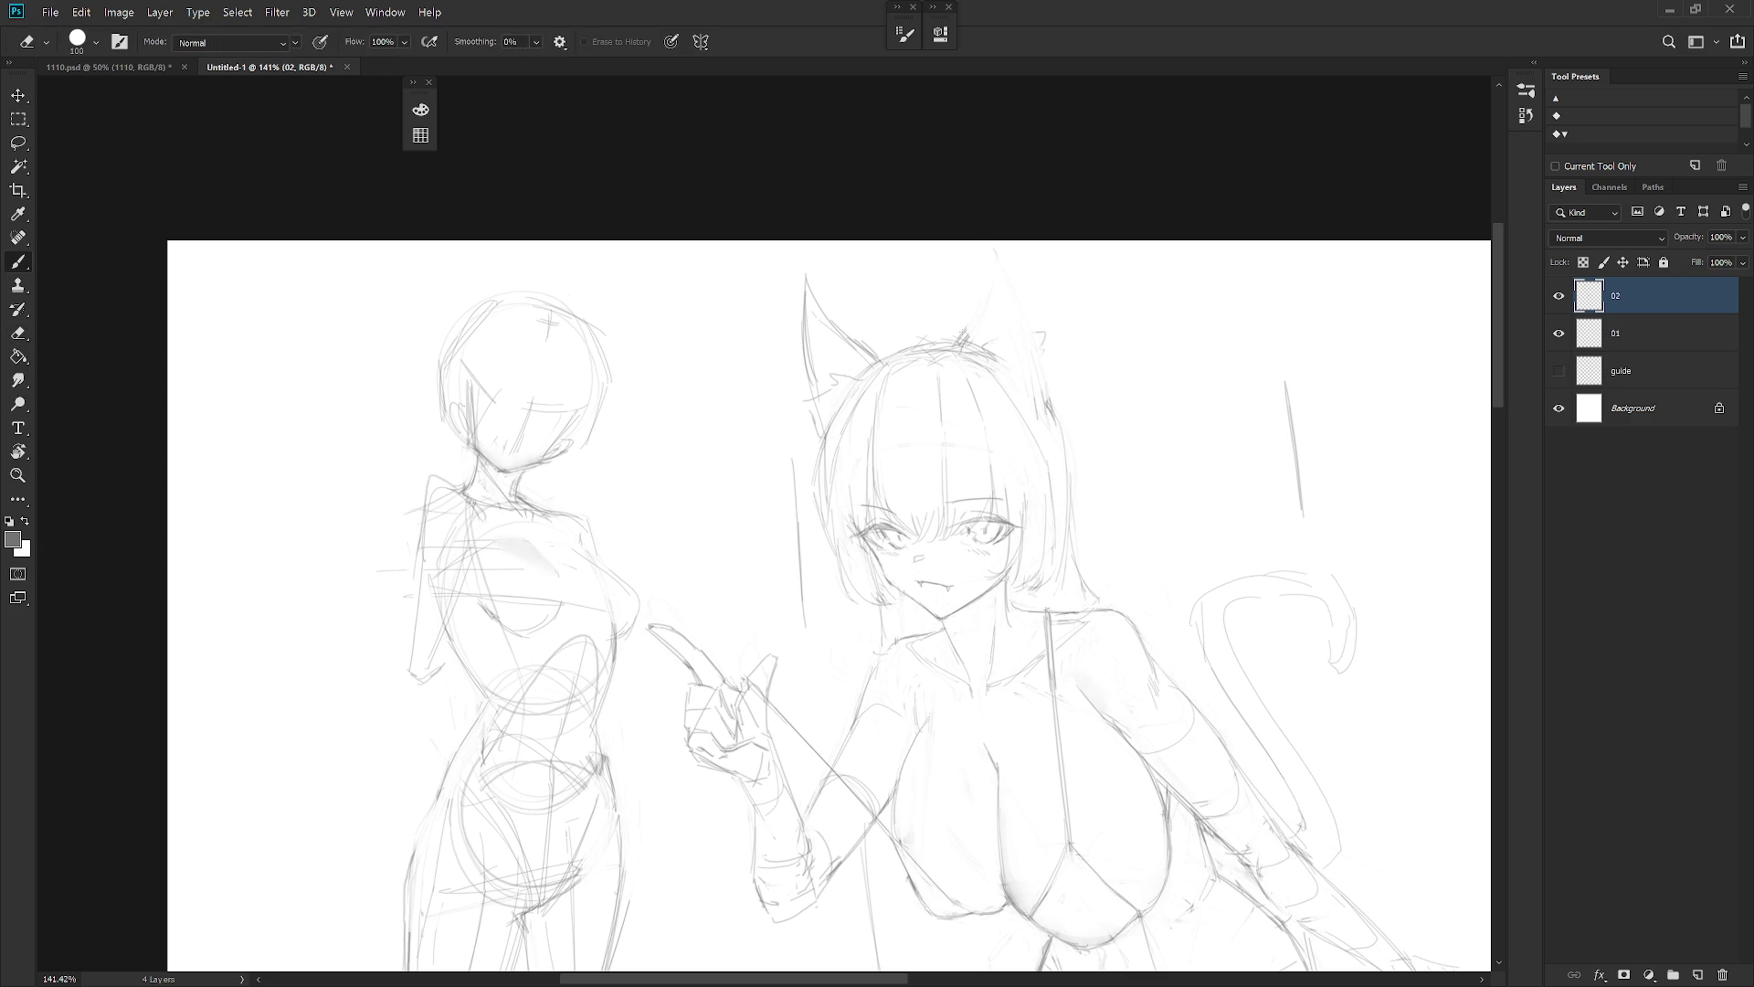
mouse_move(970, 250)
left_mouse_down()
mouse_move(1016, 319)
mouse_move(1048, 433)
left_mouse_up()
mouse_move(1035, 362)
left_mouse_down()
mouse_move(1043, 455)
mouse_move(1042, 382)
mouse_move(1052, 437)
left_mouse_up()
key("e")
key("b")
Erase stray lines, restroke the right ear's outer edge and draw its inner edge
key("e")
mouse_move(955, 390)
left_mouse_down()
mouse_move(1014, 327)
mouse_move(988, 330)
mouse_move(1012, 333)
left_mouse_up()
key("b")
left_click_drag(991, 274, 1041, 359)
left_click_drag(1046, 378, 1051, 409)
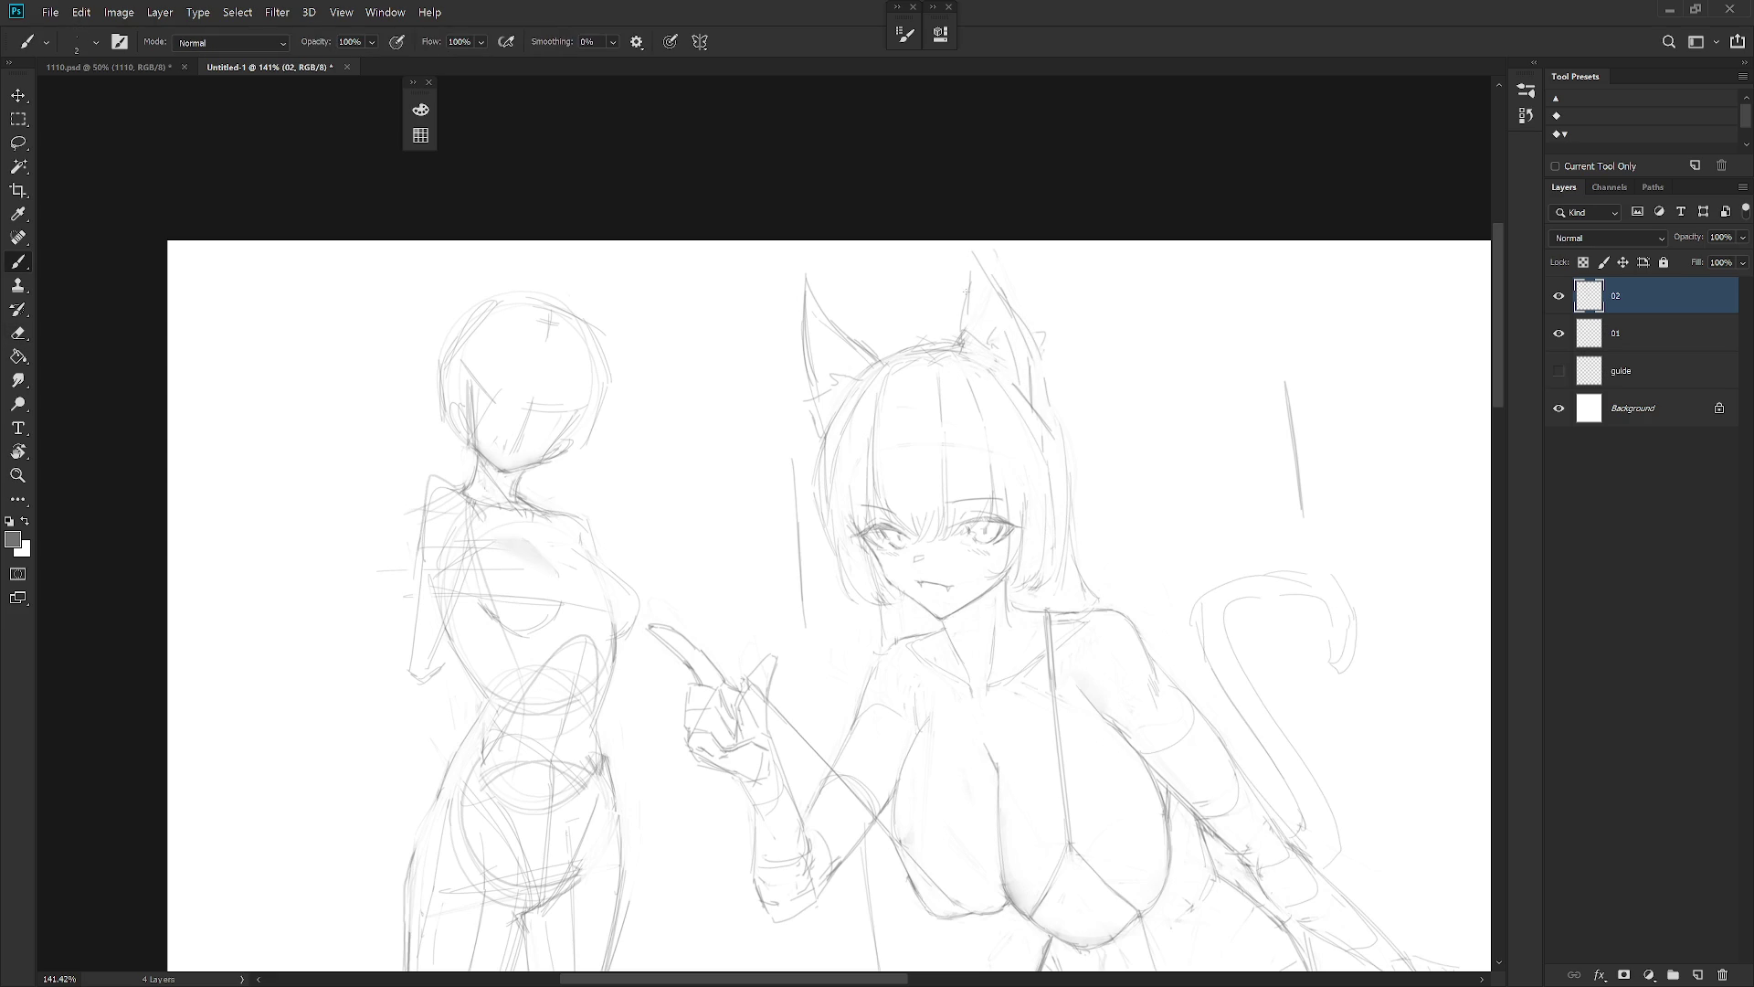
mouse_move(966, 245)
left_mouse_down()
mouse_move(1035, 359)
mouse_move(969, 265)
mouse_move(1078, 384)
left_mouse_up()
key("e")
key("b")
key("e")
key("b")
left_click_drag(1005, 302, 1041, 365)
left_click_drag(982, 265, 1016, 330)
left_click_drag(970, 258, 958, 347)
Add inner edge strokes to the left ear and restroke its outer edge
left_click_drag(833, 326, 871, 357)
left_click_drag(813, 302, 856, 352)
left_click_drag(805, 299, 811, 391)
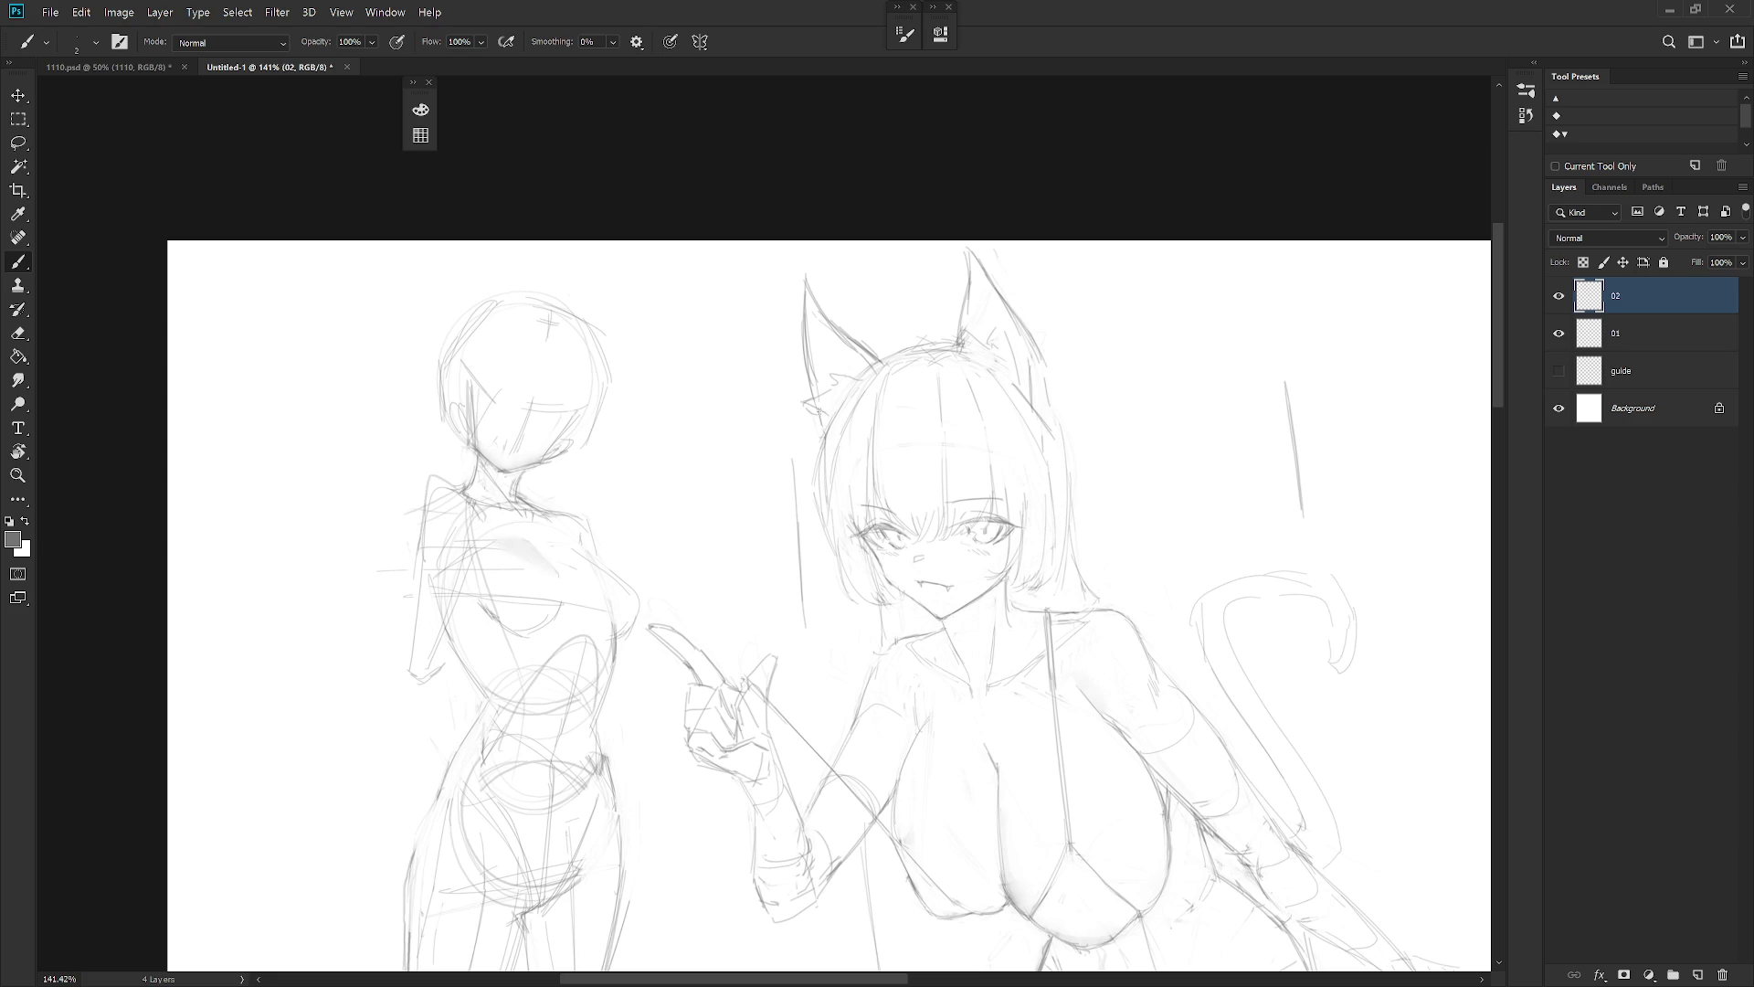
Add a small whisker stroke on the left cheek
scroll(1123, 379, "down", 2)
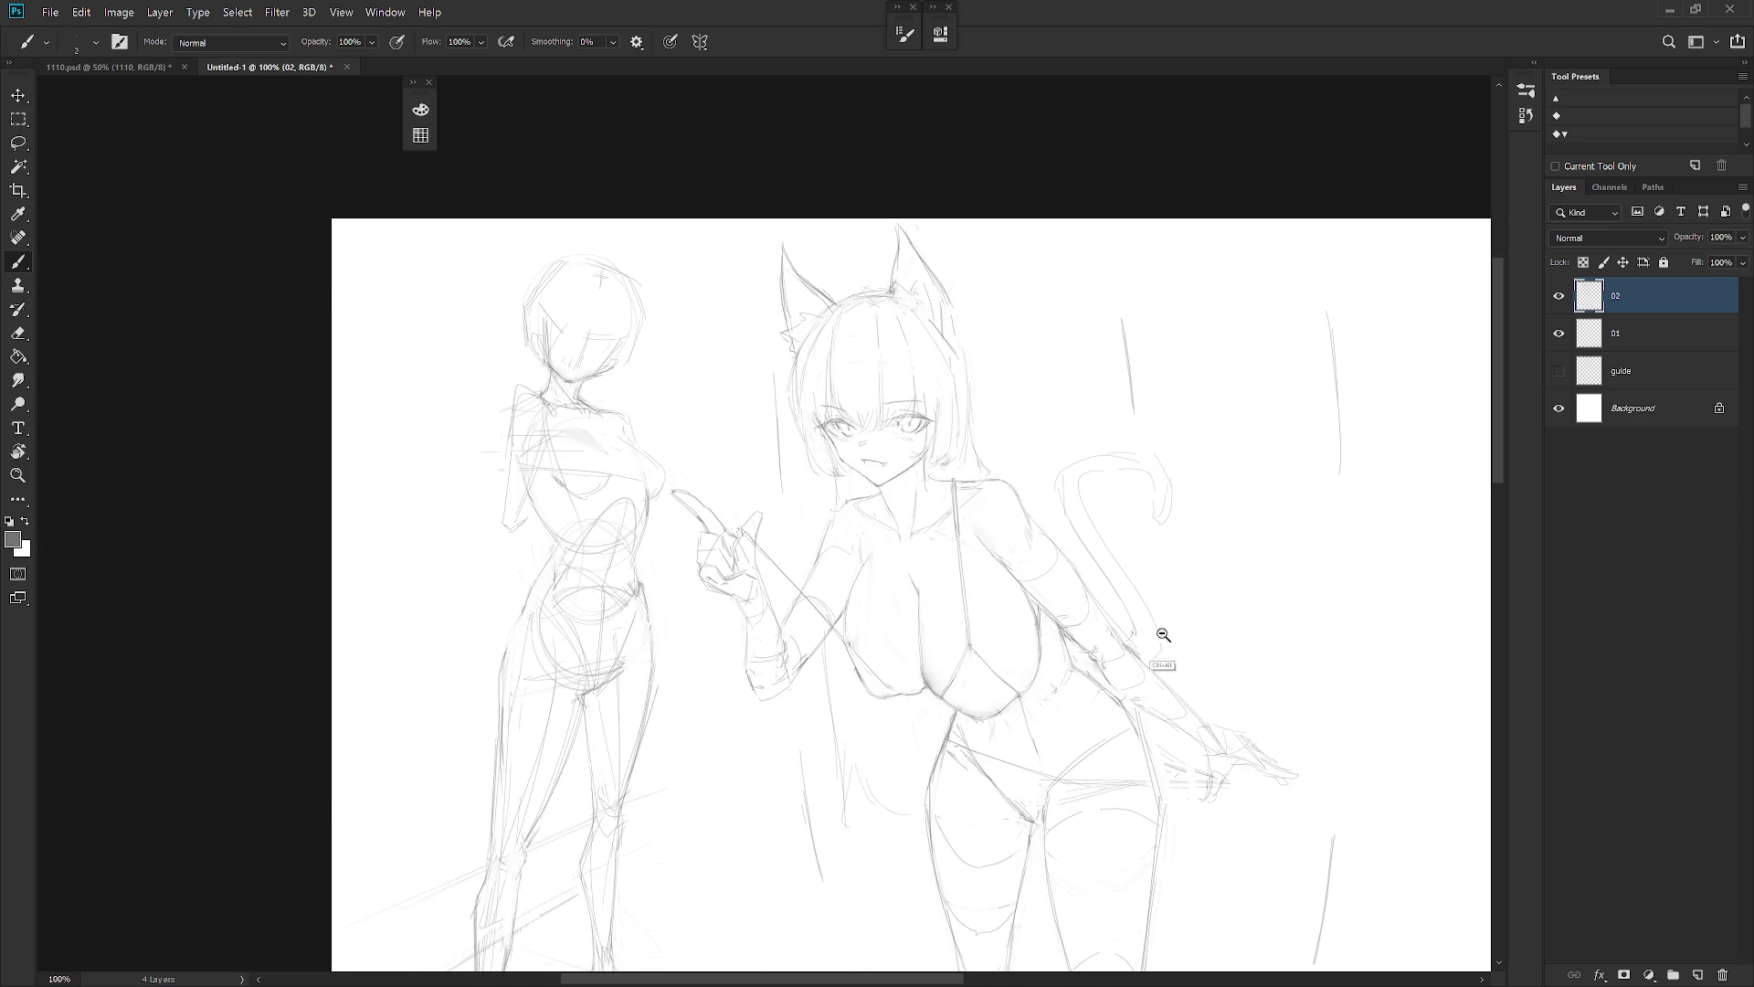
scroll(1163, 615, "down", 2)
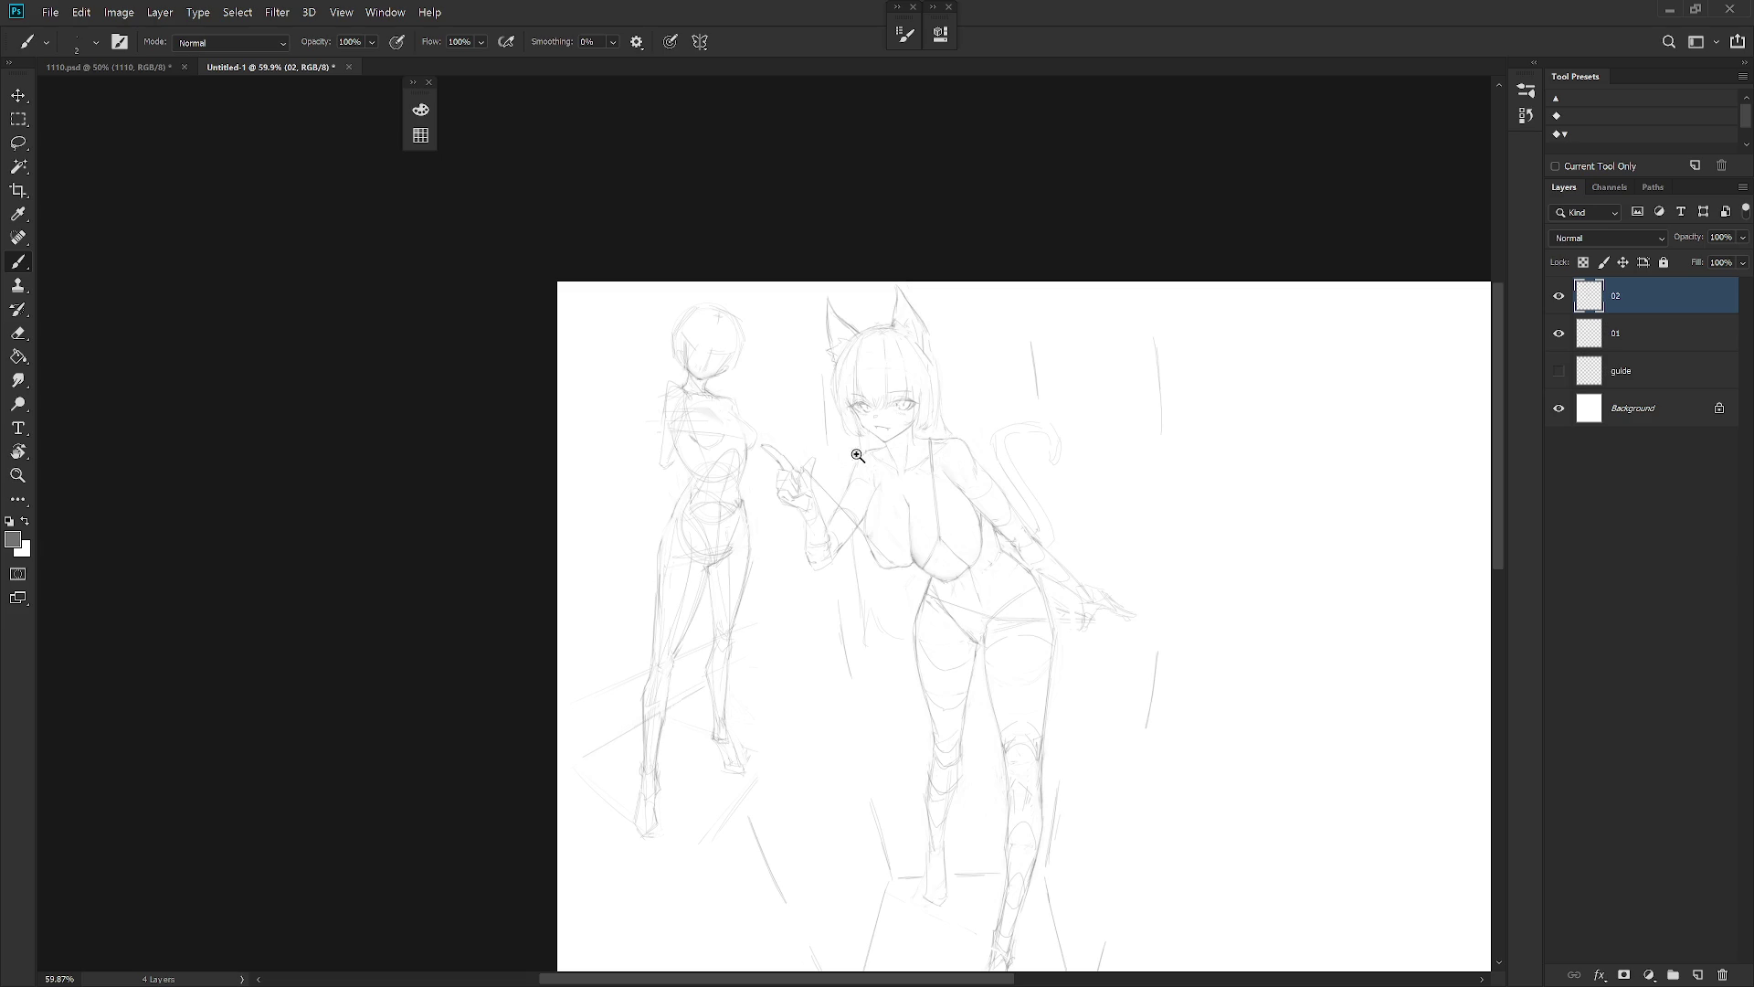
scroll(845, 391, "up", 2)
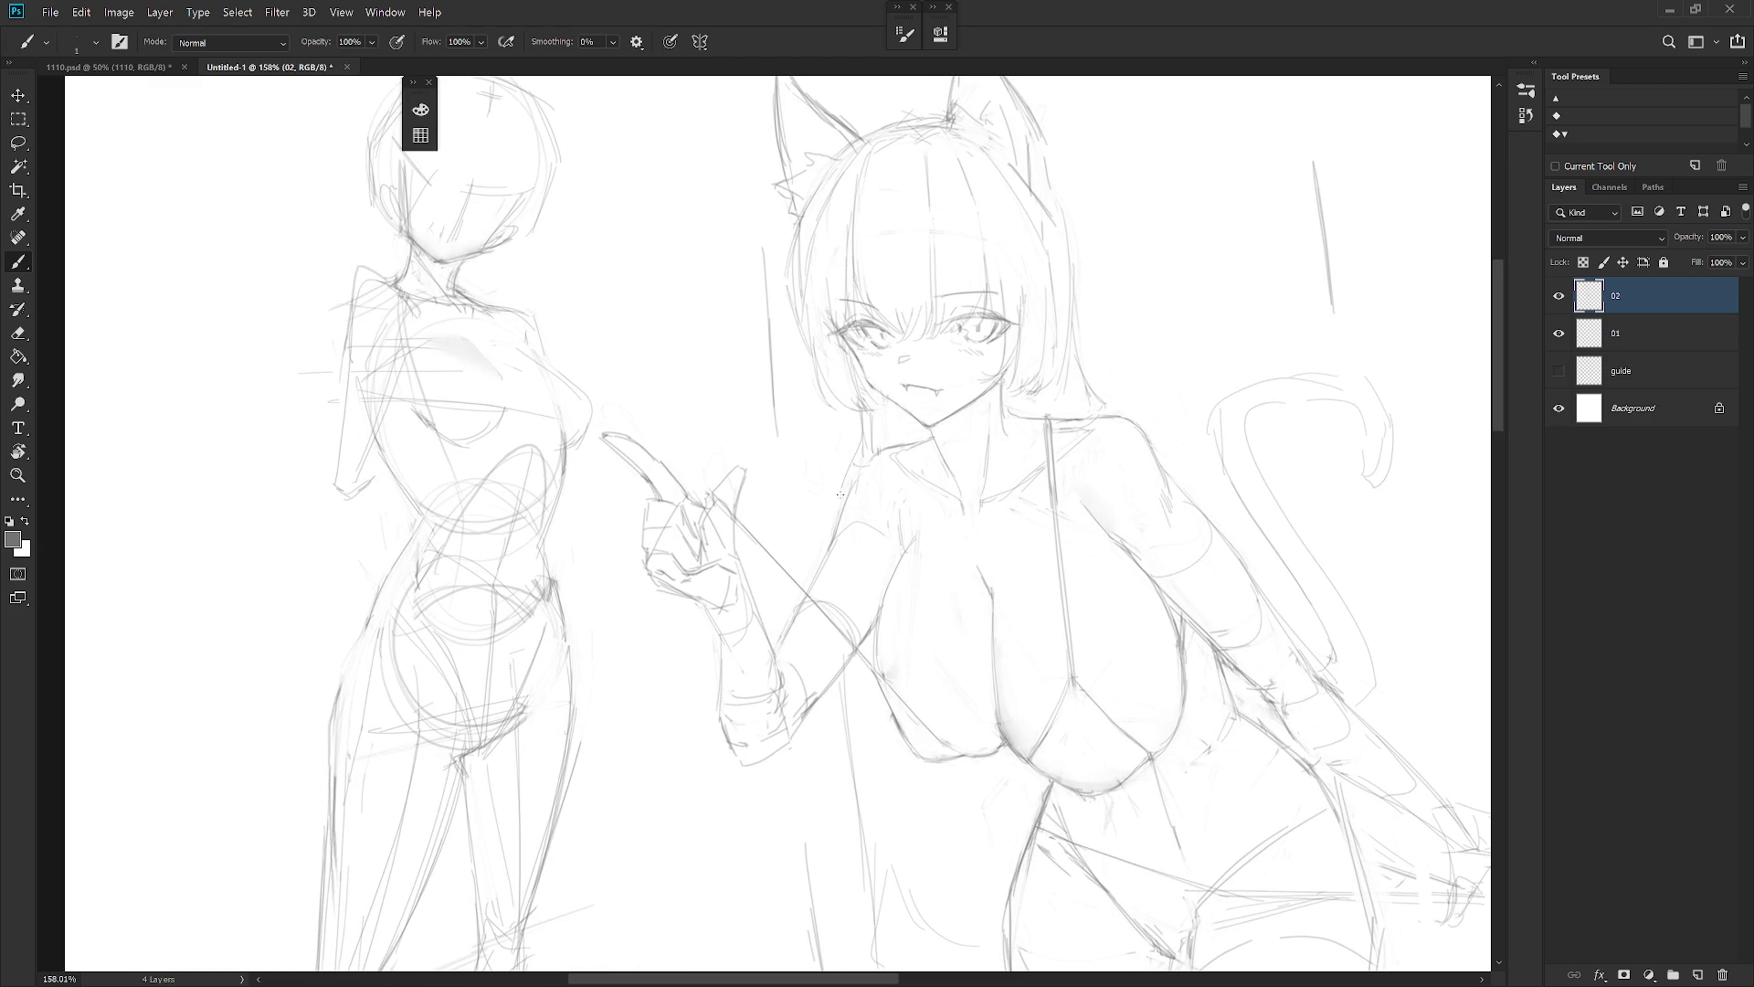
key("e")
key("b")
key("e")
key("b")
left_click_drag(833, 363, 885, 371)
Sketch collar strokes around the neck, undoing one stray line
scroll(1028, 503, "down", 3)
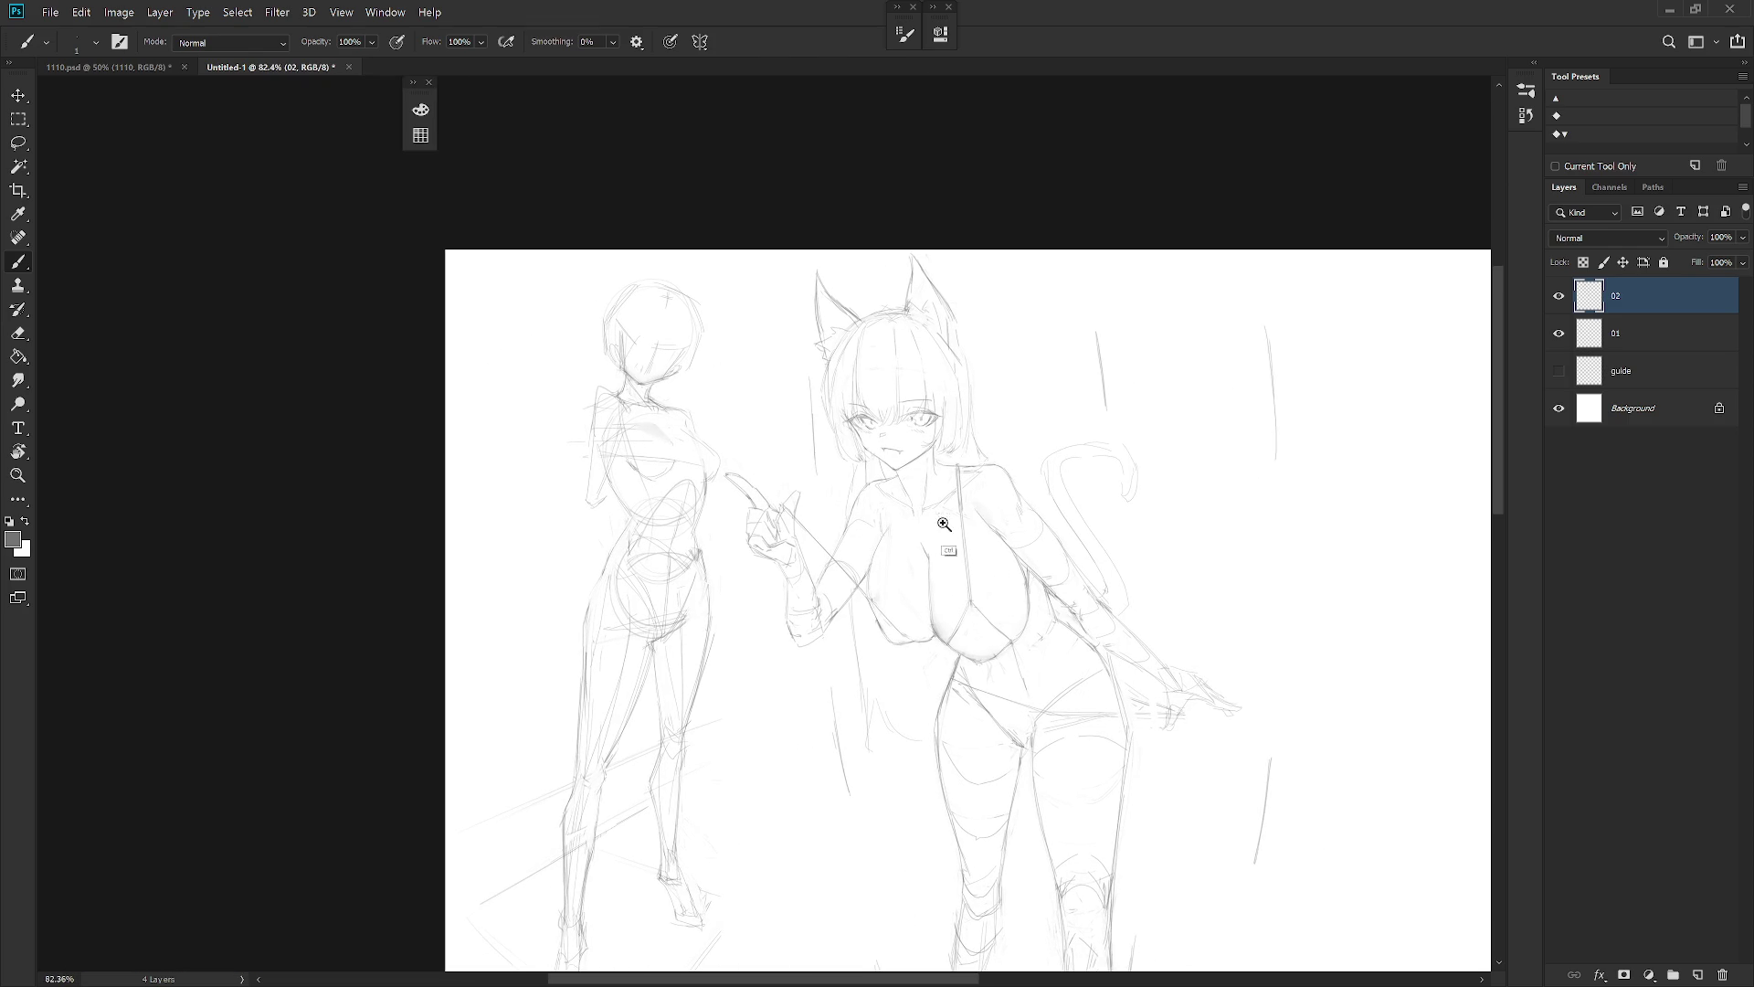
scroll(944, 509, "up", 3)
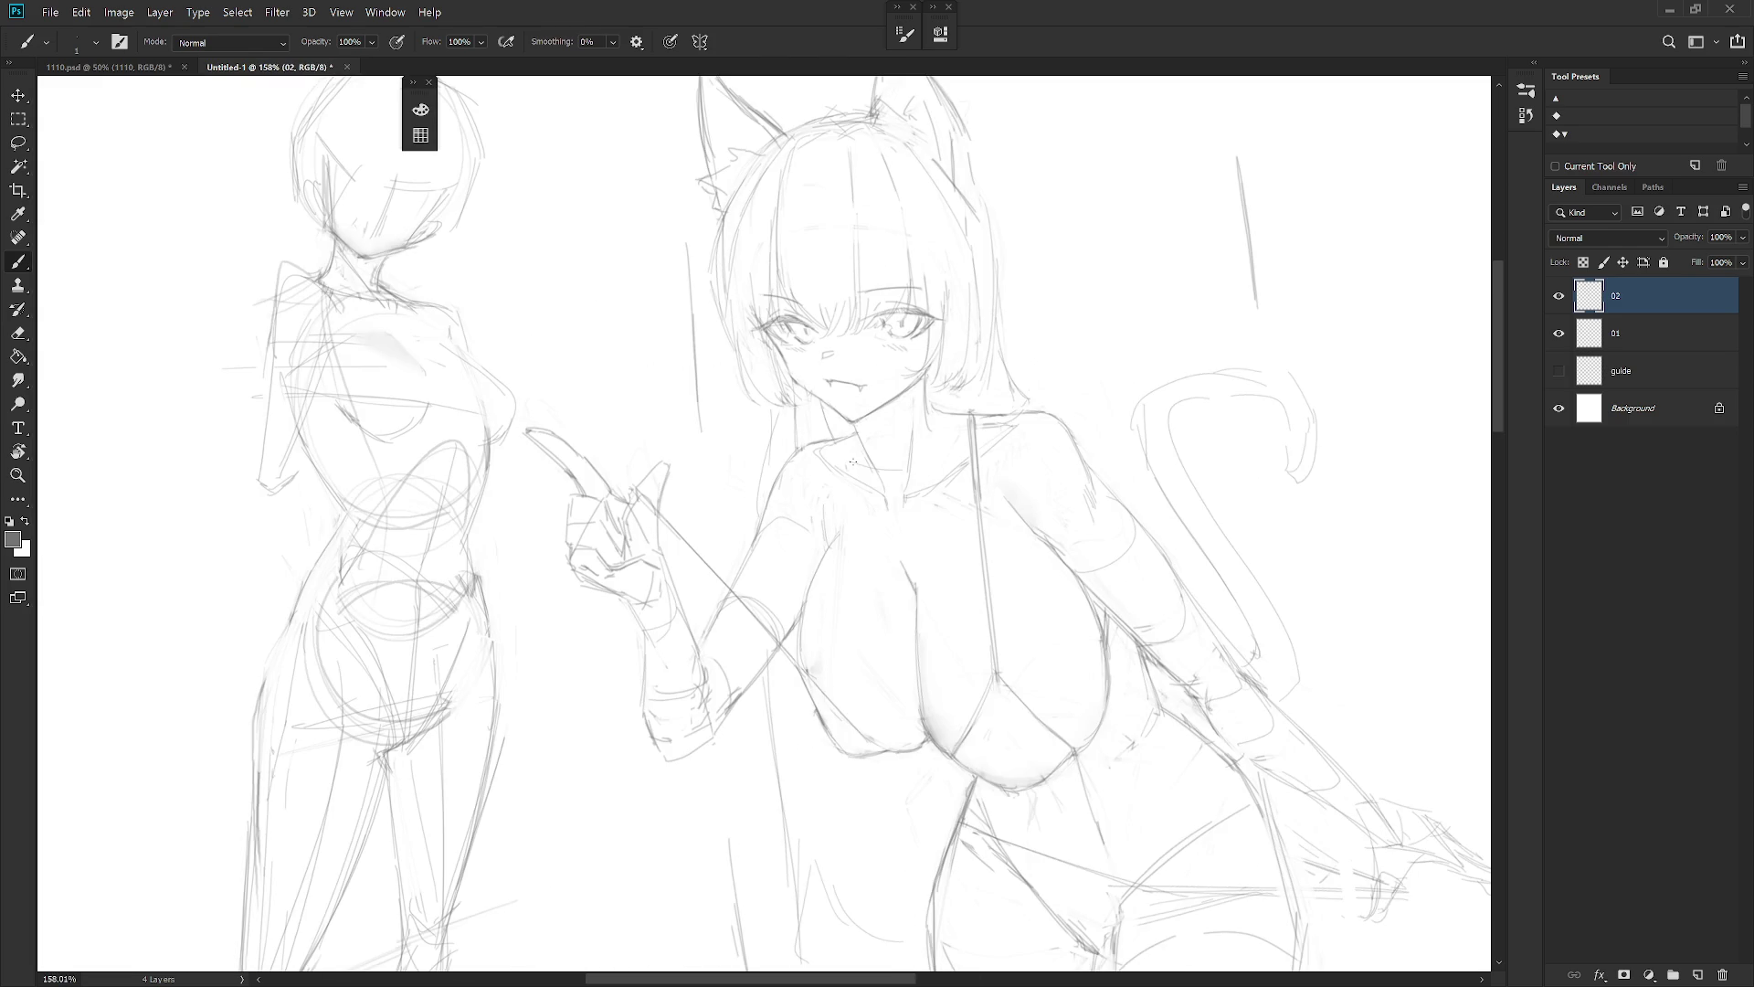
left_click_drag(938, 416, 932, 433)
mouse_move(944, 405)
left_mouse_down()
mouse_move(904, 475)
mouse_move(924, 450)
mouse_move(923, 495)
left_mouse_up()
key("ctrl+z")
left_click_drag(831, 446, 864, 489)
left_click_drag(872, 463, 826, 443)
Strengthen the collar line on the neck and add a short stroke along it
scroll(911, 450, "down", 5)
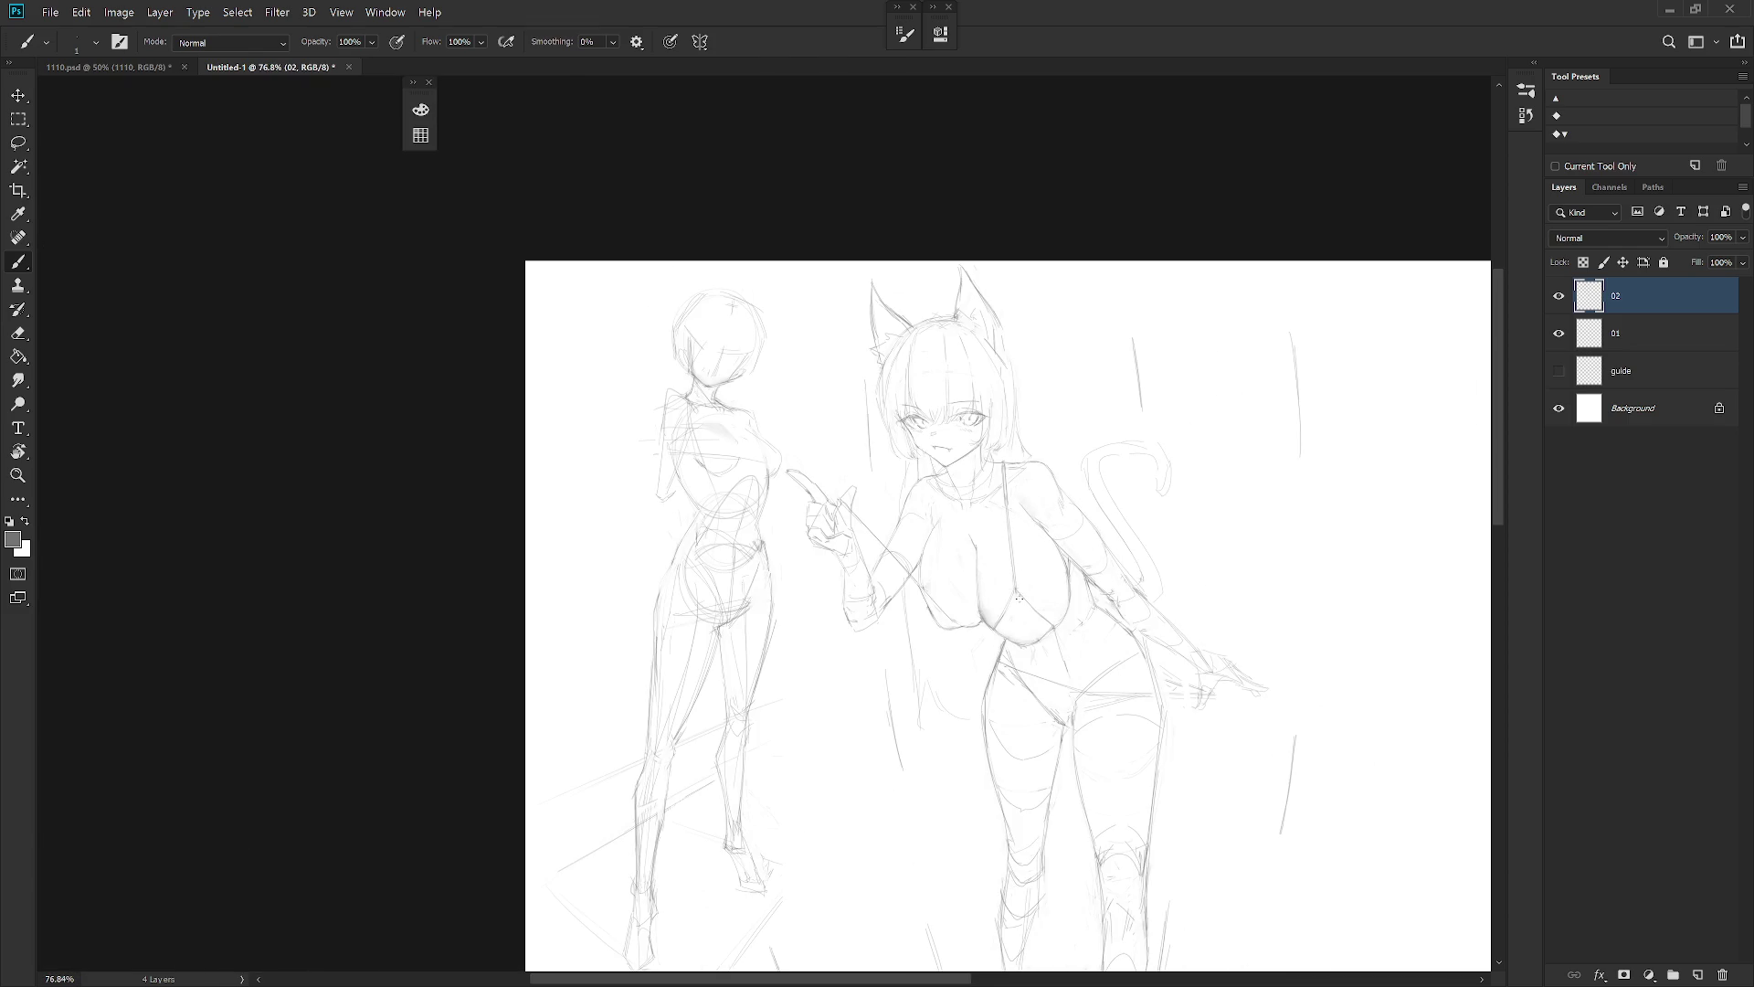
scroll(917, 622, "down", 2)
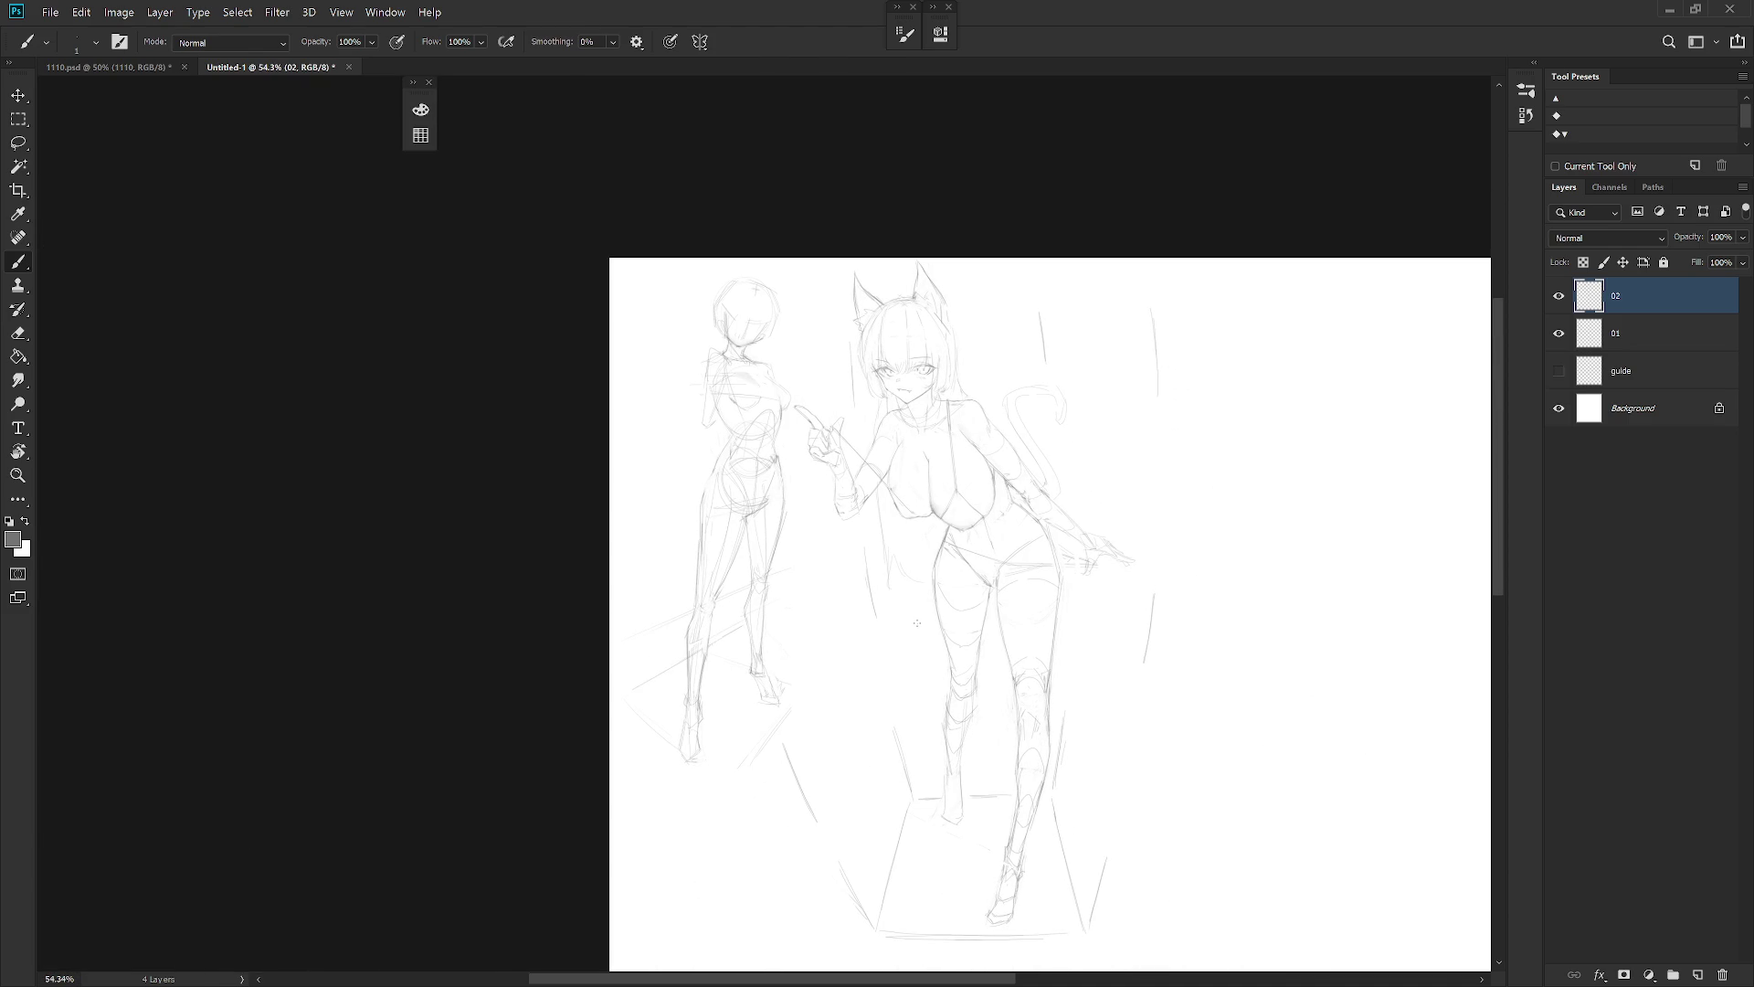
scroll(905, 387, "up", 8)
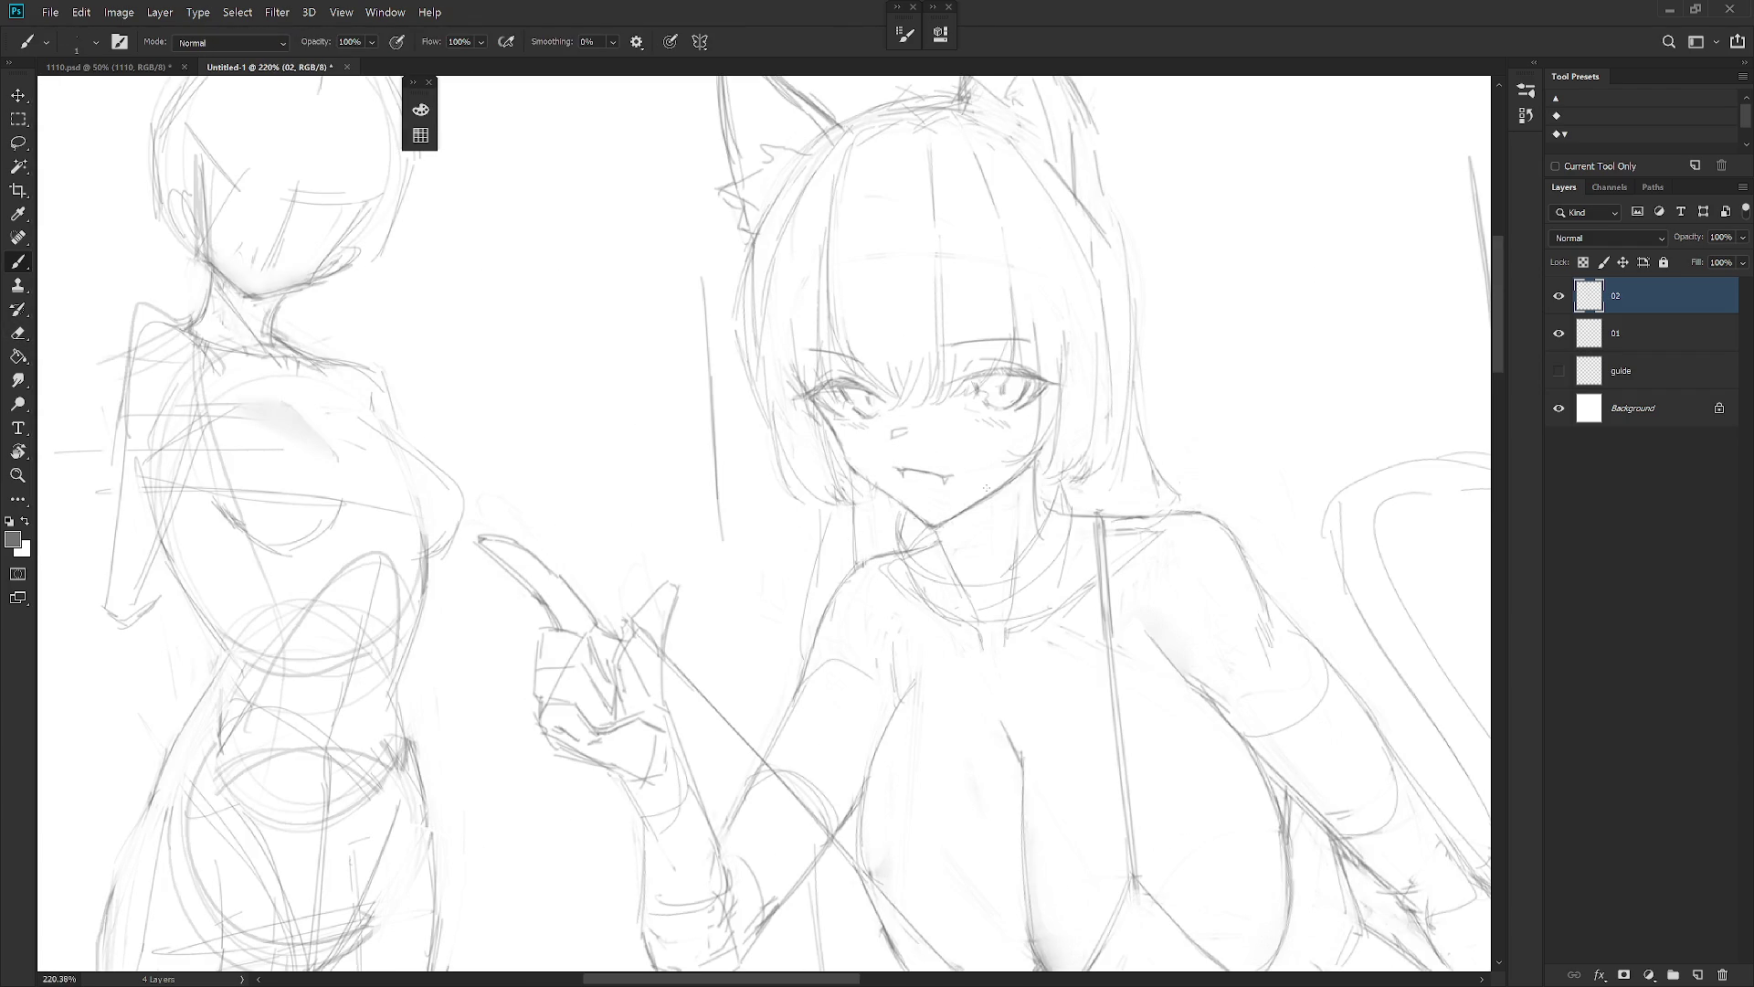
left_click_drag(1069, 521, 1049, 596)
key("e")
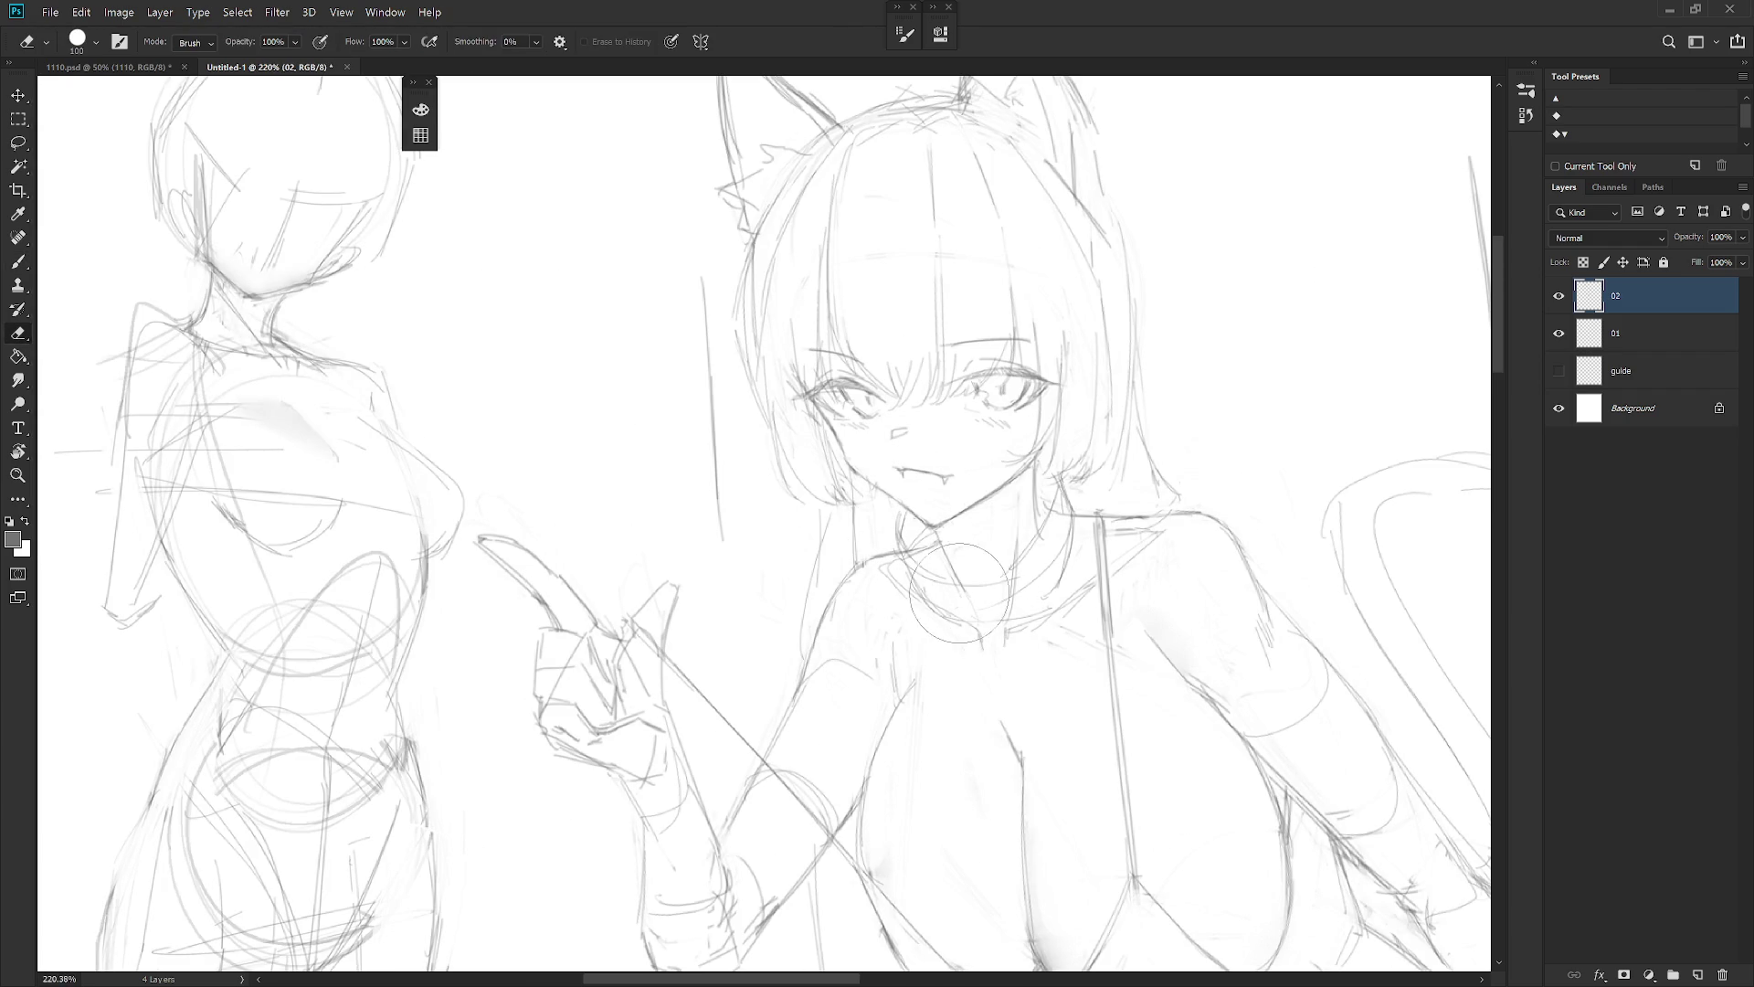
key("b")
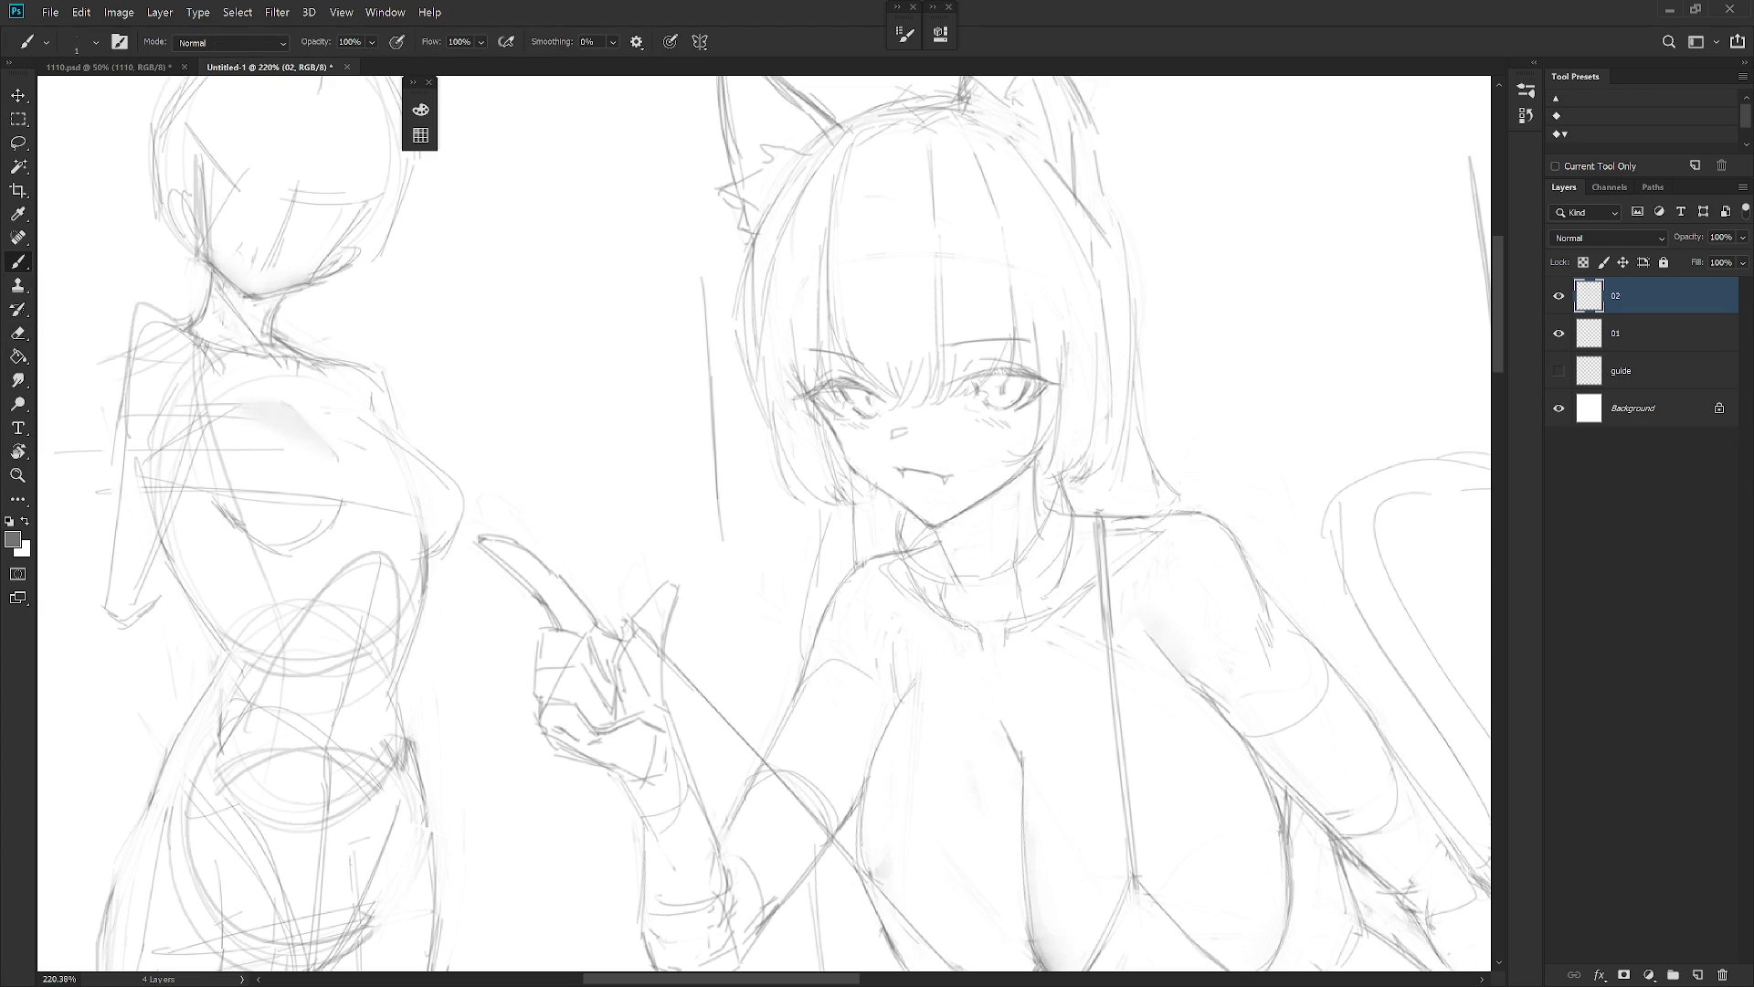
left_click_drag(1008, 632, 1028, 629)
Sketch the round O-ring pendant below the collar after undoing trial chest strokes
left_click_drag(950, 658, 1001, 695)
left_click_drag(1005, 622, 1029, 689)
left_click_drag(956, 669, 1017, 695)
key("ctrl+z")
key("ctrl+z")
key("ctrl+z")
mouse_move(976, 630)
left_mouse_down()
mouse_move(955, 681)
mouse_move(1029, 676)
mouse_move(1014, 713)
left_mouse_up()
left_click_drag(950, 657, 957, 705)
scroll(761, 116, "down", 3)
key("e")
key("b")
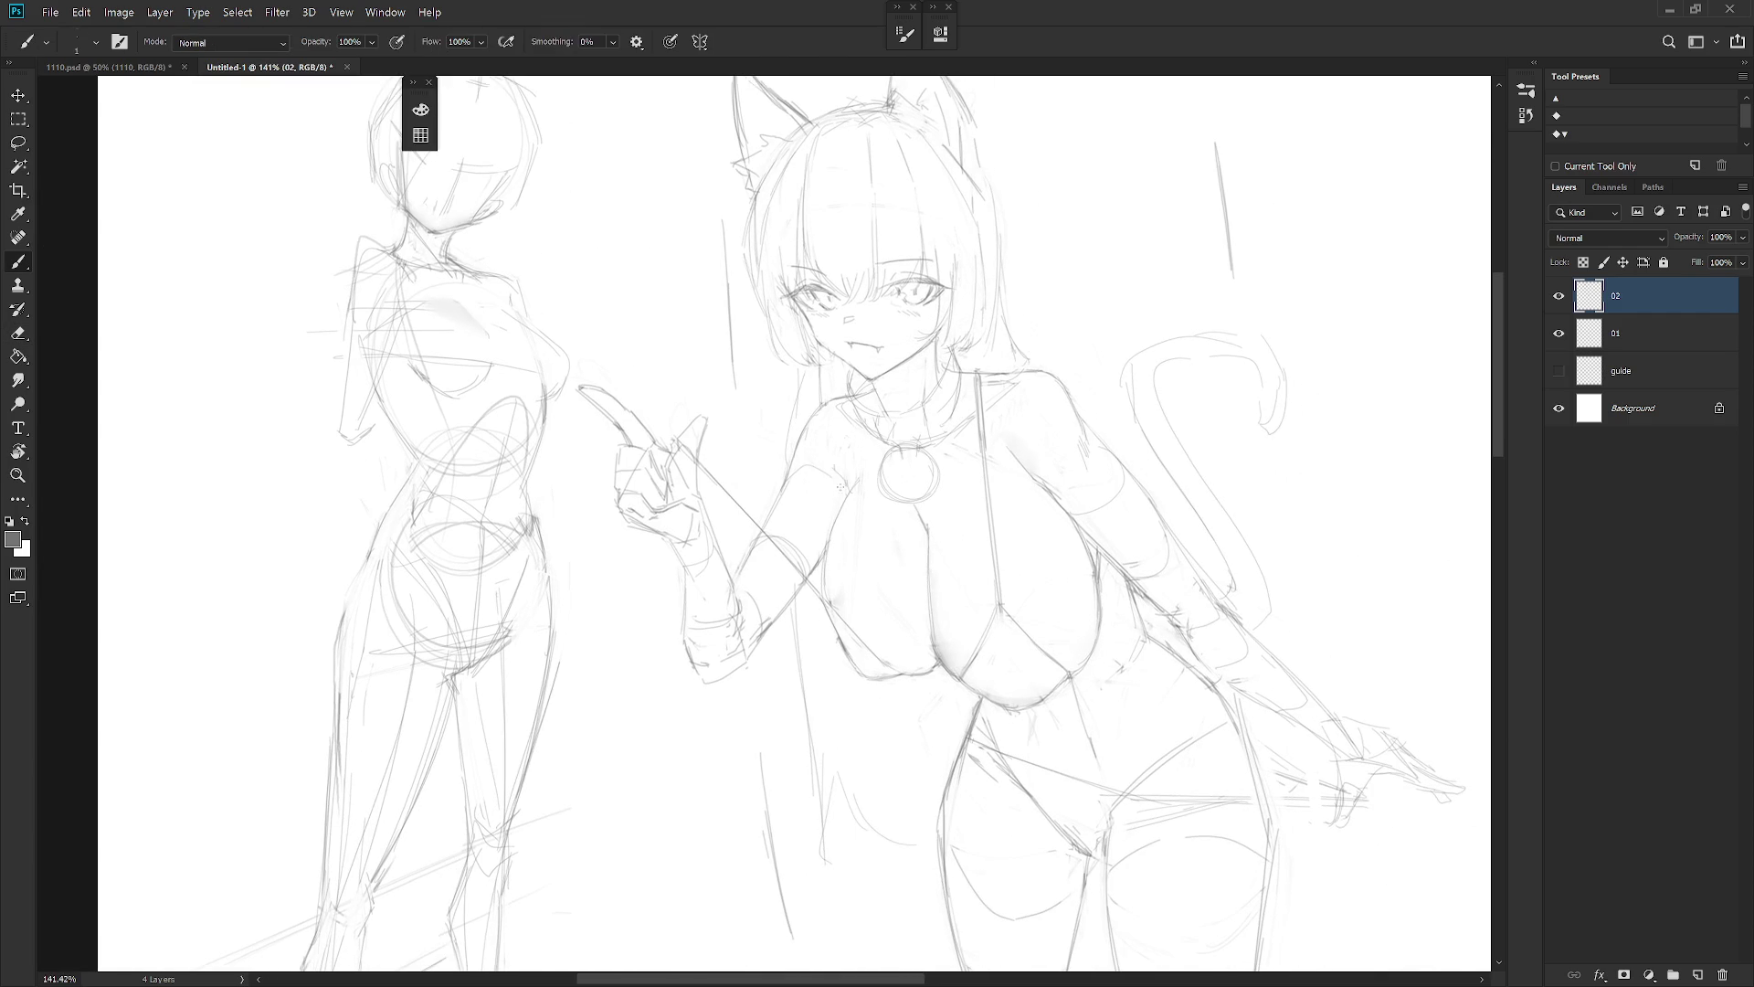
scroll(1144, 564, "down", 1)
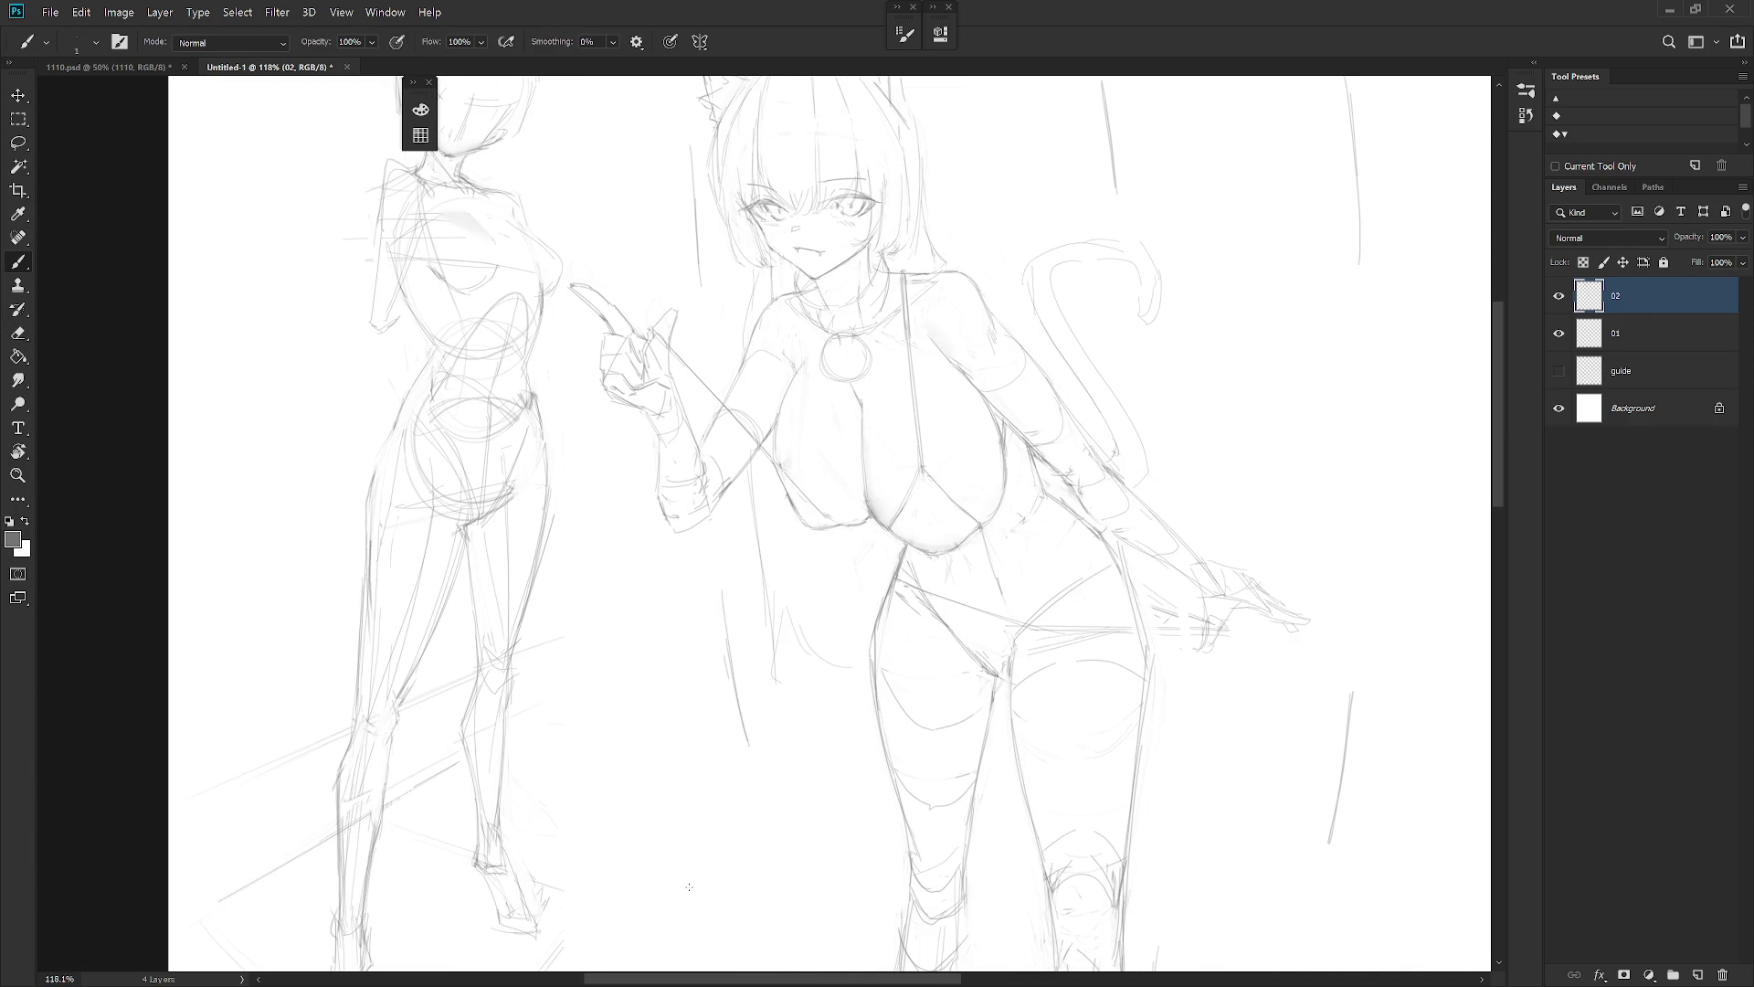
scroll(1087, 539, "down", 2)
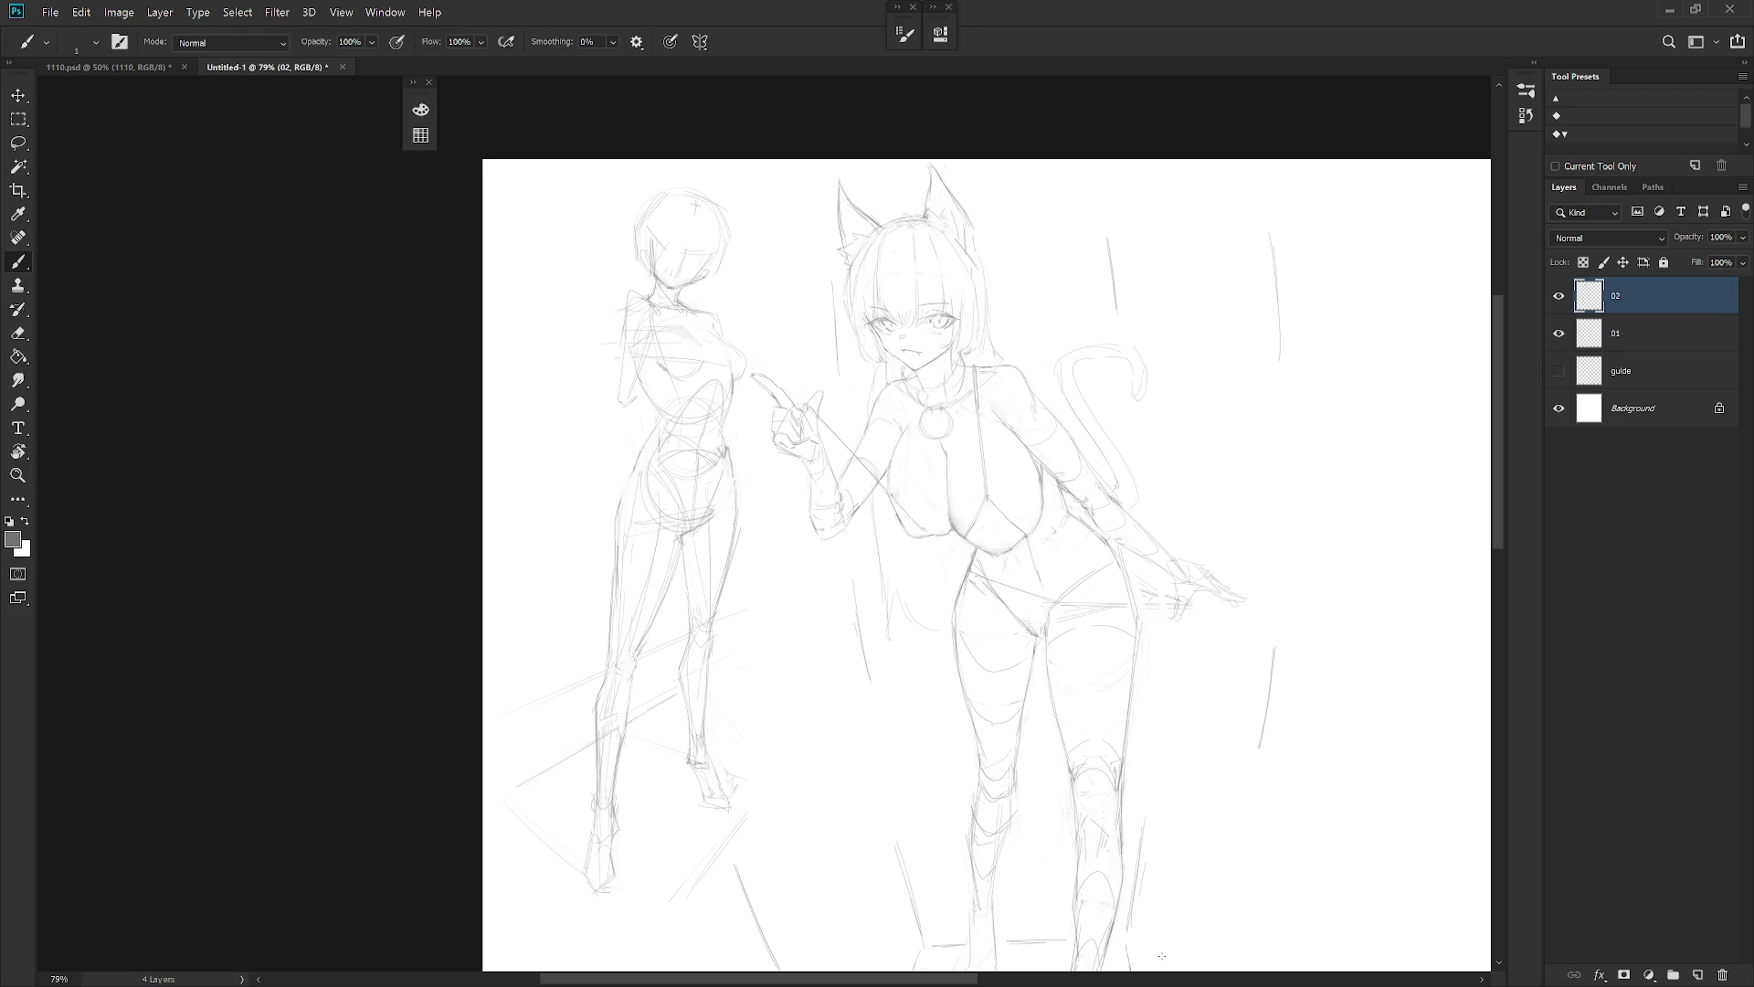
scroll(1088, 701, "down", 5)
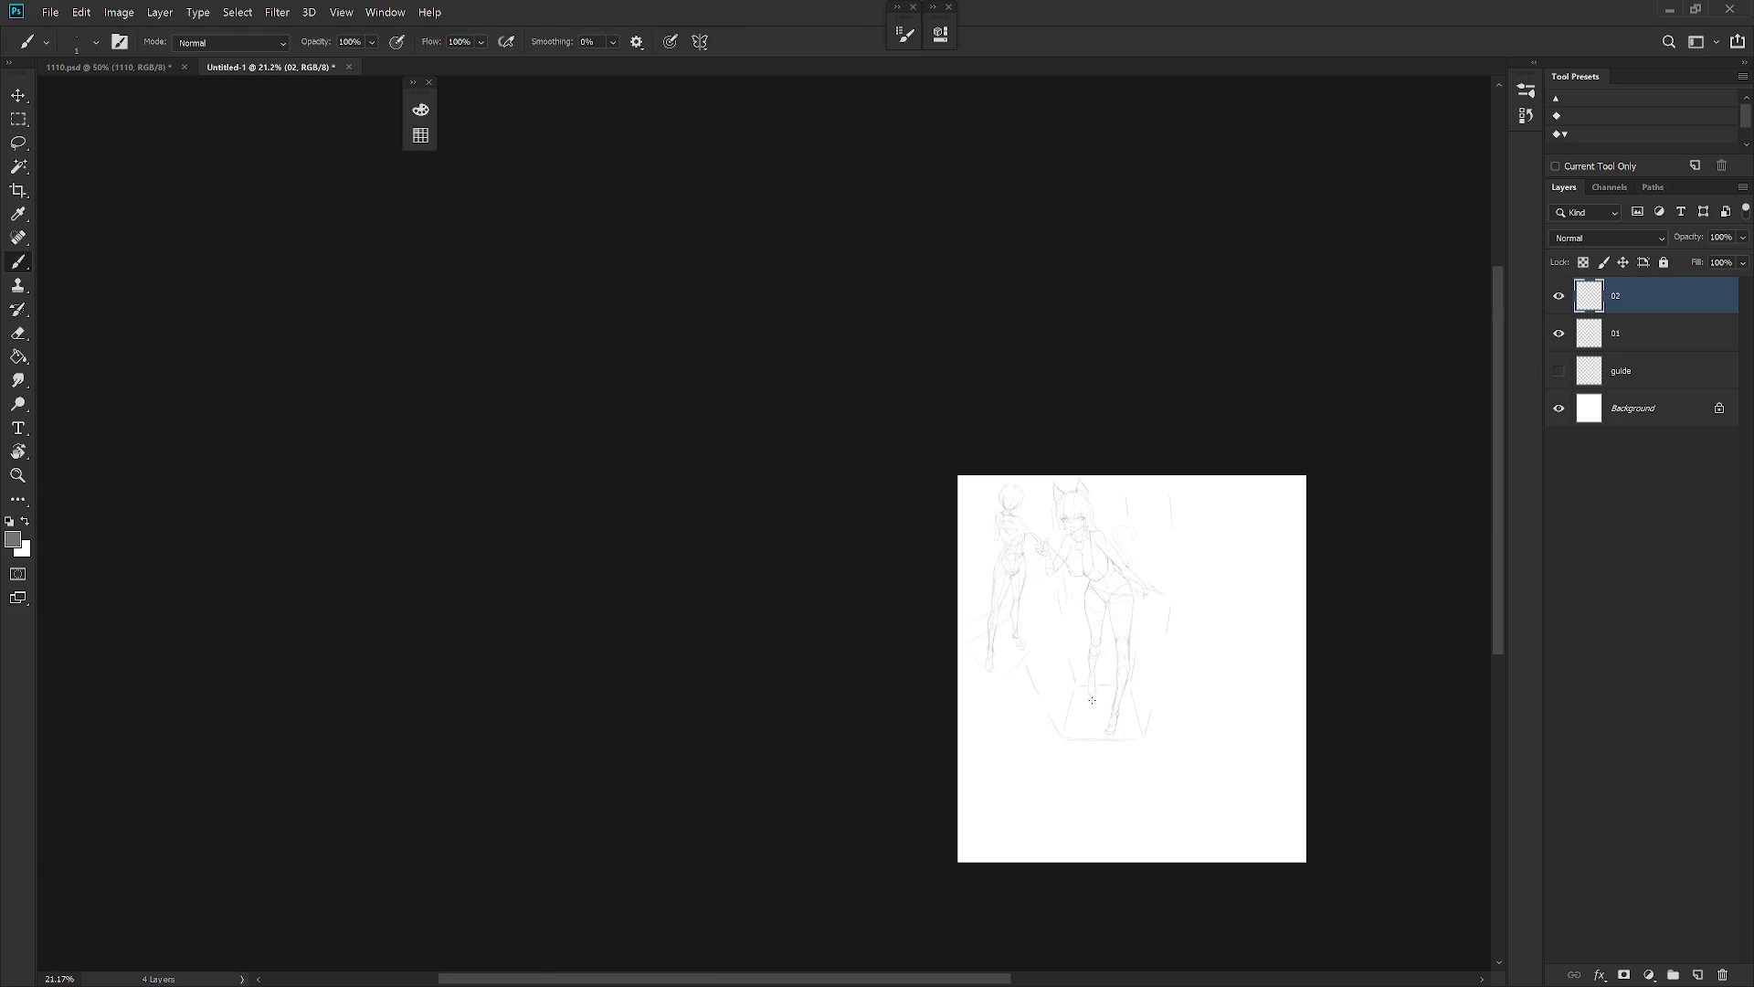
Mirror the canvas horizontally and erase to reshape the lower chest outline
key("h")
scroll(1251, 544, "up", 5)
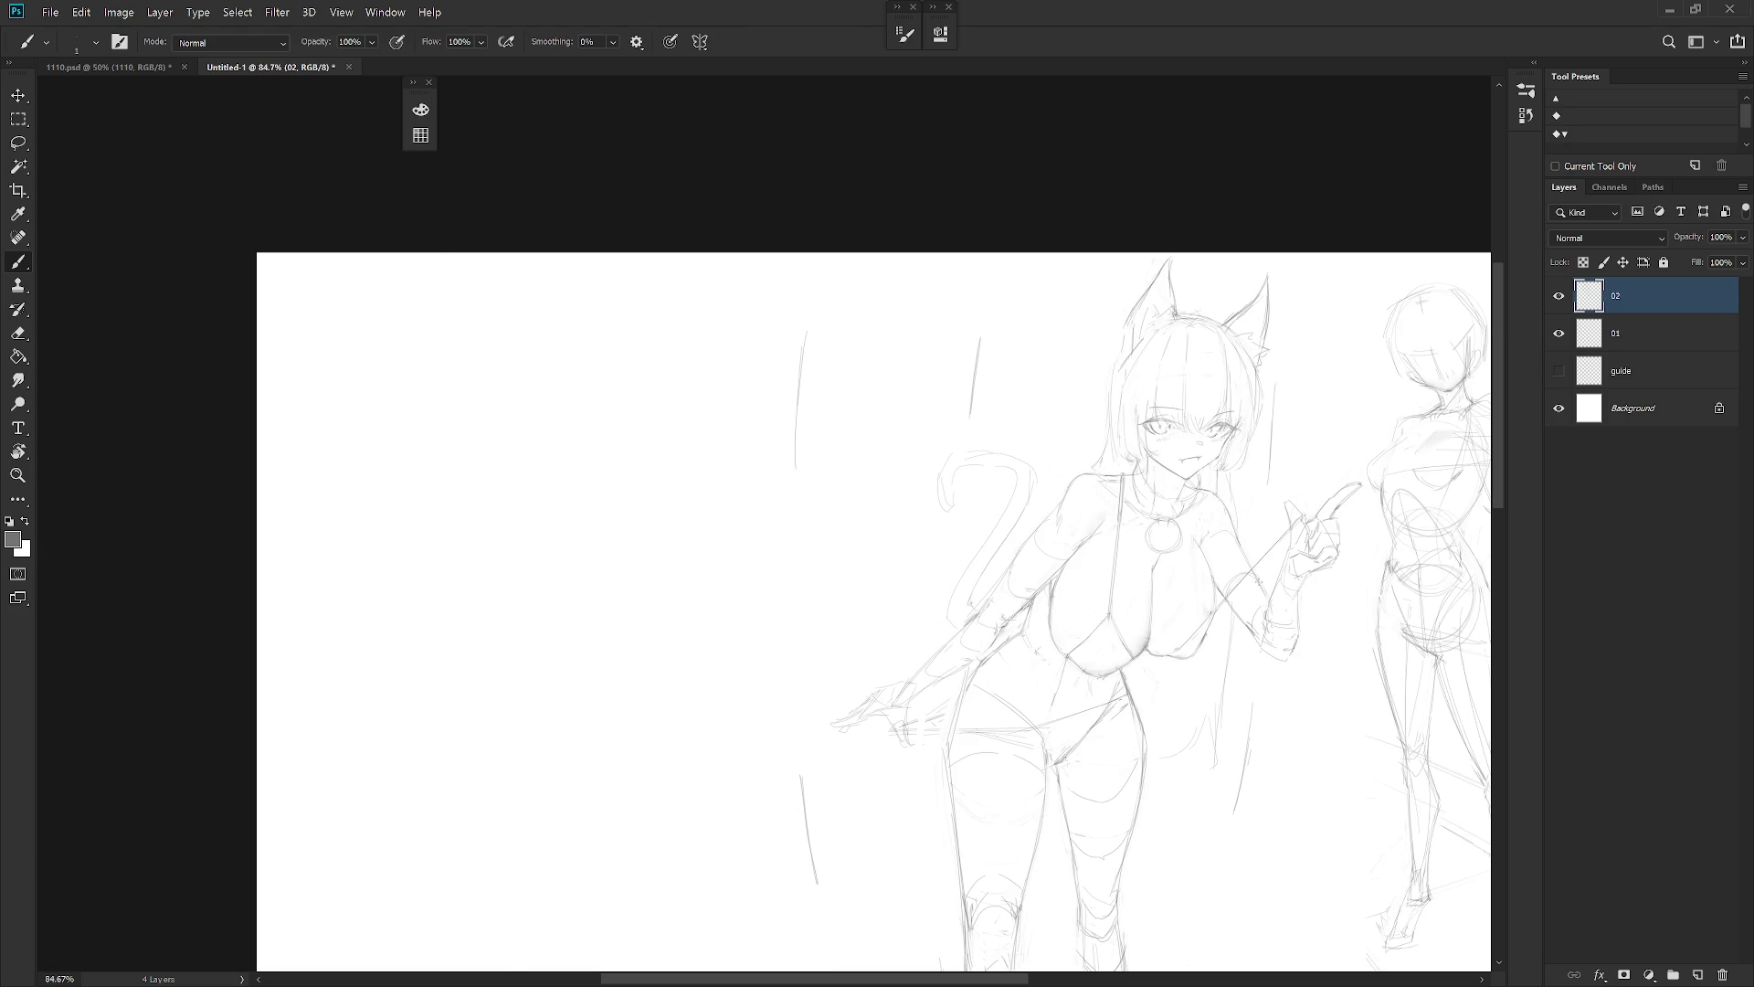
scroll(1160, 660, "up", 3)
key("e")
mouse_move(1147, 627)
left_mouse_down()
mouse_move(1124, 653)
mouse_move(1188, 639)
left_mouse_up()
key("b")
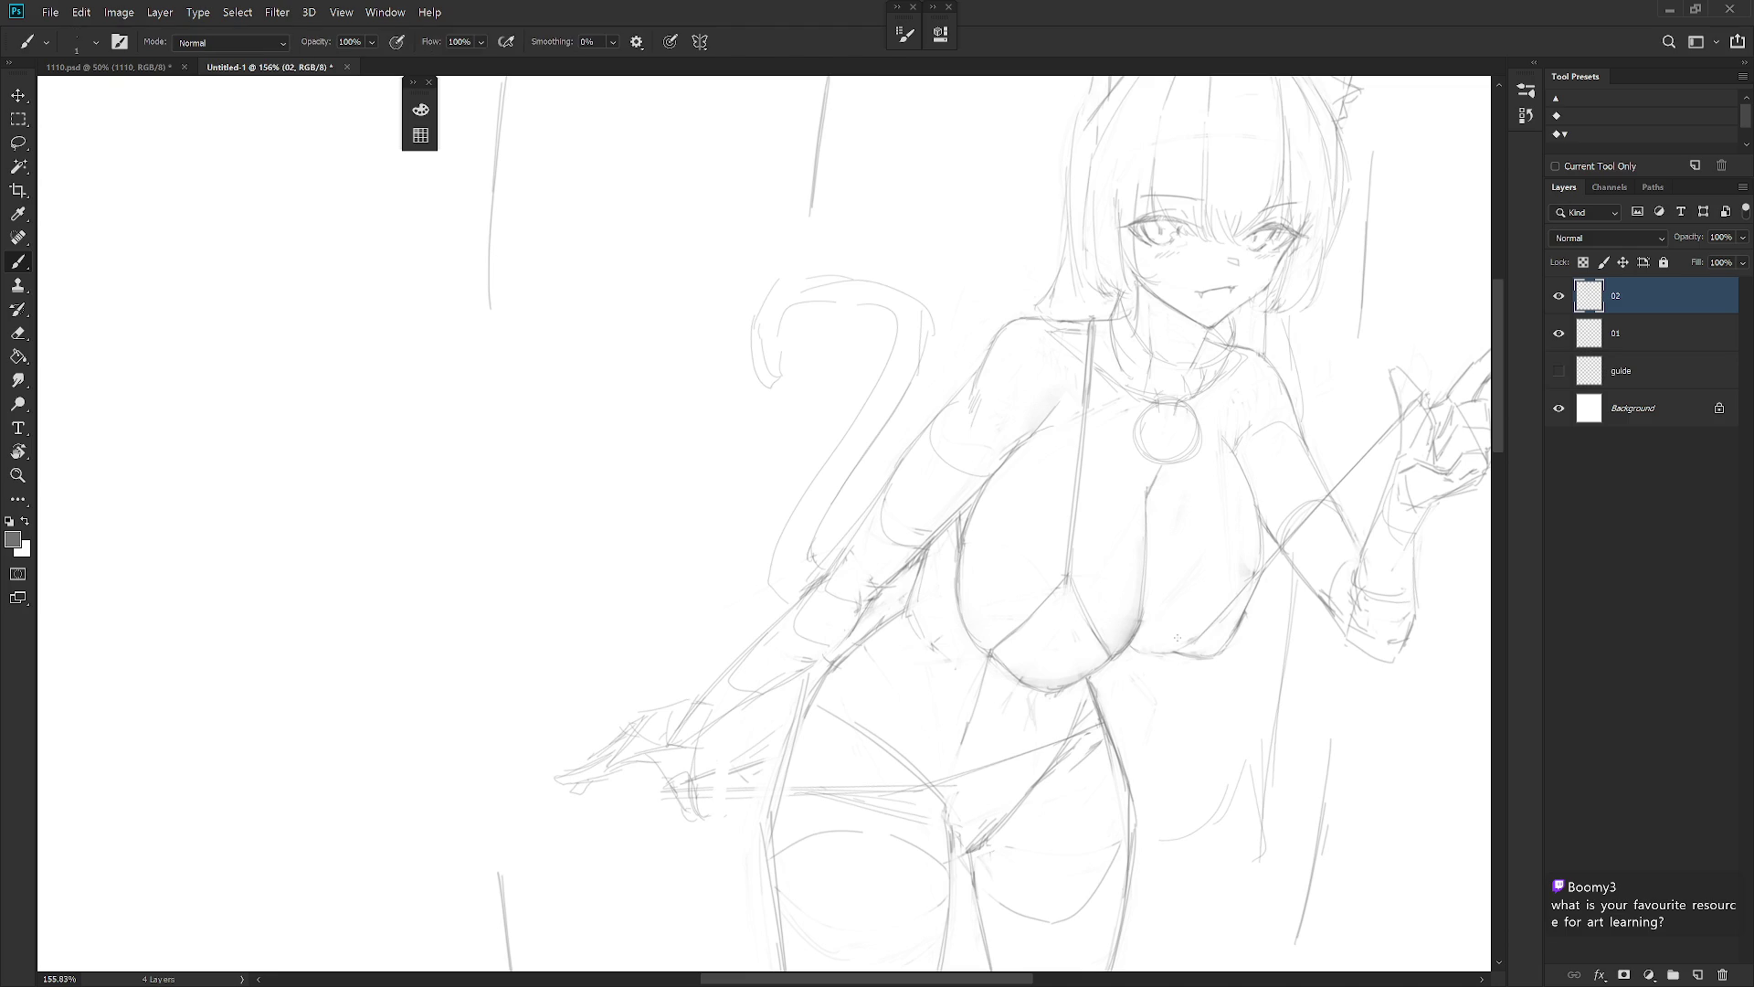
scroll(1168, 645, "down", 5)
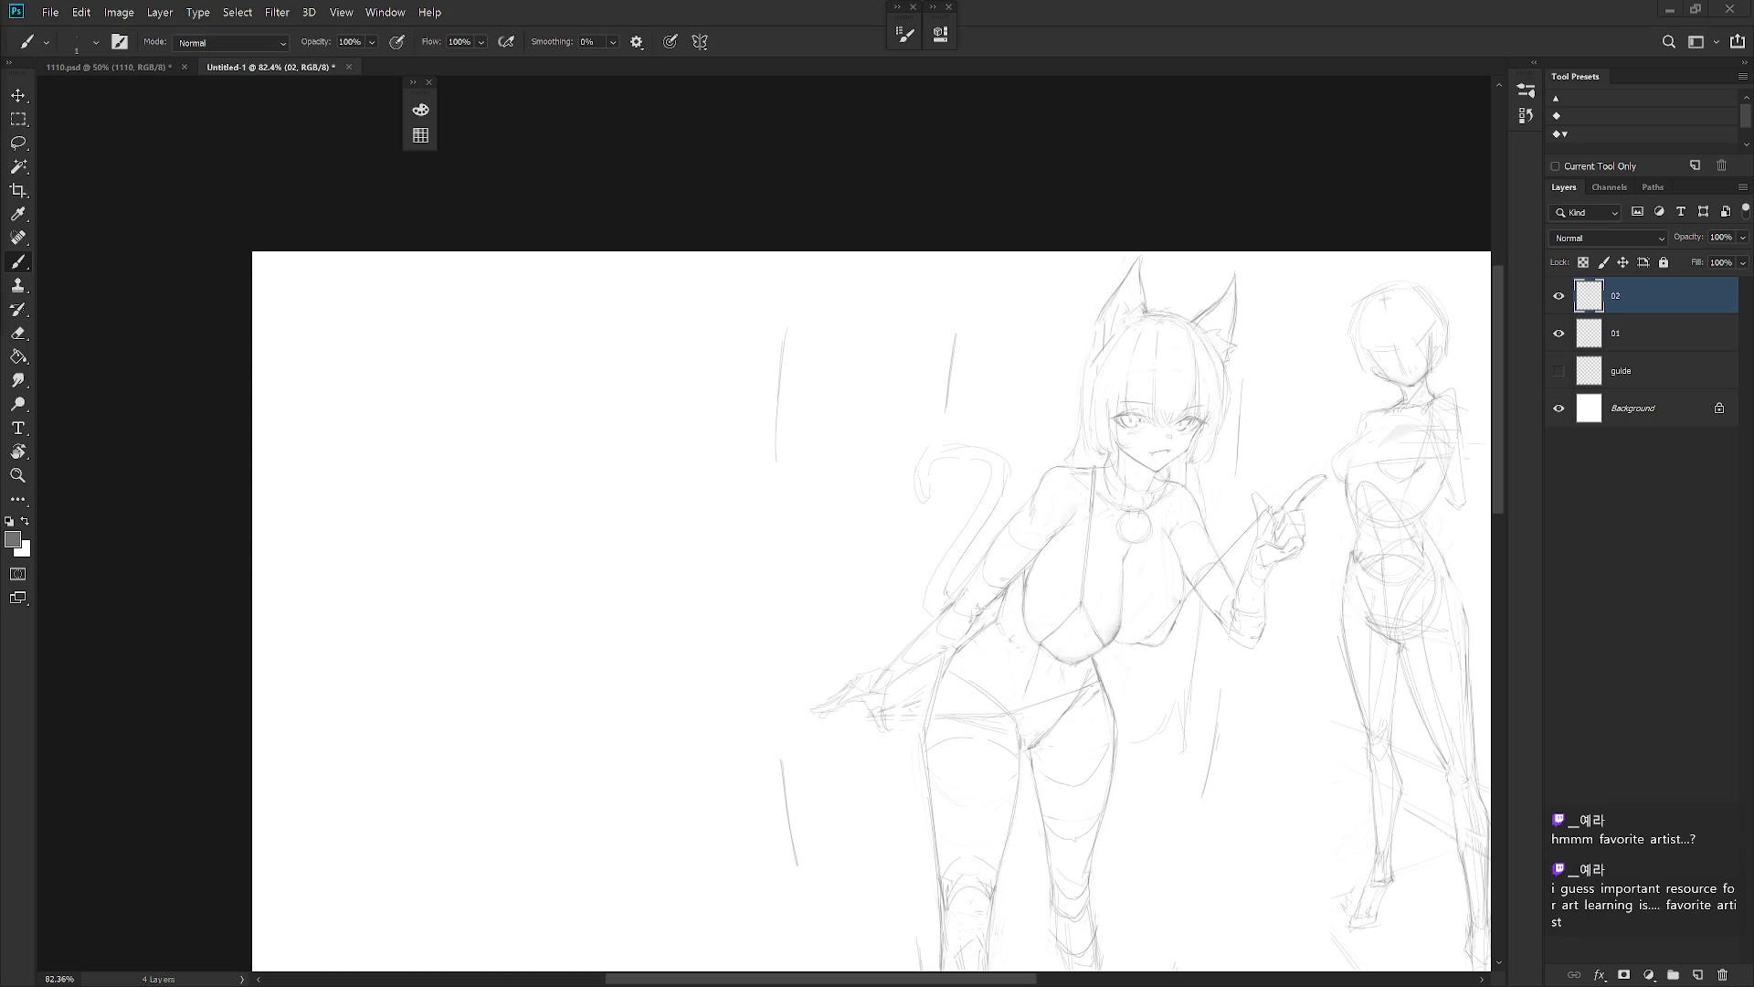
Unmirror the view and extend a thin line from the pointing fingertip
key("h")
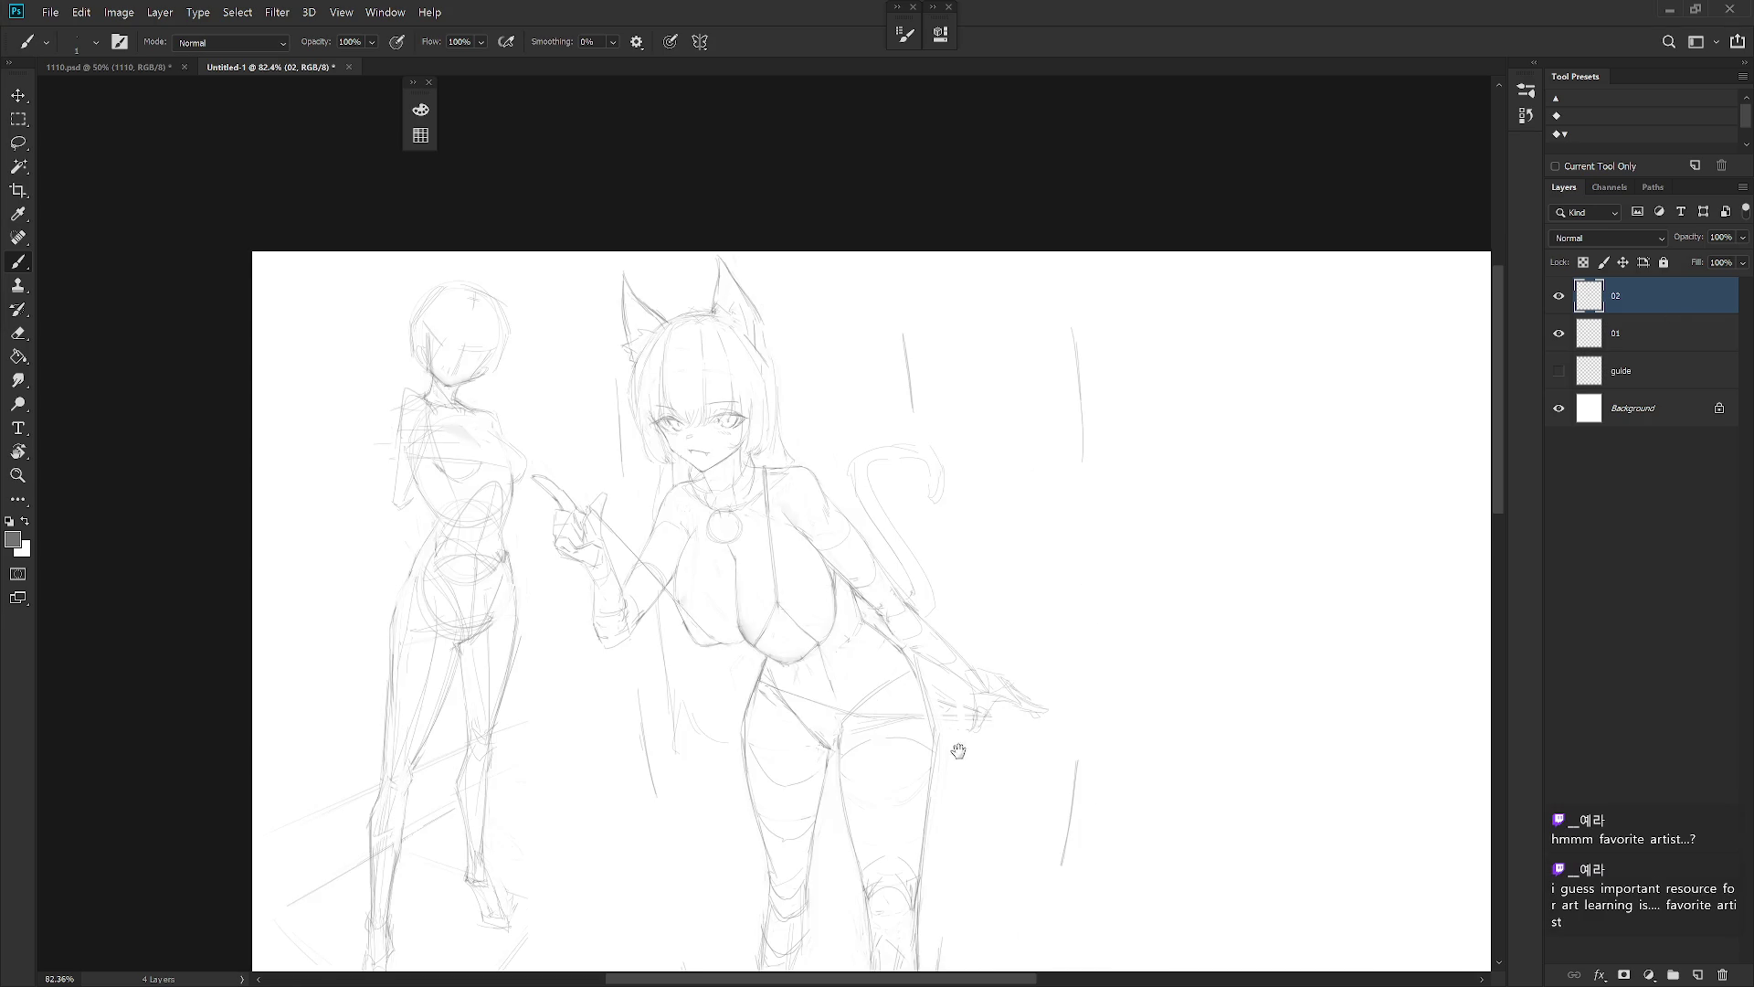
scroll(951, 743, "down", 3)
scroll(825, 394, "up", 4)
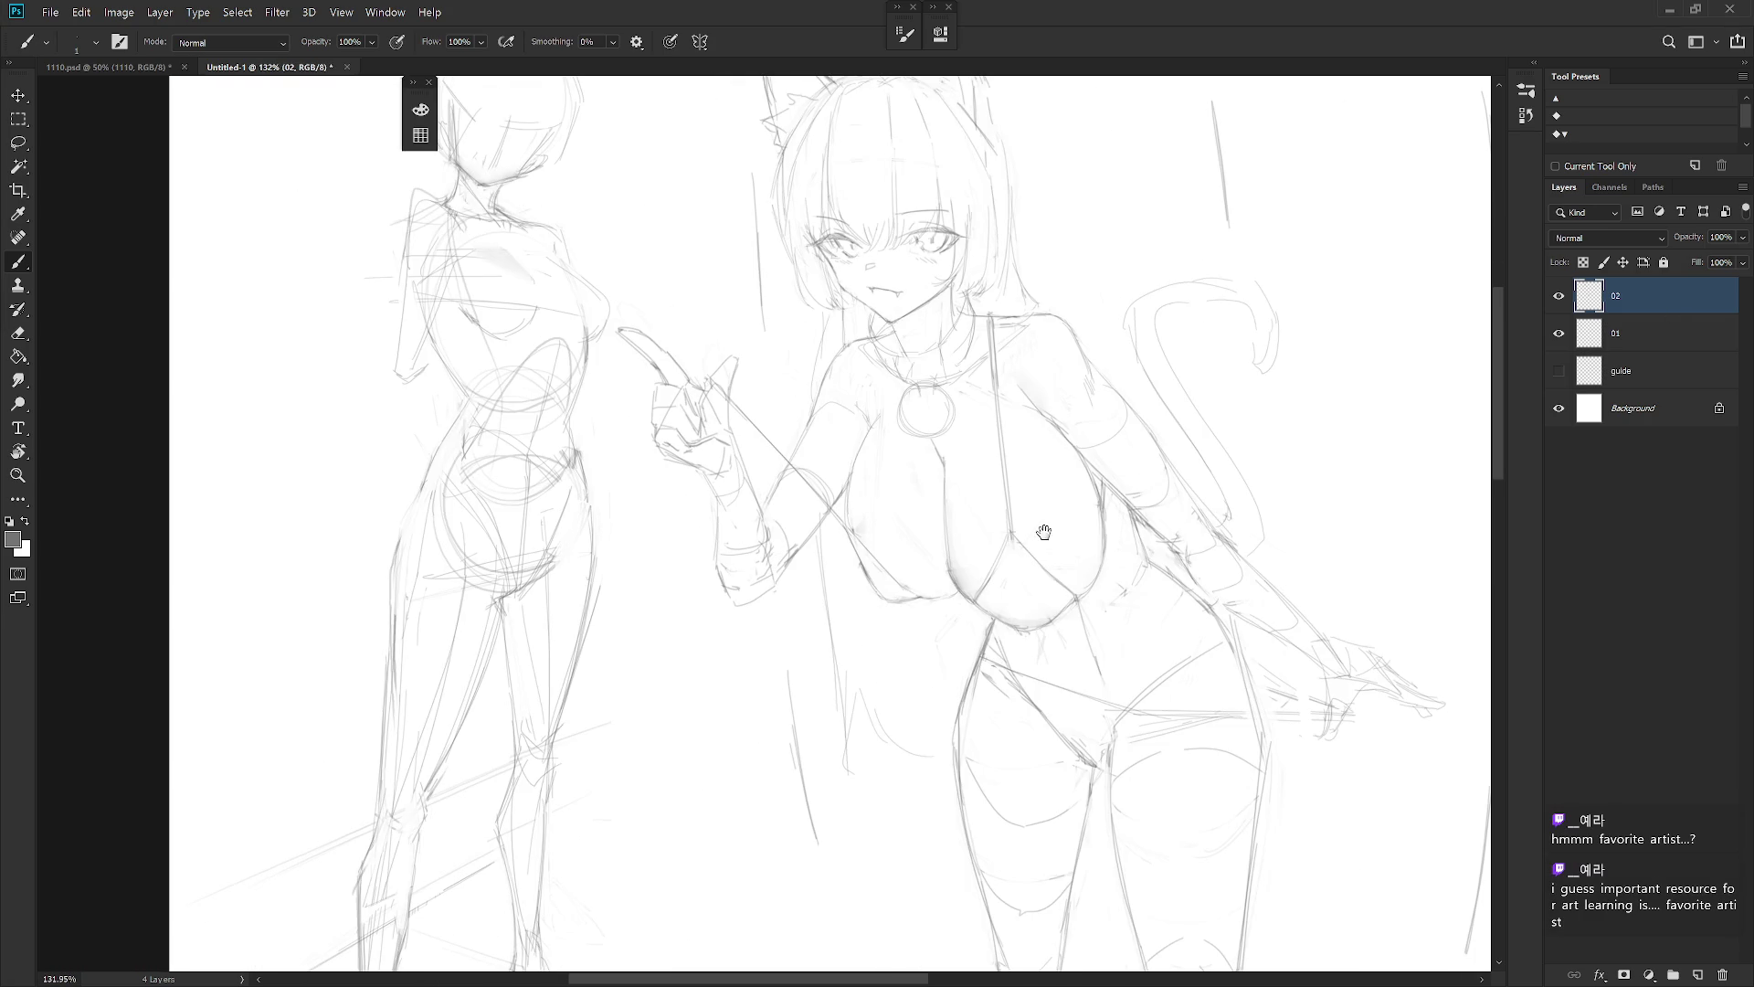
left_click_drag(736, 382, 833, 364)
Tilt the view clockwise and darken the line from the hand to the chest
key("r")
left_click_drag(1101, 646, 1054, 720)
left_click_drag(766, 403, 795, 456)
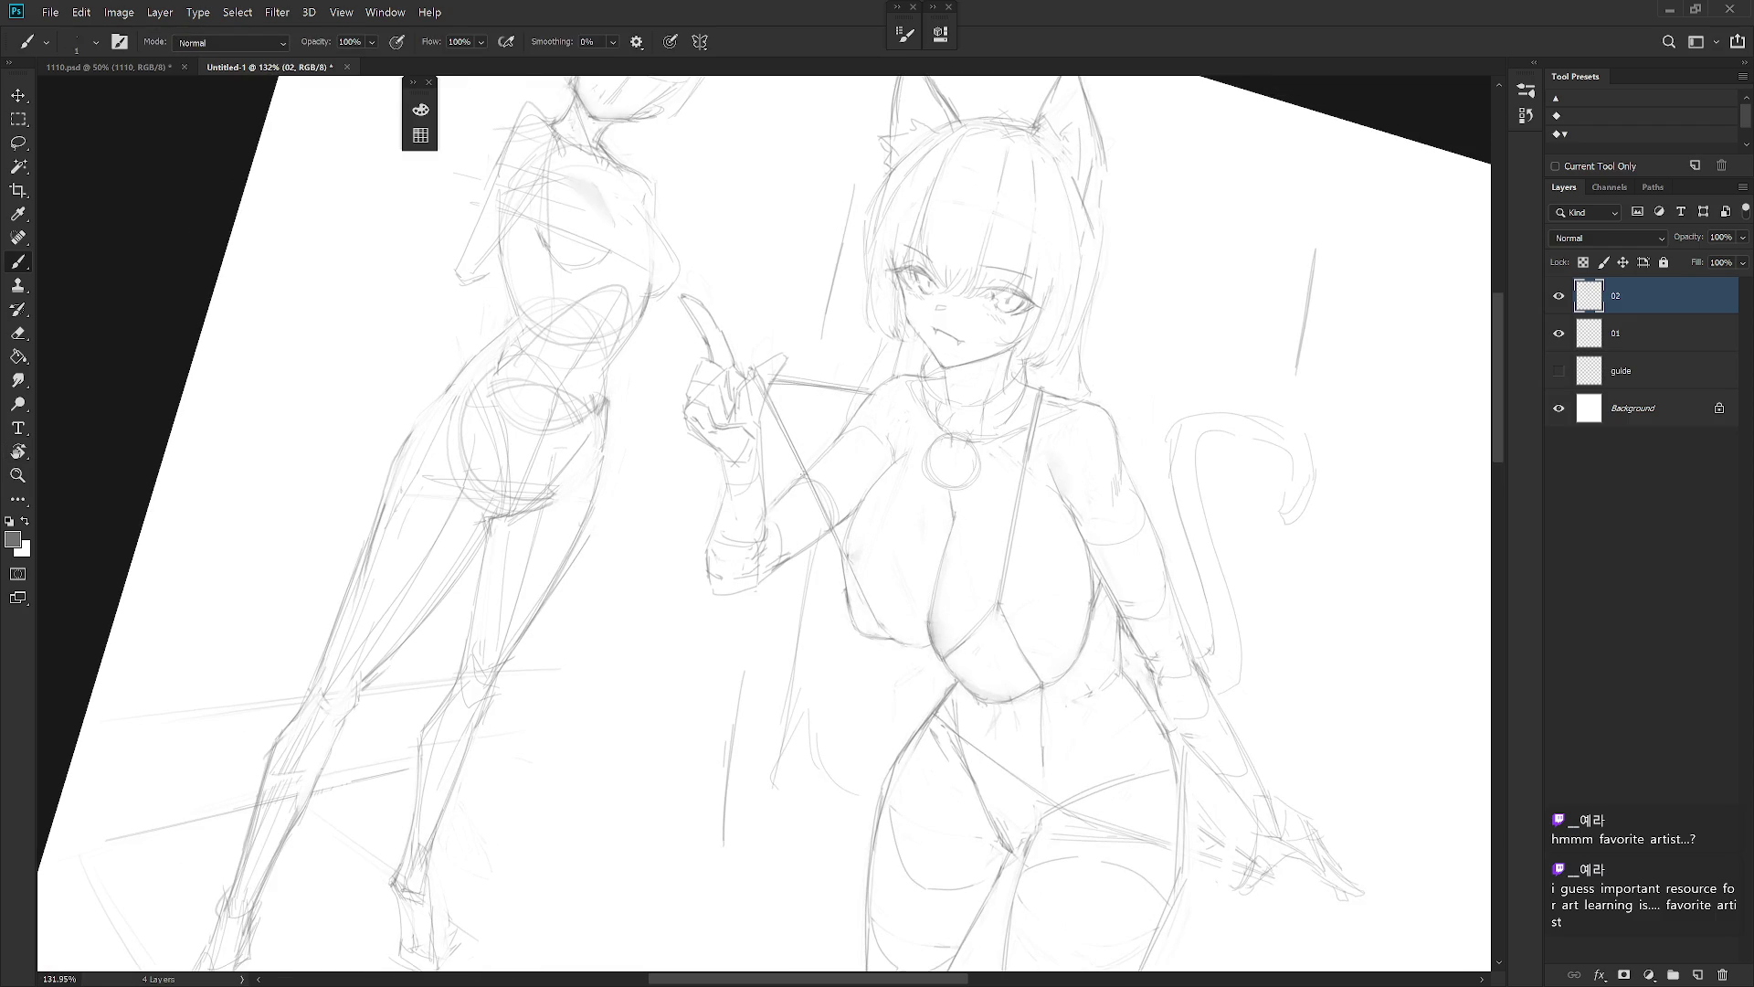
scroll(1033, 706, "down", 3)
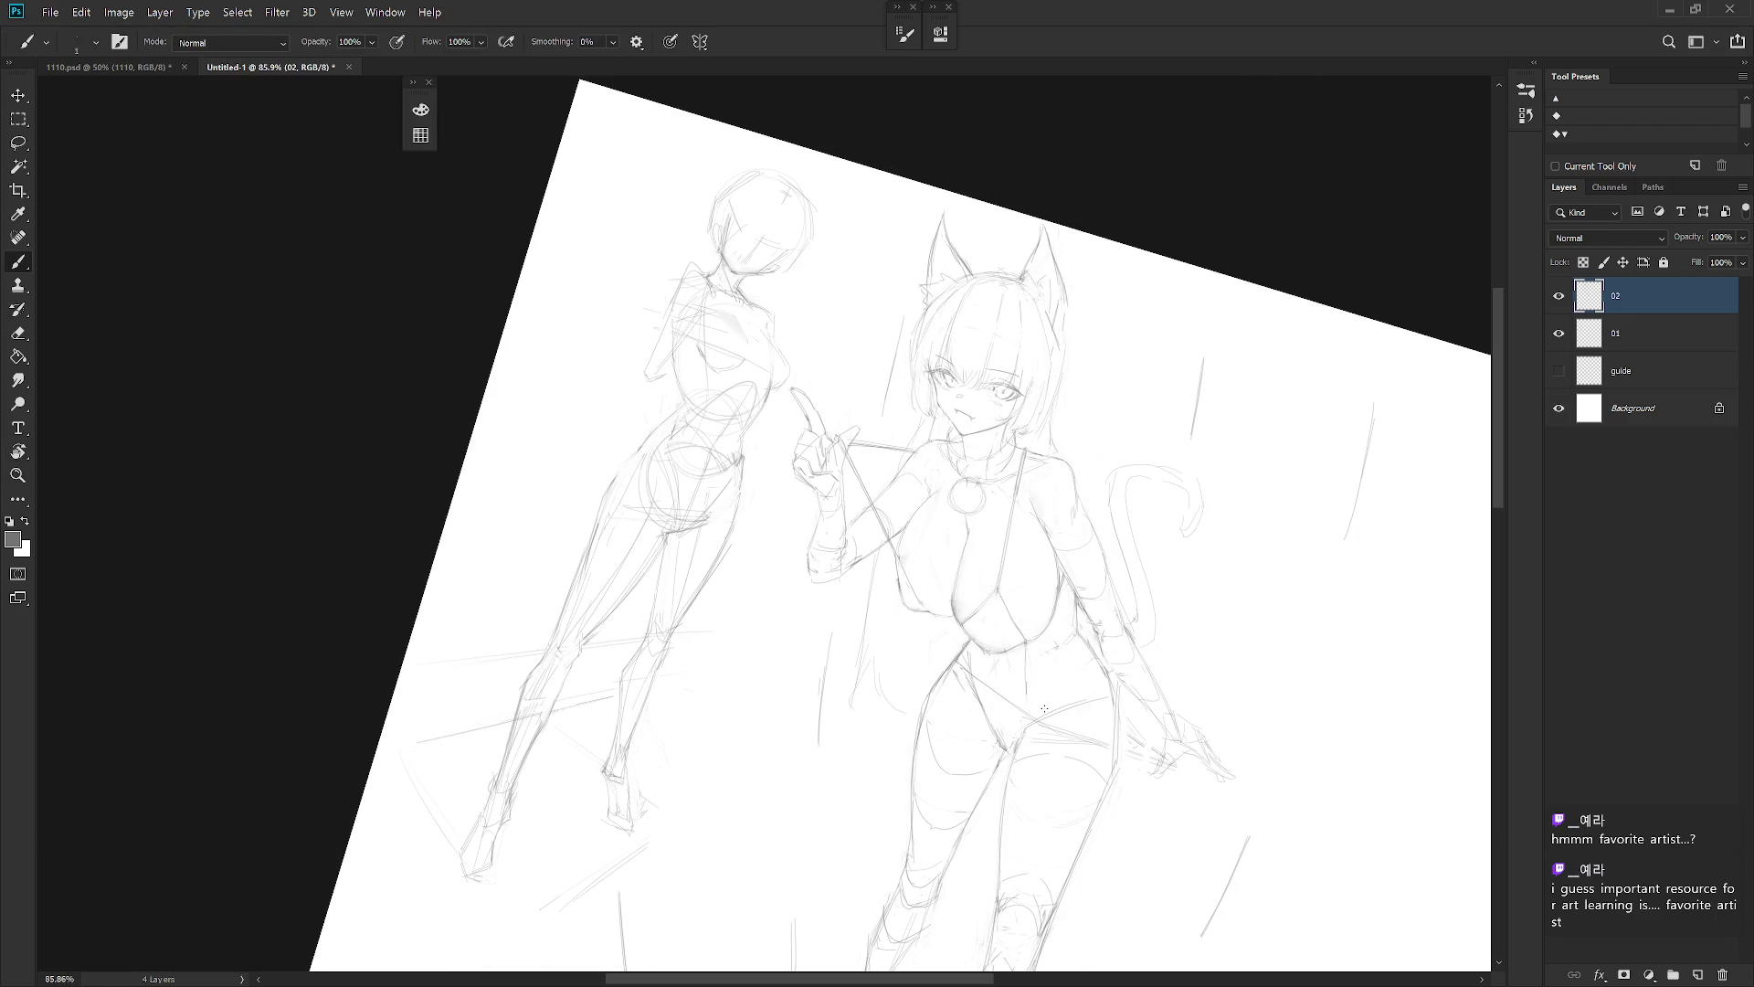
scroll(998, 684, "up", 2)
Try a freehand selection beside the chest, then rotate the view and reset it upright
key("l")
mouse_move(873, 542)
left_mouse_down()
mouse_move(883, 594)
mouse_move(875, 524)
mouse_move(882, 575)
left_mouse_up()
key("b")
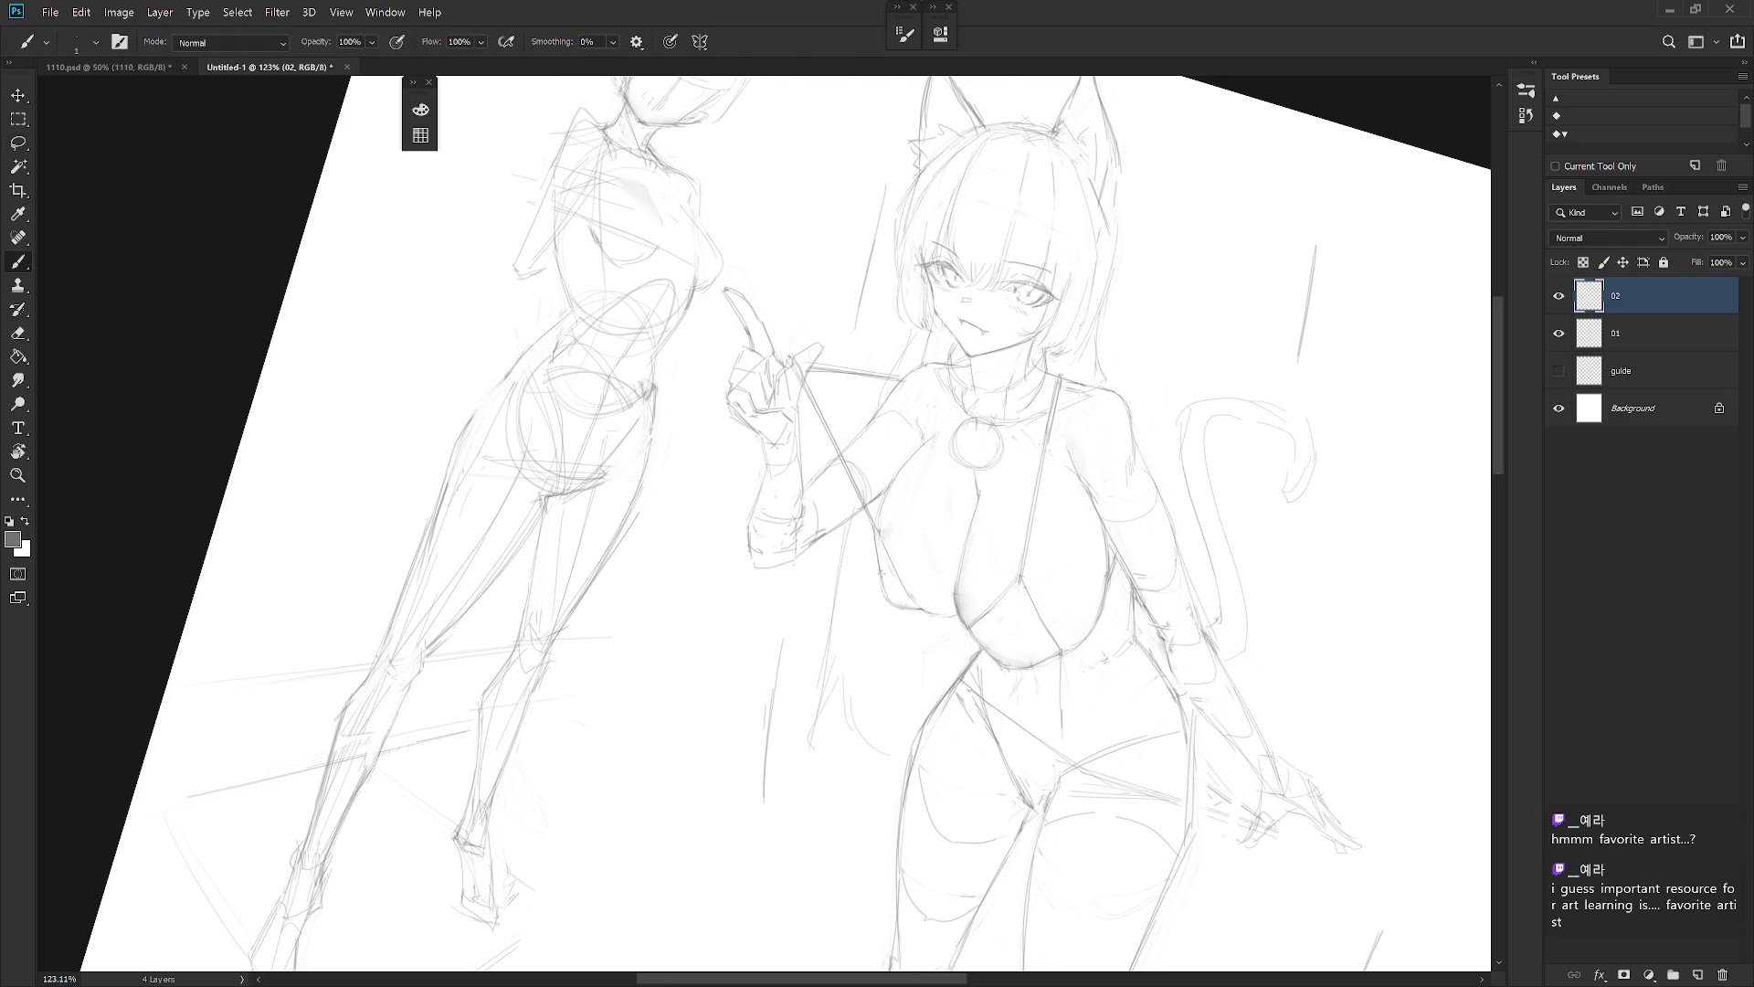
key("e")
key("b")
key("r")
left_click_drag(944, 620, 850, 653)
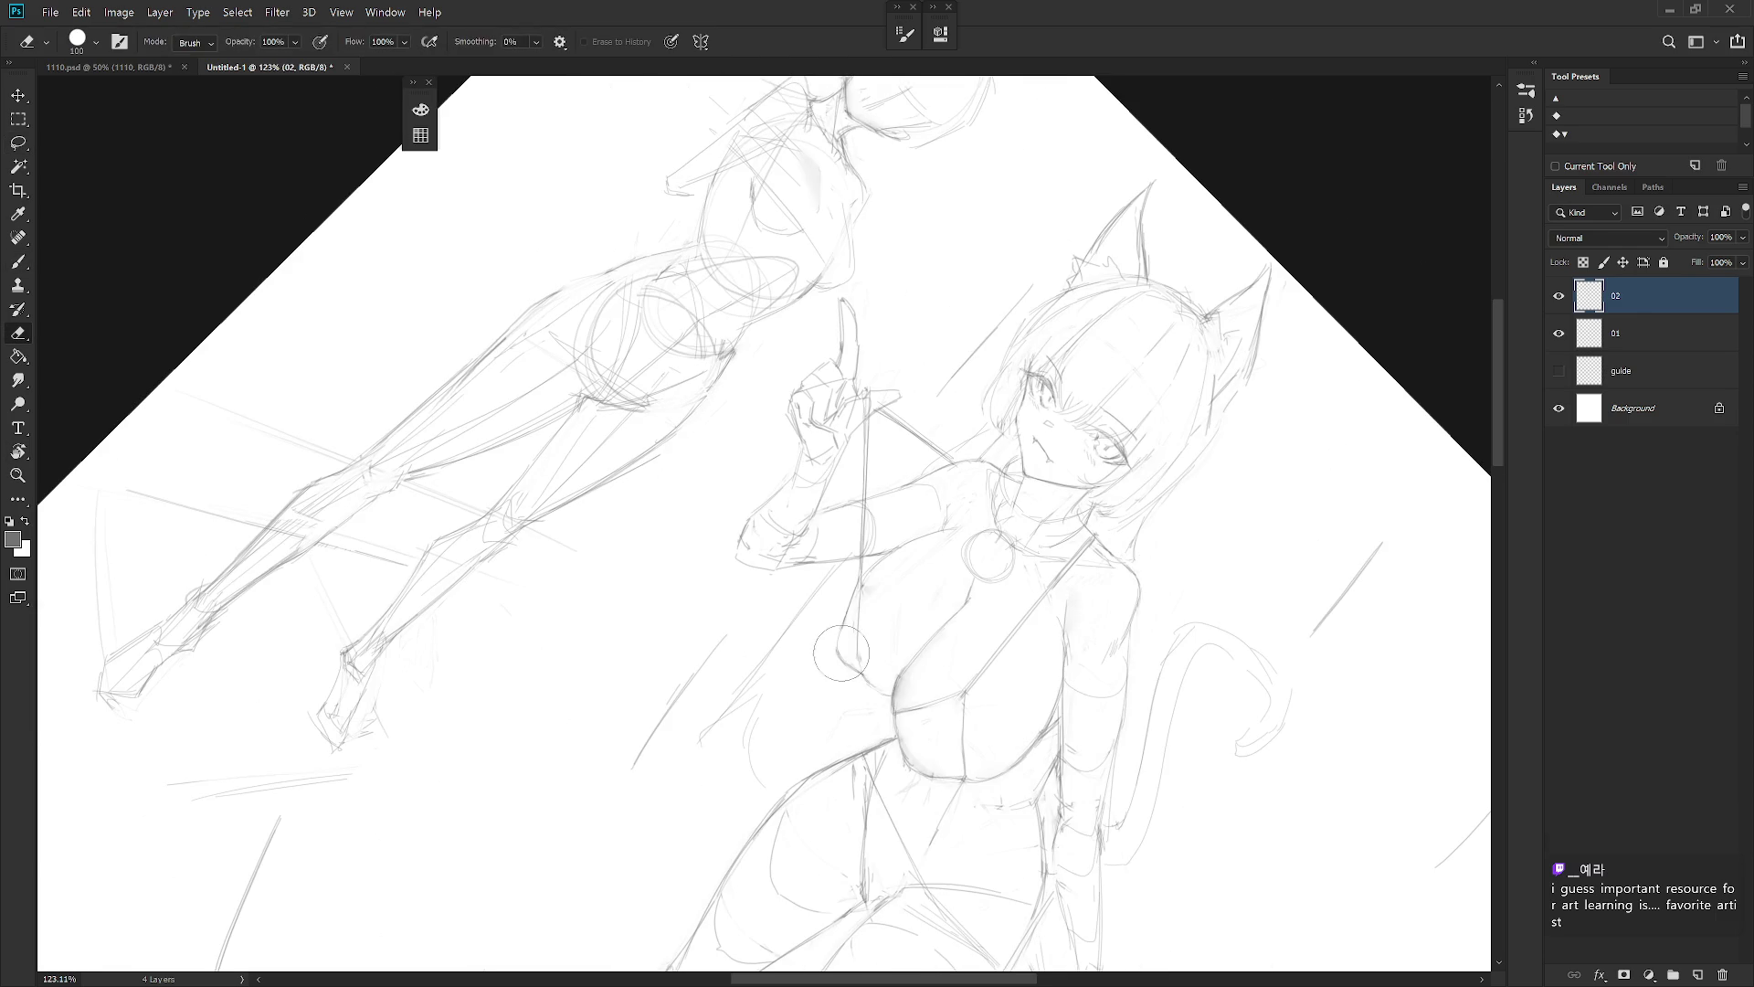
key("r")
key("Escape")
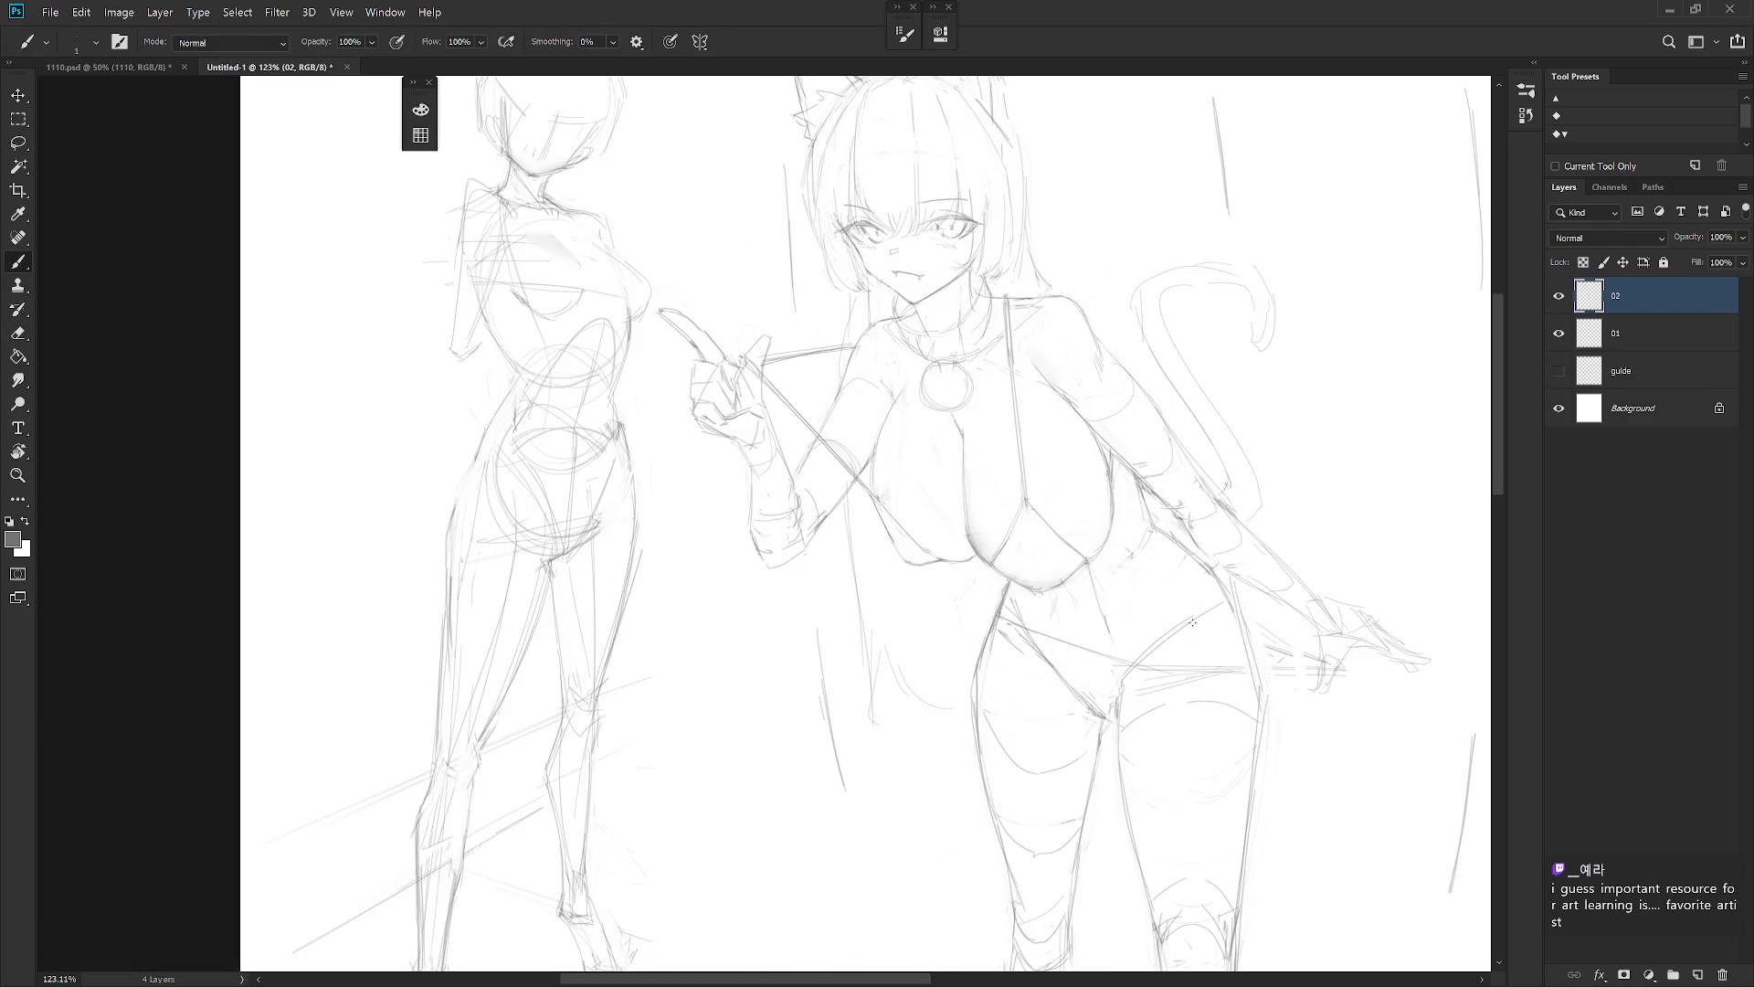
scroll(1185, 620, "down", 4)
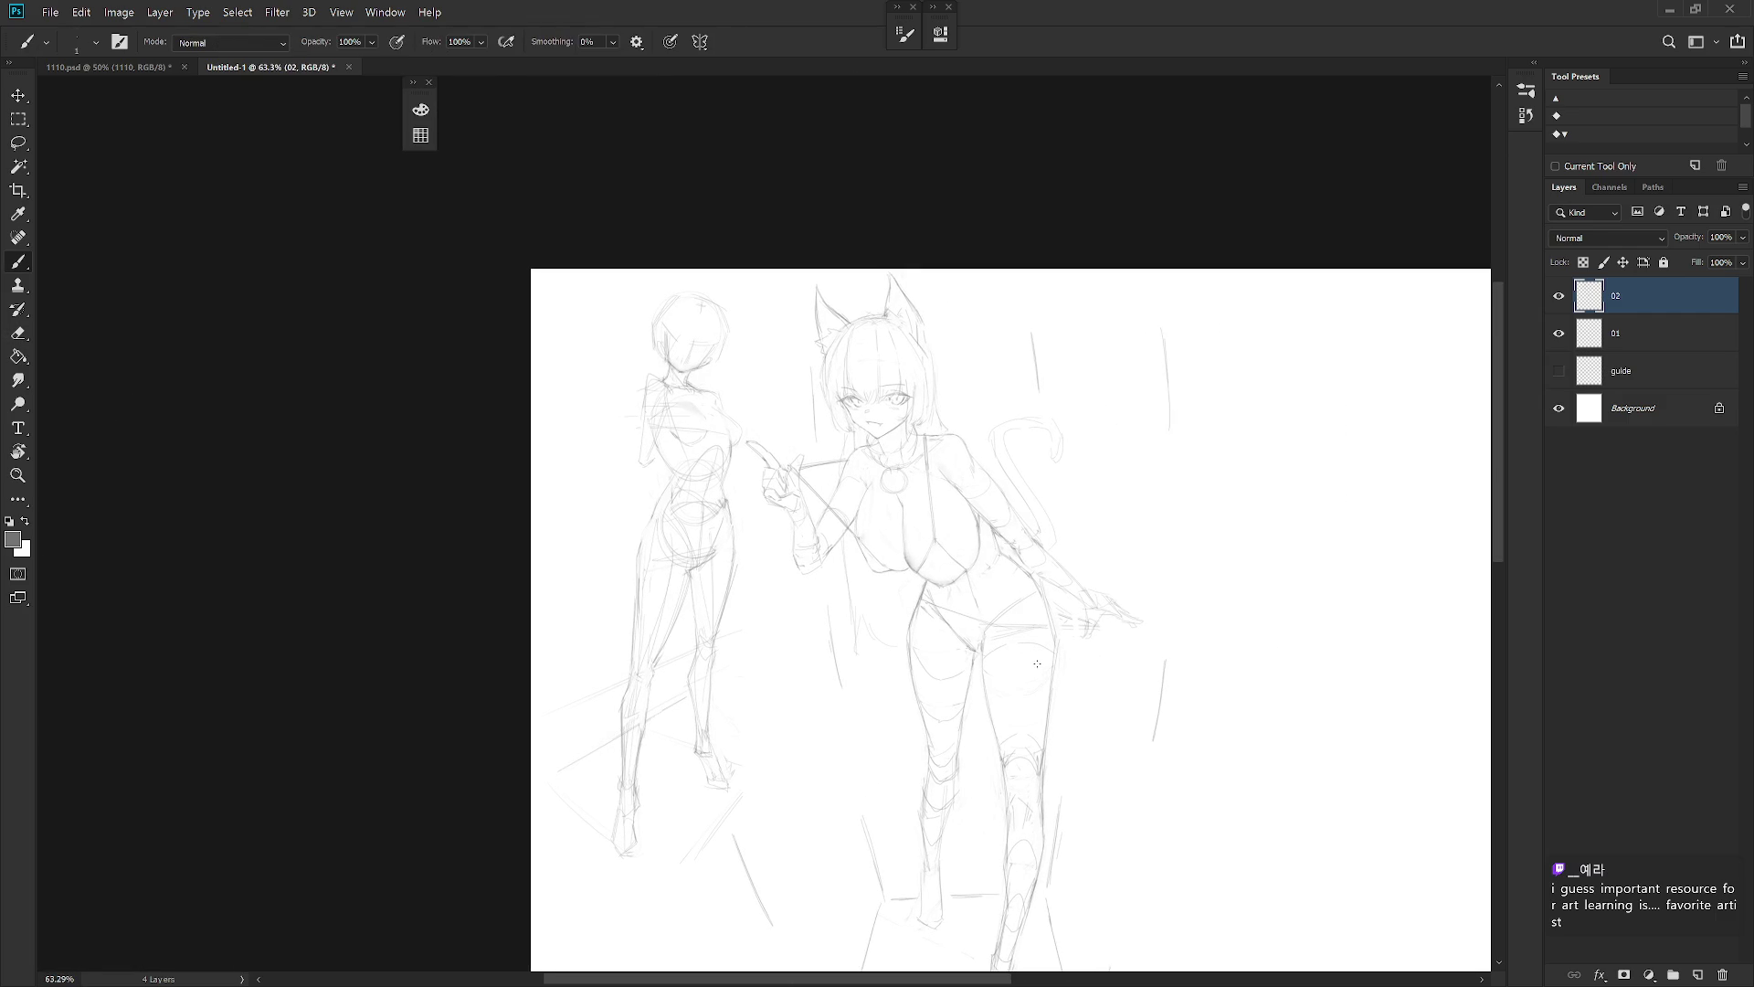
scroll(985, 544, "up", 2)
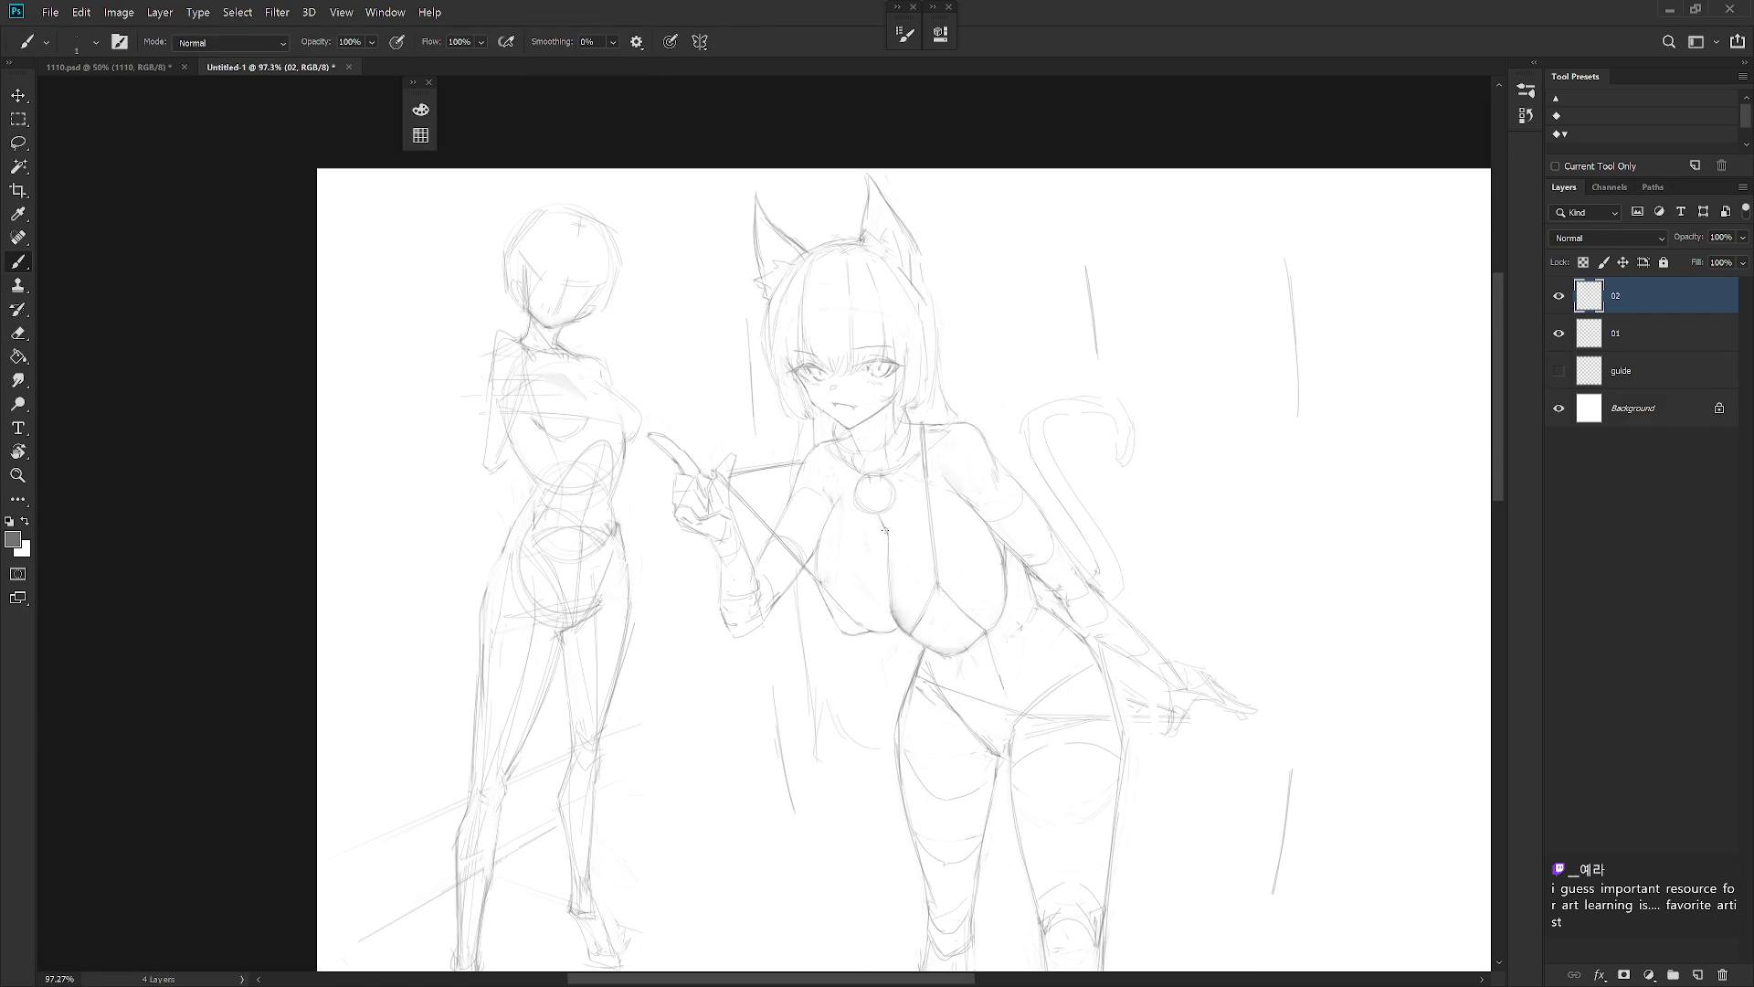
Mirror the canvas to check proportions, then restore it with the Brush active
key("w")
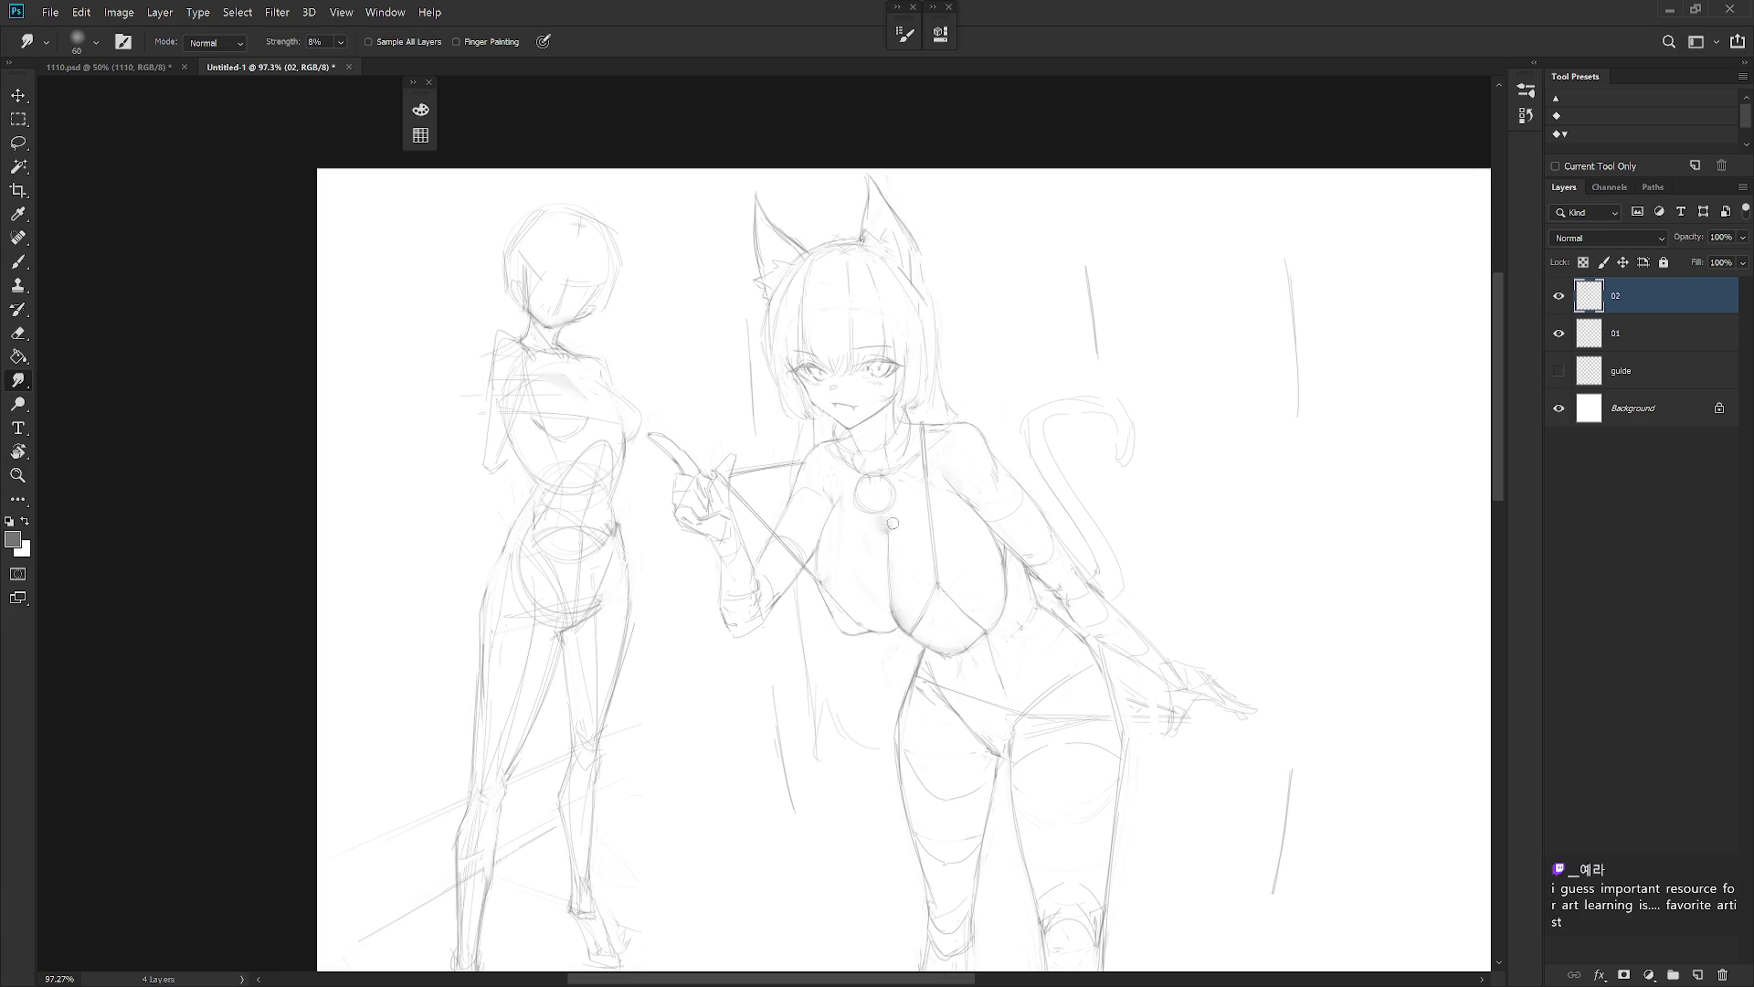
key("e")
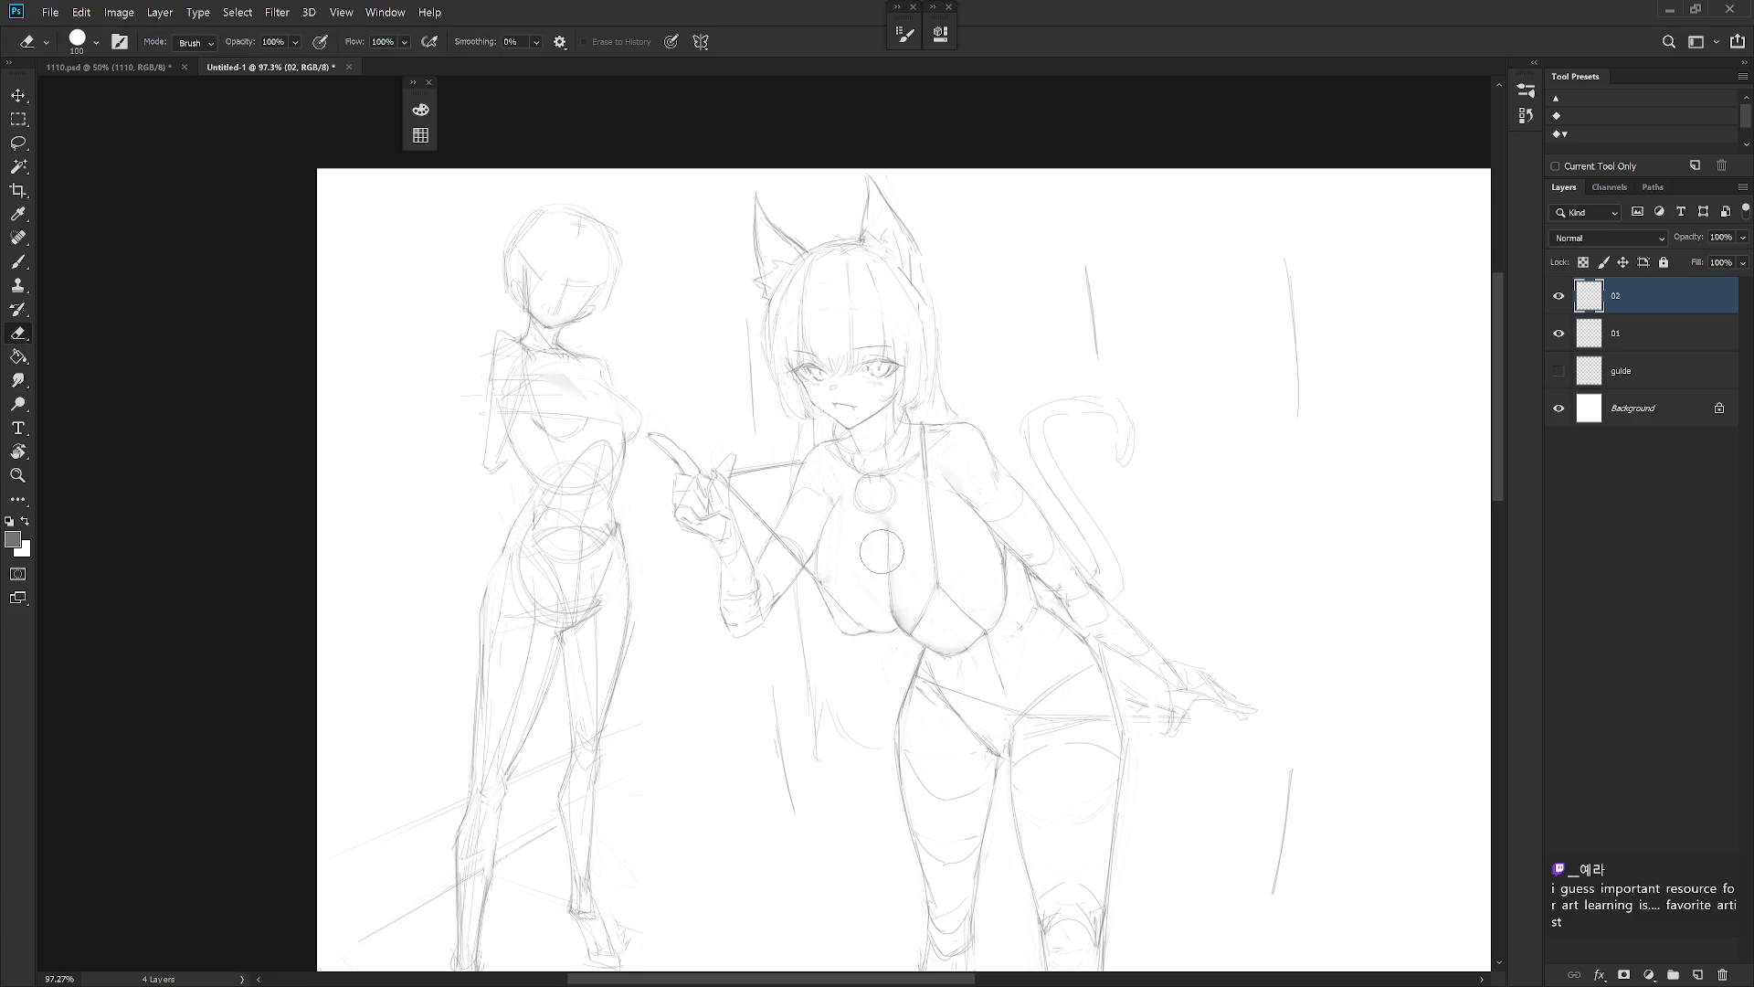
key("b")
key("e")
key("b")
key("e")
key("b")
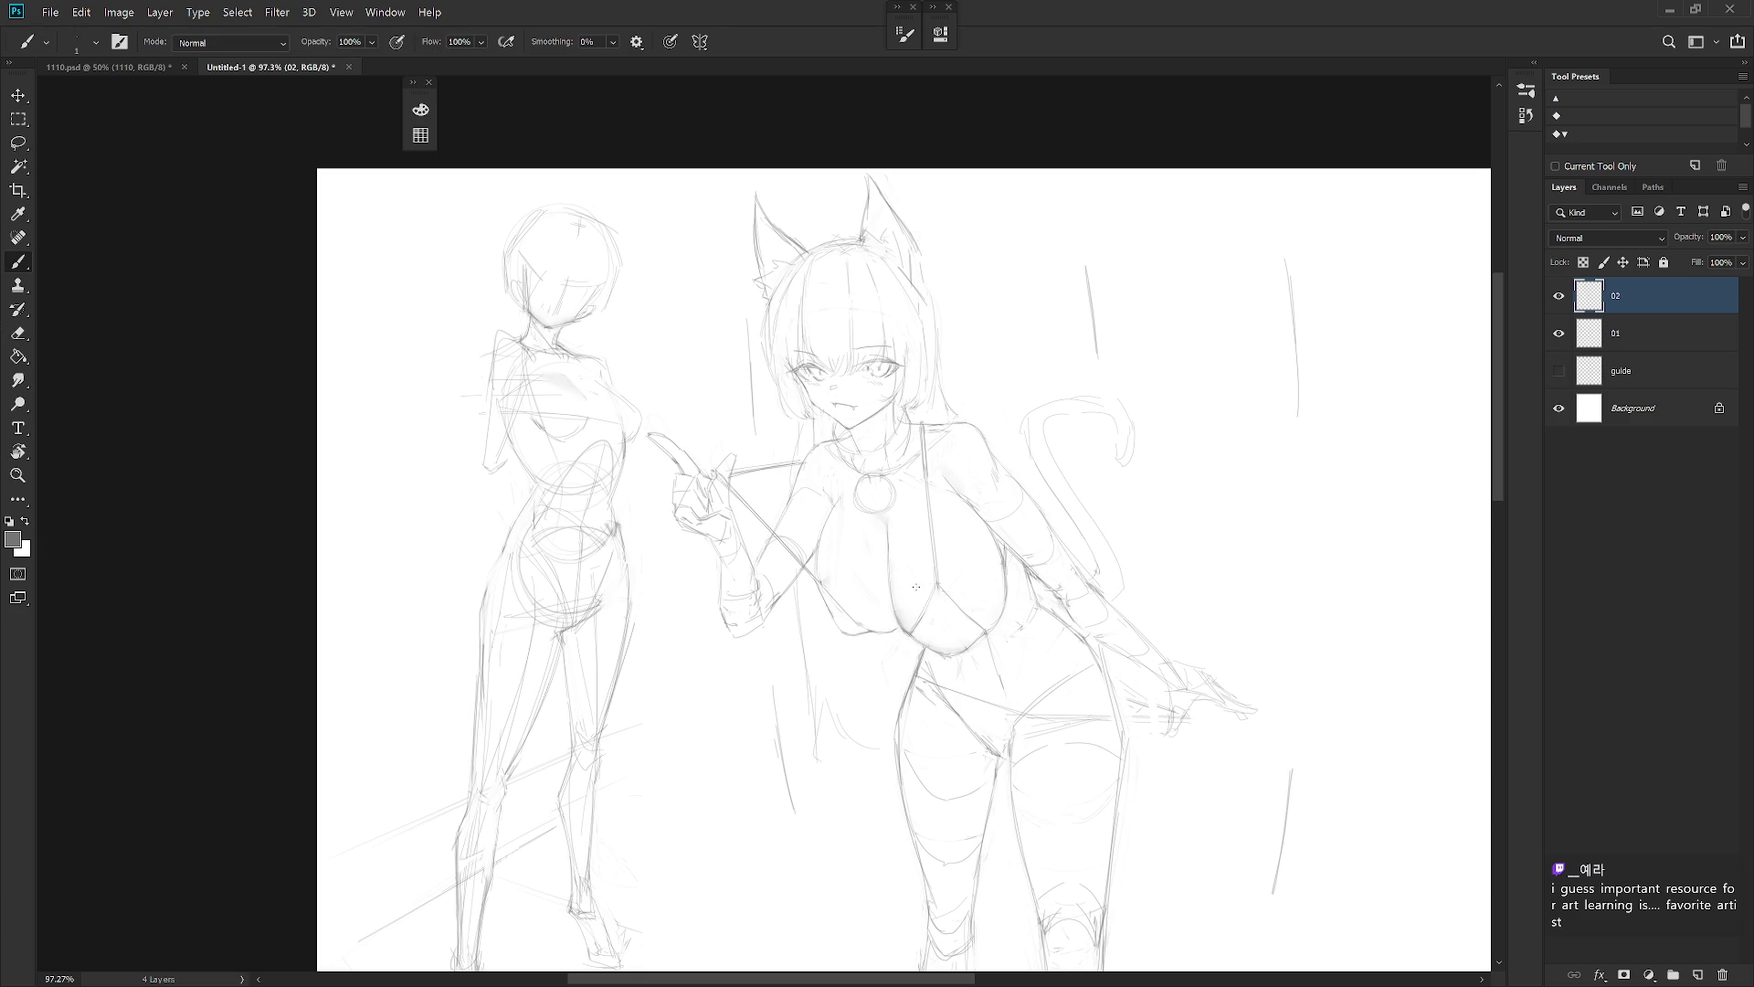
key("e")
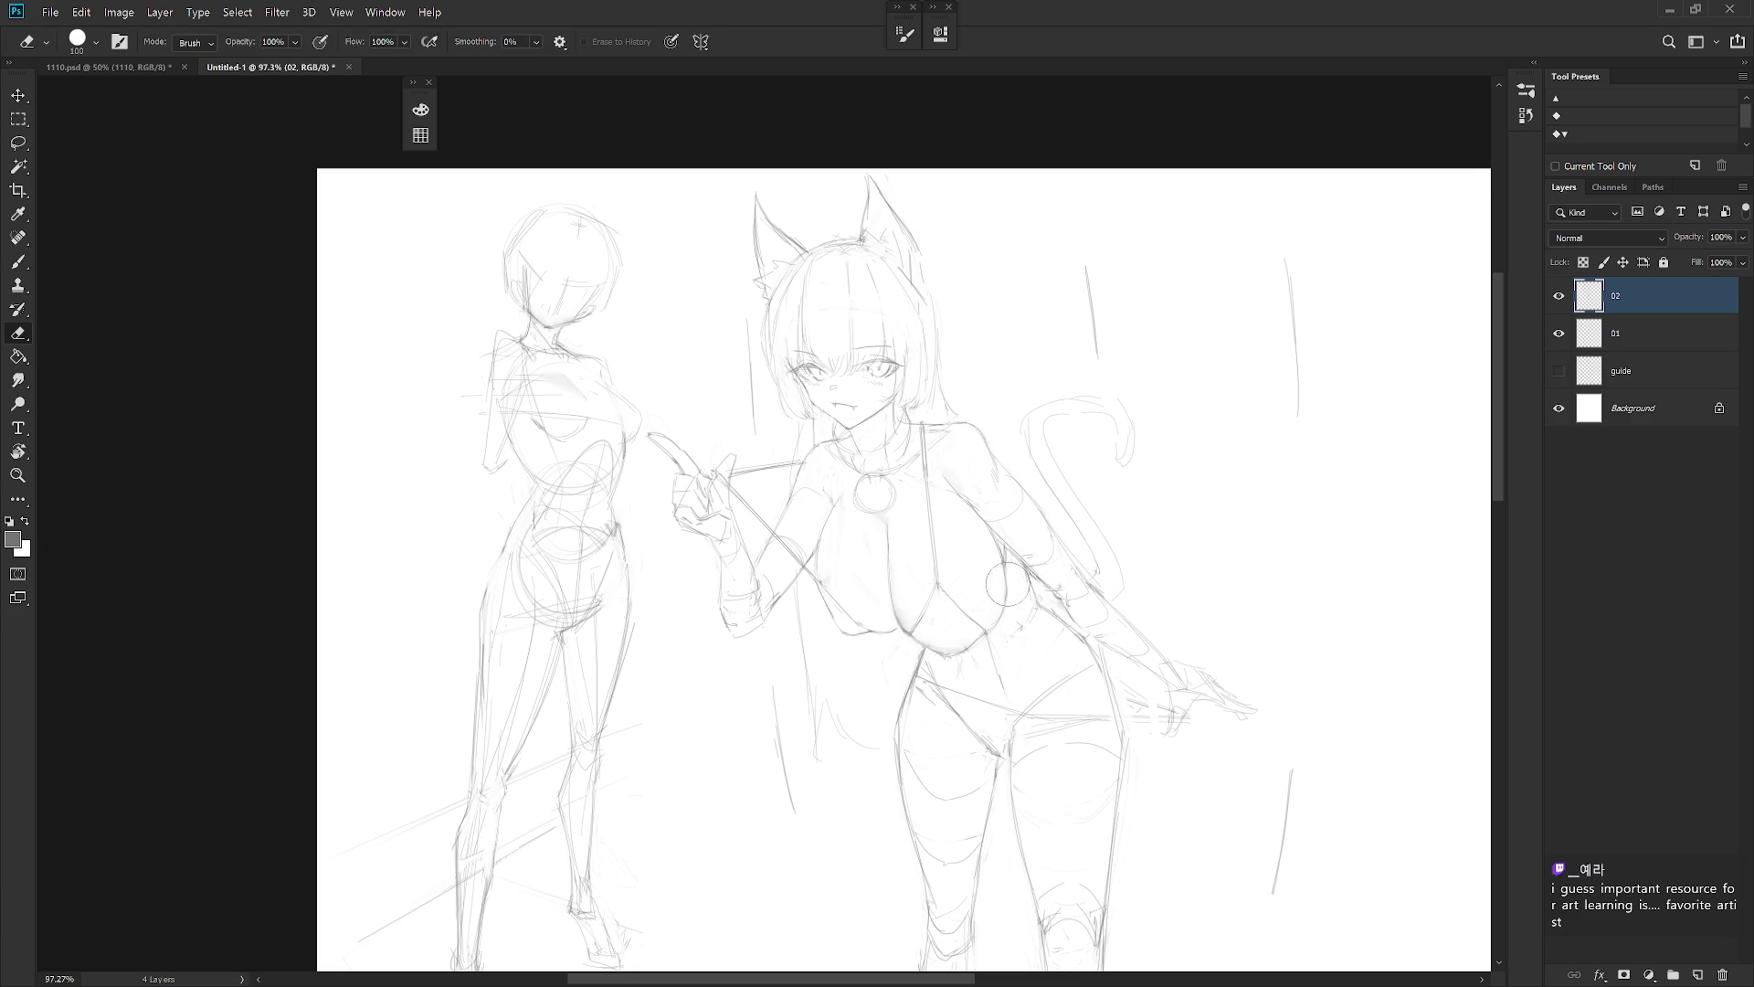
scroll(999, 621, "down", 10)
key("h")
scroll(1147, 795, "up", 4)
key("h")
key("b")
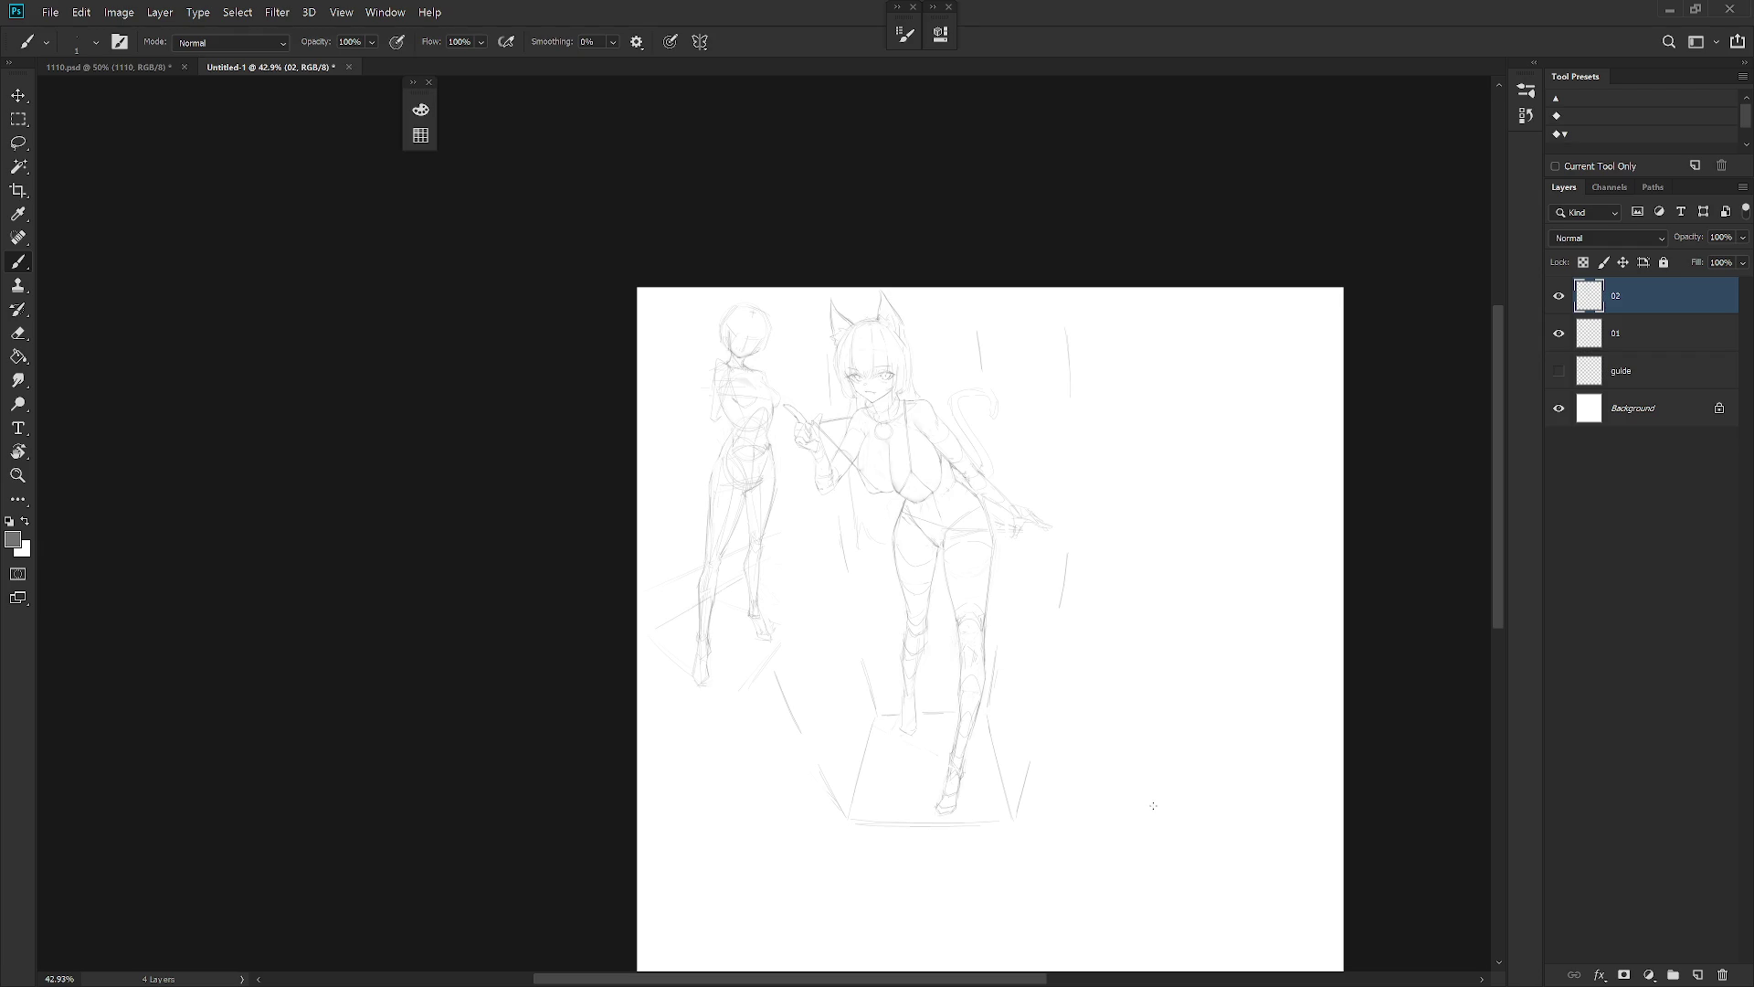
scroll(792, 430, "up", 5)
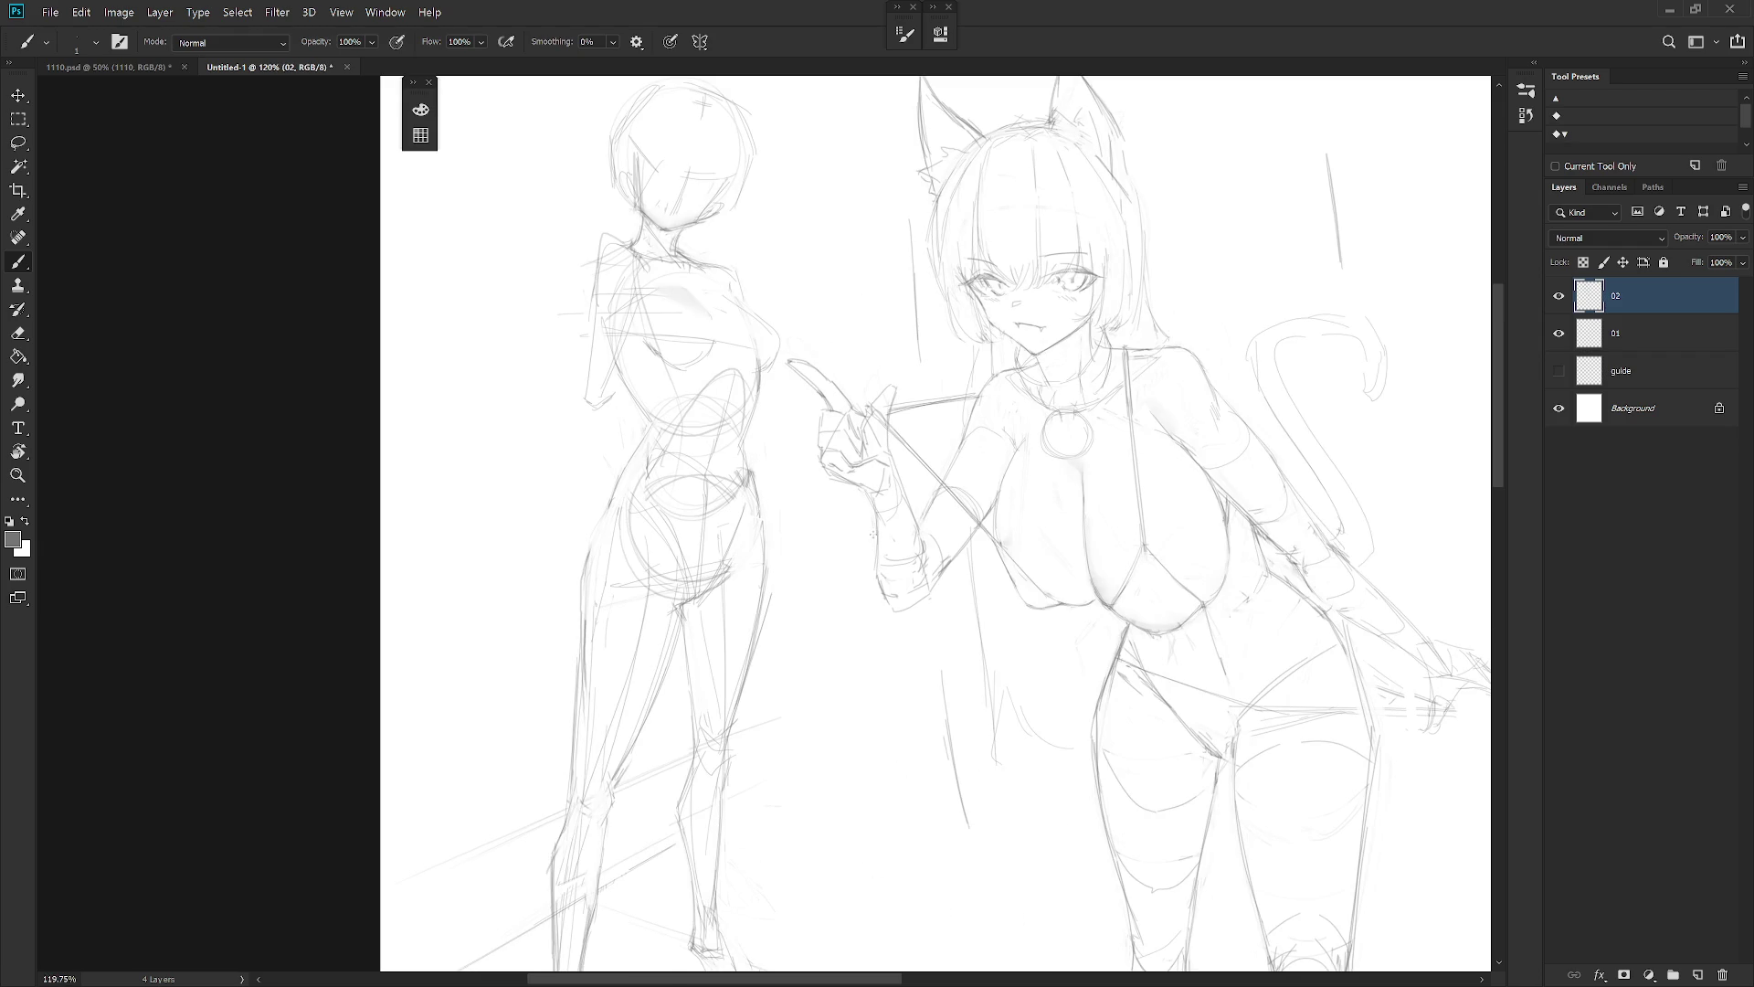
scroll(942, 597, "down", 5)
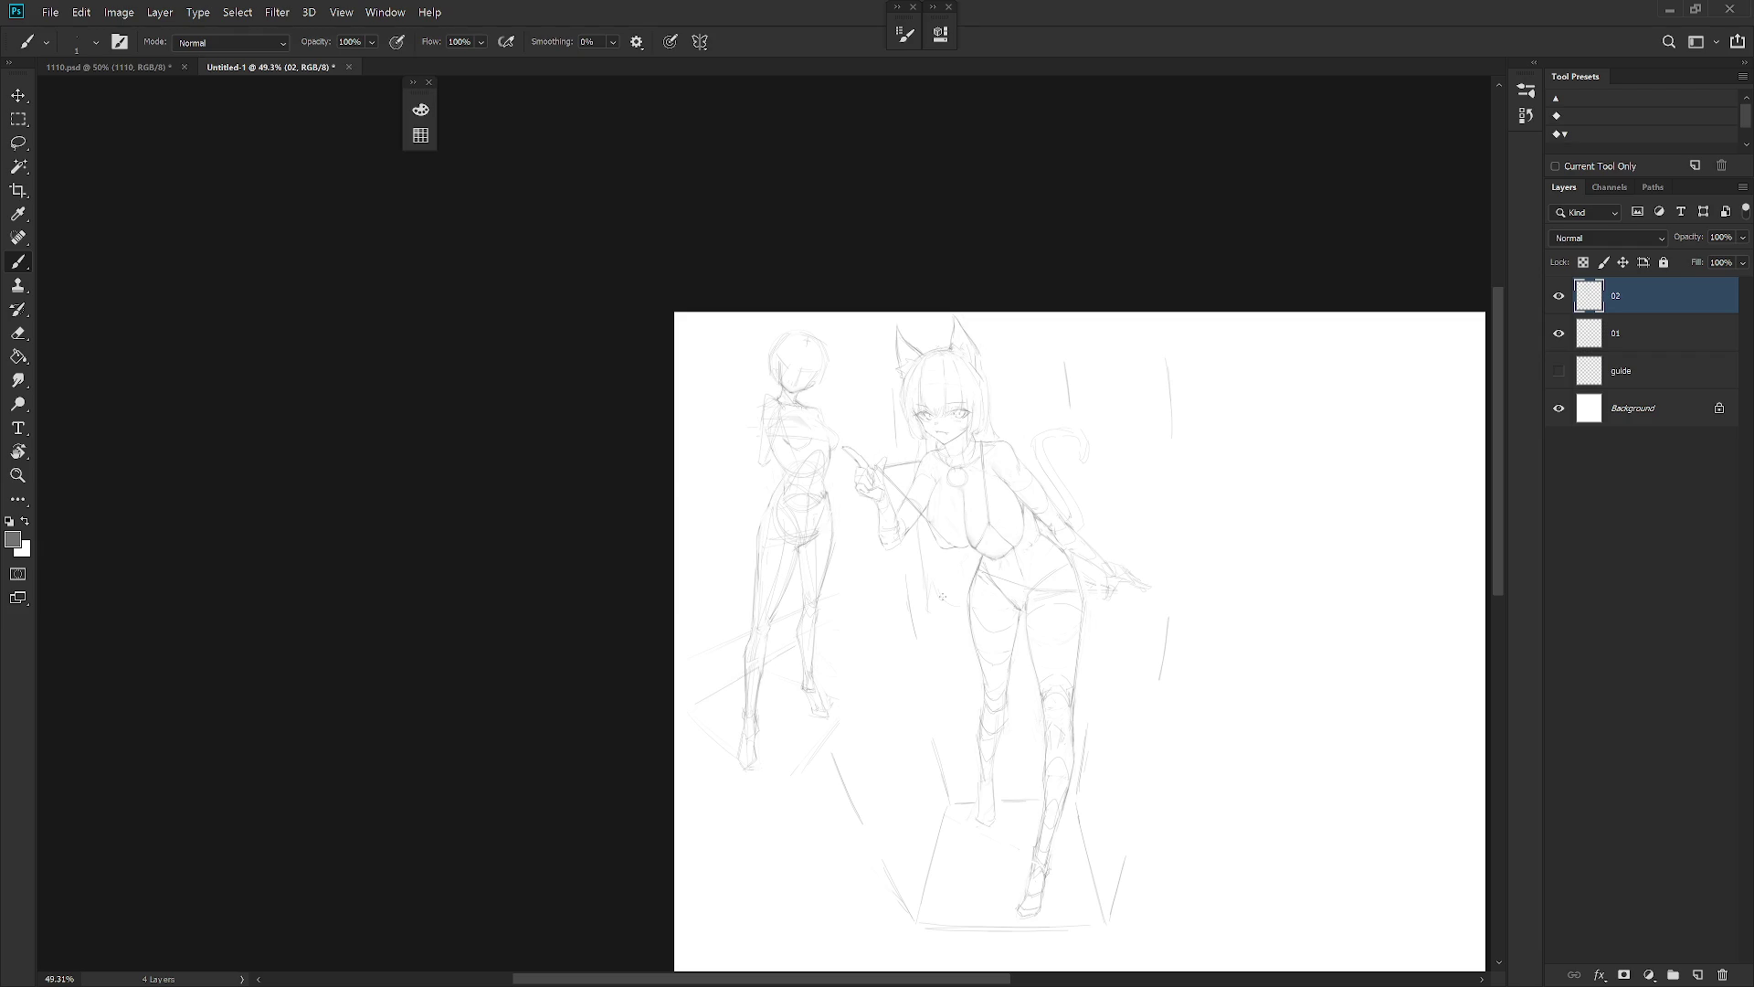
scroll(1049, 540, "up", 3)
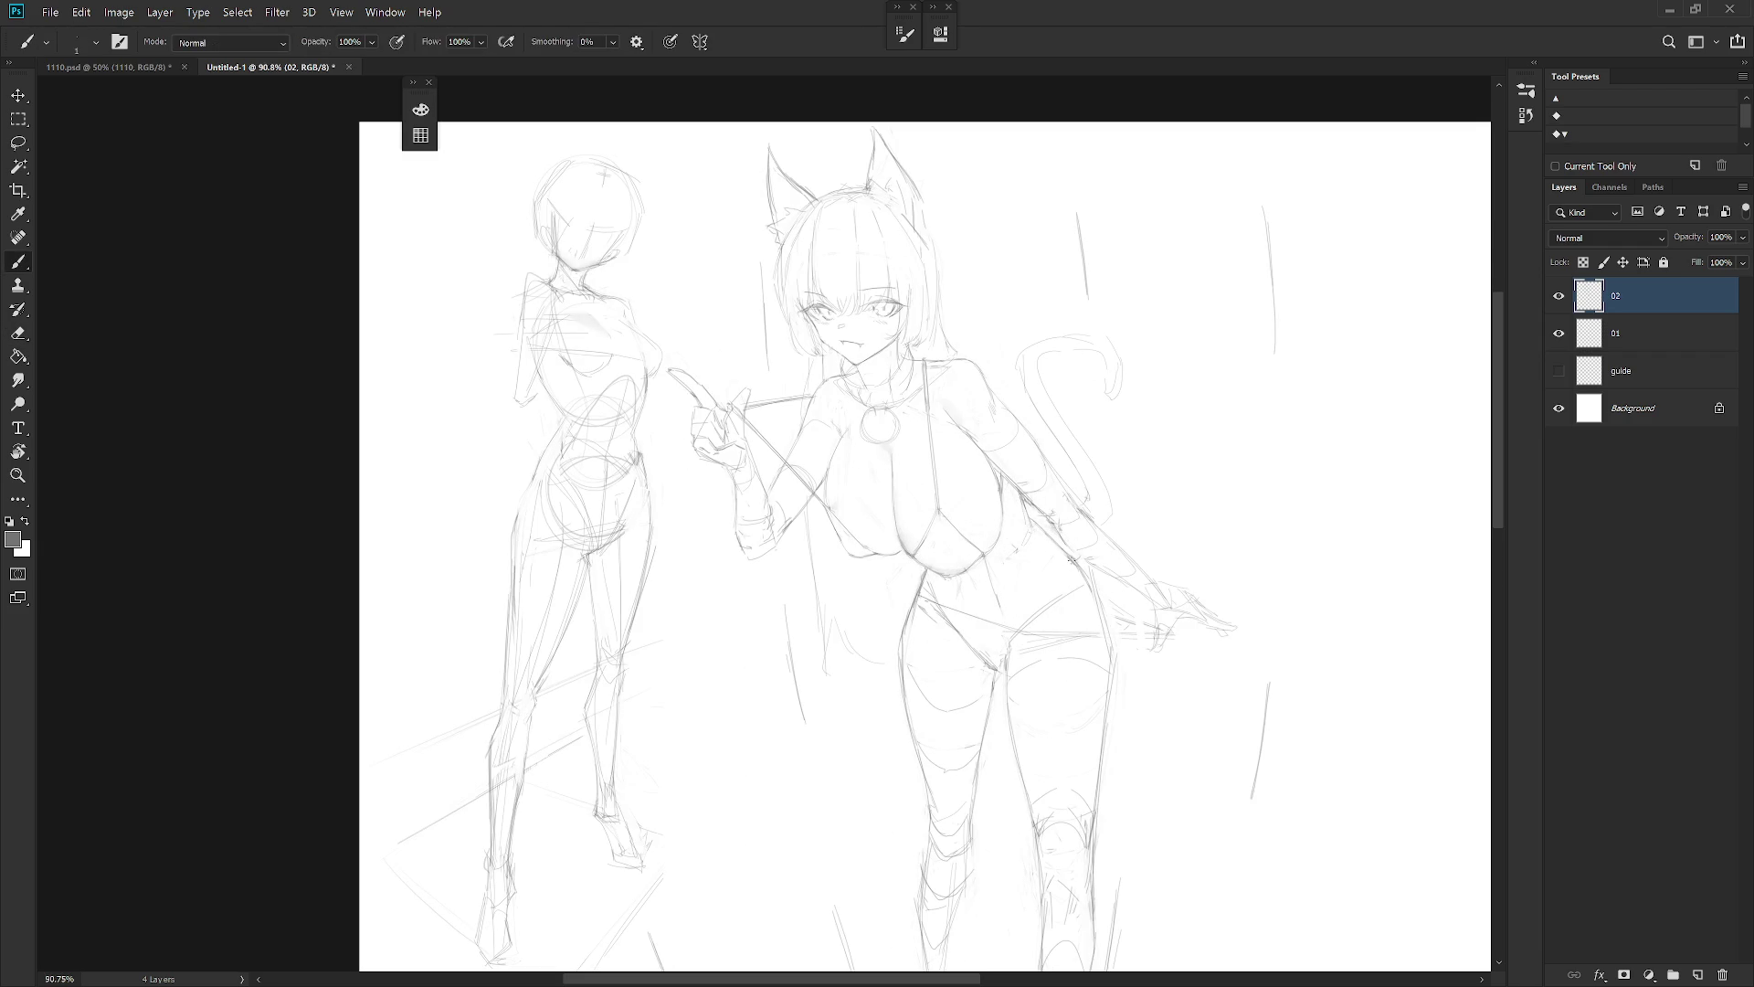
scroll(1140, 571, "down", 2)
key("e")
key("b")
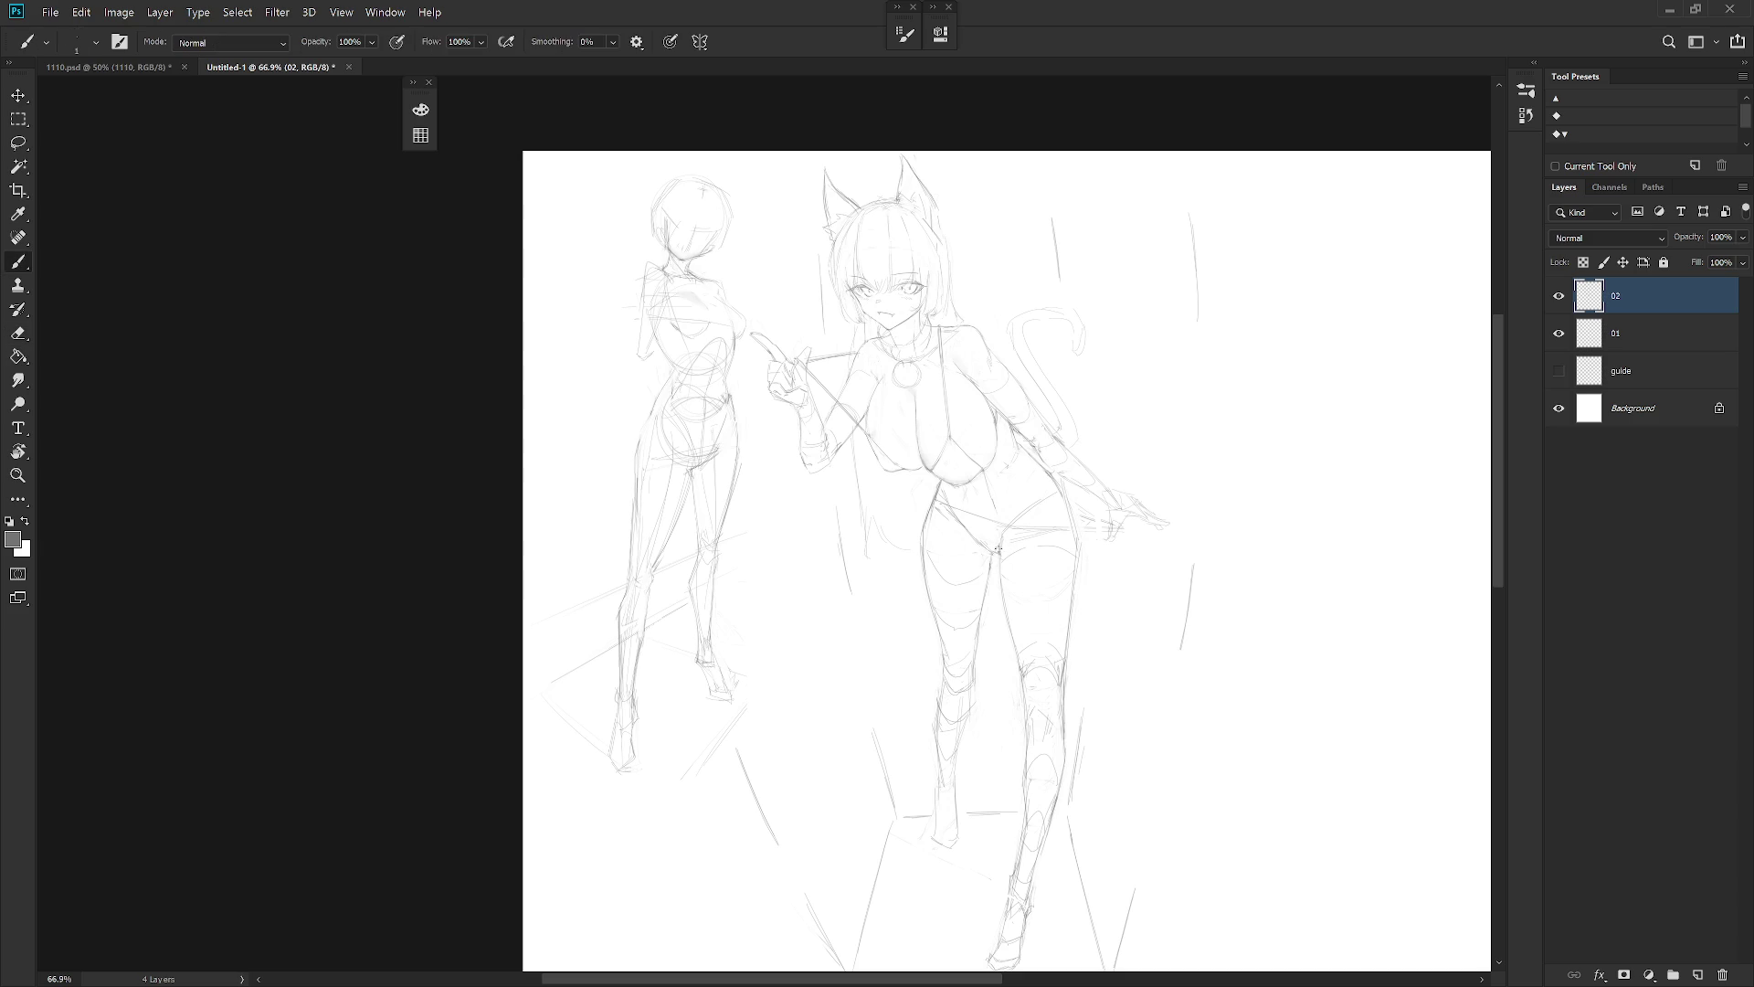
key("e")
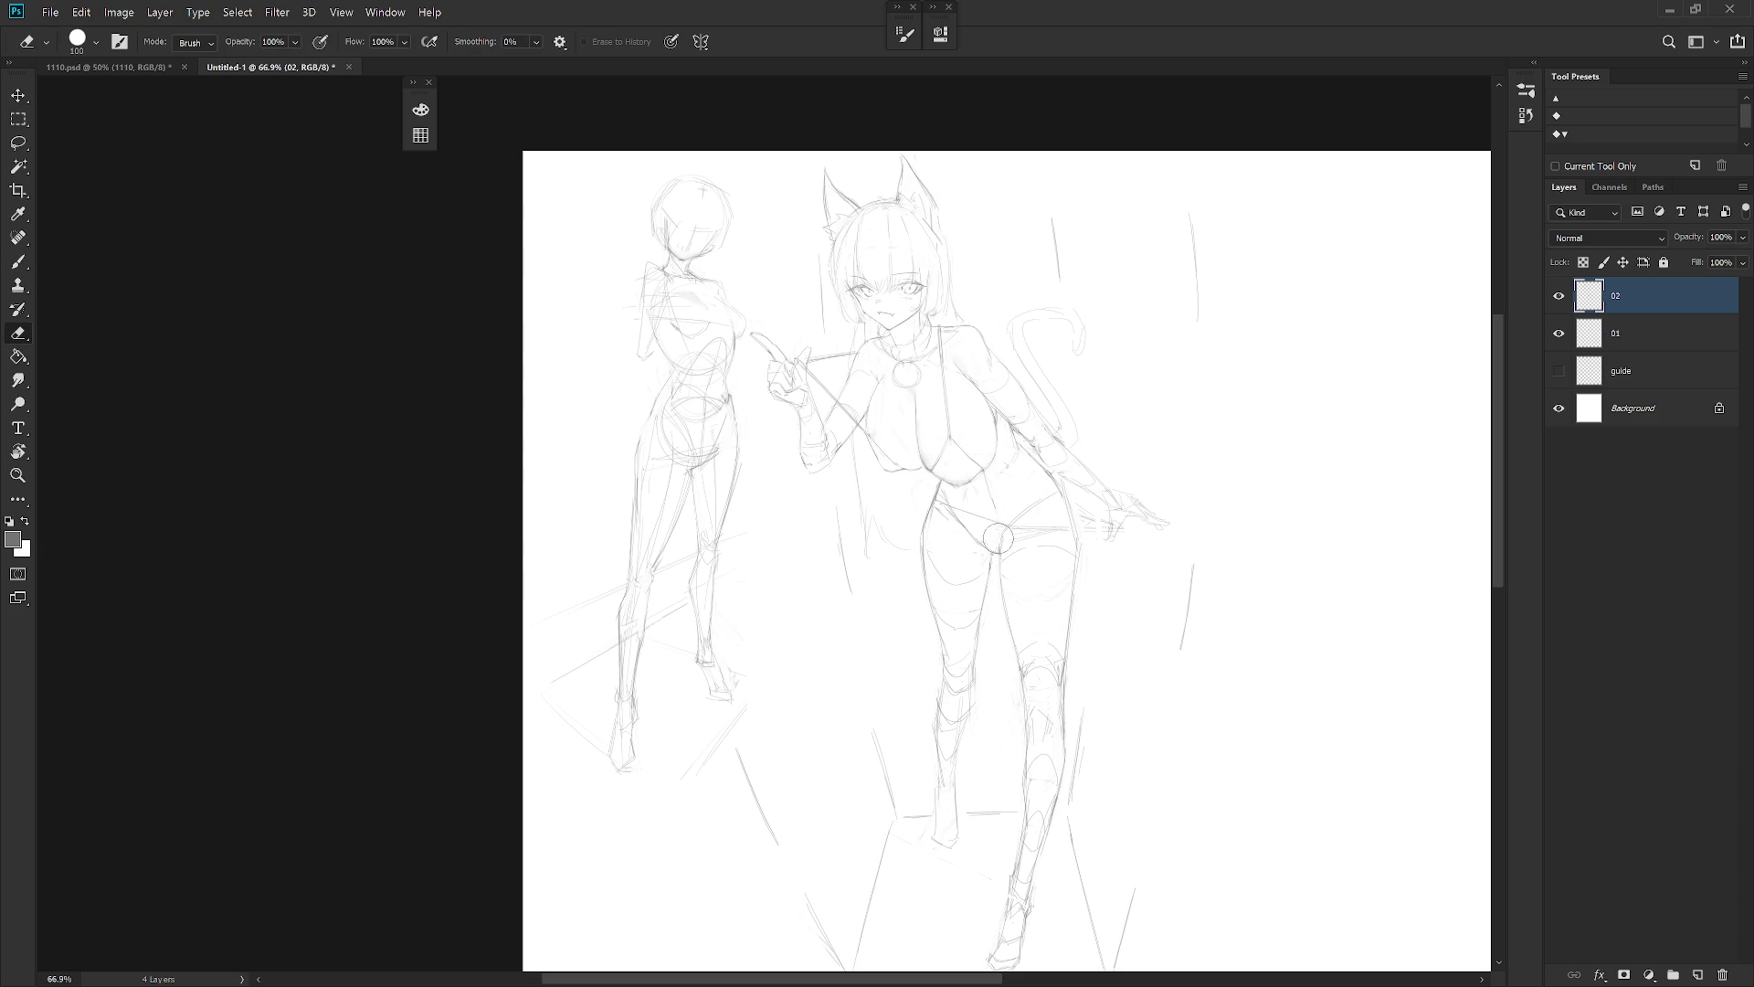
key("b")
key("e")
key("b")
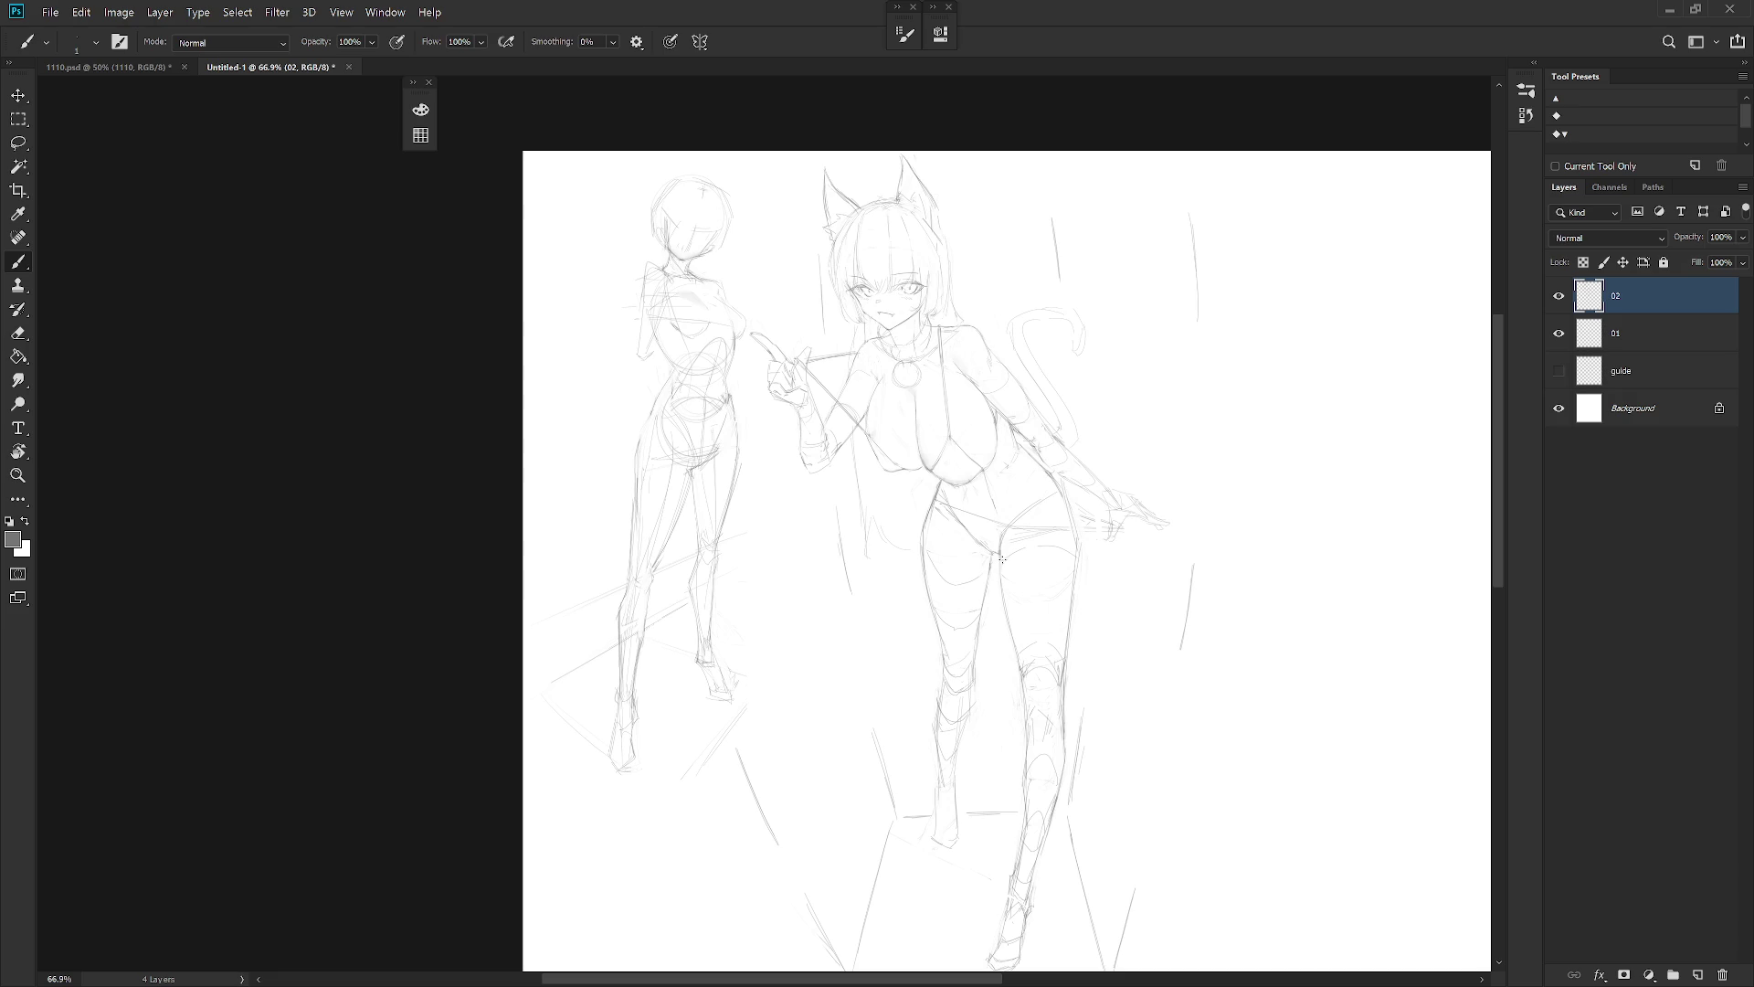
key("e")
key("b")
scroll(1049, 518, "down", 5)
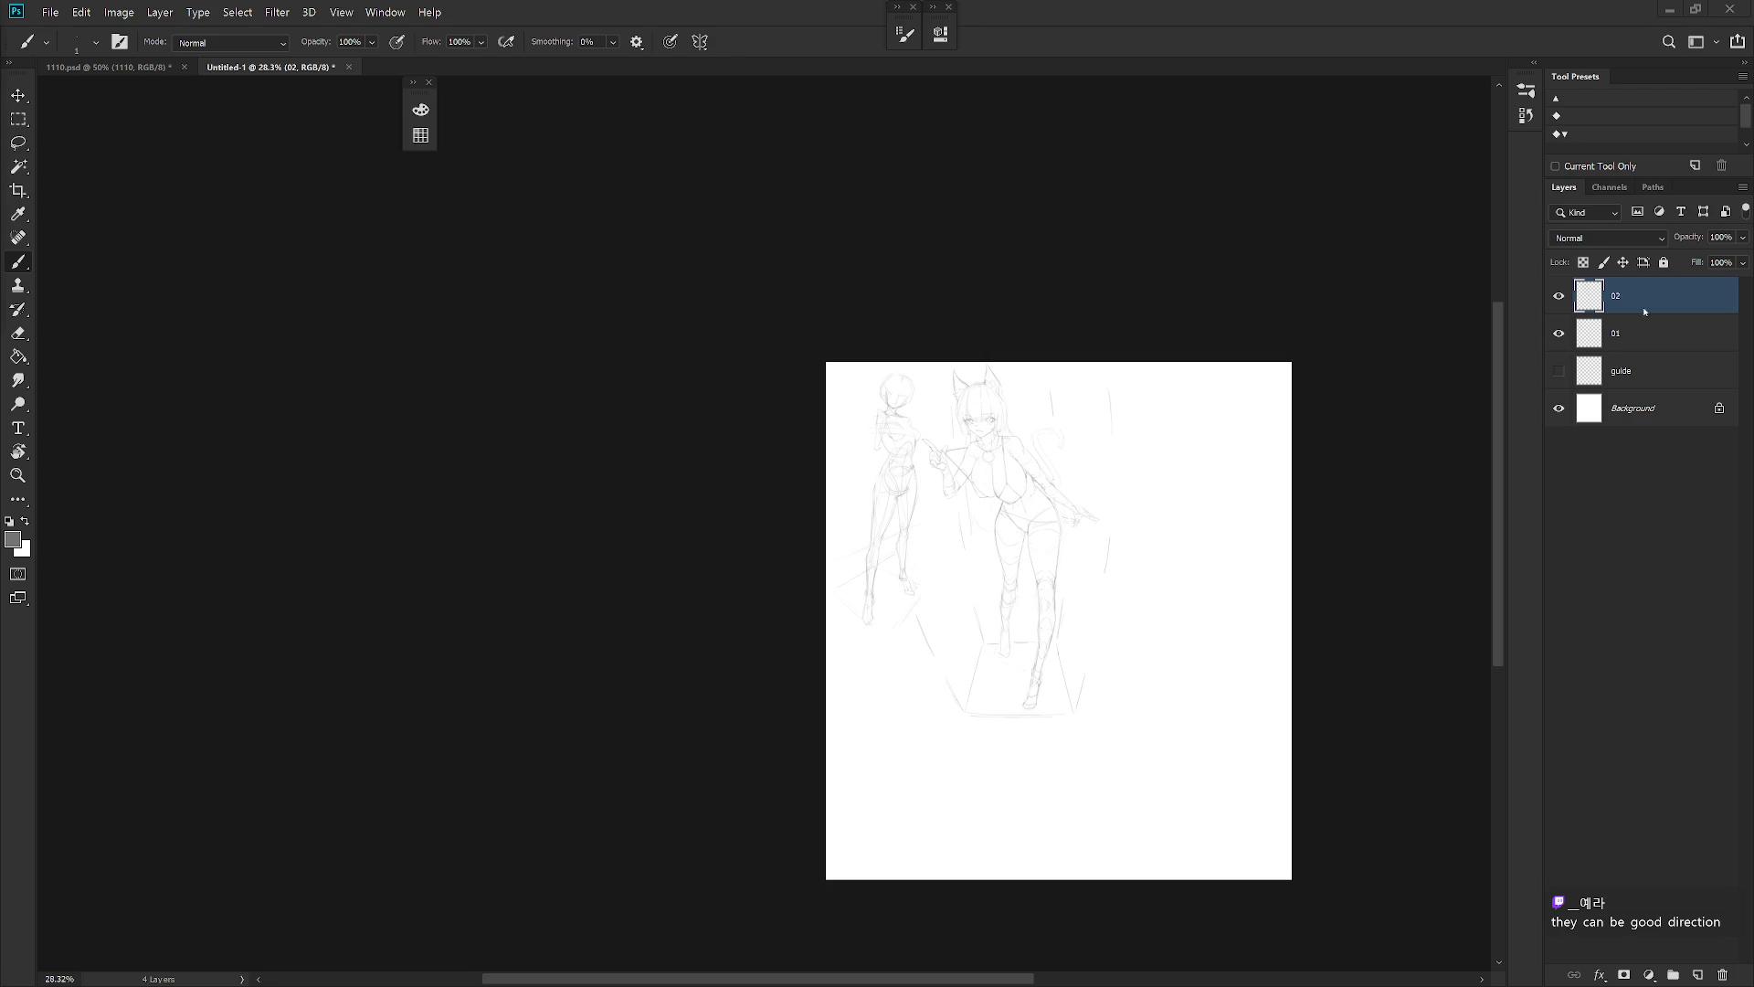
scroll(1160, 626, "up", 3)
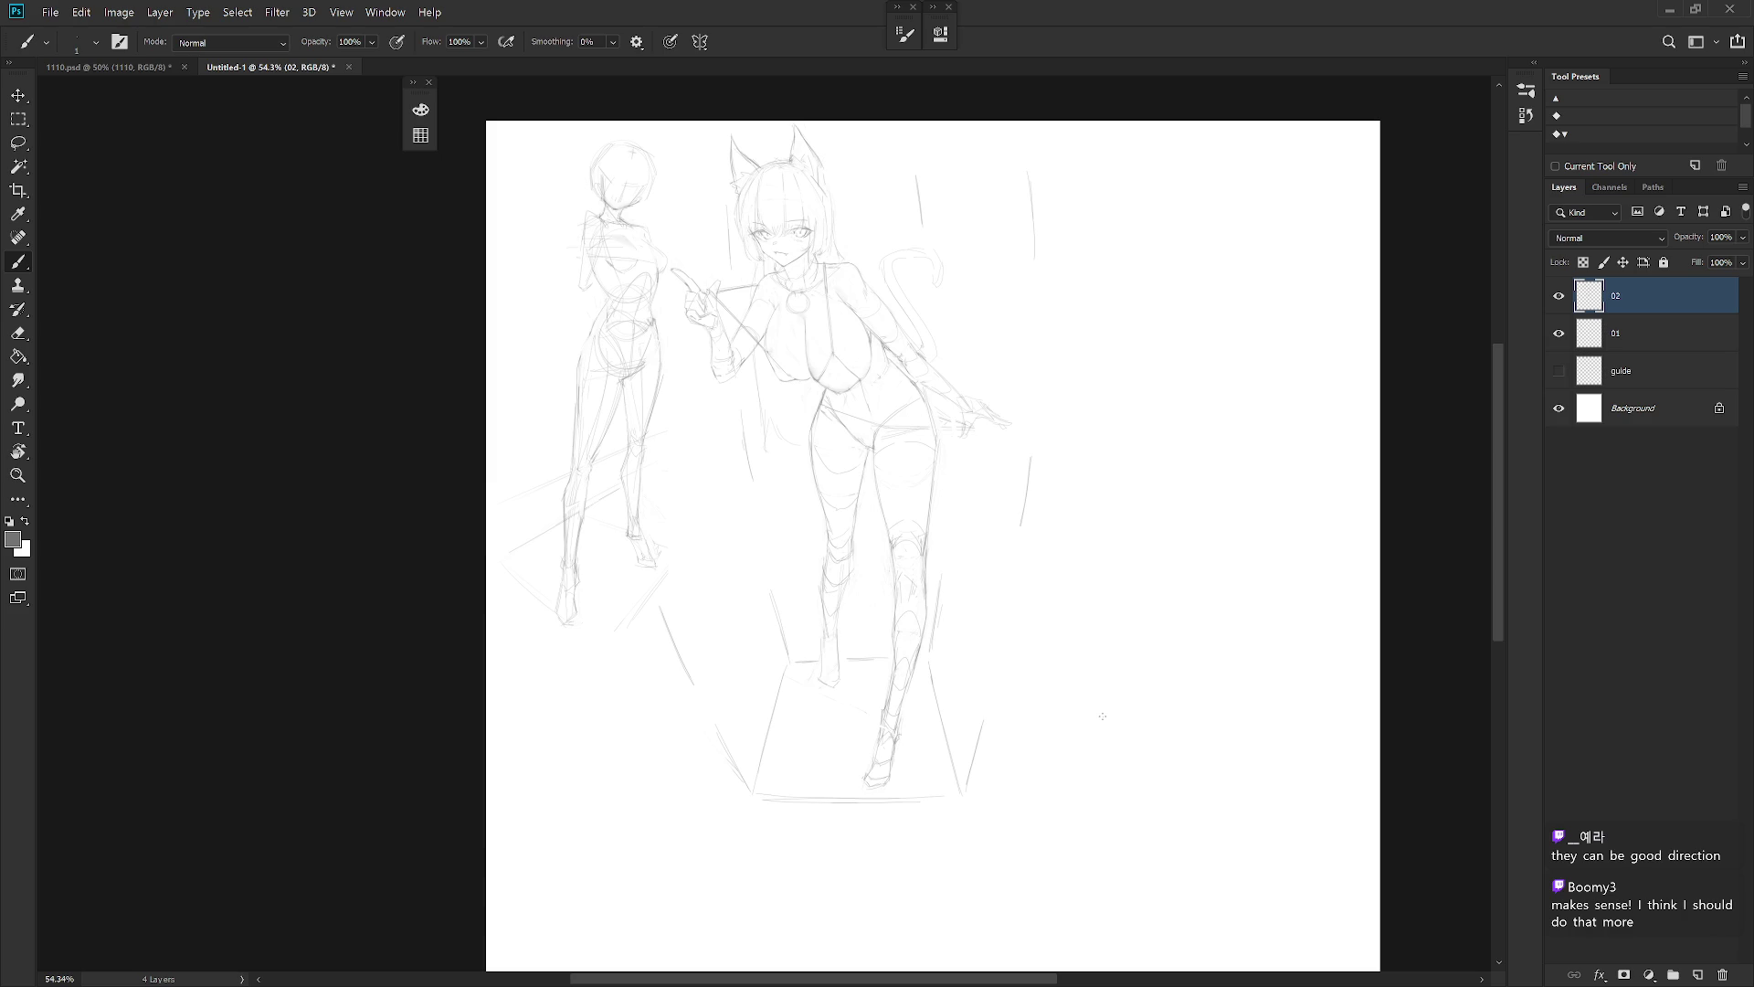
scroll(859, 447, "up", 3)
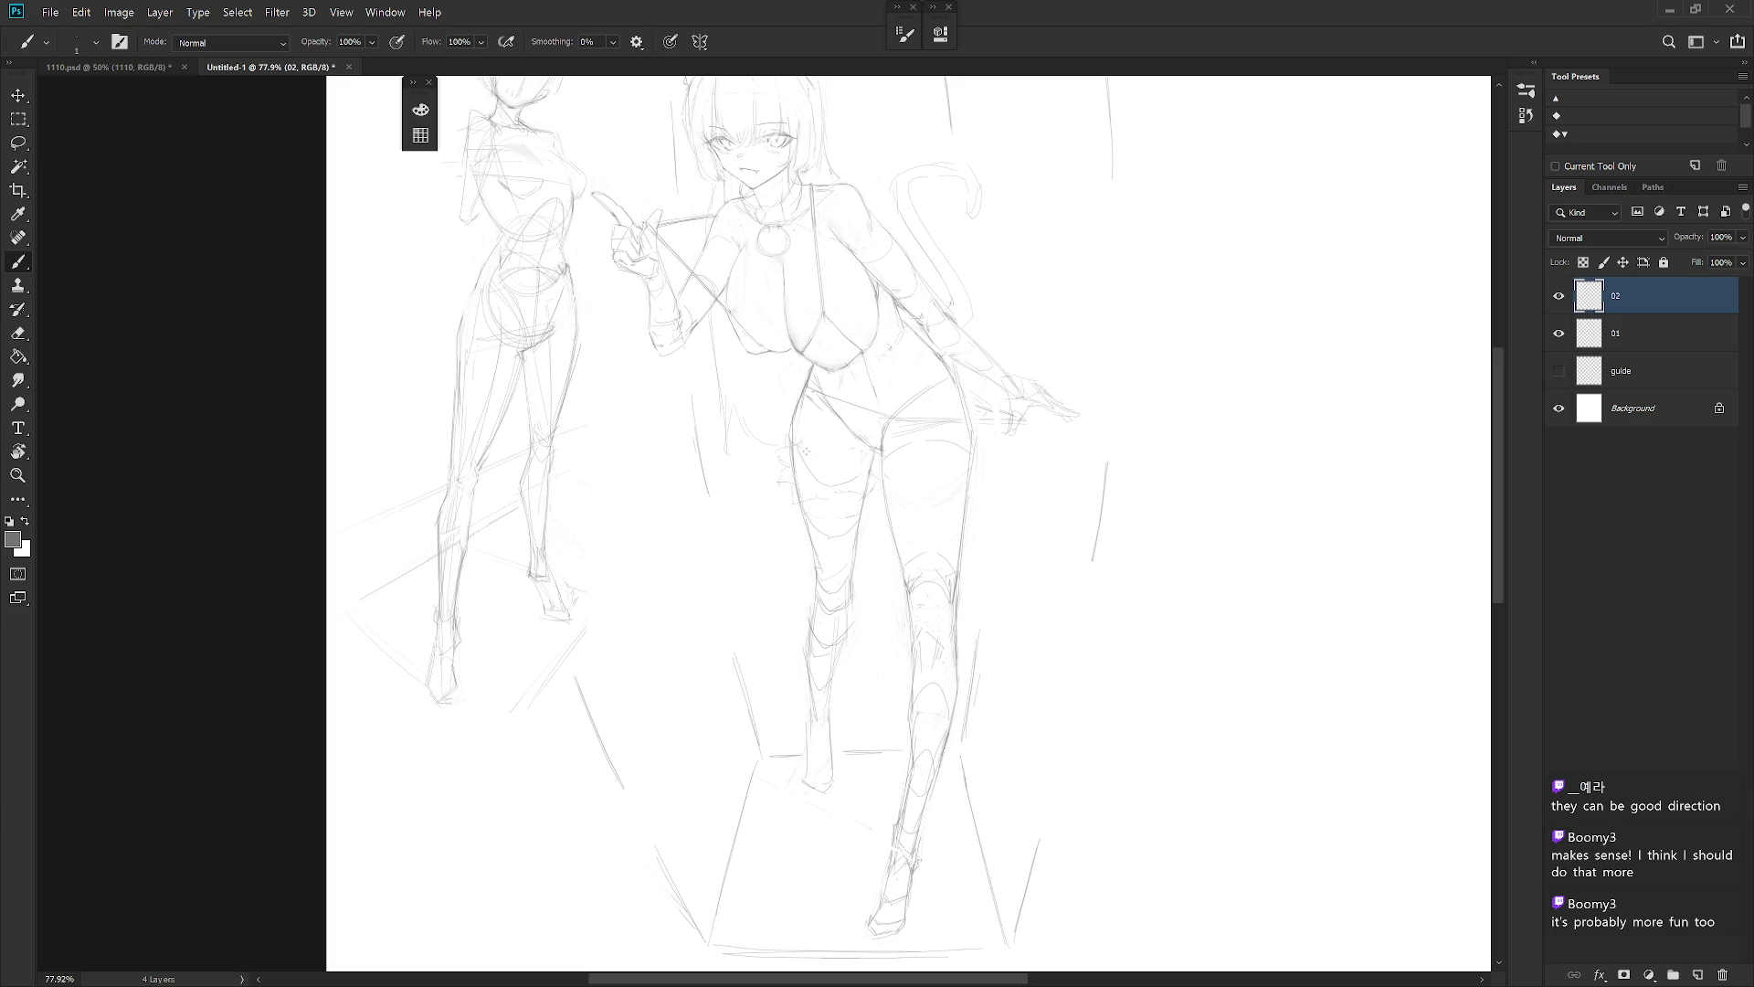
Erase stray lines on the left-hand thigh and near the hip
key("e")
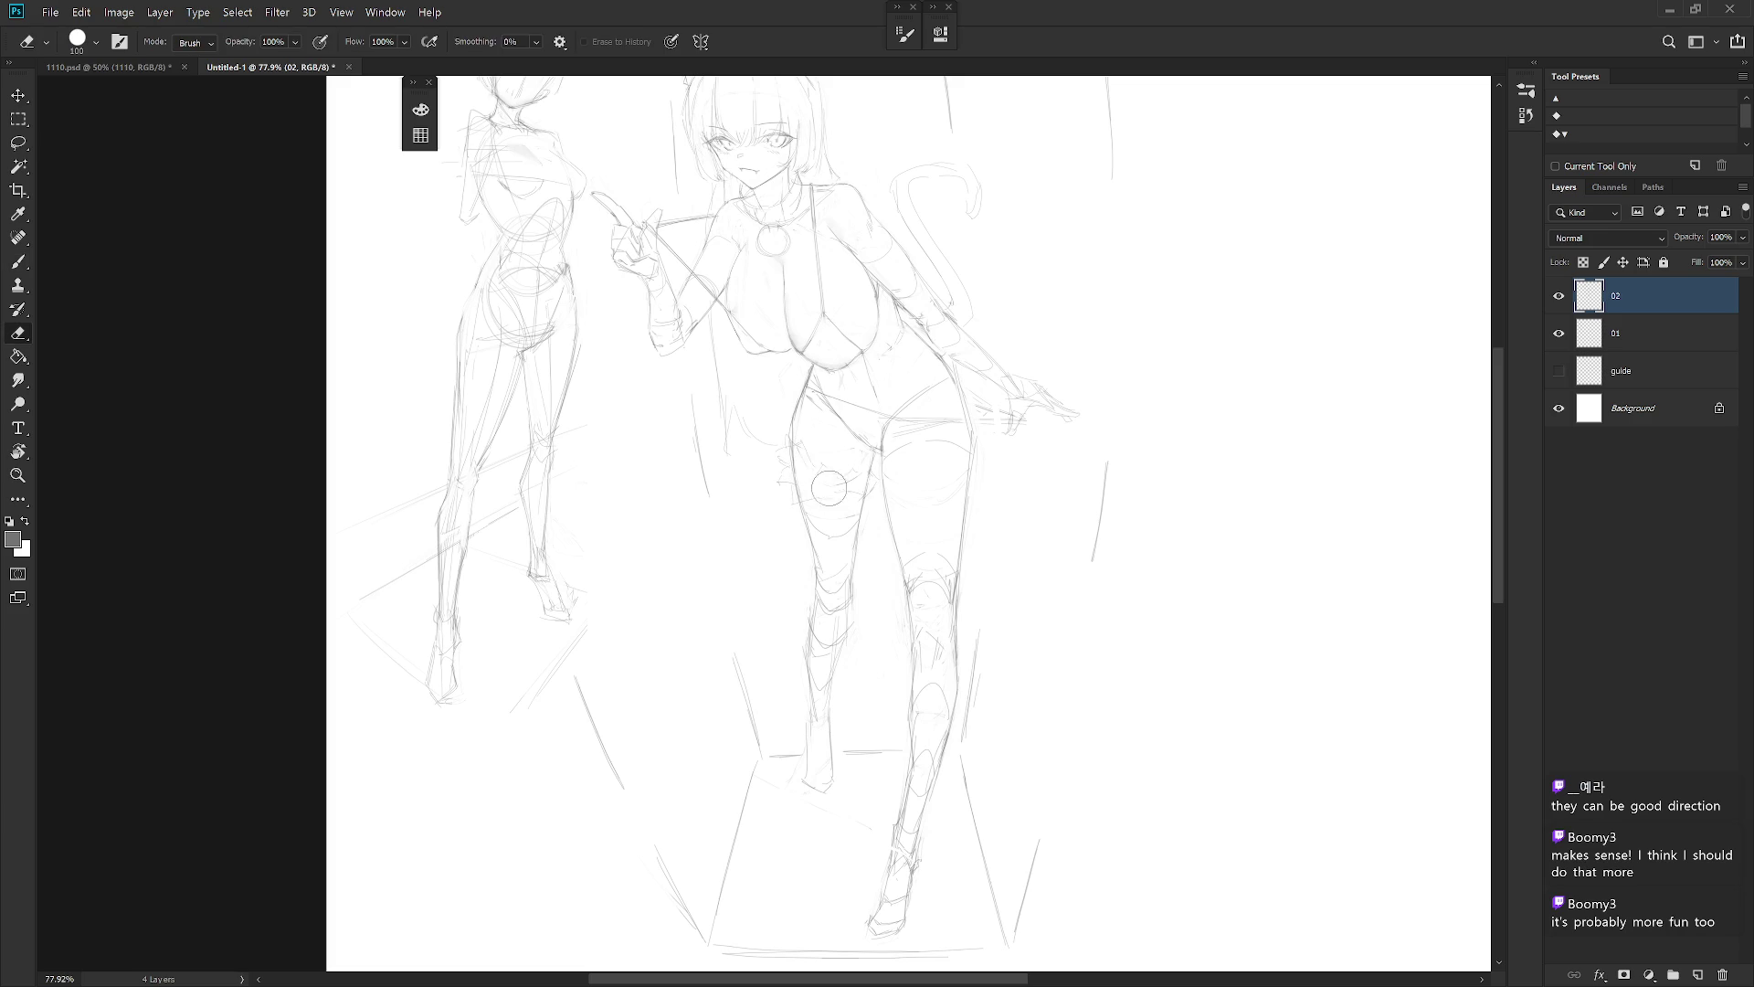
left_click_drag(799, 485, 850, 502)
key("b")
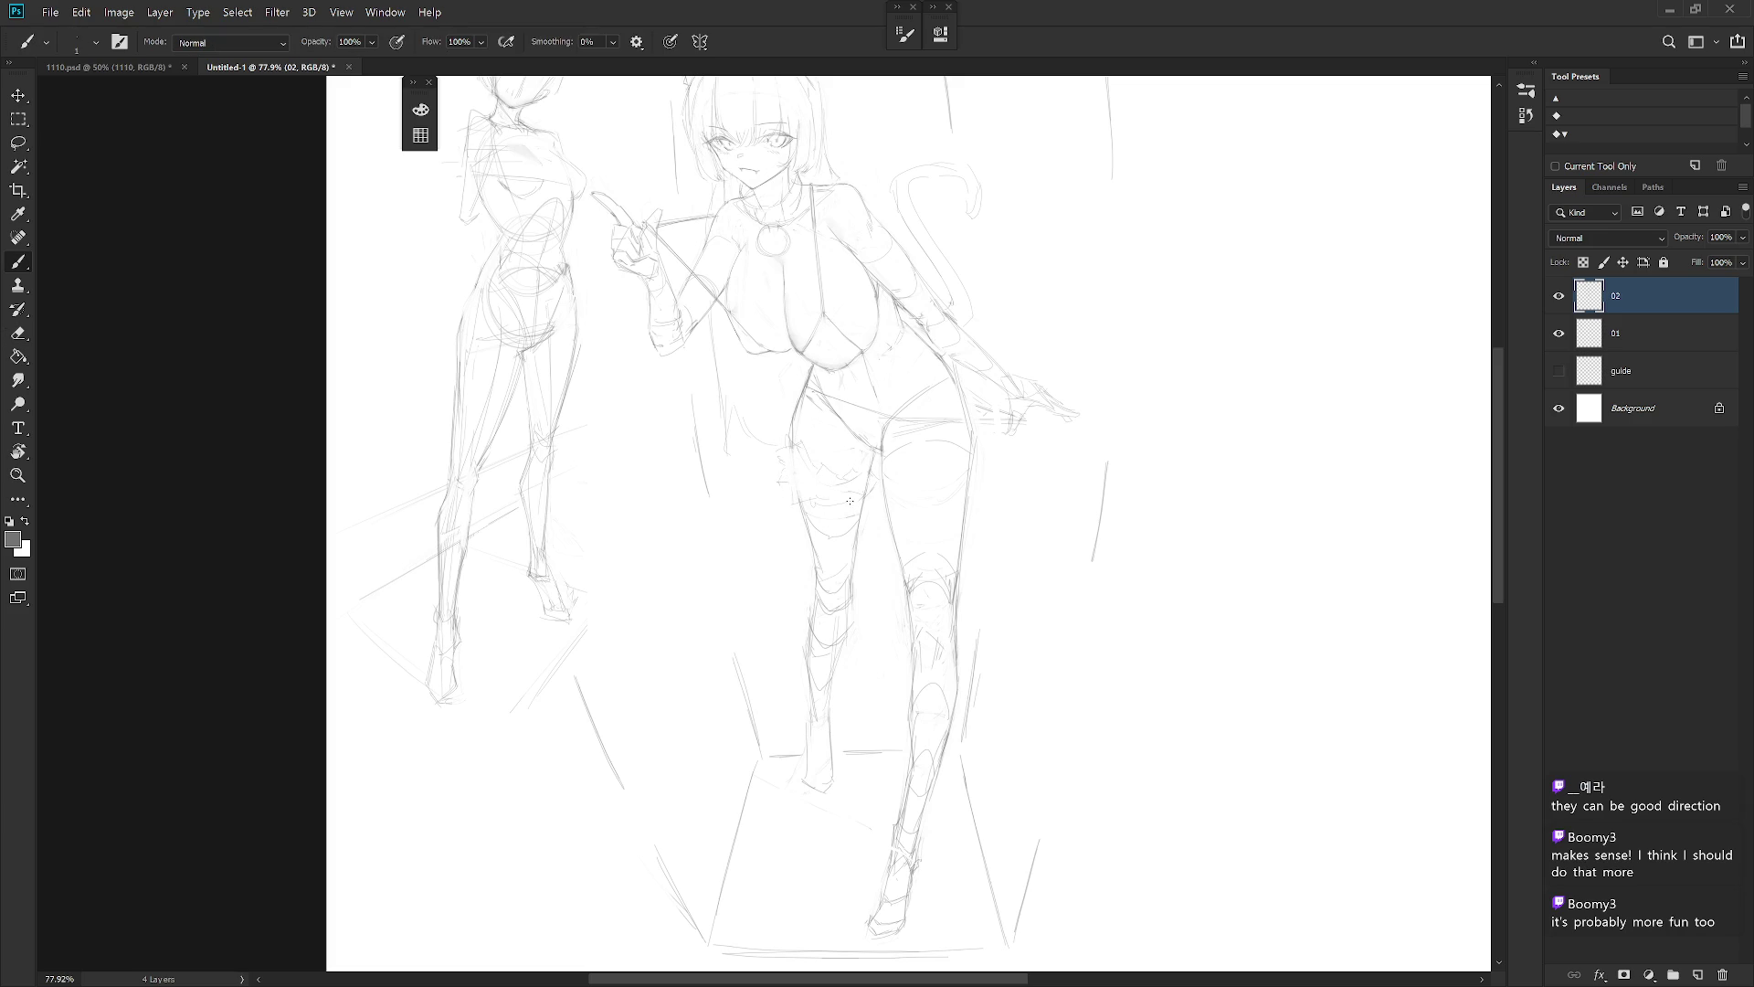
key("e")
key("b")
key("e")
left_click_drag(790, 429, 793, 447)
key("b")
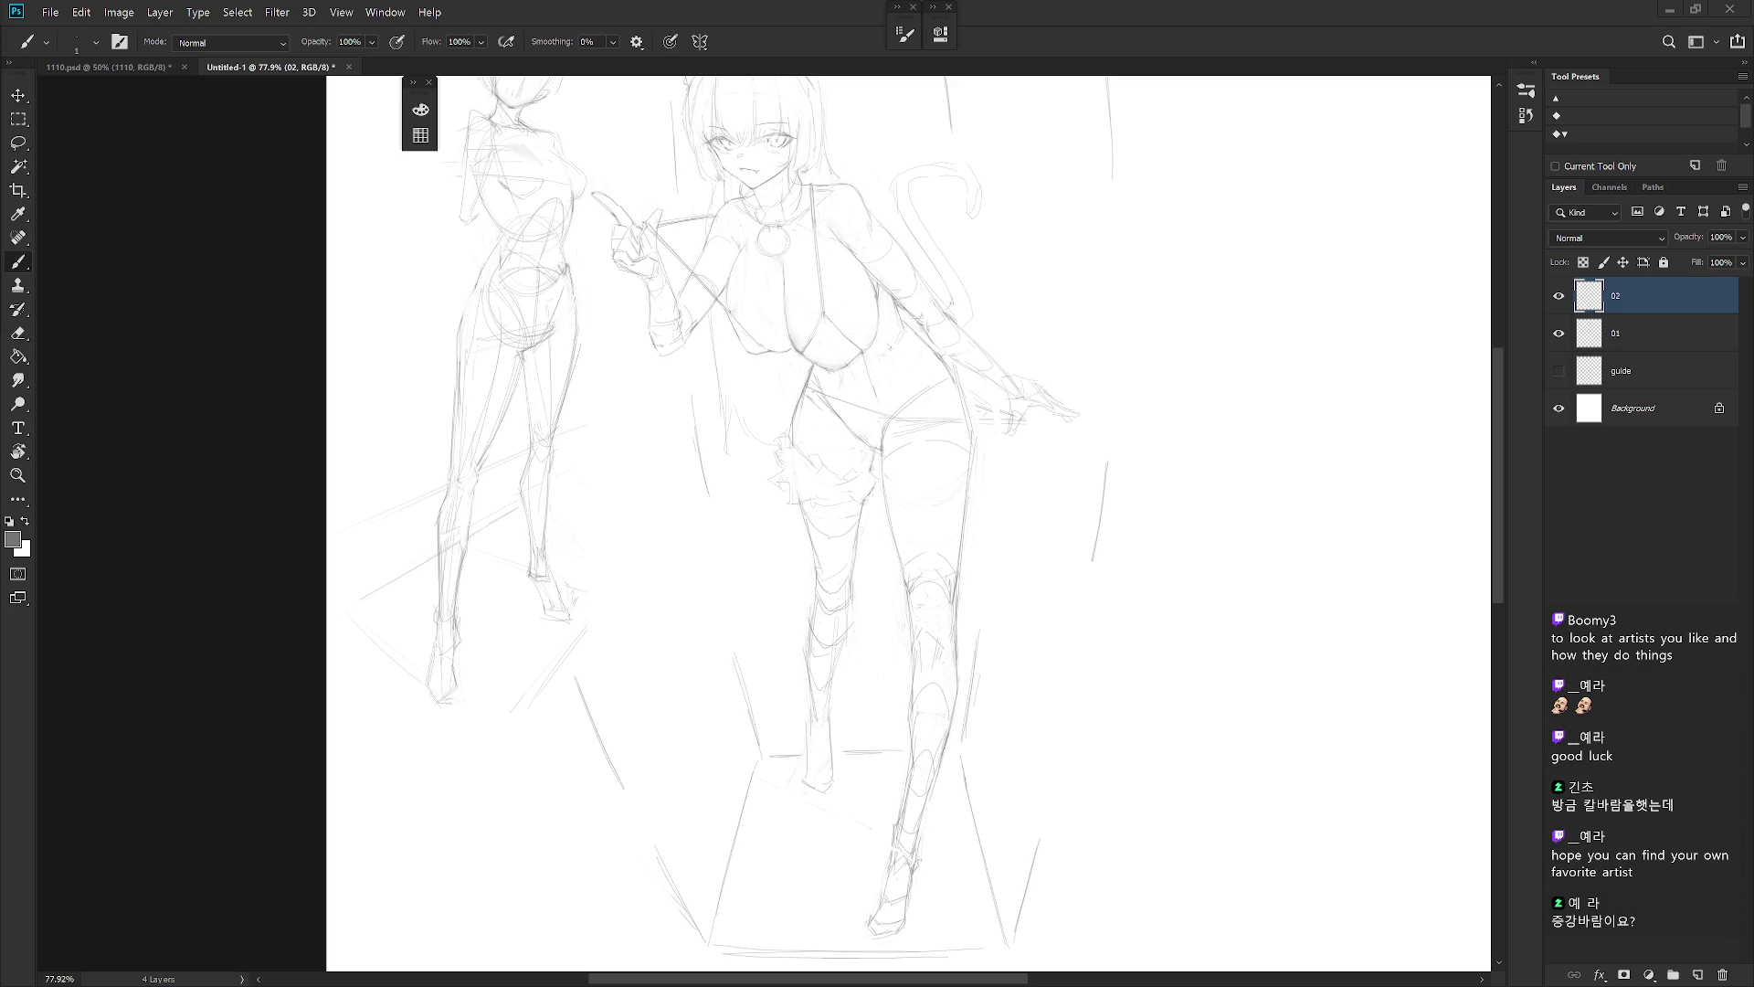
Zoom in on the hips and legs and erase to clean up the hip line
left_click_drag(1092, 608, 945, 477)
left_click(884, 448)
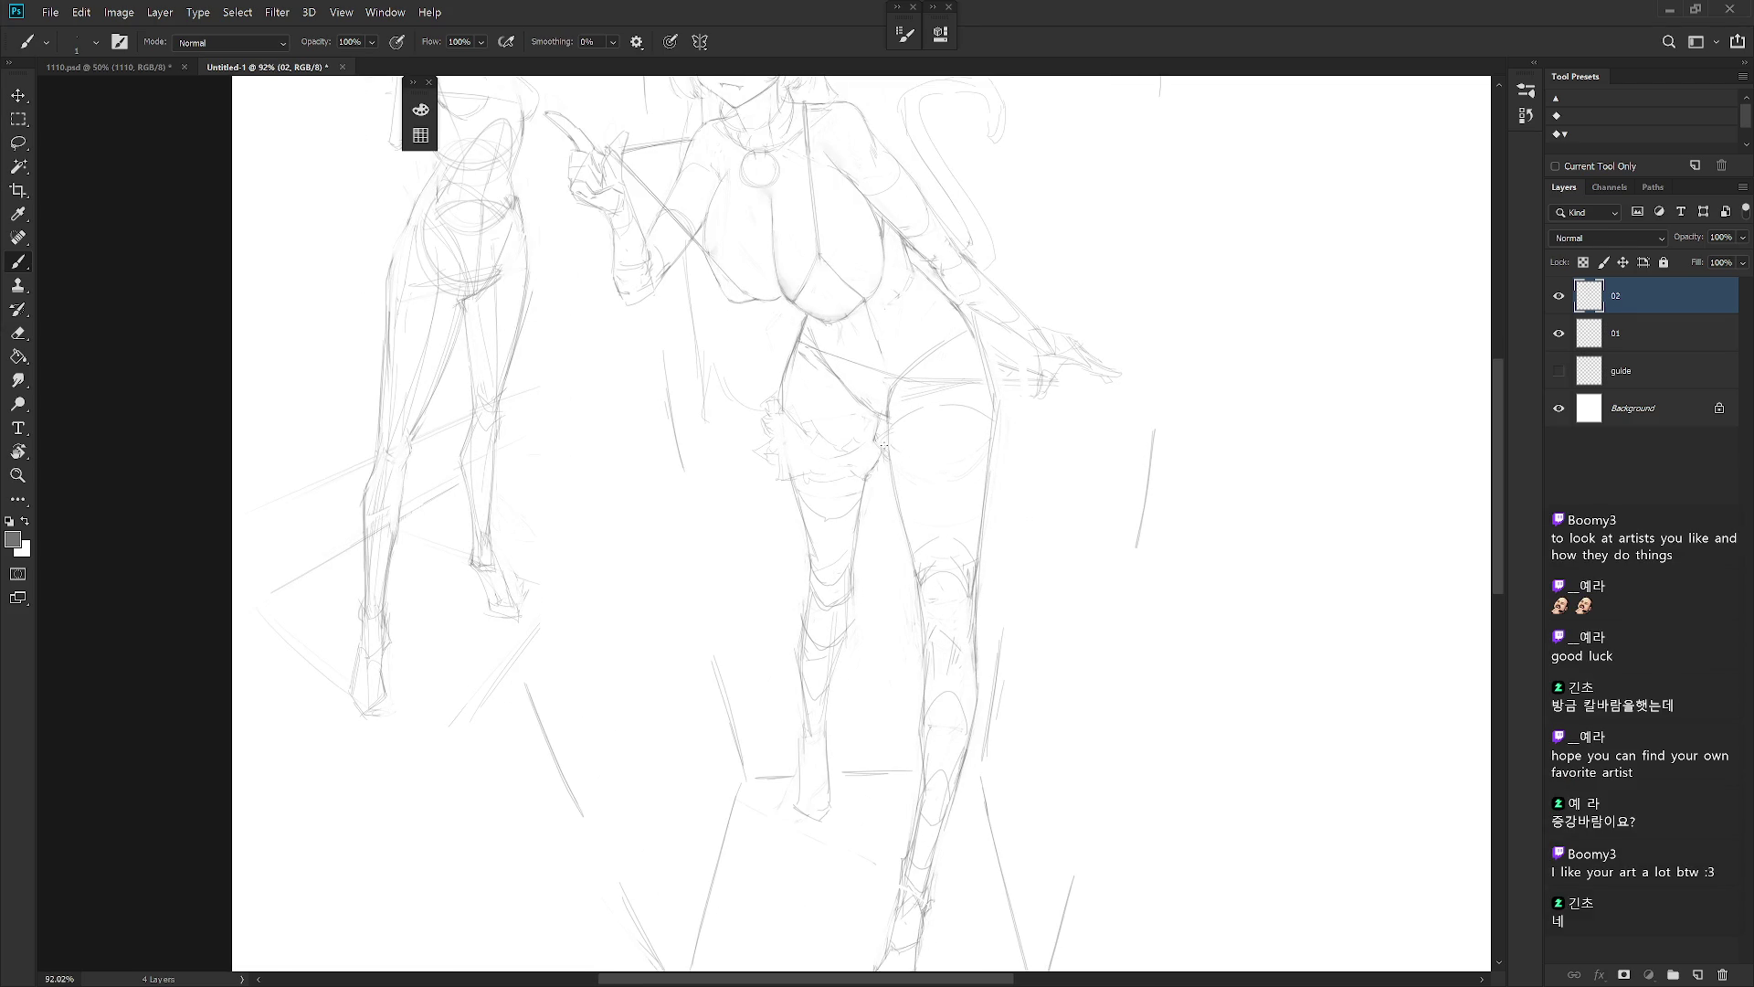
key("e")
left_click_drag(884, 411, 893, 430)
key("b")
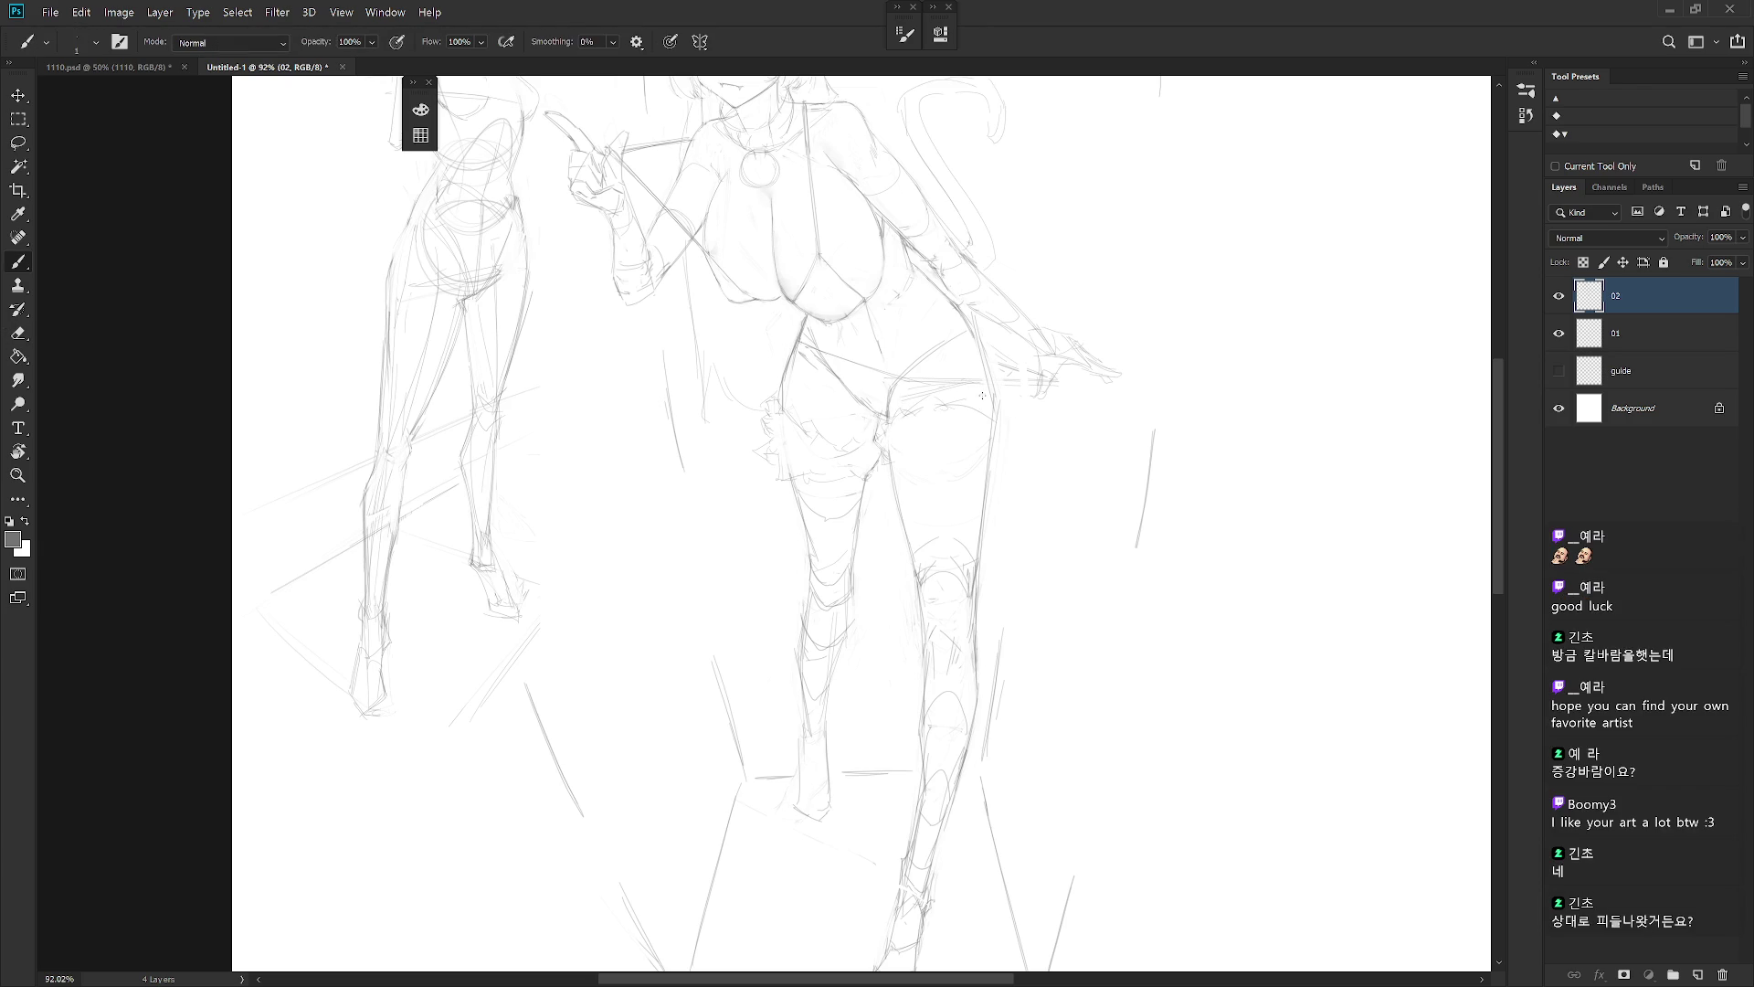
Sketch ruffle marks for a frilled garter across the right-hand thigh
key("e")
key("b")
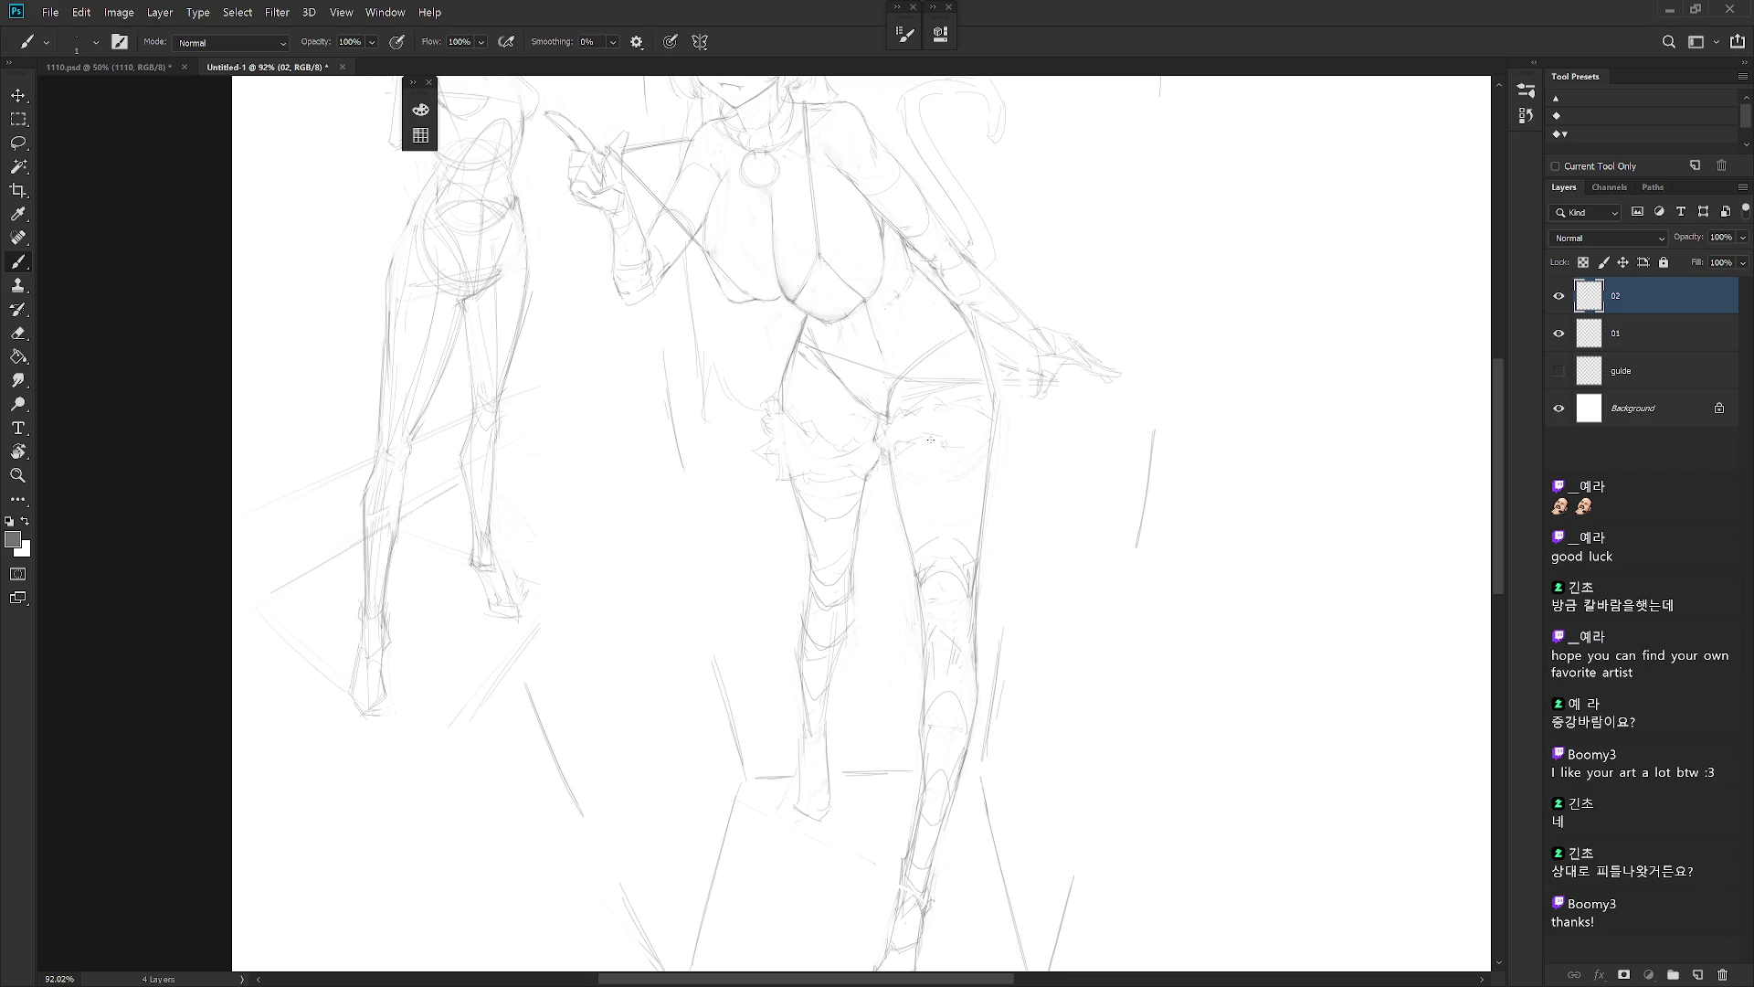
mouse_move(940, 431)
left_mouse_down()
mouse_move(987, 408)
mouse_move(995, 437)
mouse_move(1000, 422)
left_mouse_up()
key("e")
key("b")
key("e")
key("b")
scroll(989, 433, "down", 2)
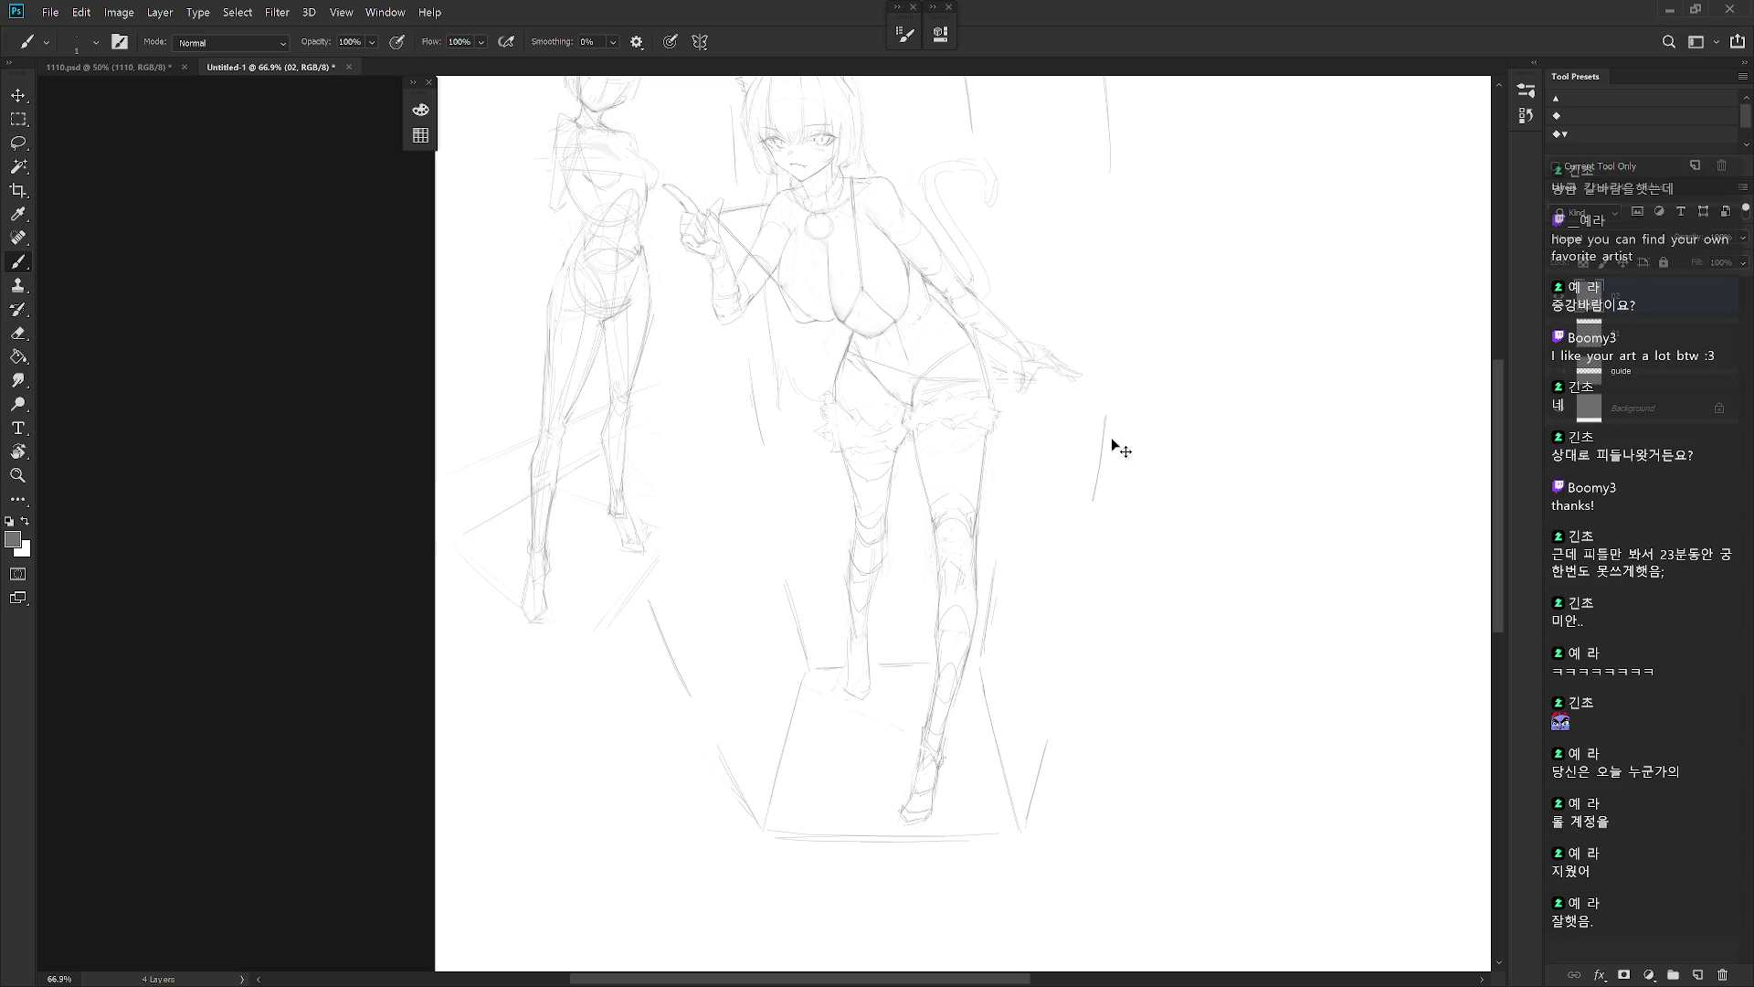
scroll(884, 541, "up", 1)
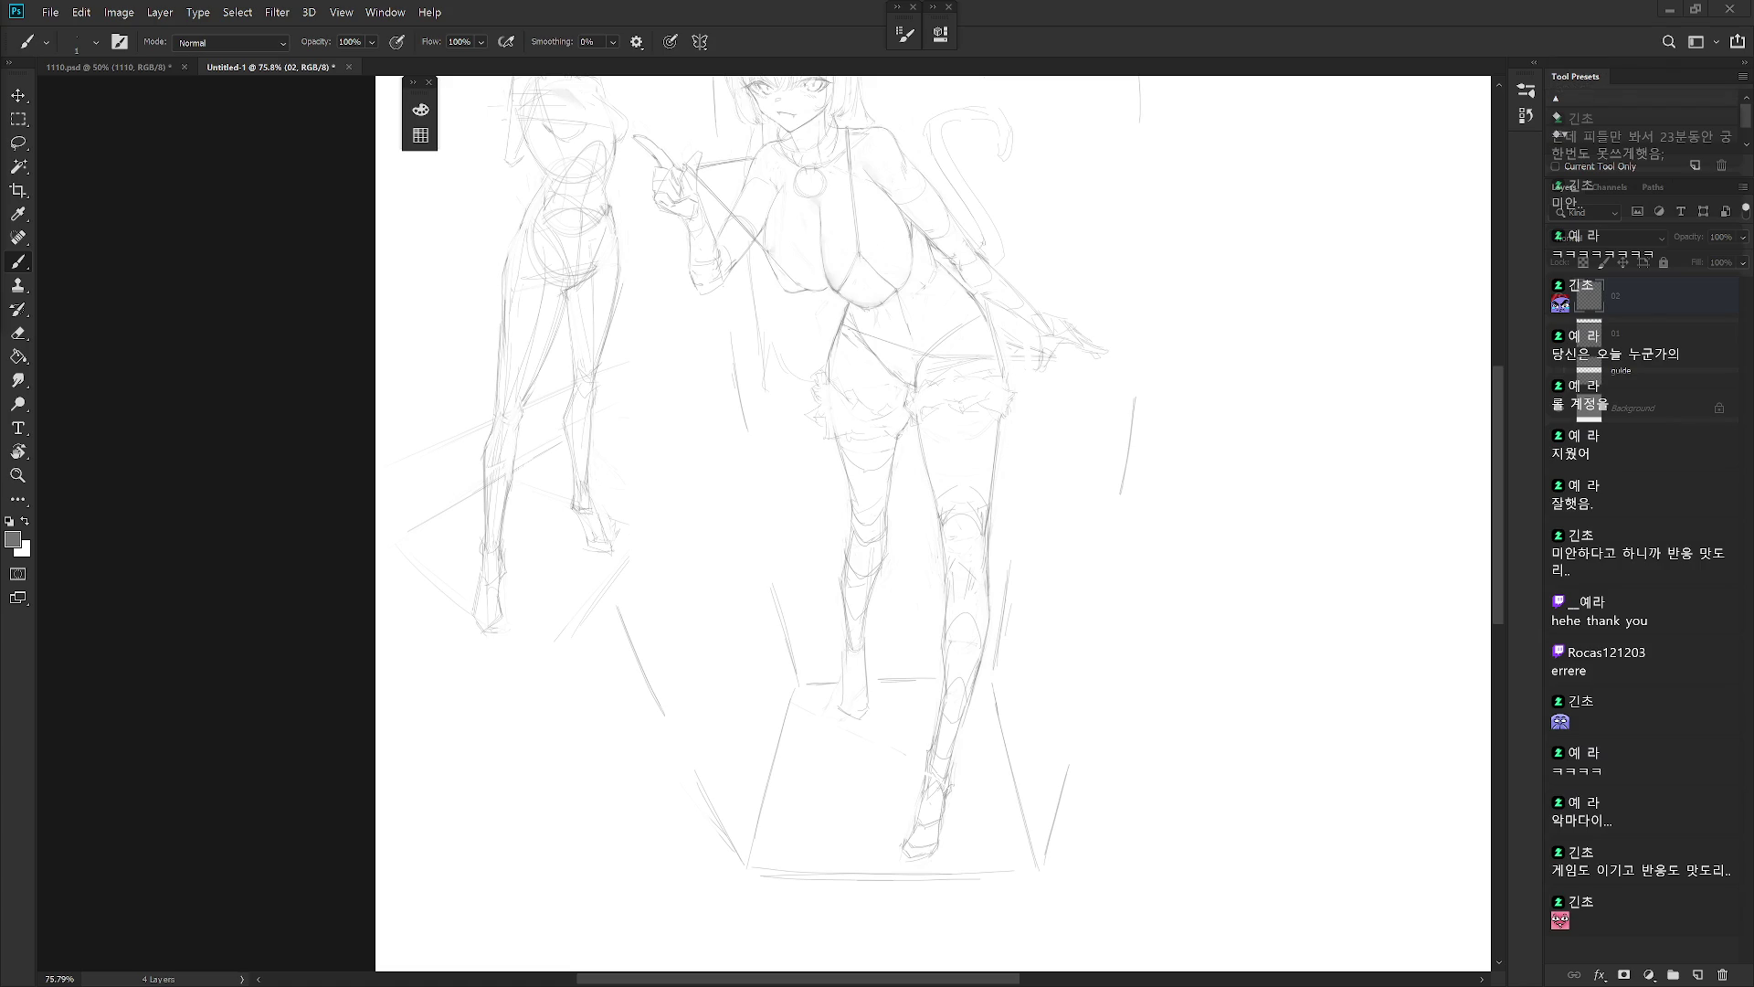
left_click_drag(972, 679, 1000, 649)
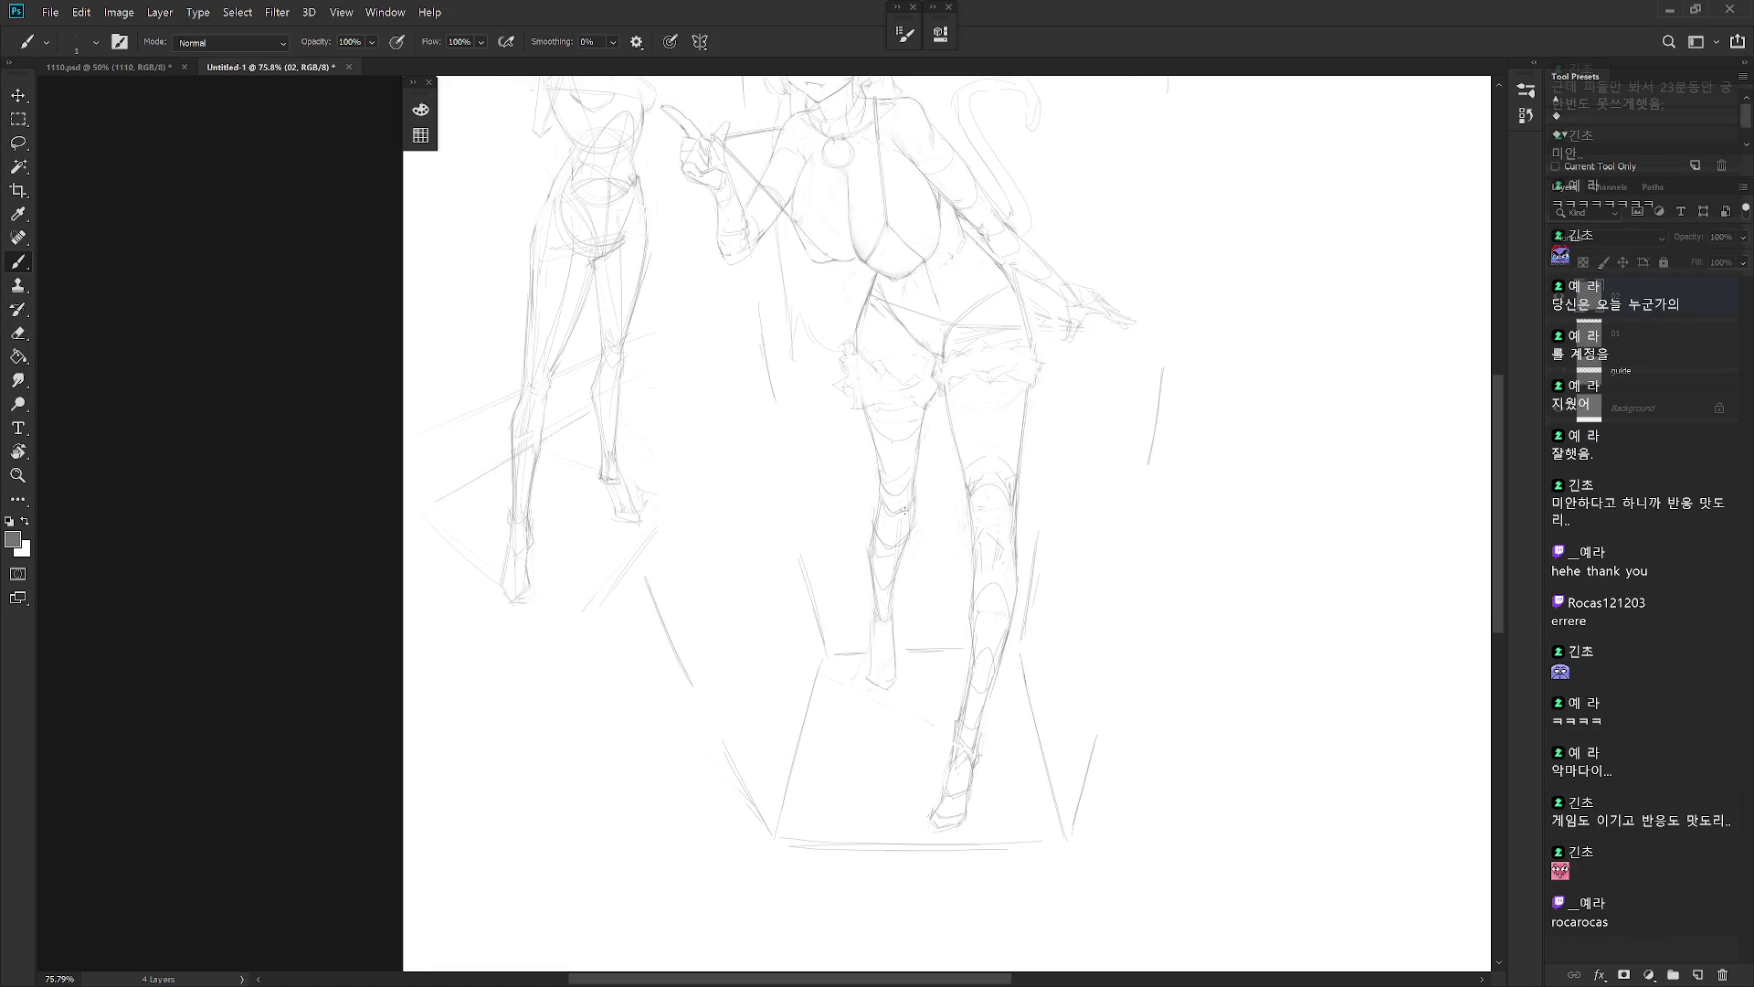
key("e")
key("b")
key("e")
key("b")
key("e")
key("b")
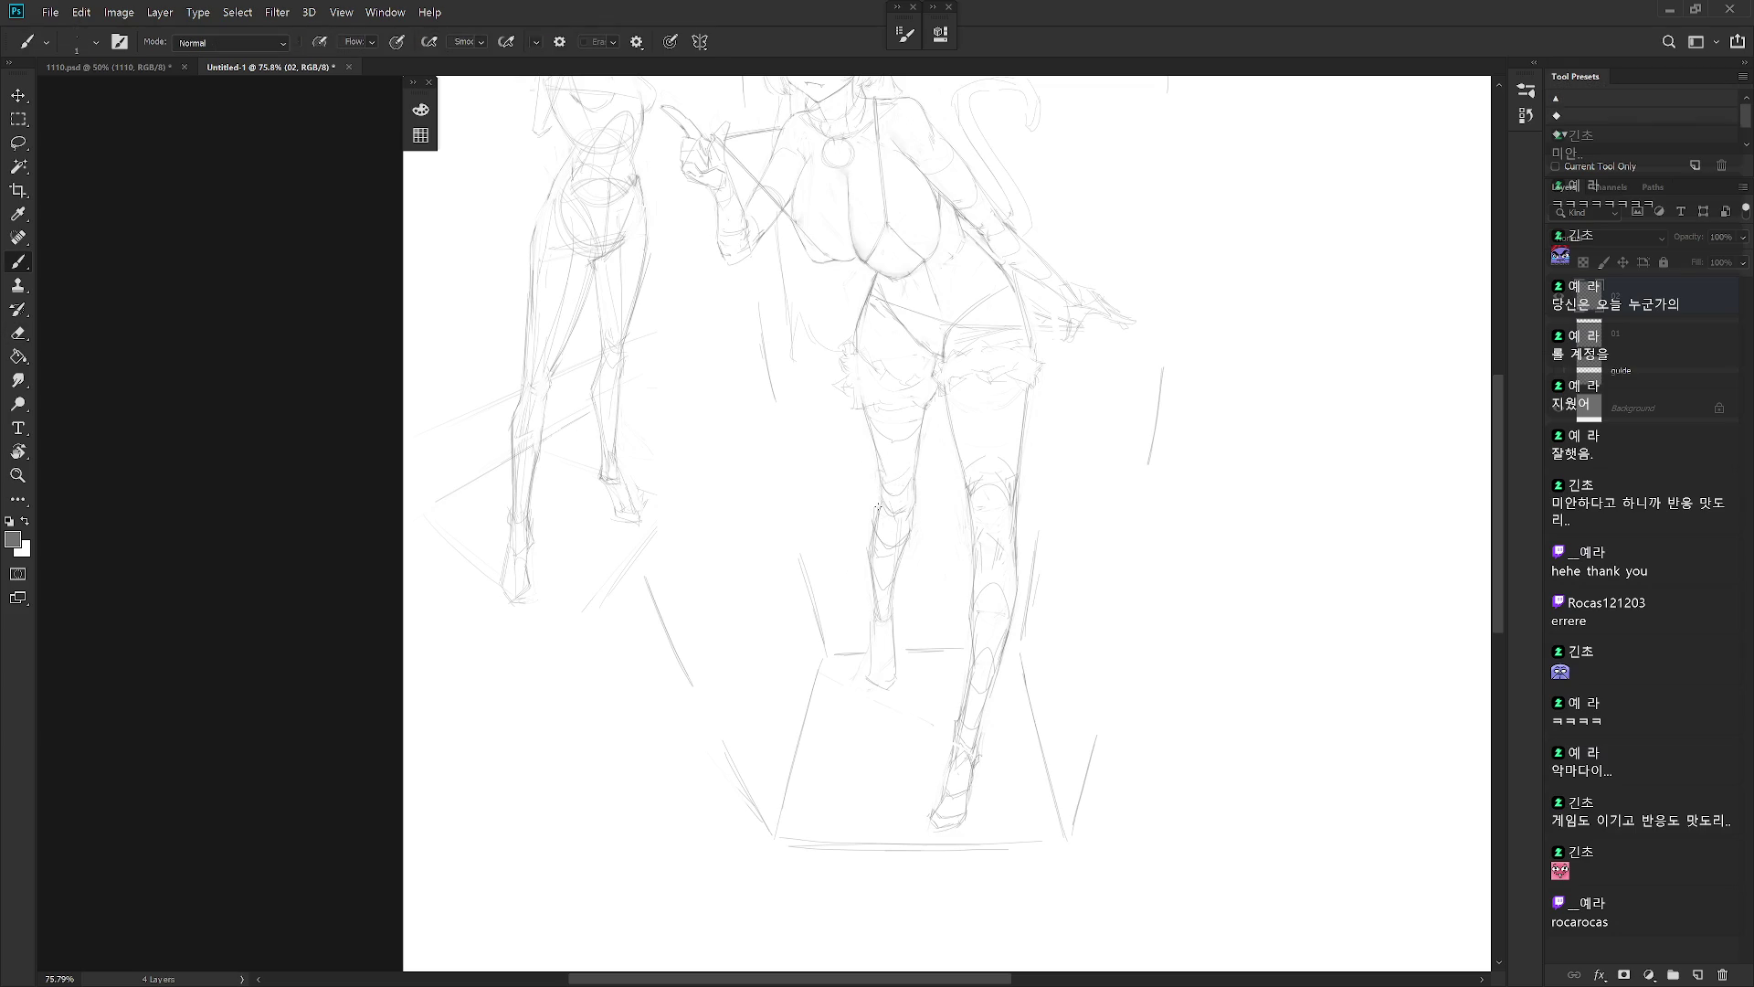
scroll(946, 546, "down", 3)
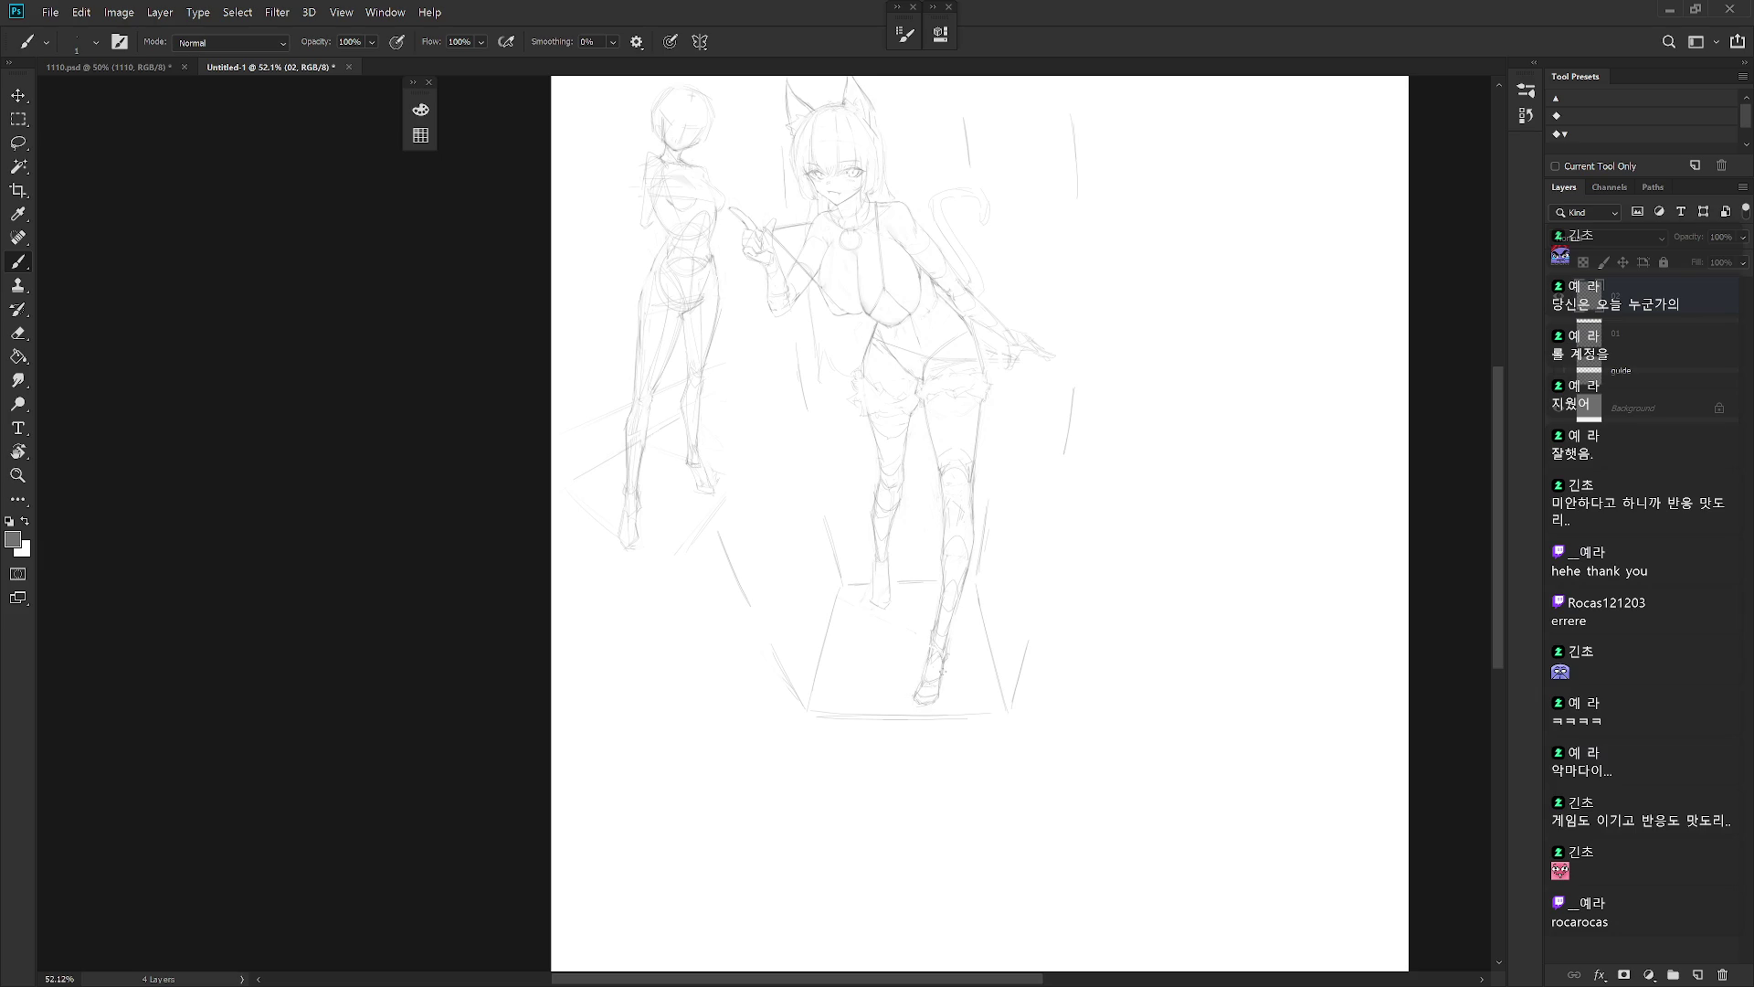
scroll(988, 645, "down", 2)
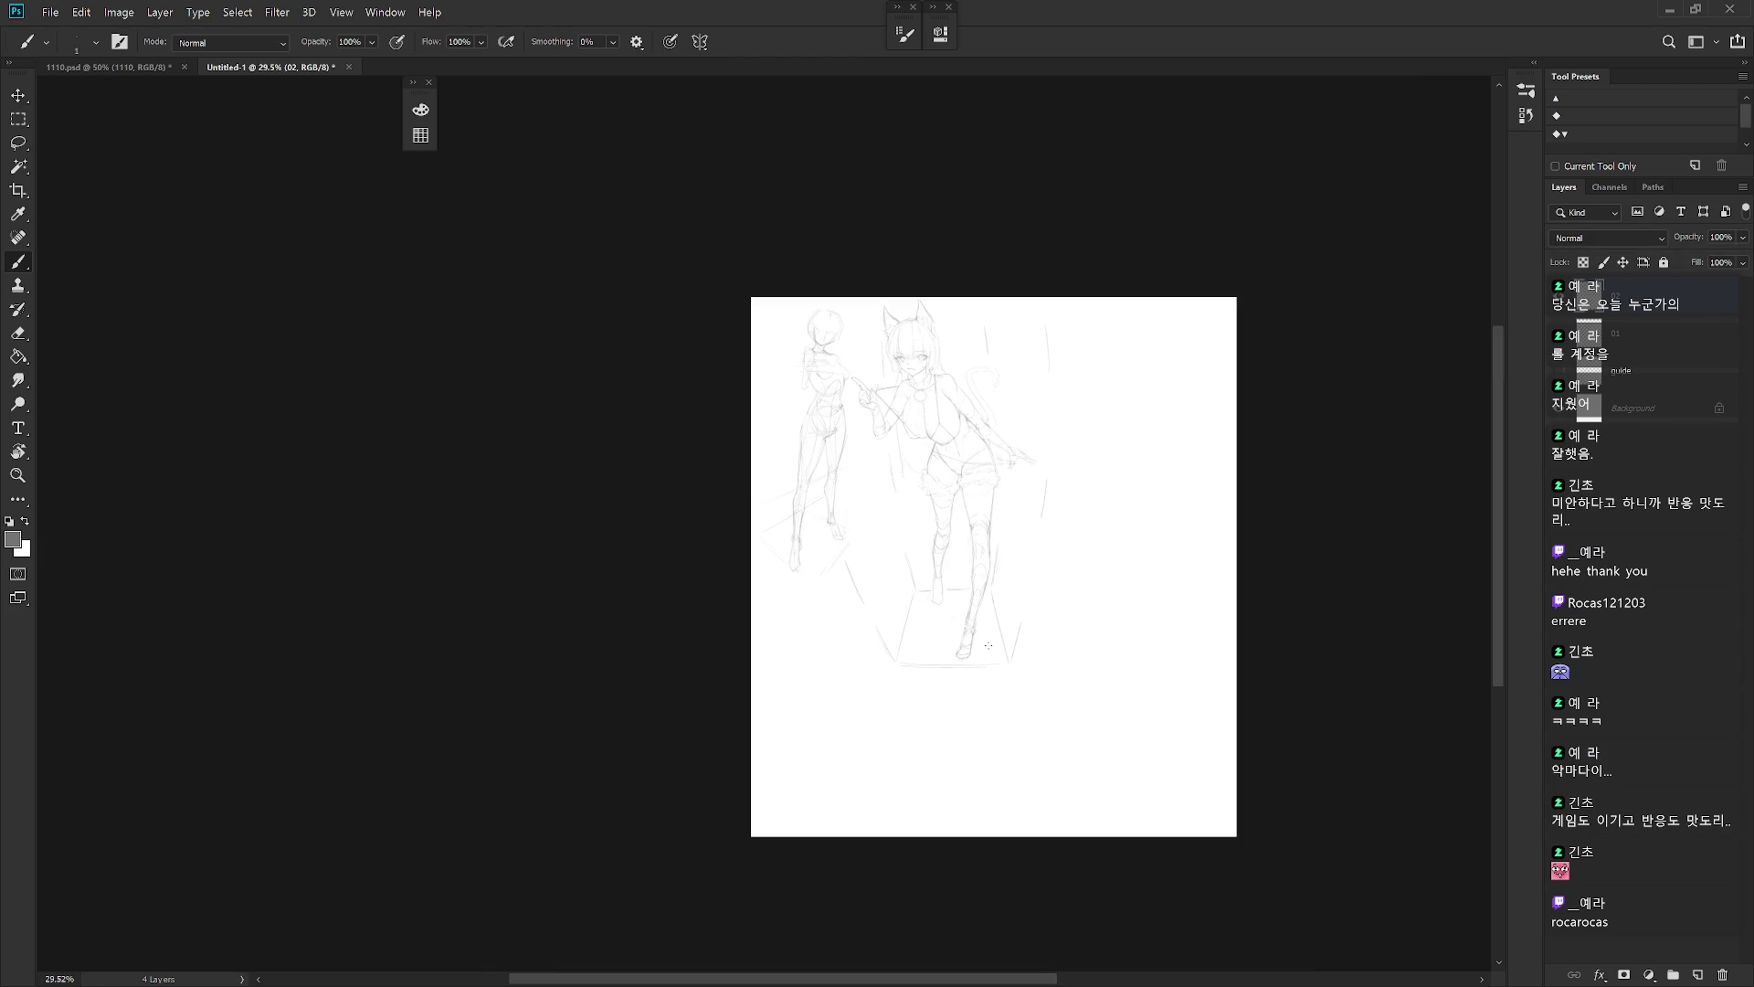
scroll(930, 563, "up", 2)
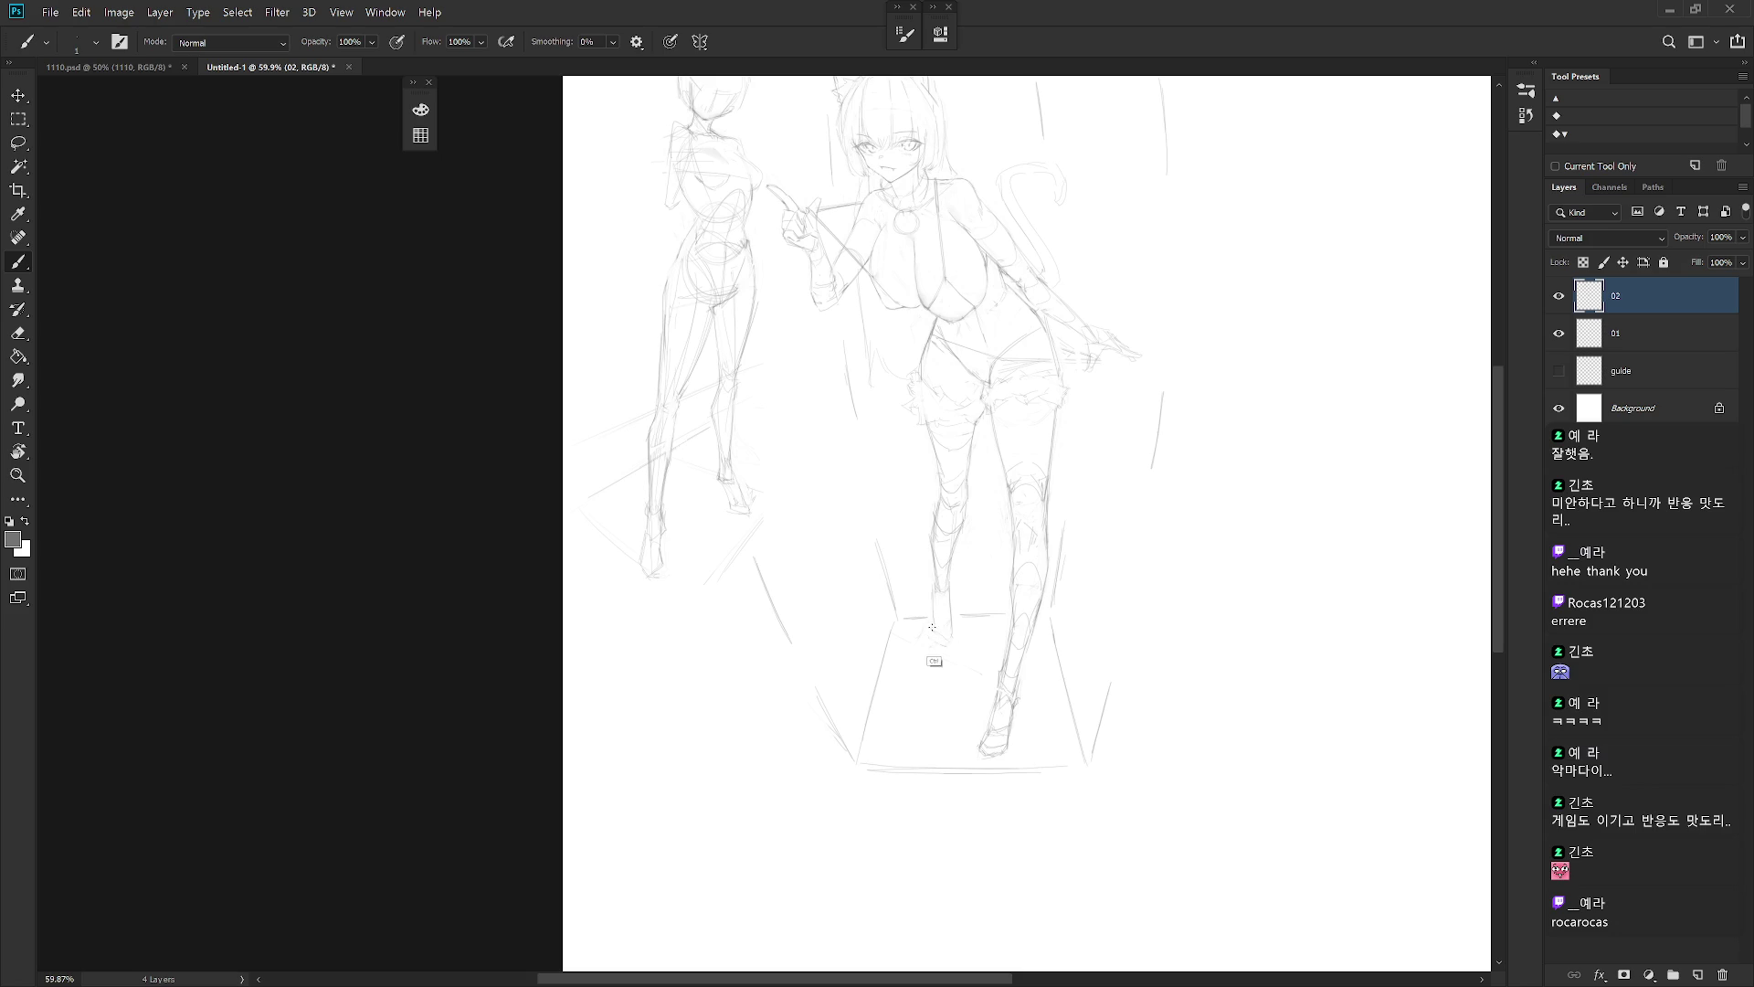
key("e")
key("b")
key("e")
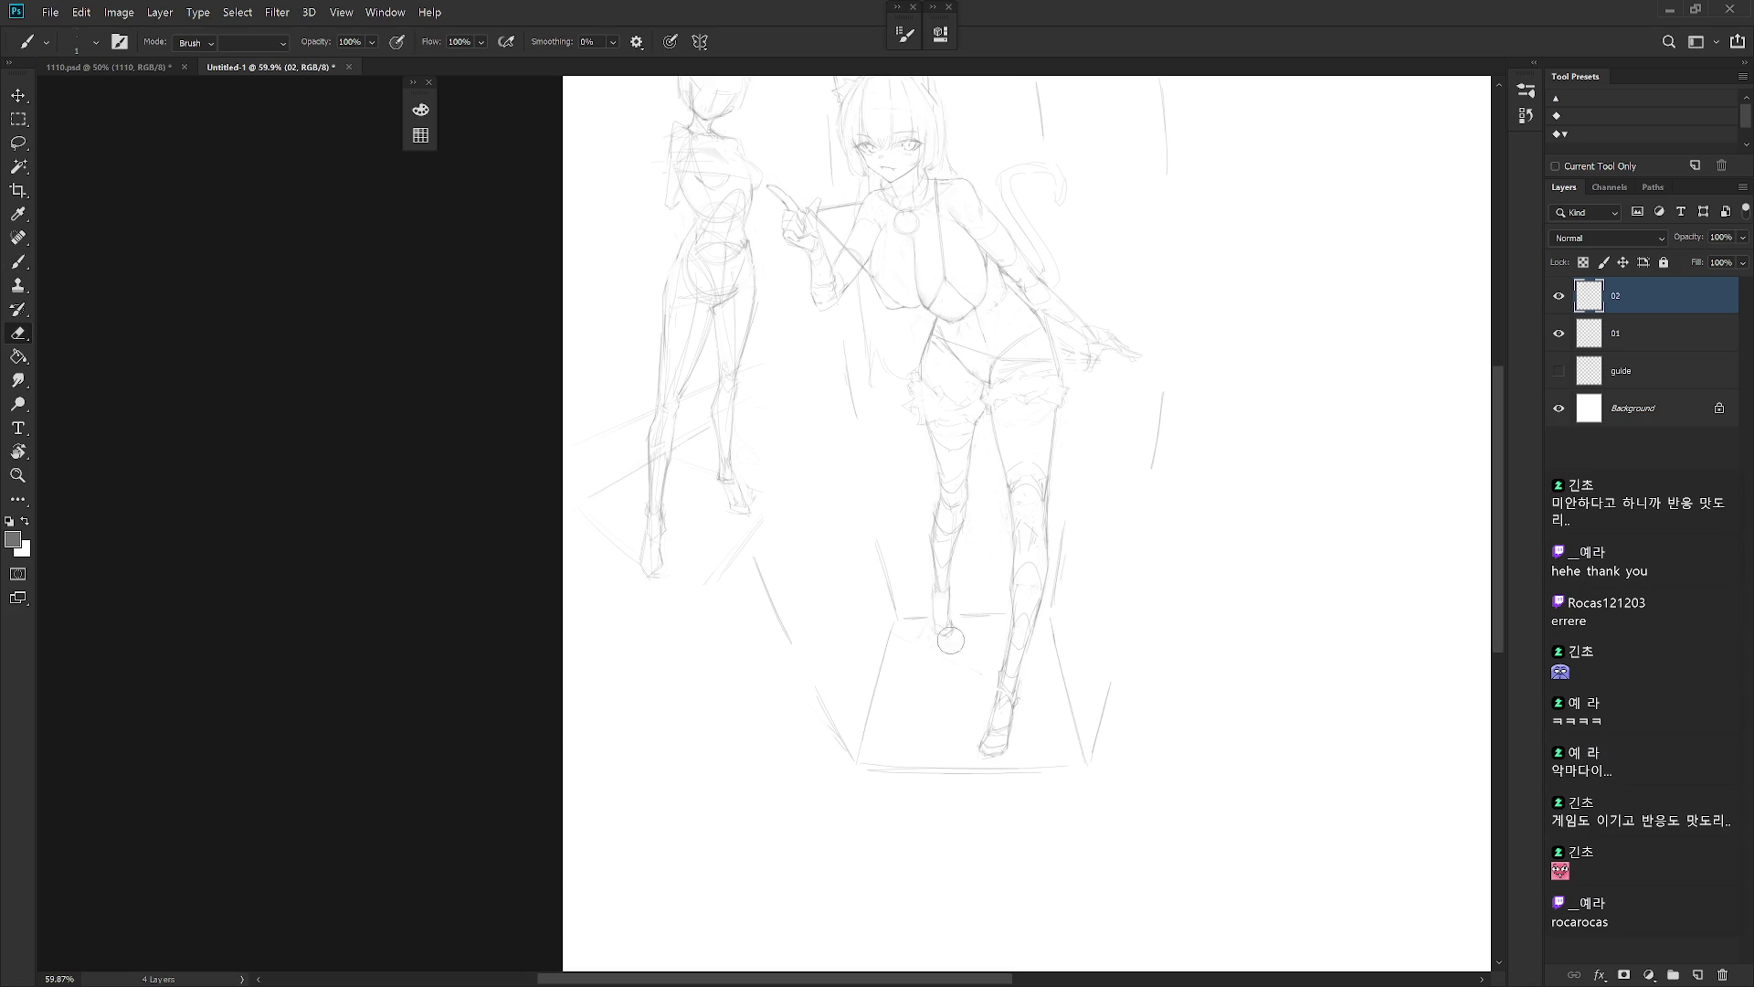
key("b")
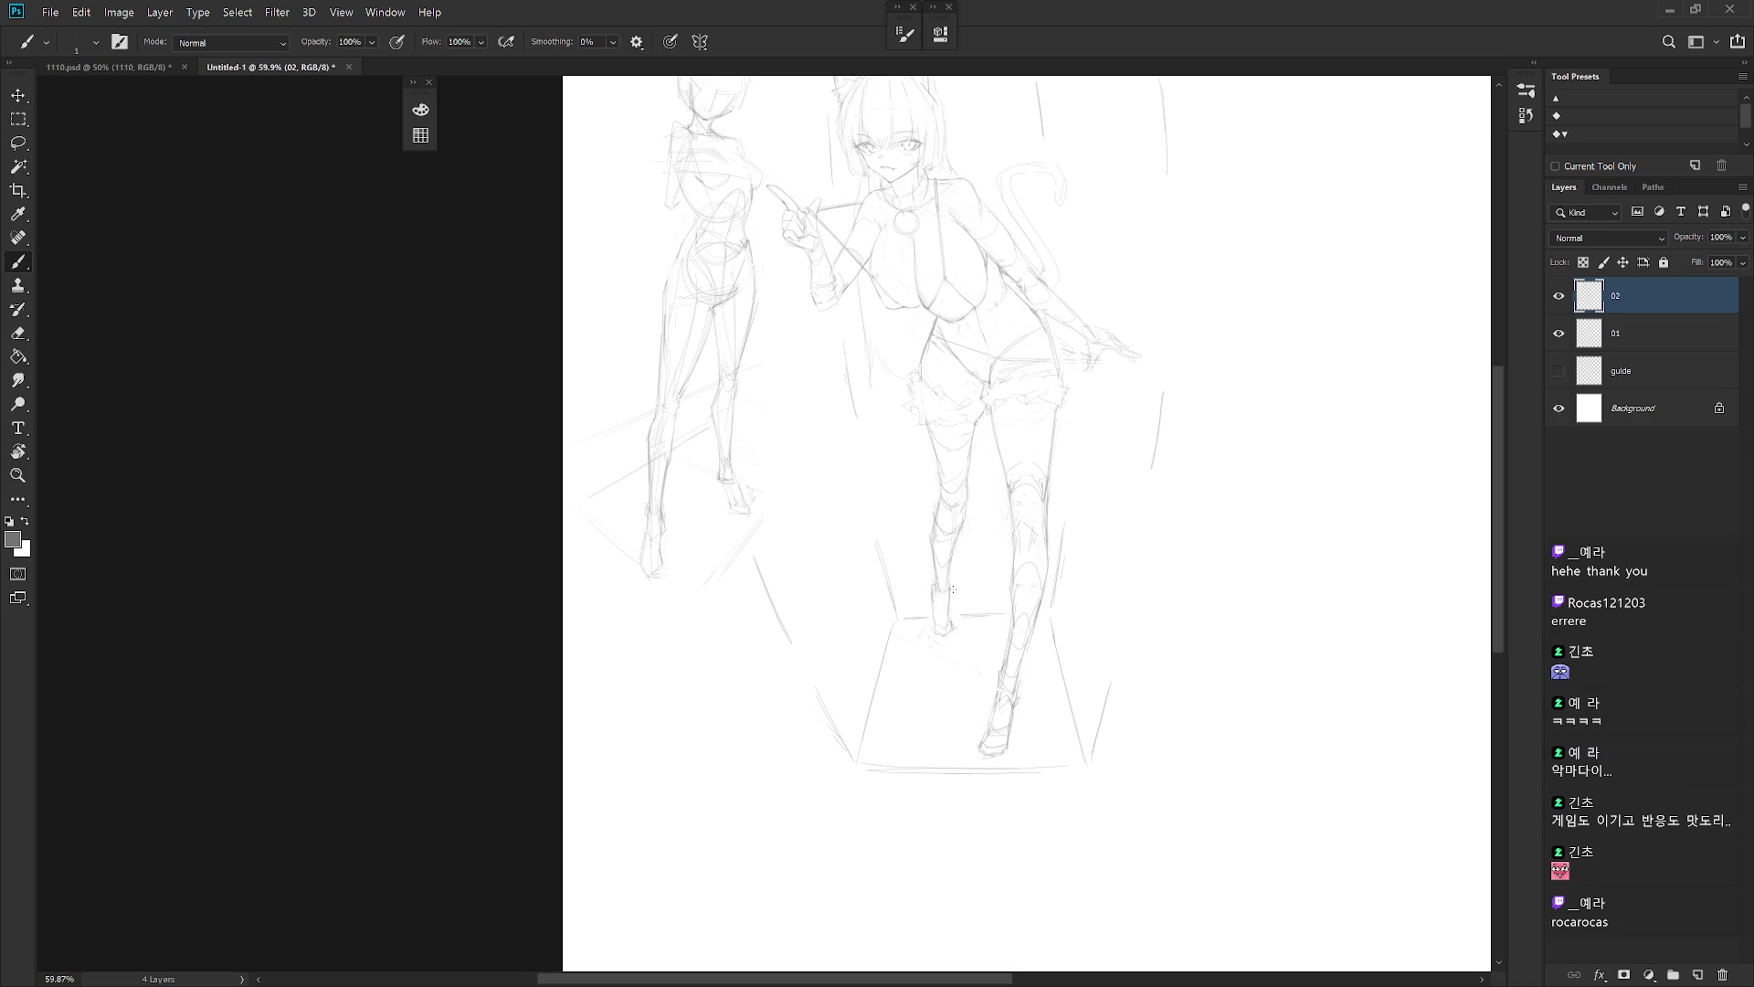
key("e")
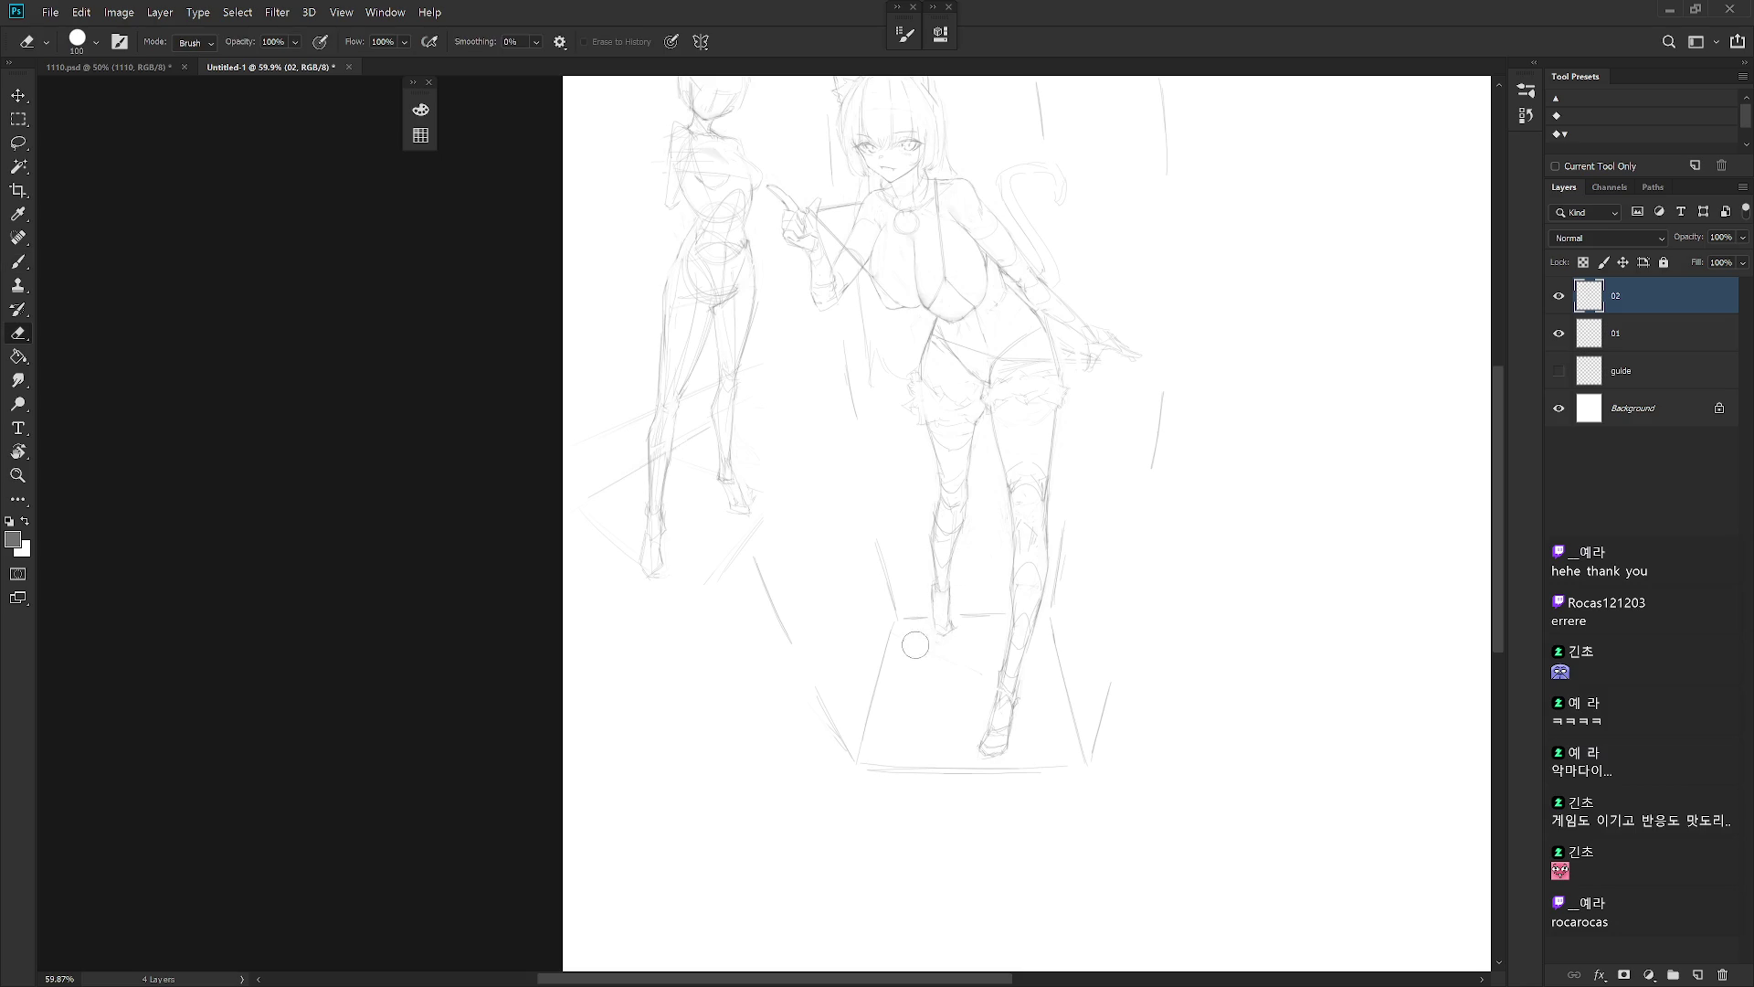
scroll(1014, 649, "down", 3)
key("b")
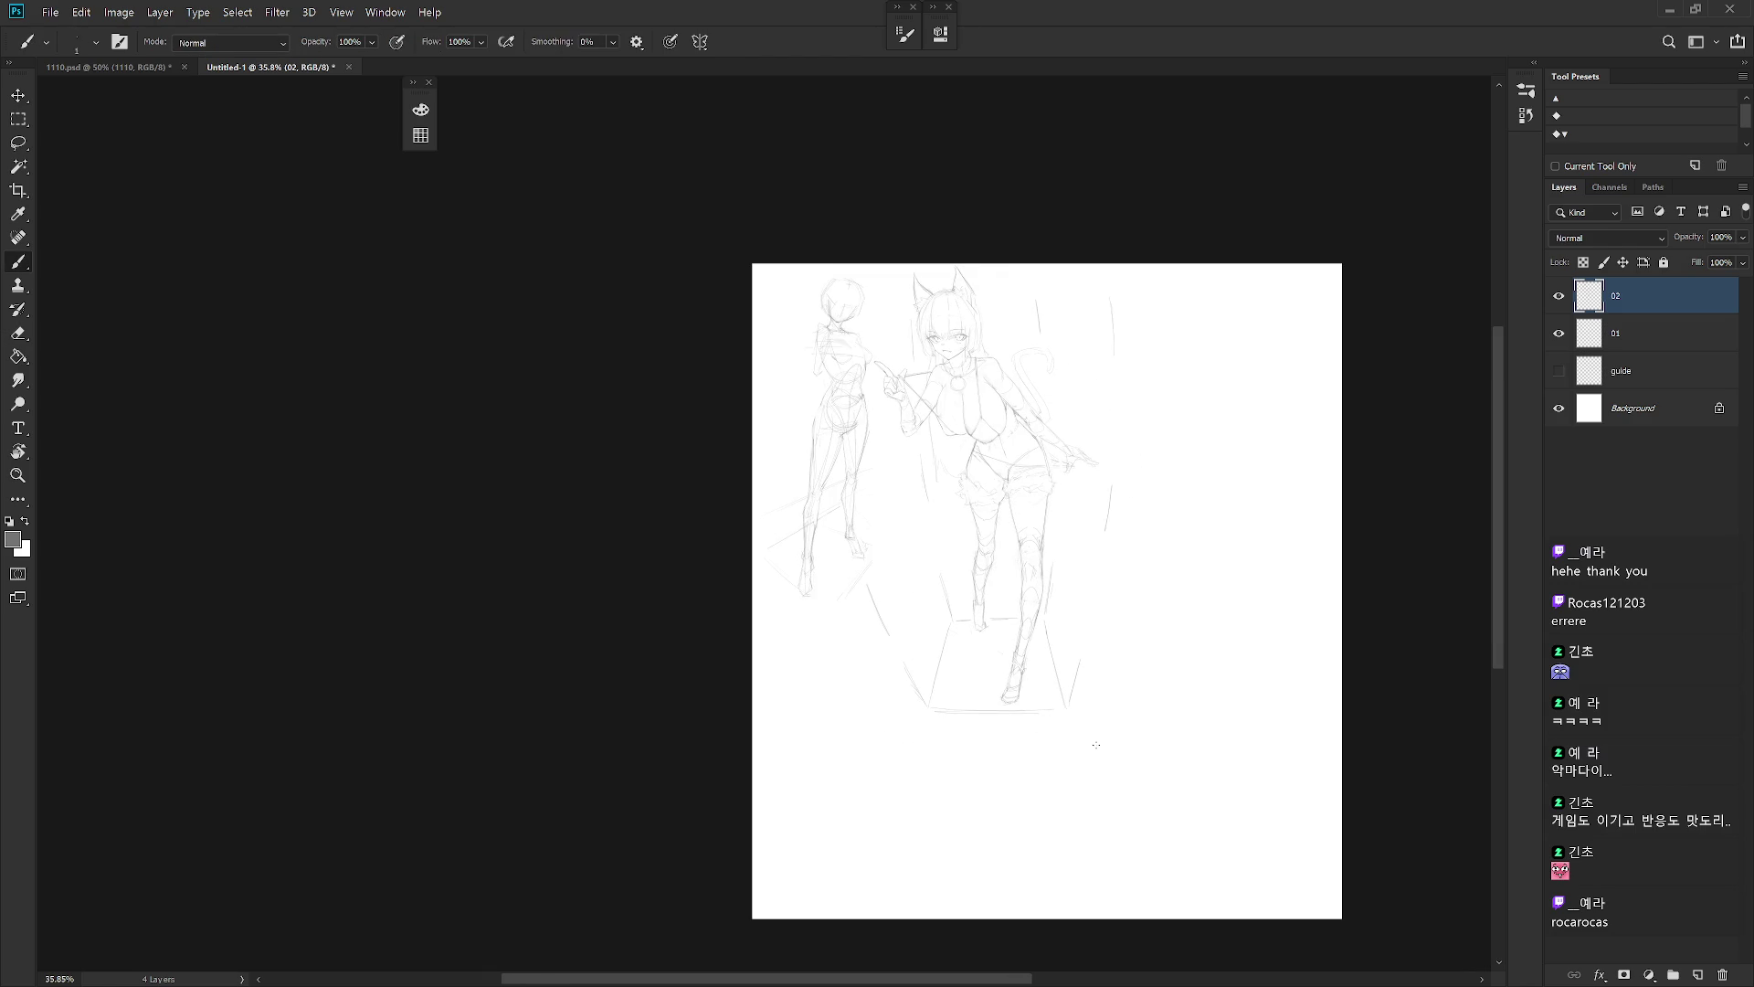
key("b")
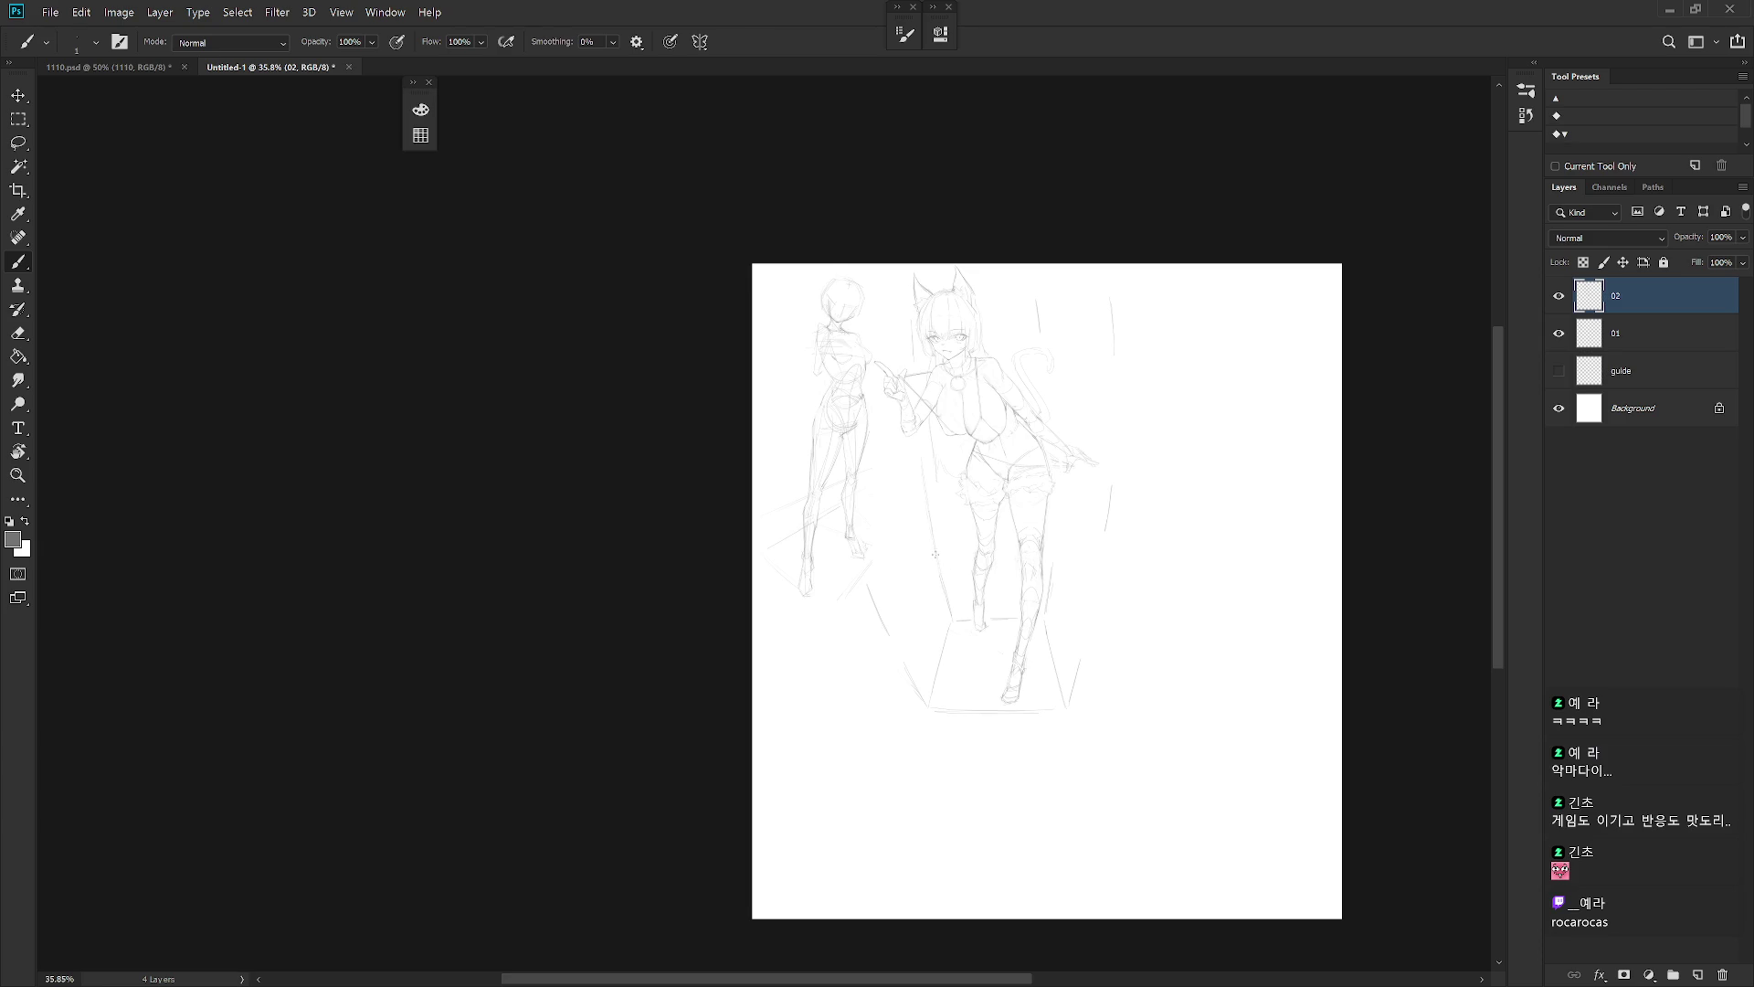
scroll(1120, 556, "up", 1)
scroll(1116, 541, "up", 3)
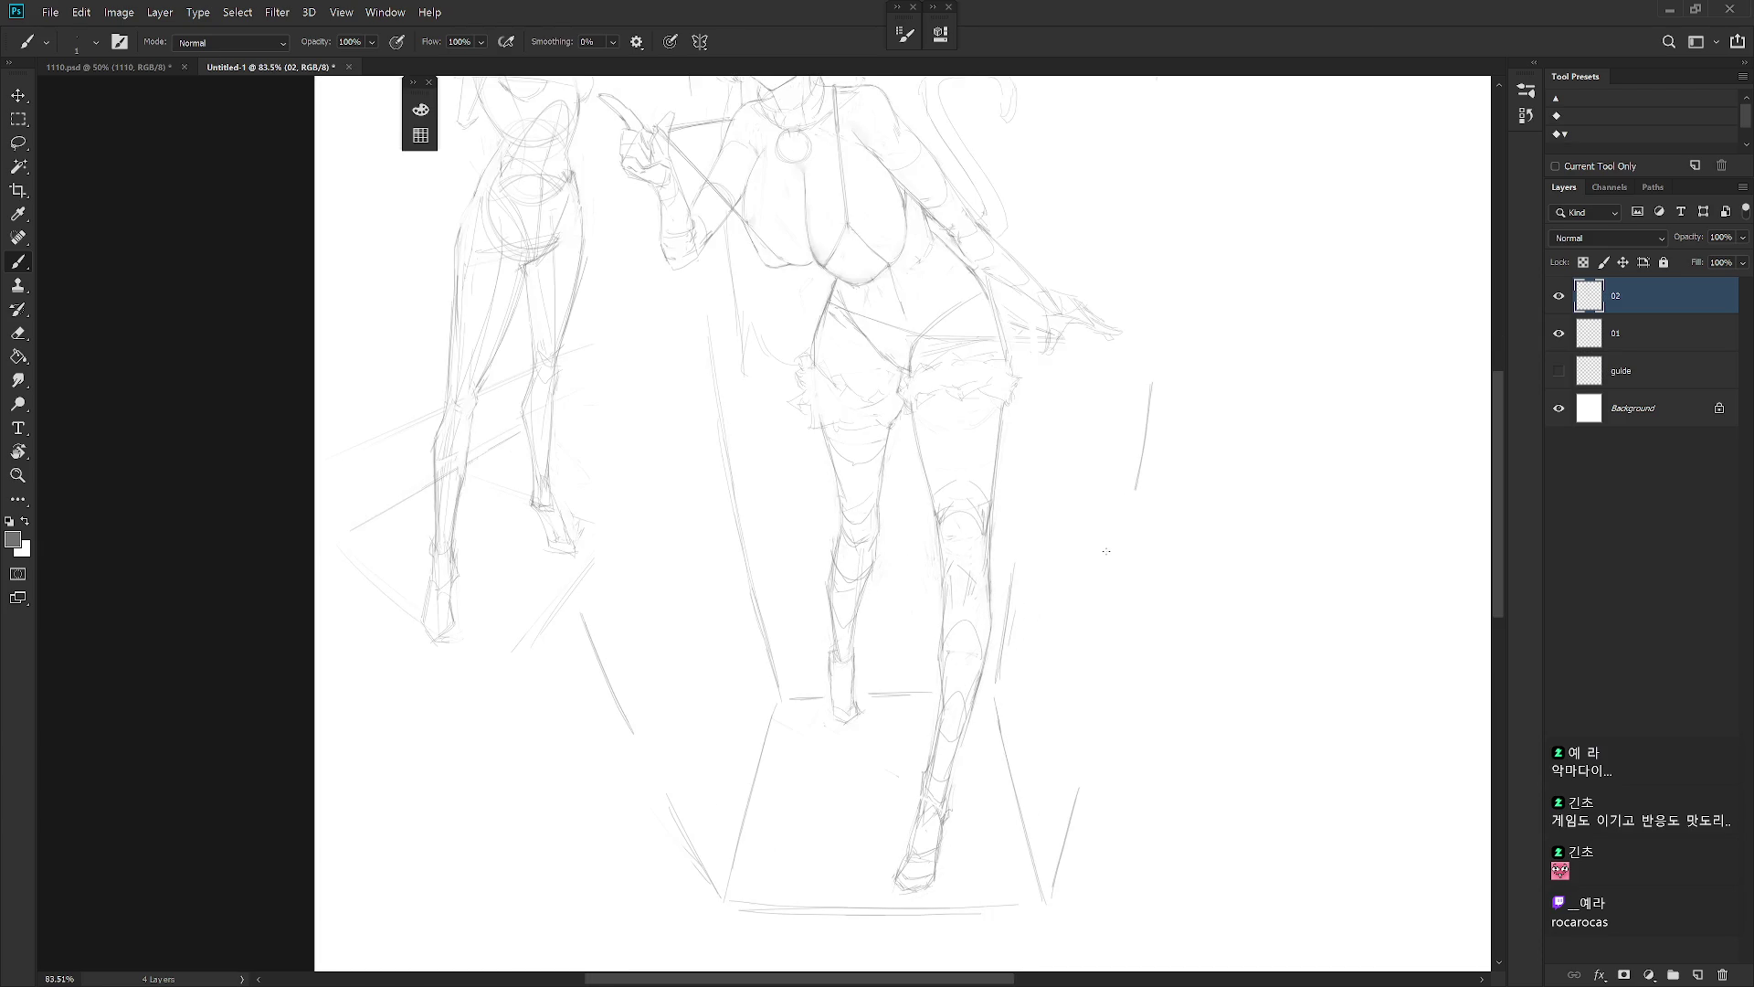
Pan up to show the heads and erase the stray line near the arm and tail
left_click_drag(1066, 607, 1103, 831)
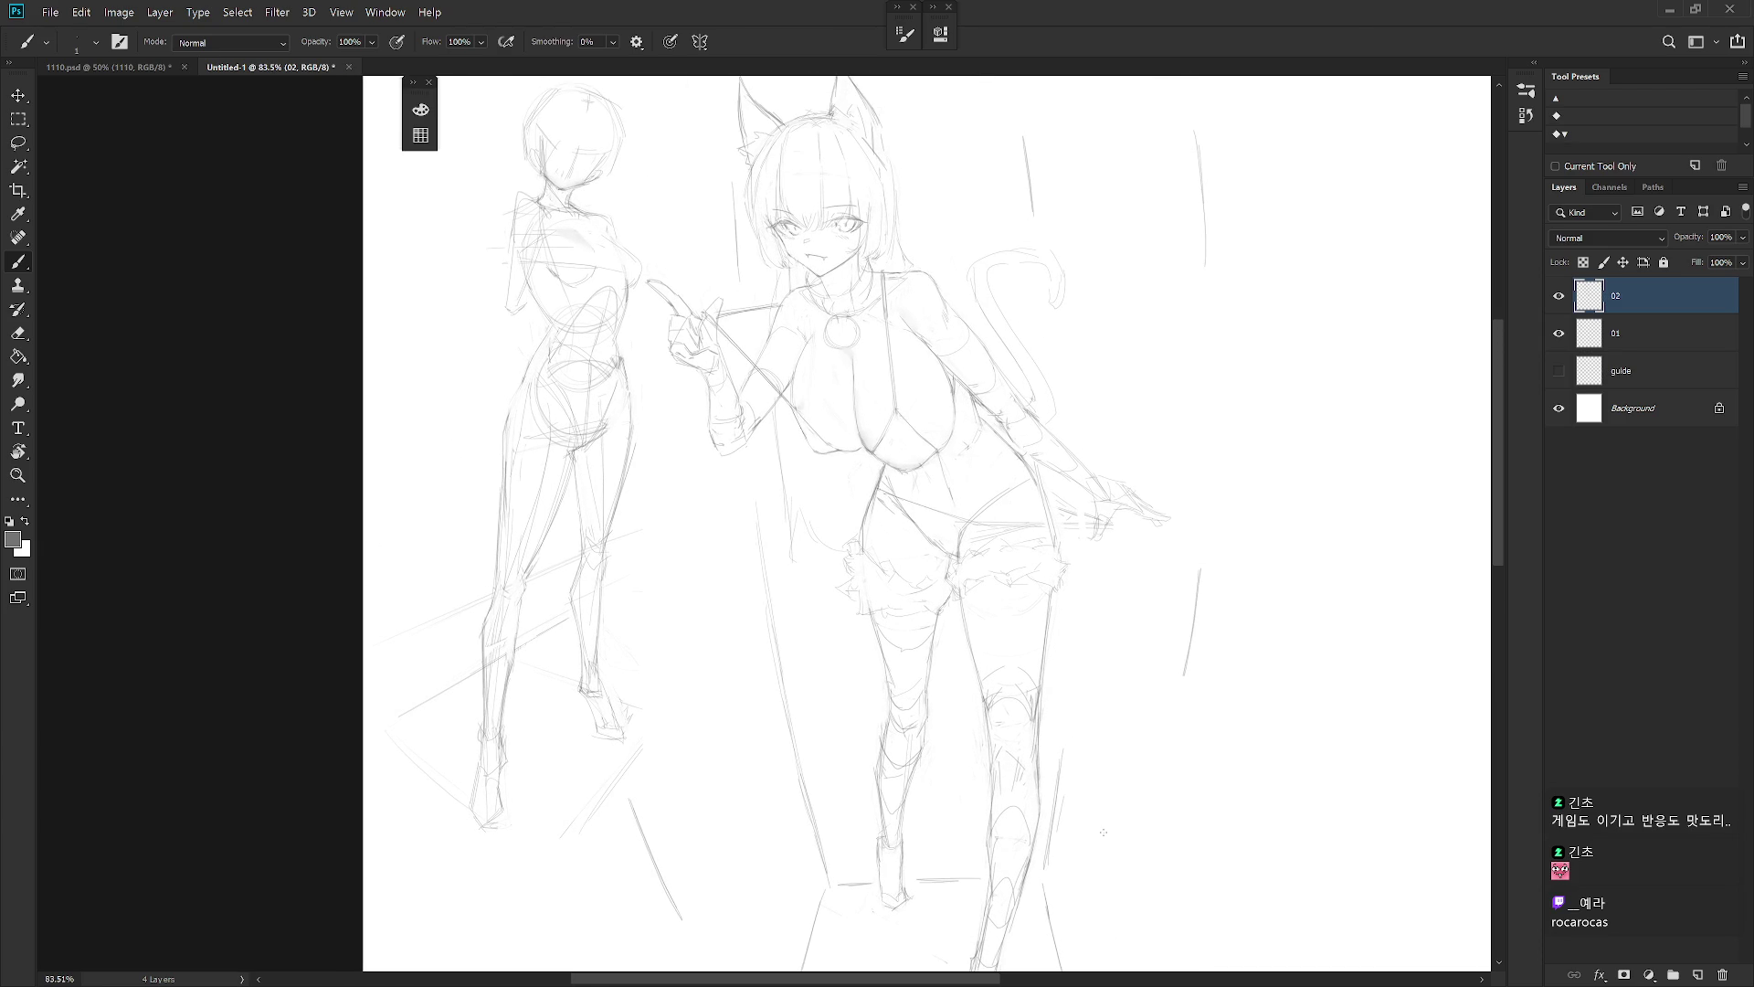
key("e")
left_click_drag(1031, 389, 1071, 376)
key("b")
key("e")
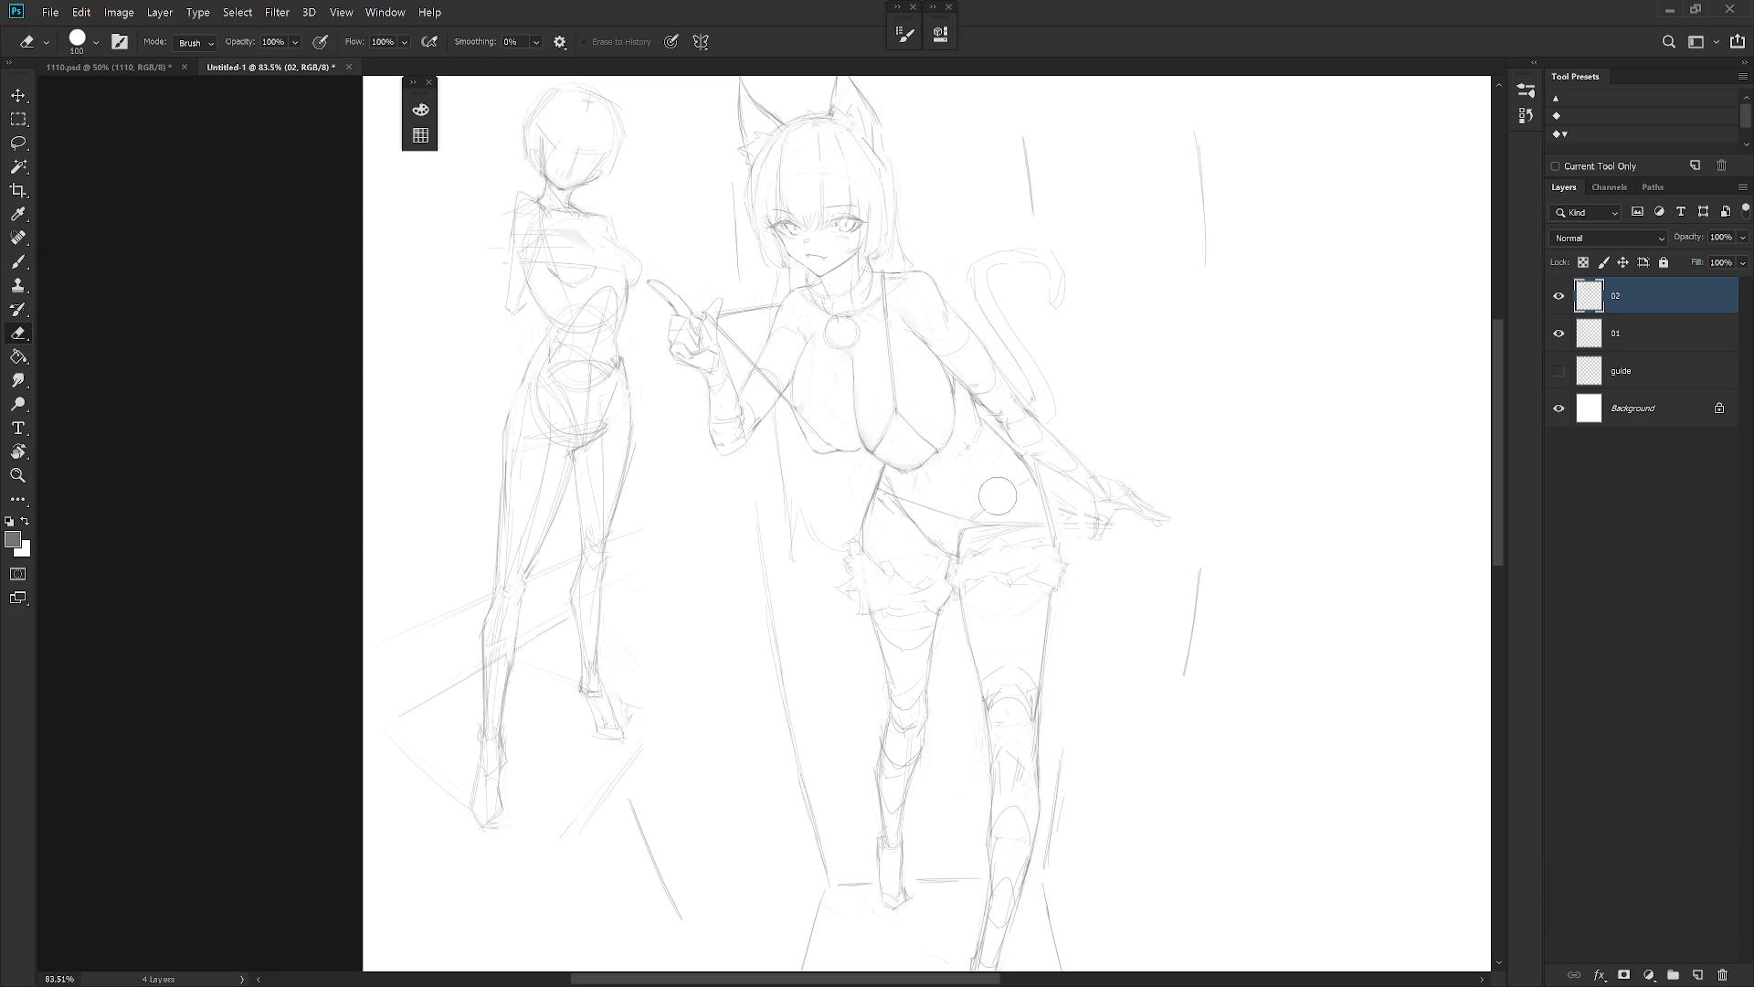
key("b")
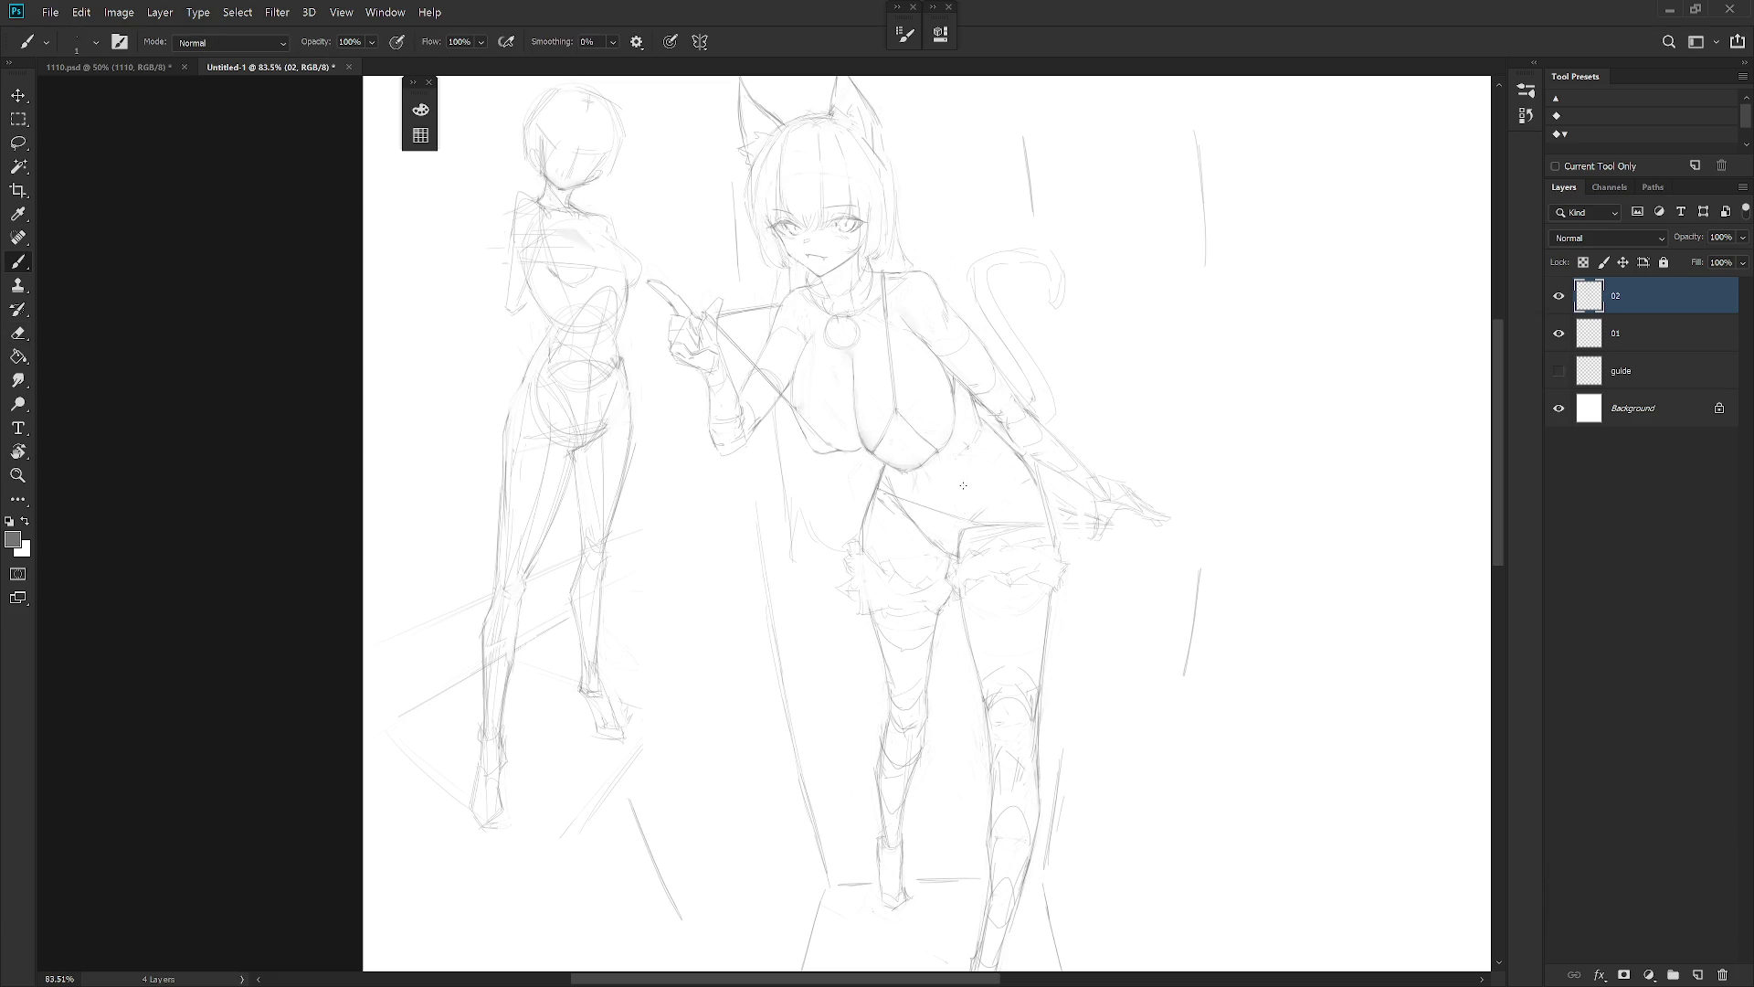
key("e")
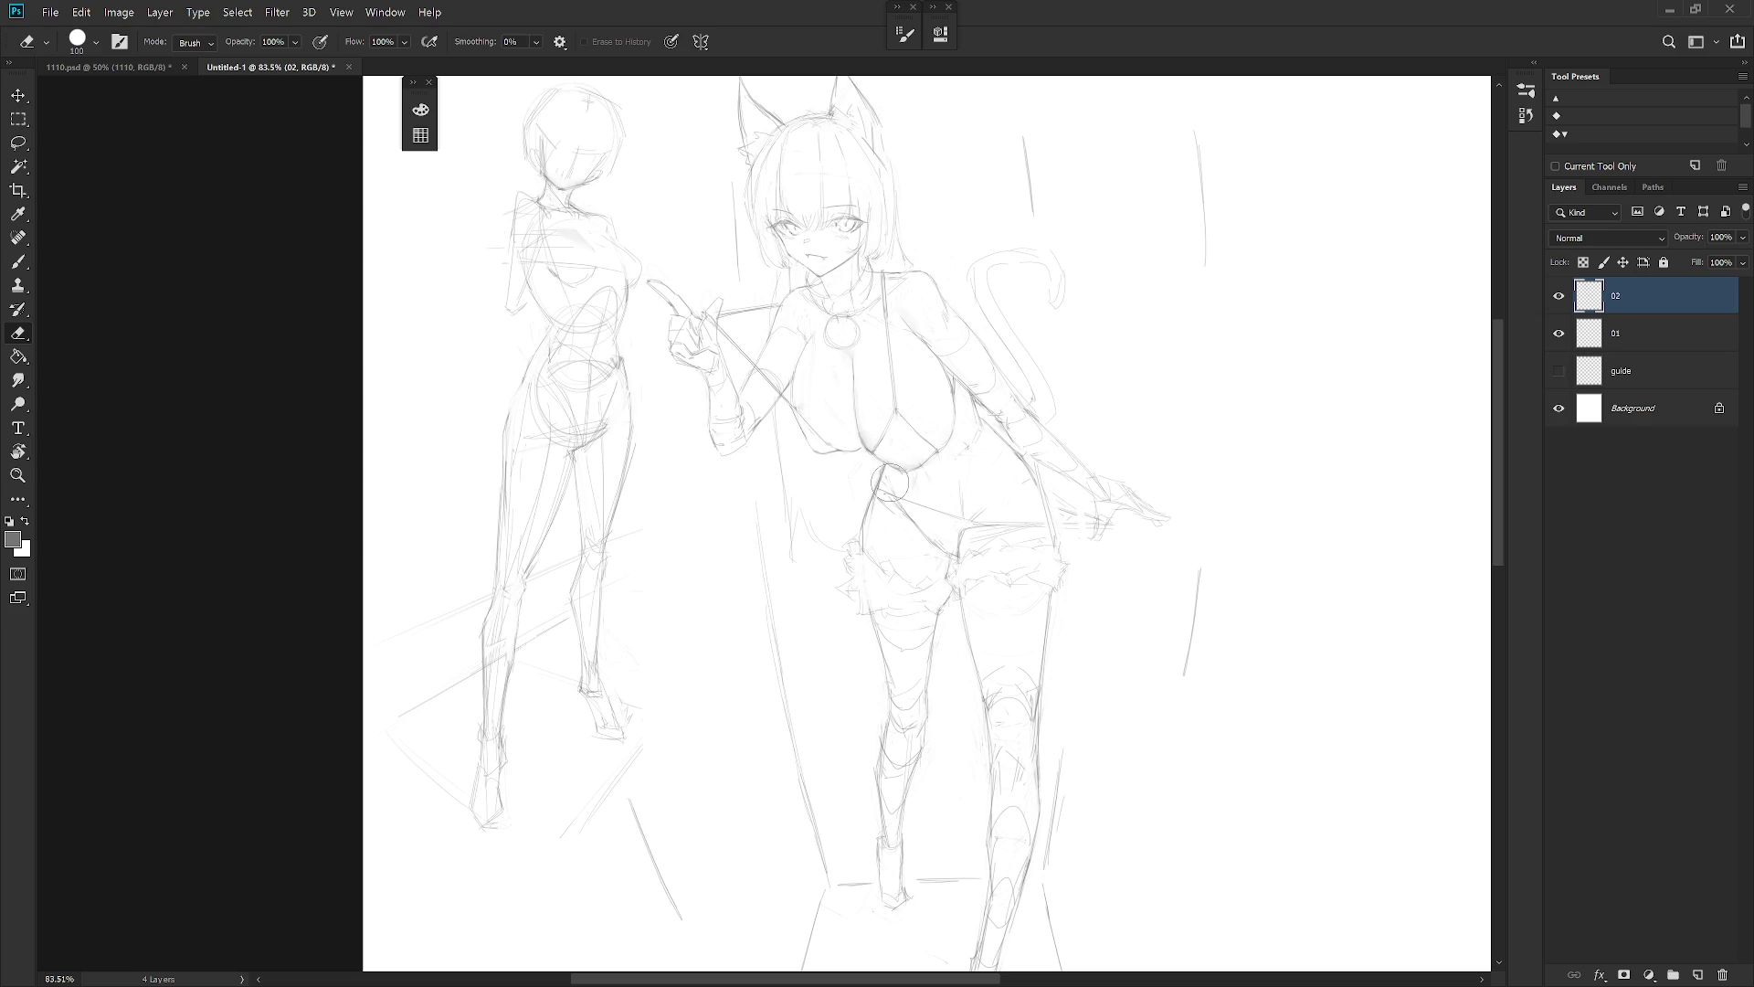
key("b")
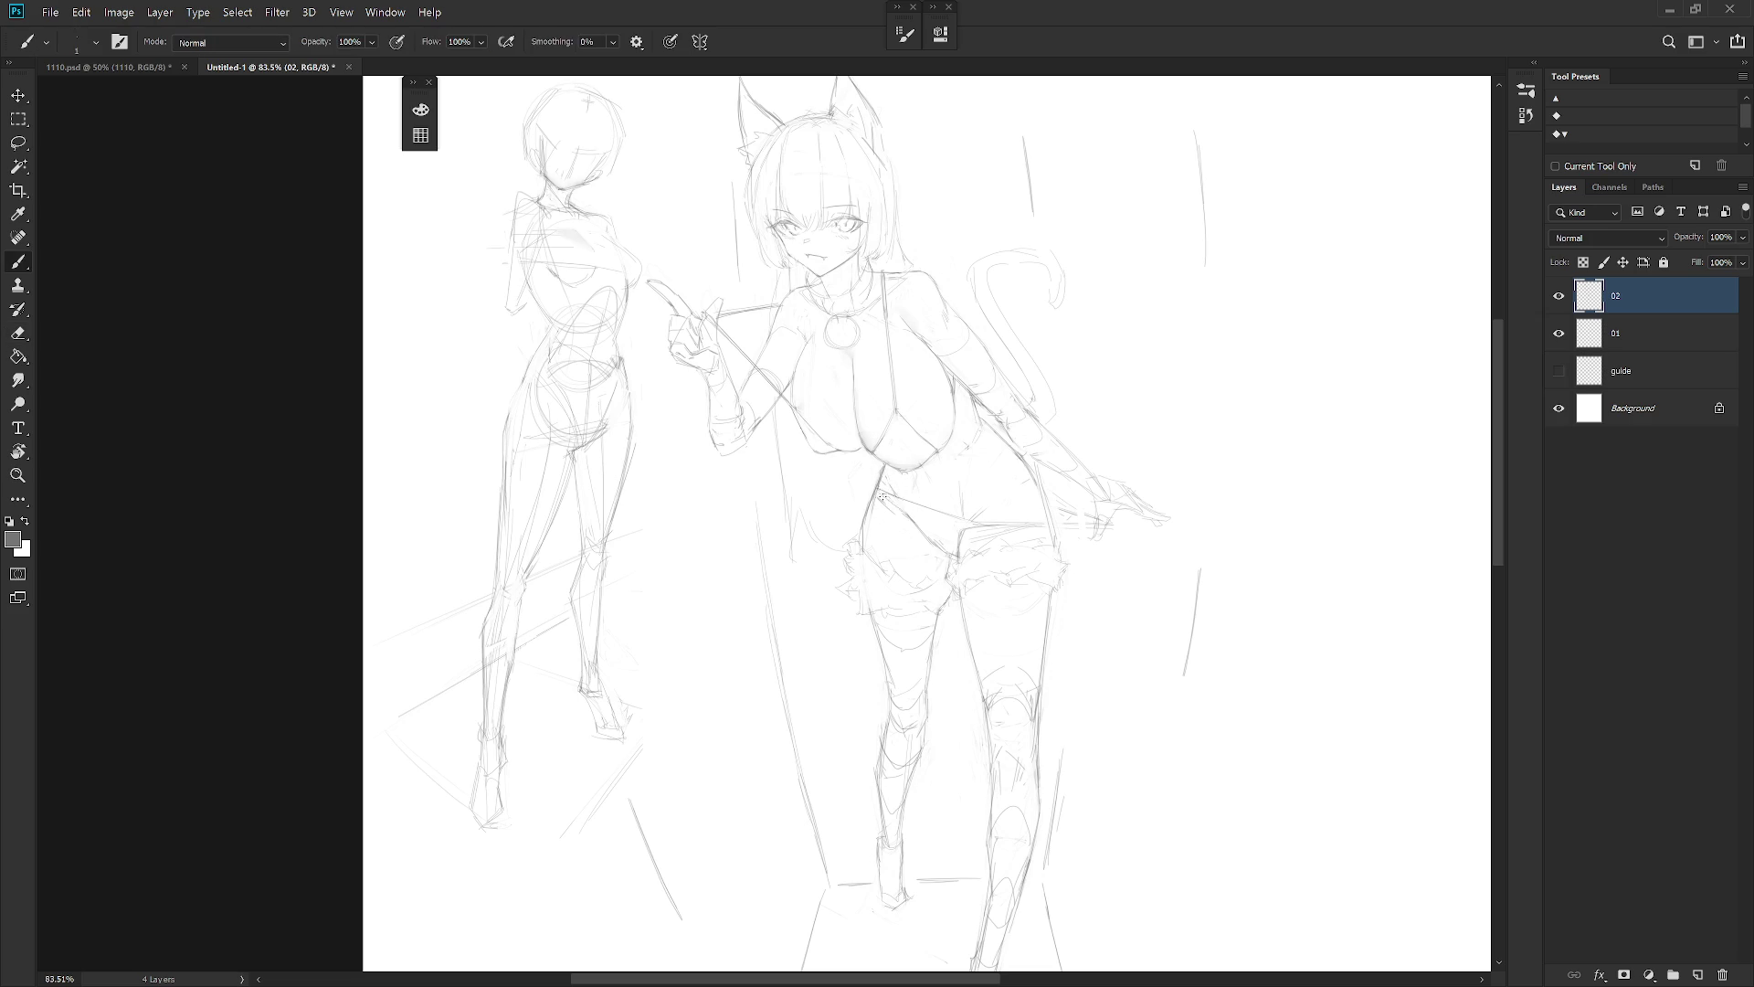
key("e")
key("b")
key("e")
key("b")
key("e")
key("b")
Erase the stray strokes near the crotch and the faint lines on the hip
key("e")
mouse_move(951, 520)
left_mouse_down()
mouse_move(918, 548)
mouse_move(950, 552)
left_mouse_up()
key("b")
key("e")
left_click_drag(932, 539, 969, 561)
key("b")
scroll(978, 548, "down", 3)
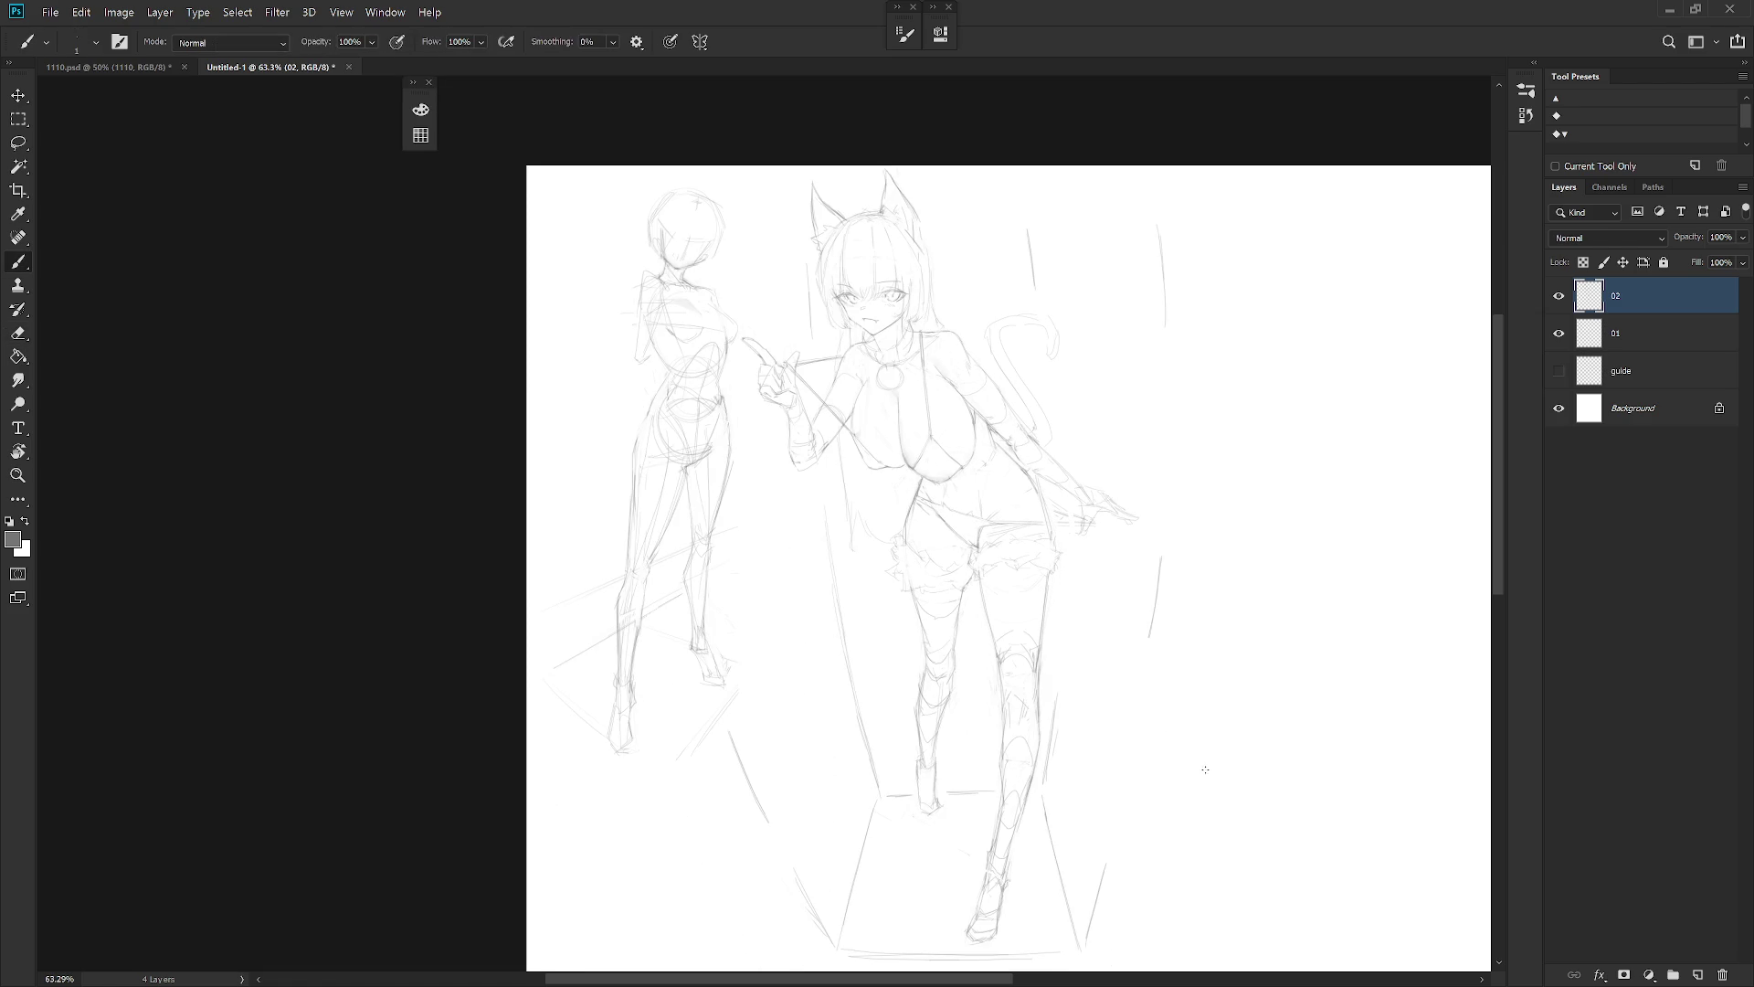
key("e")
left_click_drag(913, 498, 928, 512)
key("b")
scroll(1155, 595, "down", 3)
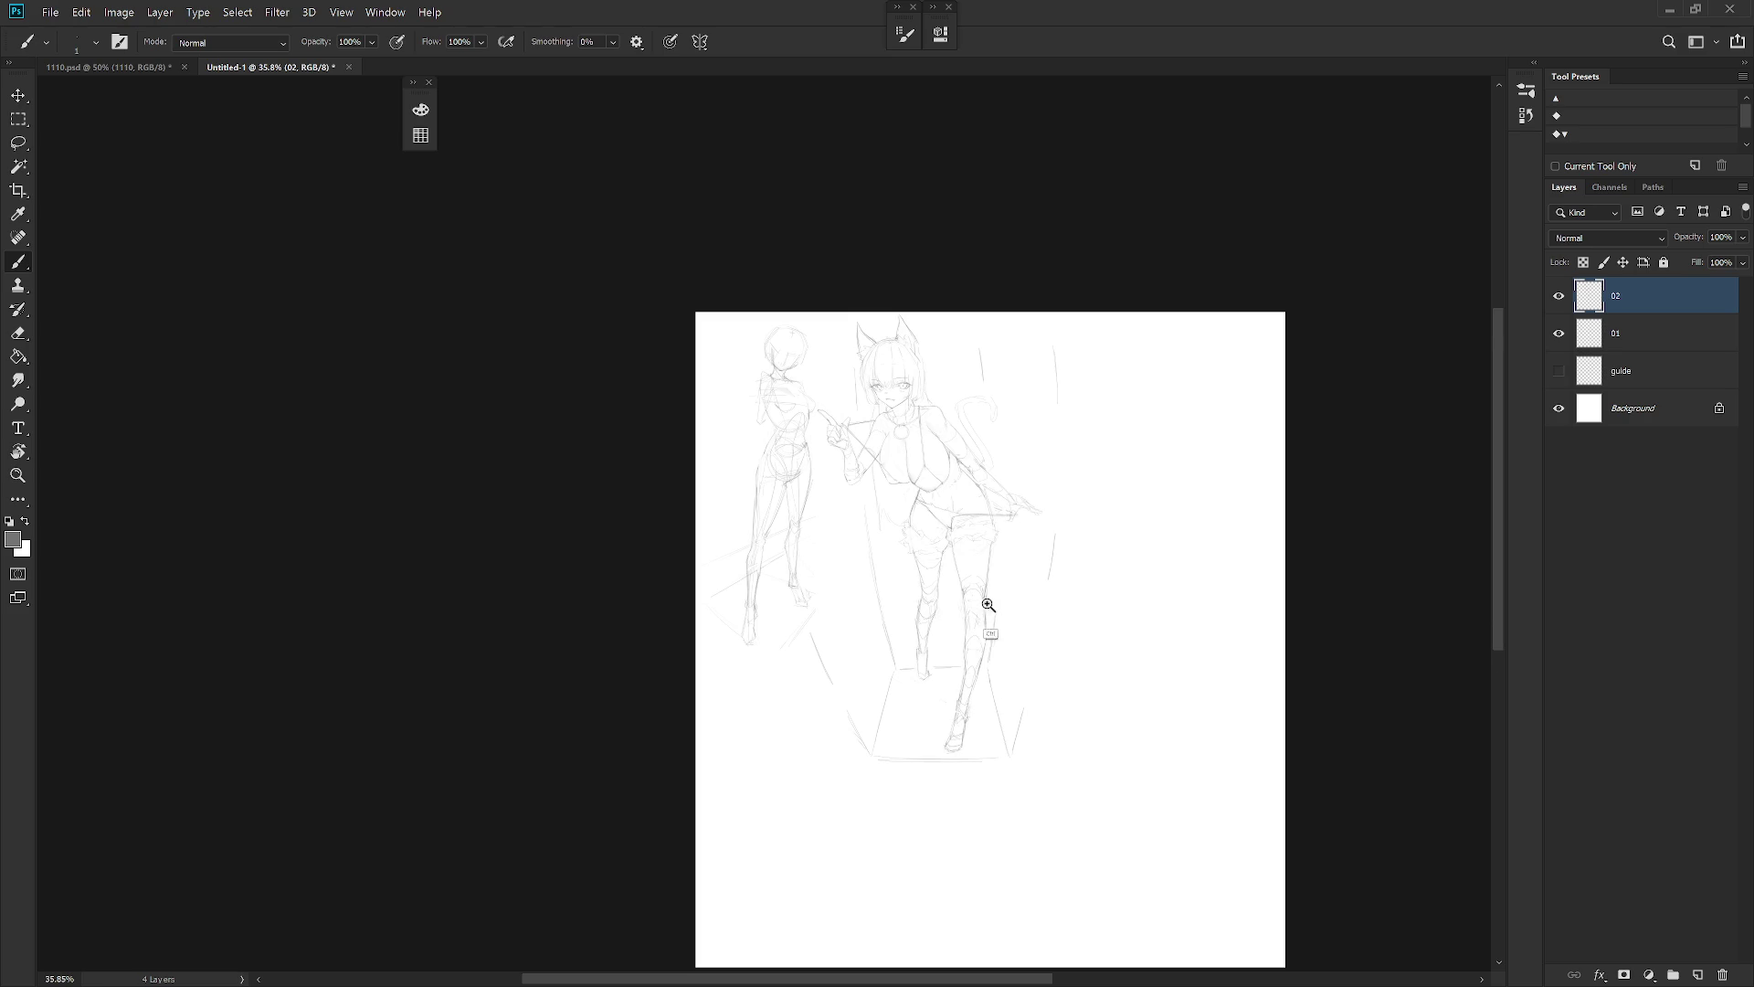
scroll(971, 592, "up", 2)
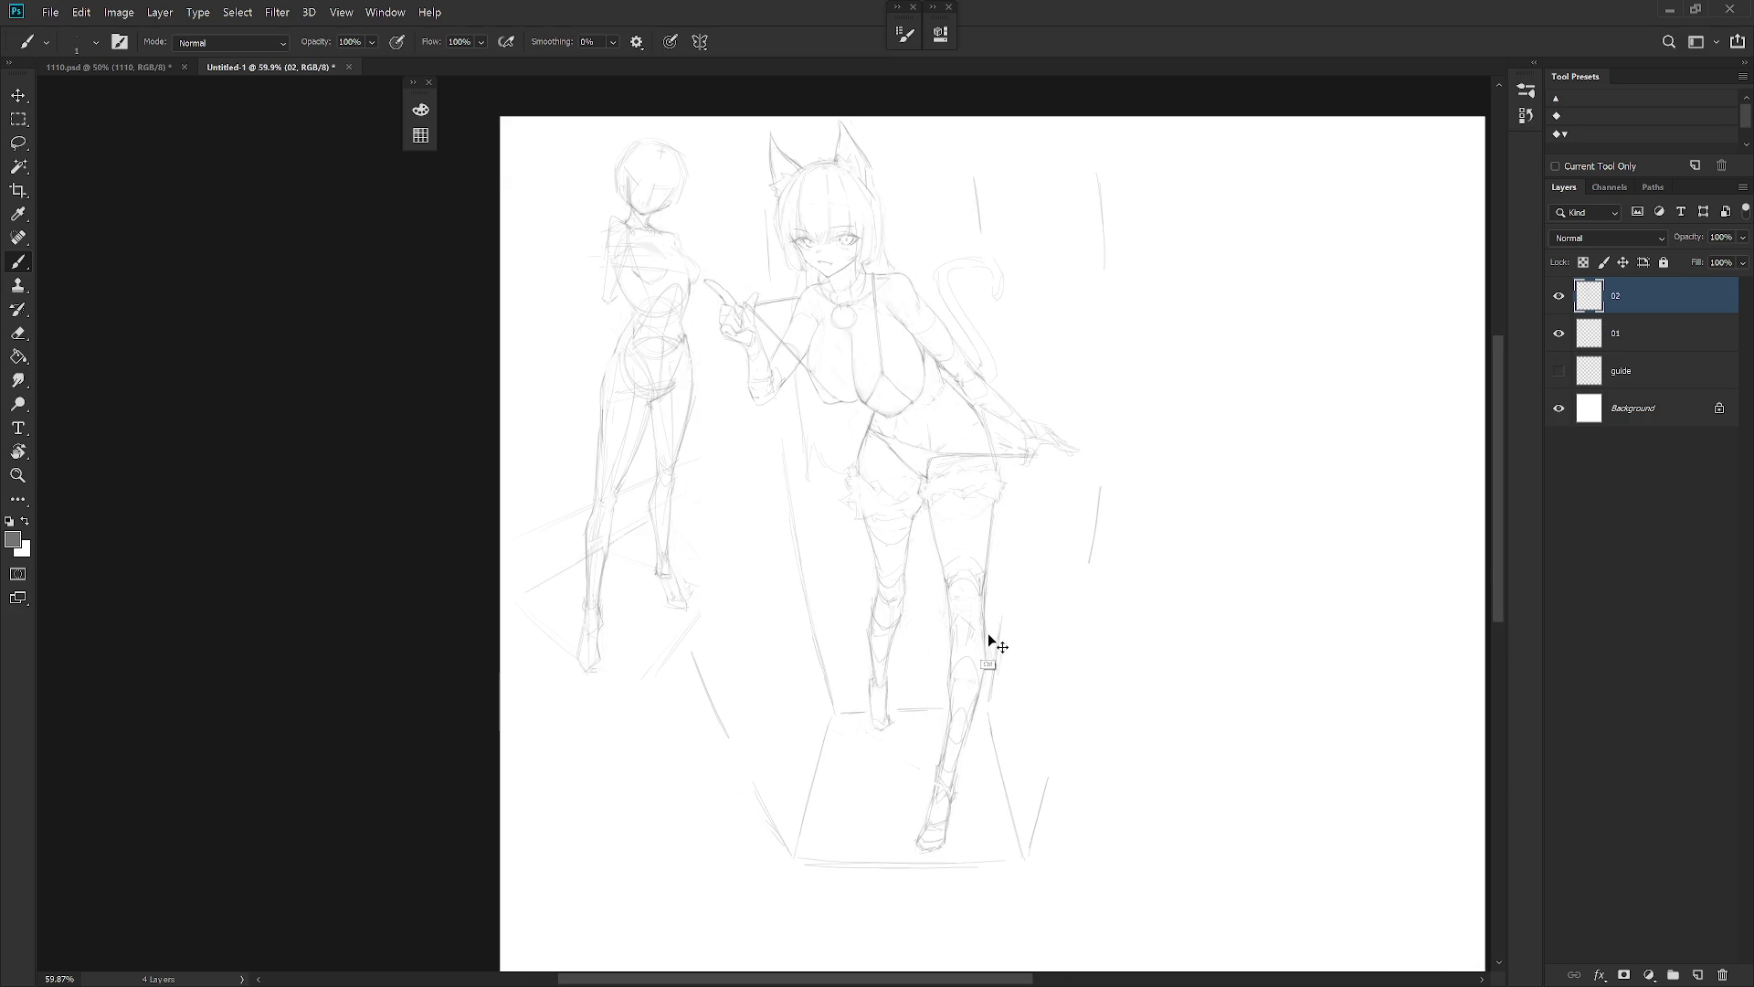
Switch to the hard-edged Pencil and erase messy strokes around the knee and shin
key("e")
key("b")
key("e")
key("b")
key("e")
key("b")
key("shift+b")
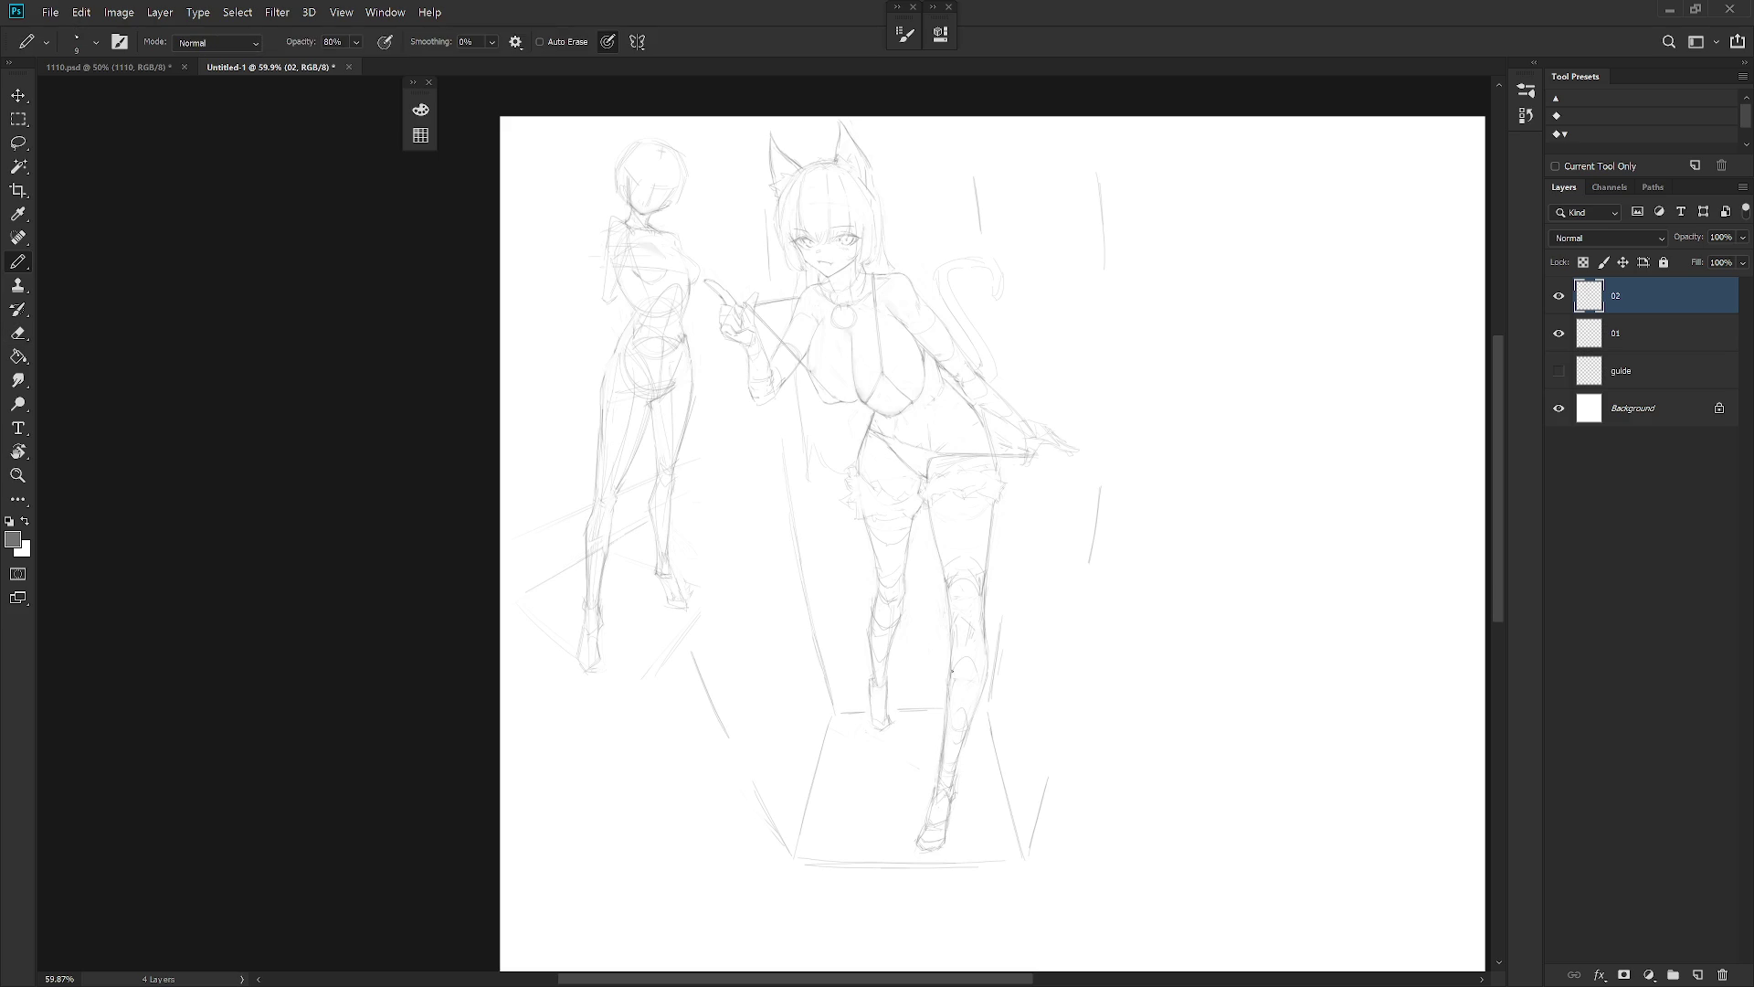
key("e")
mouse_move(951, 695)
left_mouse_down()
mouse_move(946, 749)
mouse_move(959, 685)
left_mouse_up()
key("b")
Lasso the lower foot and scale it up to about 117%
key("l")
mouse_move(955, 791)
left_mouse_down()
mouse_move(932, 803)
mouse_move(961, 819)
mouse_move(976, 765)
left_mouse_up()
key("ctrl+t")
key("Return")
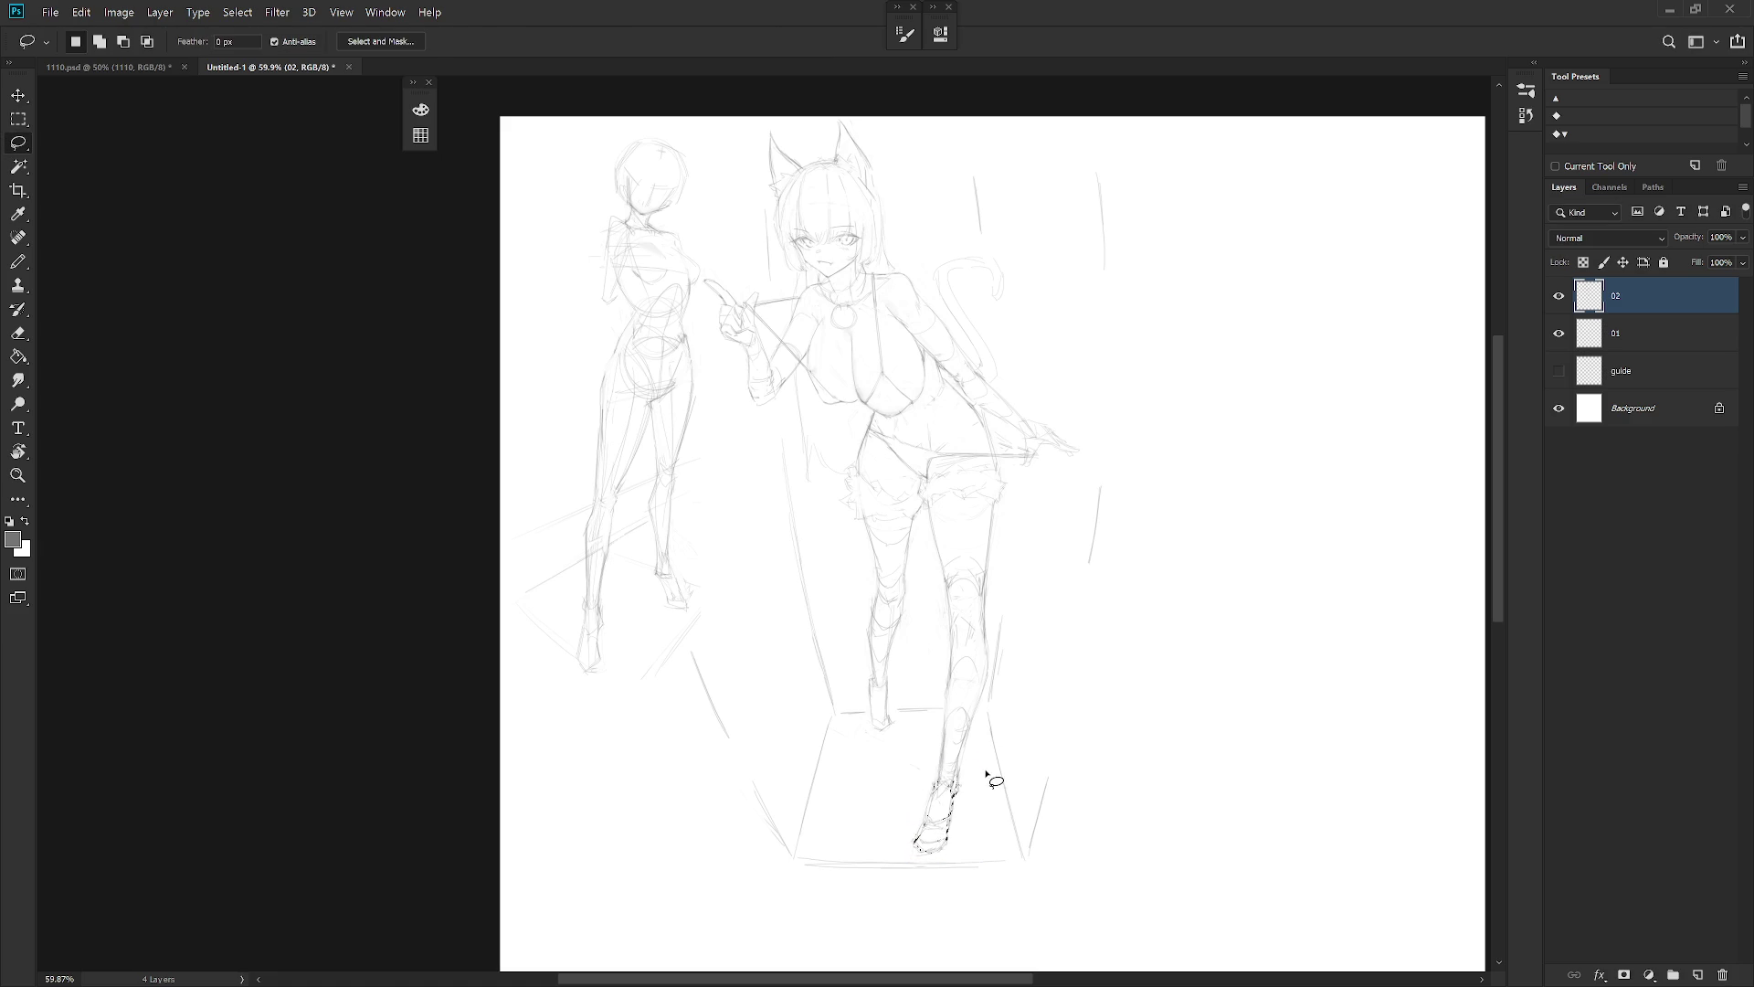
scroll(1000, 834, "down", 3)
key("b")
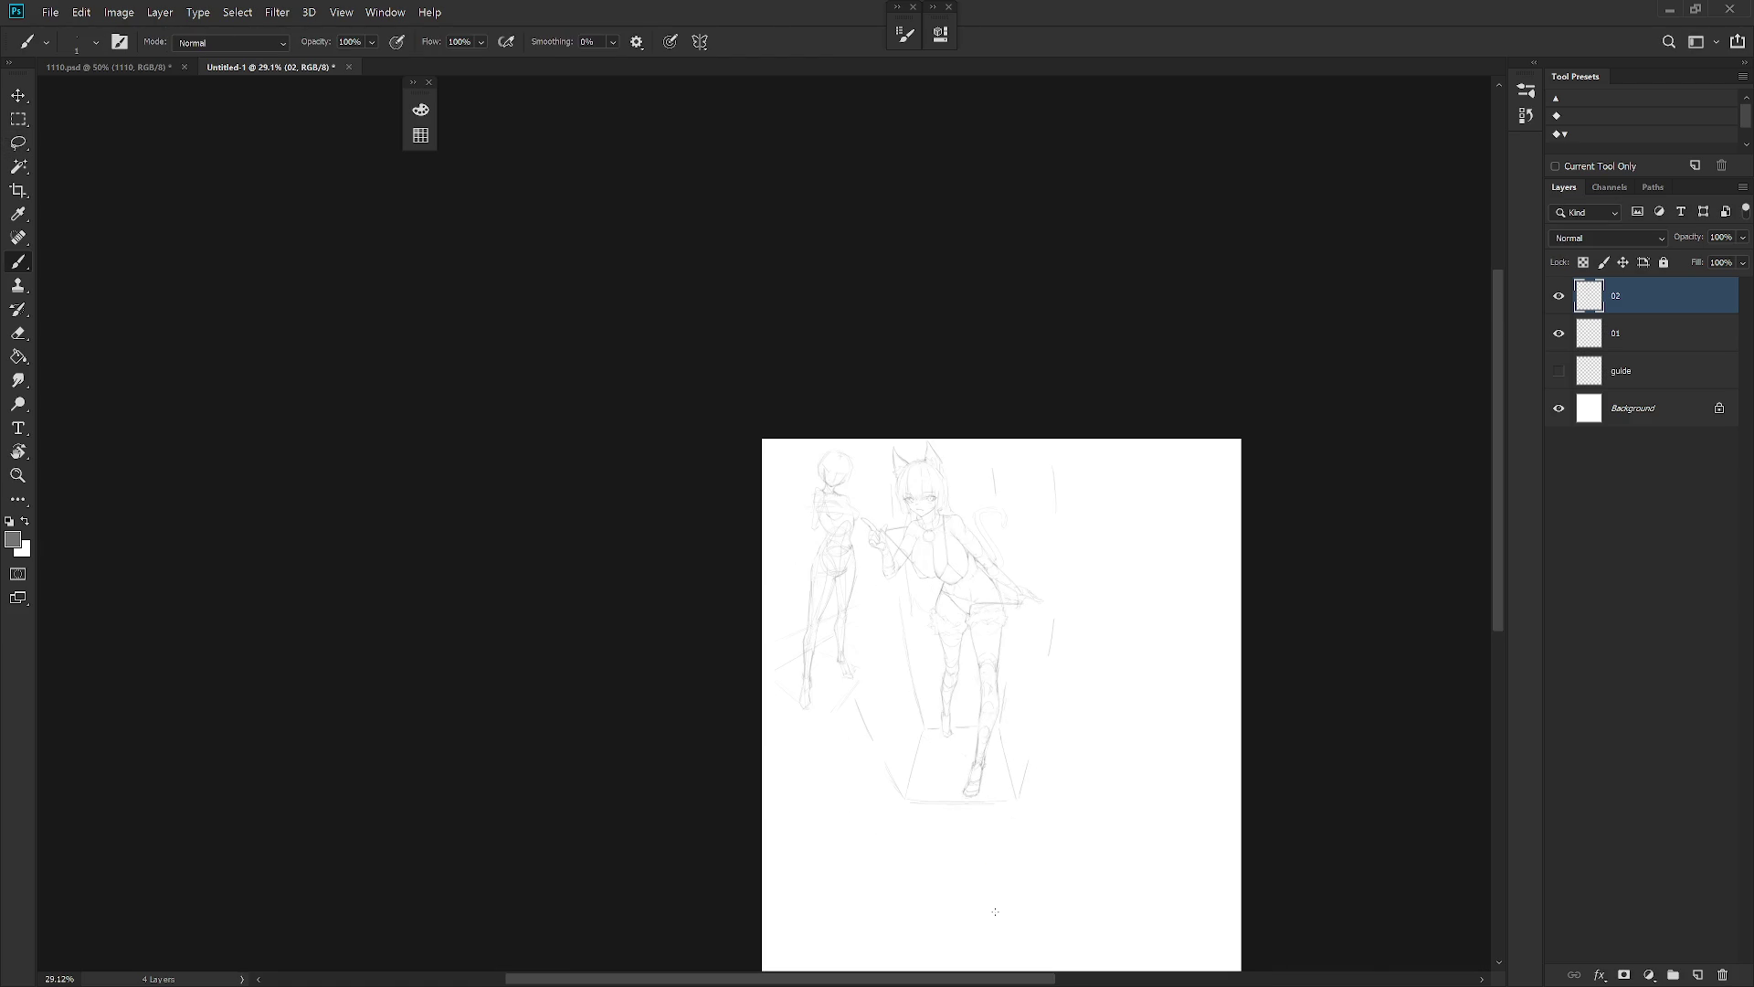
scroll(972, 564, "up", 3)
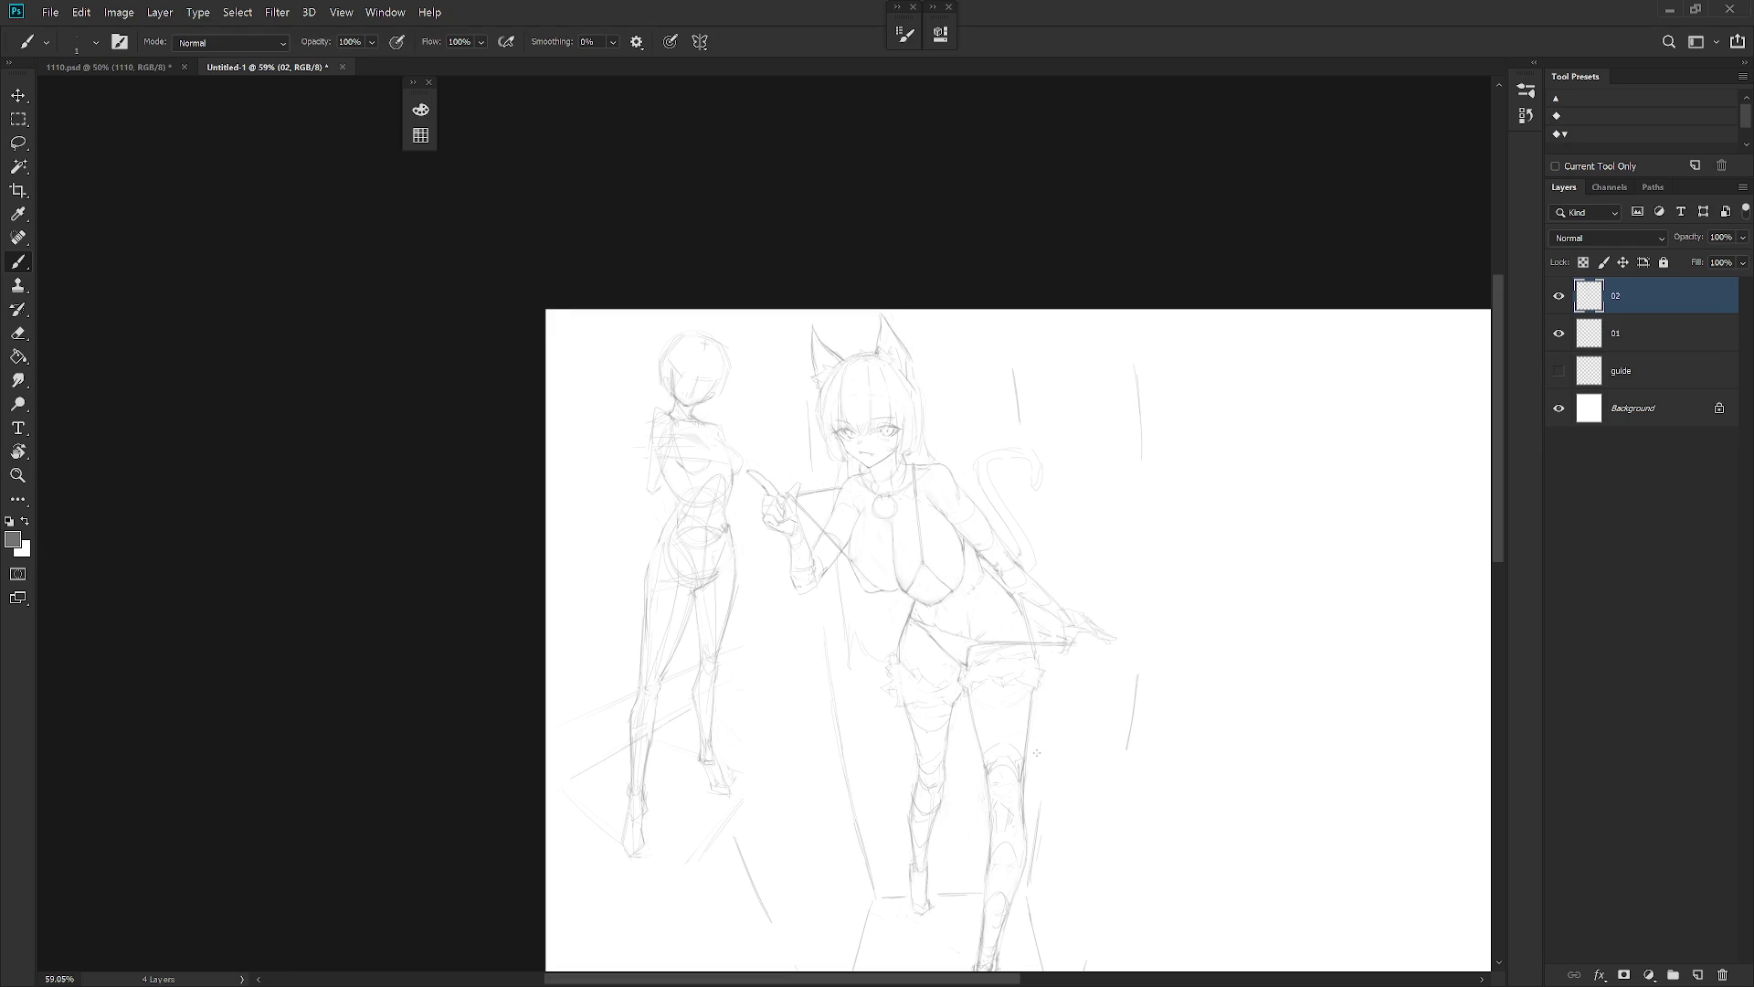
Erase the faint slanted guide line near the feet
scroll(1036, 753, "down", 3)
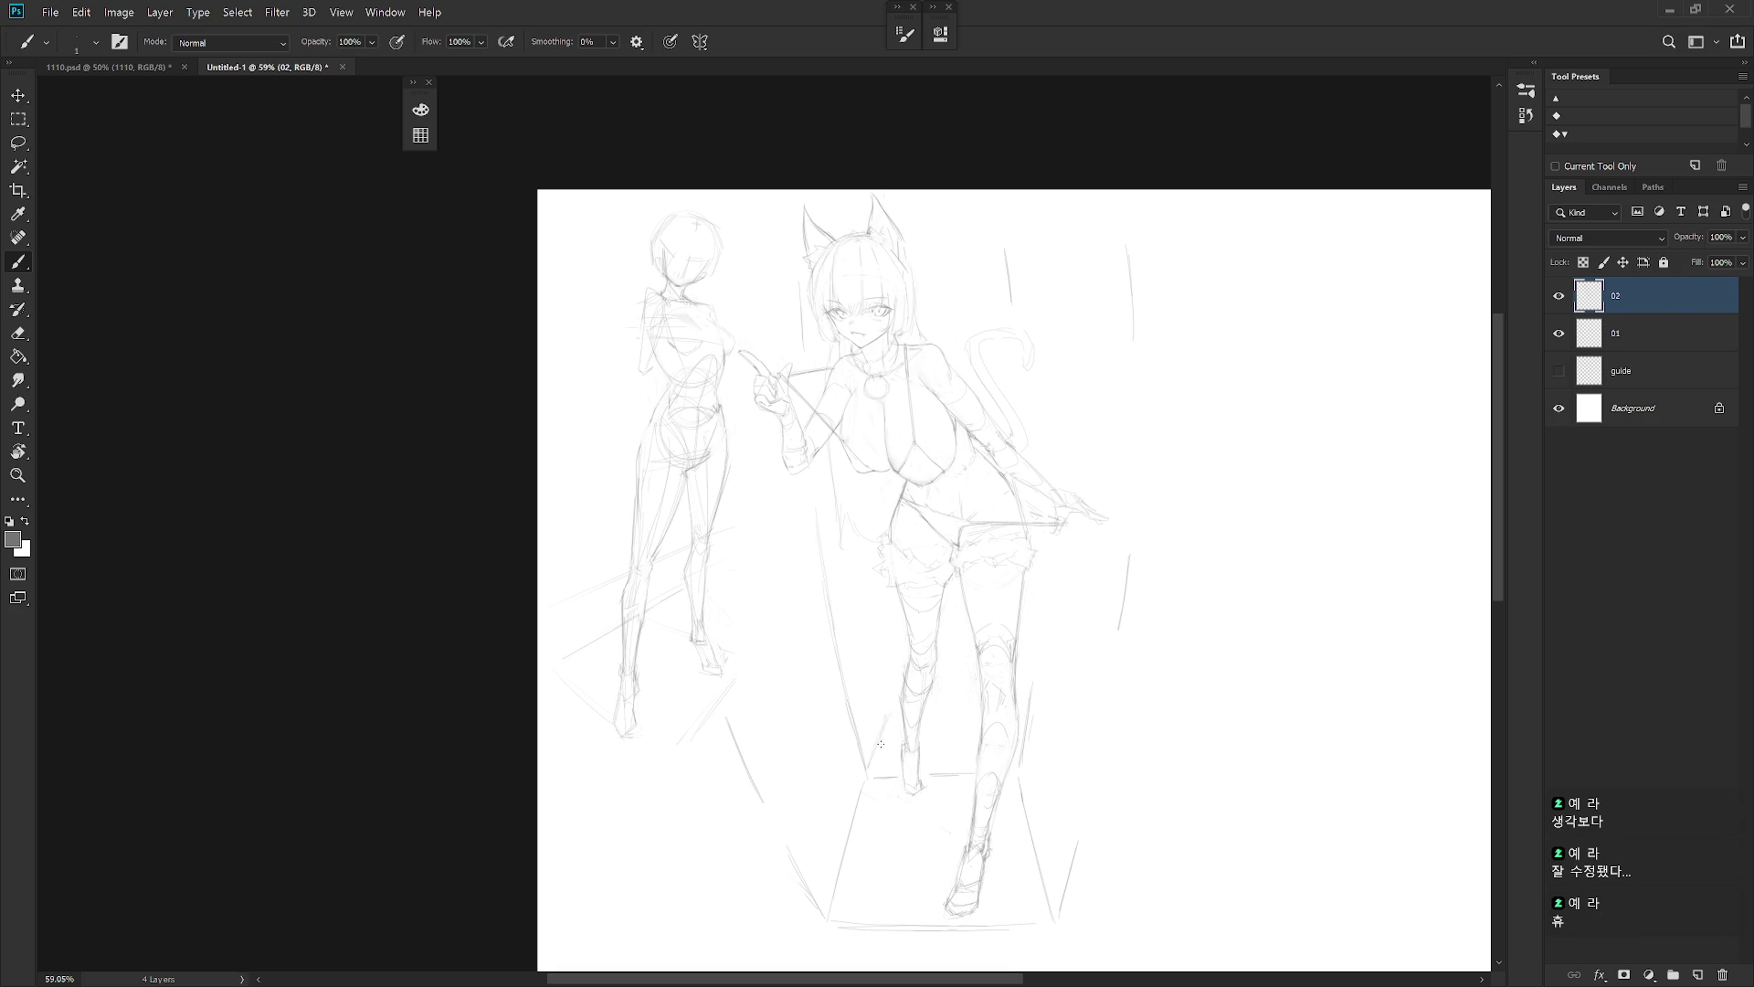
key("e")
key("b")
key("e")
mouse_move(829, 900)
left_mouse_down()
mouse_move(873, 777)
mouse_move(824, 903)
left_mouse_up()
key("b")
Lighten the faint lines beside the left foot with the eraser
key("e")
mouse_move(889, 717)
left_mouse_down()
mouse_move(833, 895)
mouse_move(837, 850)
left_mouse_up()
key("b")
key("e")
key("b")
scroll(1125, 653, "down", 3)
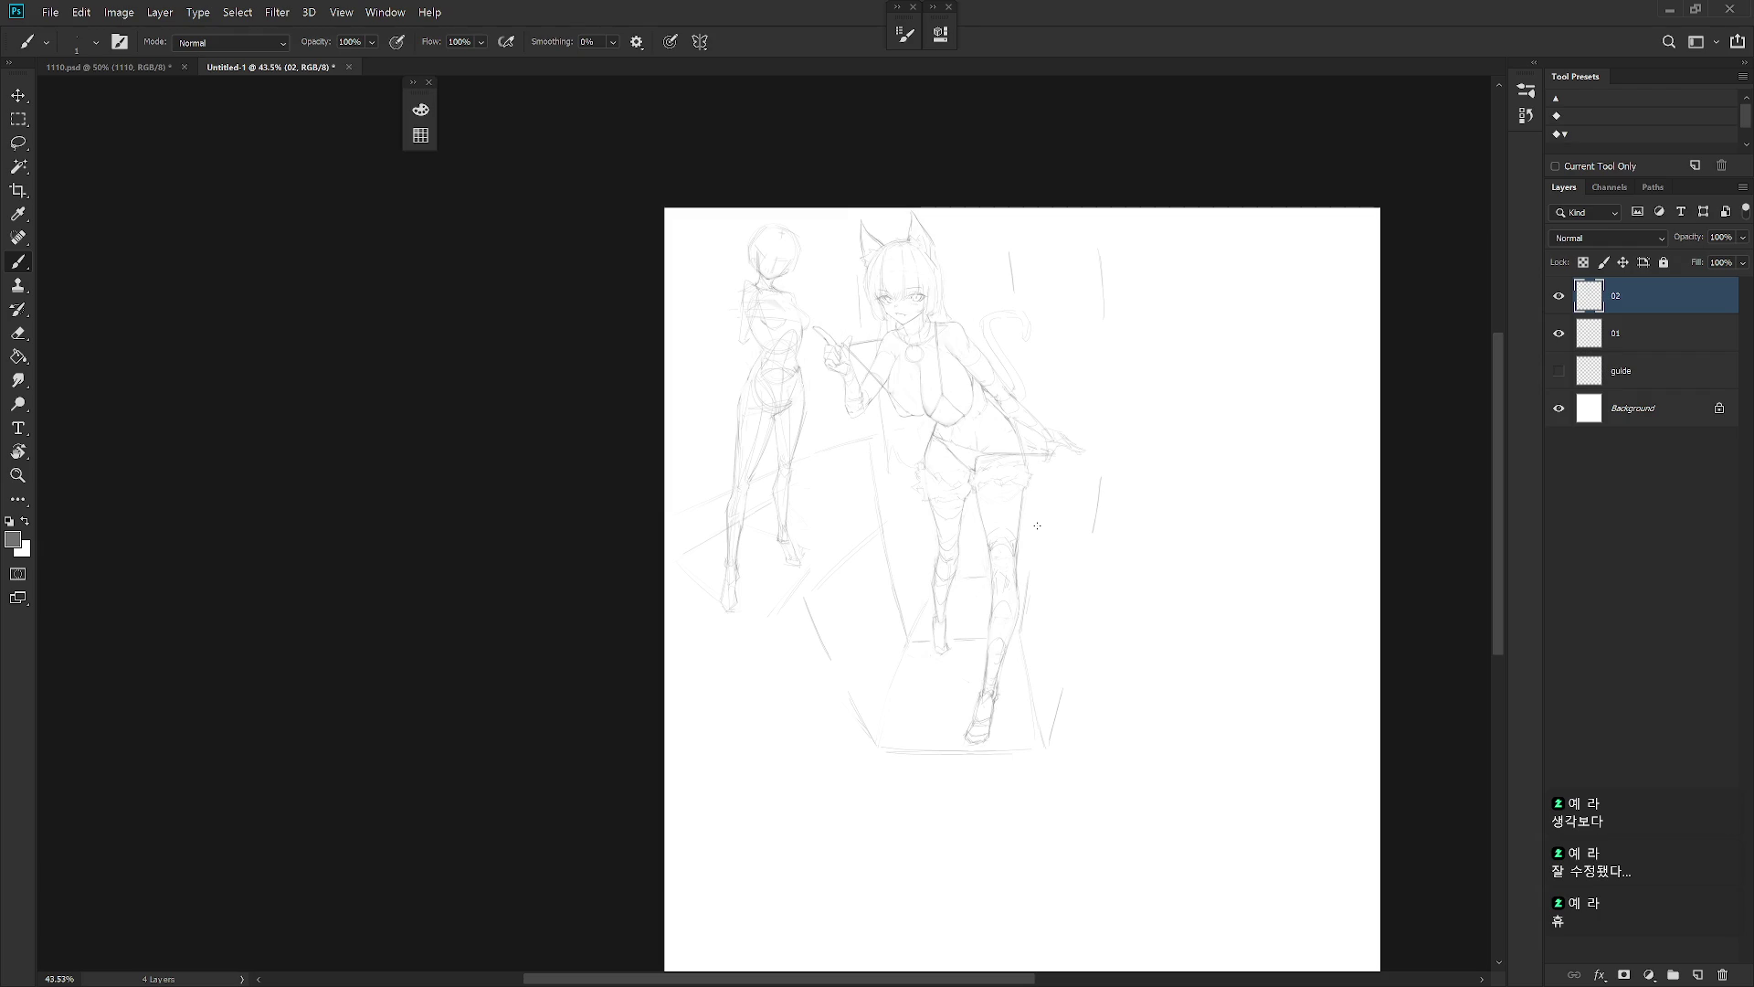
scroll(1037, 525, "up", 10)
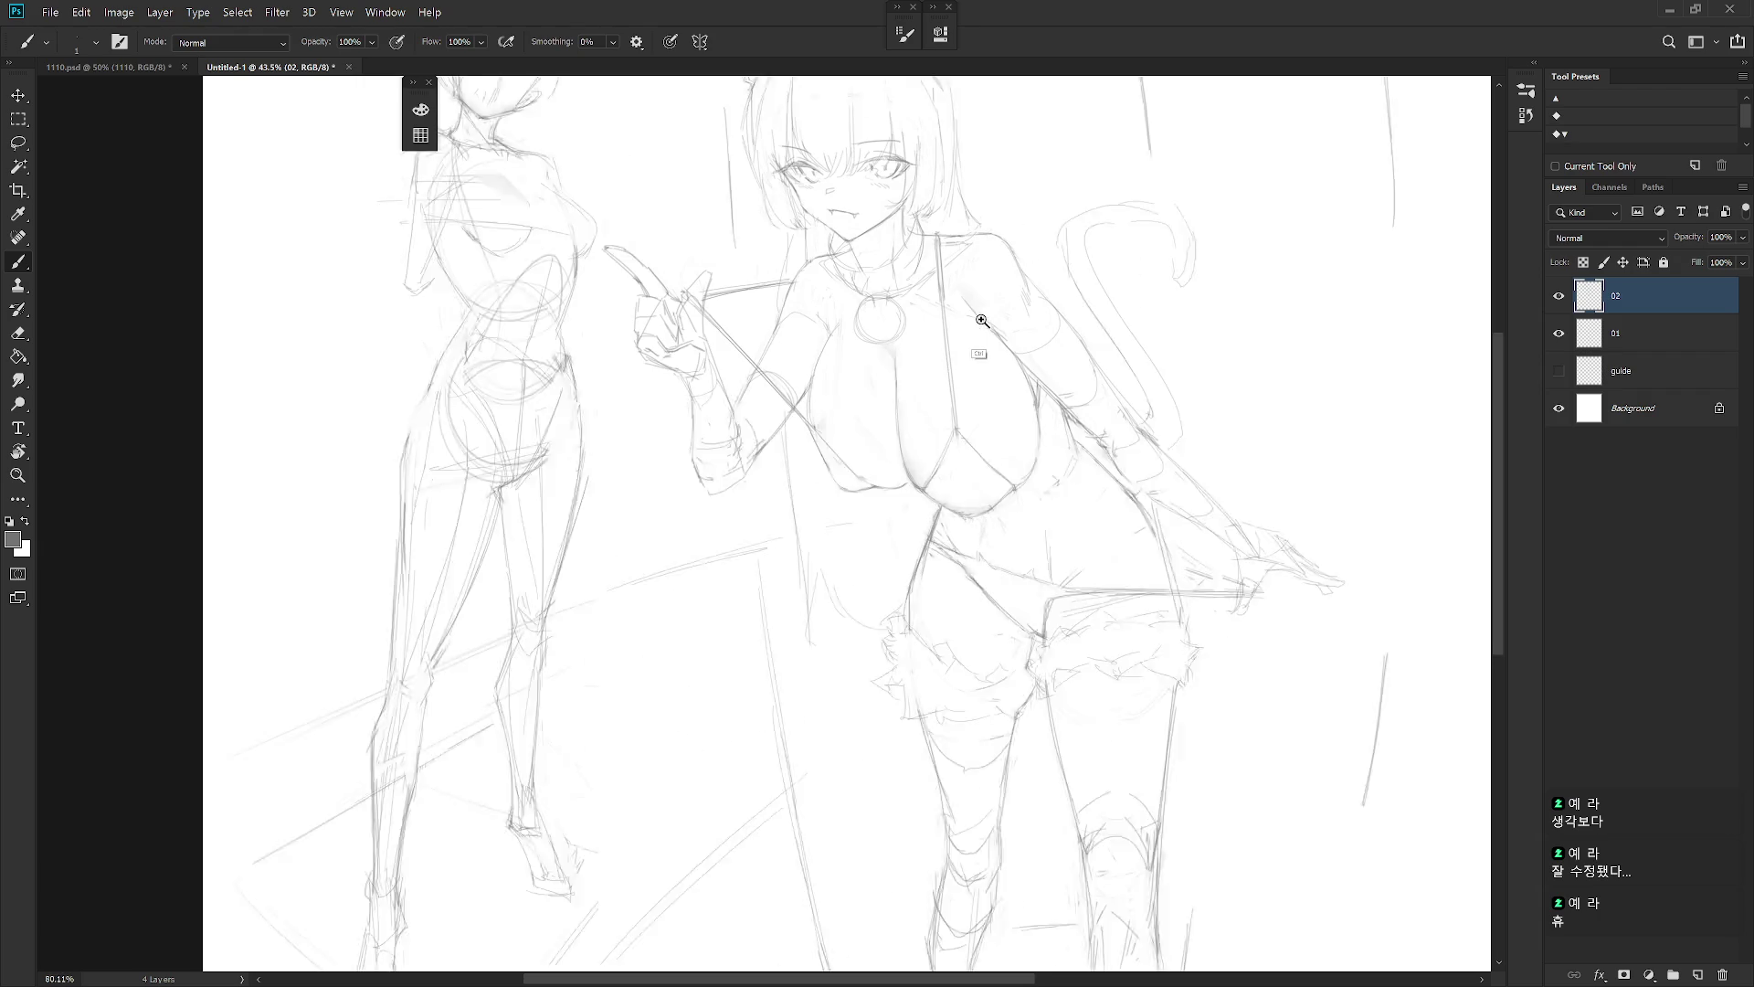
key("e")
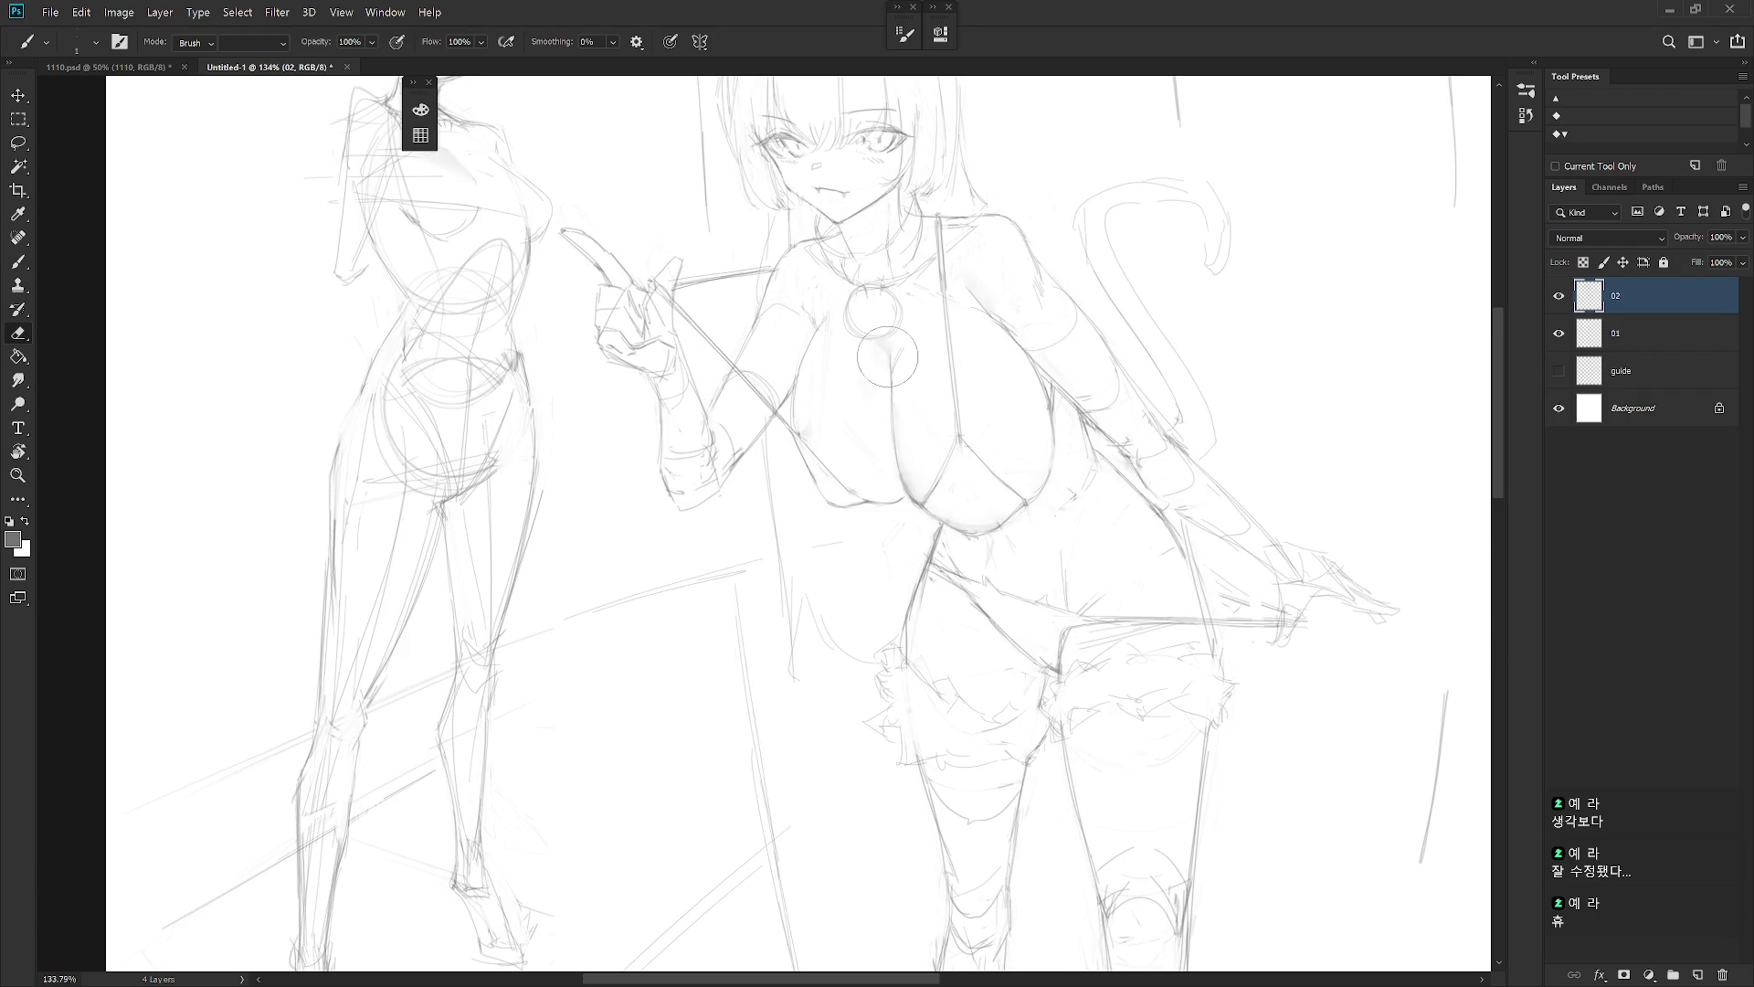
key("b")
key("e")
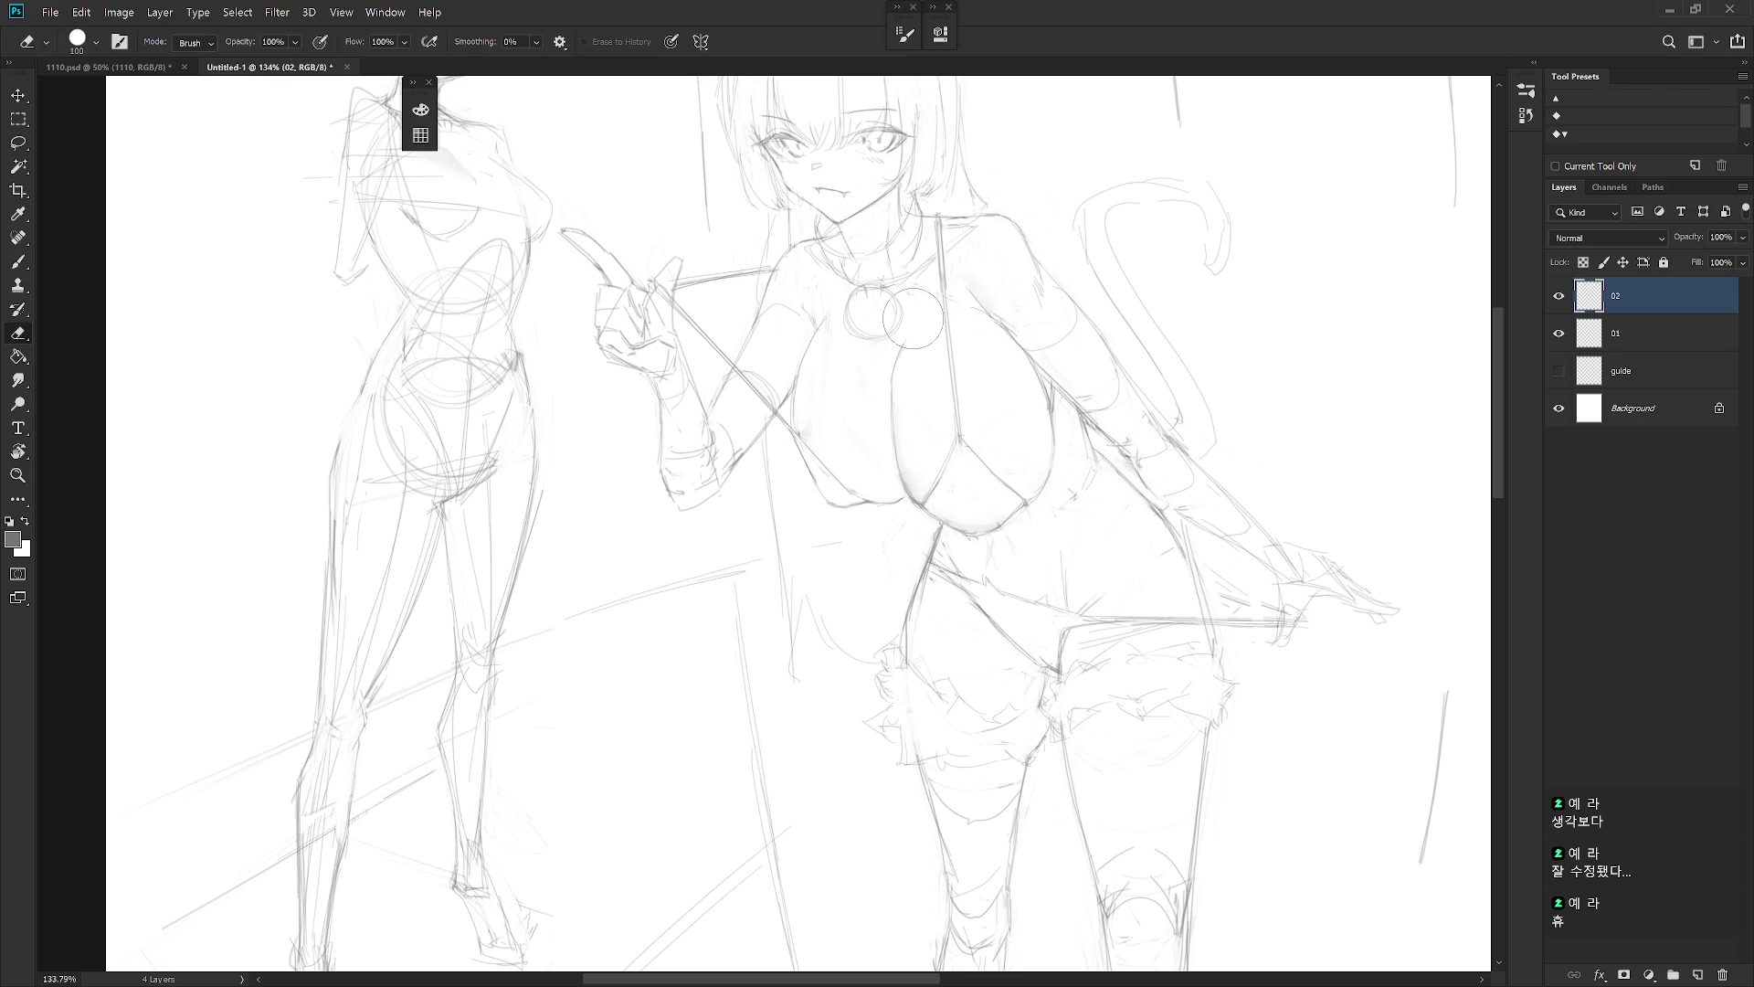
key("b")
key("e")
key("b")
key("e")
key("l")
left_click_drag(801, 368, 813, 445)
left_click(822, 395)
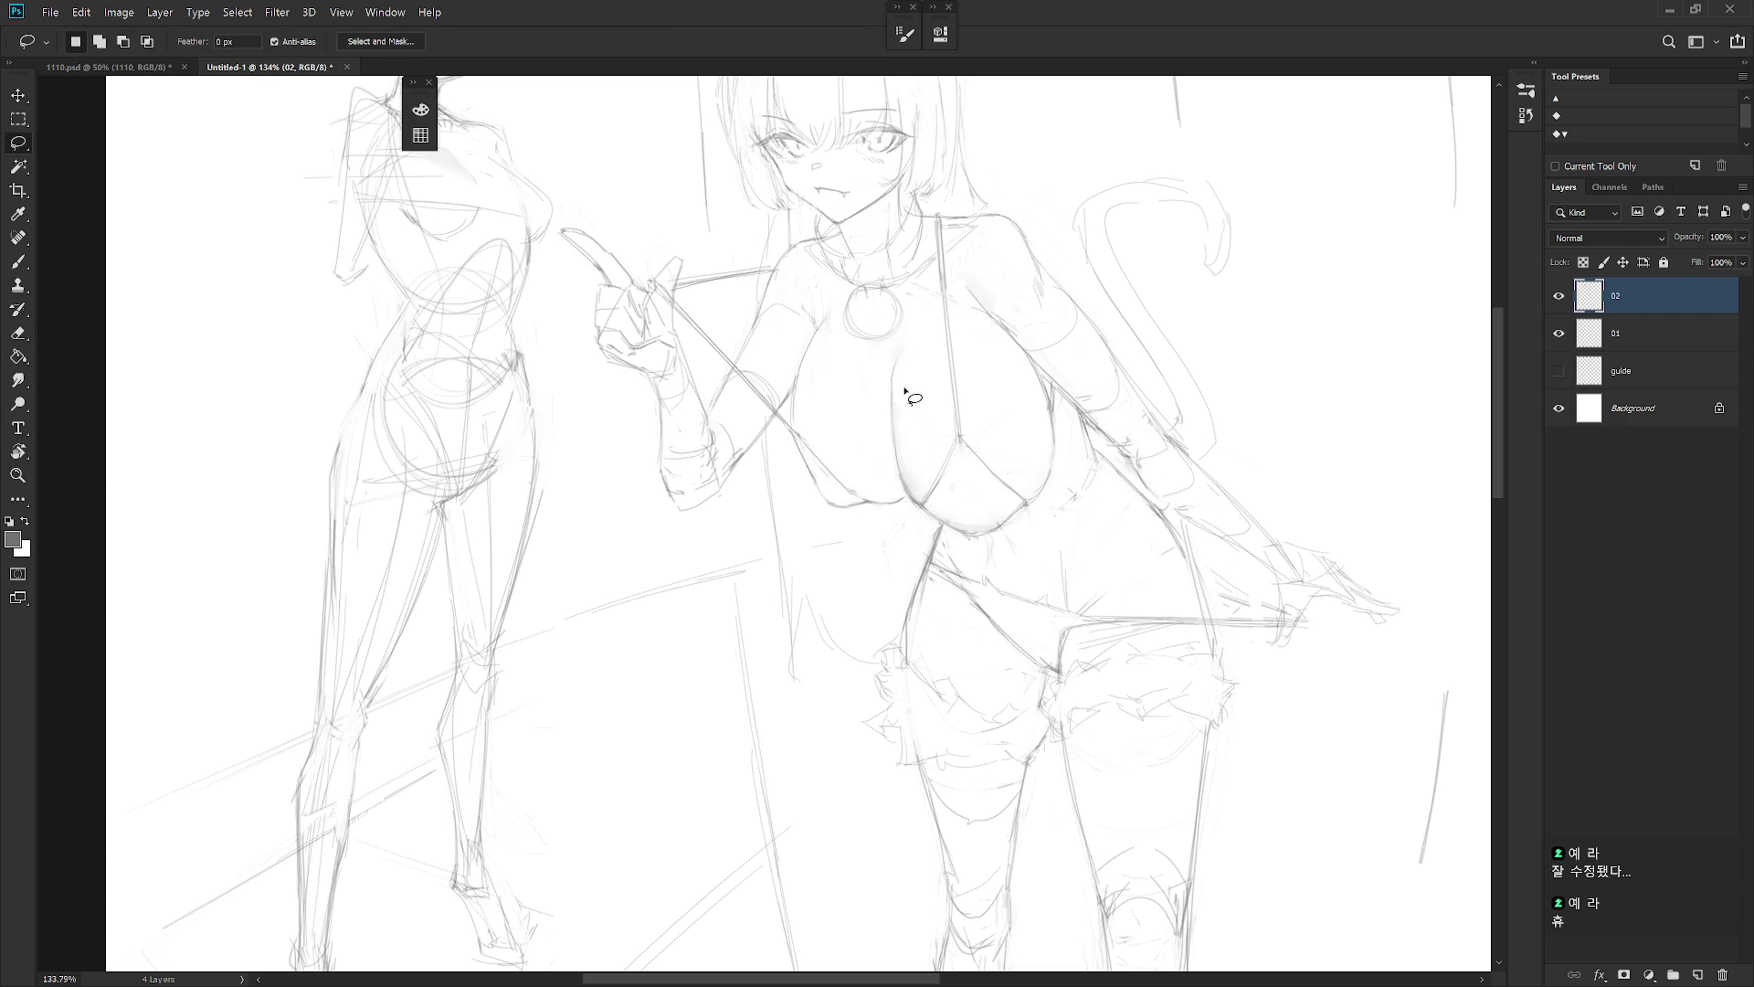
key("b")
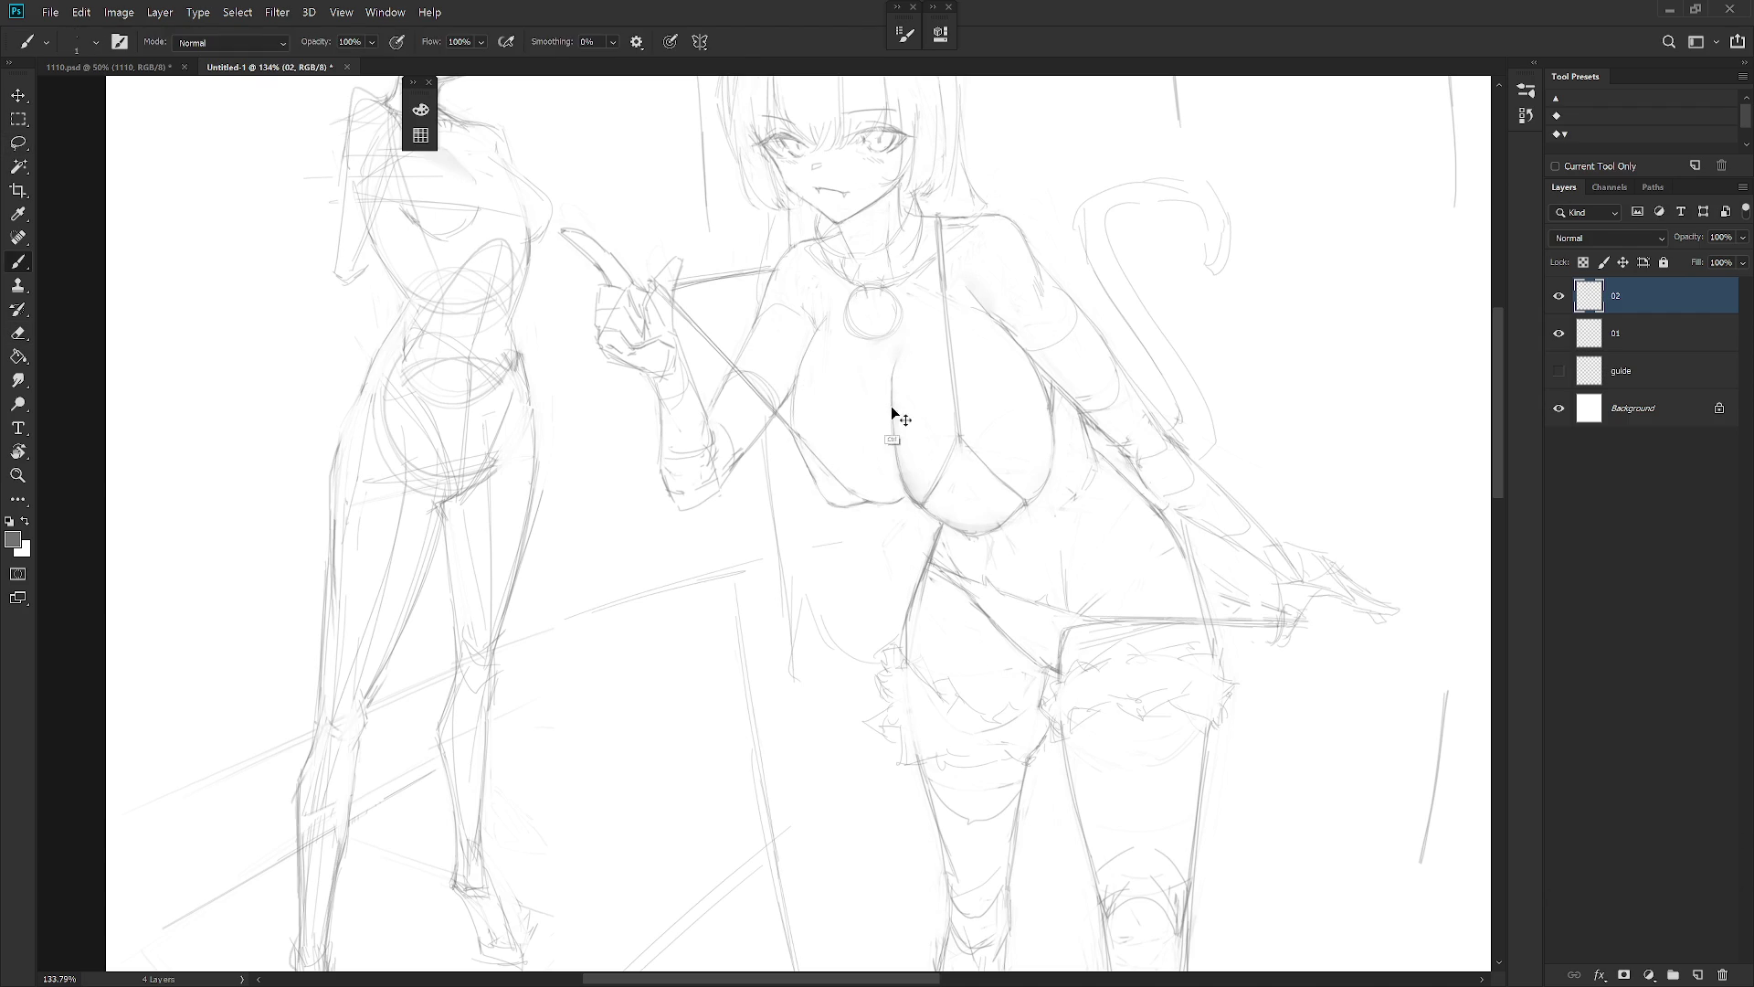
scroll(1163, 540, "down", 3)
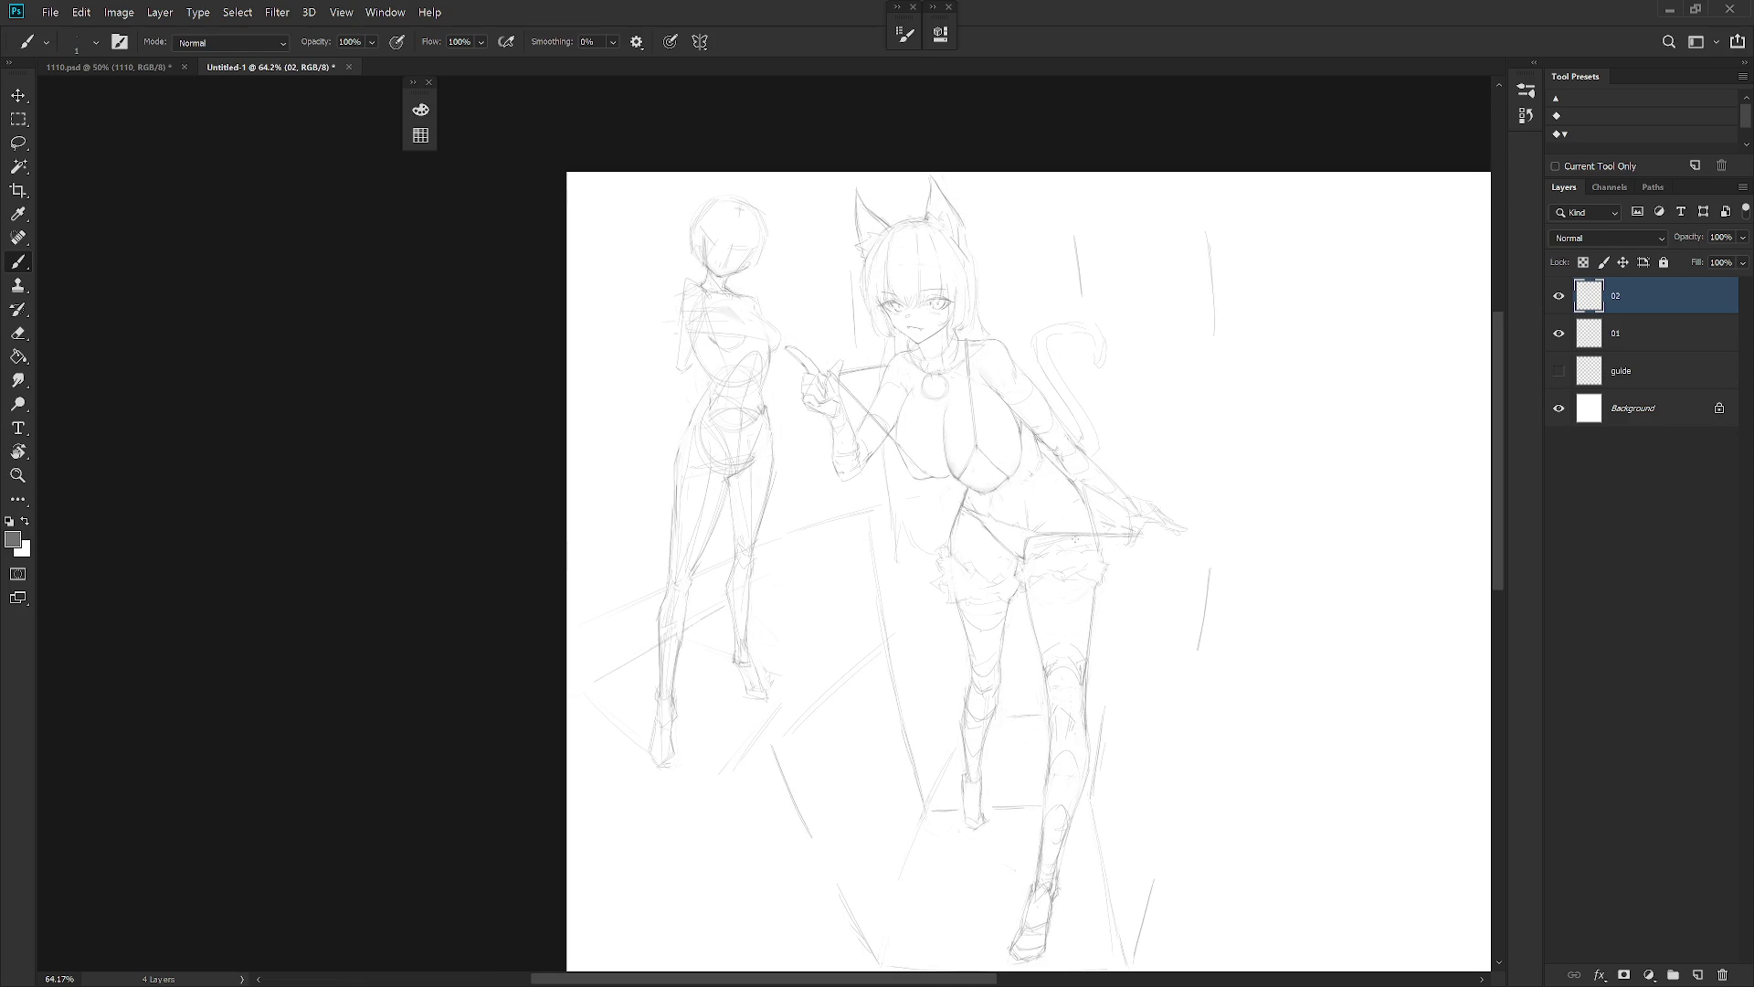
scroll(1176, 551, "up", 1)
scroll(1177, 551, "up", 3)
key("e")
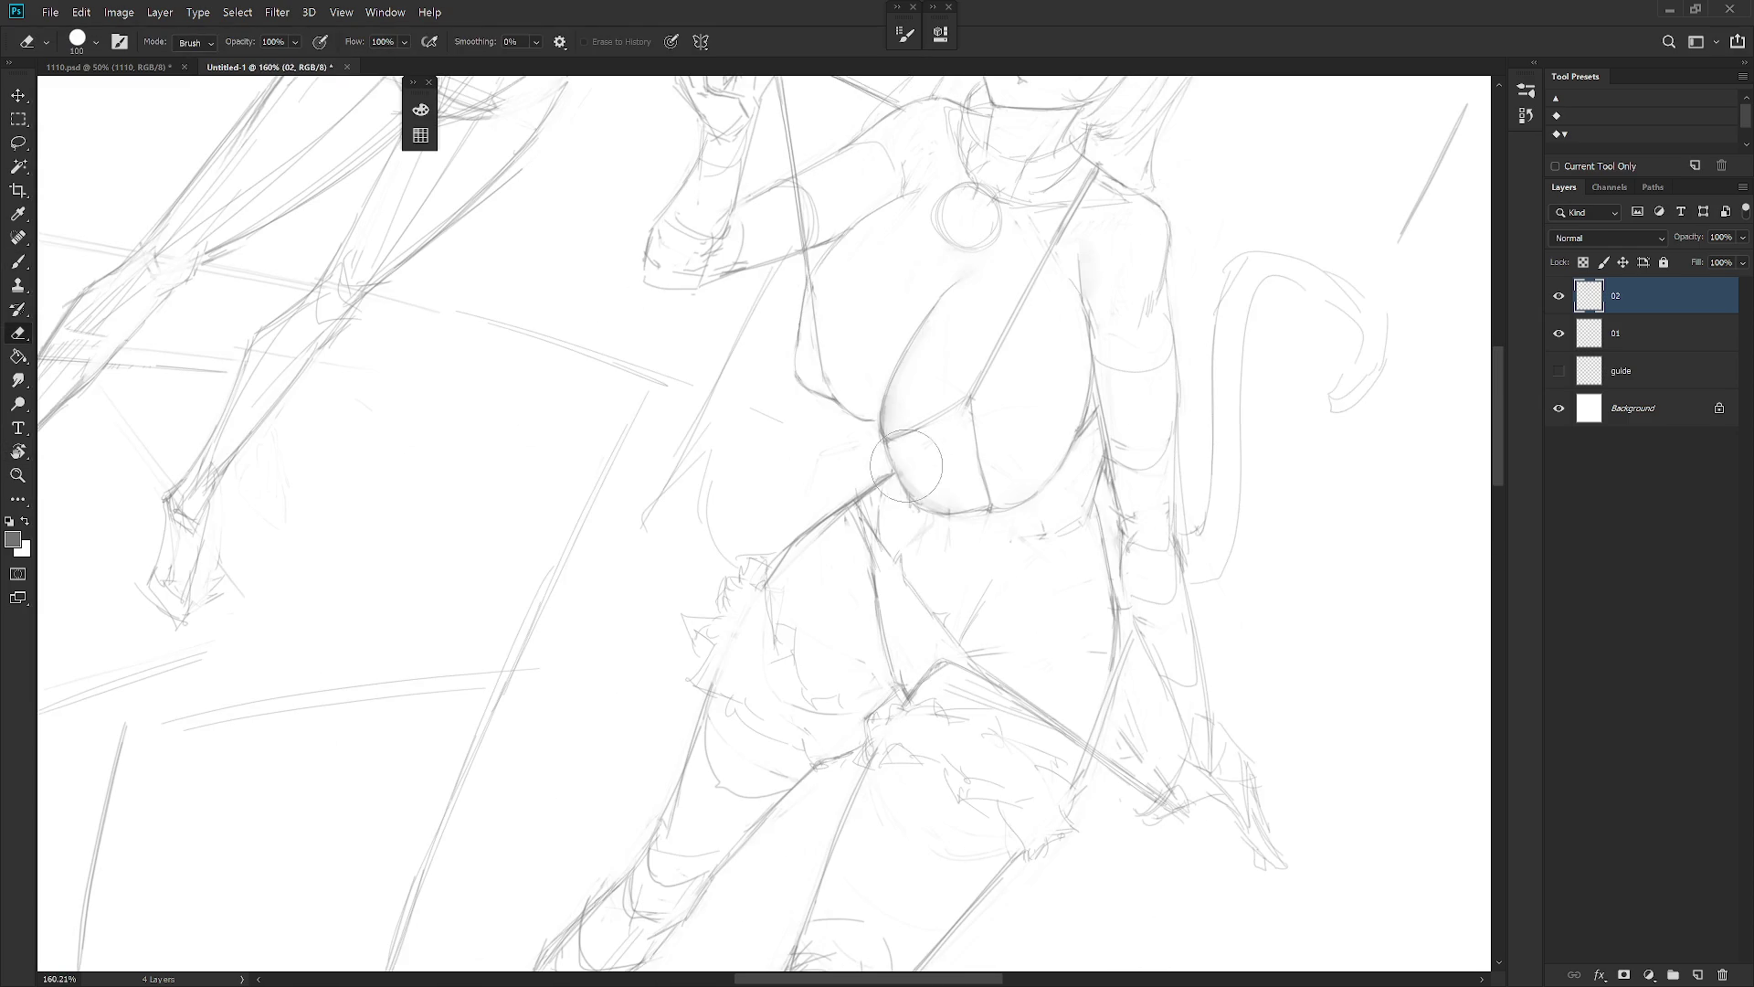
left_click_drag(1094, 519, 903, 454)
key("b")
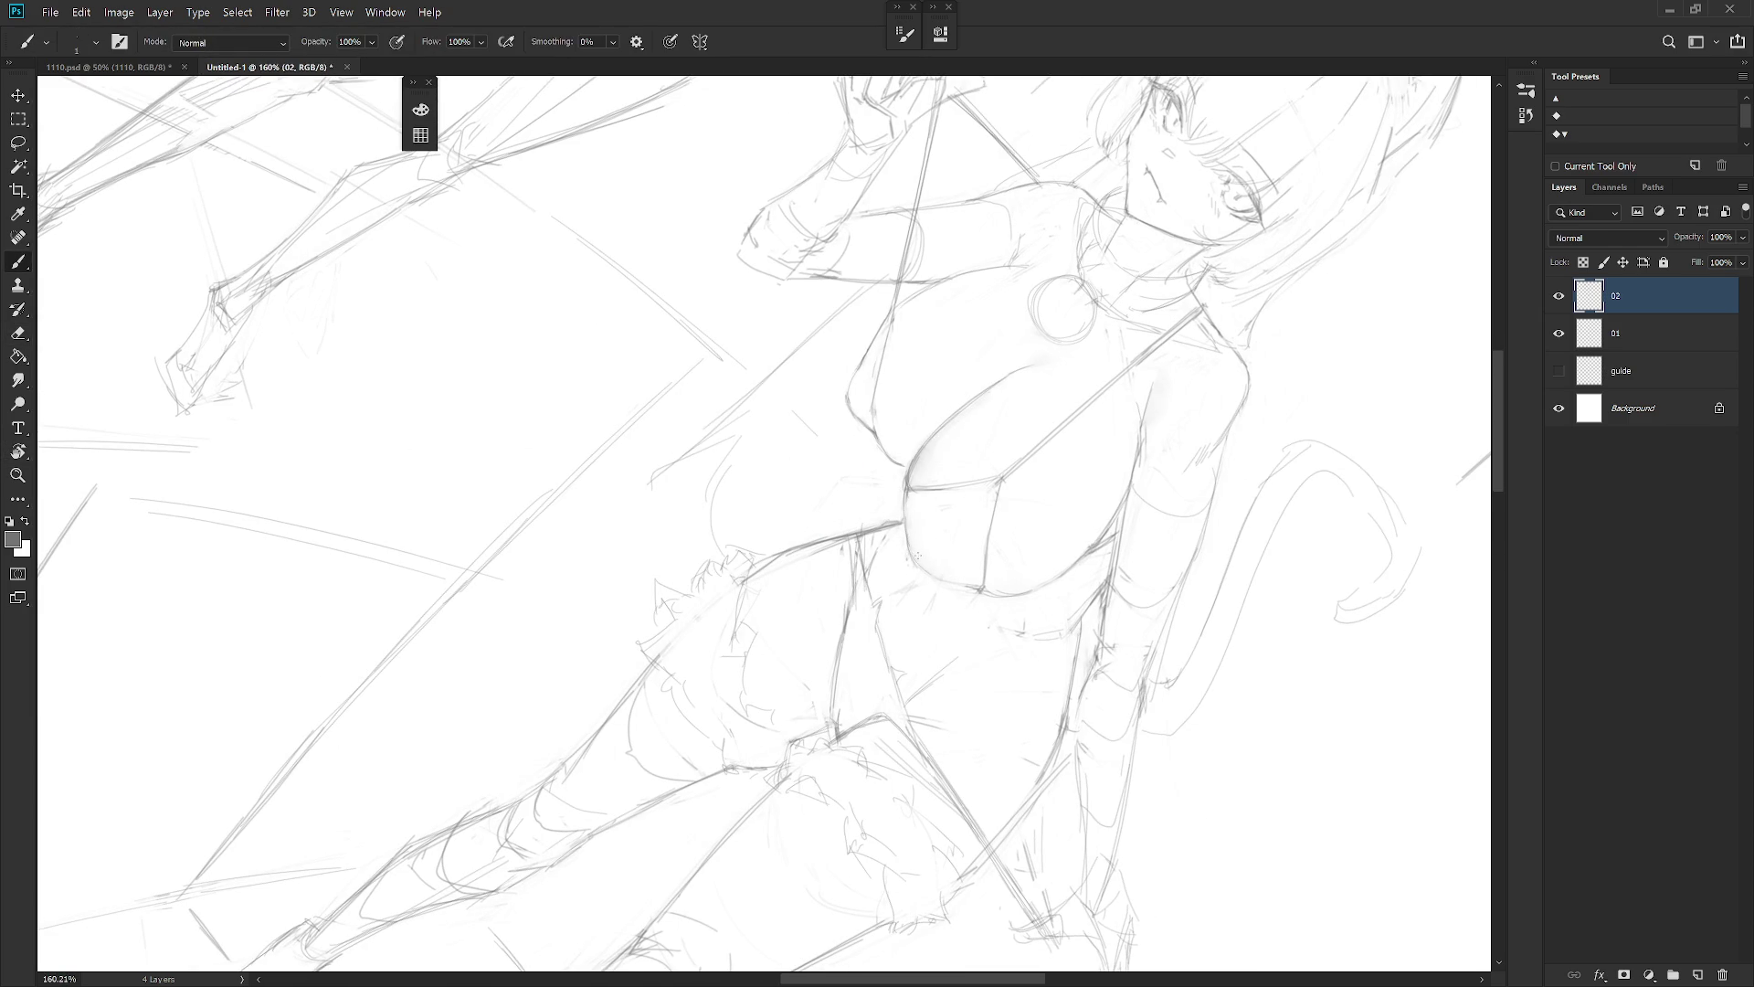
left_click_drag(976, 553, 831, 593)
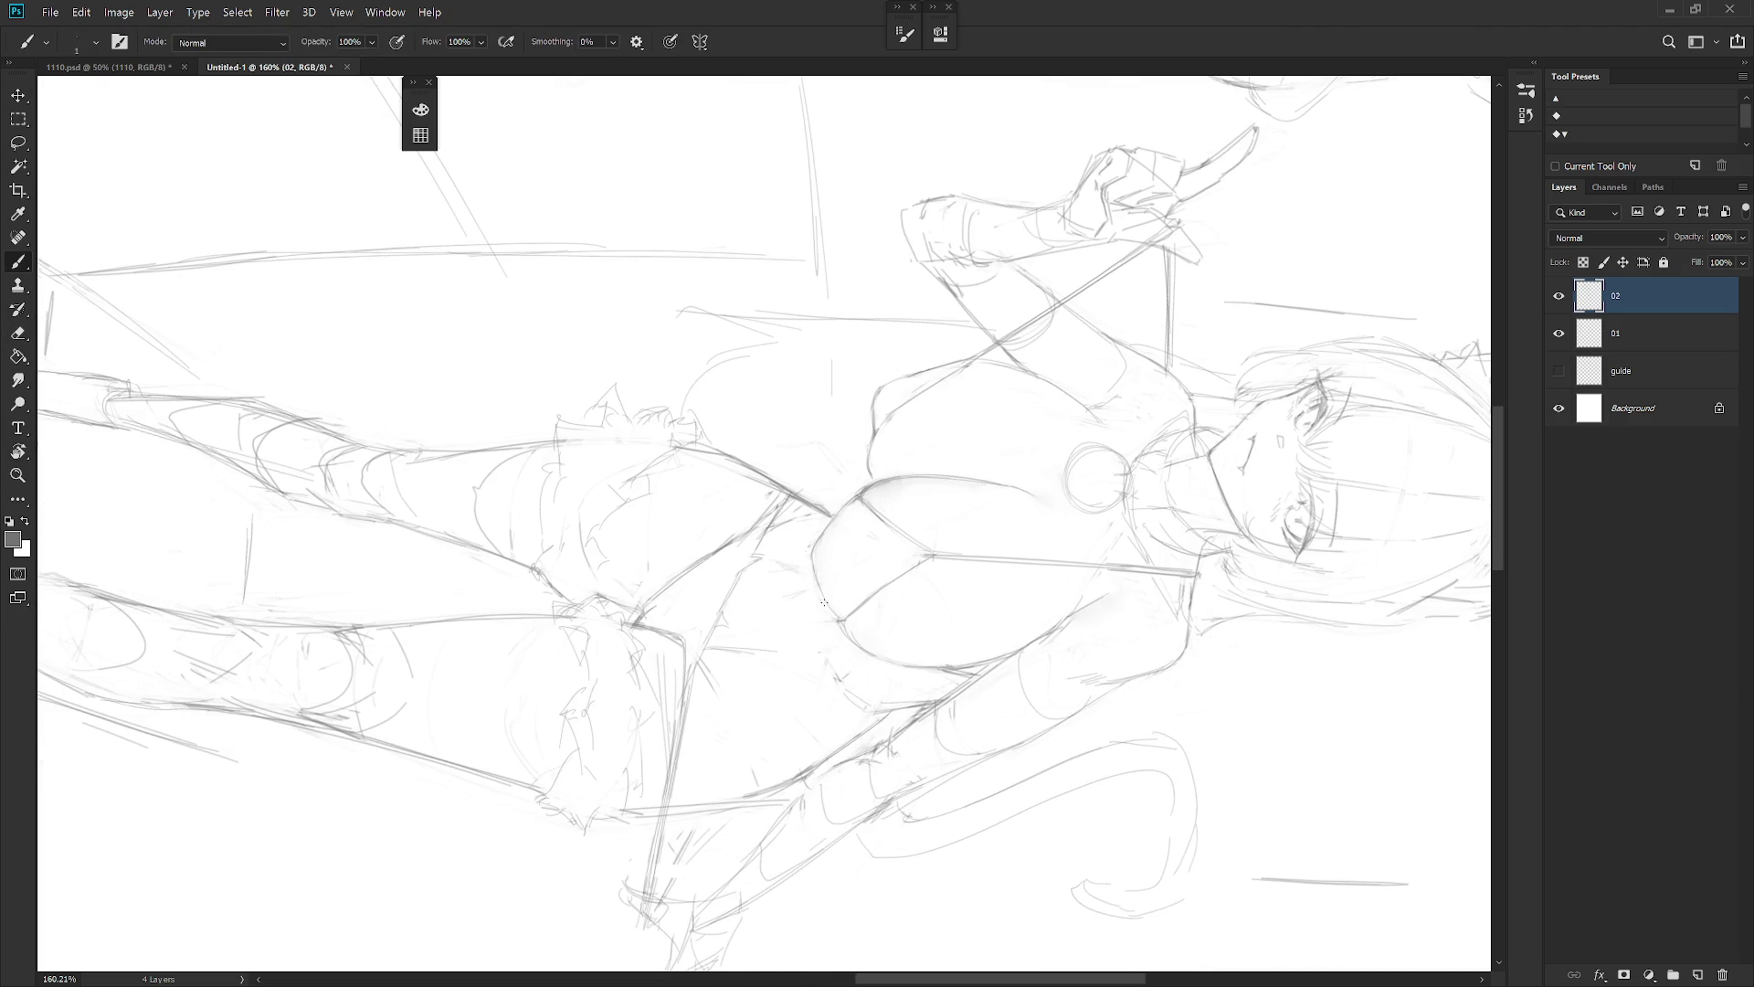
key("Escape")
scroll(1087, 603, "down", 5)
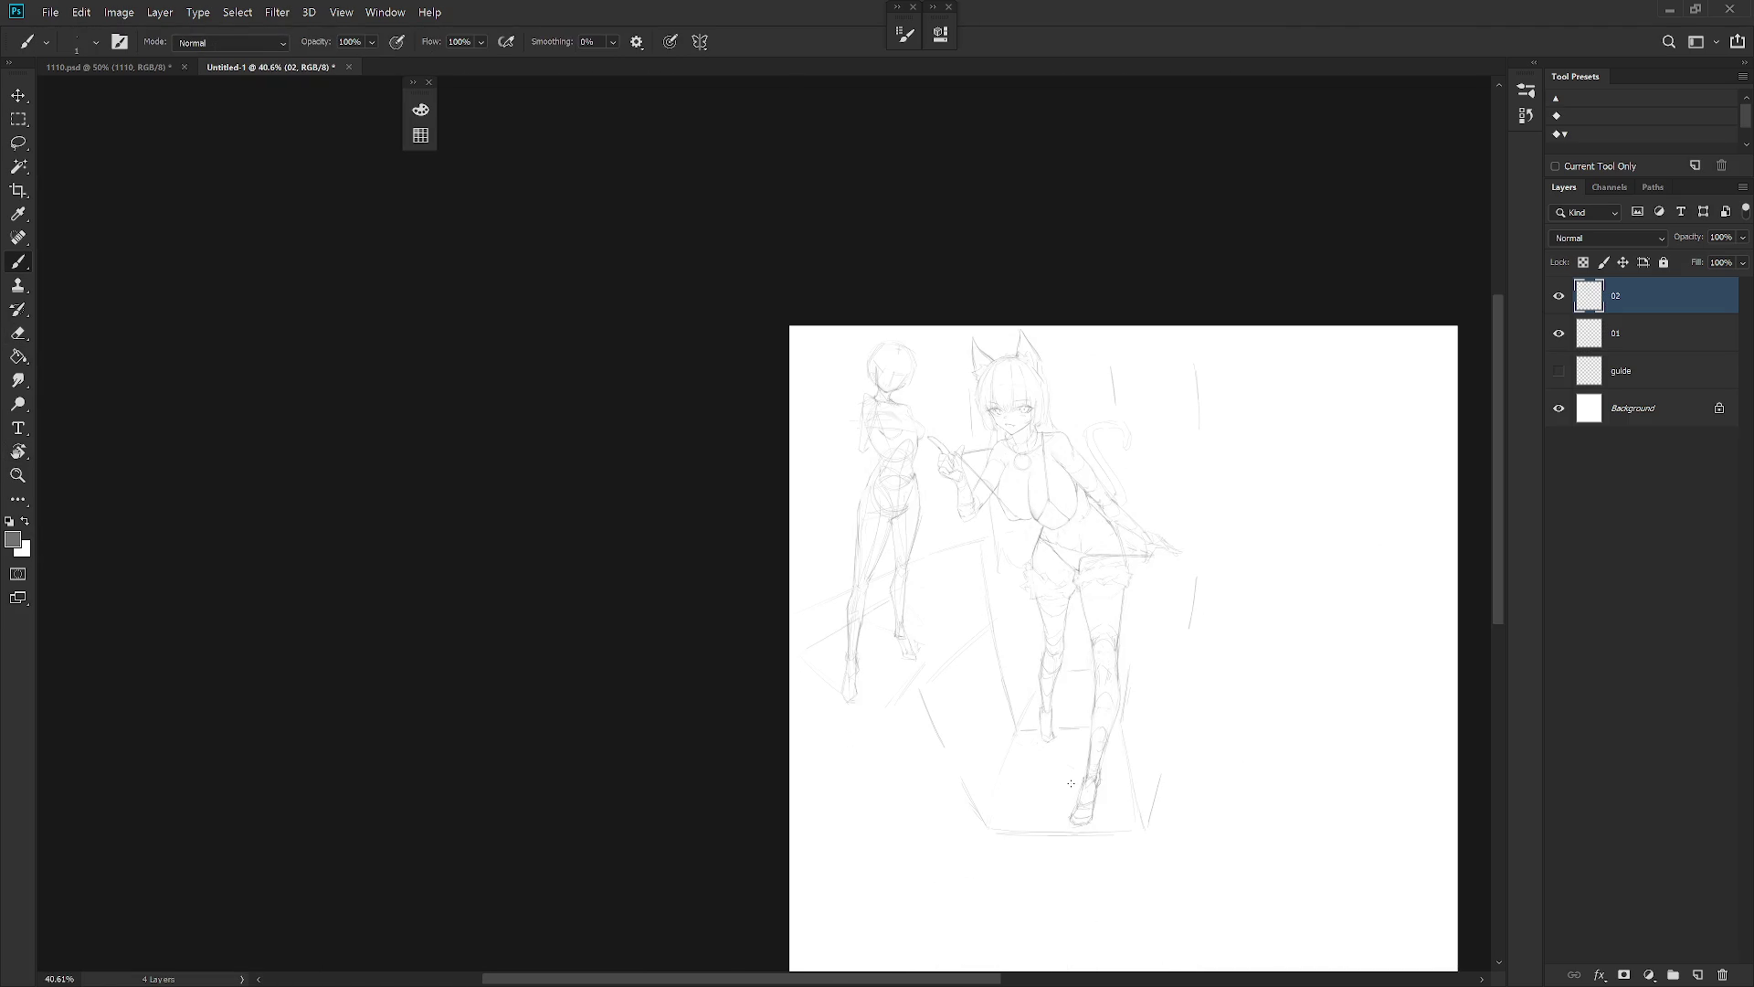
scroll(1039, 525, "up", 3)
key("e")
key("b")
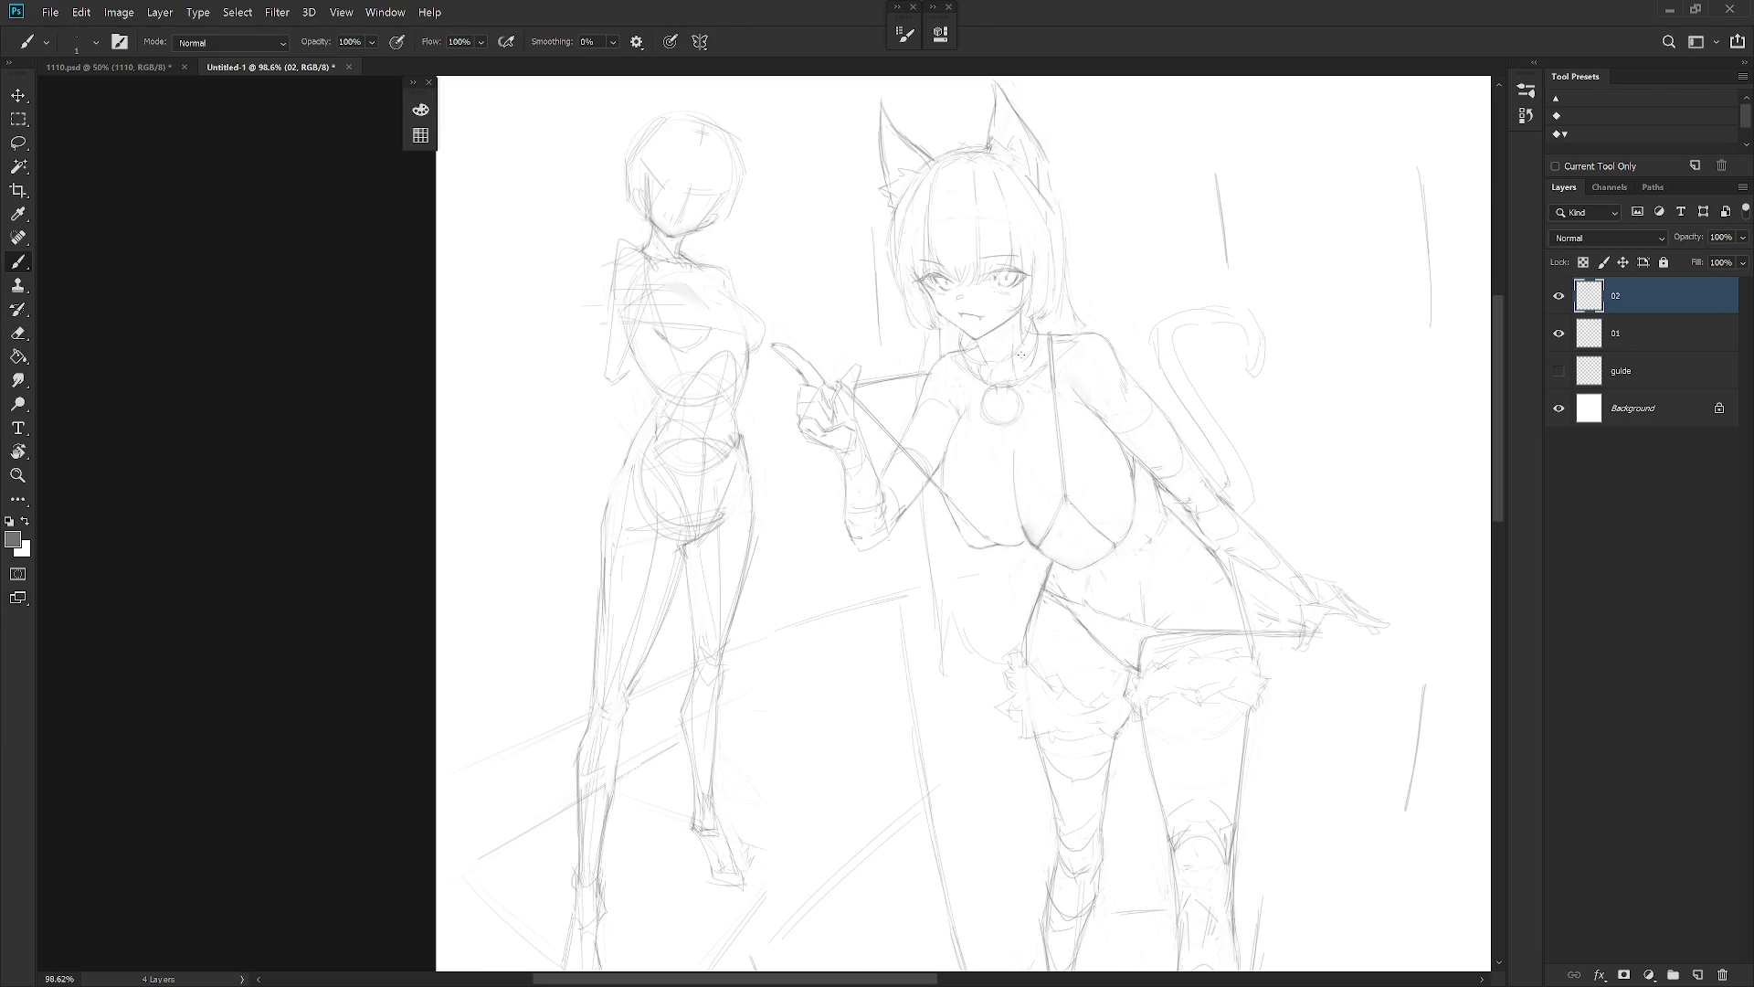
Lasso the chest, squash it upward to about 96% height, and deselect
key("e")
key("b")
key("e")
key("b")
mouse_move(1187, 596)
left_mouse_down()
mouse_move(822, 512)
mouse_move(840, 475)
mouse_move(956, 416)
mouse_move(946, 454)
left_mouse_up()
key("l")
mouse_move(961, 528)
left_mouse_down()
mouse_move(1005, 576)
mouse_move(1063, 564)
mouse_move(1097, 477)
mouse_move(1062, 419)
mouse_move(1001, 375)
mouse_move(1042, 409)
left_mouse_up()
key("ctrl+t")
left_click_drag(1021, 583, 1028, 570)
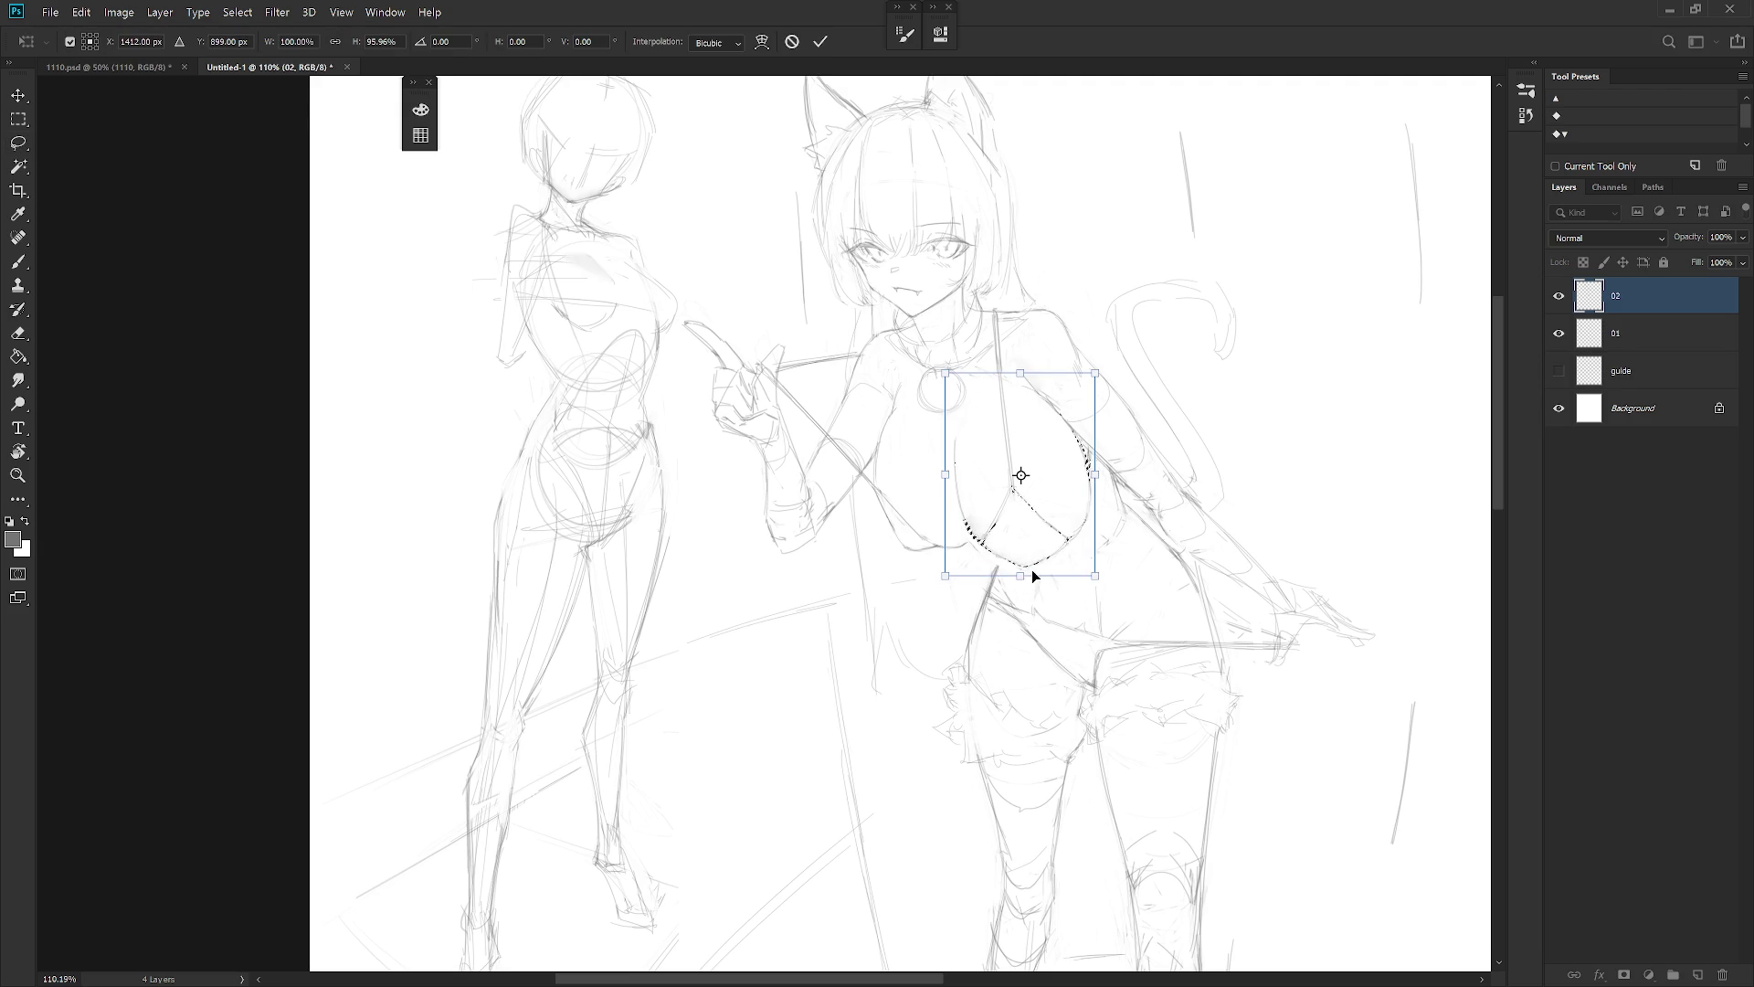
key("Return")
key("ctrl+d")
key("e")
key("b")
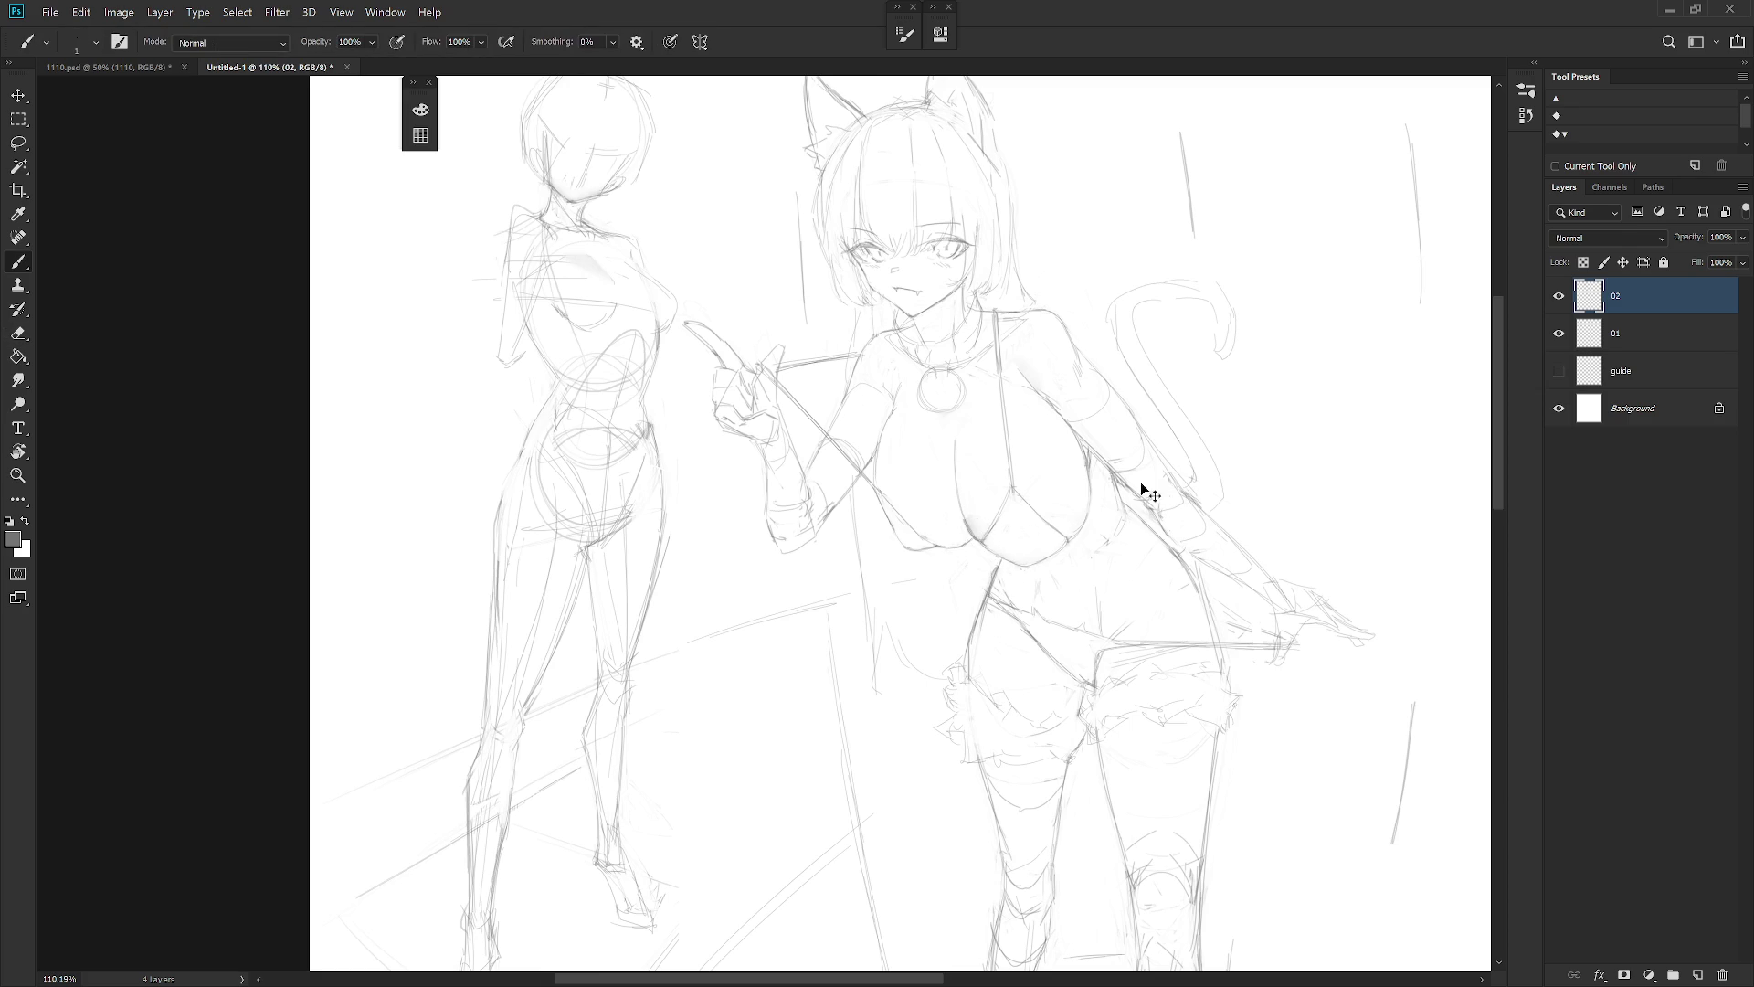
scroll(1189, 666, "down", 5)
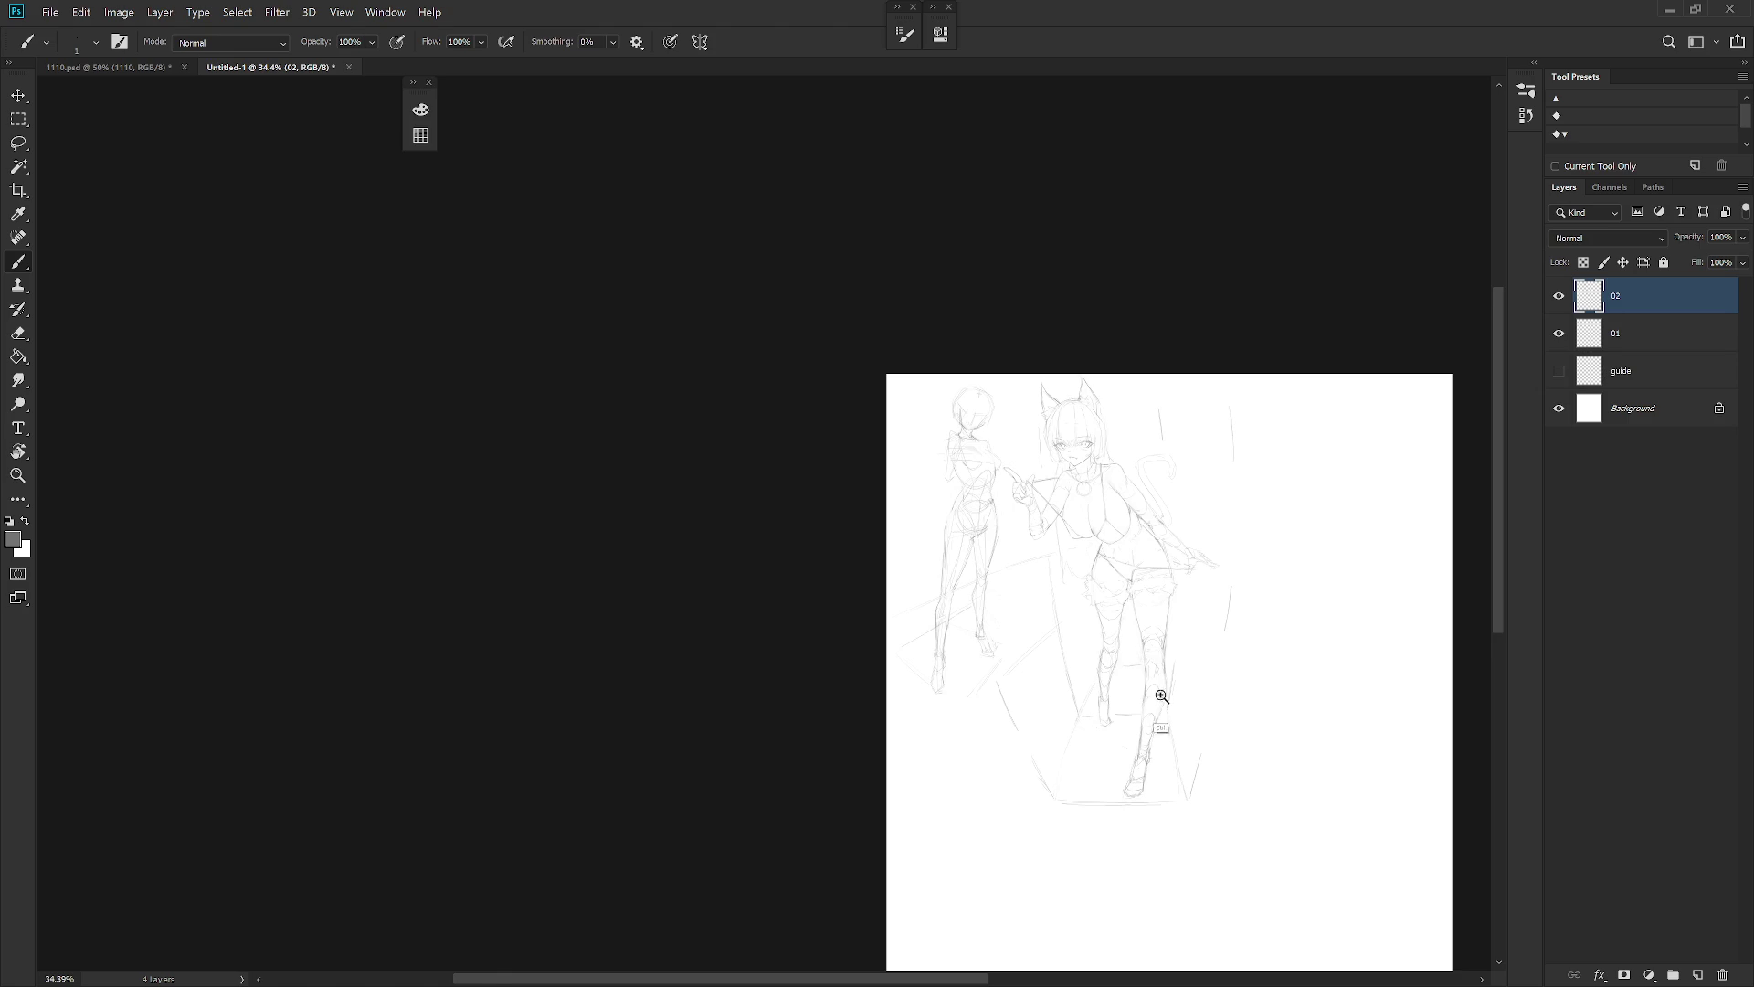
Add pencil strokes along the tail, undo the tip circle, and redraw it as an arc
scroll(1159, 699, "up", 3)
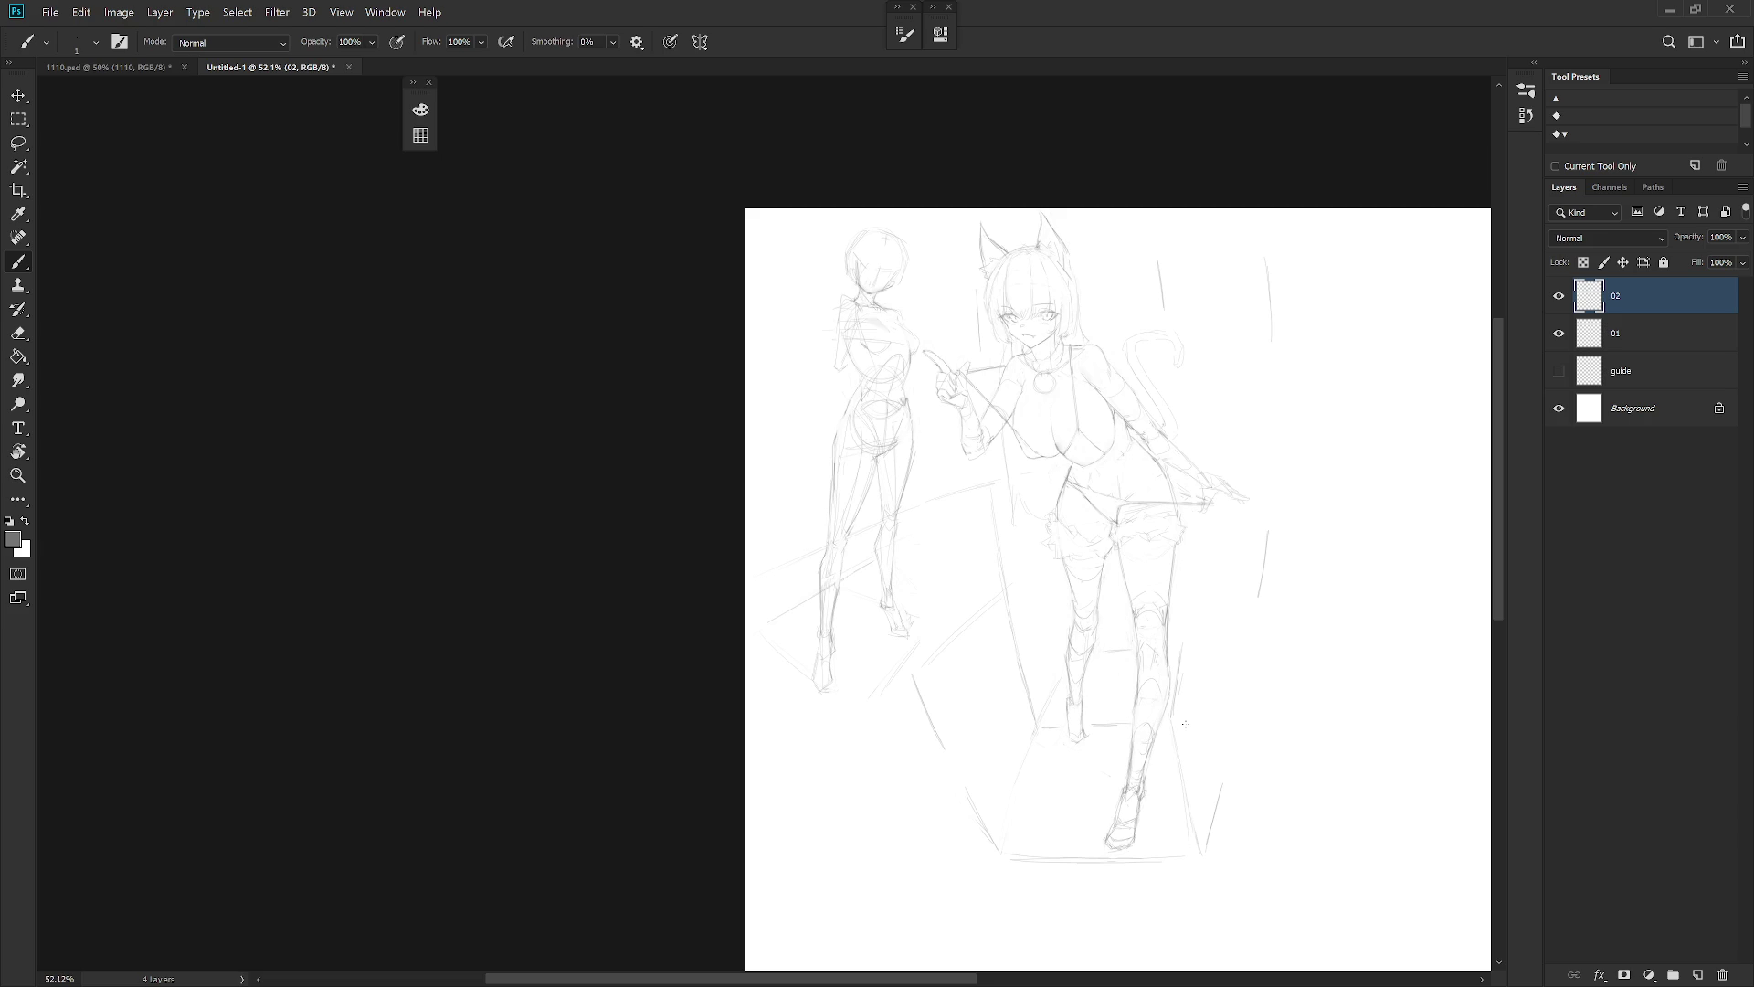
scroll(1163, 340, "up", 3)
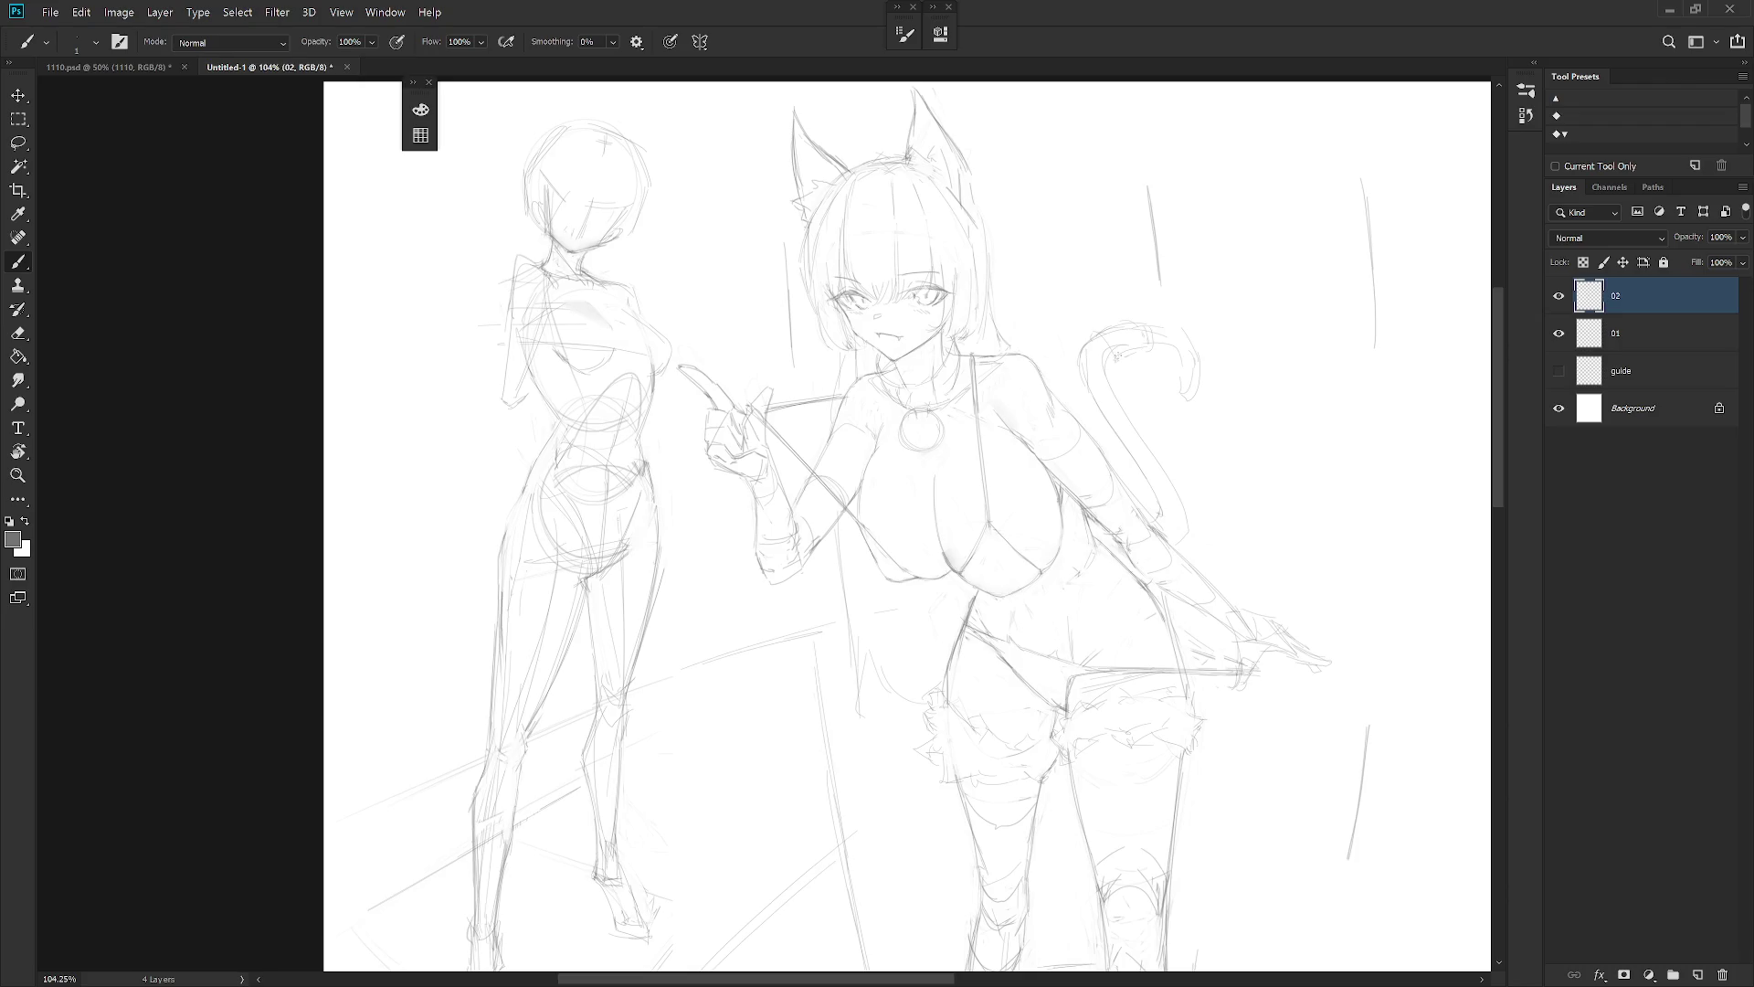
left_click_drag(1097, 331, 1127, 322)
left_click_drag(1087, 310, 1112, 299)
left_click_drag(1133, 356, 1137, 367)
key("ctrl+z")
left_click_drag(1186, 358, 1183, 394)
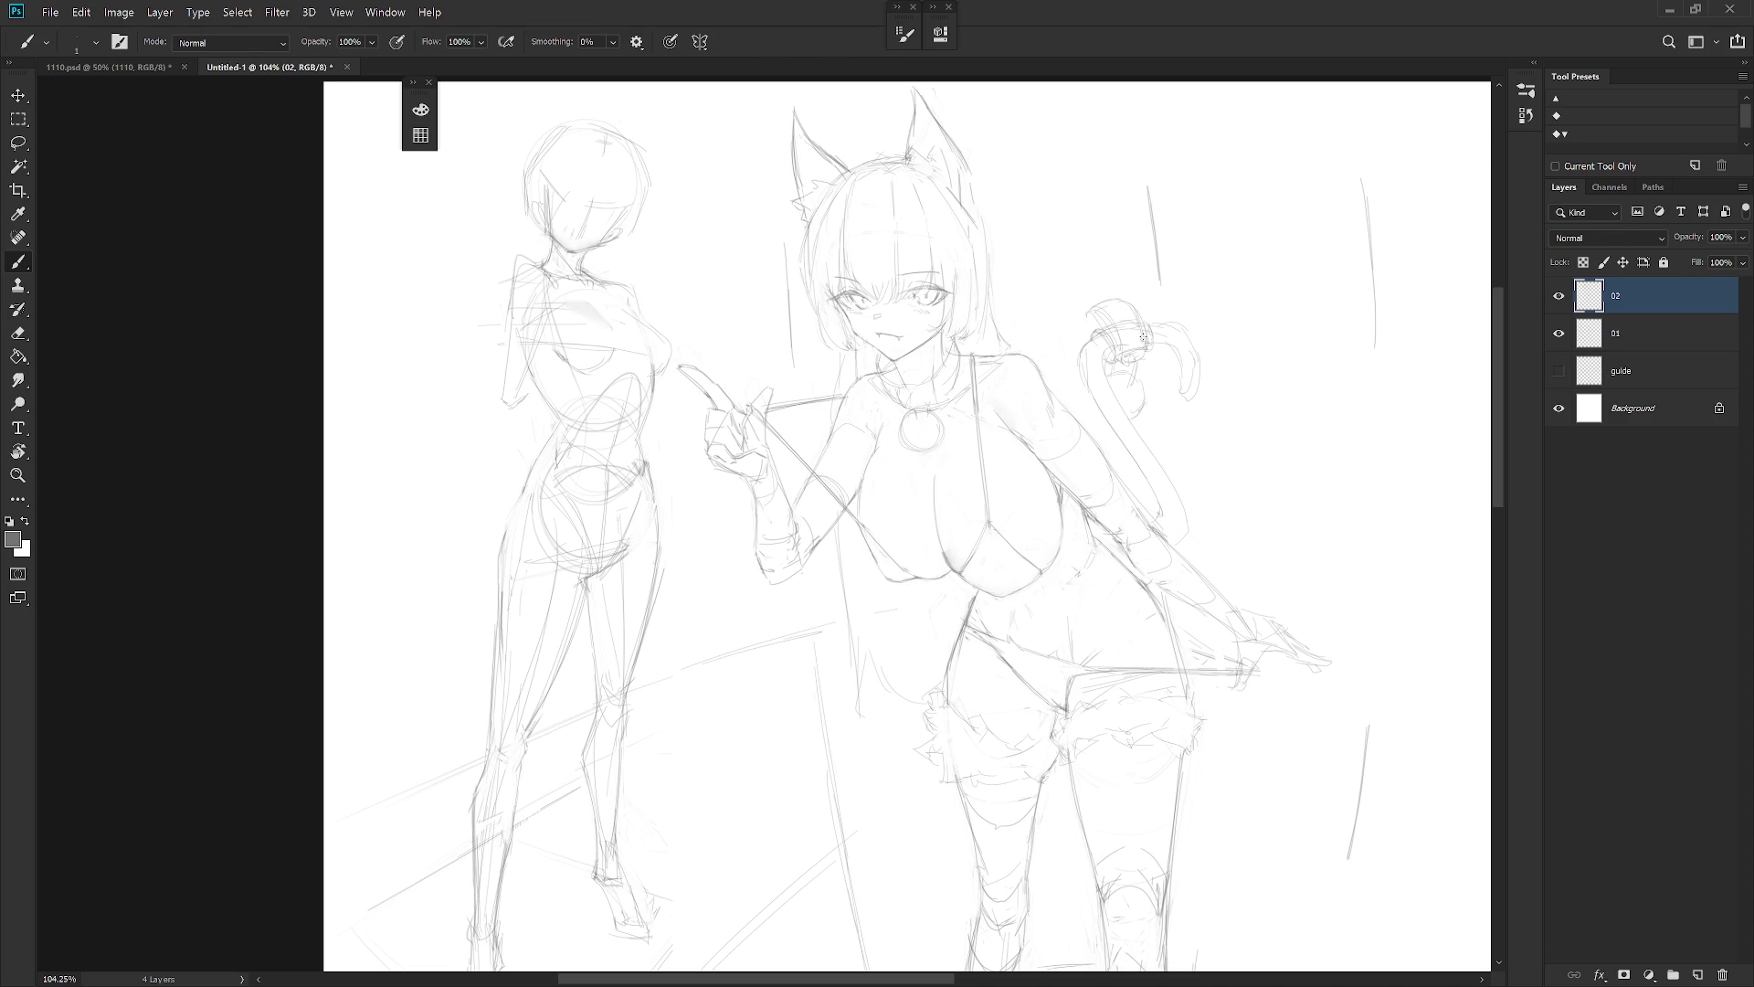
left_click_drag(1145, 338, 1097, 311)
scroll(1233, 376, "down", 5)
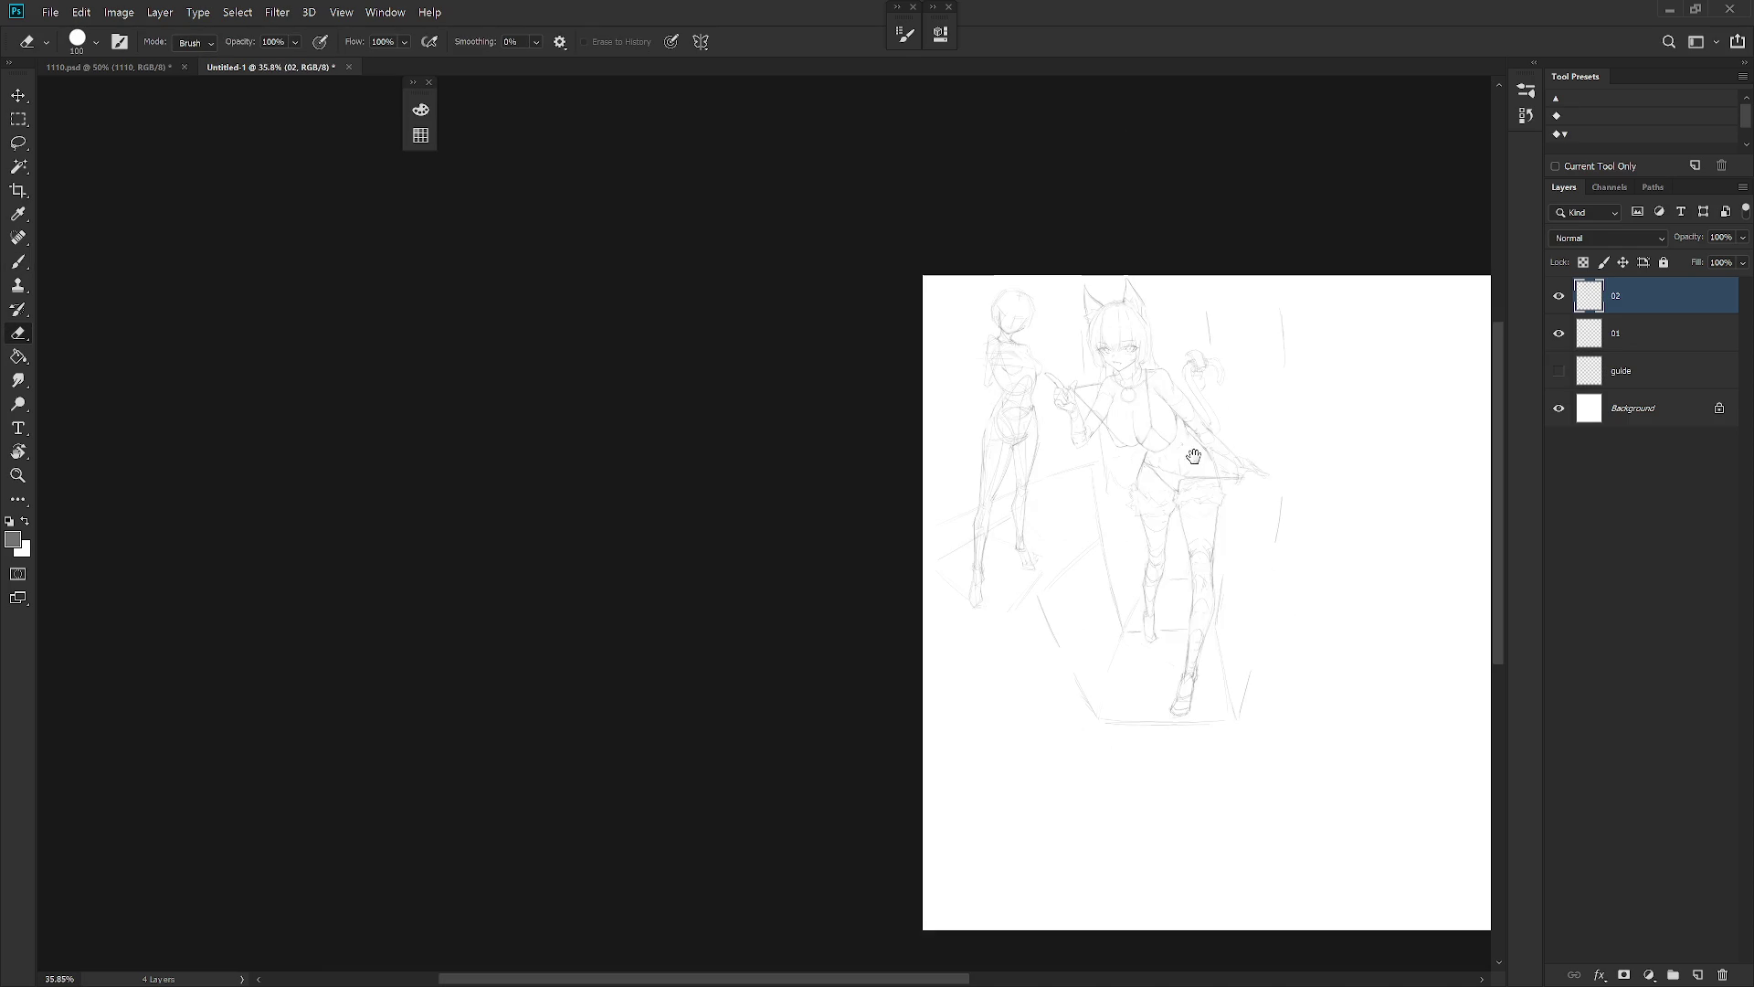
scroll(1252, 466, "up", 5)
scroll(1279, 548, "down", 1)
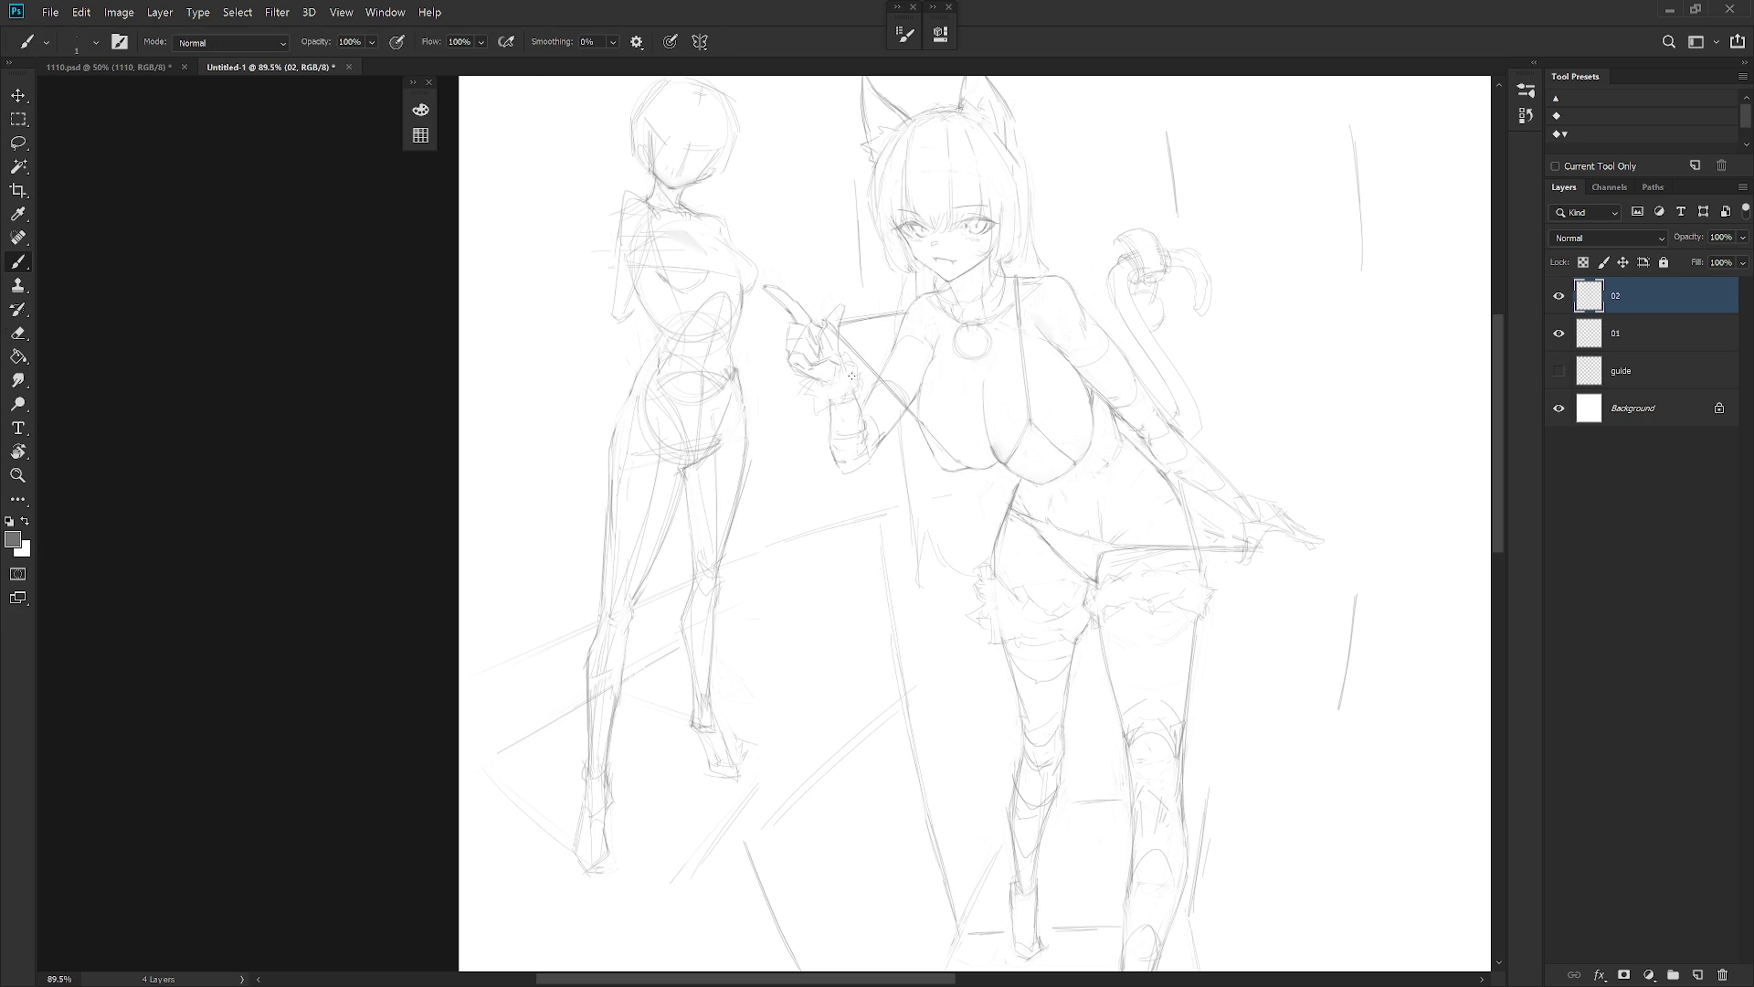
key("e")
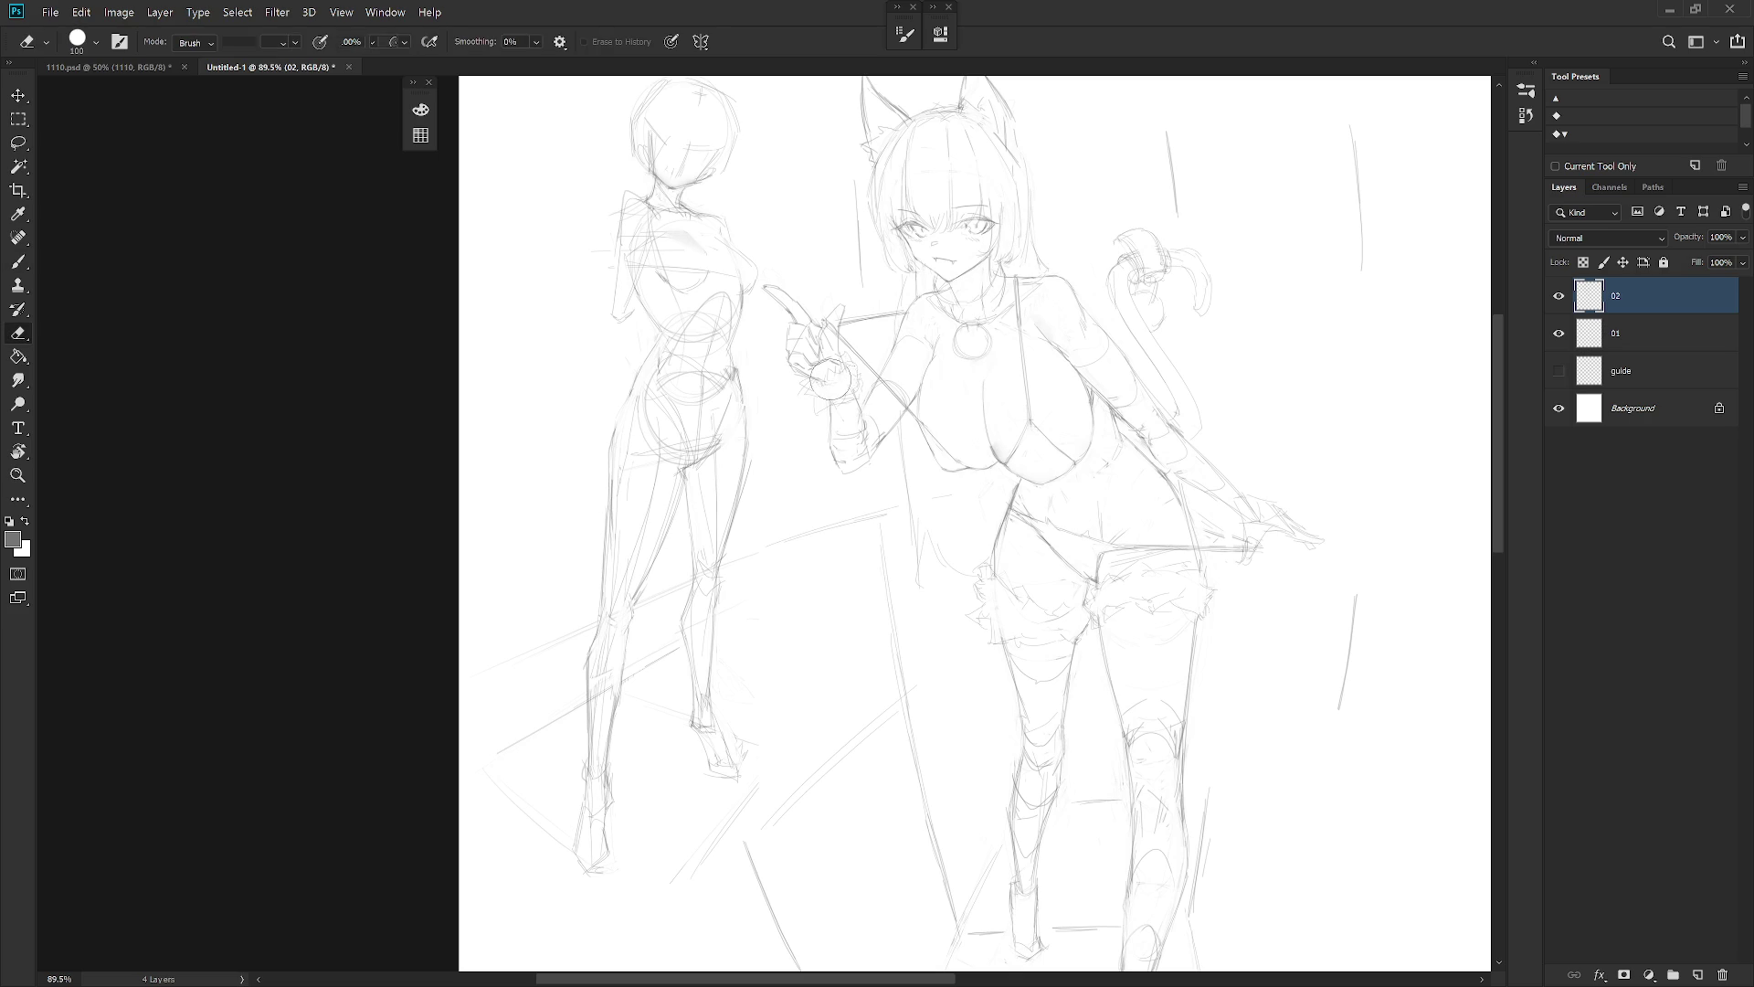
key("b")
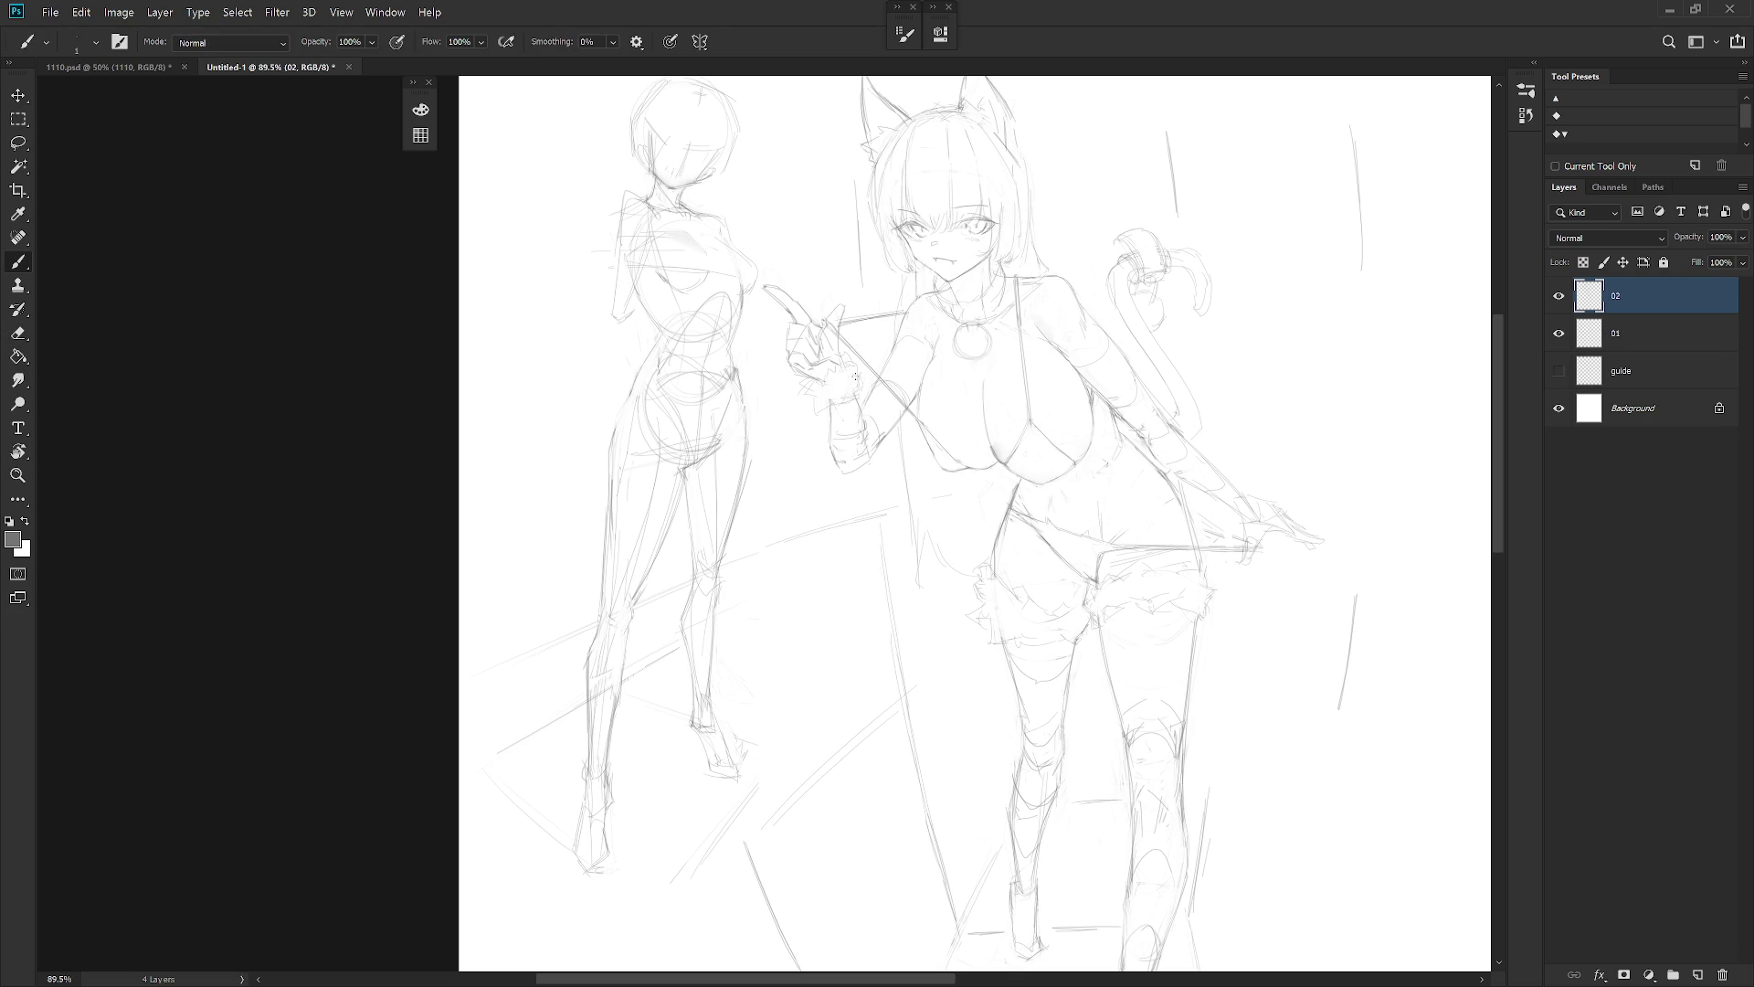
mouse_move(1229, 486)
left_mouse_down()
mouse_move(1193, 489)
mouse_move(1230, 495)
left_mouse_up()
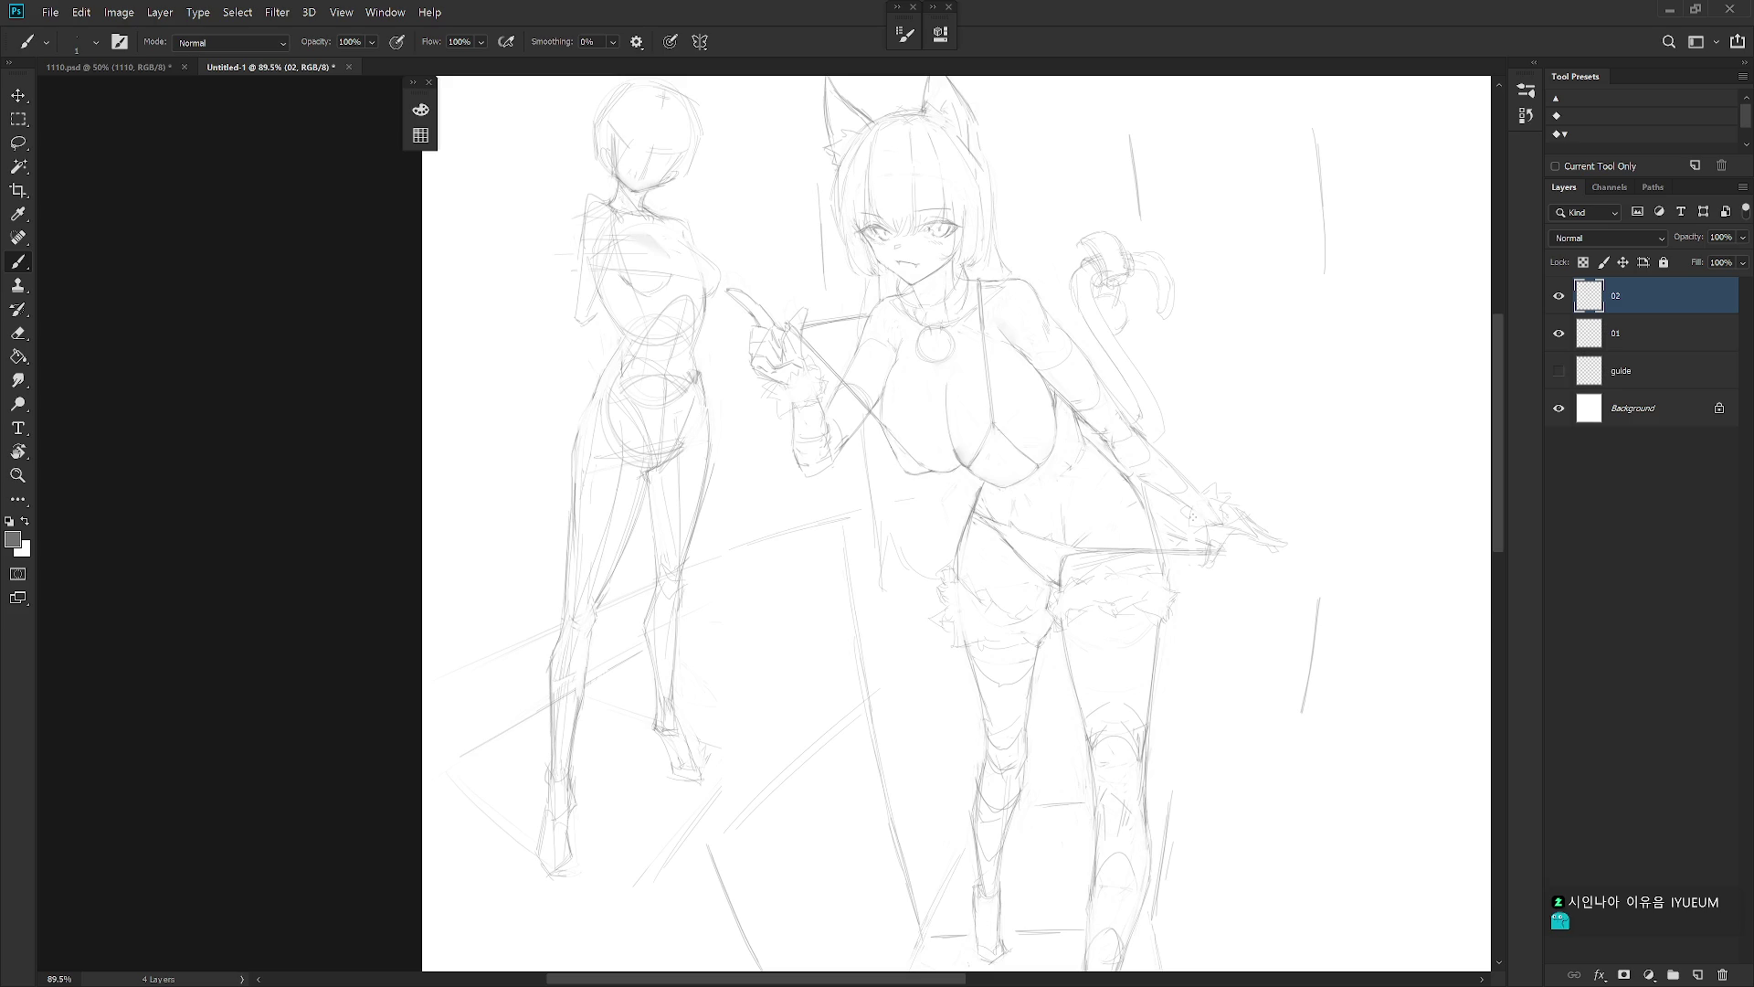
scroll(1114, 609, "down", 3)
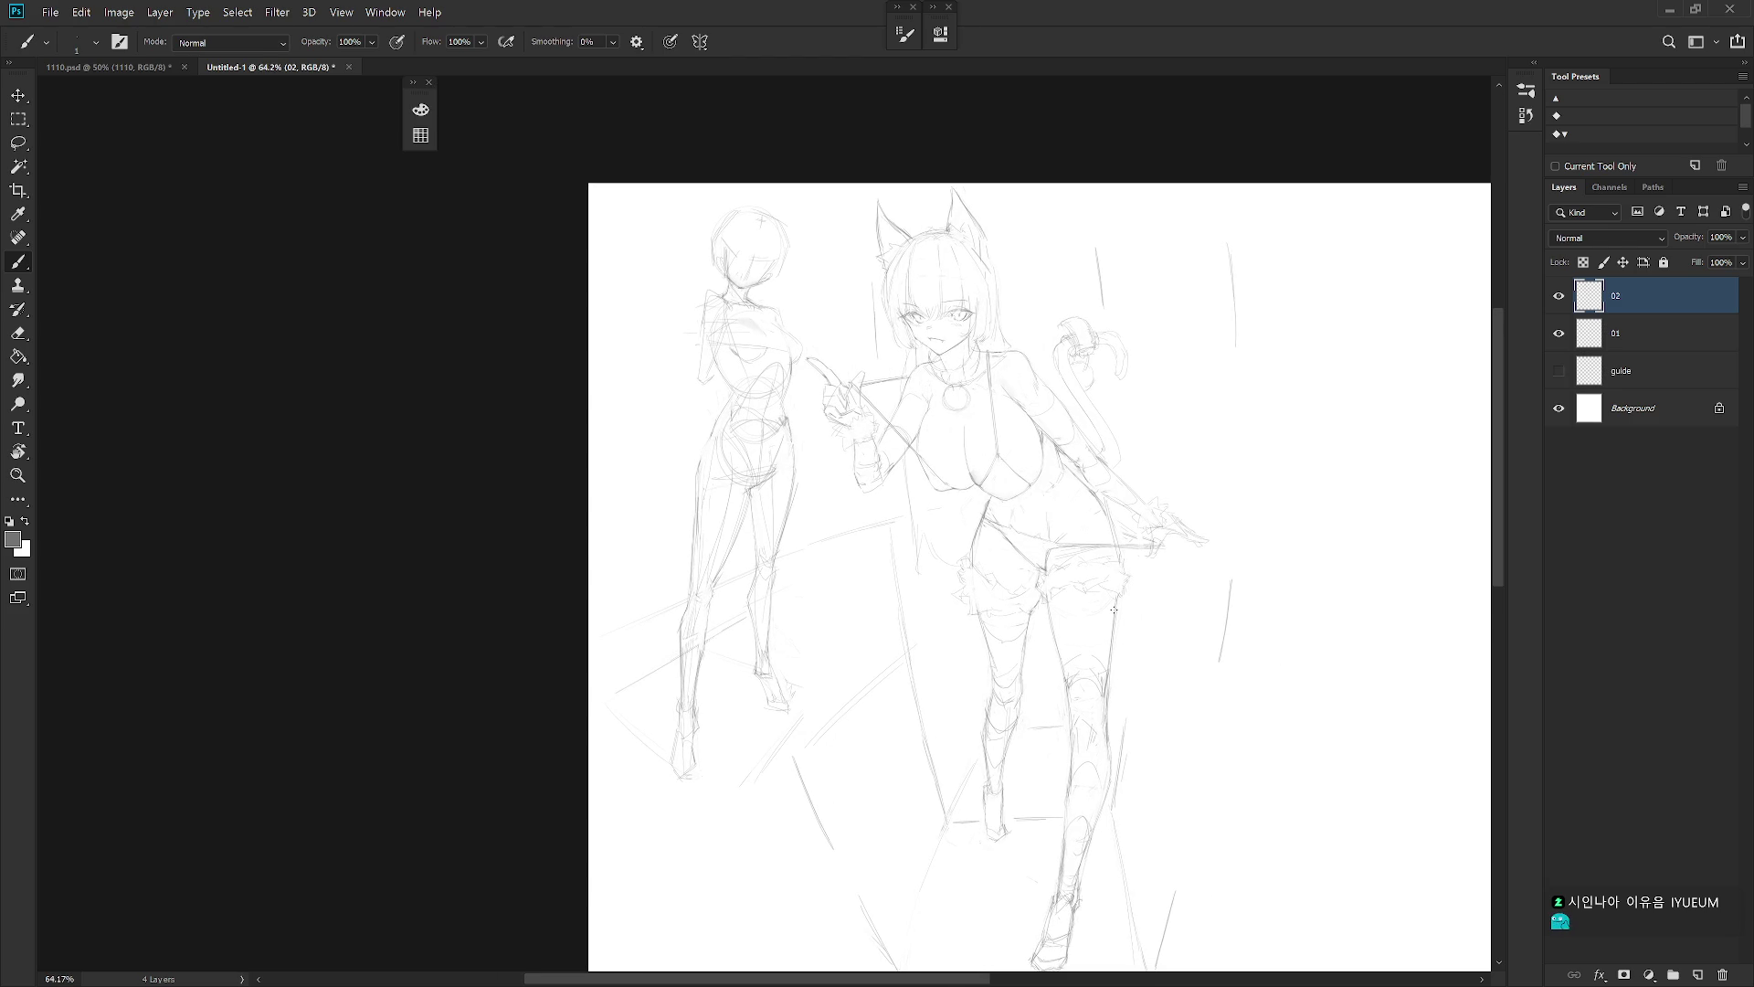
scroll(1146, 505, "up", 3)
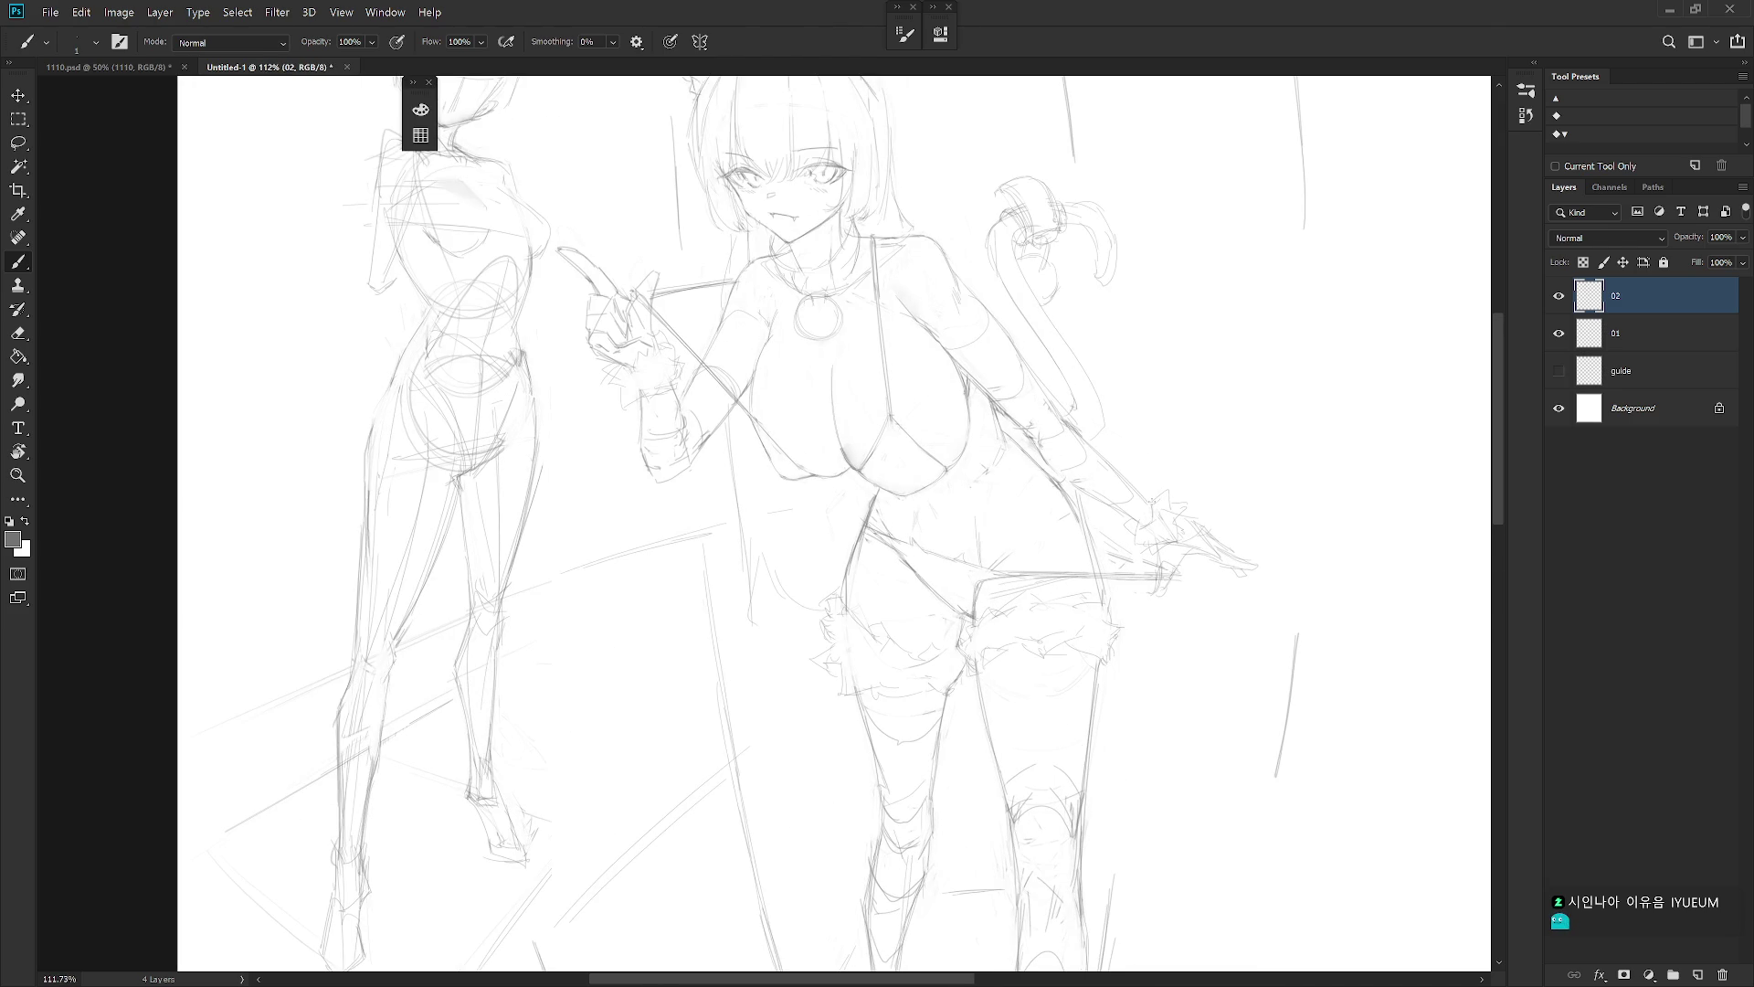
scroll(1206, 460, "down", 4)
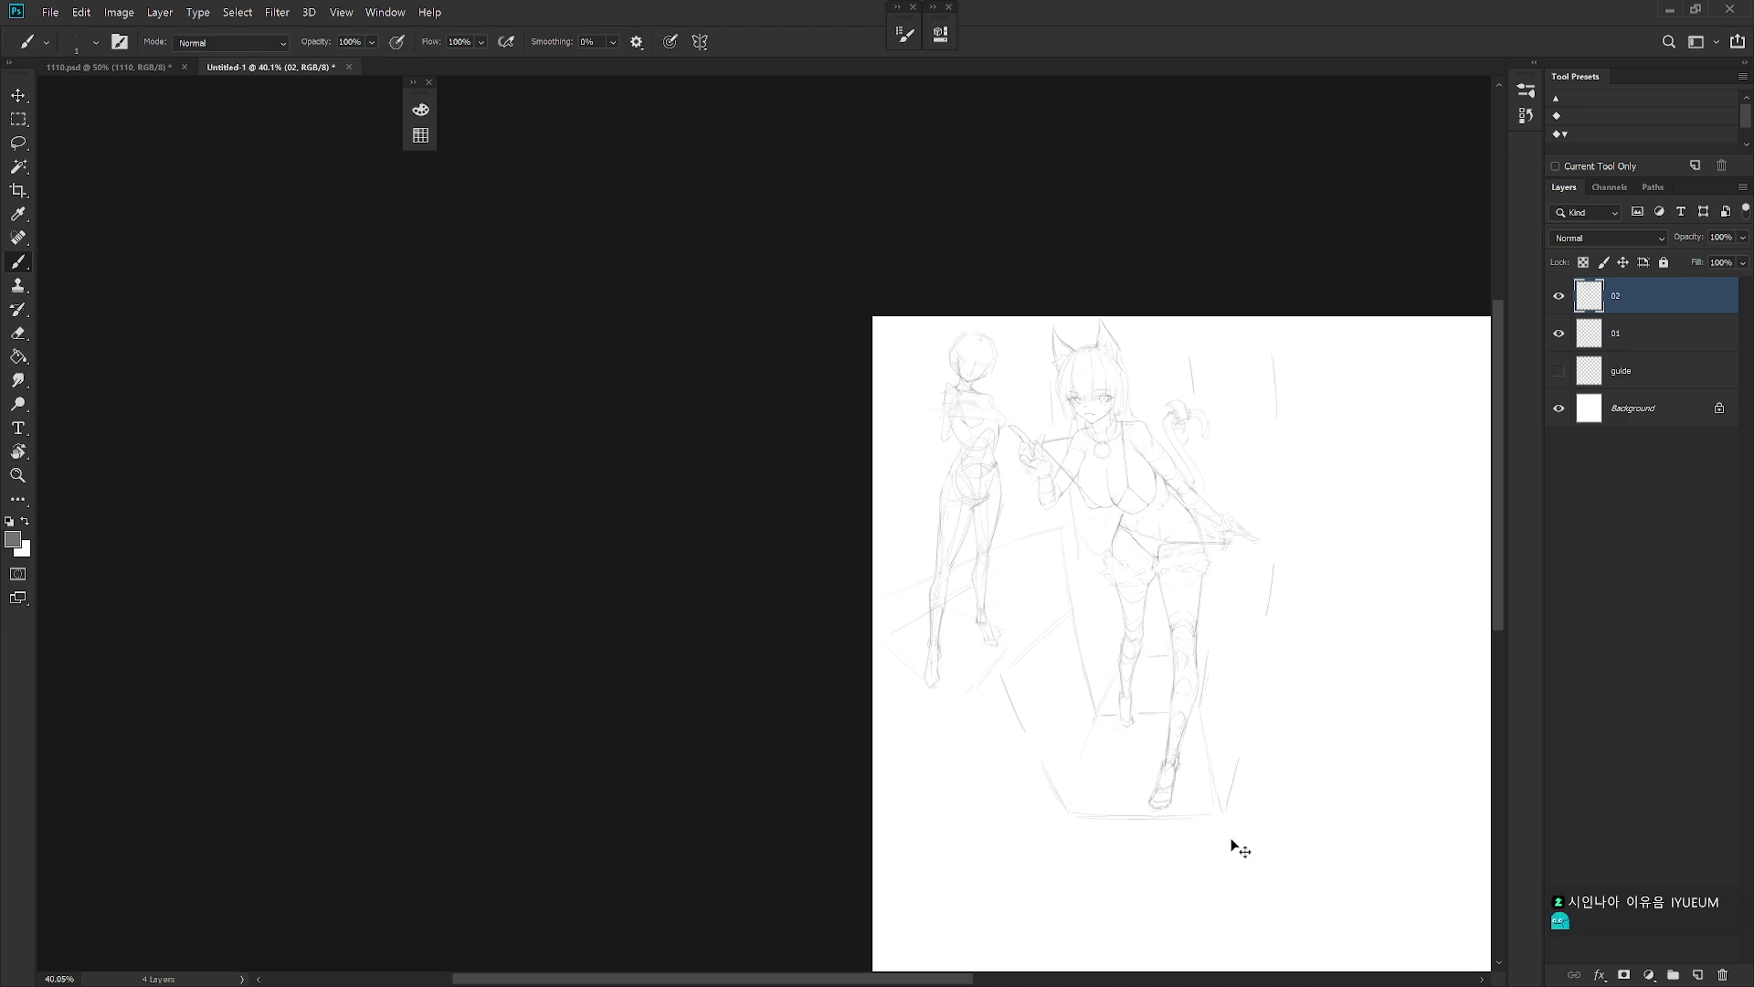
scroll(1105, 452, "up", 4)
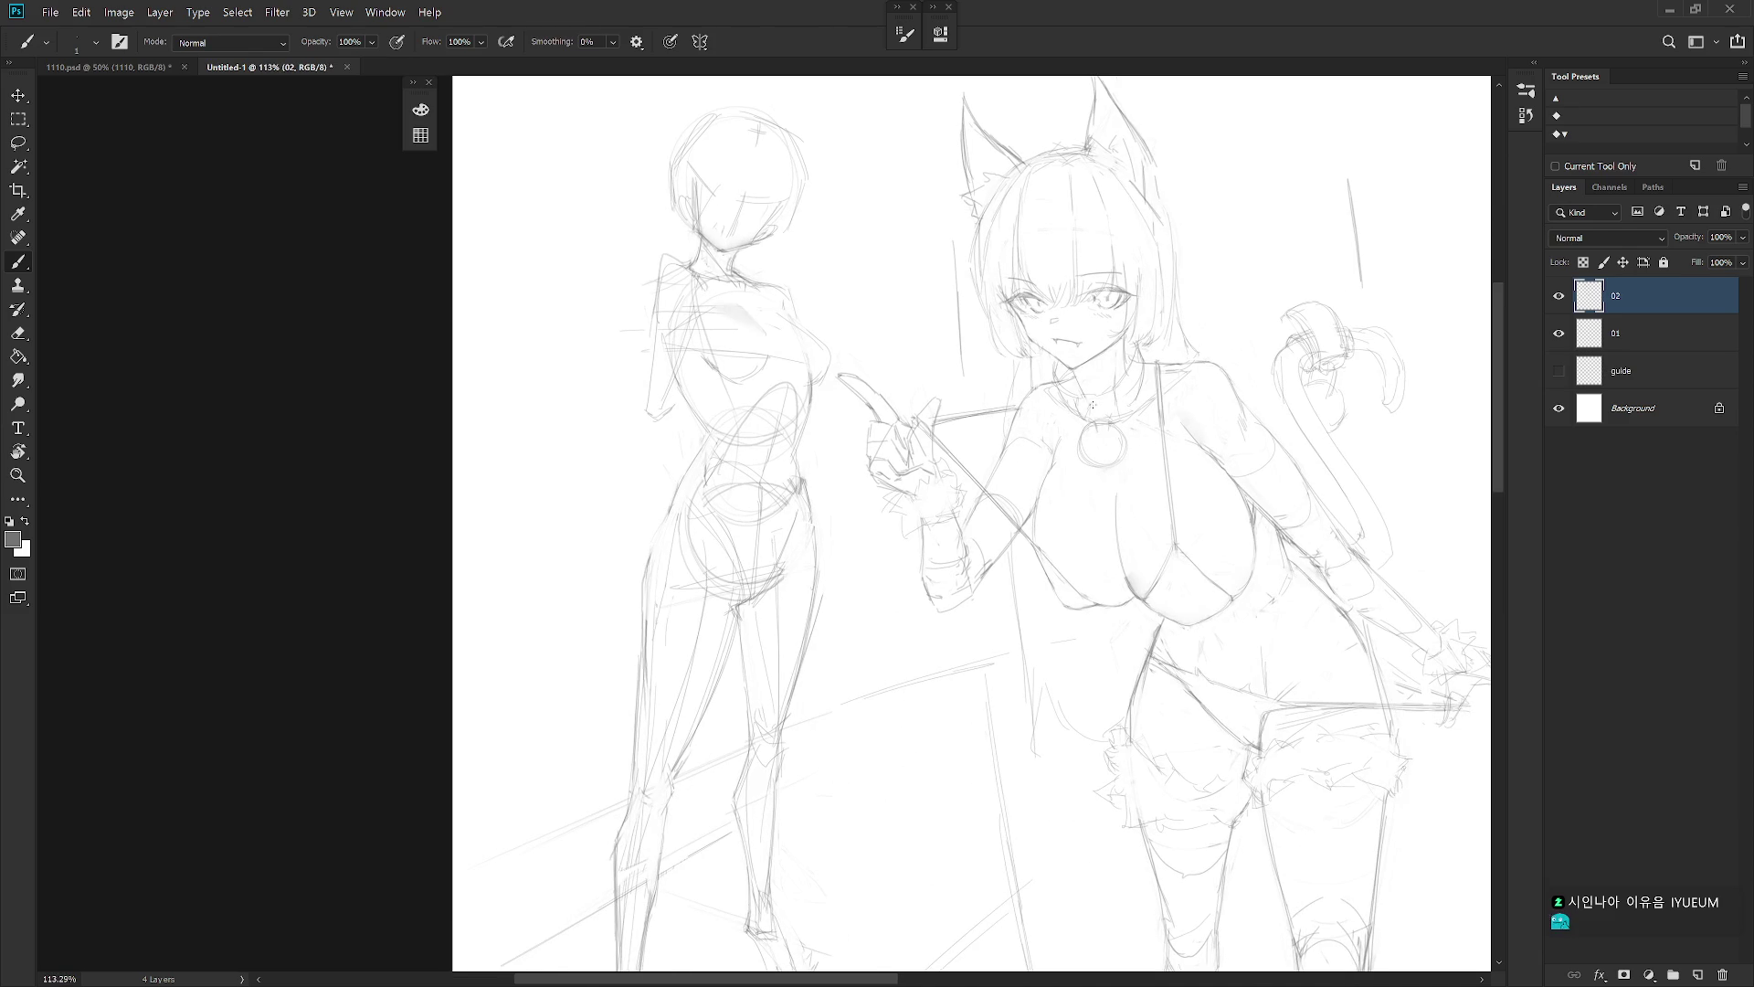
scroll(1110, 400, "down", 1)
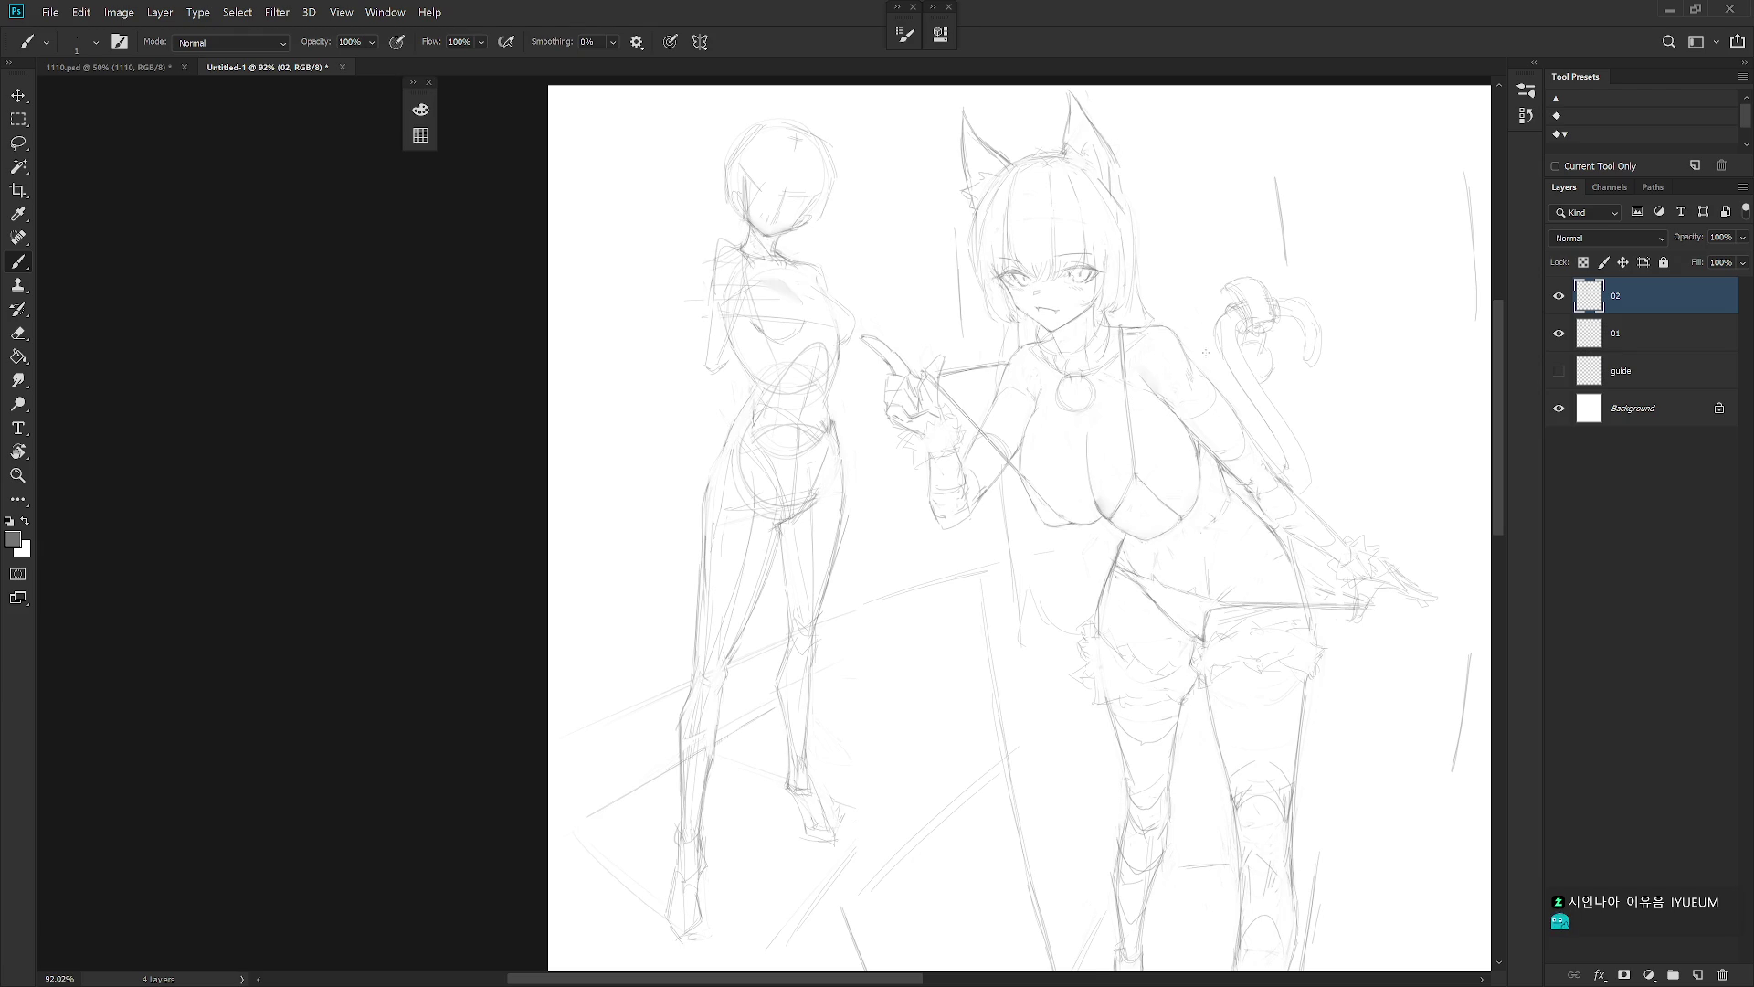
left_click_drag(1245, 666, 1165, 611)
key("e")
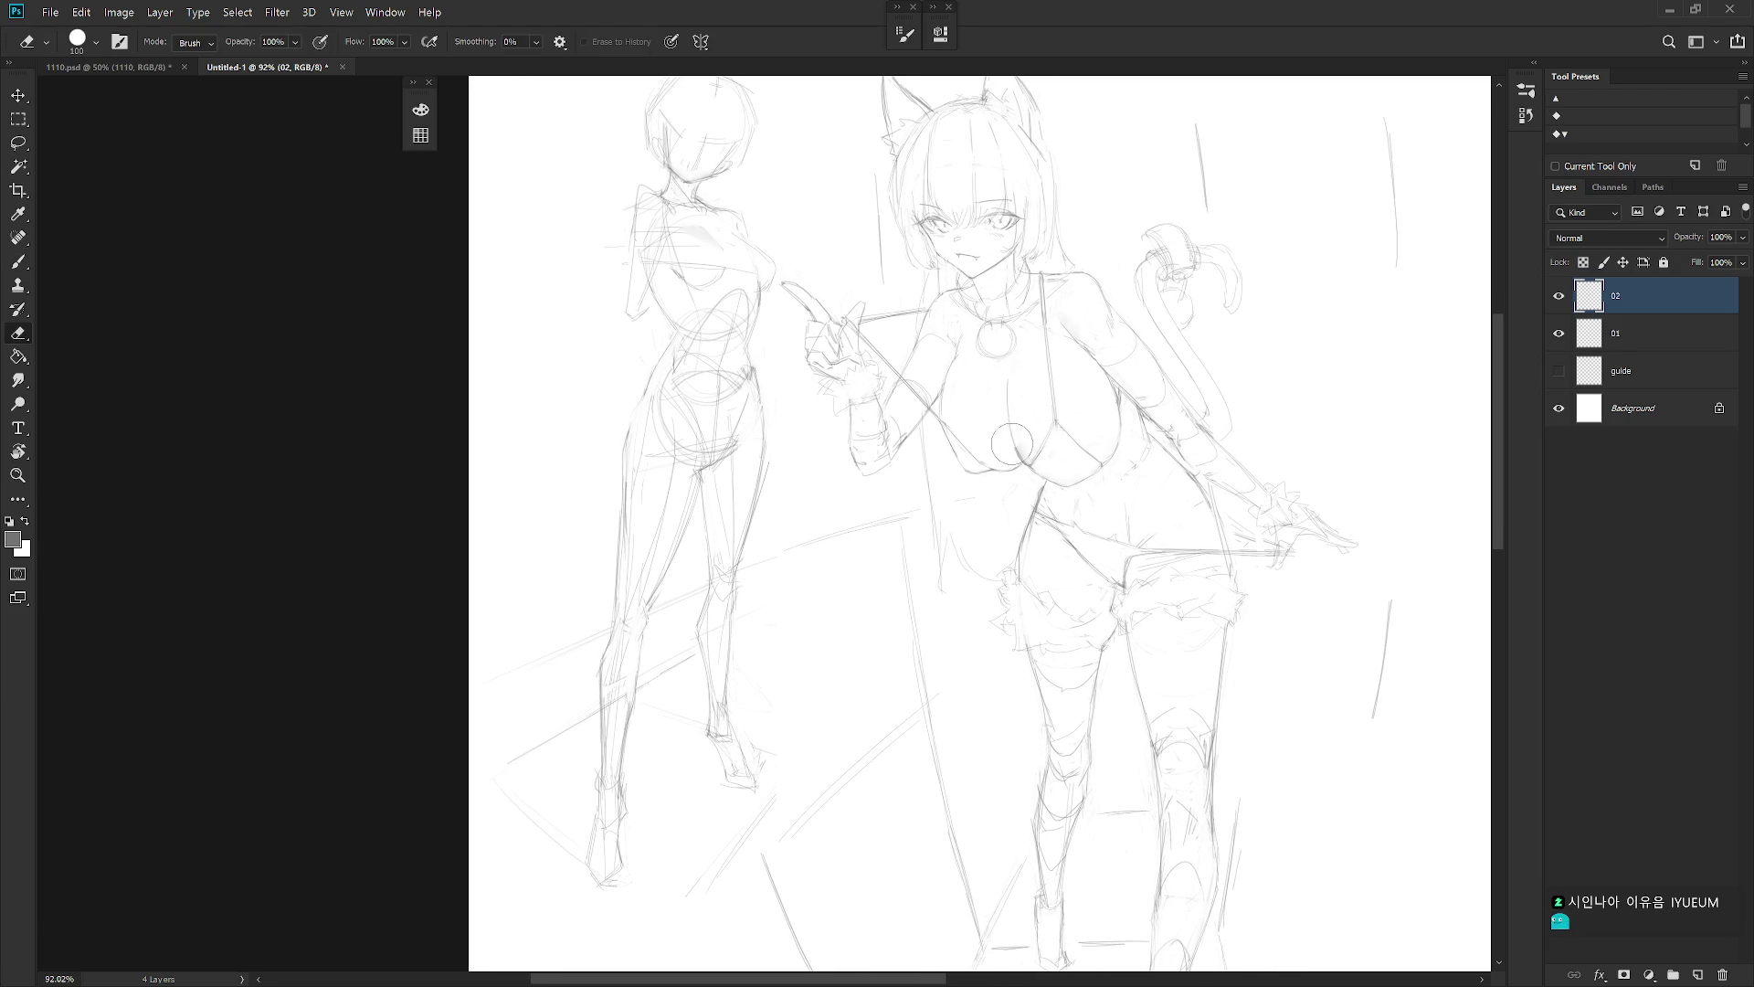
key("b")
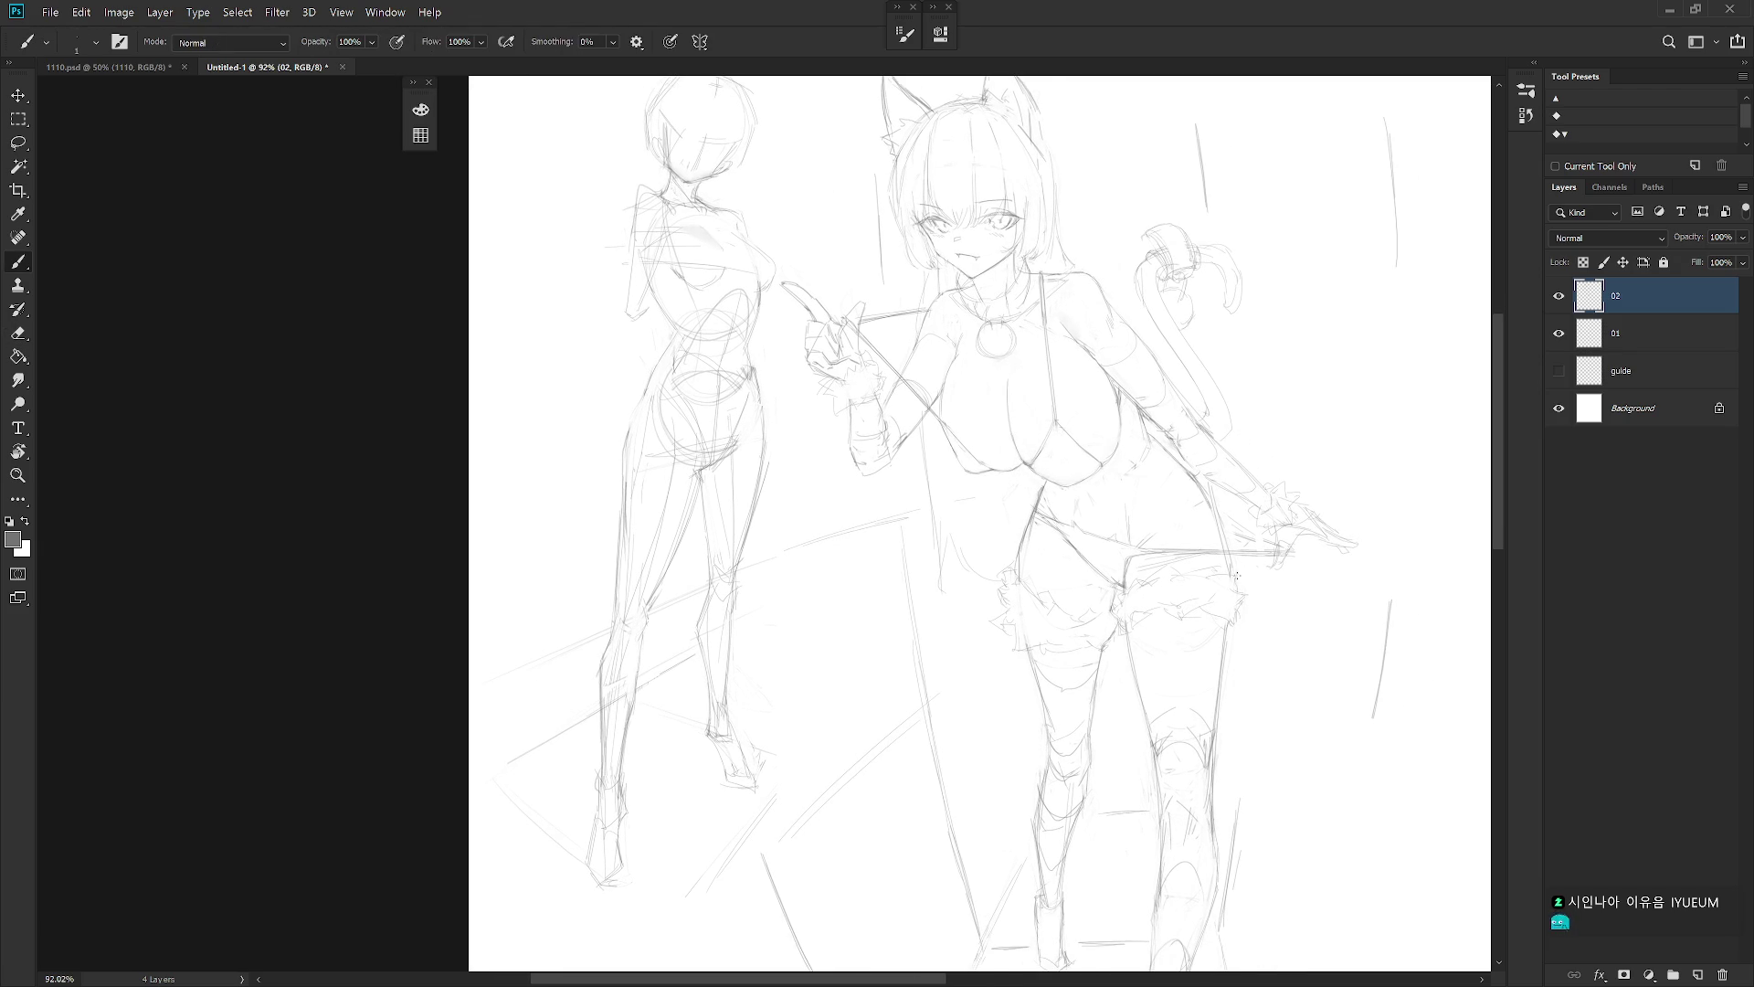
scroll(978, 352, "up", 1)
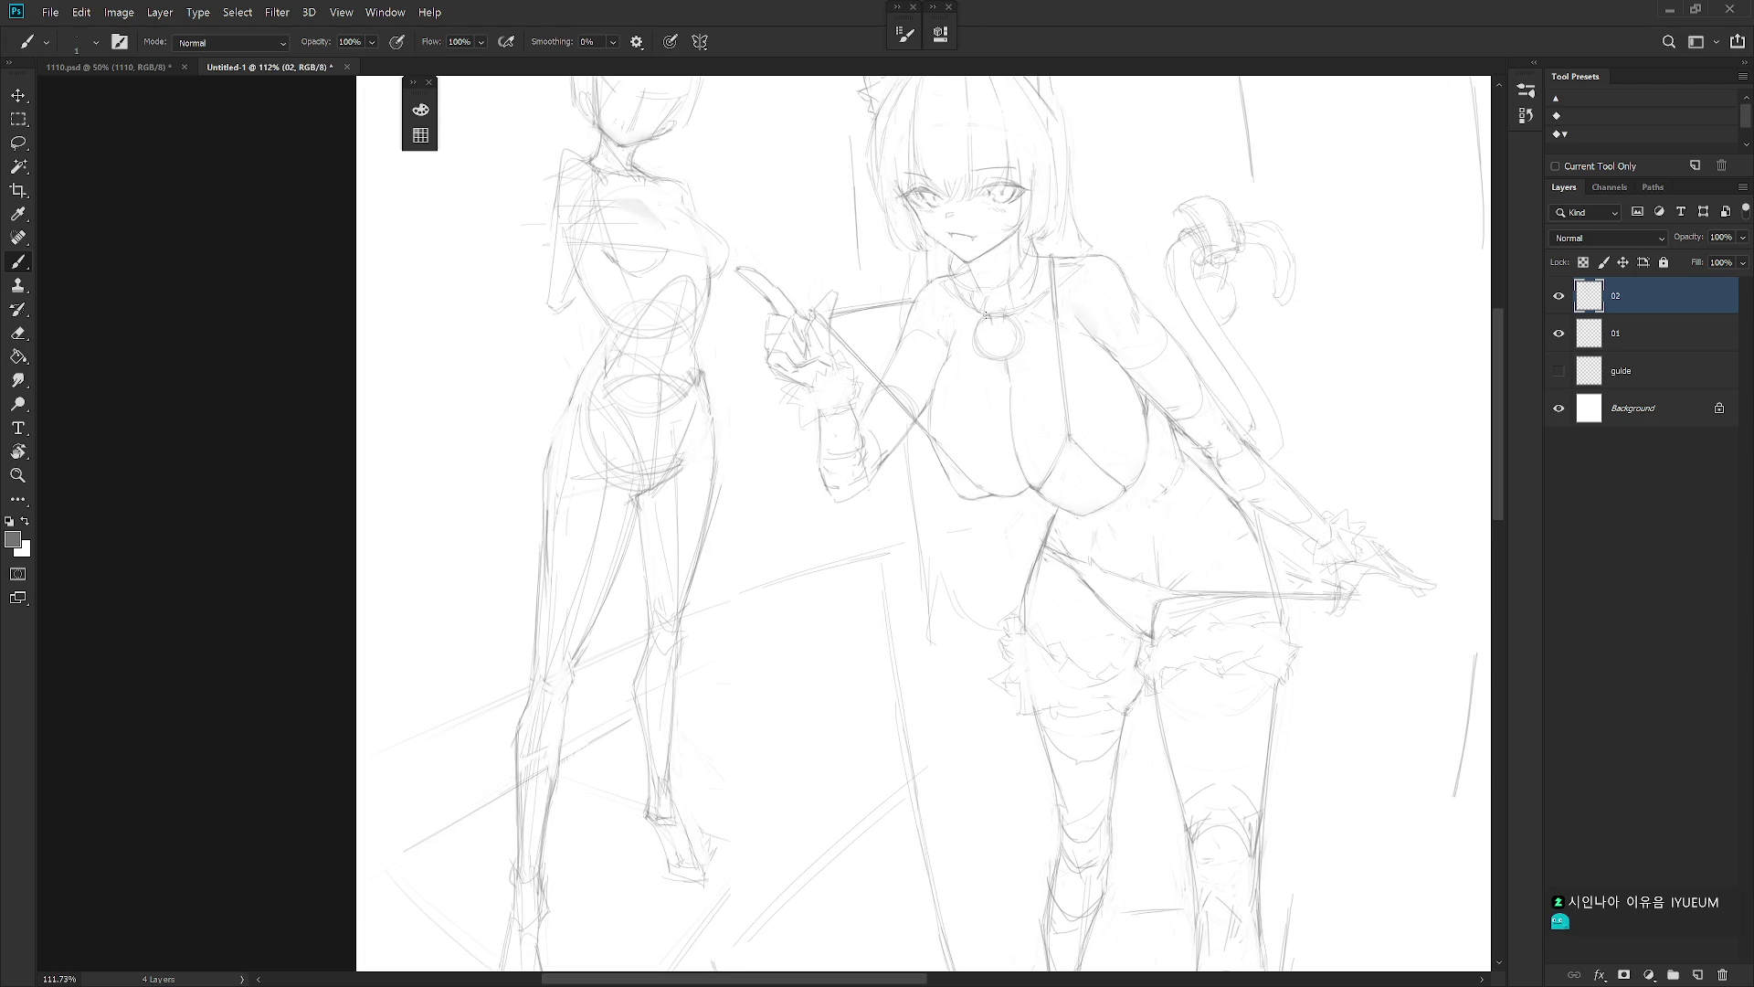
Return to the Pencil, flip the canvas view horizontally, and re-center the mirrored sketch
key("r")
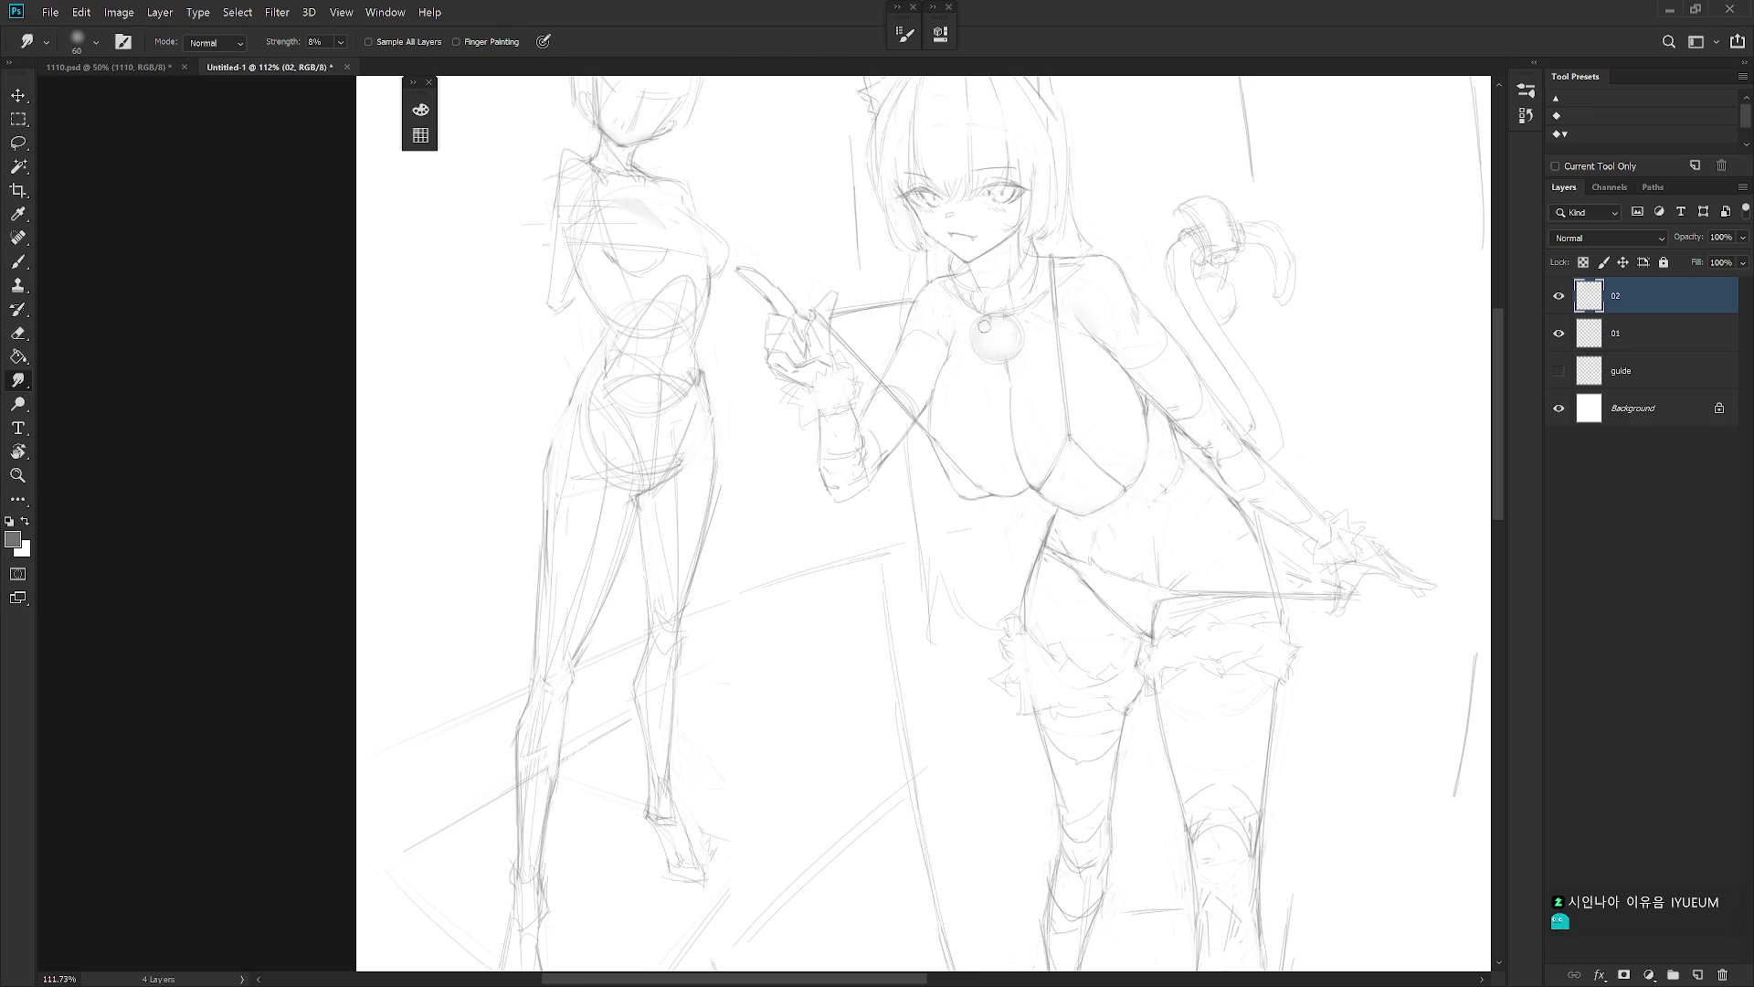
key("e")
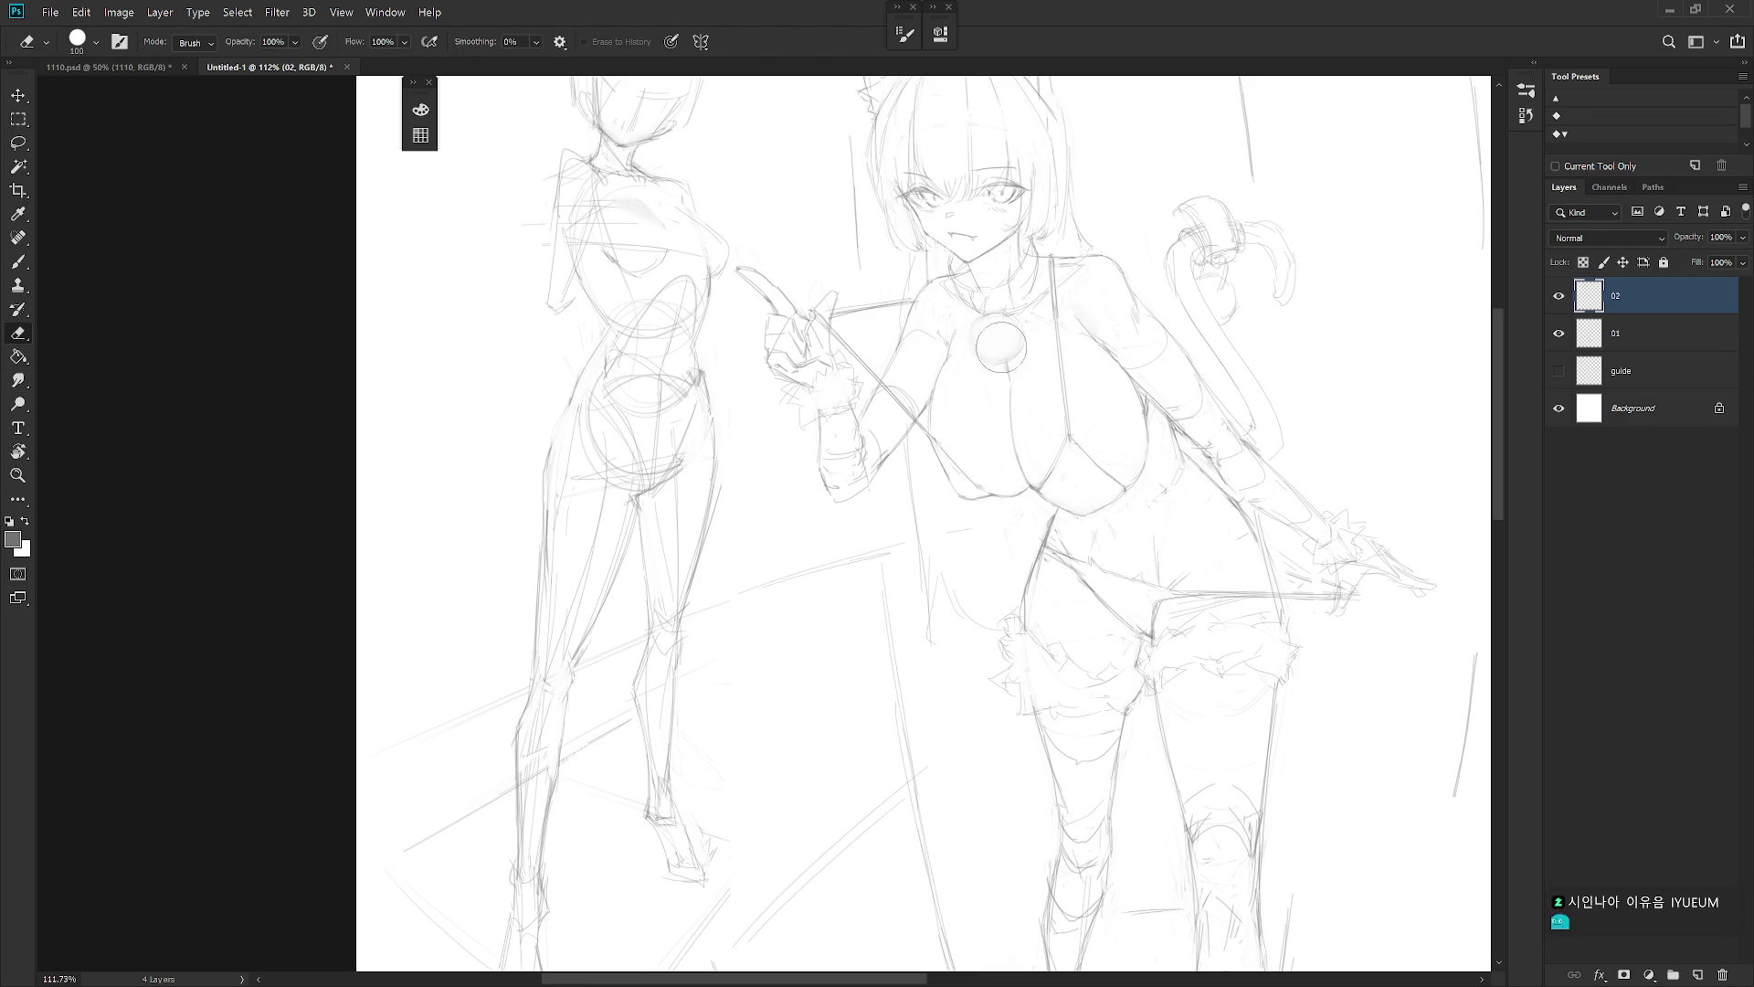
scroll(1108, 365, "down", 5)
key("b")
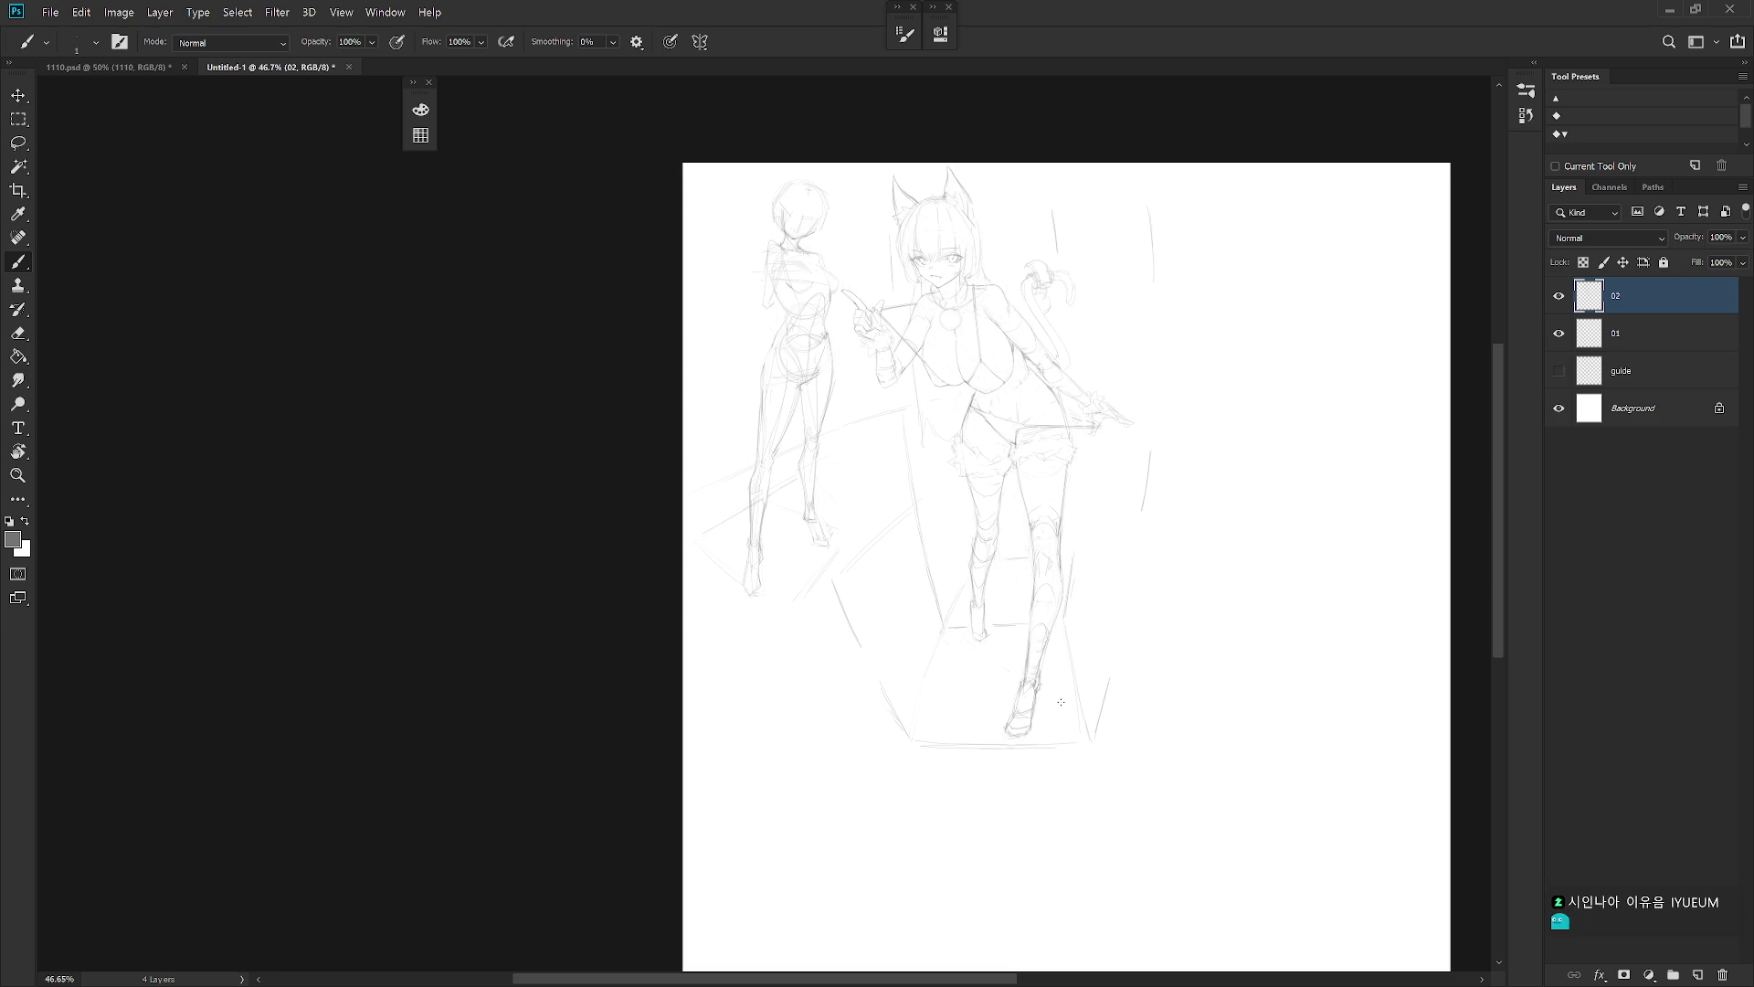
key("h")
scroll(1194, 693, "up", 2)
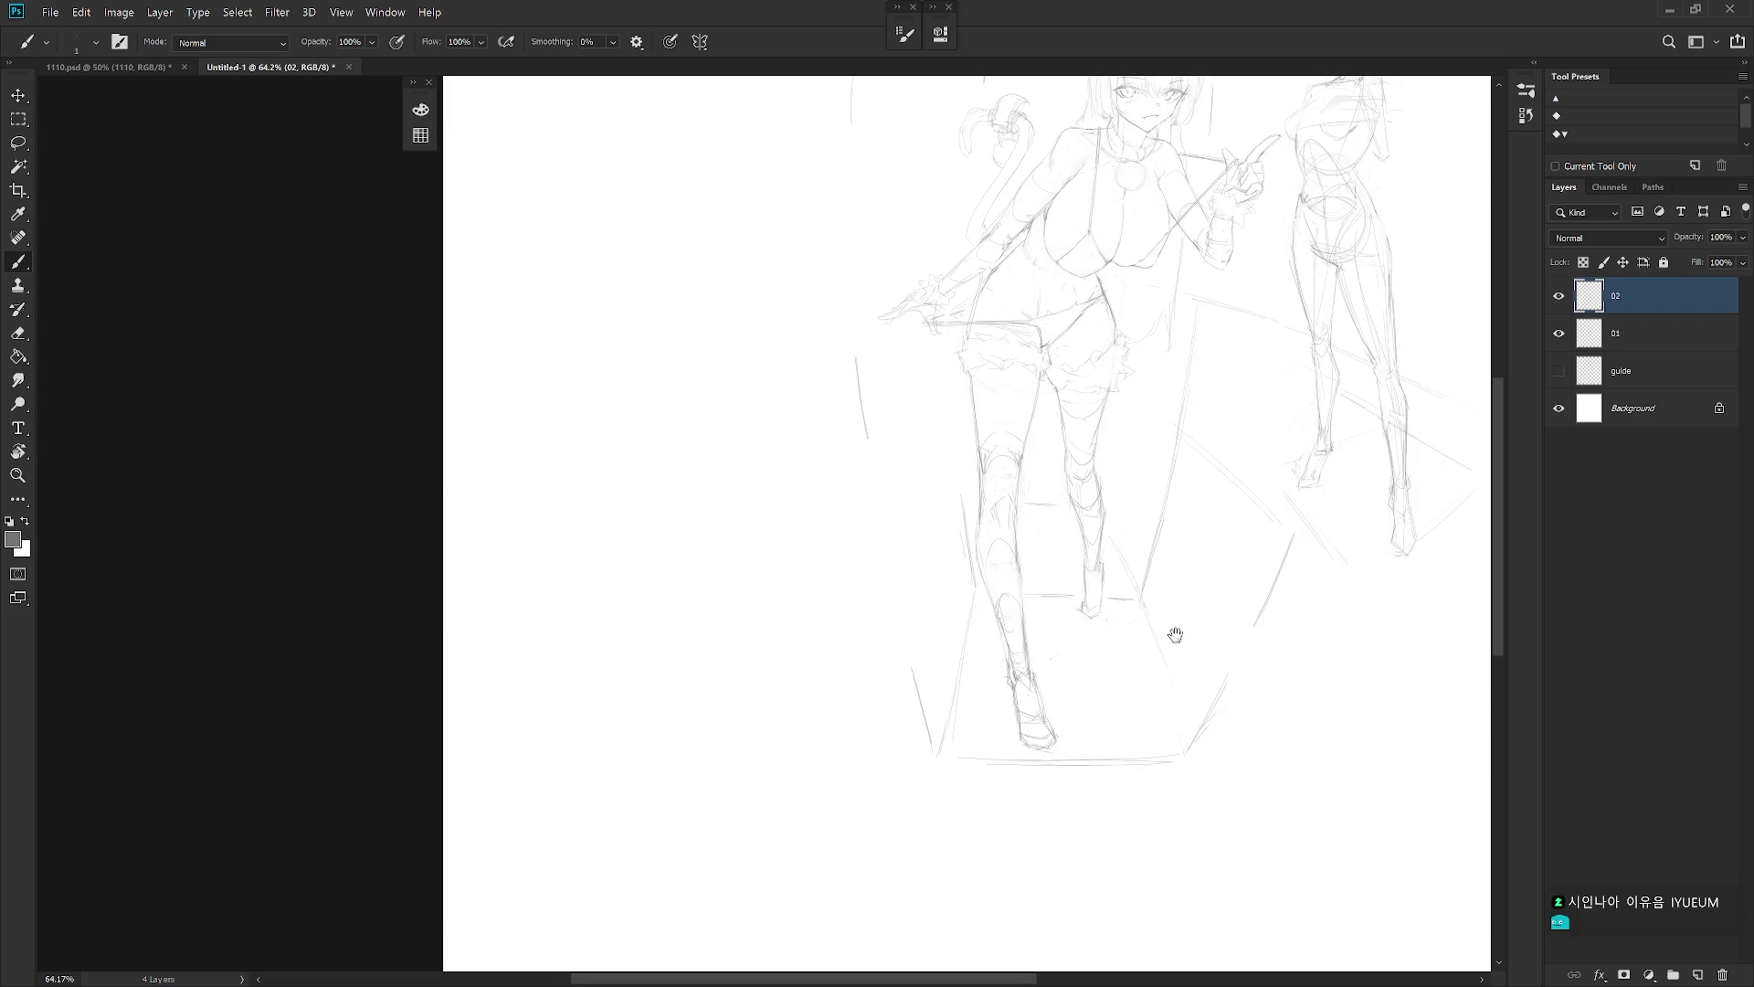
left_click_drag(1176, 628, 1159, 697)
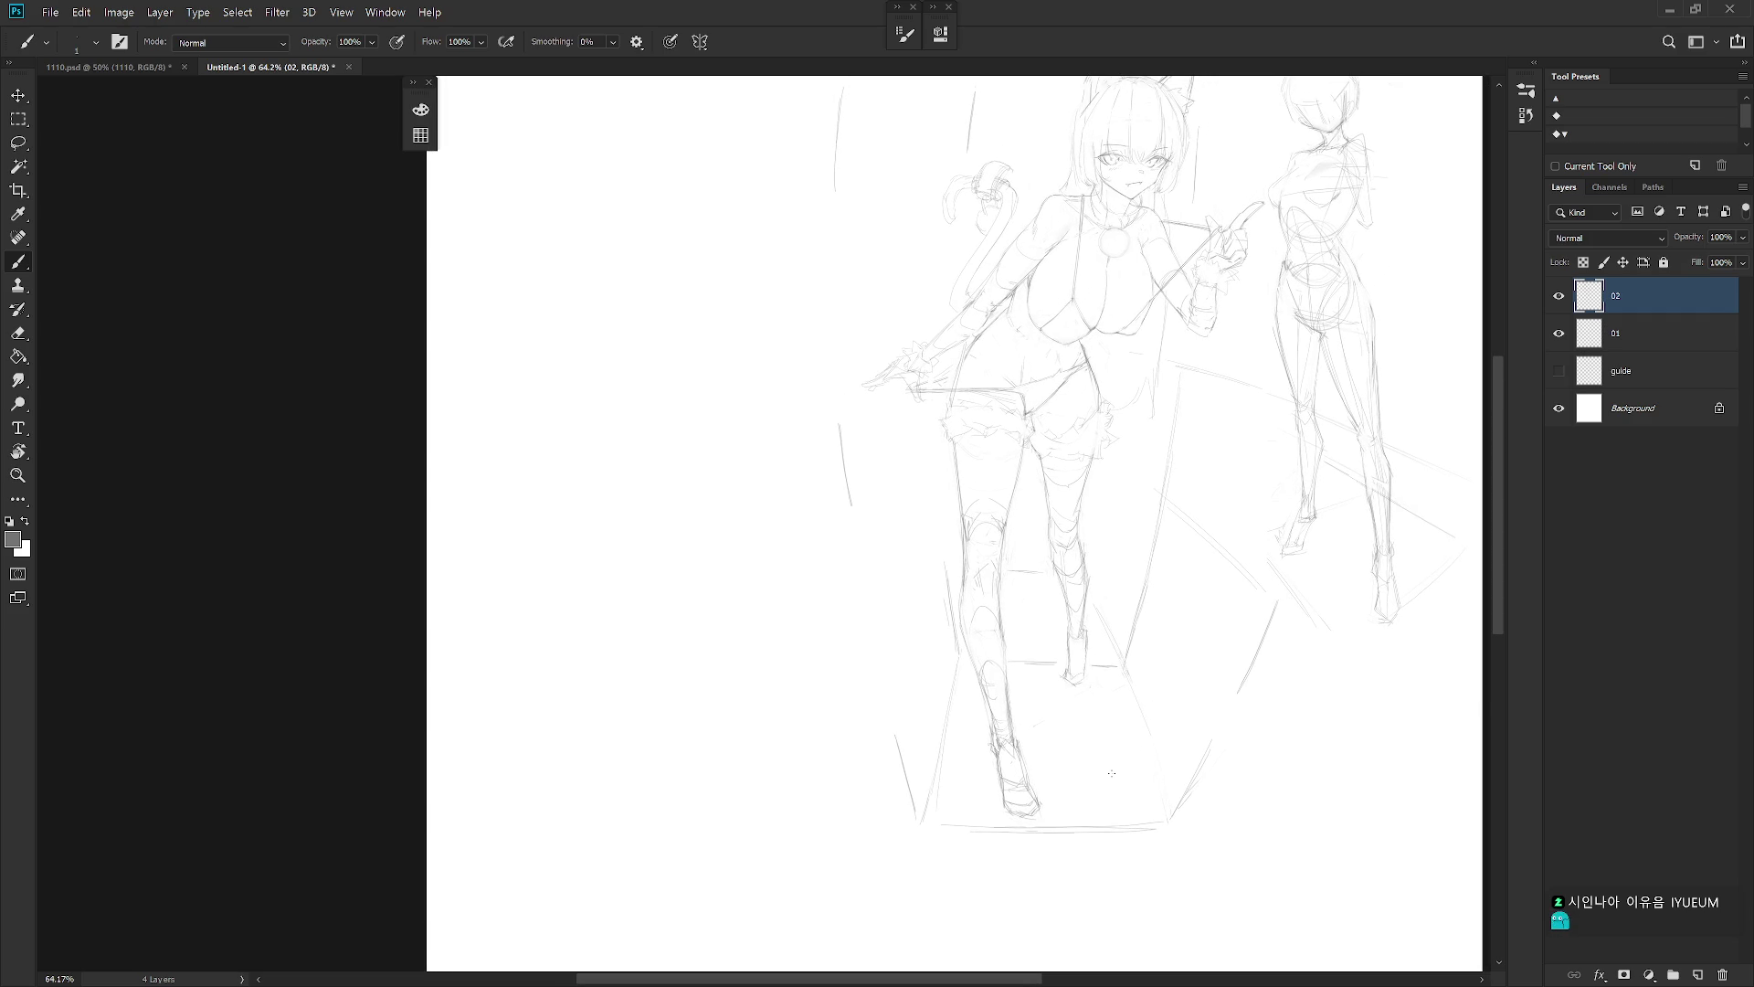
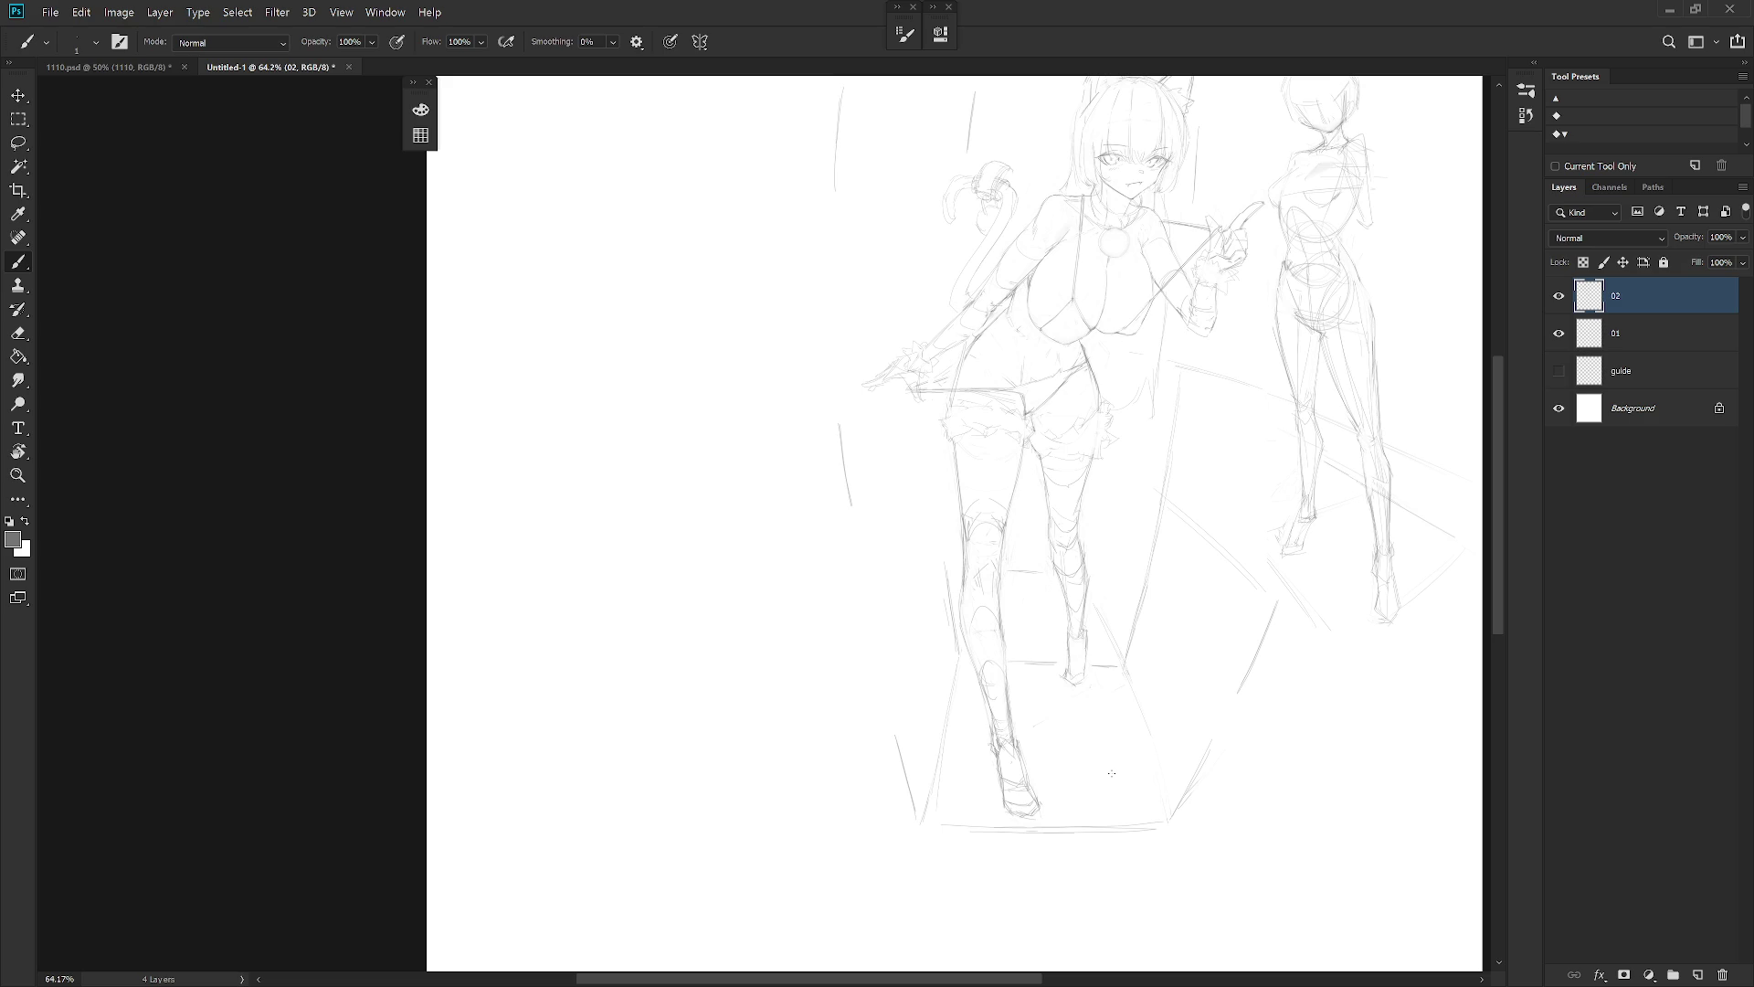
Sketch the hair's left edge, a faint chest stroke and the neck-to-shoulder line
scroll(1167, 478, "up", 5)
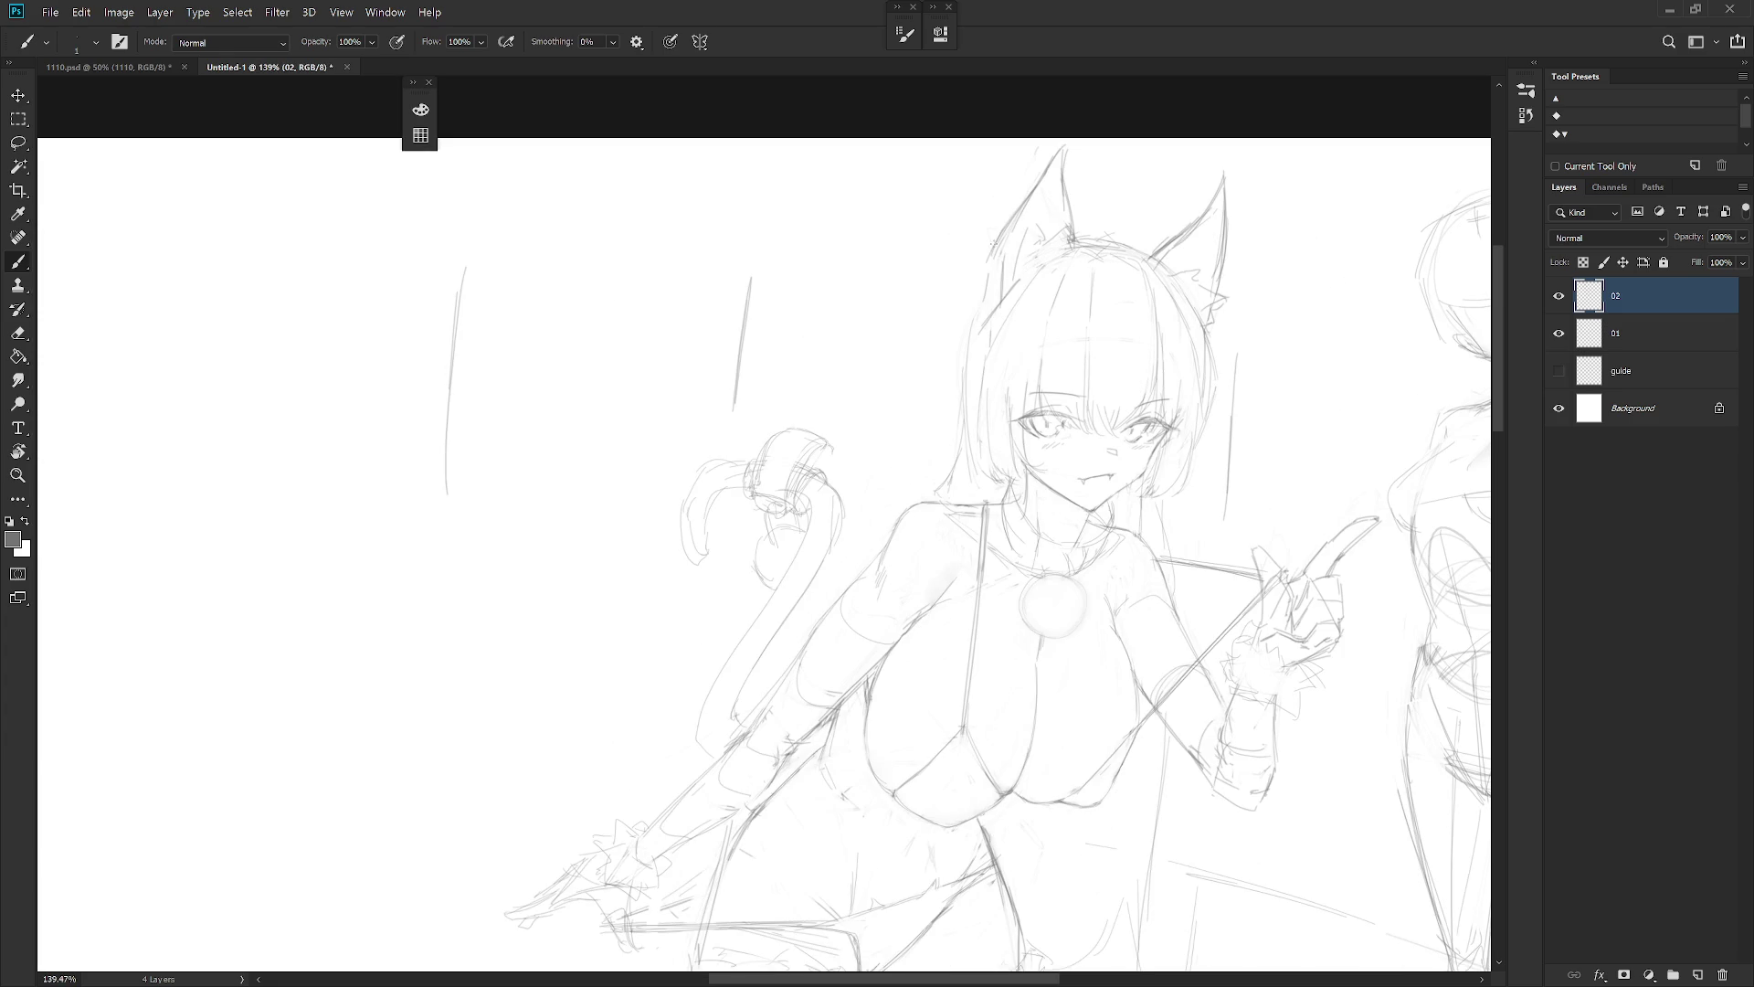
left_click_drag(965, 381, 935, 502)
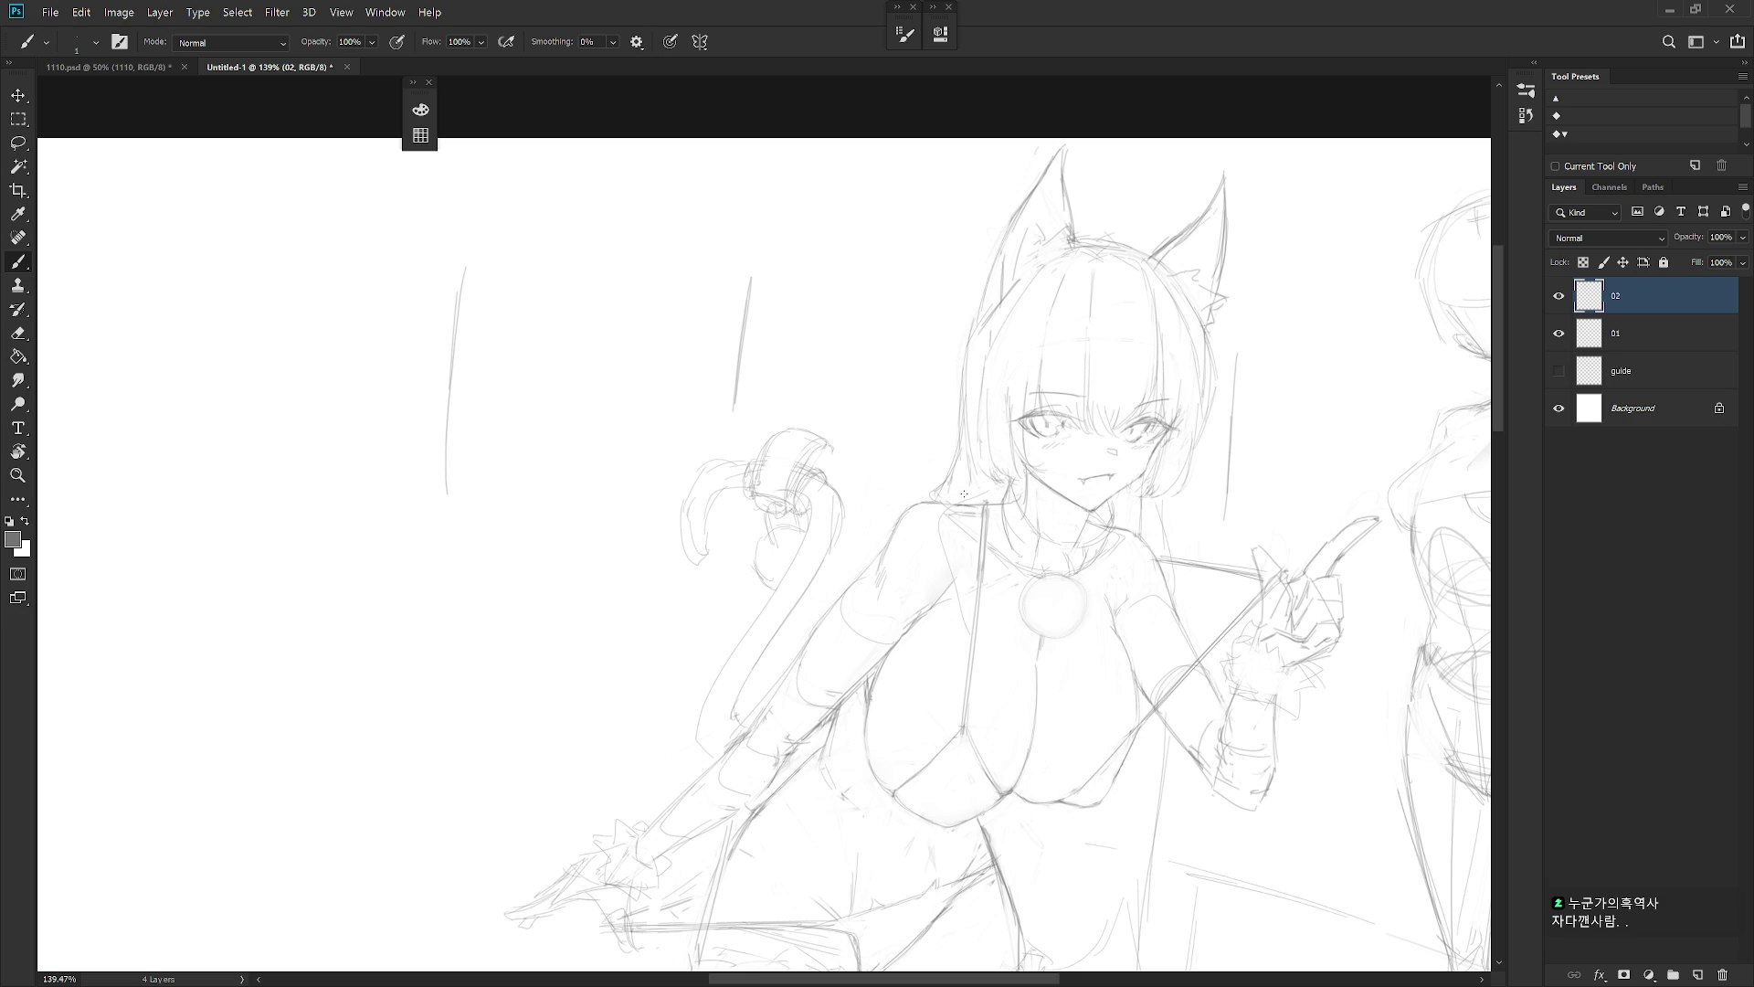
mouse_move(966, 603)
left_mouse_down()
mouse_move(964, 642)
mouse_move(956, 625)
left_mouse_up()
key("e")
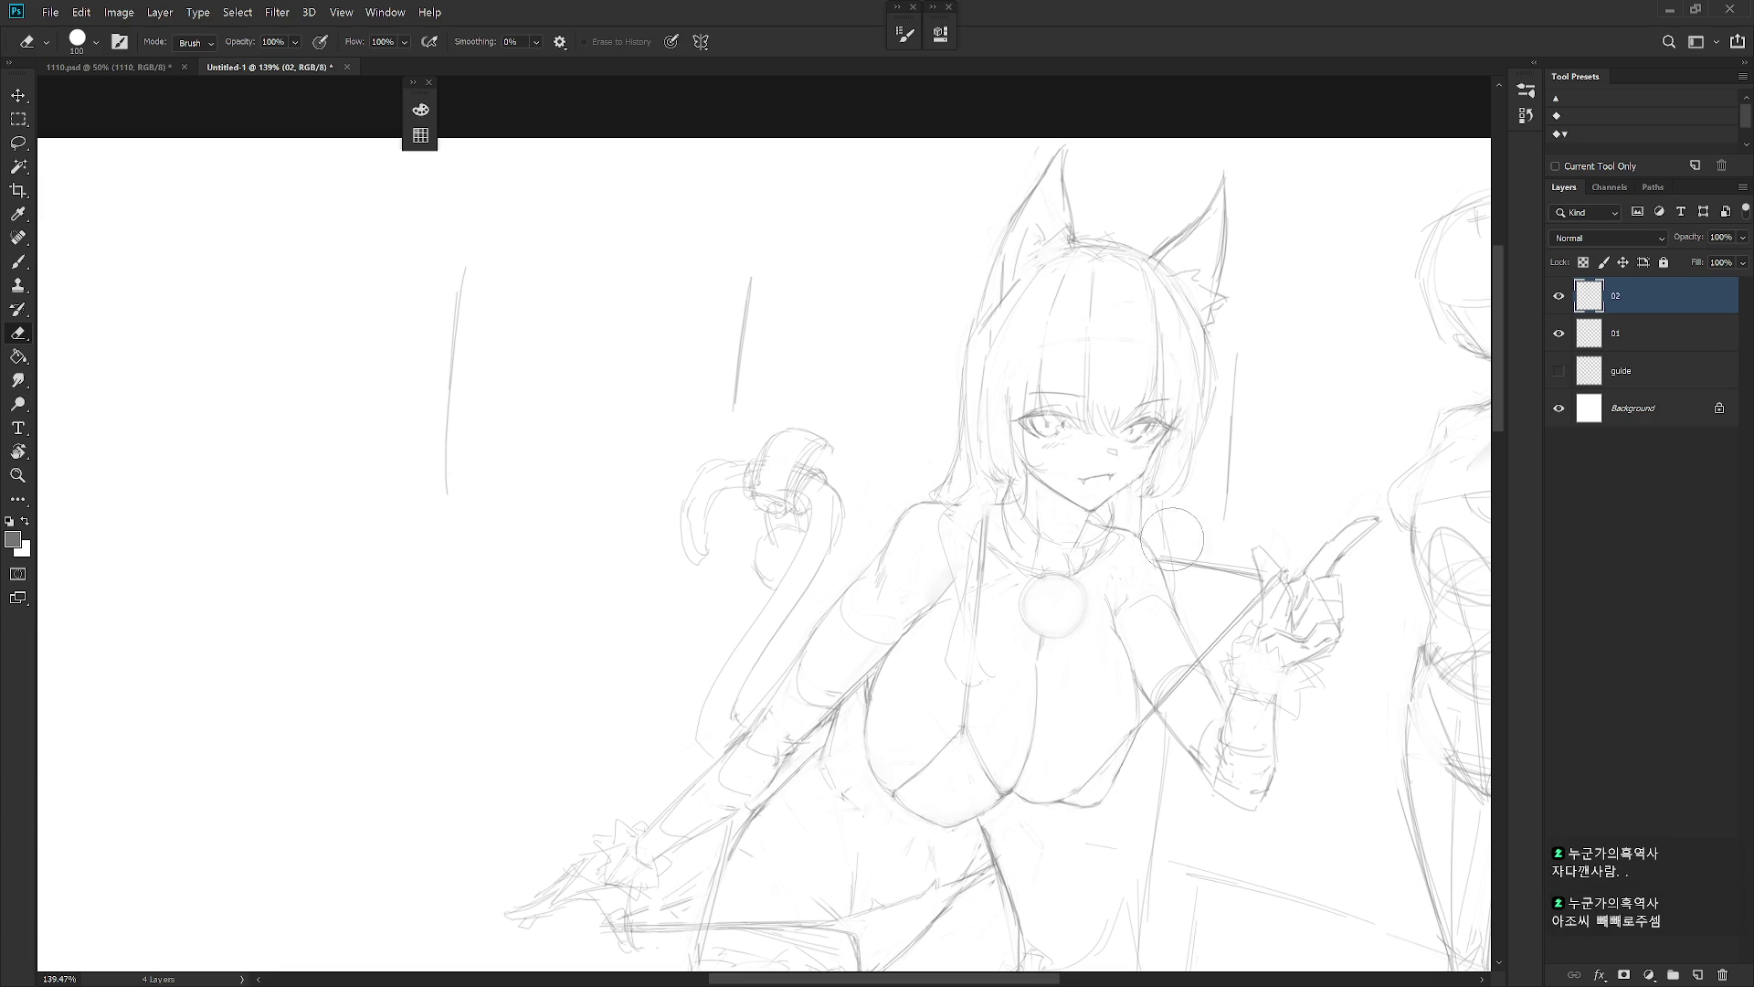
key("b")
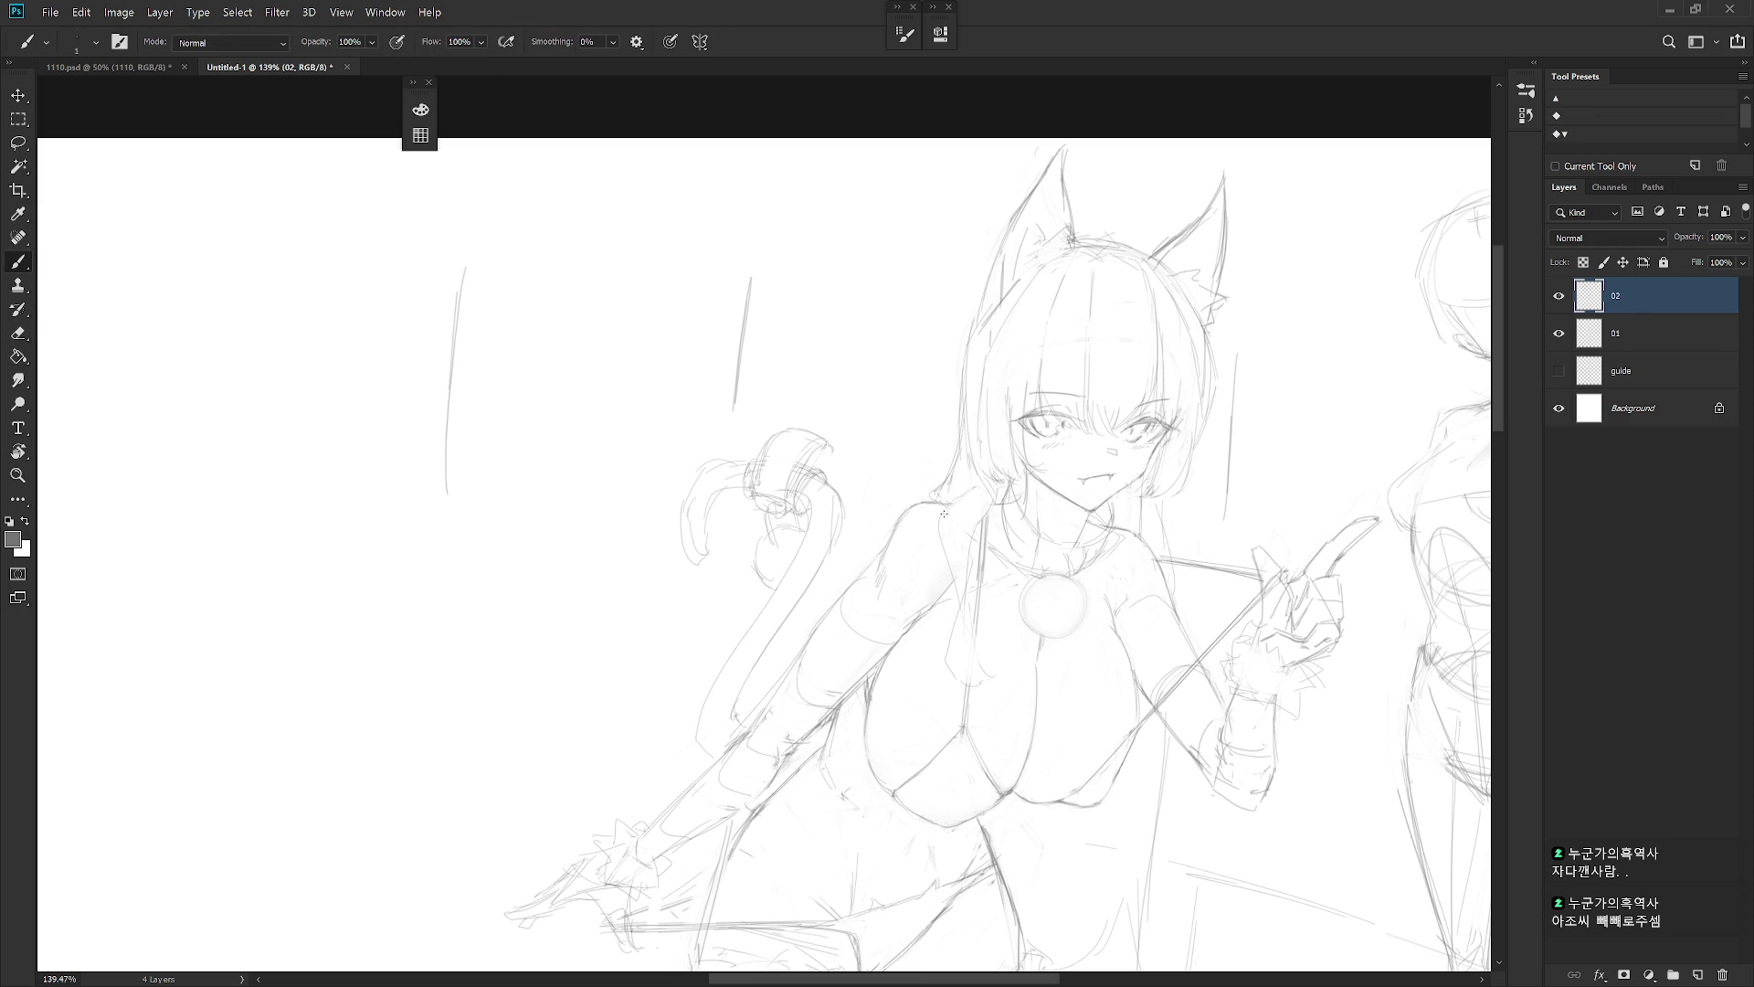
left_click_drag(978, 490, 946, 528)
Start a curved outline beside the girl, undoing and redrawing the first attempt
scroll(787, 492, "down", 3)
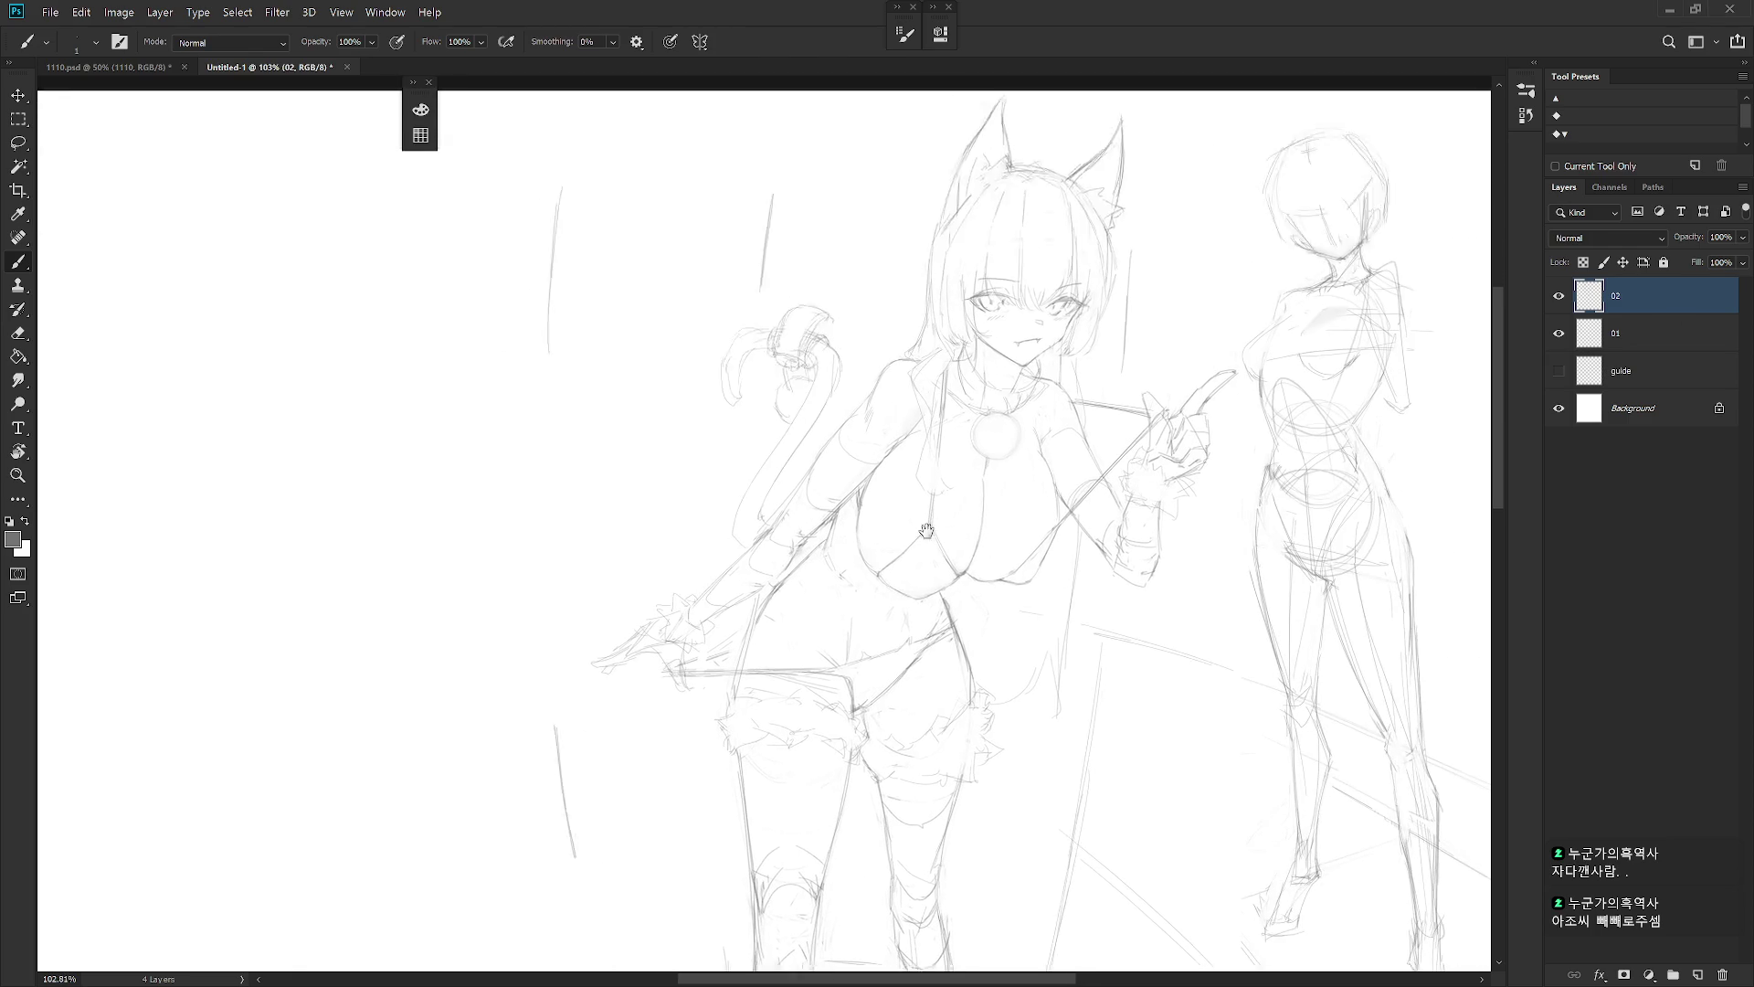
left_click_drag(829, 473, 777, 528)
key("ctrl+z")
mouse_move(850, 484)
left_mouse_down()
mouse_move(770, 541)
mouse_move(839, 550)
left_mouse_up()
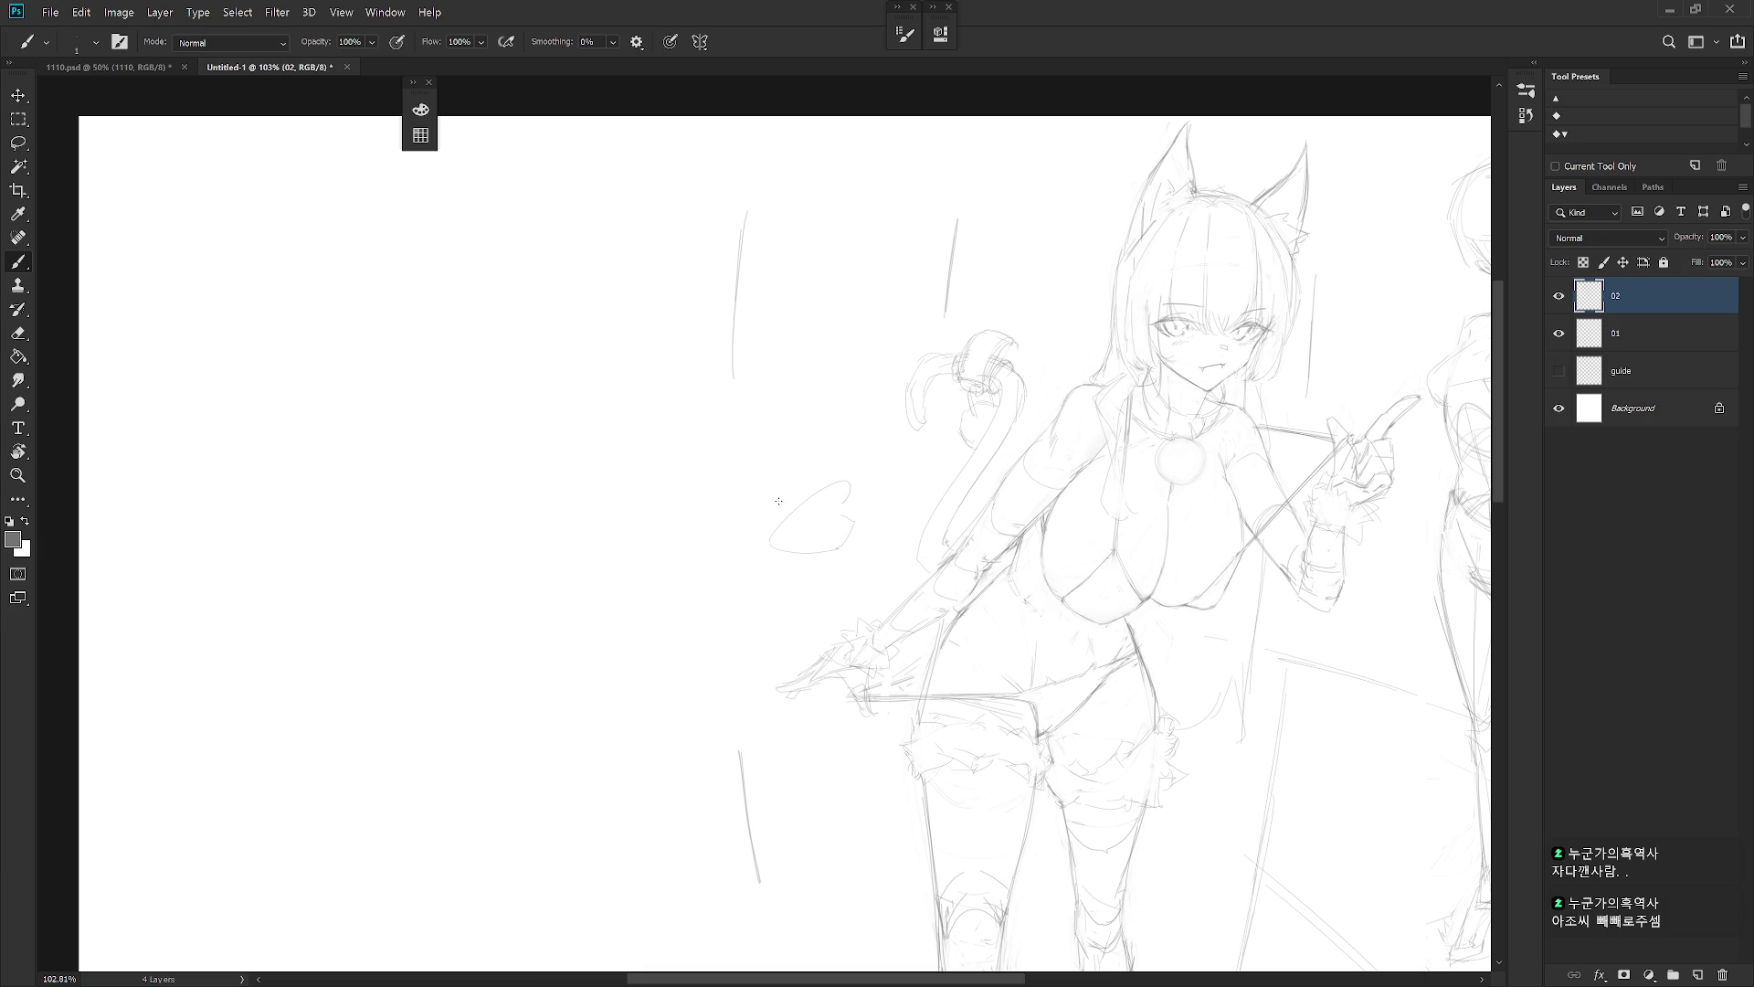
Draw a circle left of the girl and fill it with diagonal hatch strokes
mouse_move(848, 484)
left_mouse_down()
mouse_move(781, 426)
mouse_move(791, 606)
left_mouse_up()
left_click_drag(754, 484, 760, 506)
mouse_move(792, 520)
left_mouse_down()
mouse_move(891, 460)
mouse_move(858, 480)
left_mouse_up()
left_click_drag(783, 535, 872, 498)
mouse_move(804, 525)
left_mouse_down()
mouse_move(891, 492)
mouse_move(834, 473)
left_mouse_up()
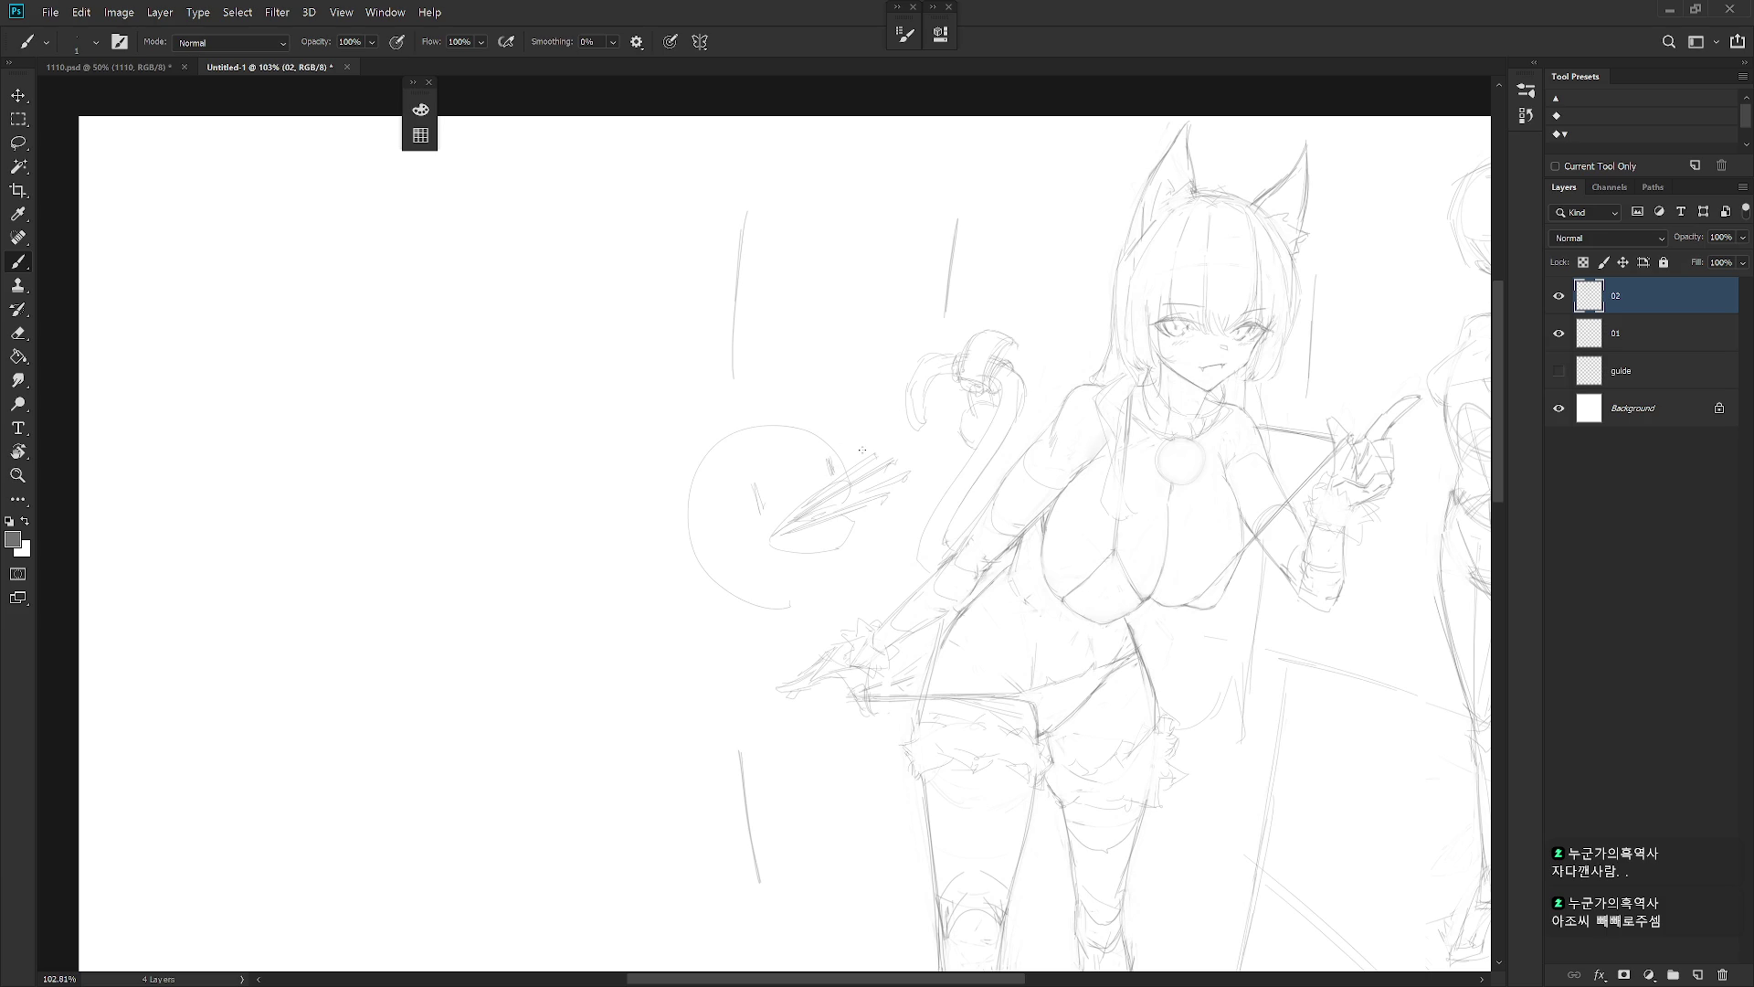
mouse_move(848, 567)
left_mouse_down()
mouse_move(782, 546)
mouse_move(891, 510)
mouse_move(816, 545)
left_mouse_up()
left_click_drag(833, 546, 847, 550)
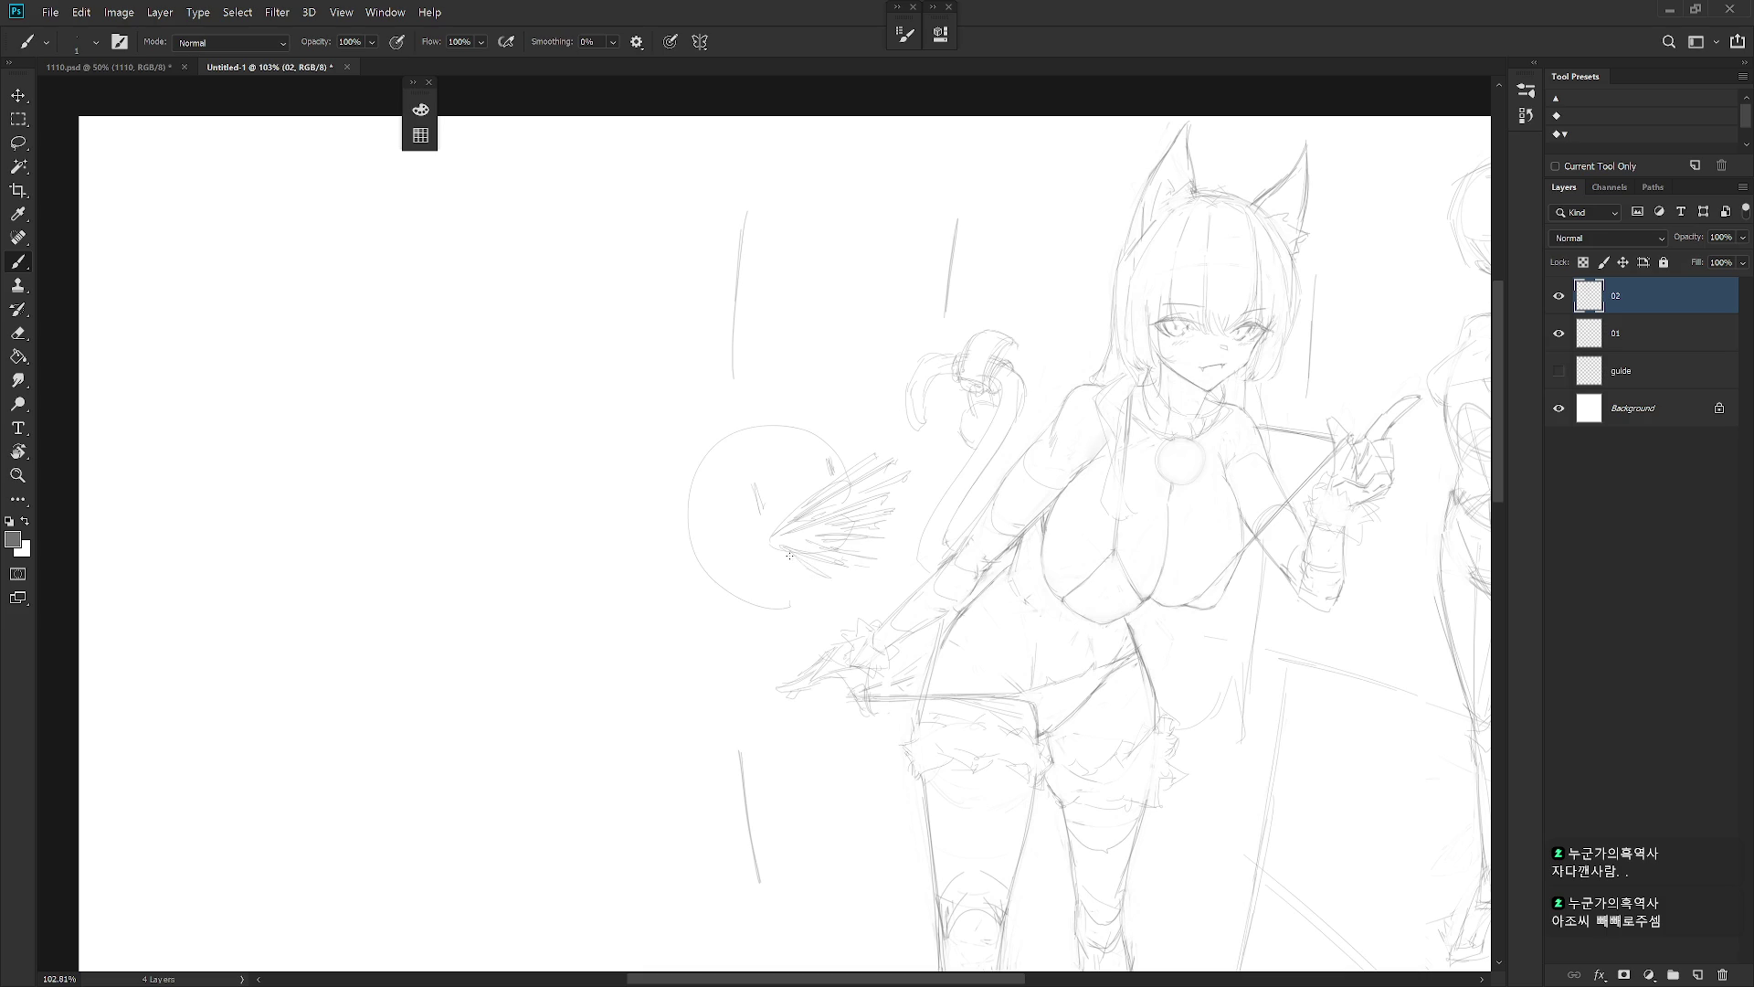
left_click_drag(791, 483, 779, 528)
Set the drawing colour to black and darken the radiating hatch strokes
key("x")
left_click(420, 109)
left_click(452, 366)
left_click_drag(774, 516, 779, 539)
mouse_move(837, 473)
left_mouse_down()
mouse_move(796, 533)
mouse_move(744, 477)
mouse_move(763, 504)
mouse_move(751, 521)
mouse_move(767, 521)
mouse_move(753, 486)
mouse_move(832, 477)
left_mouse_up()
Give the doodle face oval eyes and a mouth stroke
key("e")
key("b")
key("ctrl+z")
key("e")
key("b")
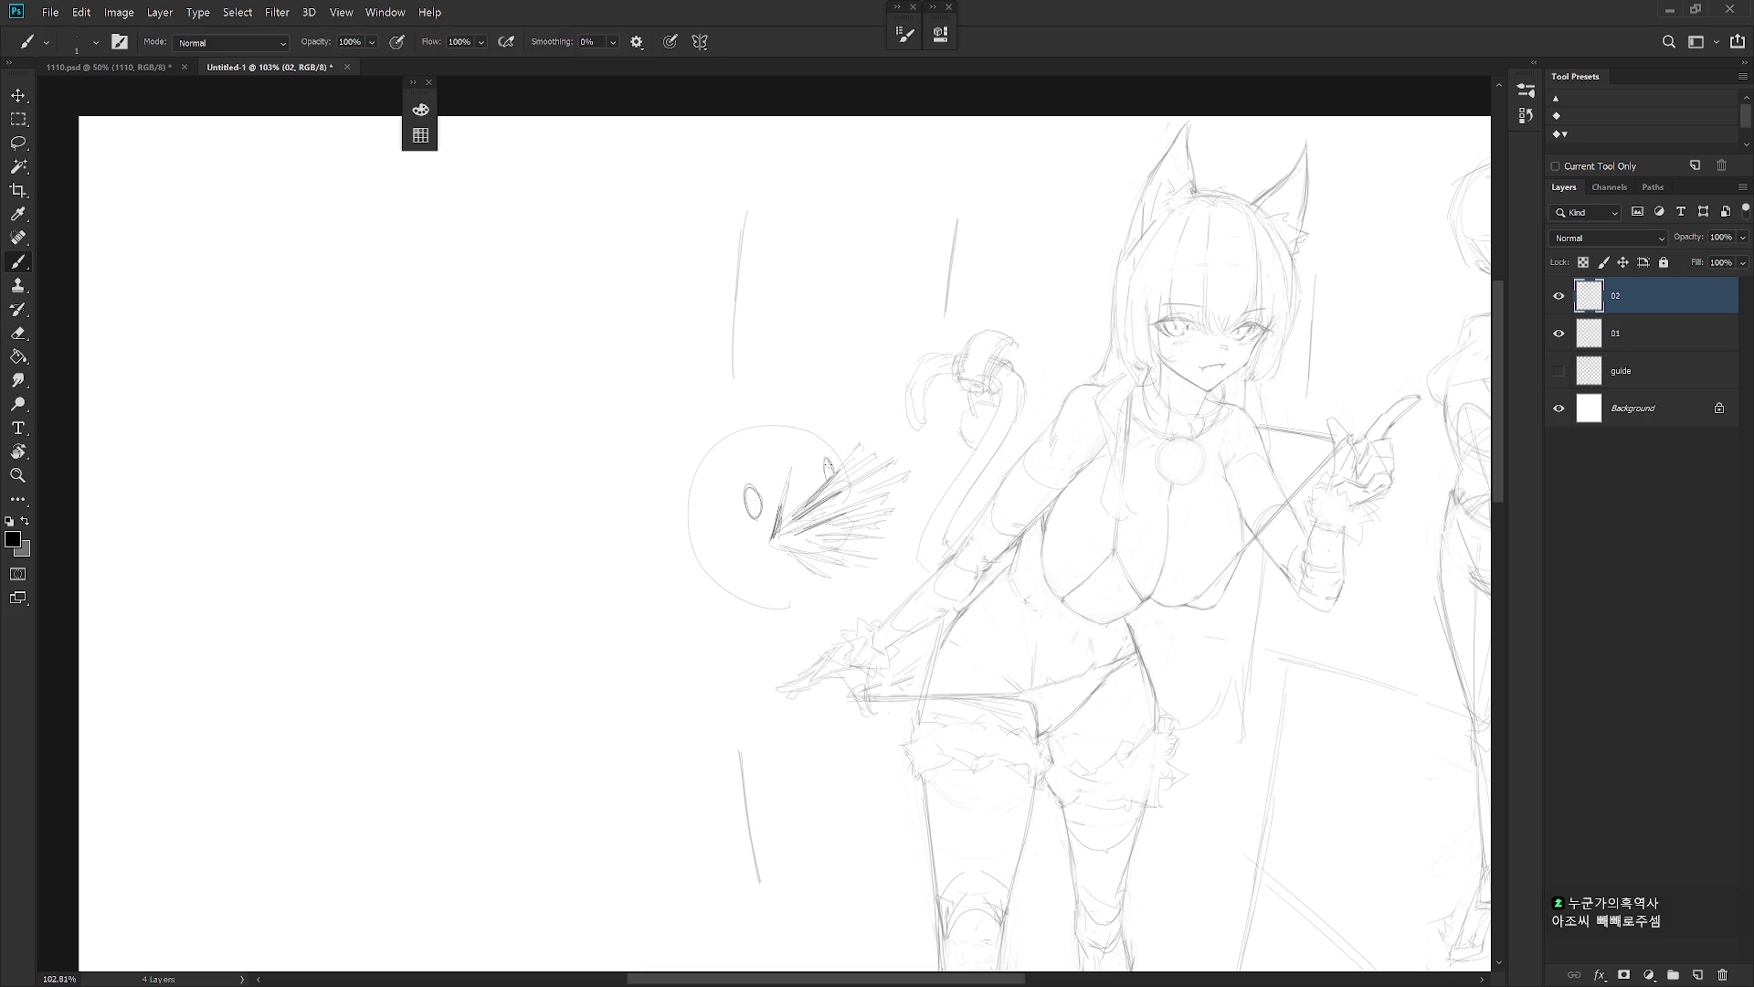
left_click_drag(772, 546, 828, 553)
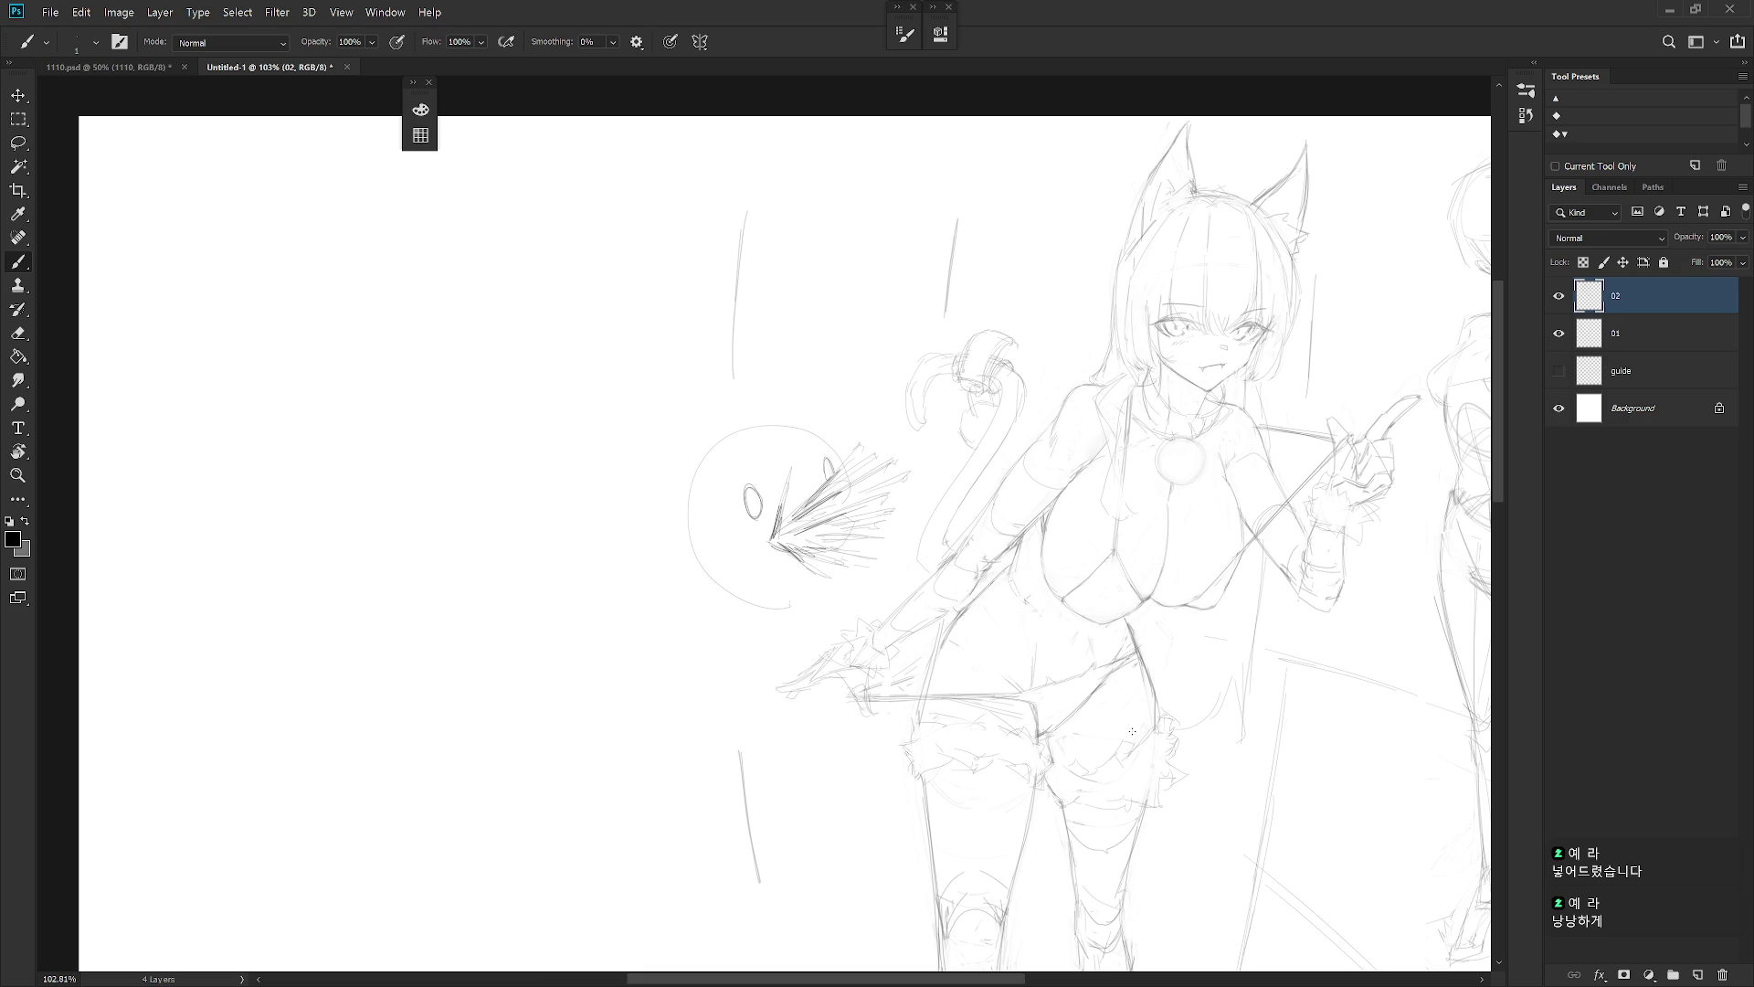
scroll(1125, 730, "down", 3)
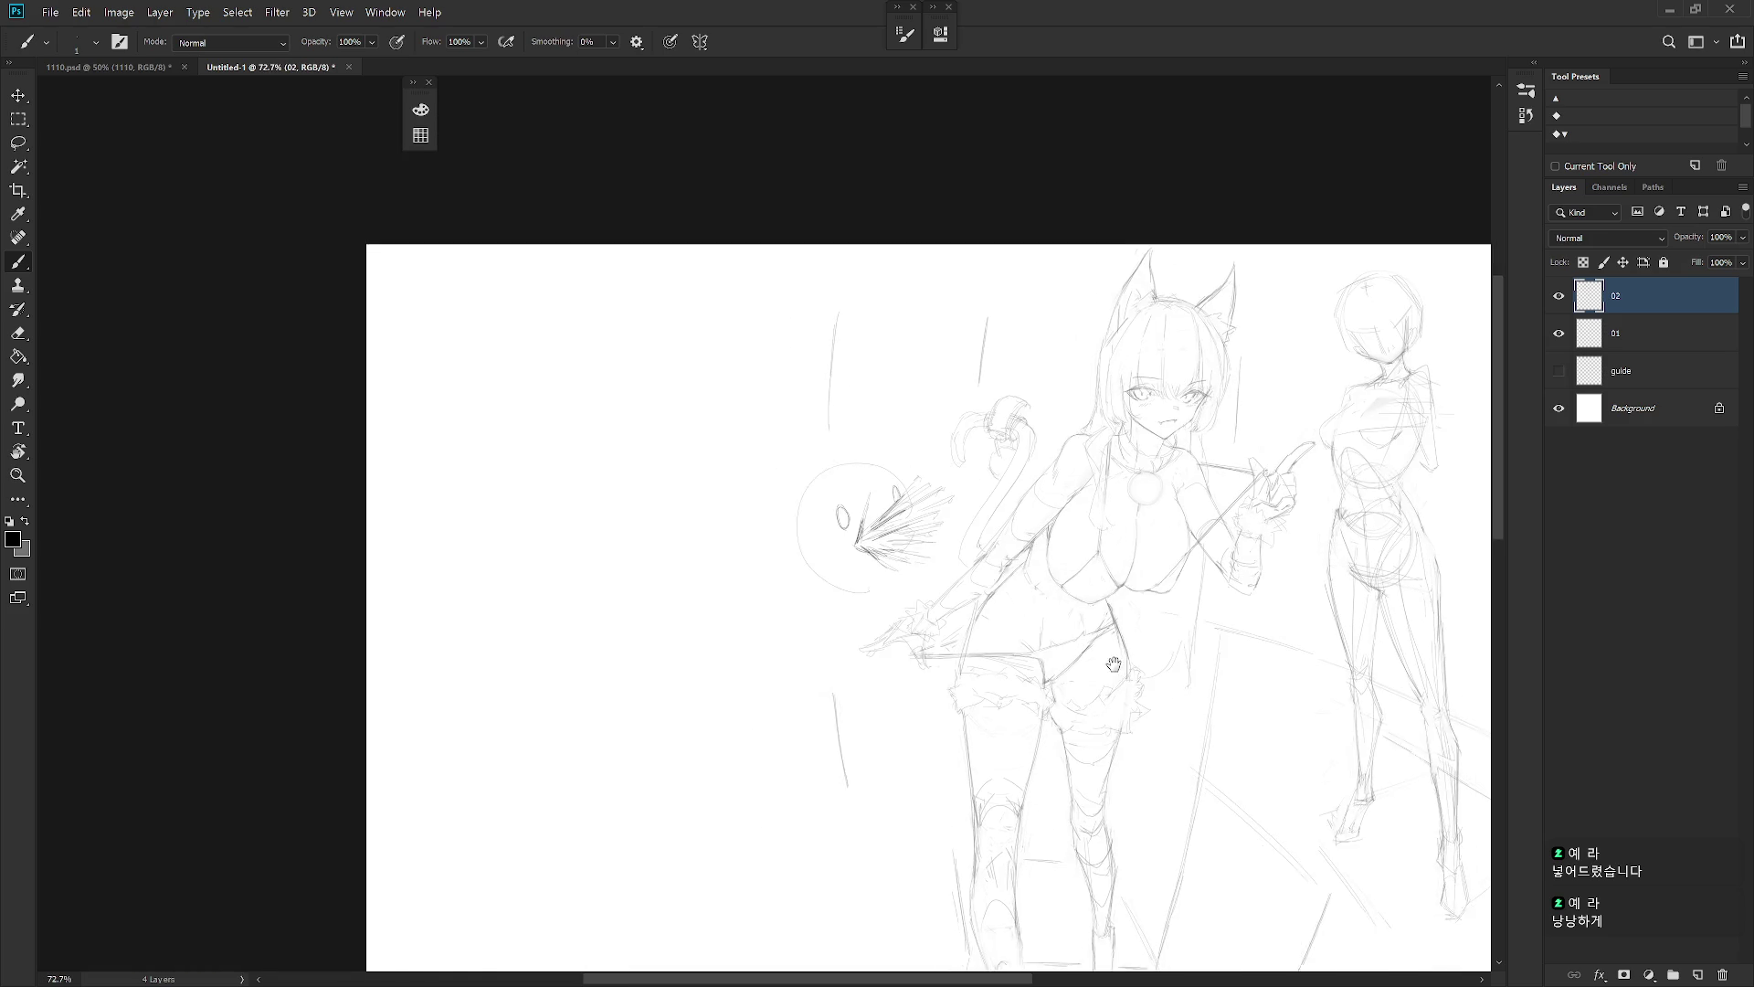
Mirror the sketch horizontally and delete the lasso-selected face doodle
key("h")
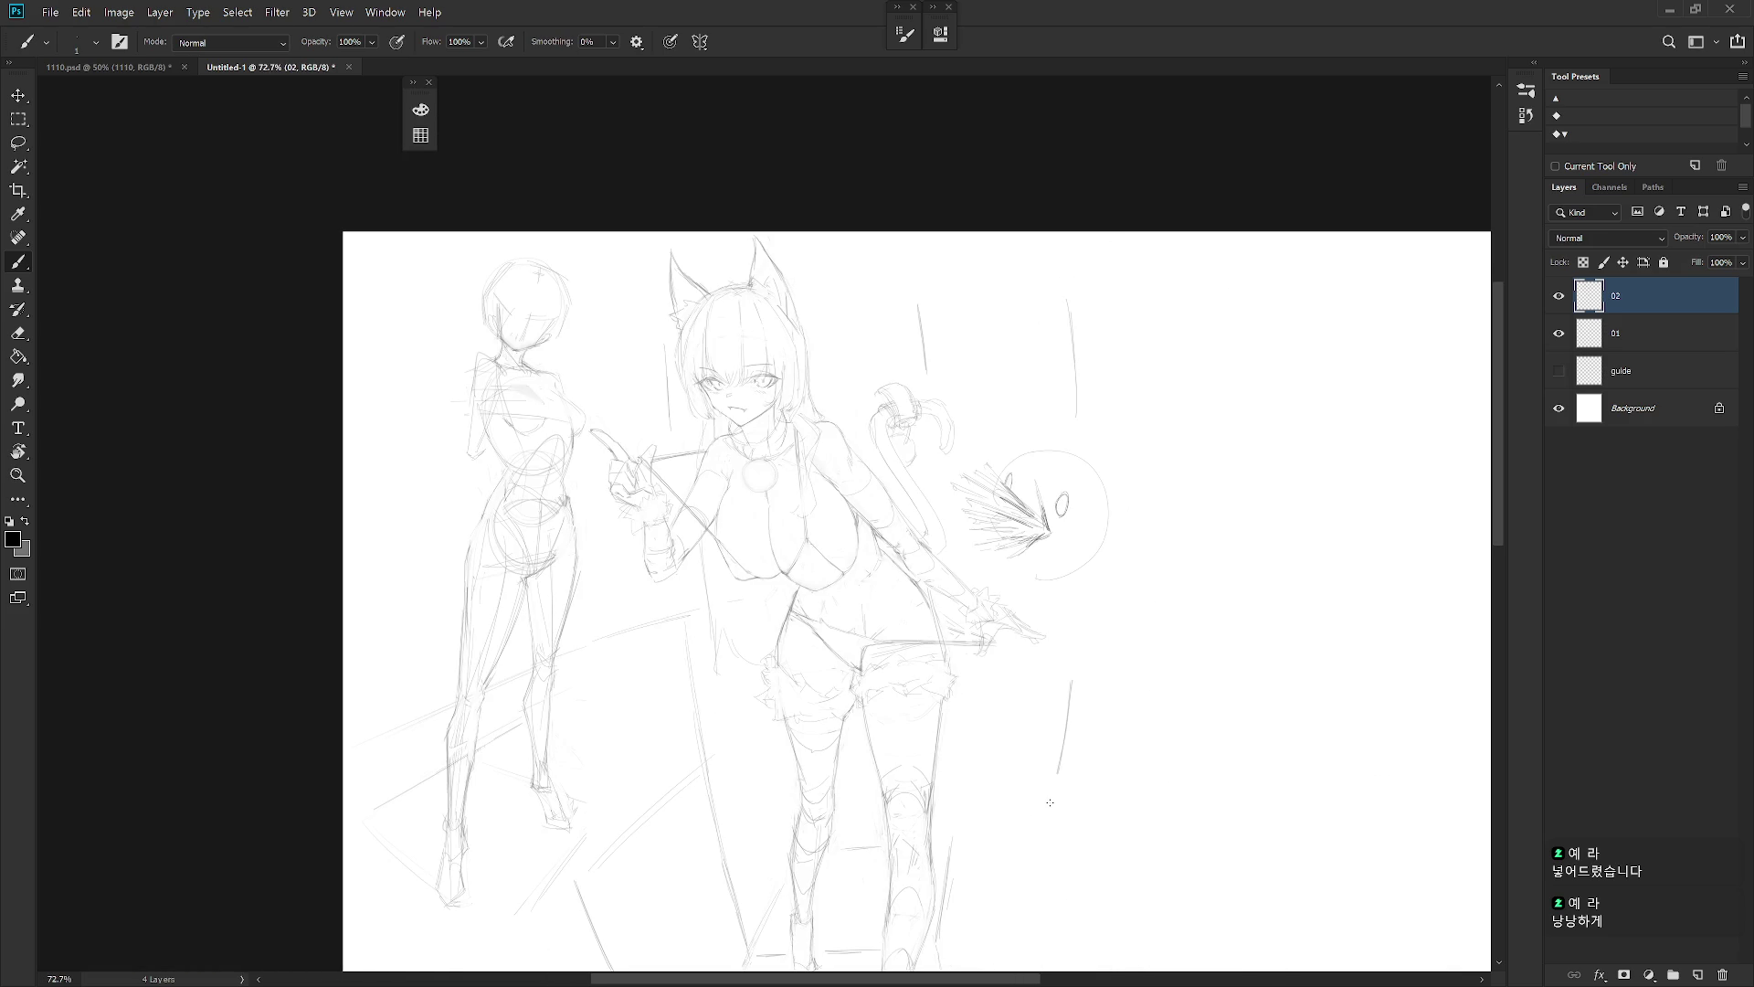
key("l")
mouse_move(1000, 571)
left_mouse_down()
mouse_move(1051, 603)
mouse_move(1117, 471)
mouse_move(959, 475)
left_mouse_up()
key("Delete")
key("ctrl+d")
Move to the cat ears and sample a grey from near the ear and head
key("b")
key("x")
mouse_move(1065, 599)
left_mouse_down()
mouse_move(1084, 466)
mouse_move(1188, 596)
left_mouse_up()
scroll(948, 237, "up", 5)
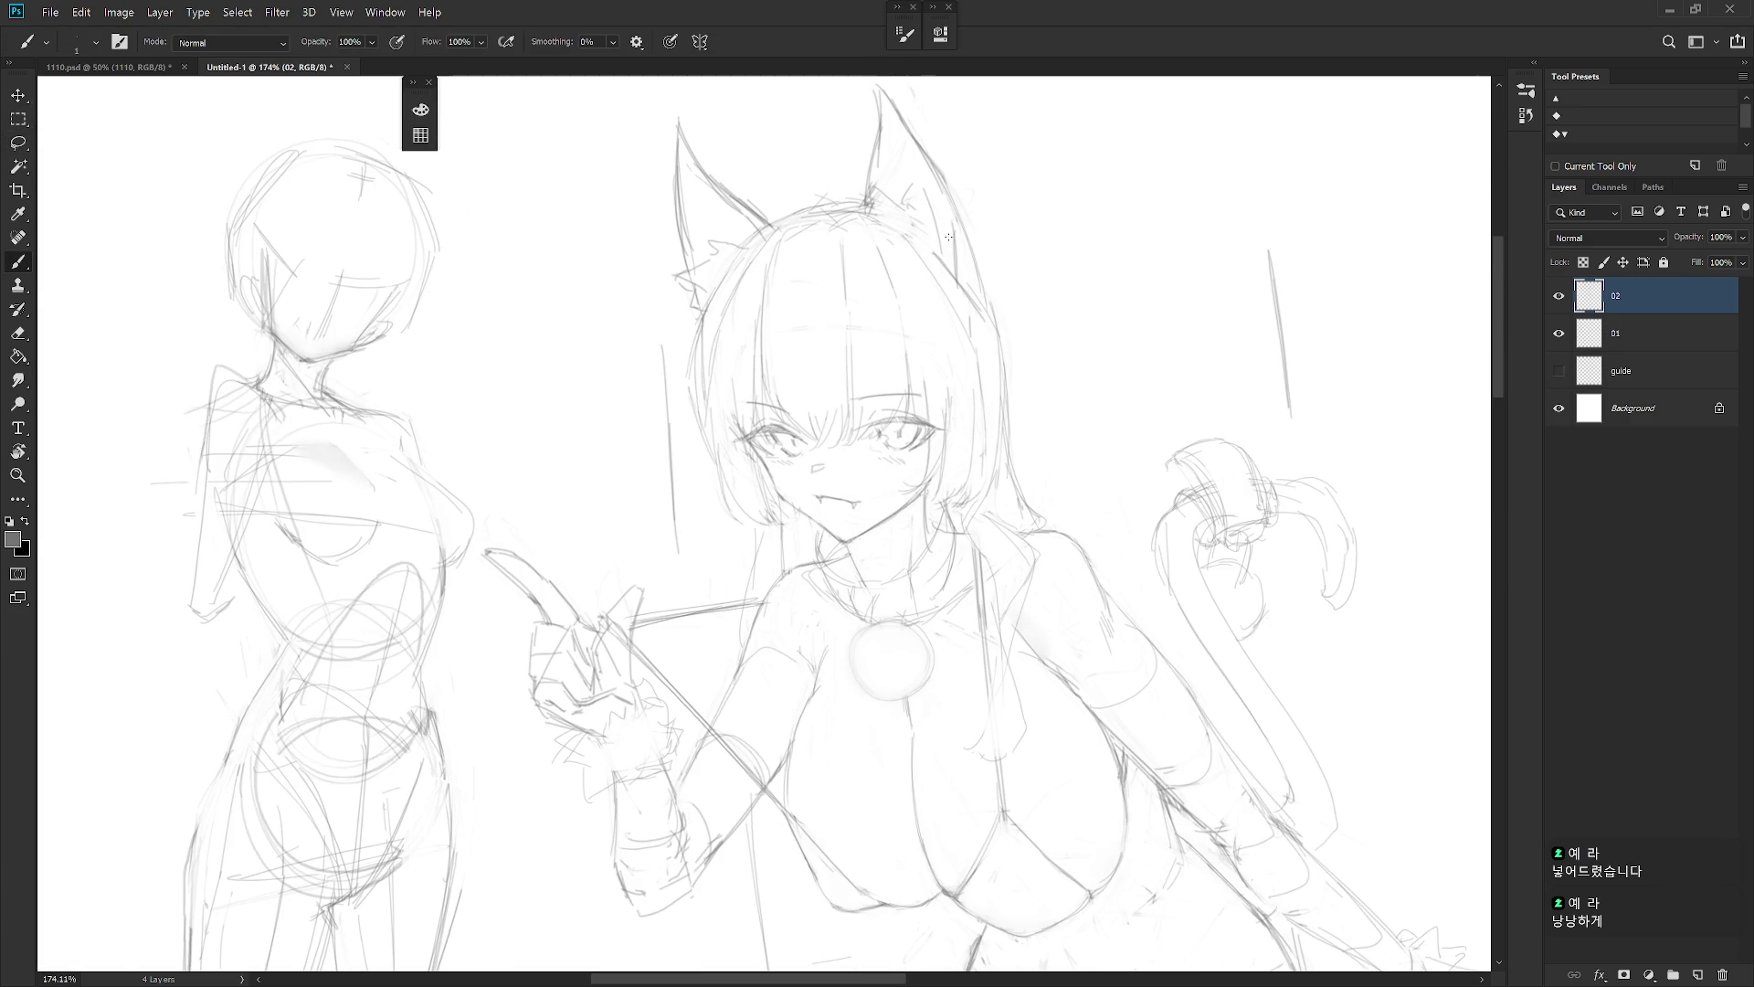
scroll(863, 310, "down", 1)
key("e")
key("b")
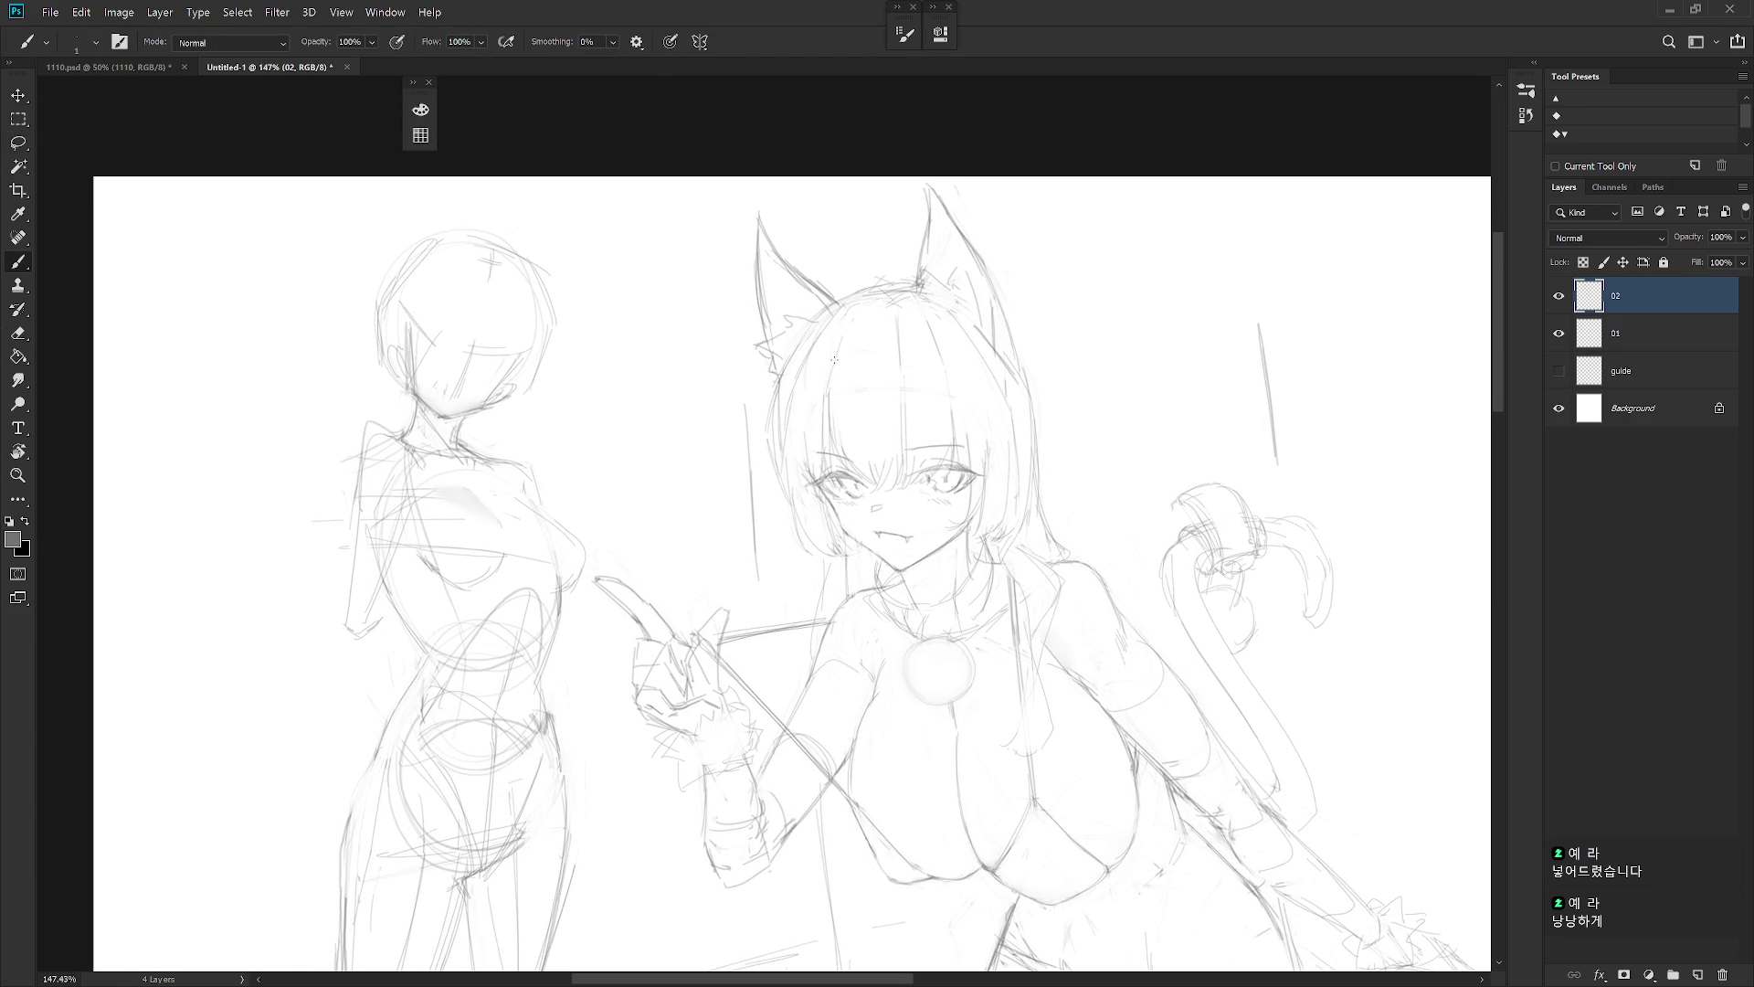
left_click(889, 305, "alt")
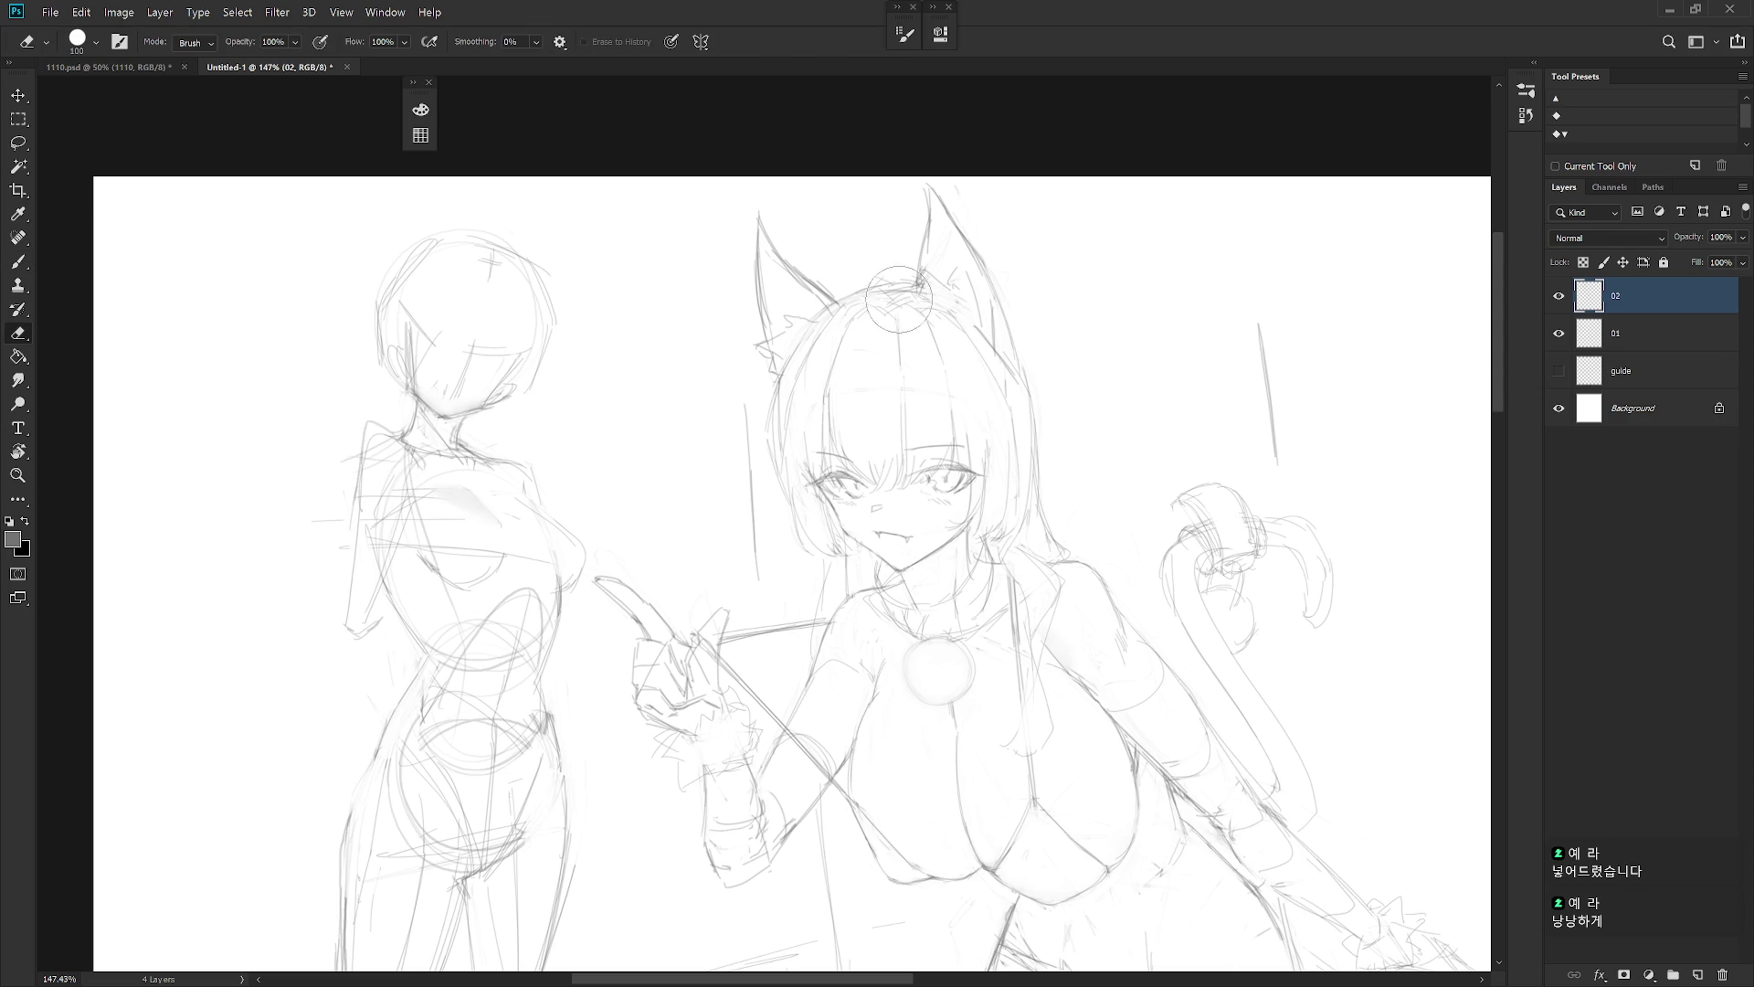
left_click(888, 289, "alt")
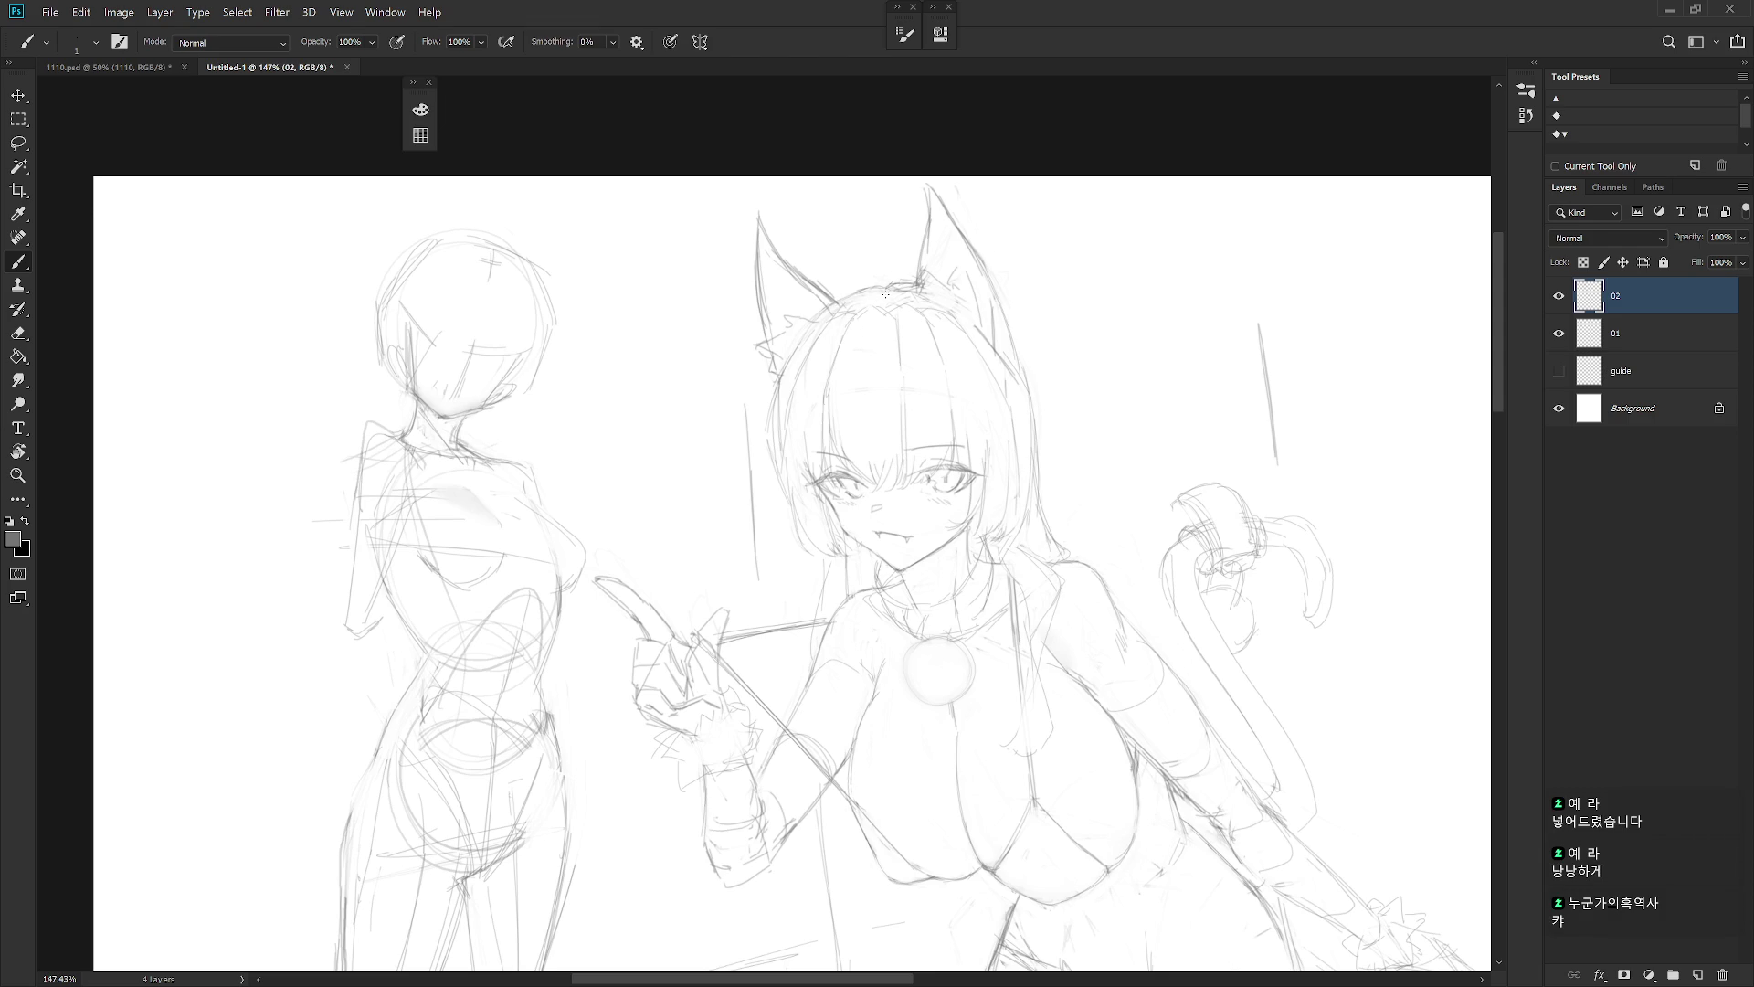
Redraw the neck and chin line
scroll(1136, 501, "down", 5)
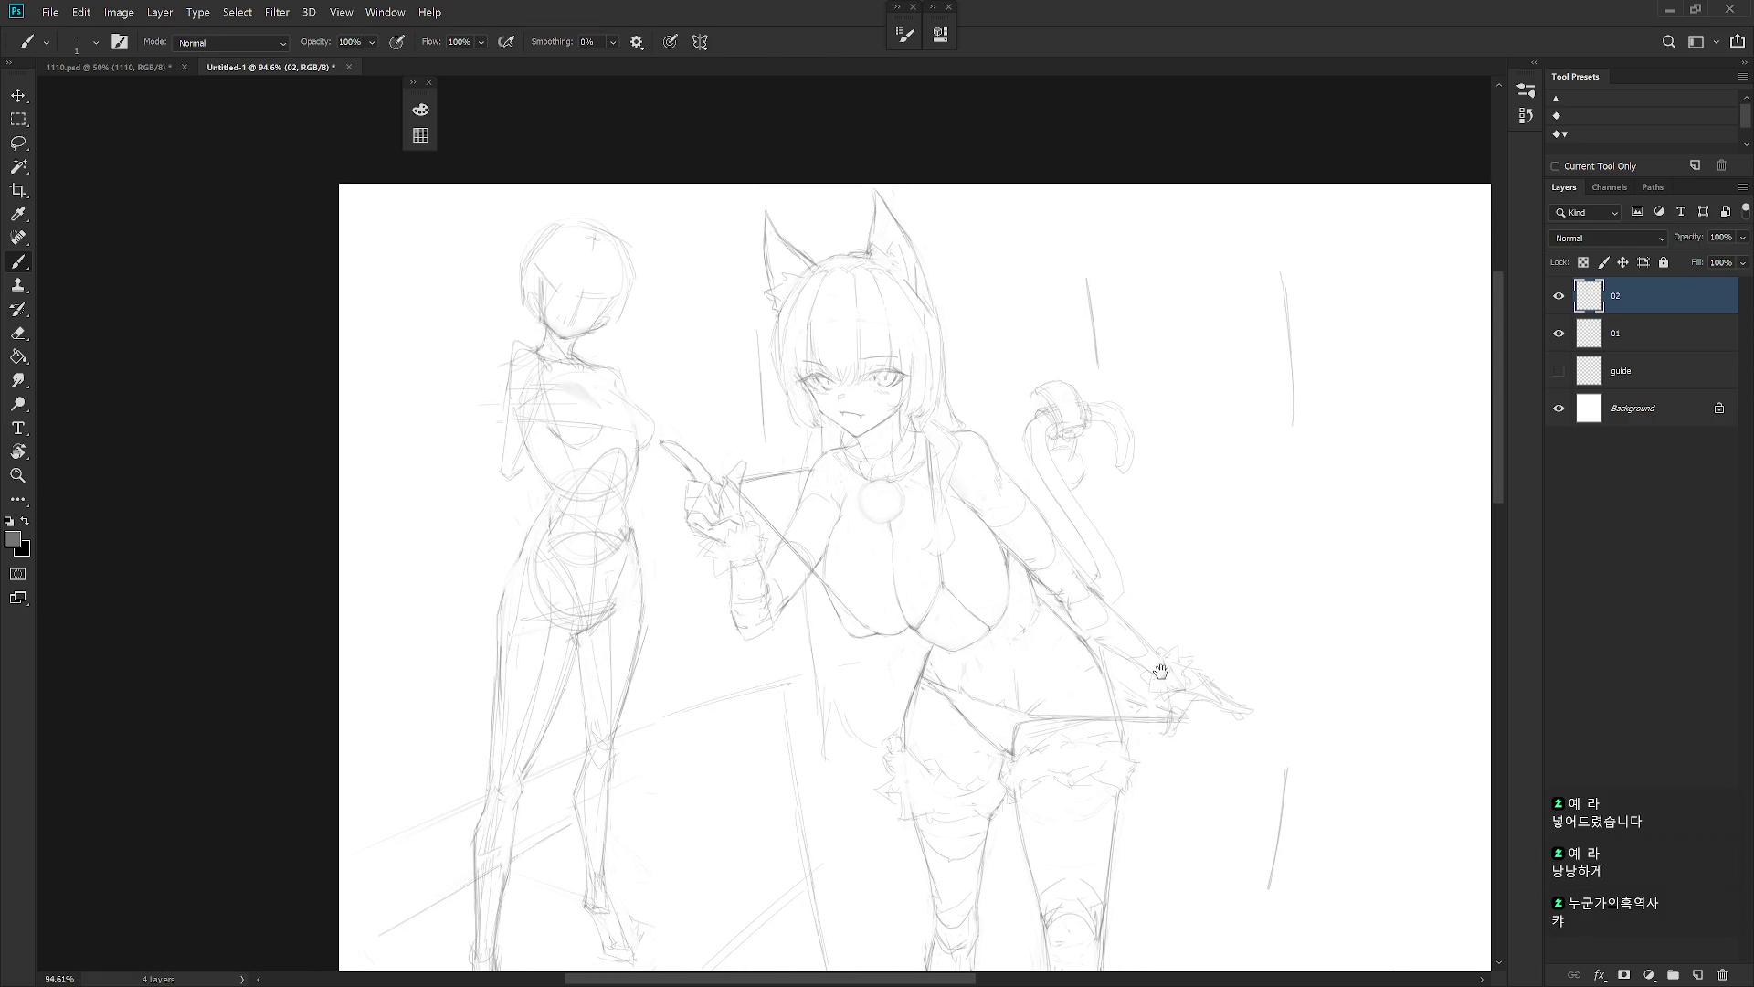
left_click_drag(1093, 562, 1099, 577)
scroll(809, 319, "up", 3)
key("e")
key("b")
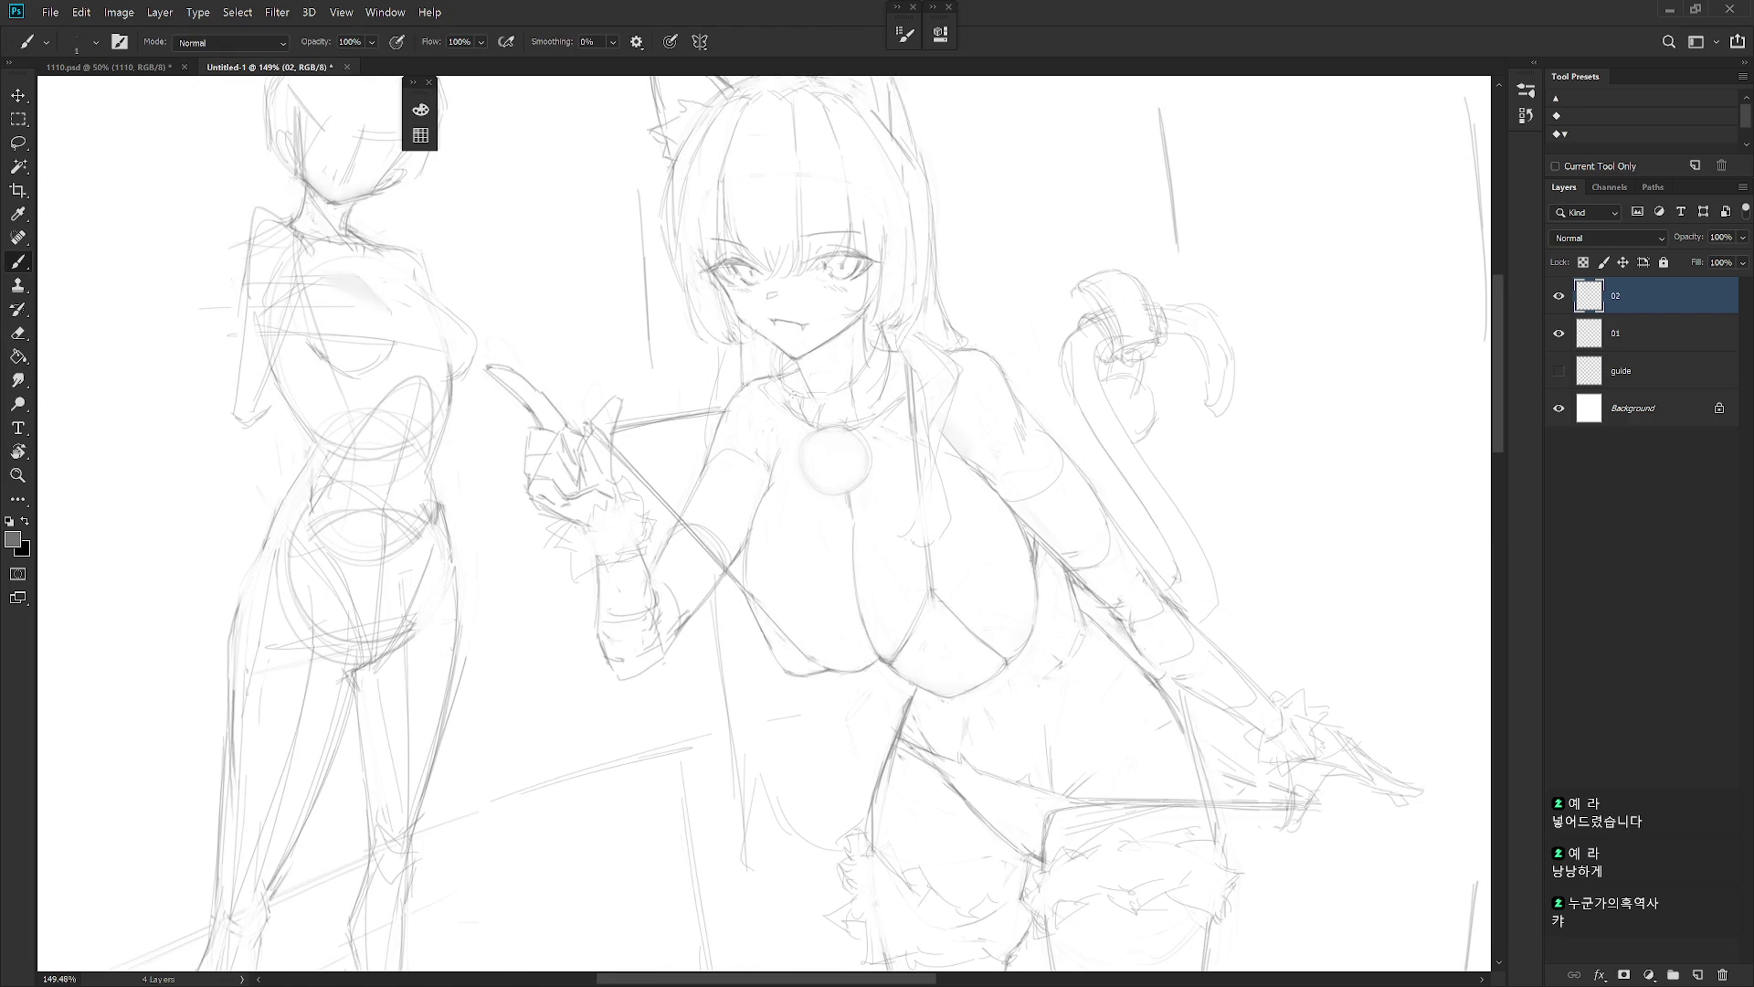
left_click_drag(780, 356, 800, 393)
Erase stray mouth, tongue and chin lines
key("e")
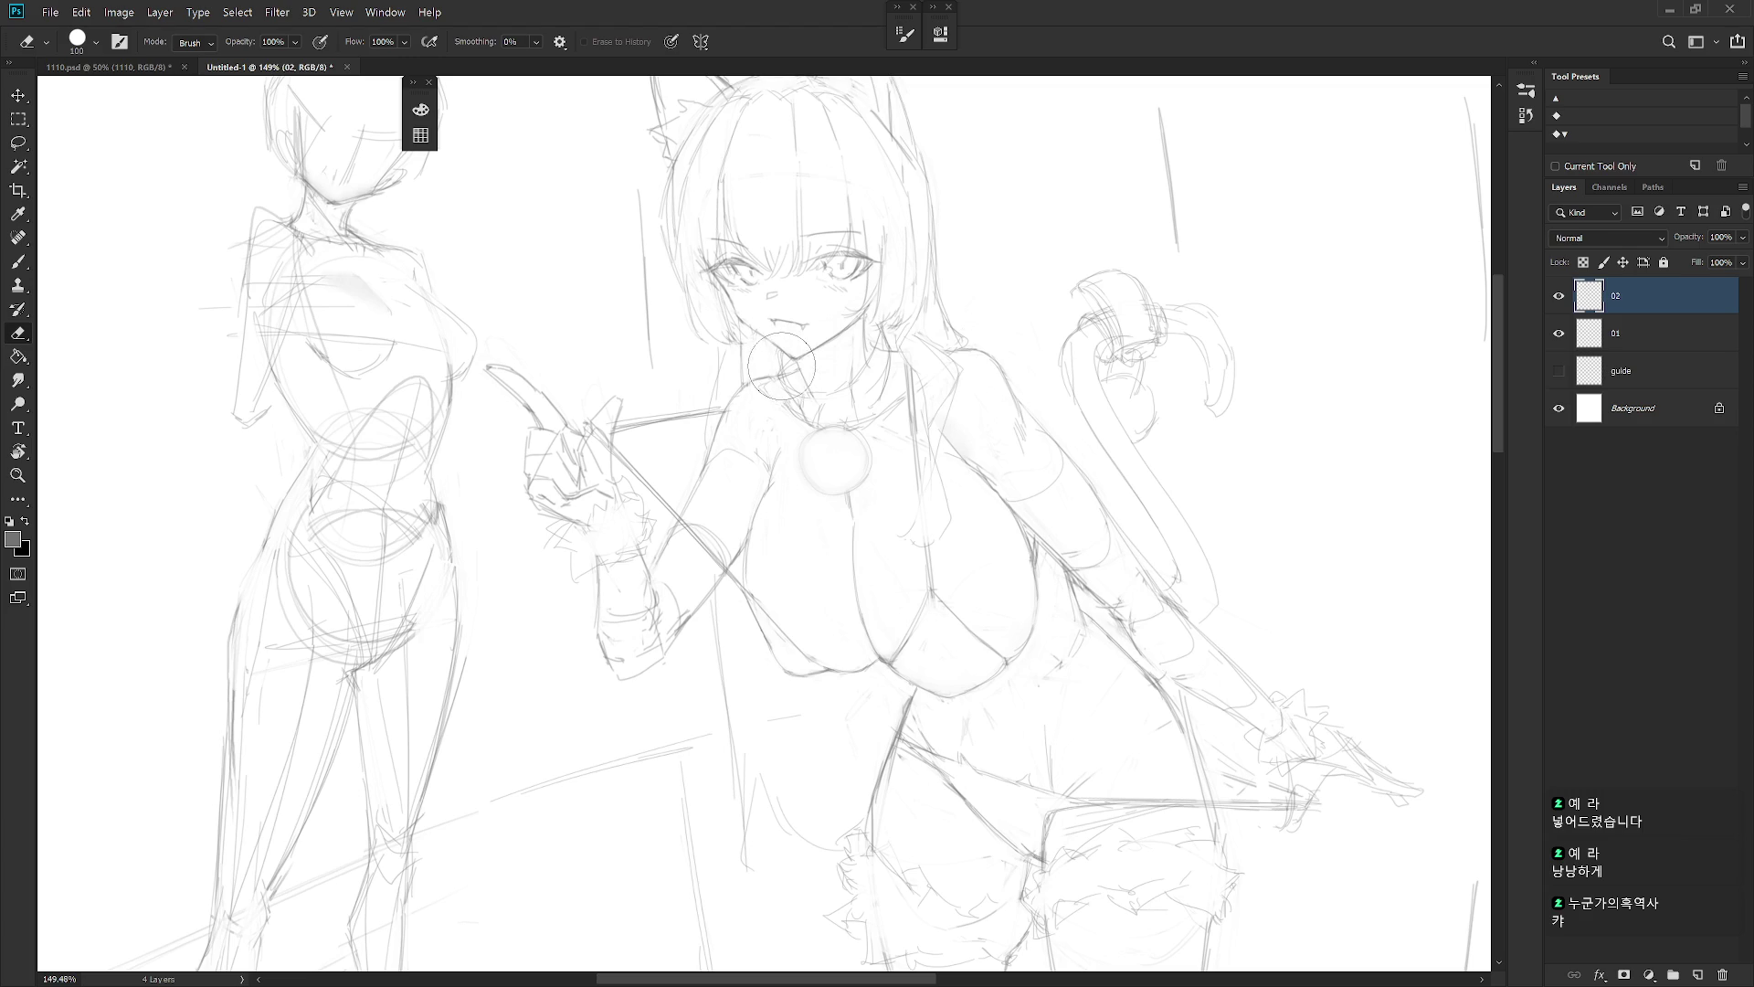
left_click_drag(779, 358, 782, 354)
key("b")
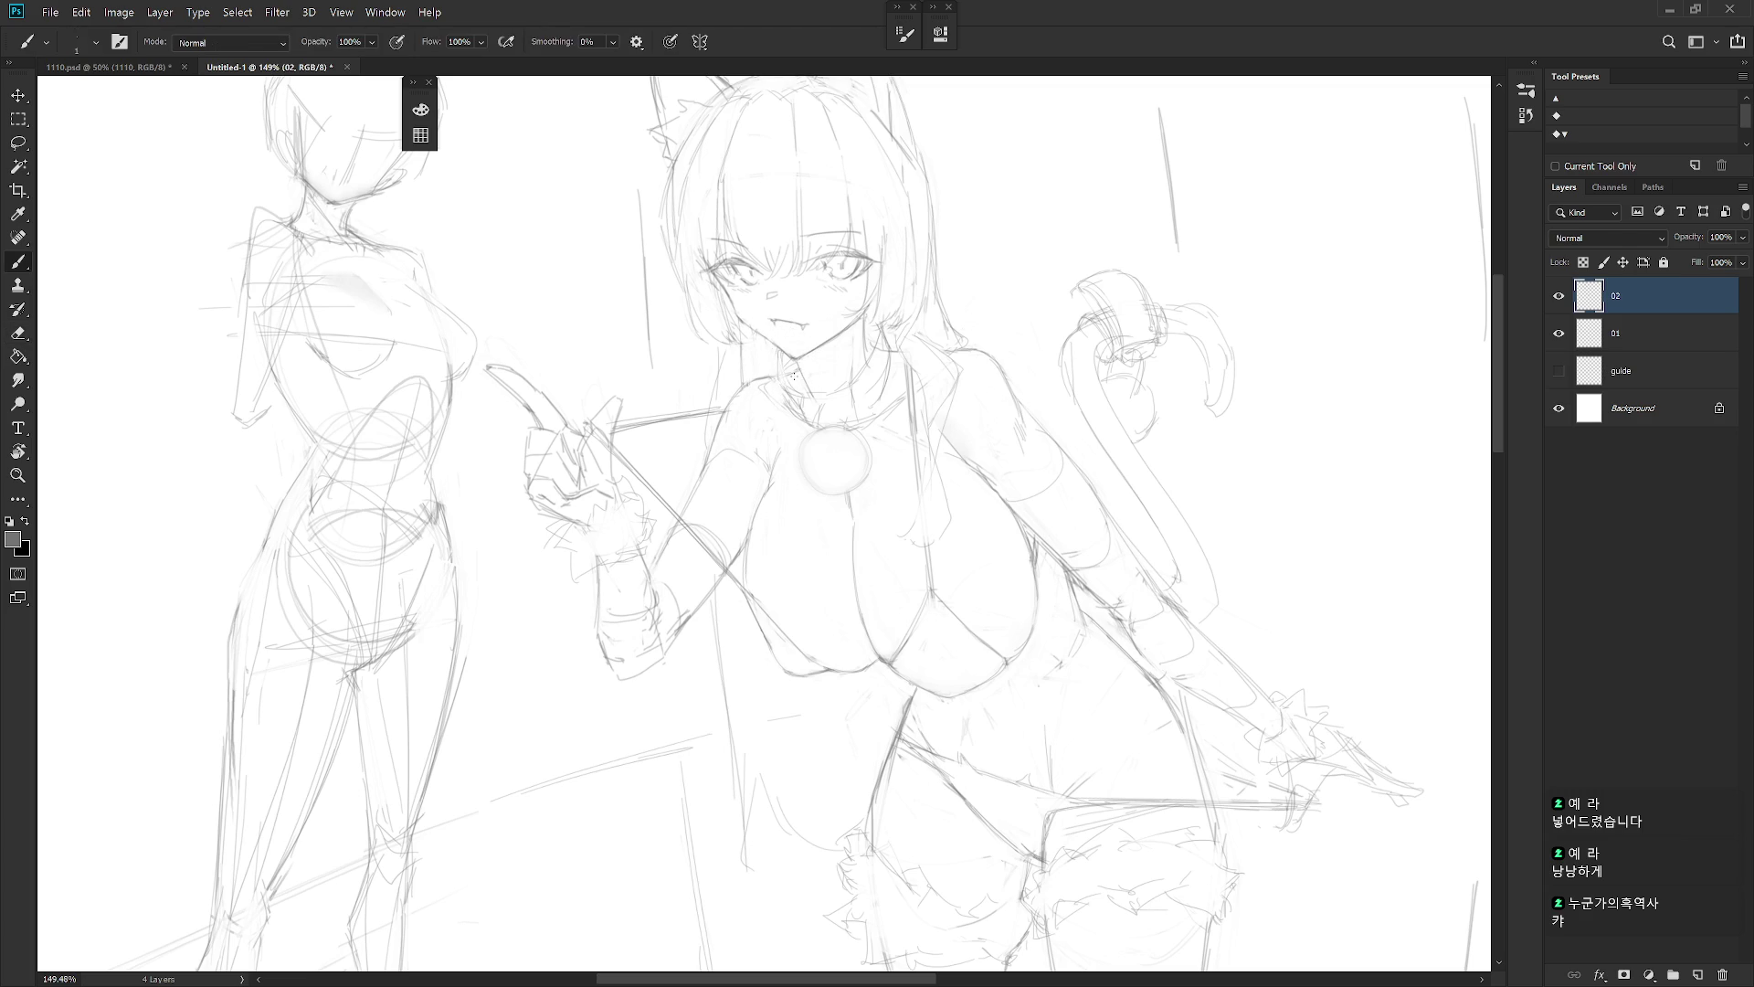
key("e")
left_click_drag(788, 365, 784, 360)
key("b")
key("e")
key("b")
key("e")
key("b")
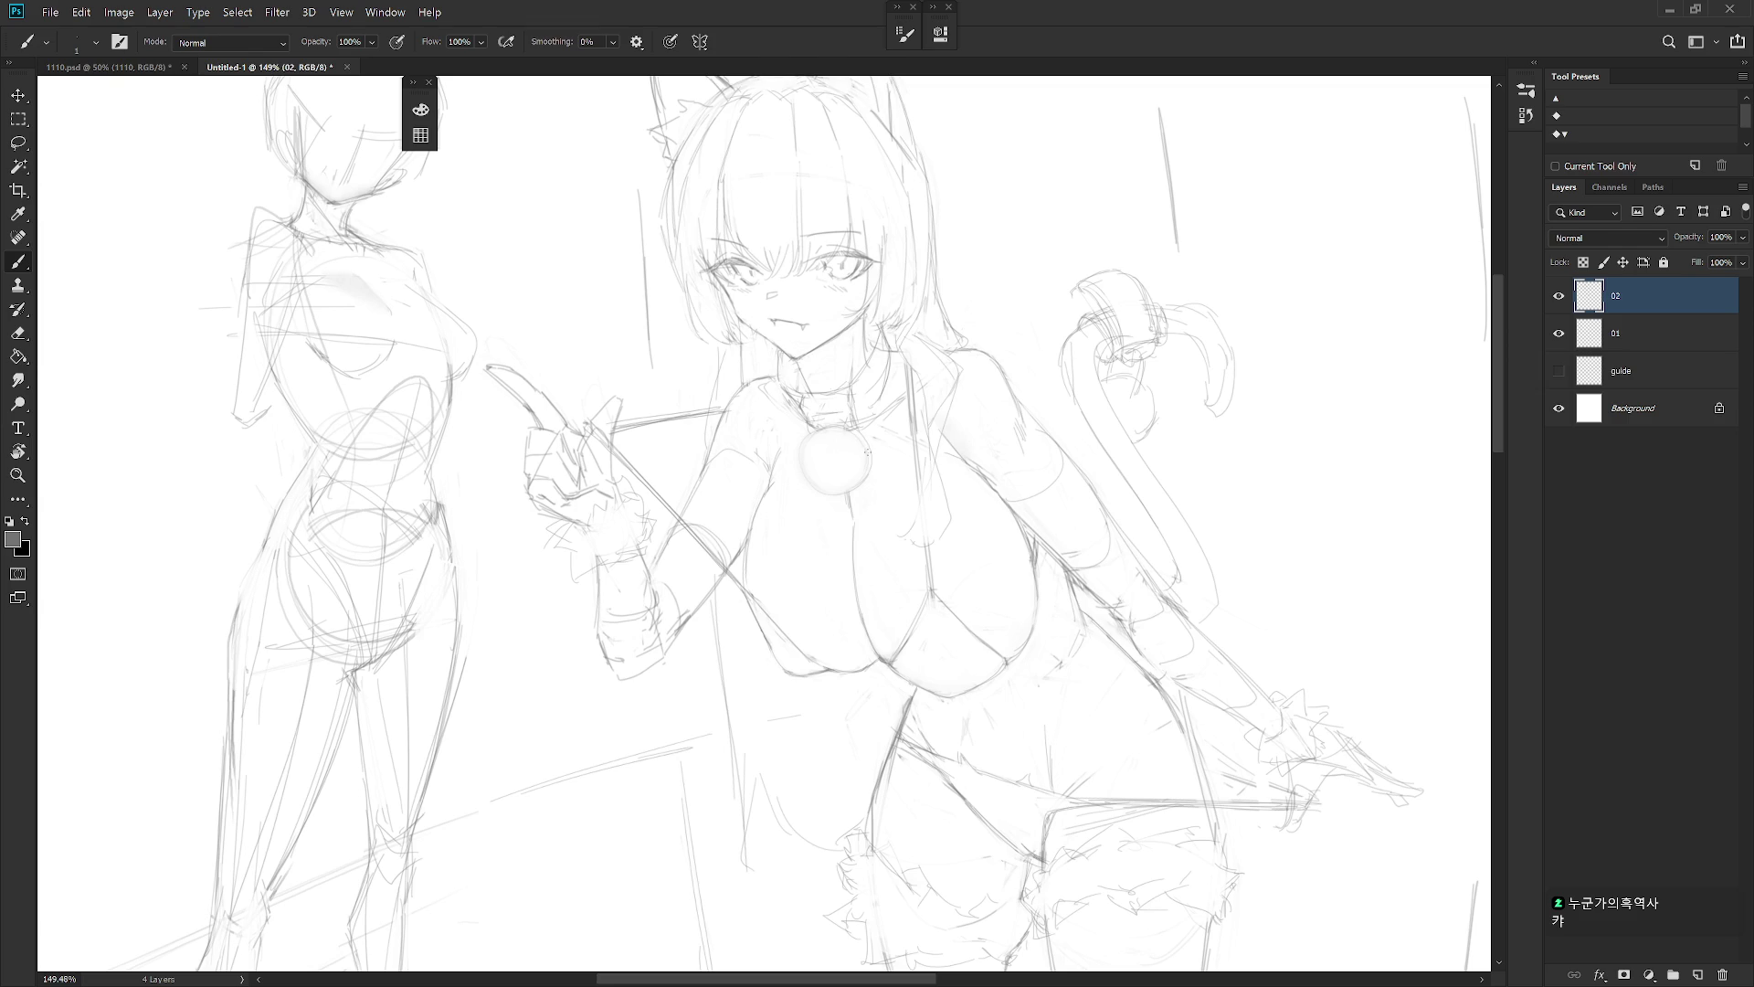
scroll(868, 452, "down", 1)
Lasso the collar bell and move it slightly lower with Free Transform
key("e")
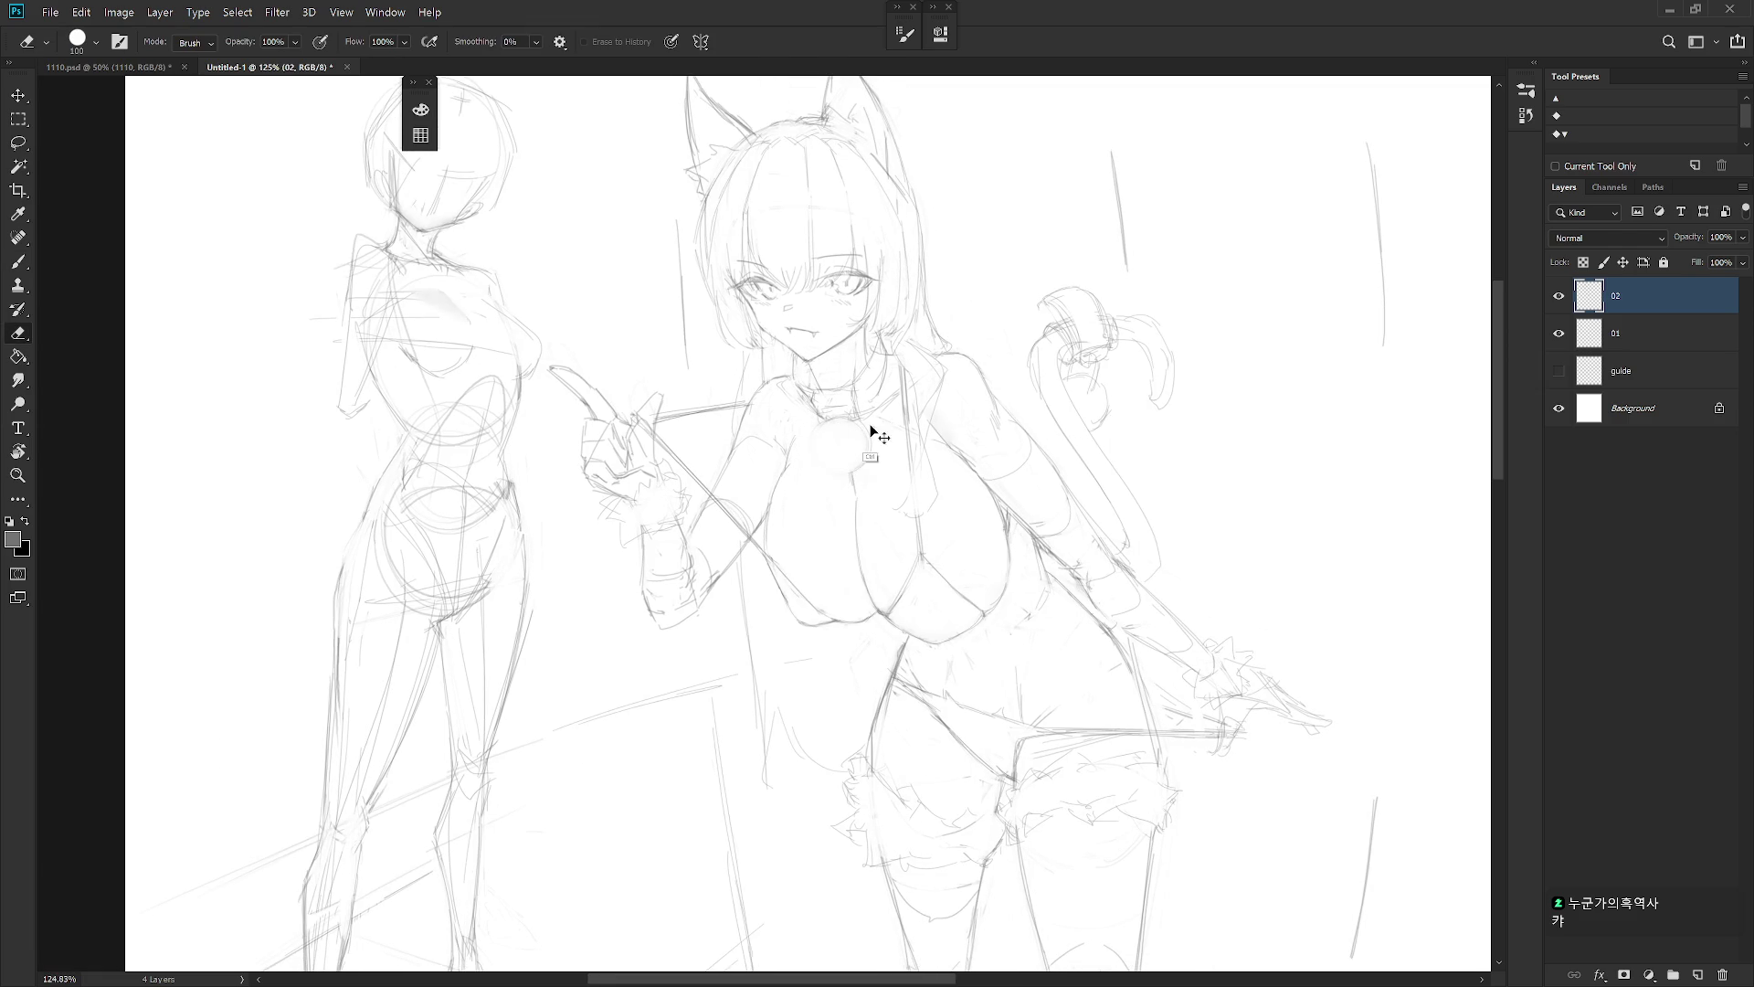
key("l")
mouse_move(849, 488)
left_mouse_down()
mouse_move(859, 422)
mouse_move(816, 436)
mouse_move(850, 493)
mouse_move(864, 466)
left_mouse_up()
key("ctrl+t")
key("Return")
key("ctrl+d")
key("b")
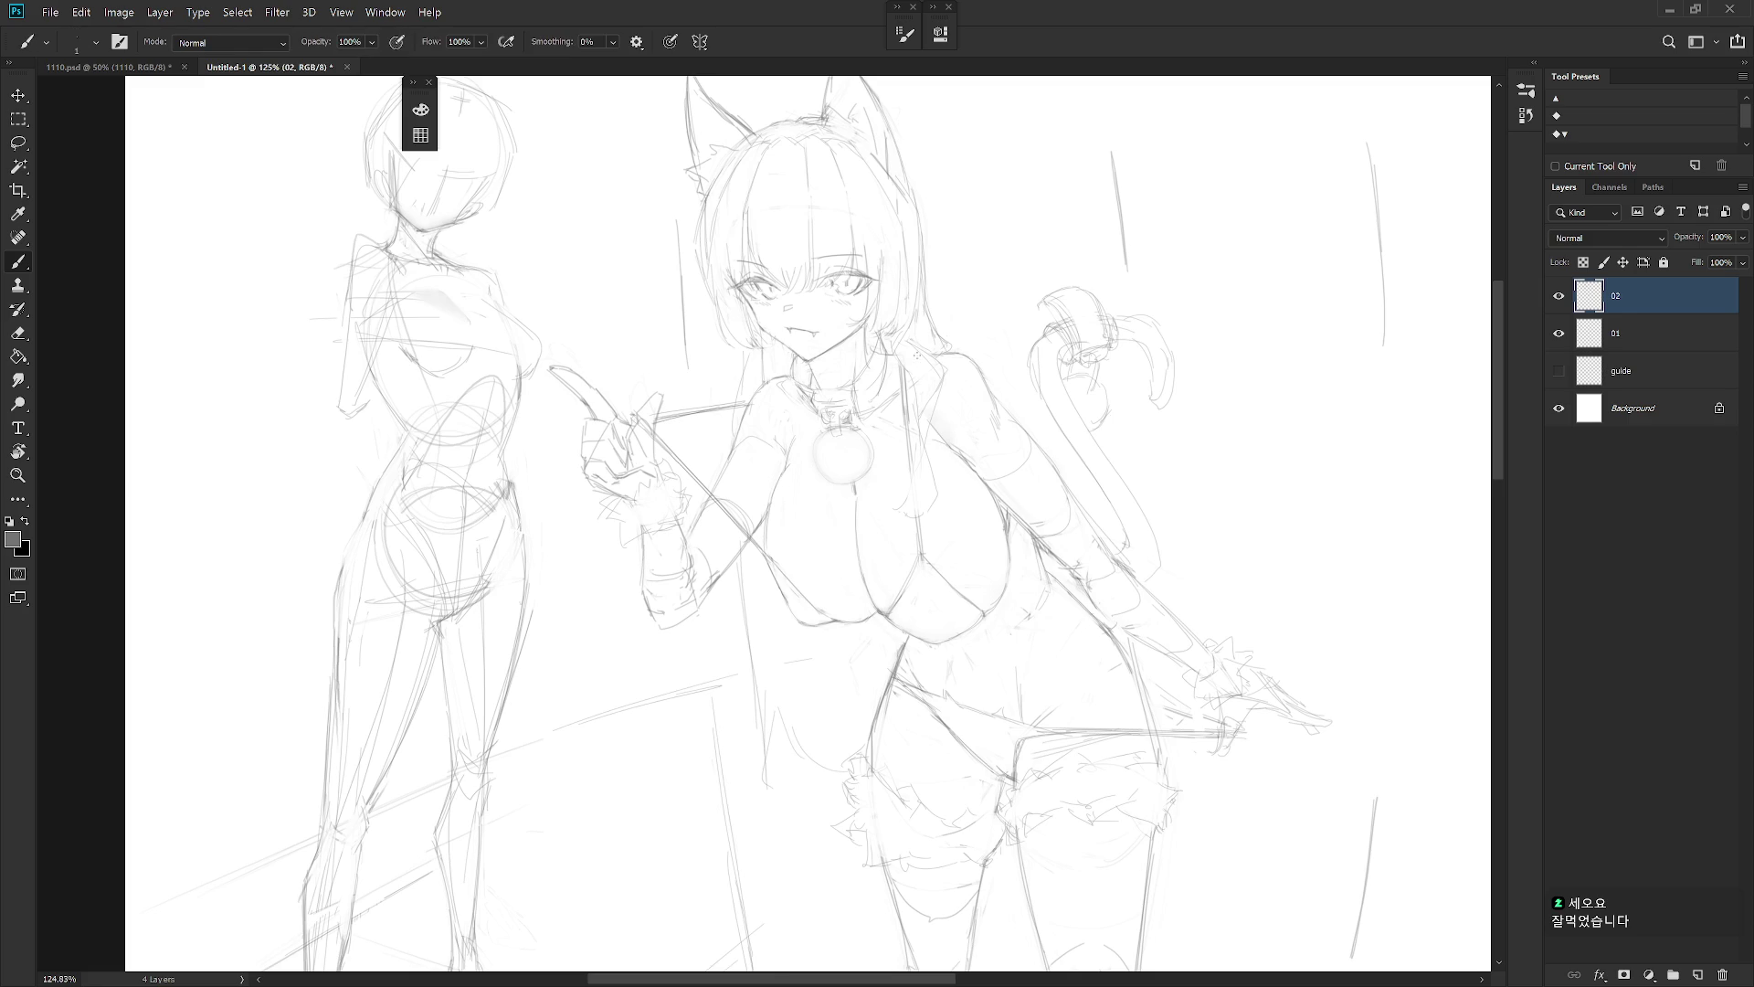
Add a short stroke on the collar
key("e")
key("b")
key("e")
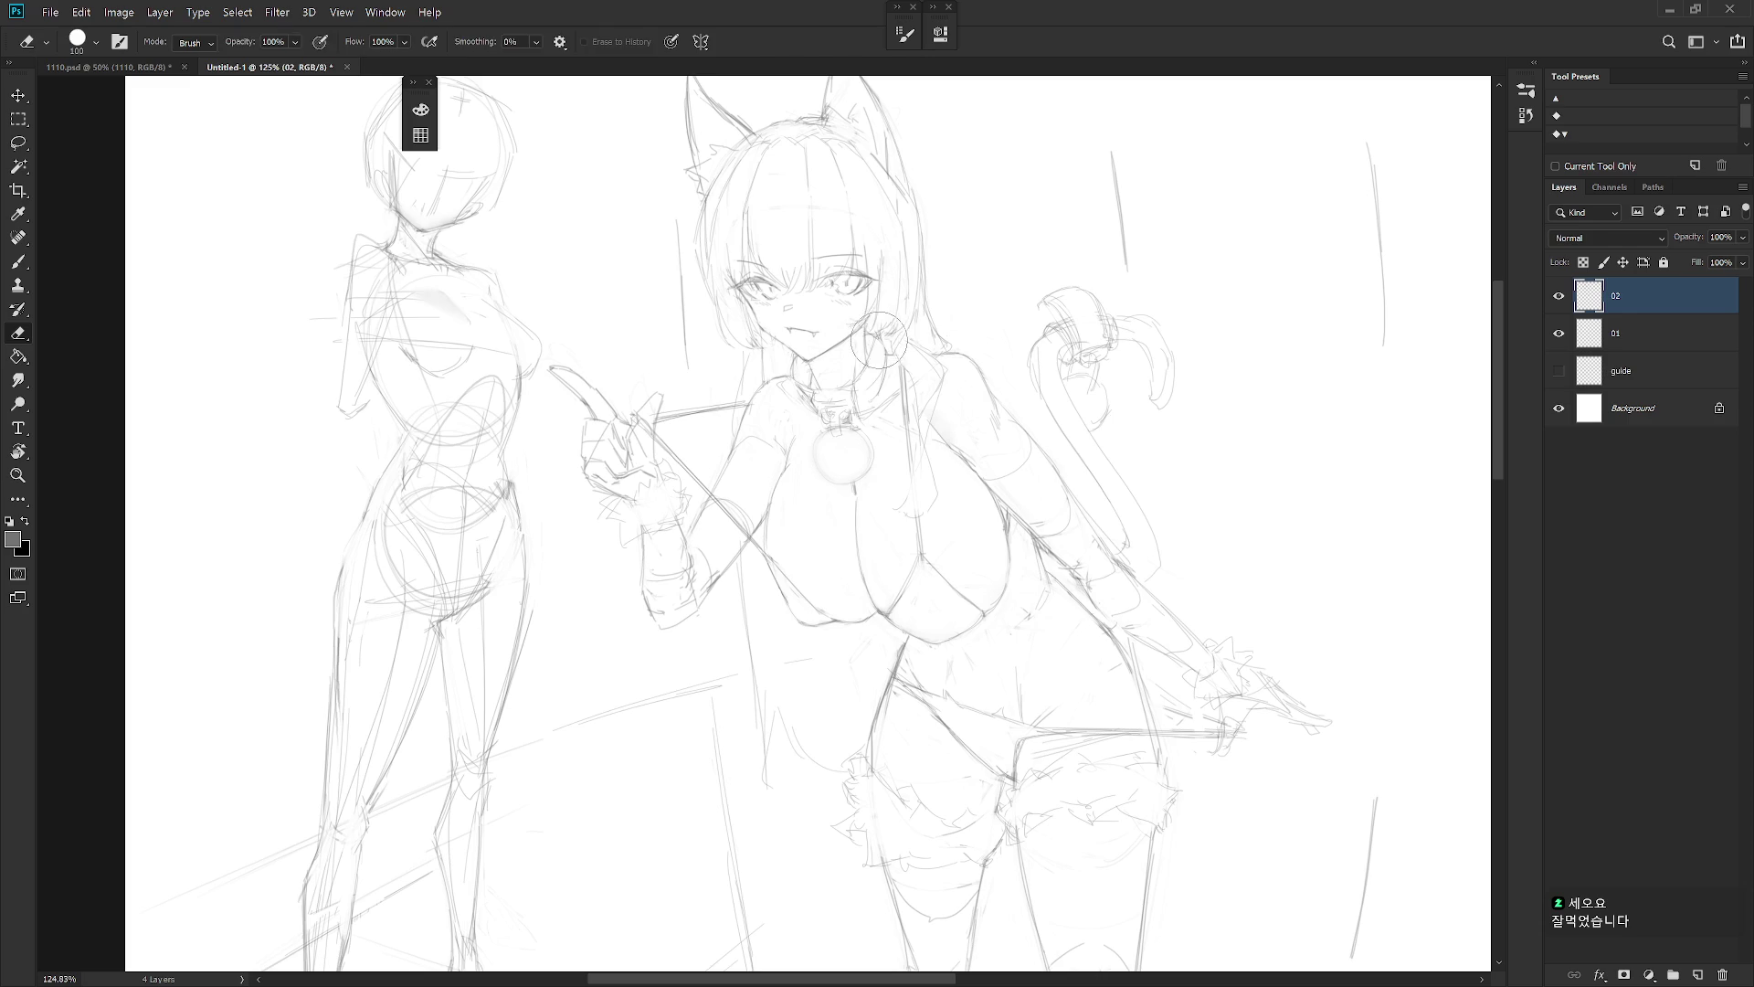
key("b")
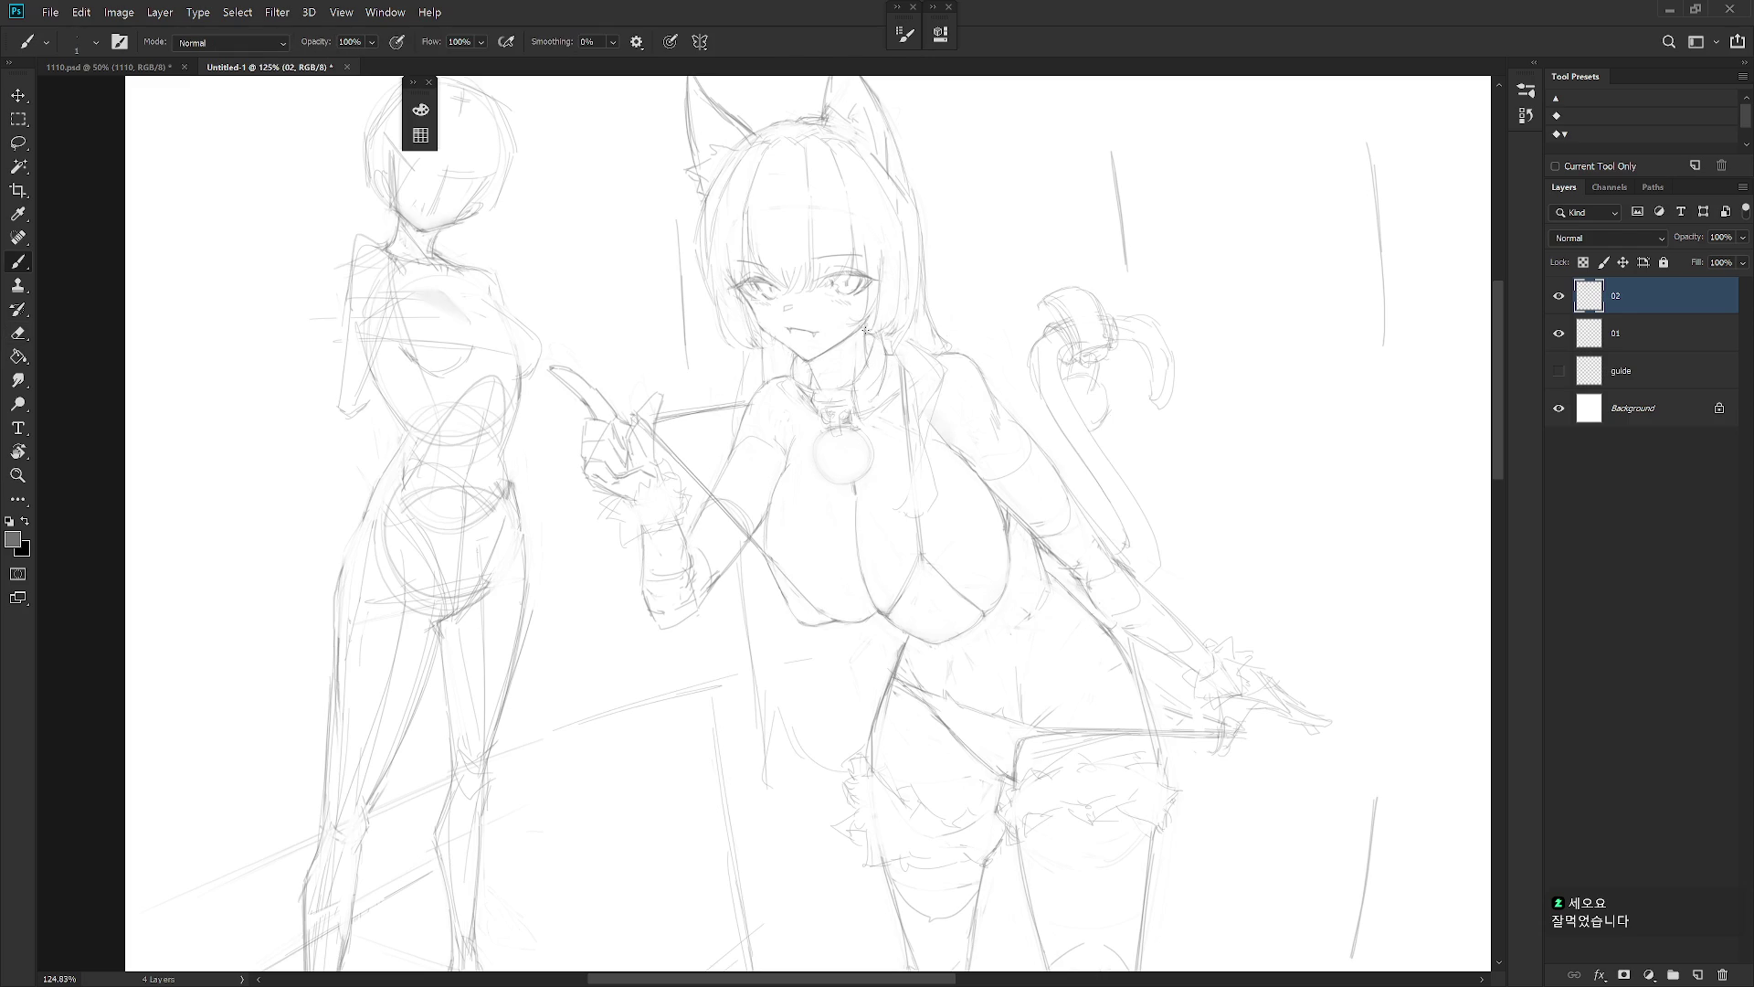
key("e")
key("b")
left_click_drag(878, 391, 863, 408)
scroll(926, 681, "down", 4)
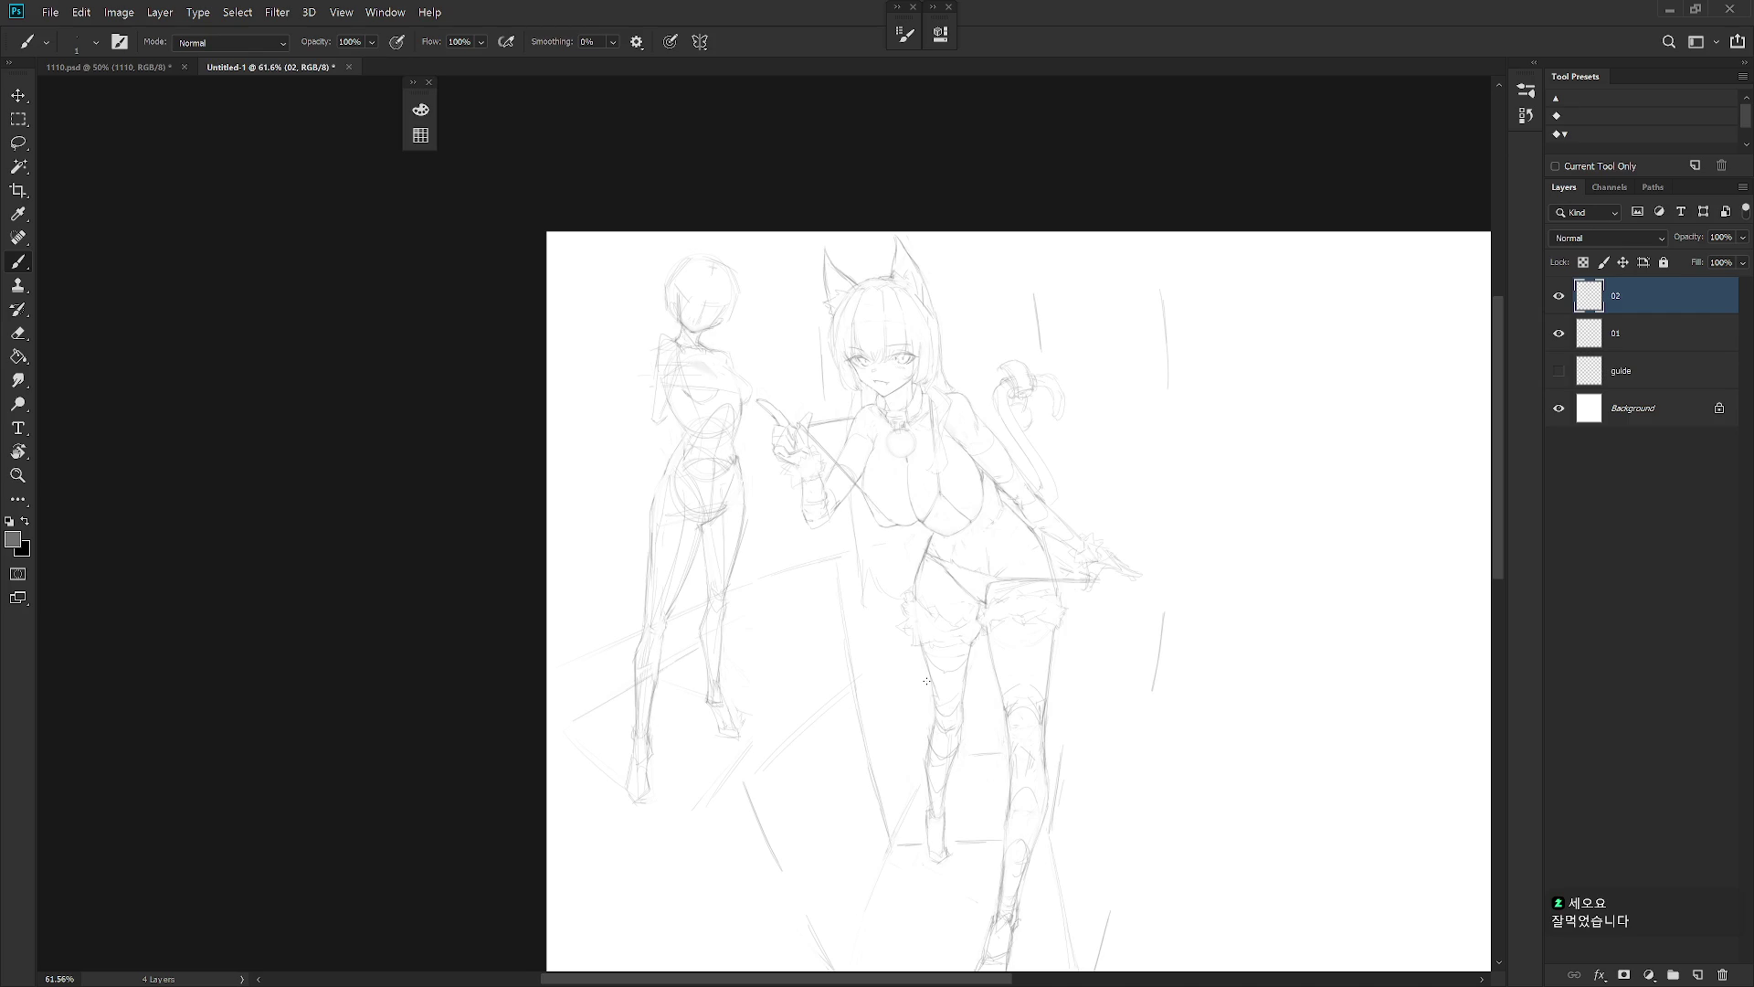
Rotate the view about 30° clockwise, then reset it upright
scroll(1023, 548, "up", 5)
key("e")
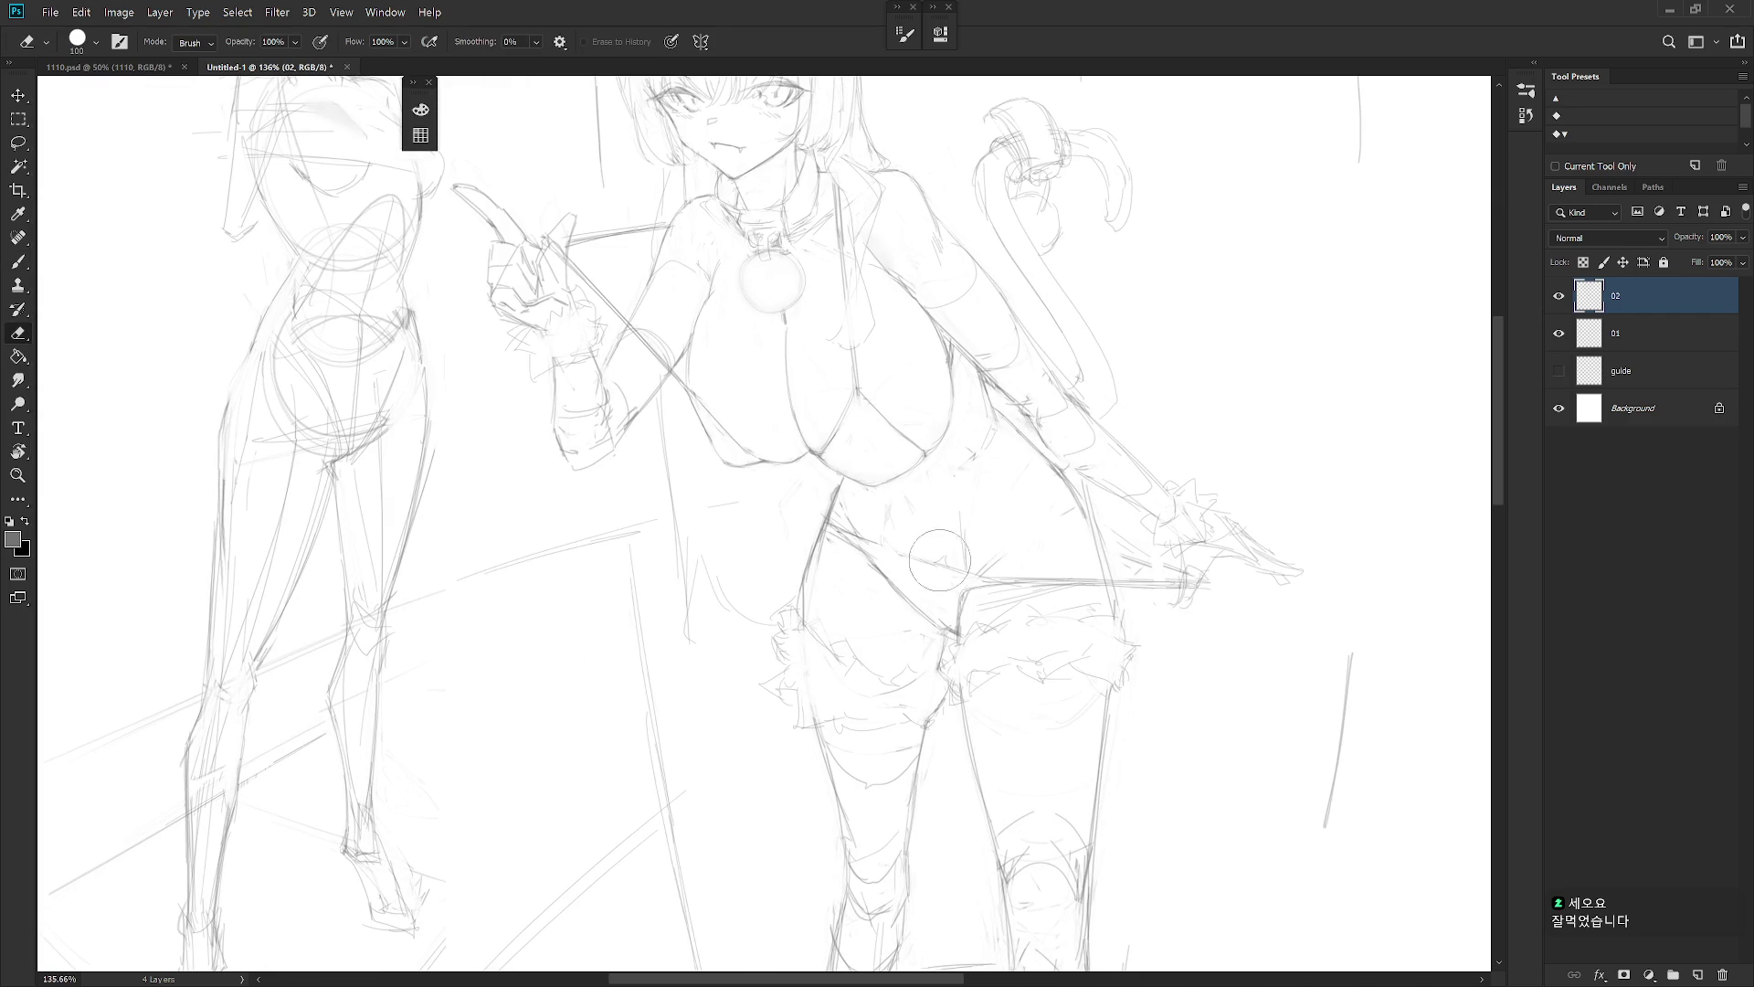
key("b")
mouse_move(1111, 590)
left_mouse_down()
mouse_move(815, 594)
mouse_move(914, 673)
left_mouse_up()
key("Escape")
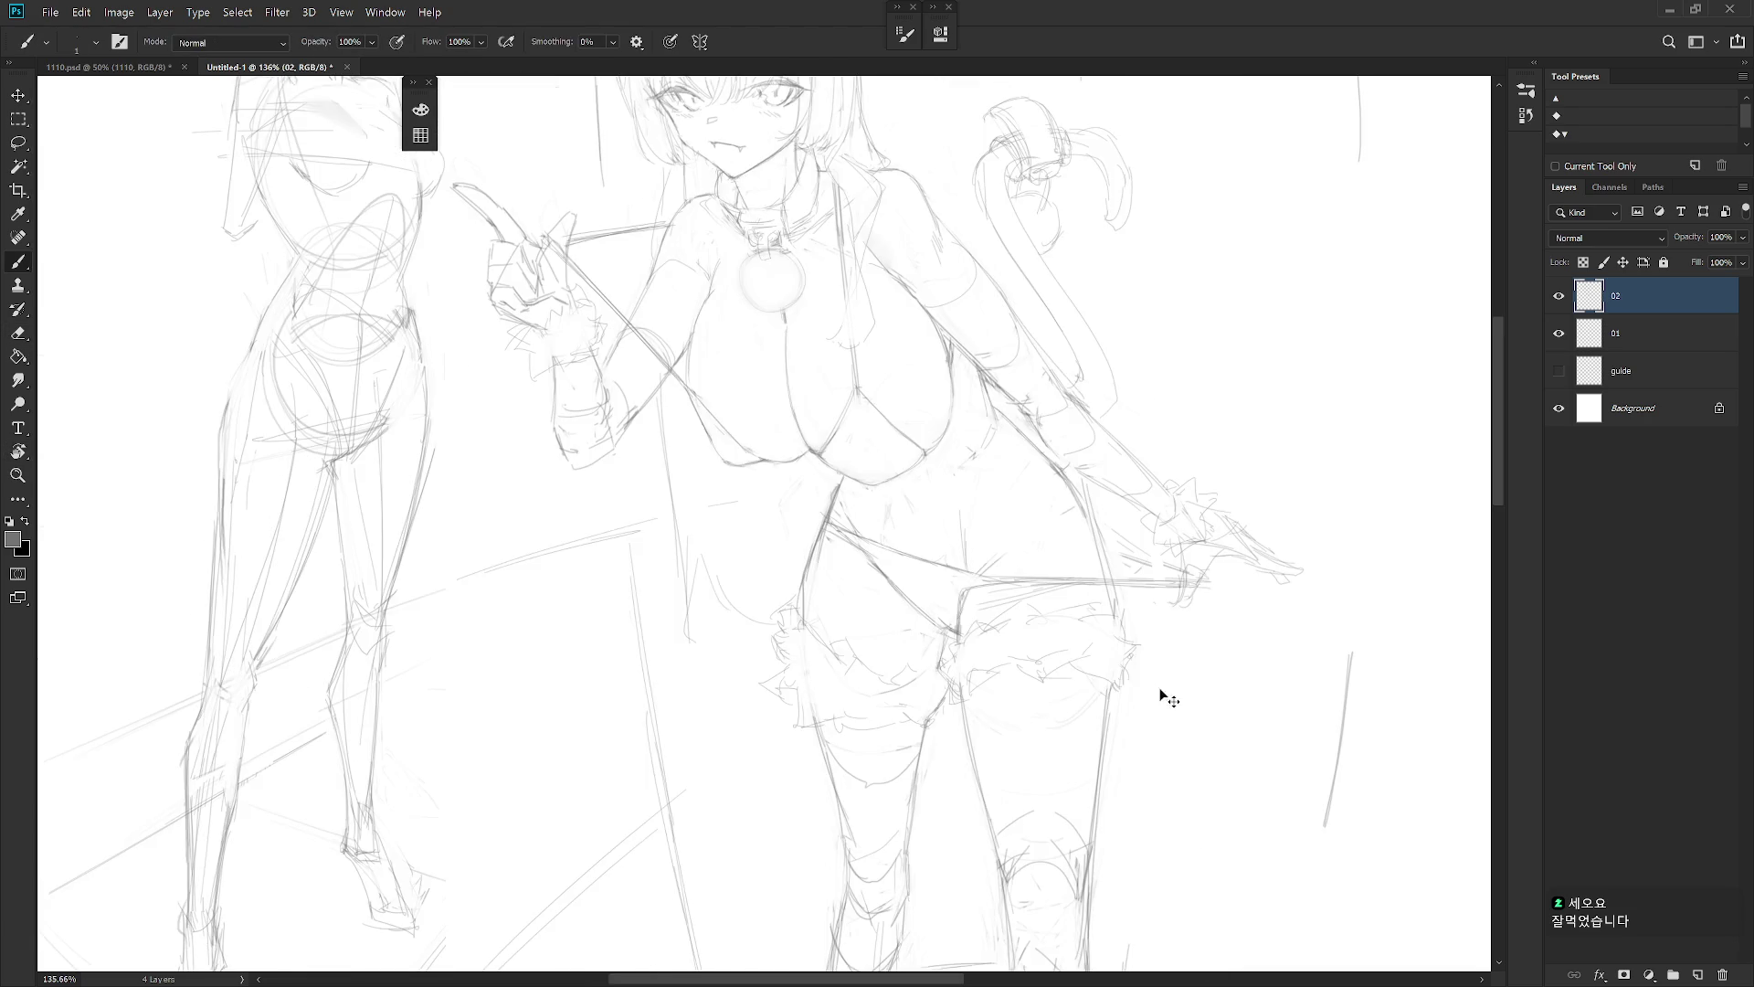
scroll(1010, 576, "down", 5)
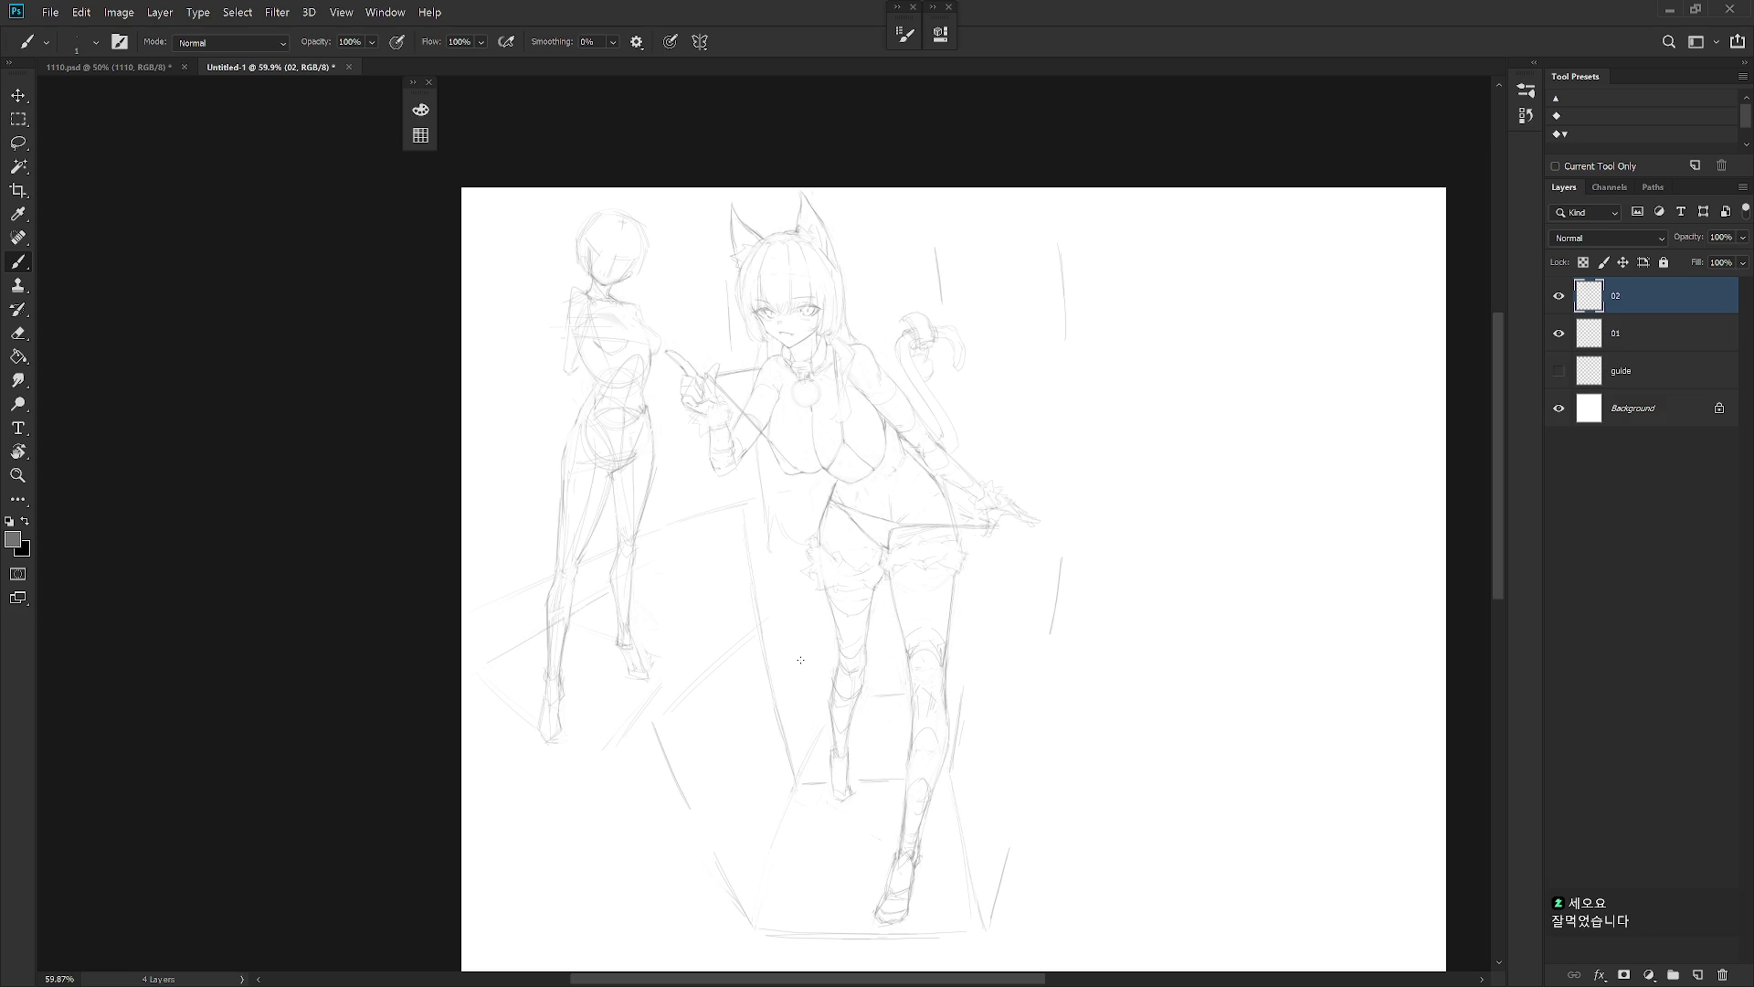
scroll(800, 659, "down", 3)
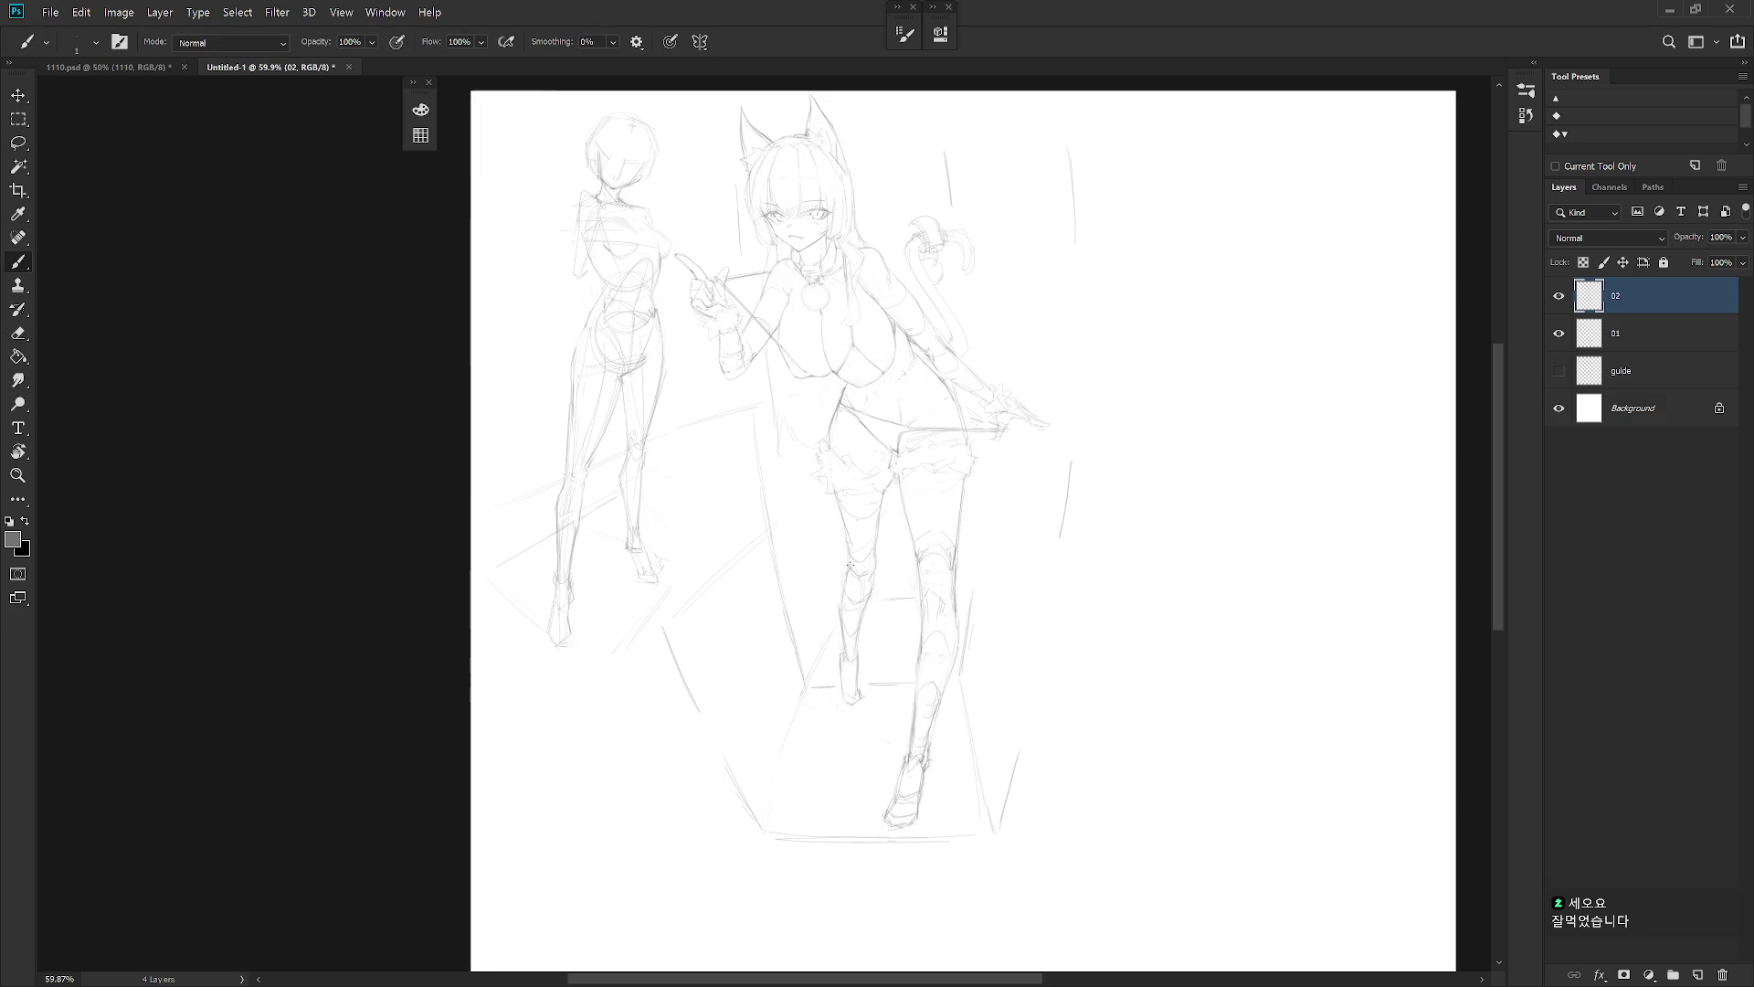
Erase stray lines near the knee and lower leg, then zoom into the head
key("e")
left_click_drag(859, 562, 844, 653)
key("b")
key("e")
key("b")
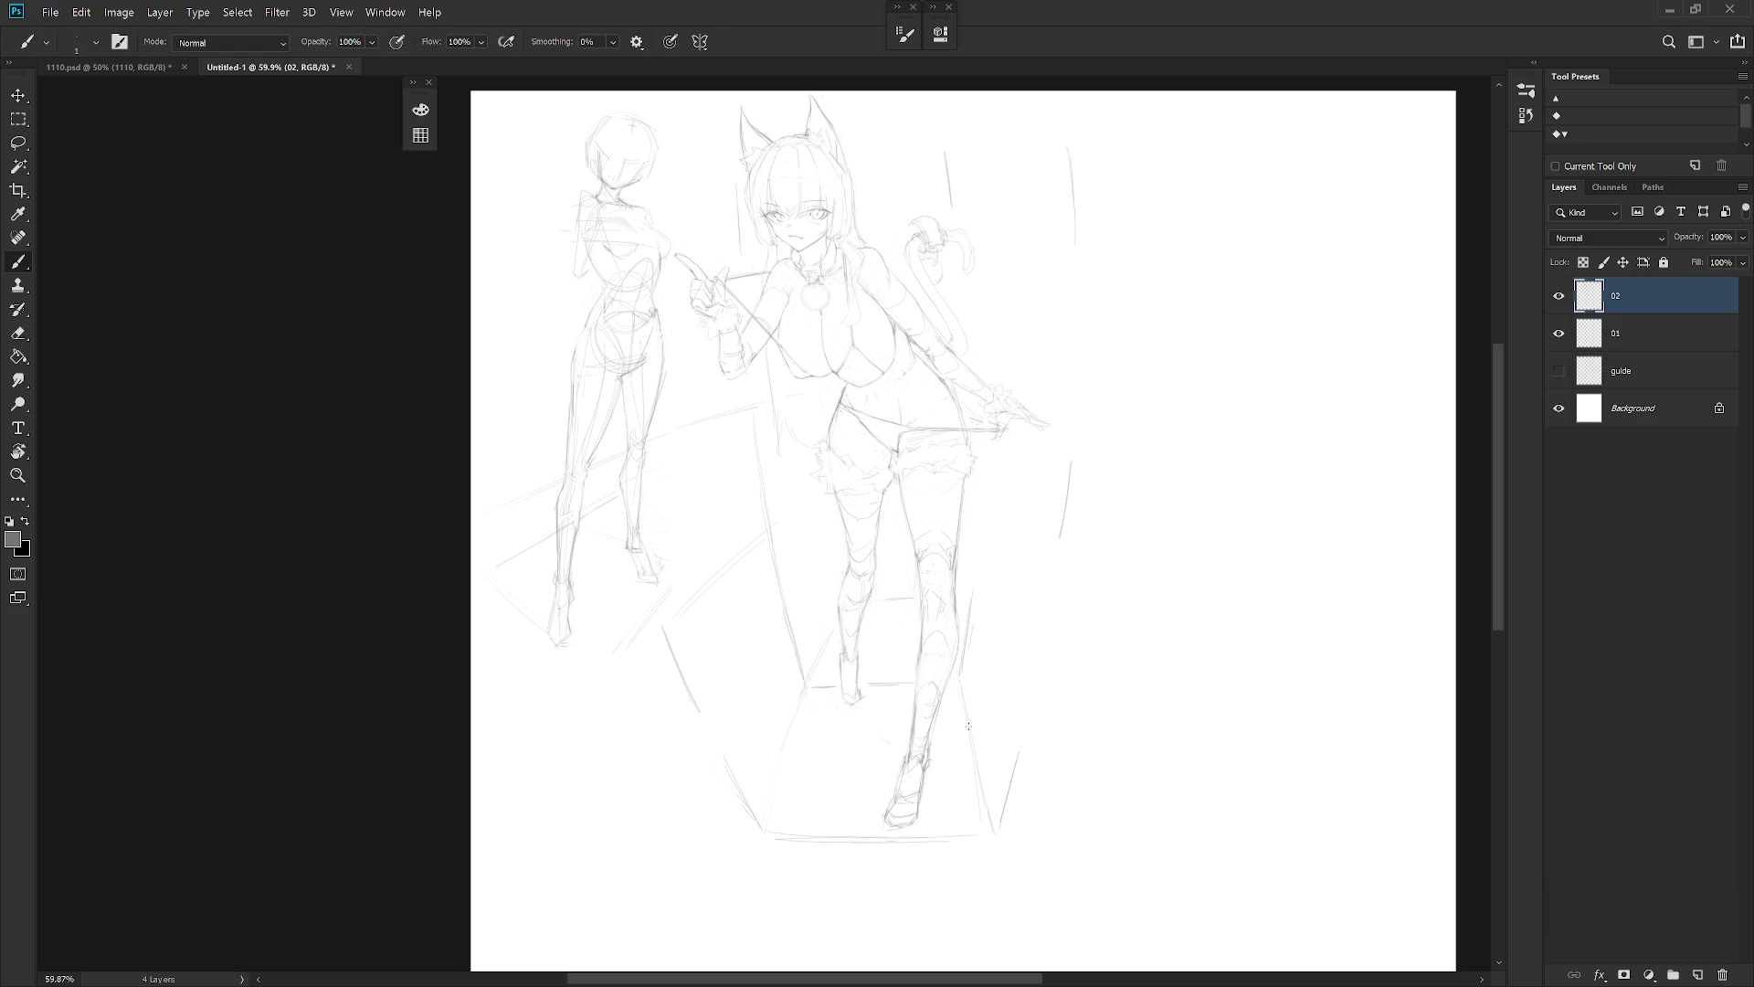
left_click_drag(1049, 736, 897, 843)
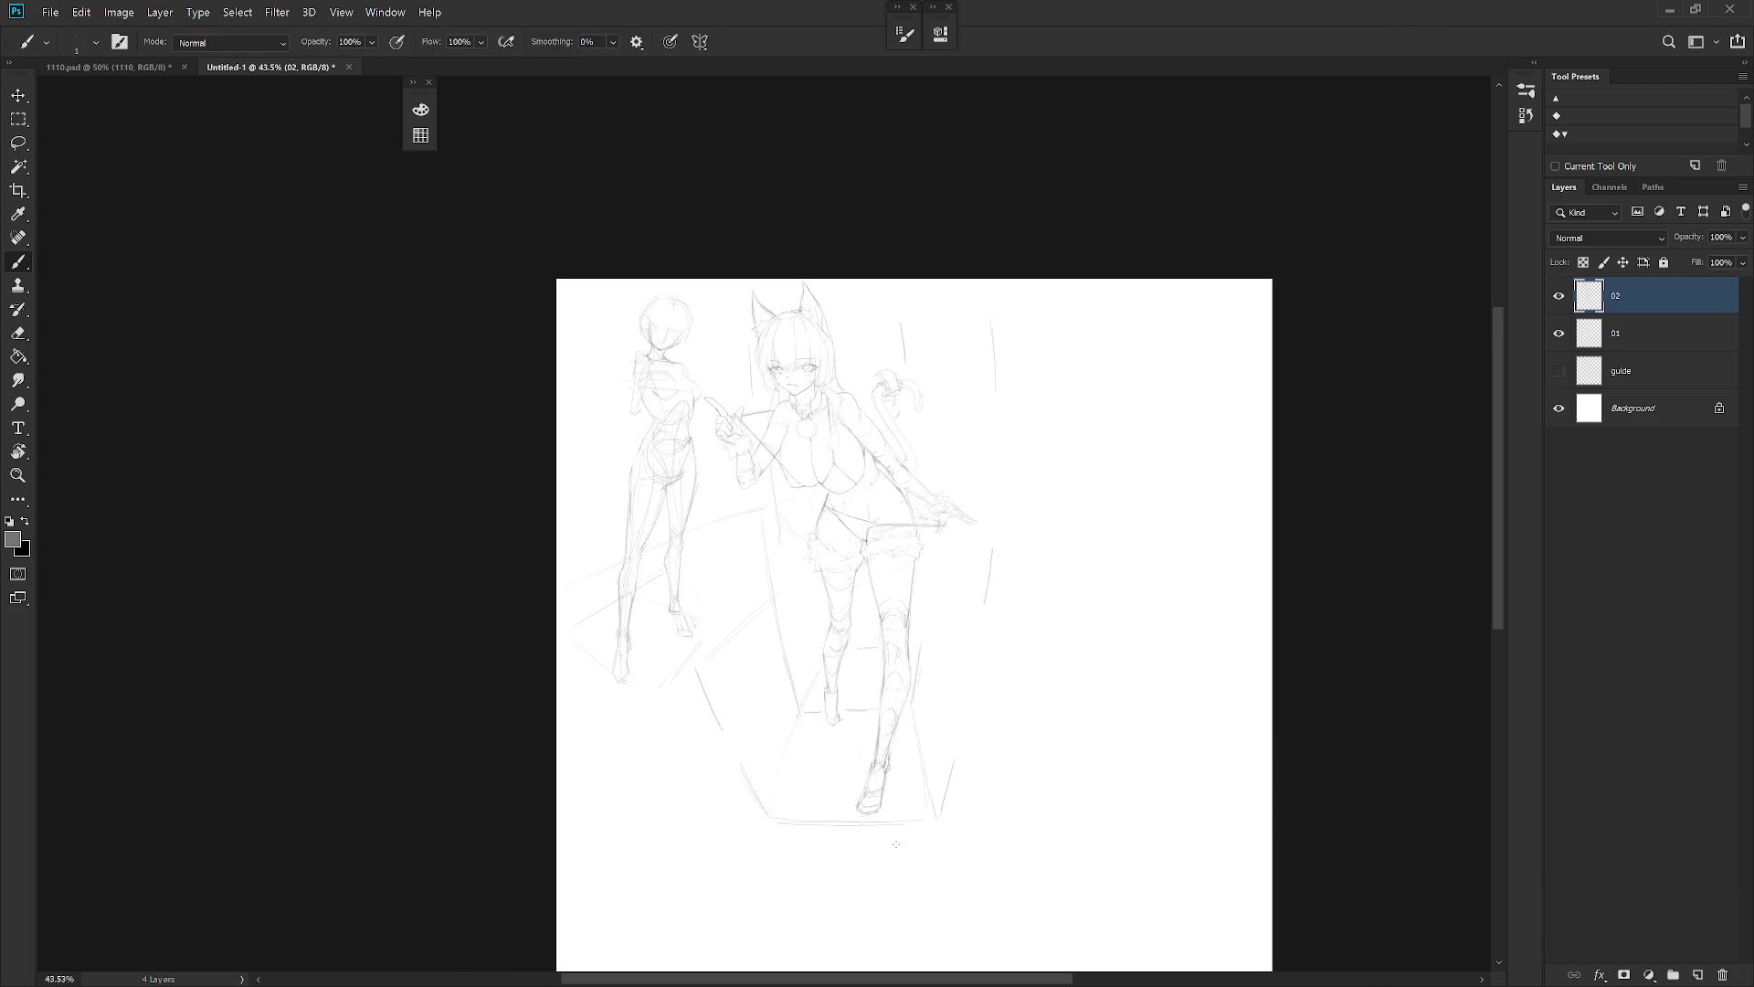
left_click_drag(748, 319, 803, 467)
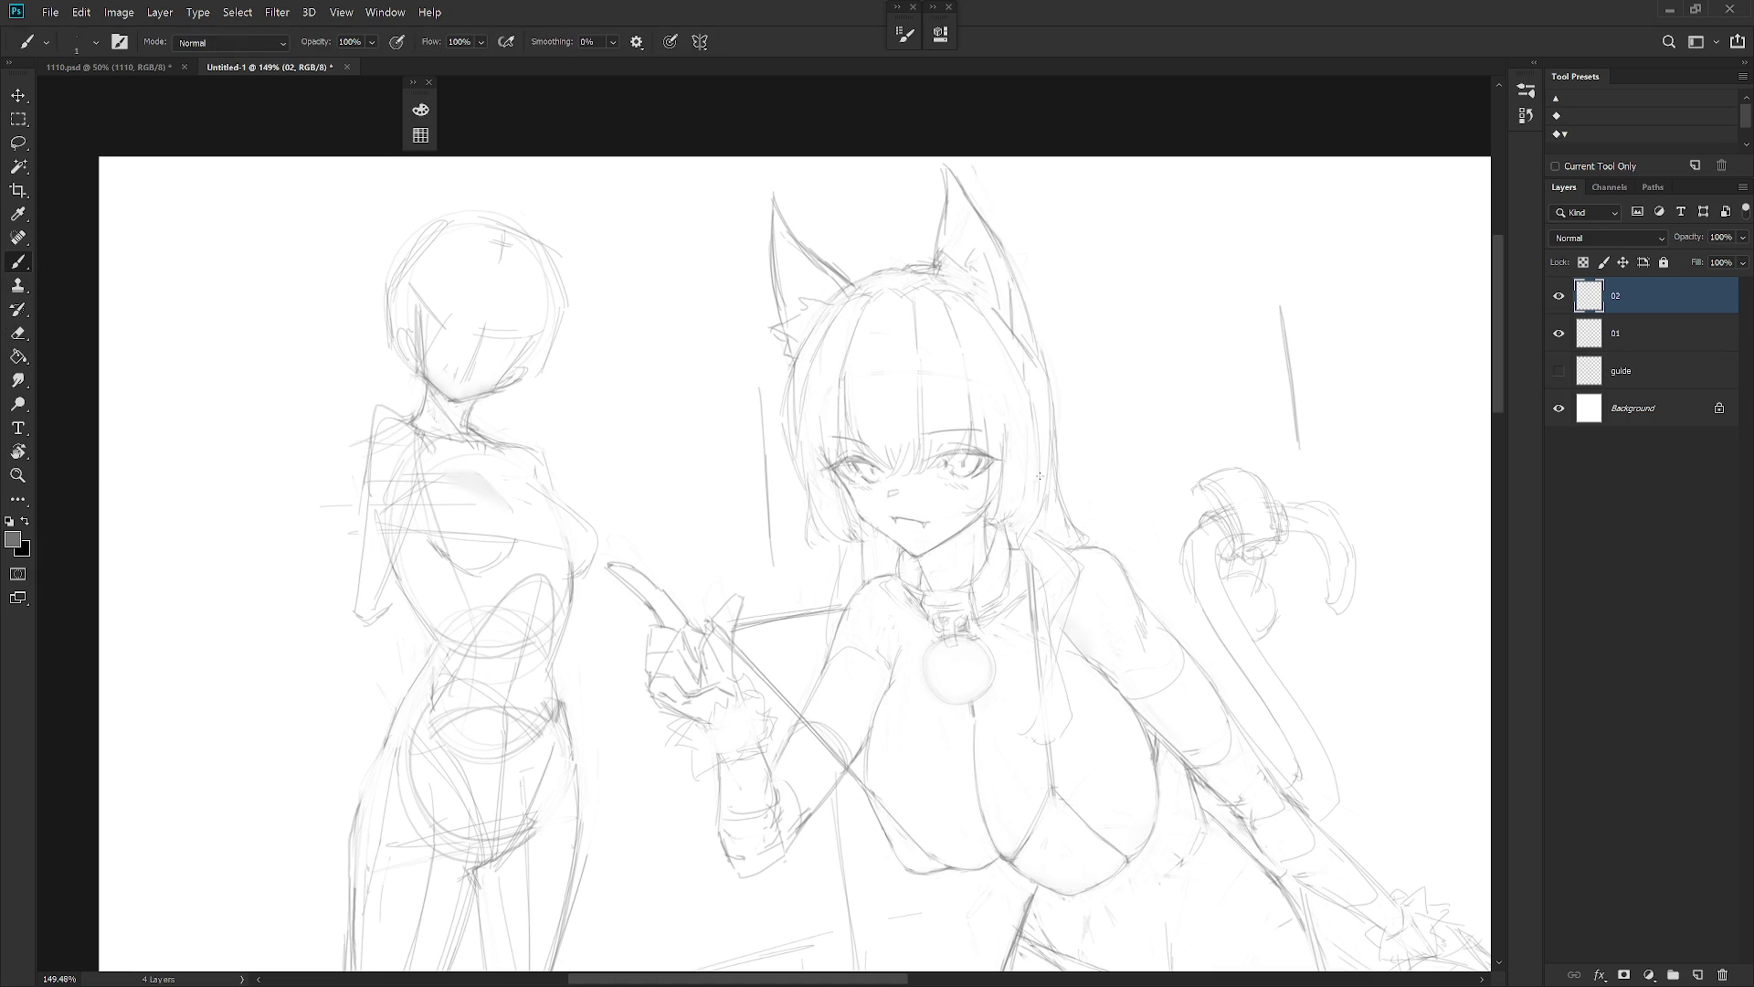
Add a short stroke along the hair edge beside the face
key("e")
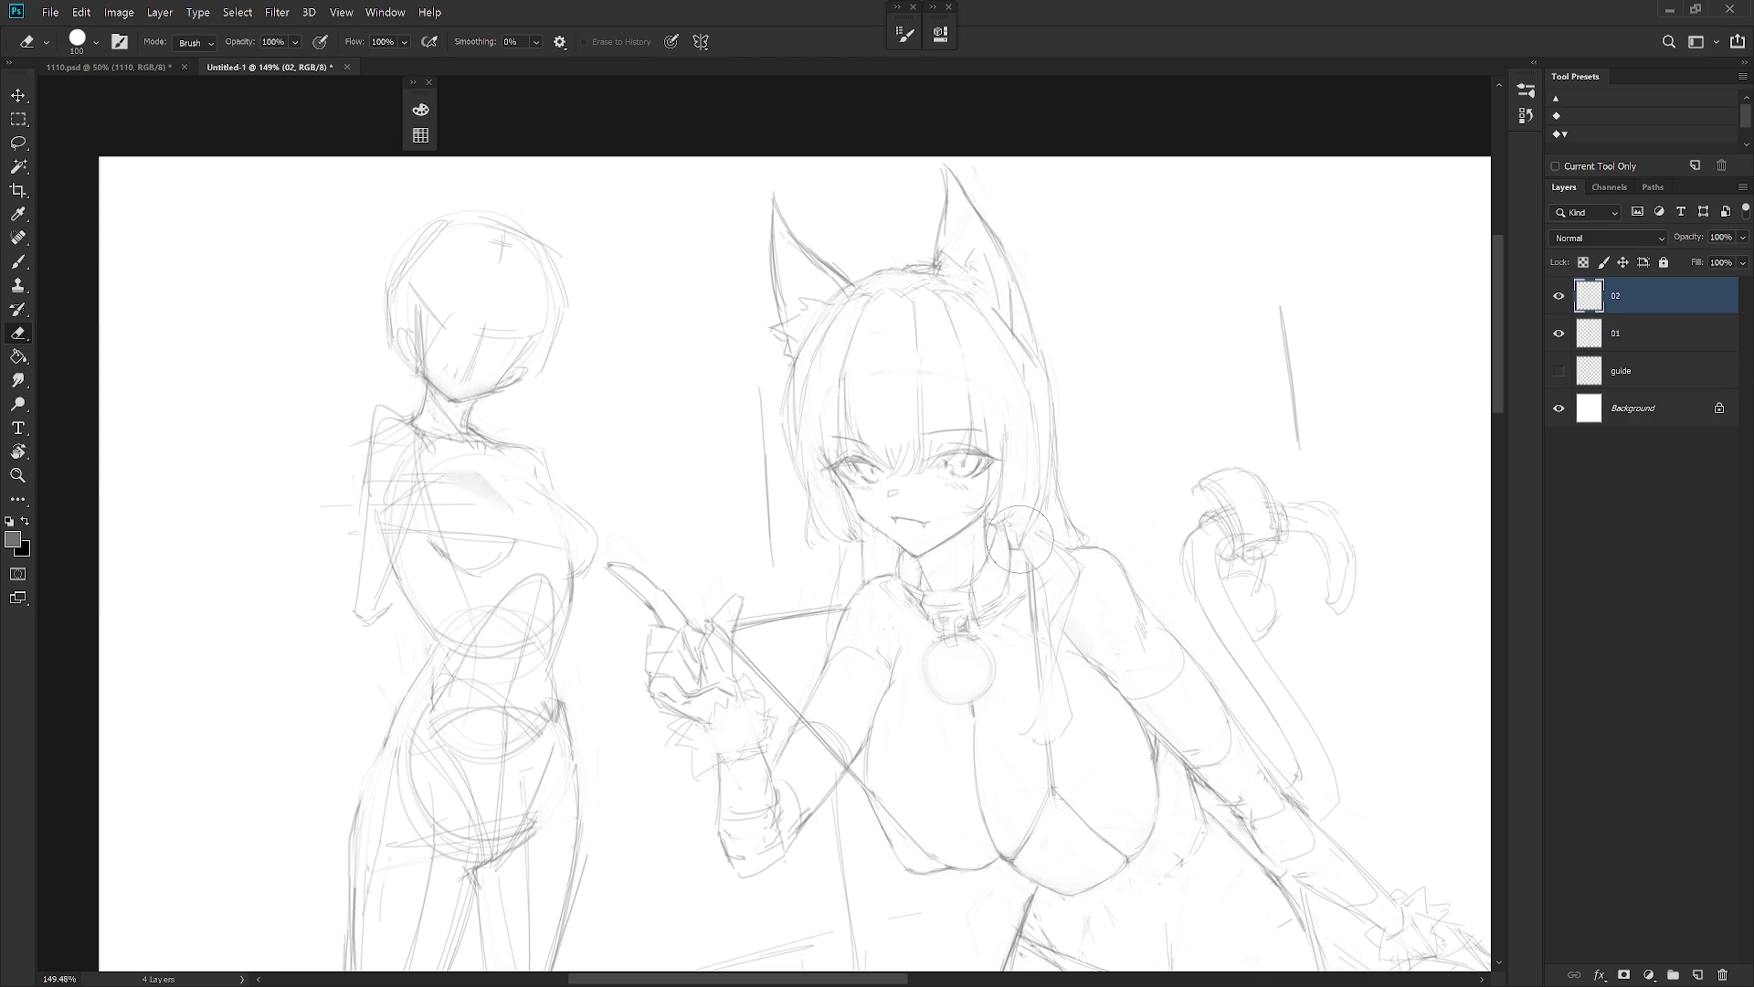
key("b")
key("e")
key("b")
left_click_drag(1027, 531, 1022, 548)
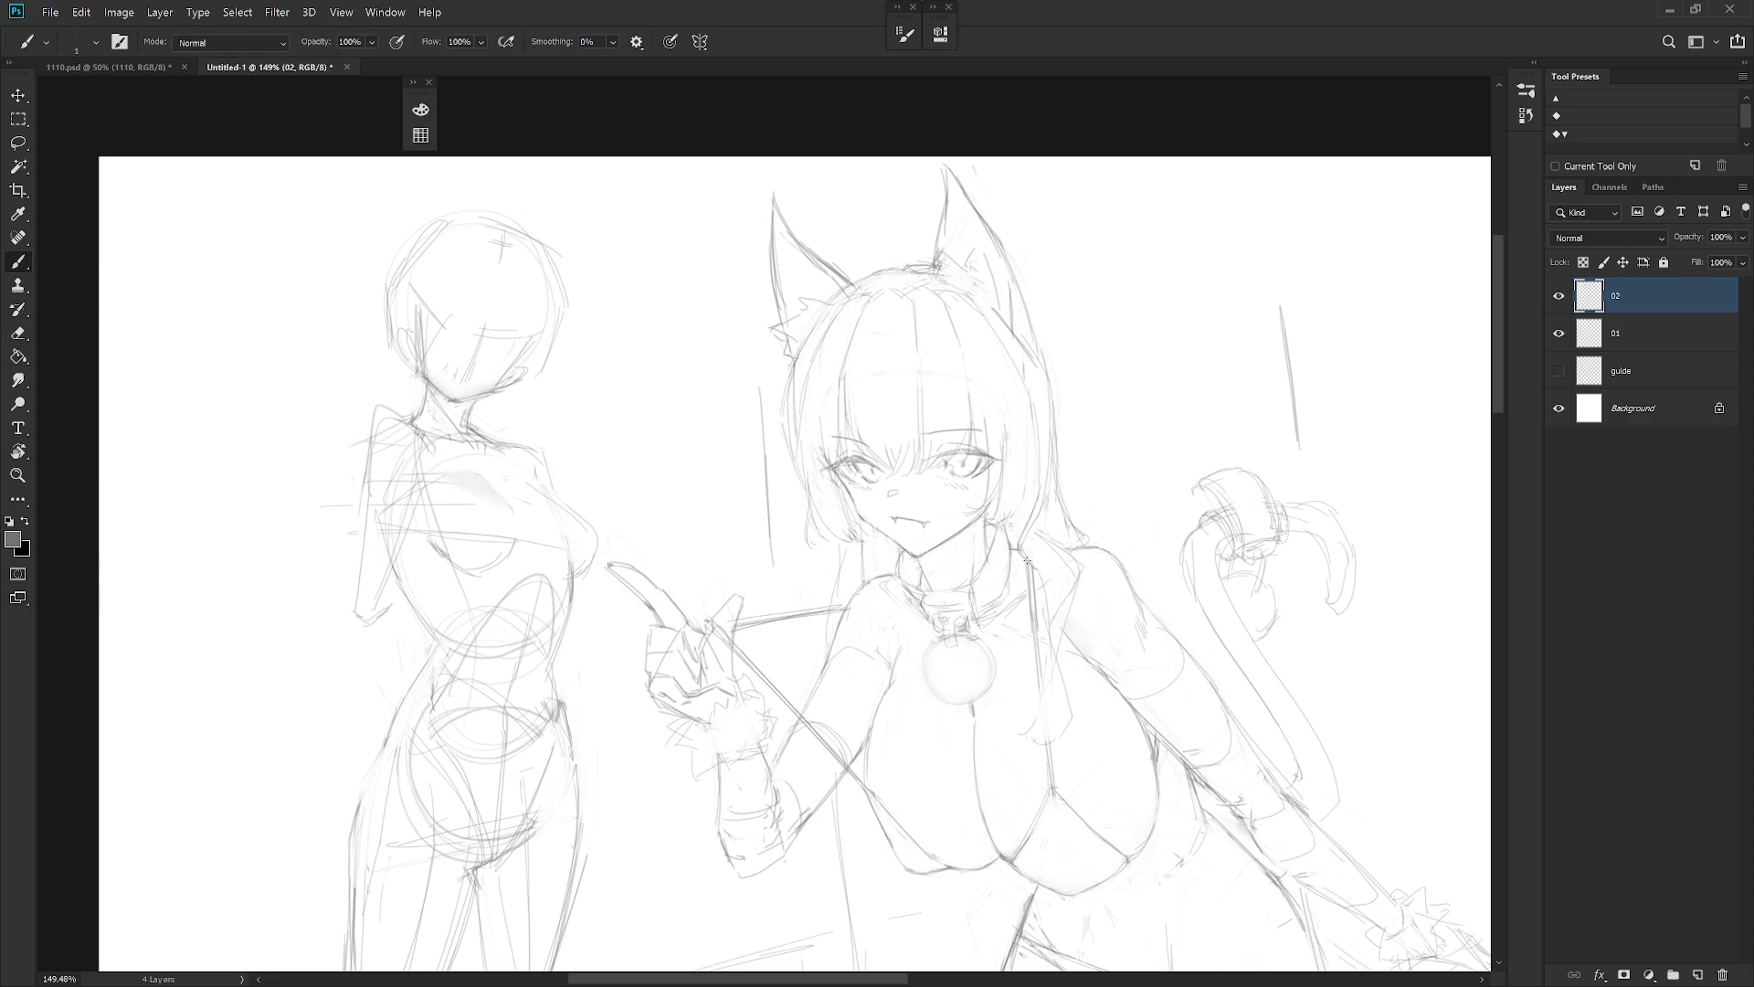
key("e")
key("b")
Refine the new hair stroke, alternating between Eraser and Brush
key("e")
key("b")
key("e")
key("b")
key("e")
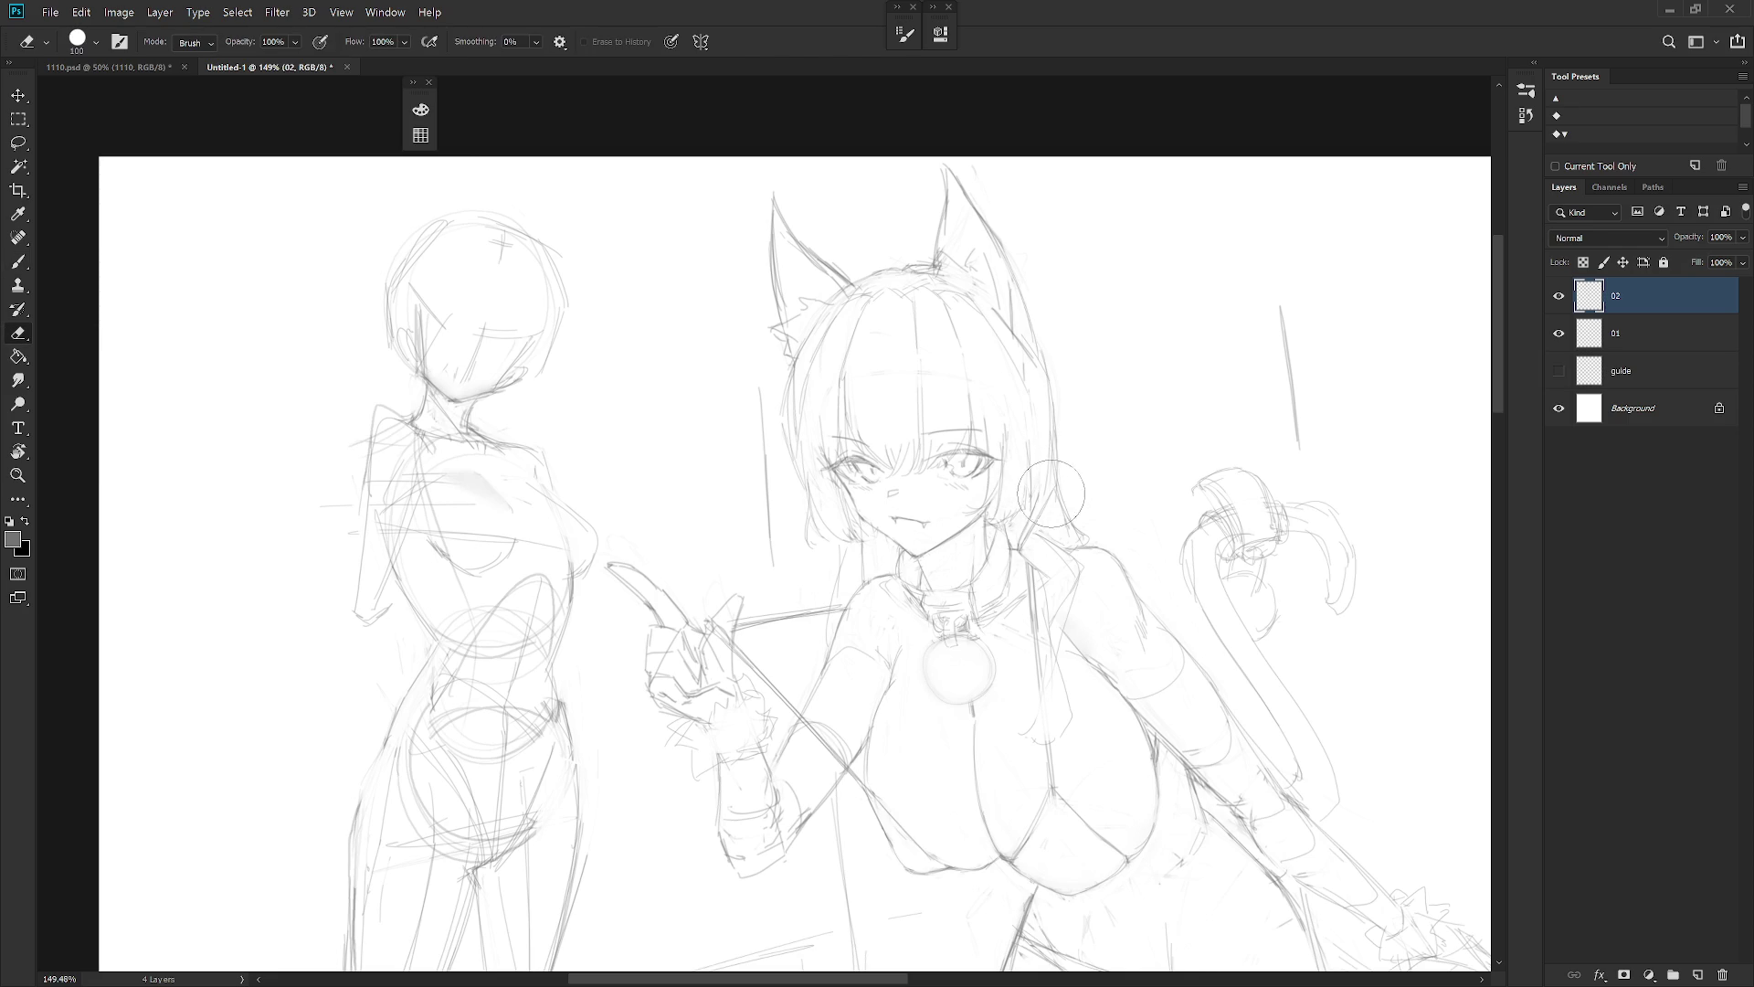
key("b")
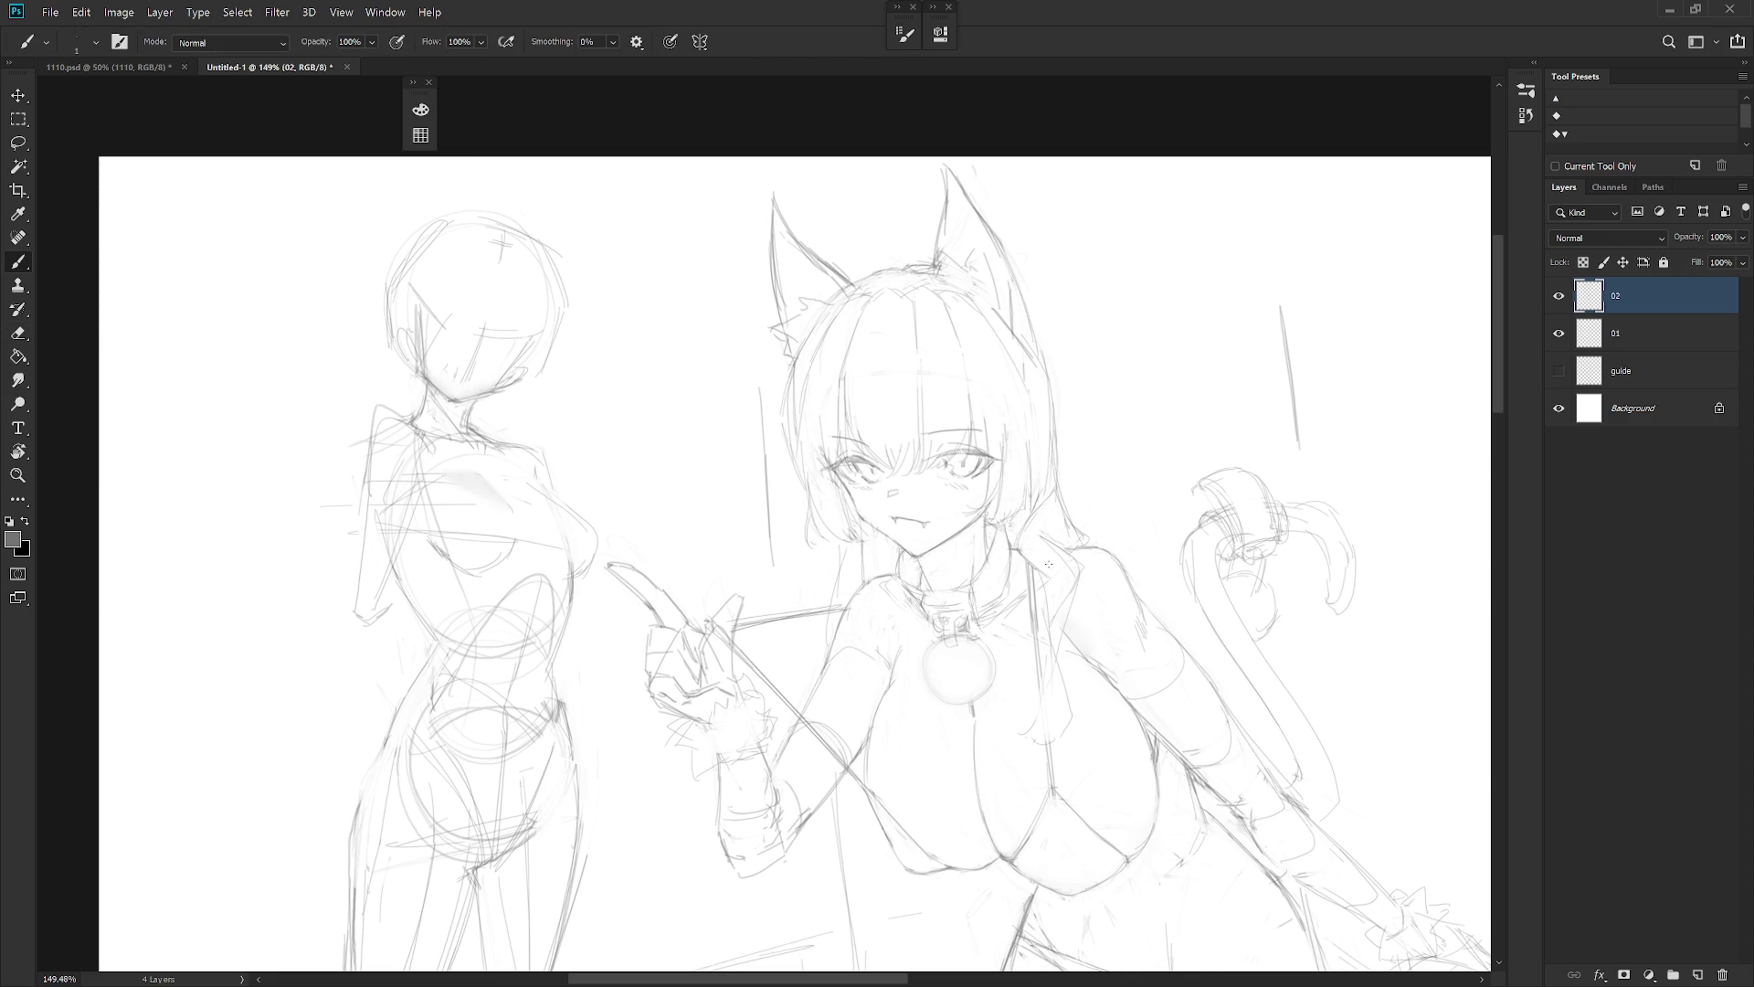
key("e")
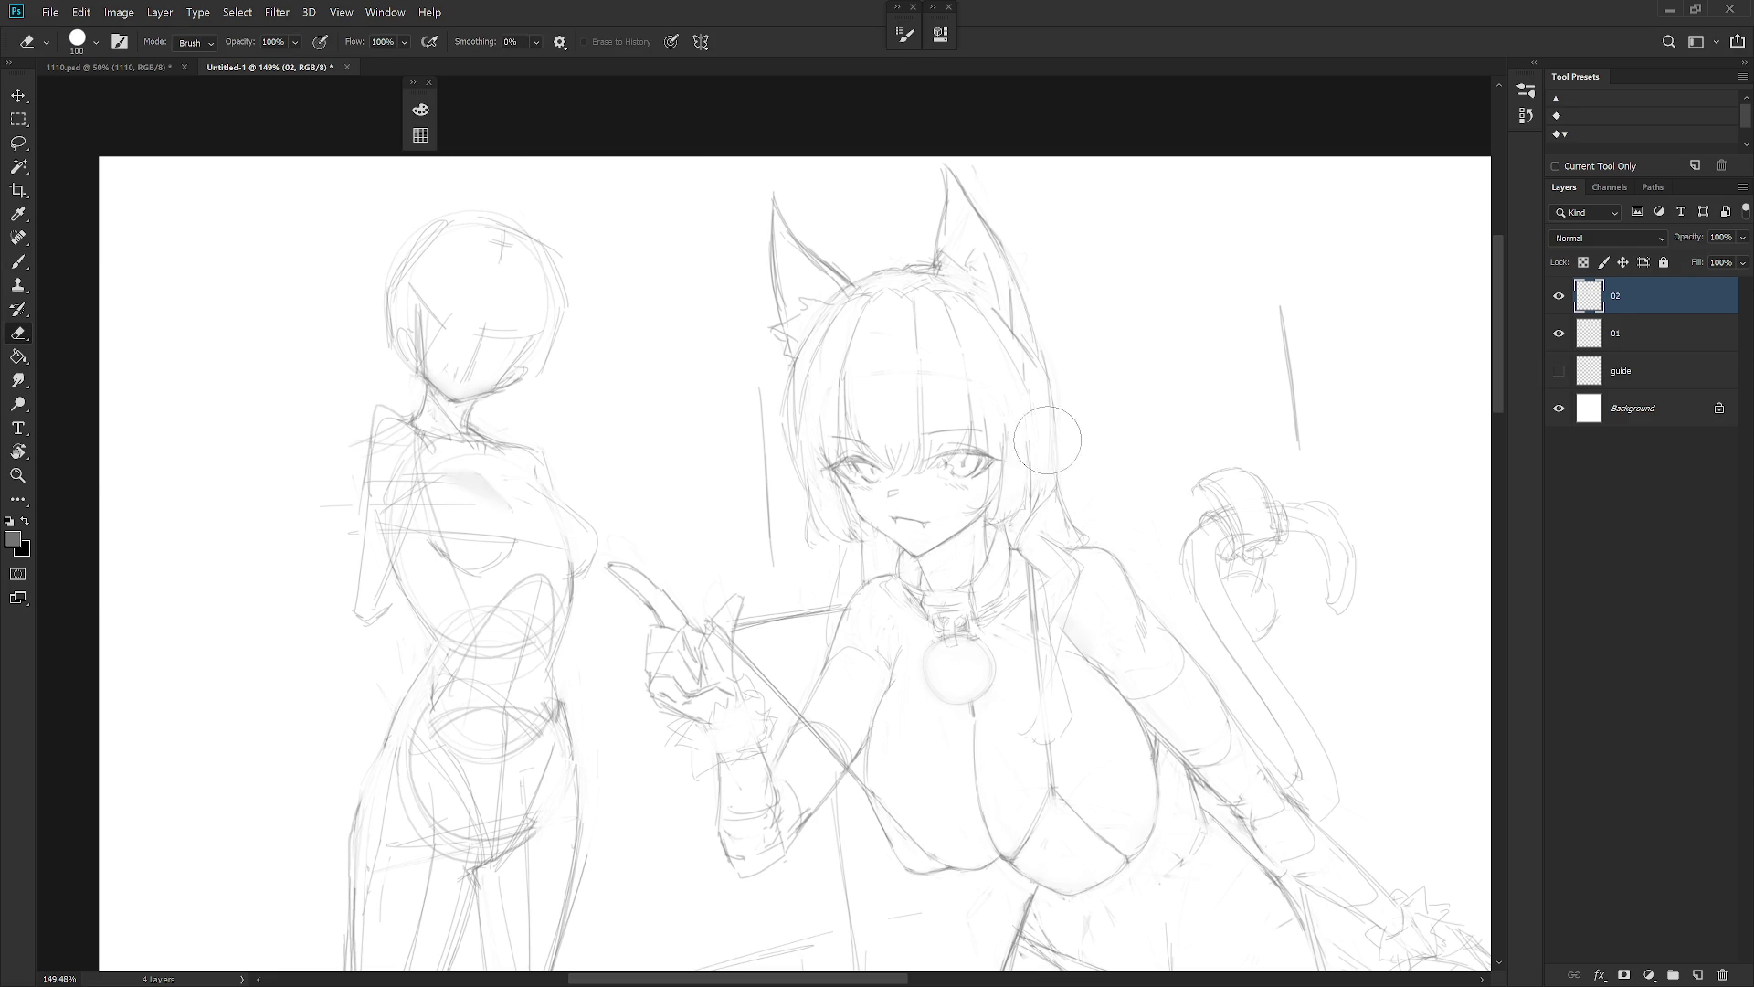
key("b")
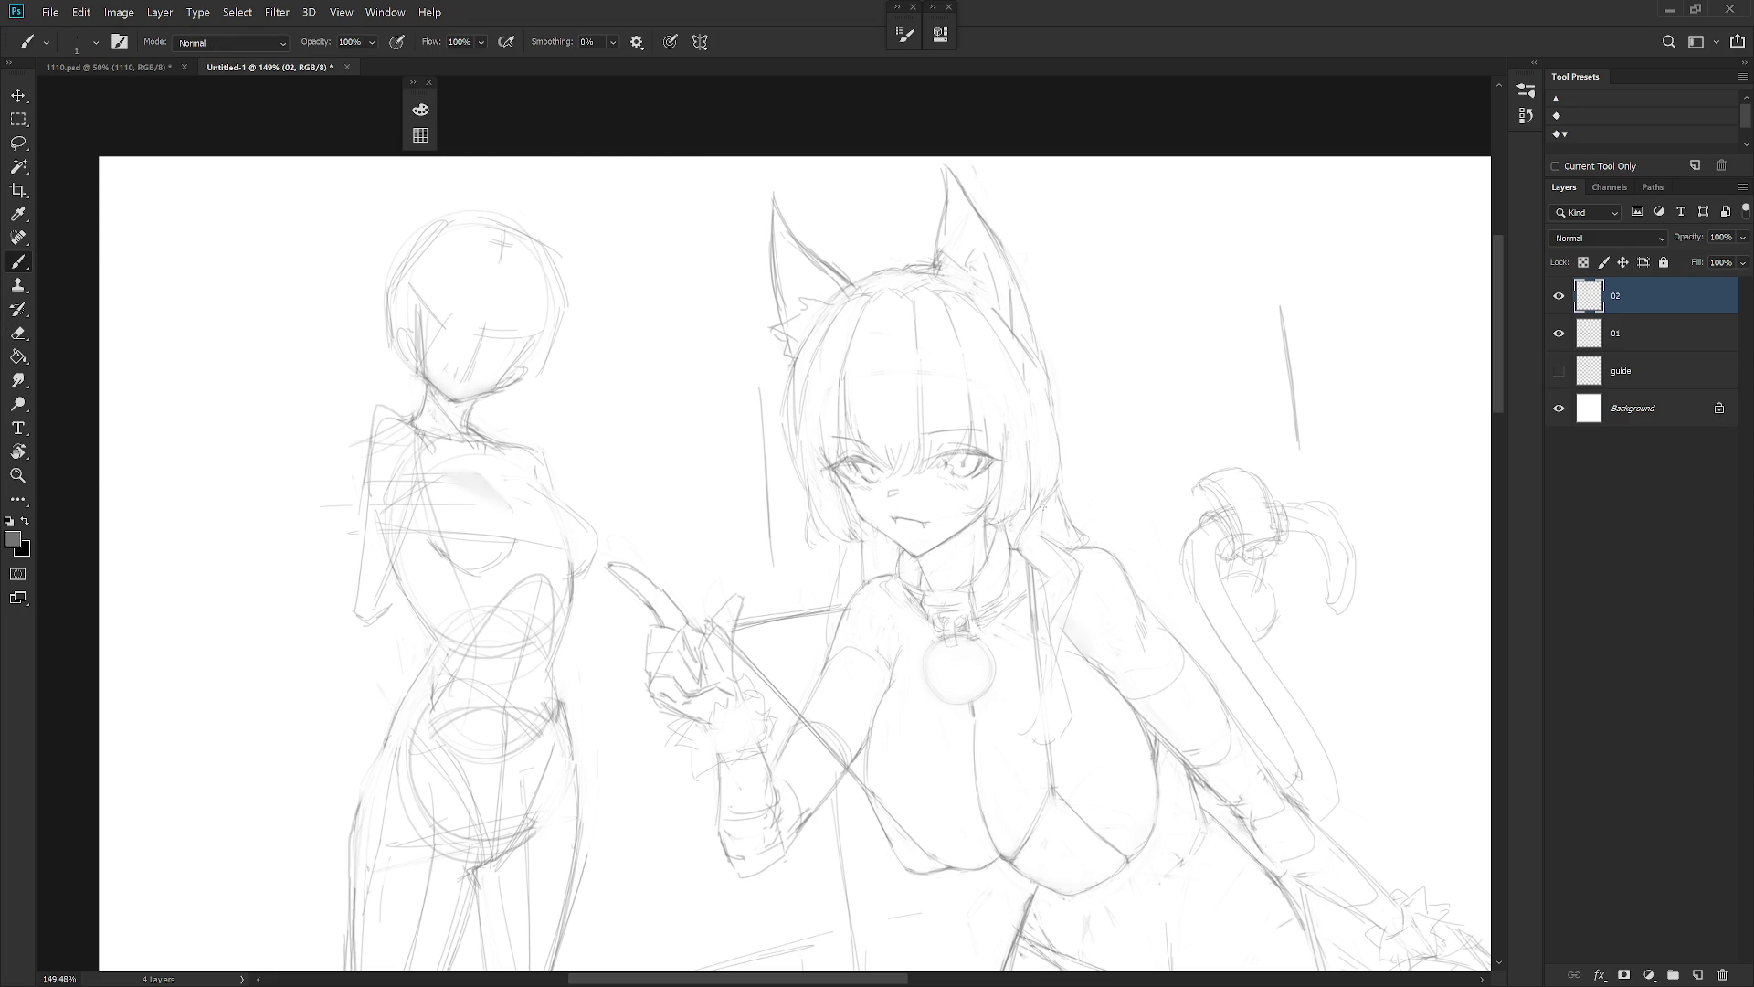
key("e")
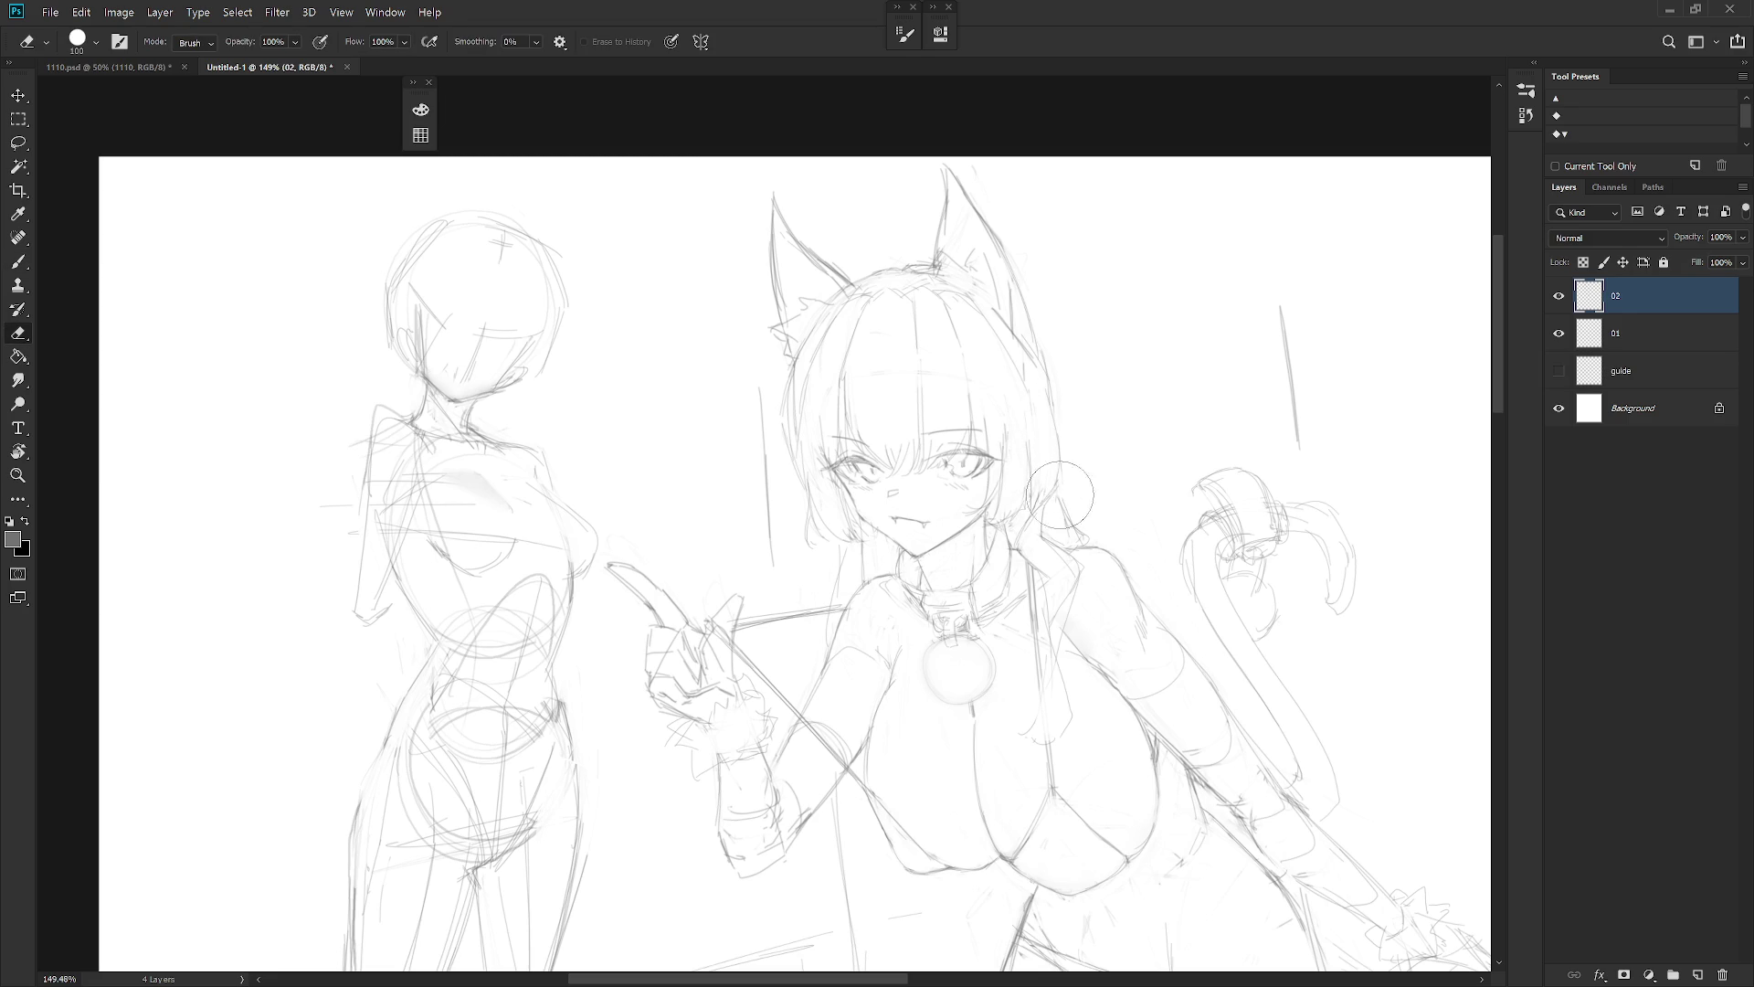
key("b")
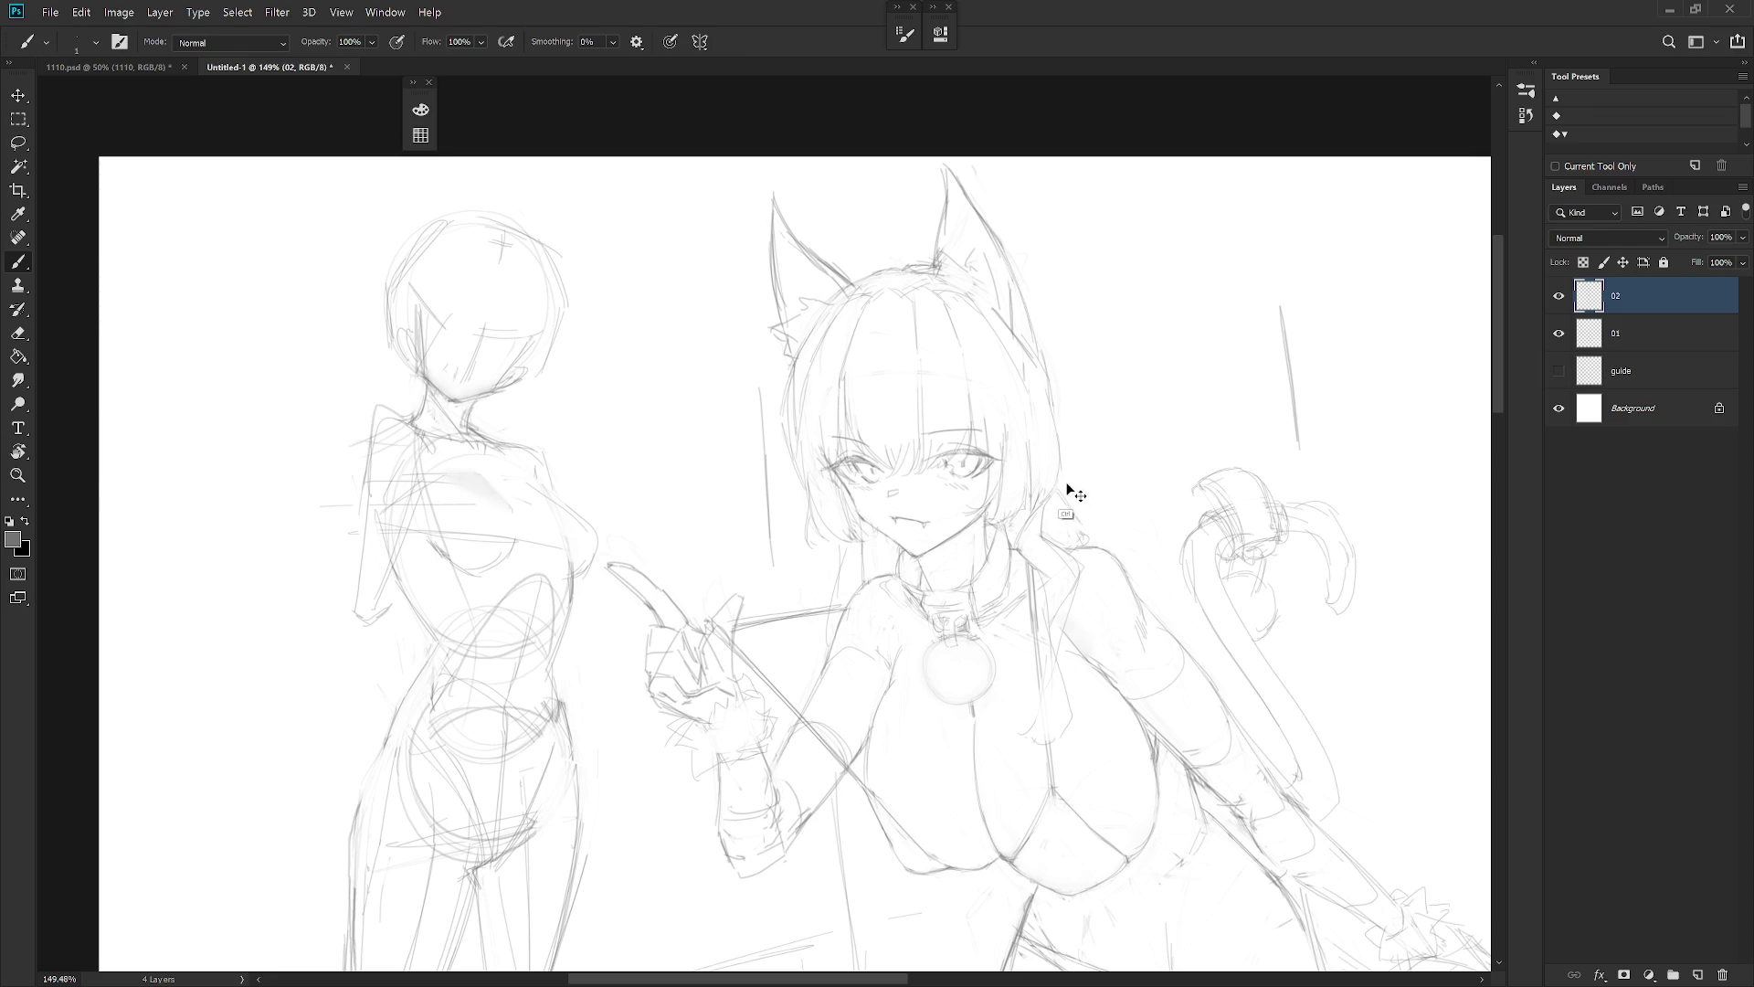
key("e")
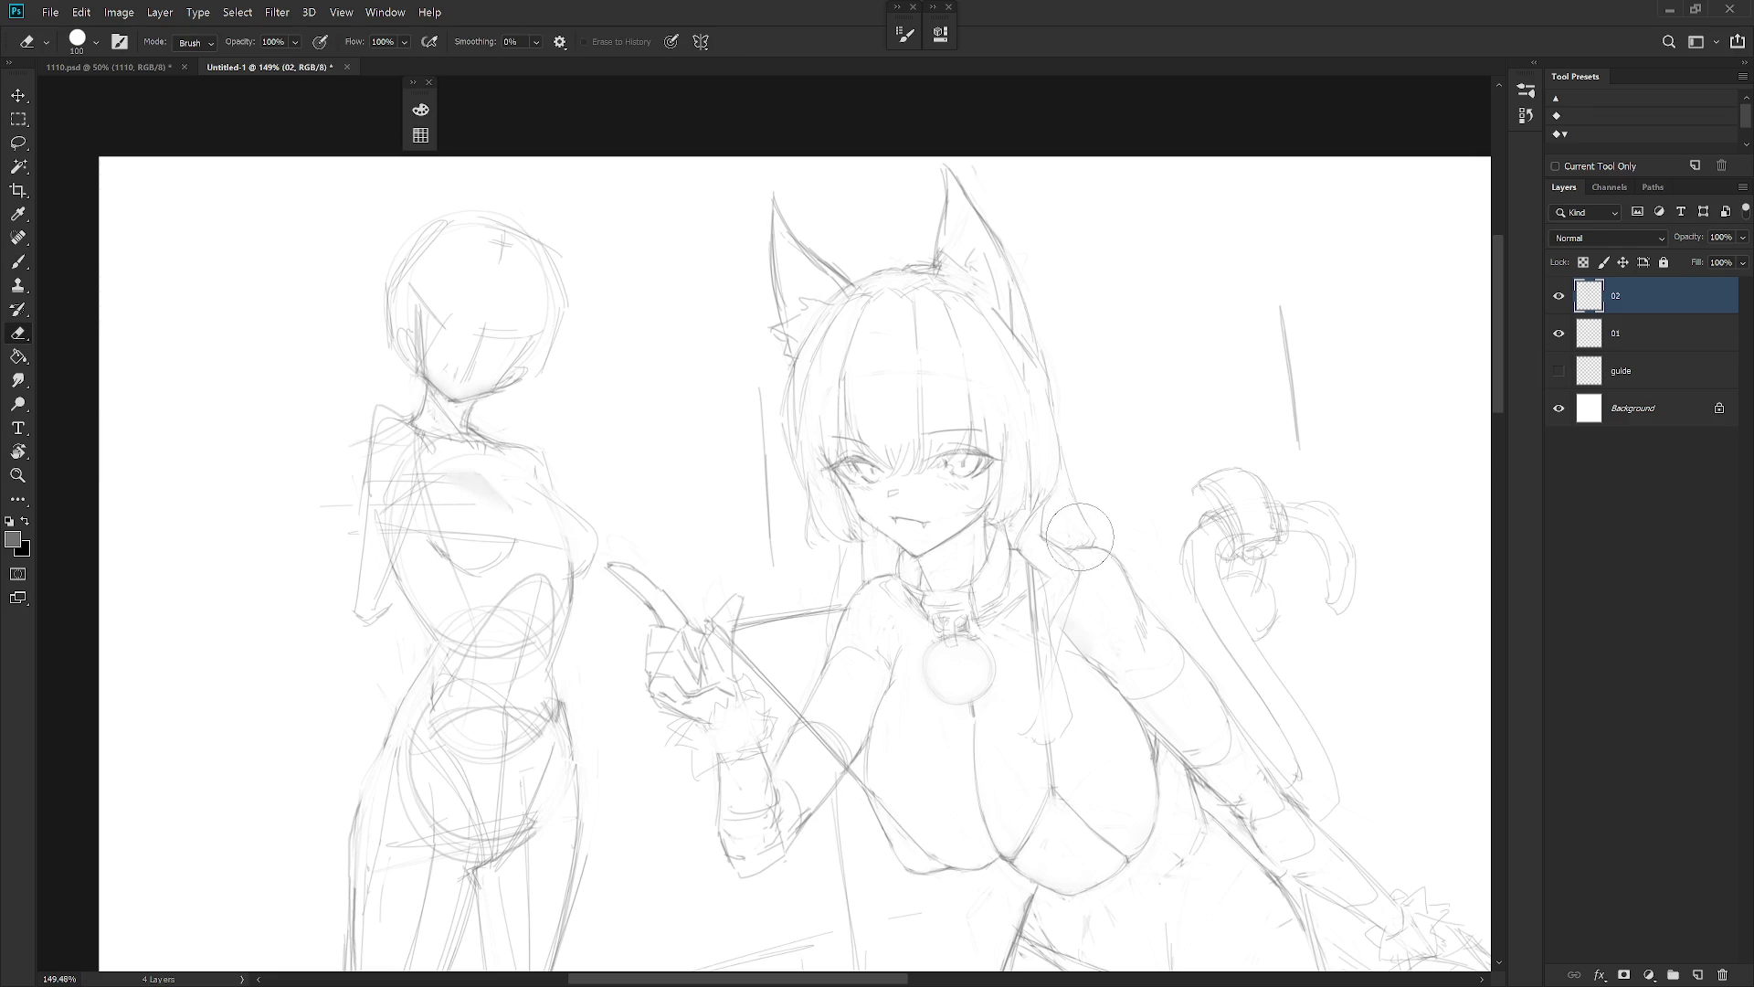
key("b")
key("e")
key("b")
scroll(1134, 537, "down", 5)
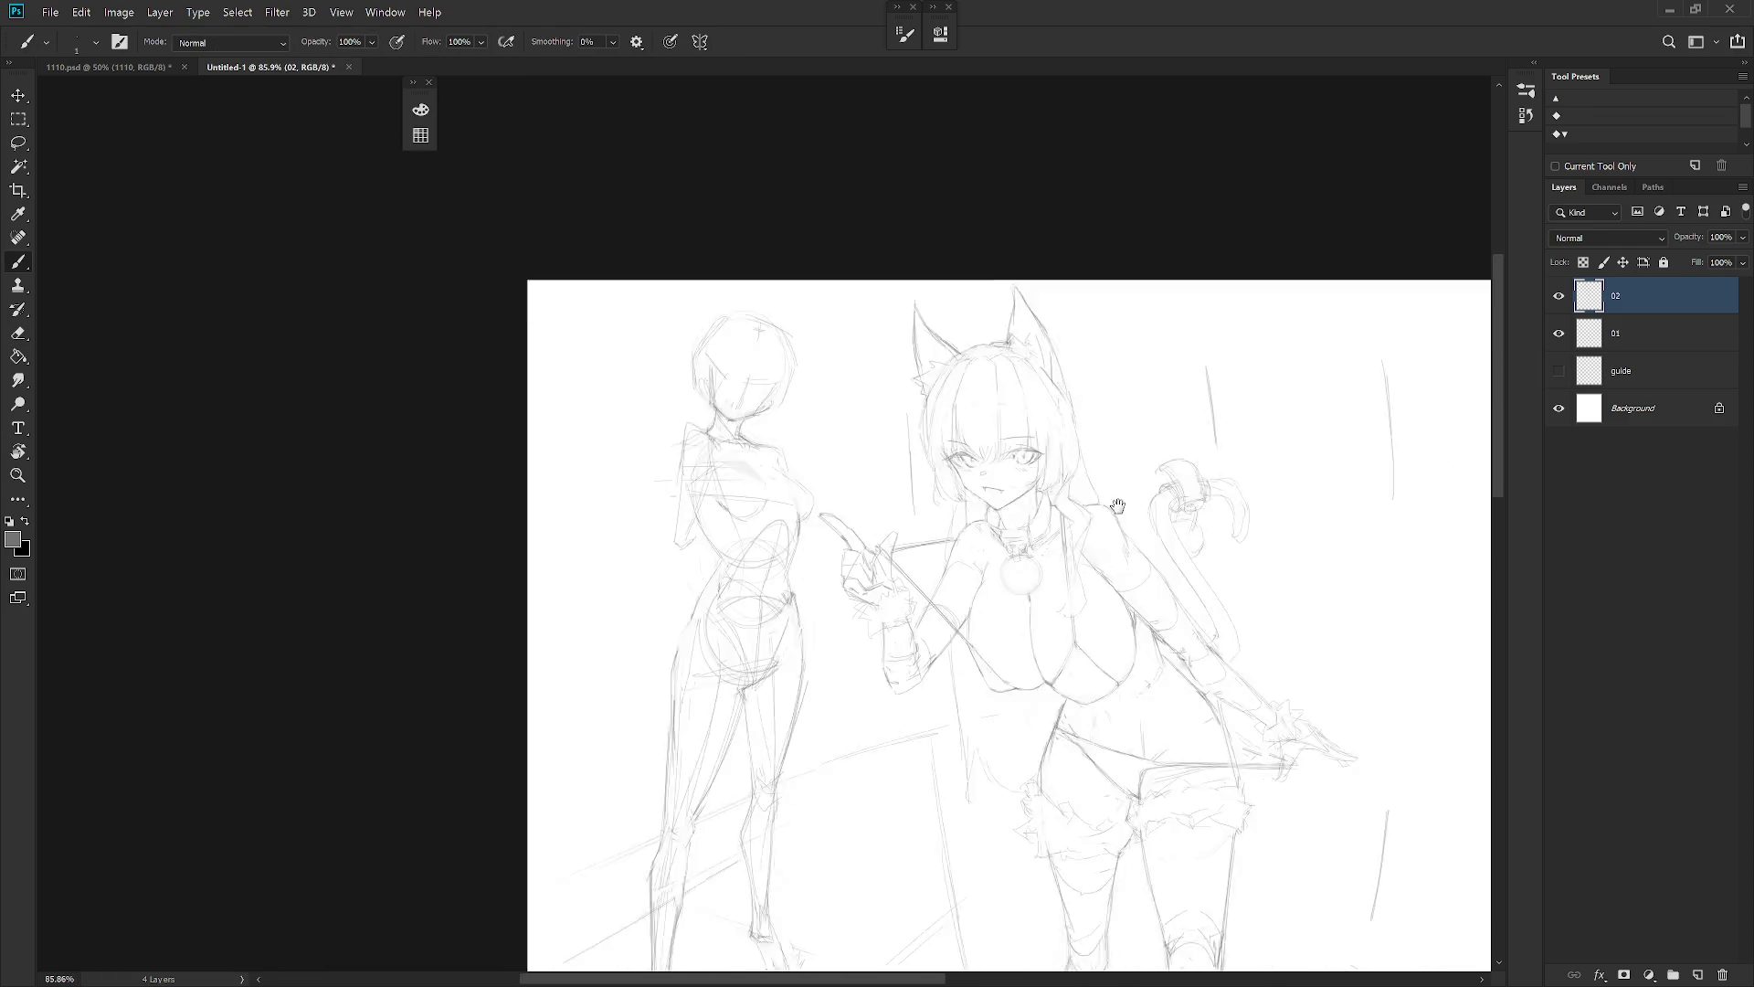
Pan the view to recentre the figures and ready the Eraser
scroll(1010, 359, "up", 1)
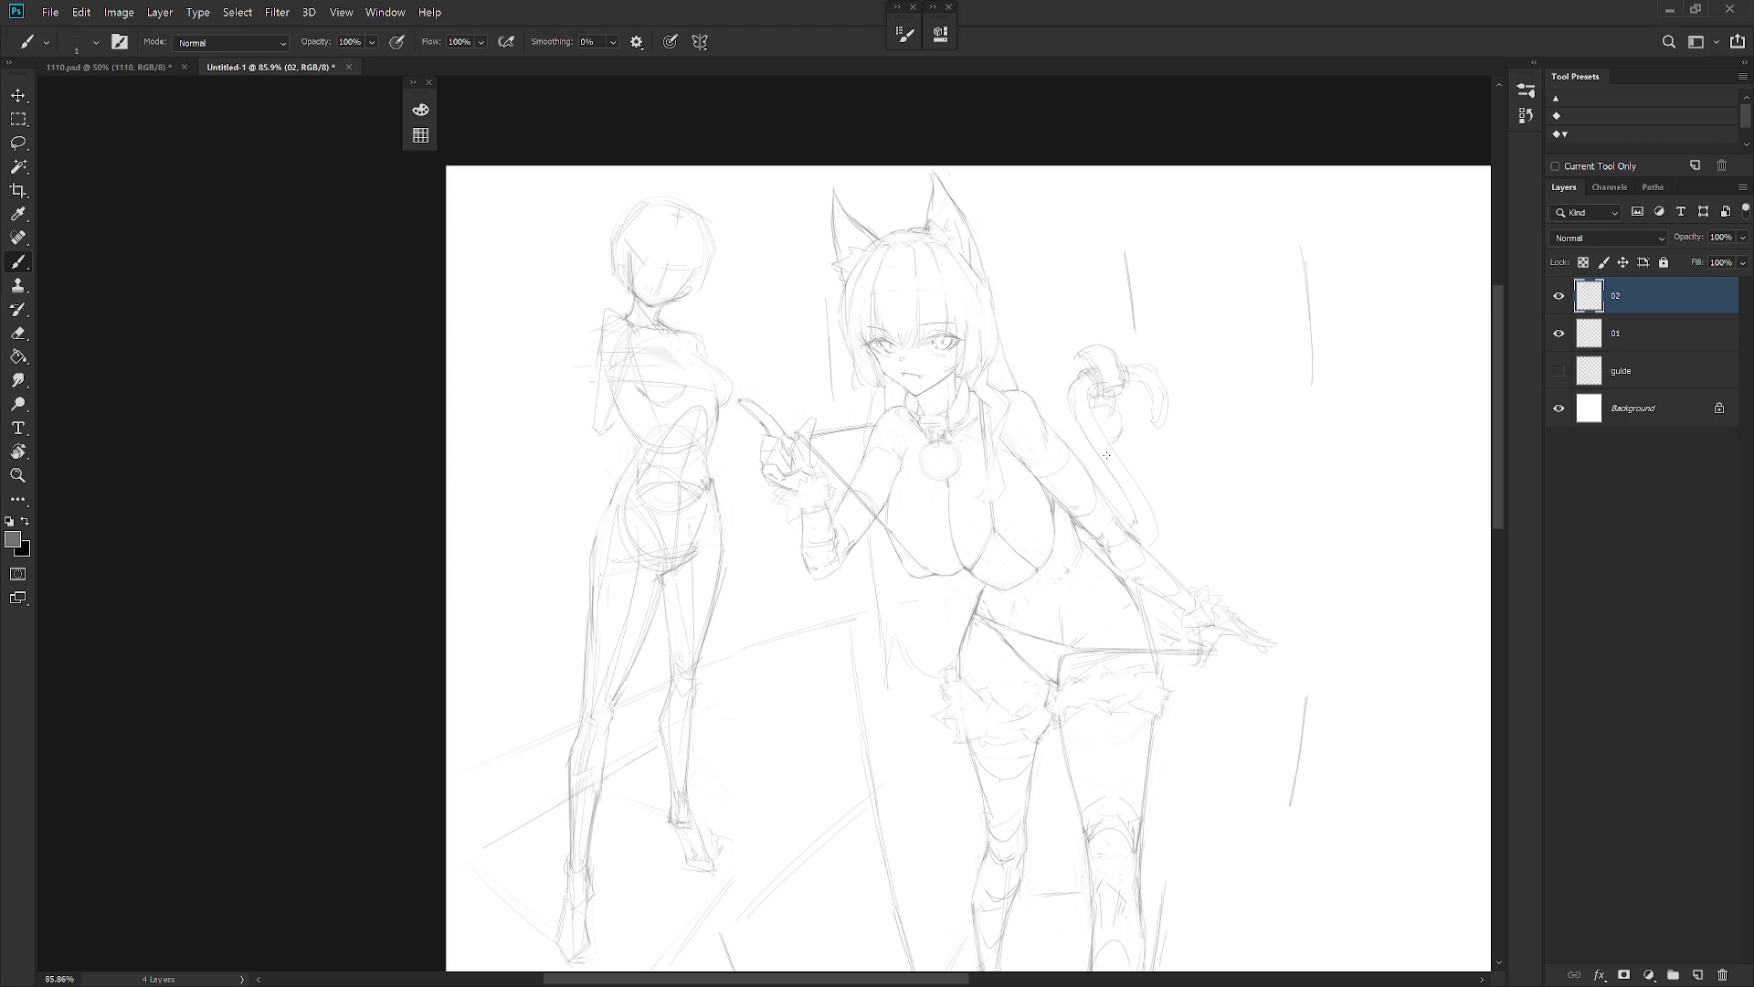
mouse_move(1141, 515)
left_mouse_down()
mouse_move(1106, 498)
mouse_move(1124, 529)
left_mouse_up()
key("e")
key("b")
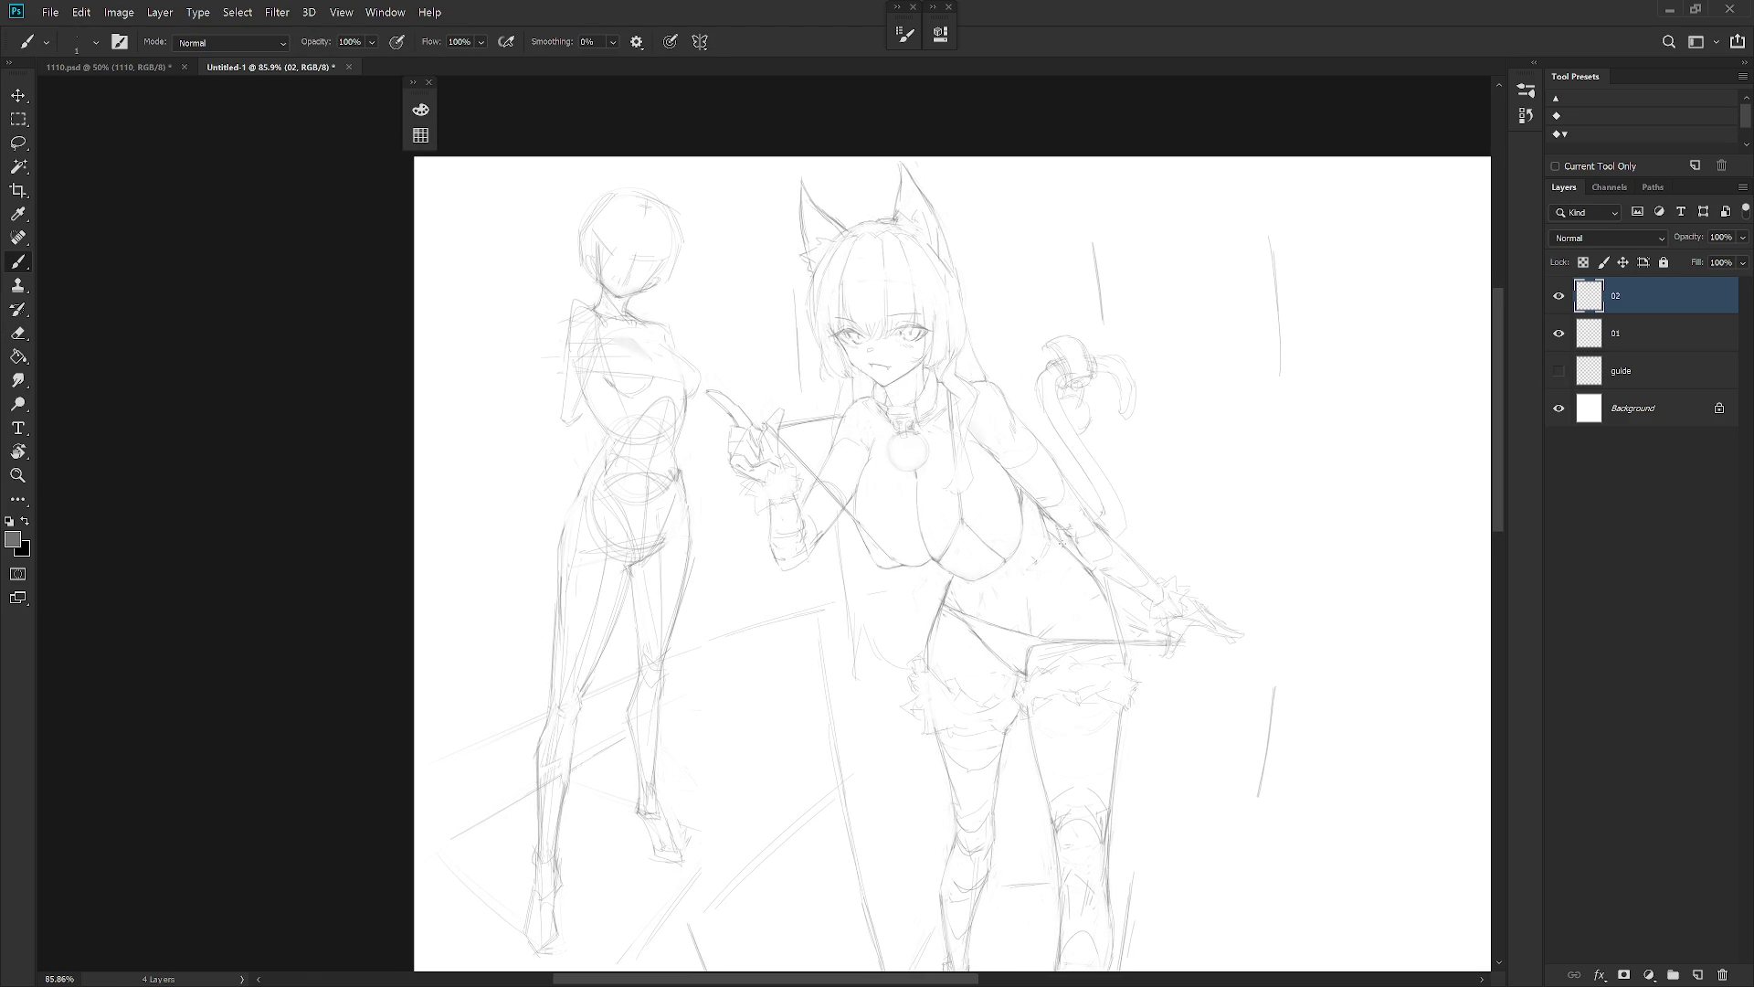
scroll(1081, 538, "up", 4)
key("e")
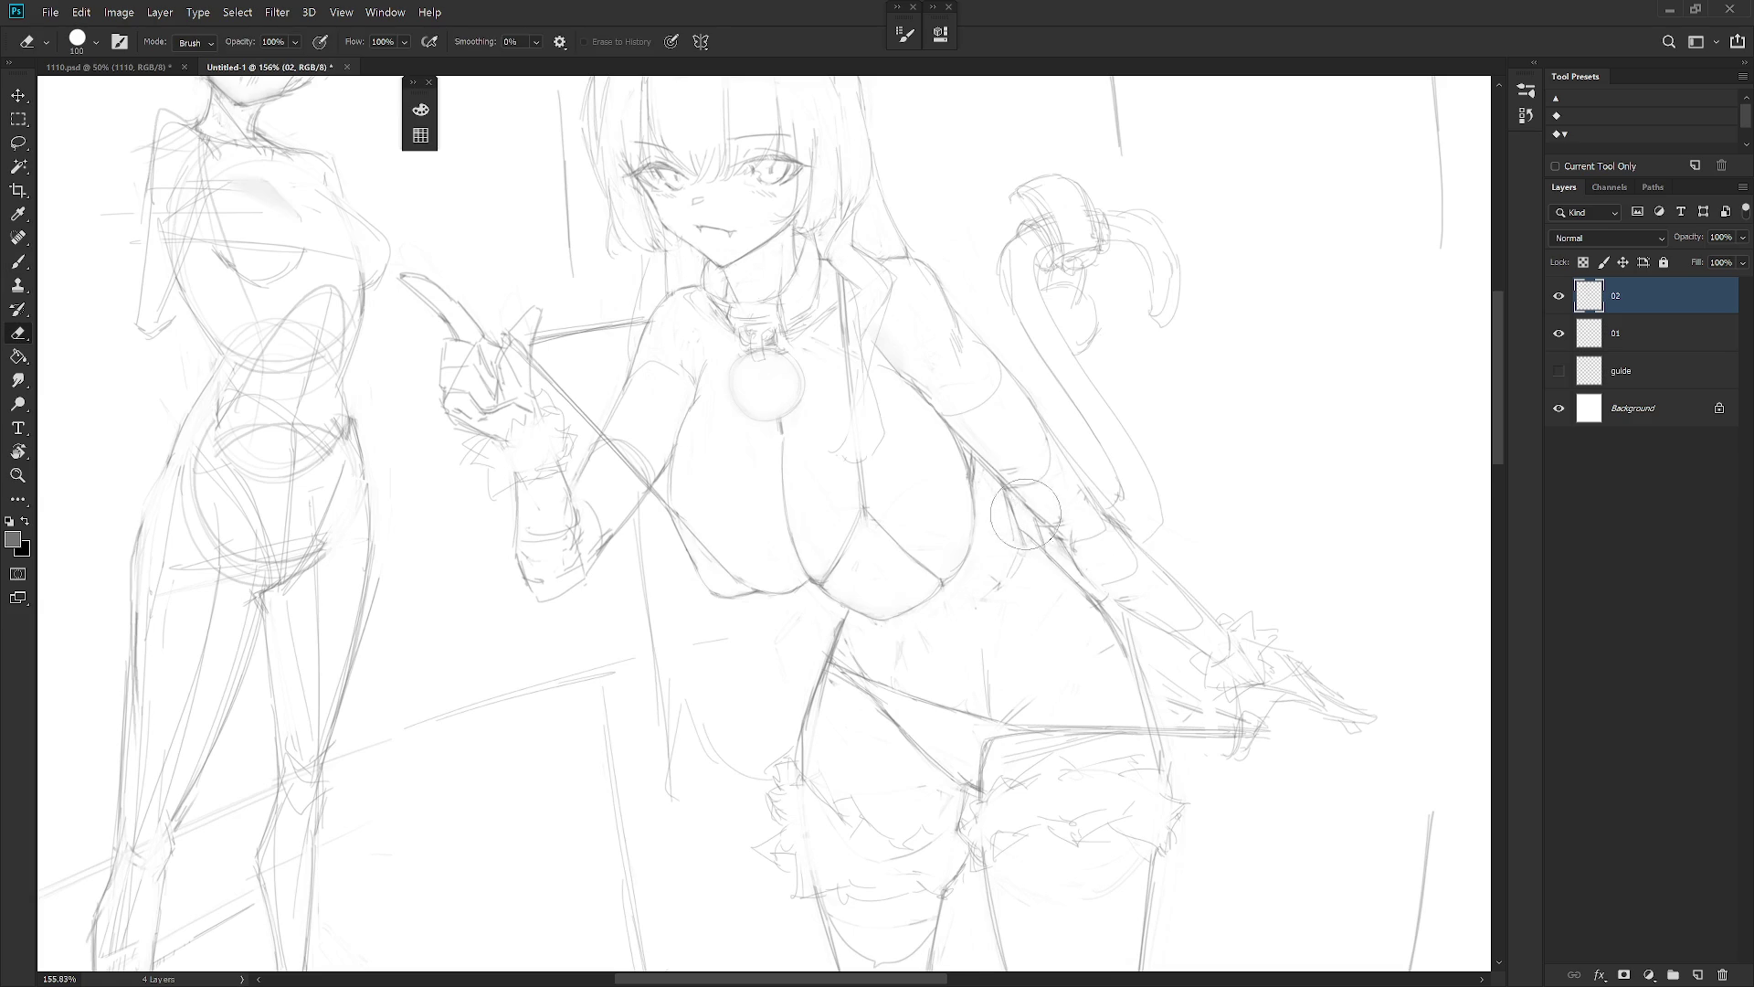
scroll(1120, 521, "down", 1)
Rotate the canvas view and erase faint lines along the arm contour
key("r")
left_click_drag(1106, 512, 1017, 627)
mouse_move(964, 434)
left_mouse_down()
mouse_move(978, 430)
mouse_move(964, 457)
left_mouse_up()
key("b")
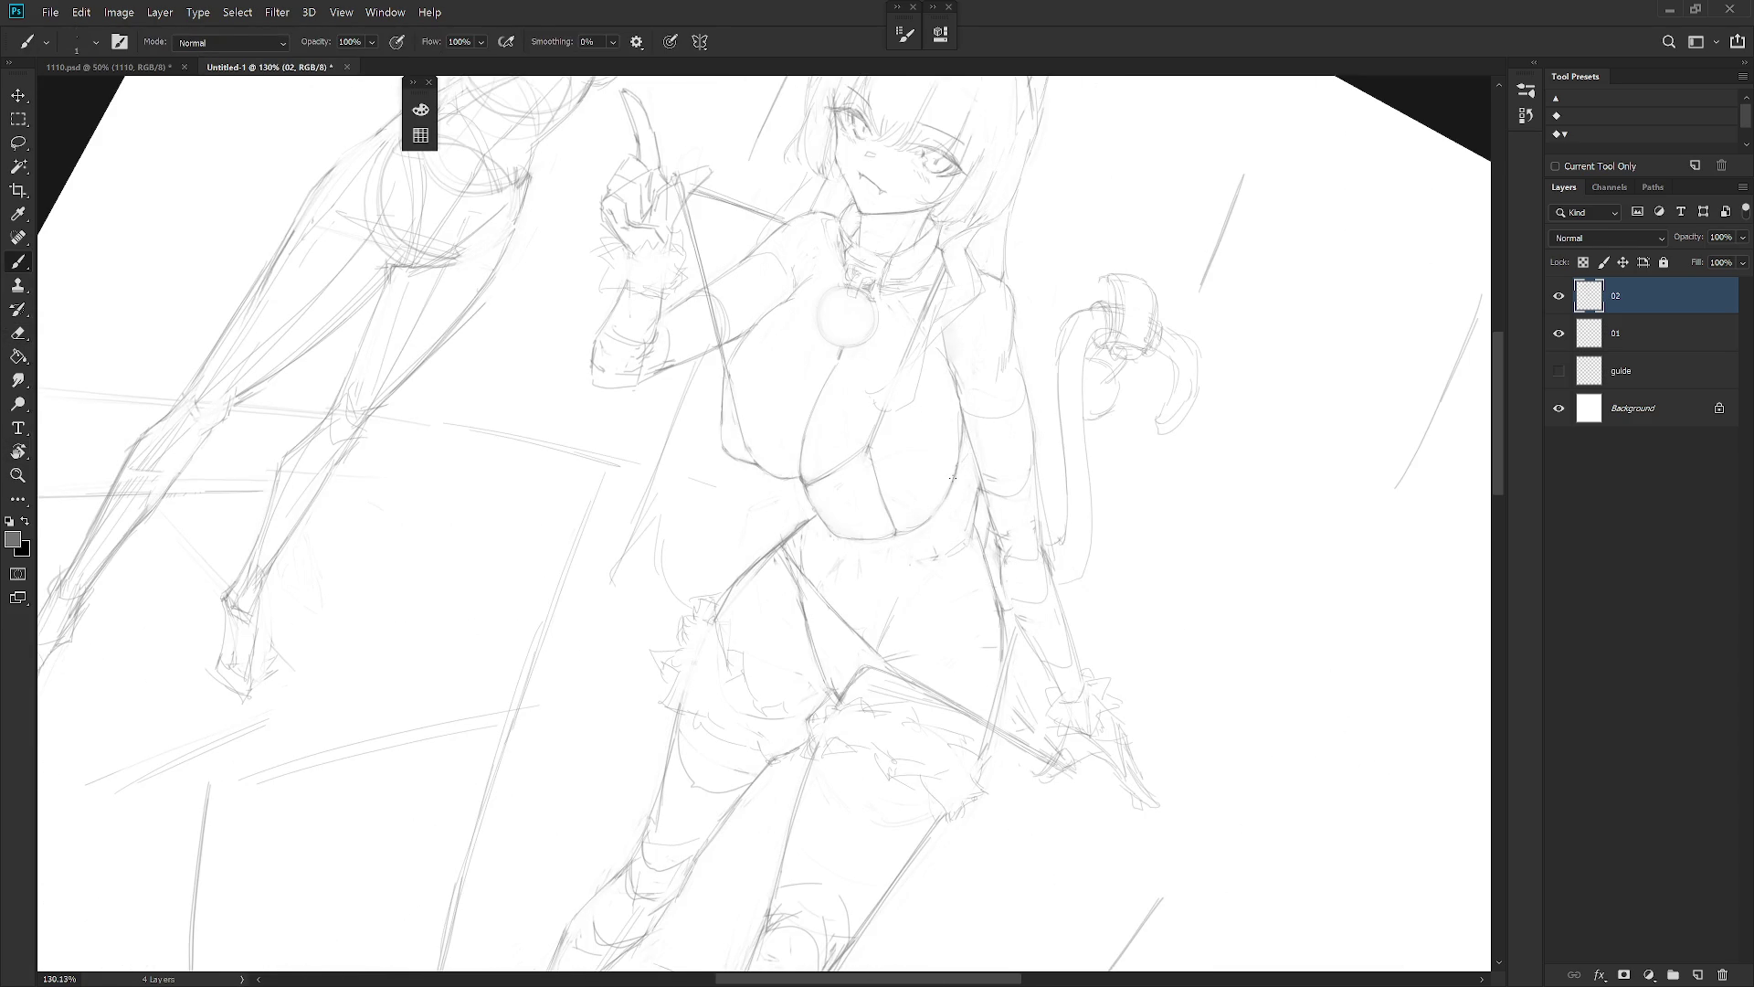
key("e")
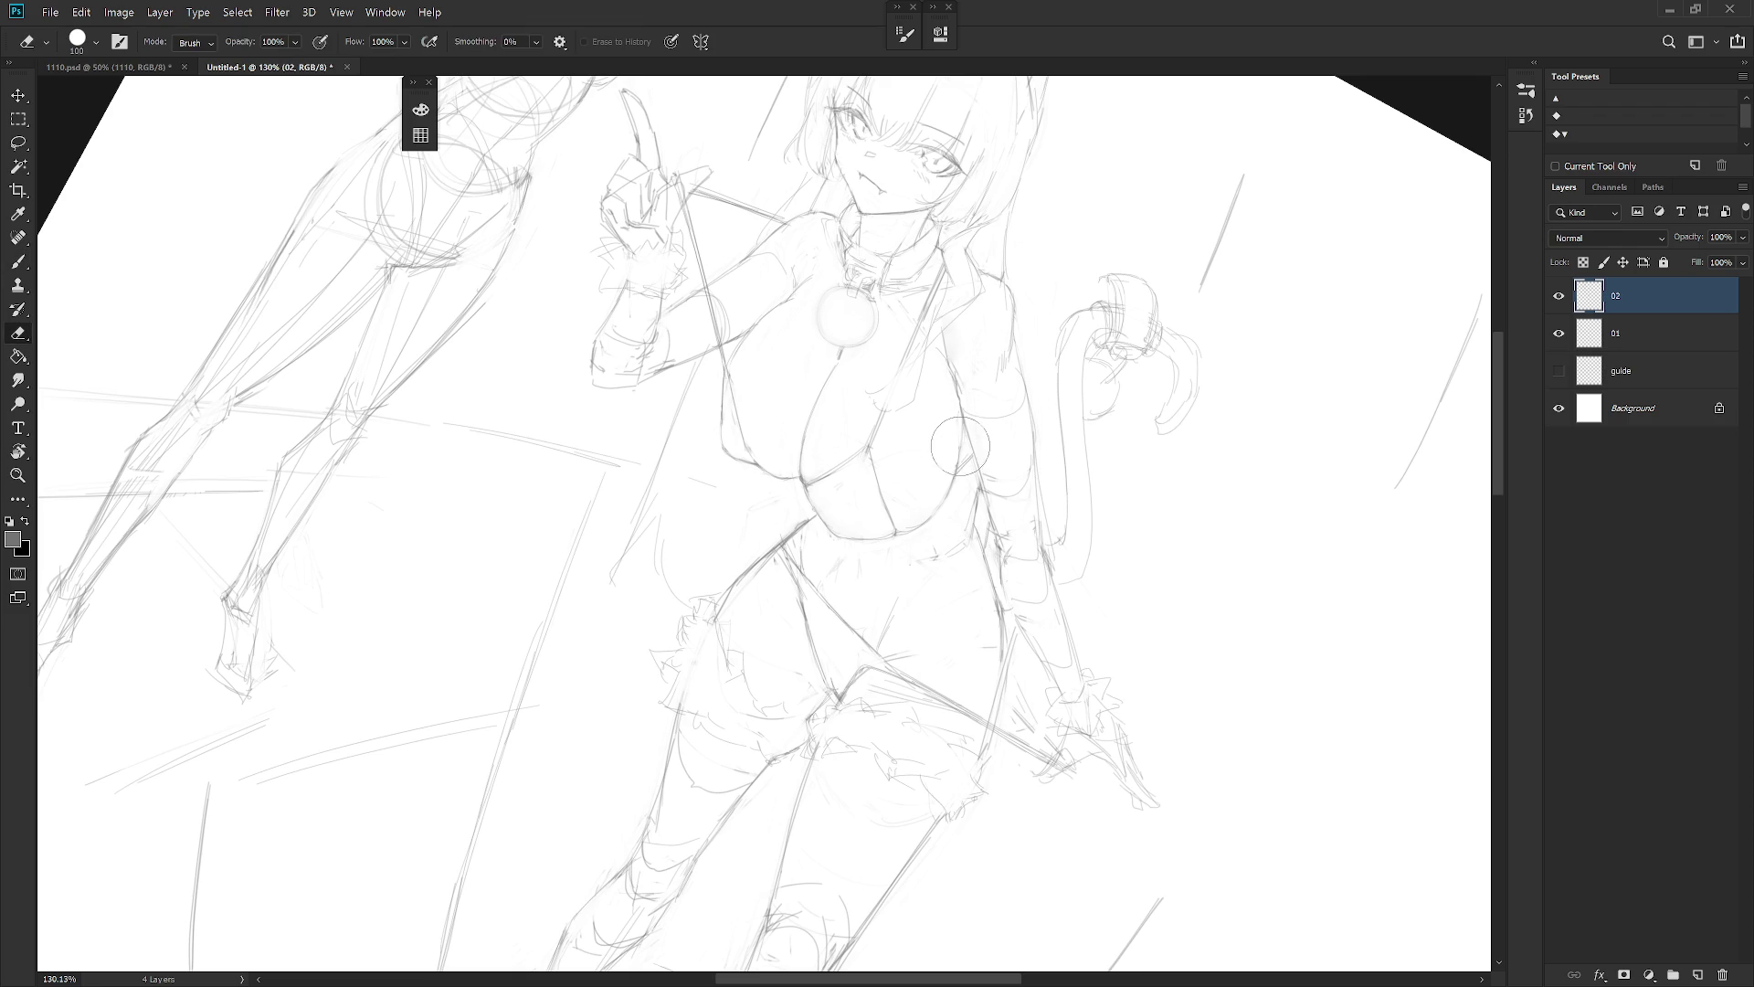
key("b")
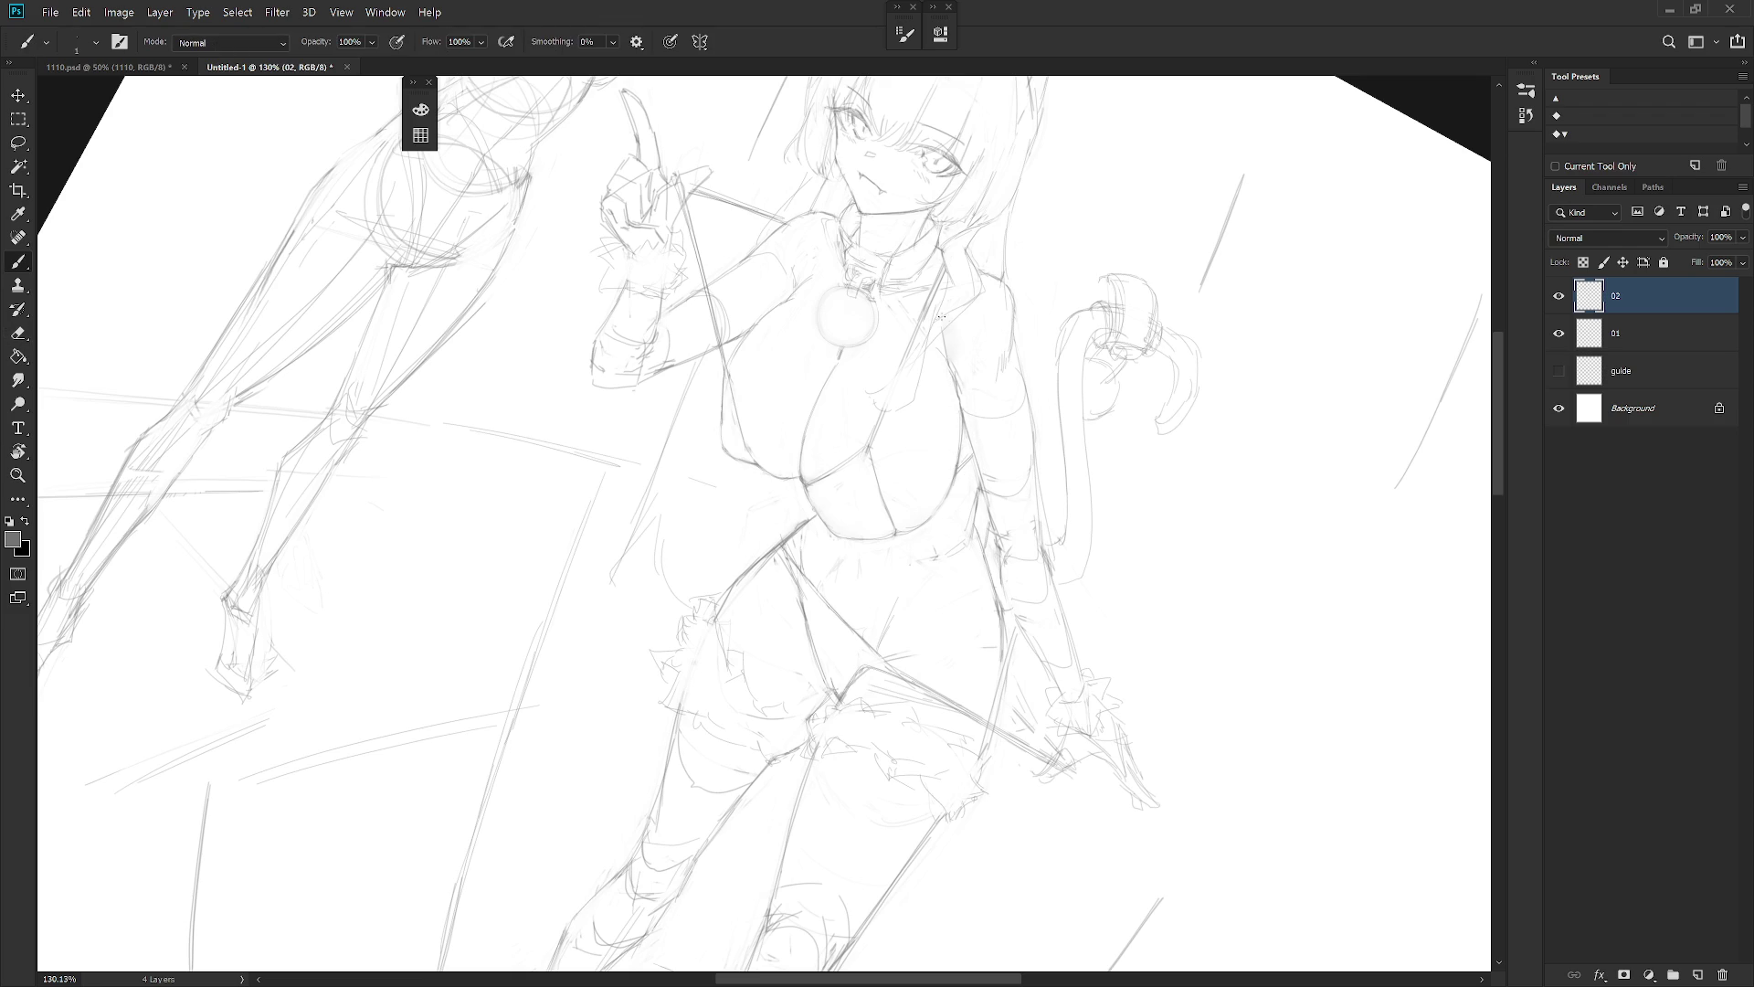
scroll(938, 319, "down", 5)
scroll(999, 498, "up", 1)
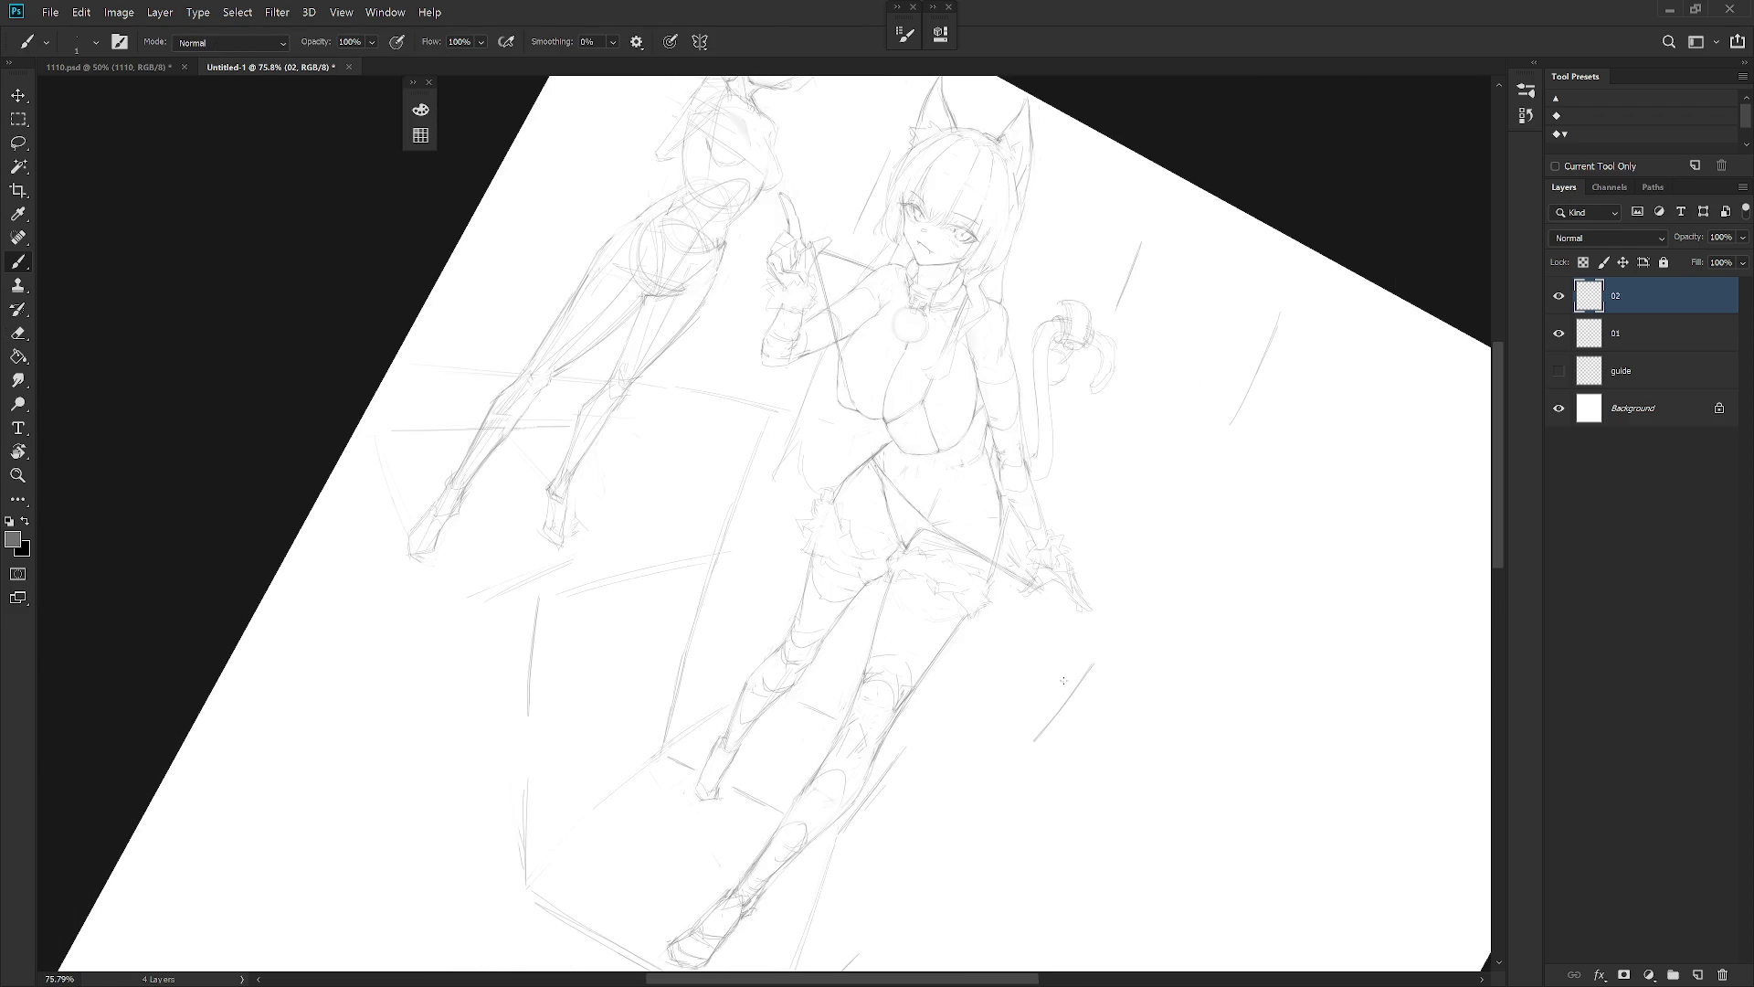
Reset the view rotation, mirror it to check proportions, and cancel a new layer
key("Escape")
scroll(1034, 694, "down", 3)
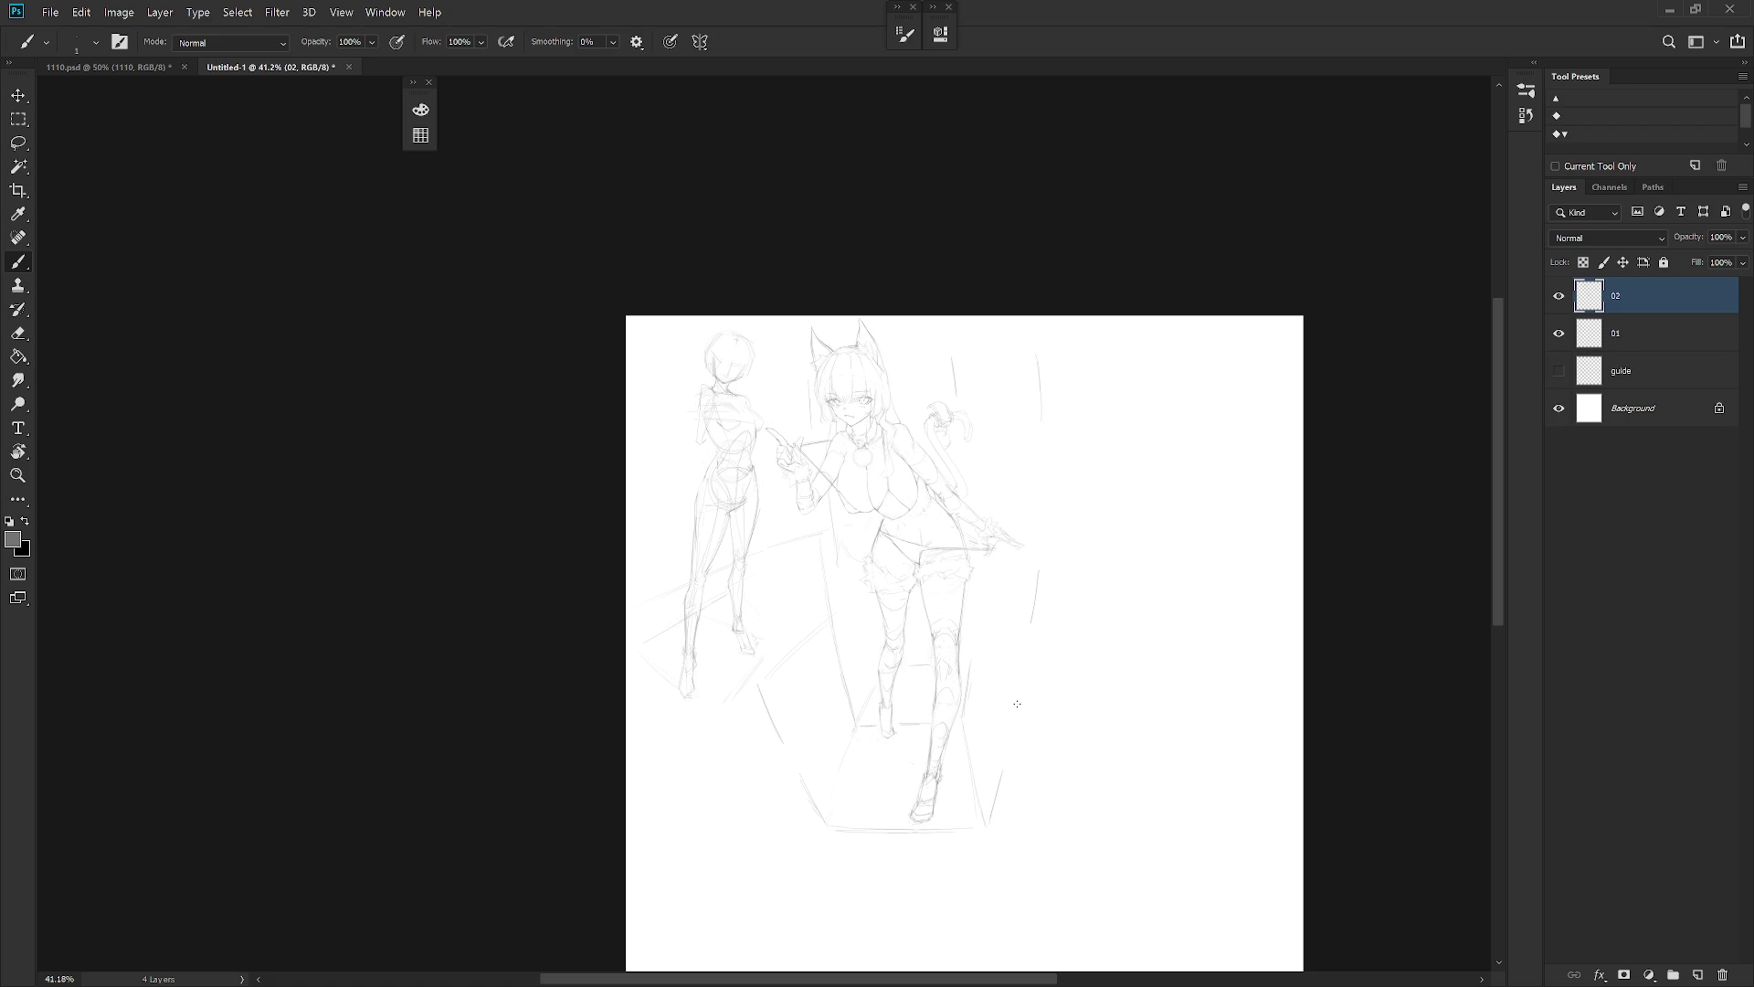
key("ctrl+shift+h")
key("ctrl+shift+h")
scroll(1059, 686, "up", 2)
key("ctrl+shift+n")
key("Escape")
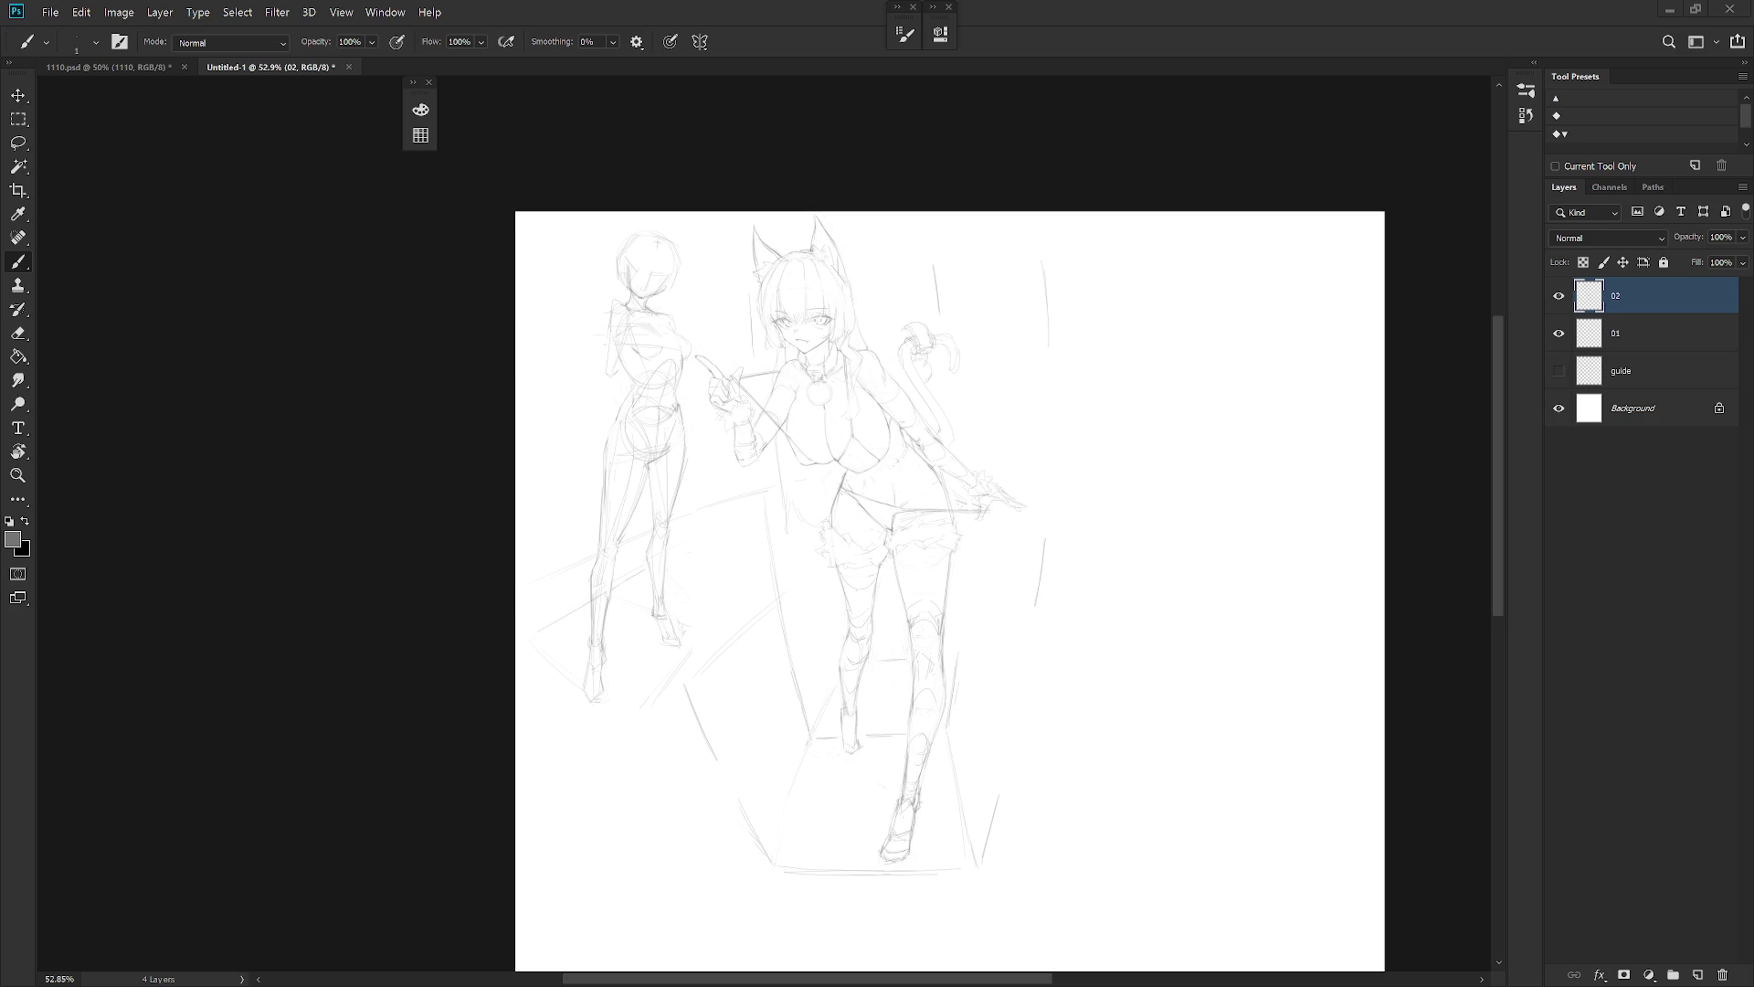
Create a new layer named 03
key("ctrl+shift+n")
type("03")
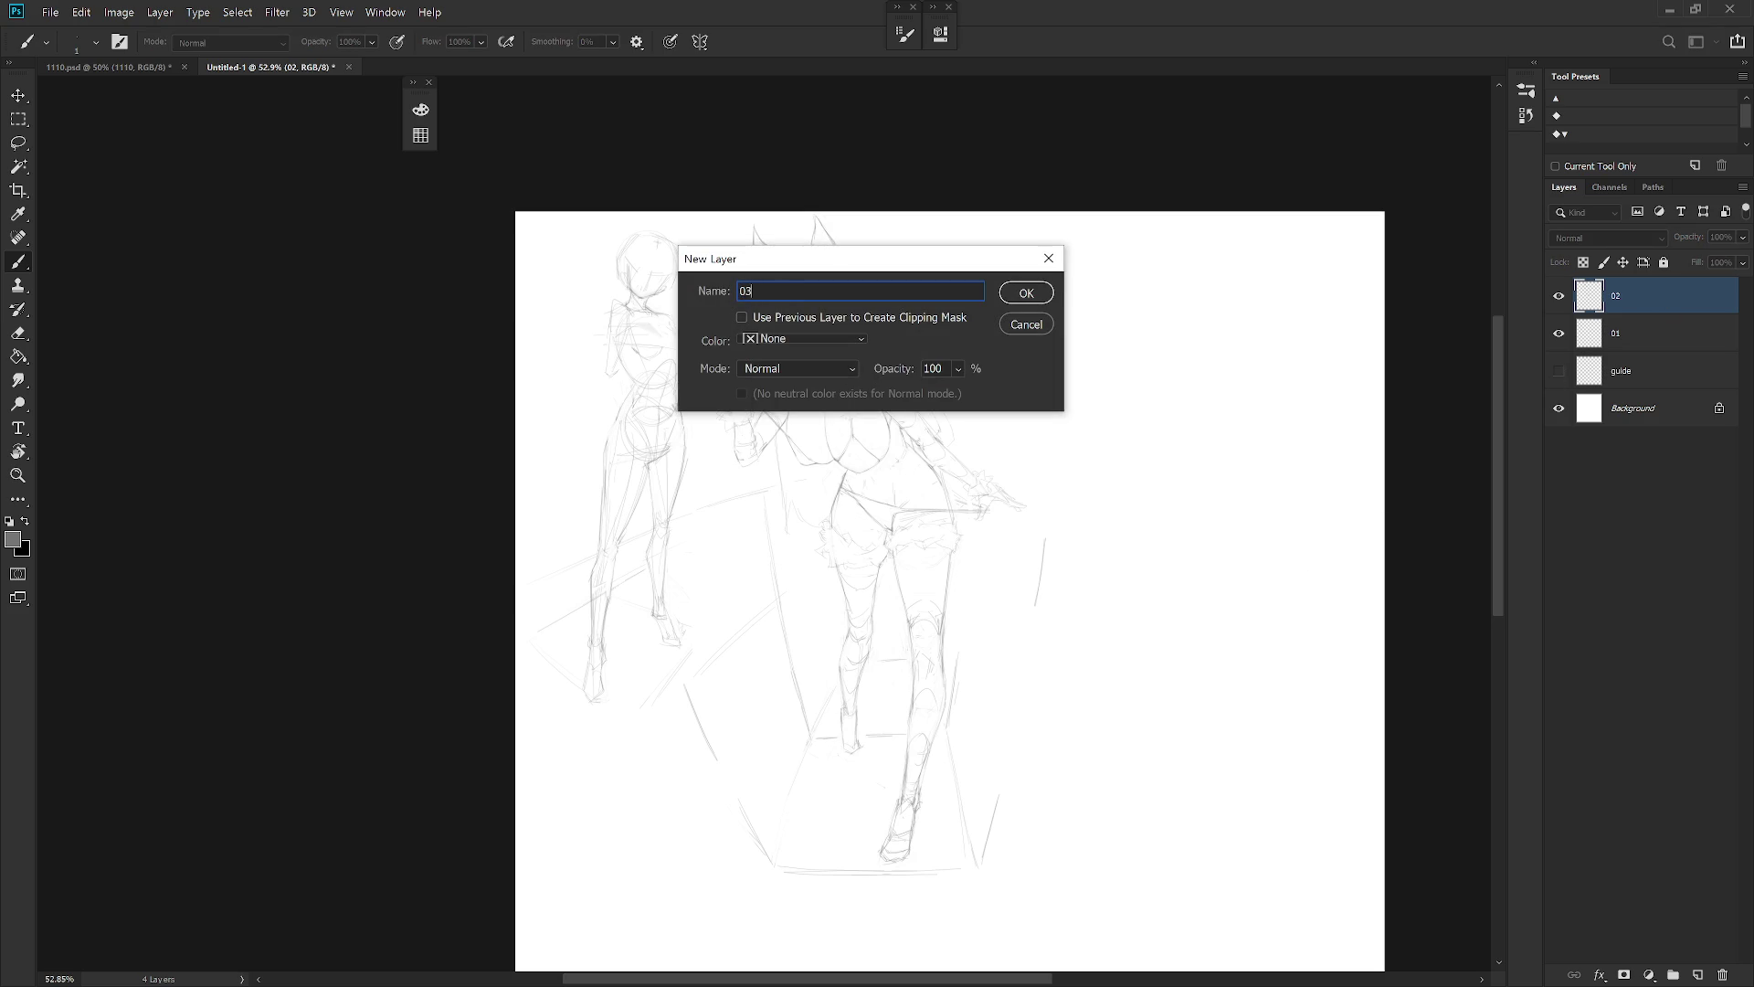
key("Return")
Sketch a boxy torso study right of the cat-girl, undoing misplaced edge strokes
scroll(1056, 434, "right", 3)
scroll(1088, 446, "up", 2)
left_click_drag(988, 339, 1113, 324)
key("ctrl+z")
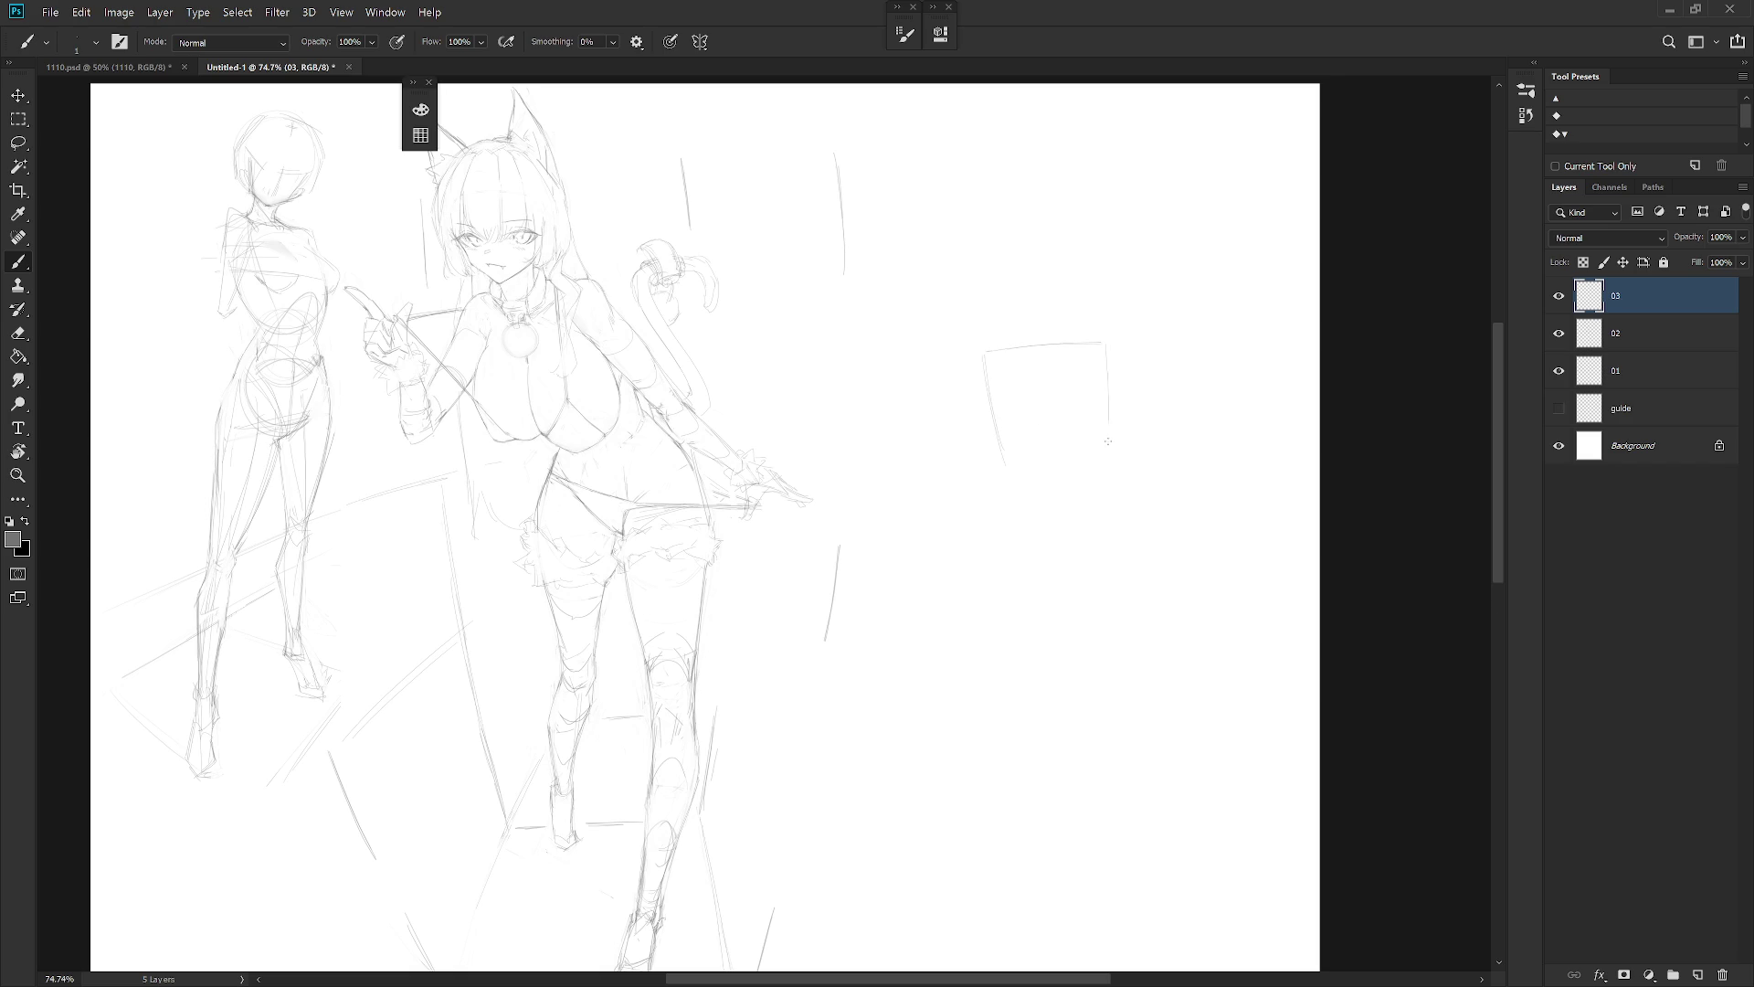
left_click_drag(1005, 467, 1105, 457)
key("ctrl+z")
left_click_drag(1001, 607, 1007, 521)
key("ctrl+z")
key("ctrl+z")
key("ctrl+z")
key("ctrl+z")
key("ctrl+z")
Lasso the torso study's lower block and scale it shorter with Free Transform
key("l")
mouse_move(1112, 495)
left_mouse_down()
mouse_move(1096, 478)
mouse_move(1100, 493)
mouse_move(1009, 517)
mouse_move(1076, 555)
mouse_move(1135, 490)
left_mouse_up()
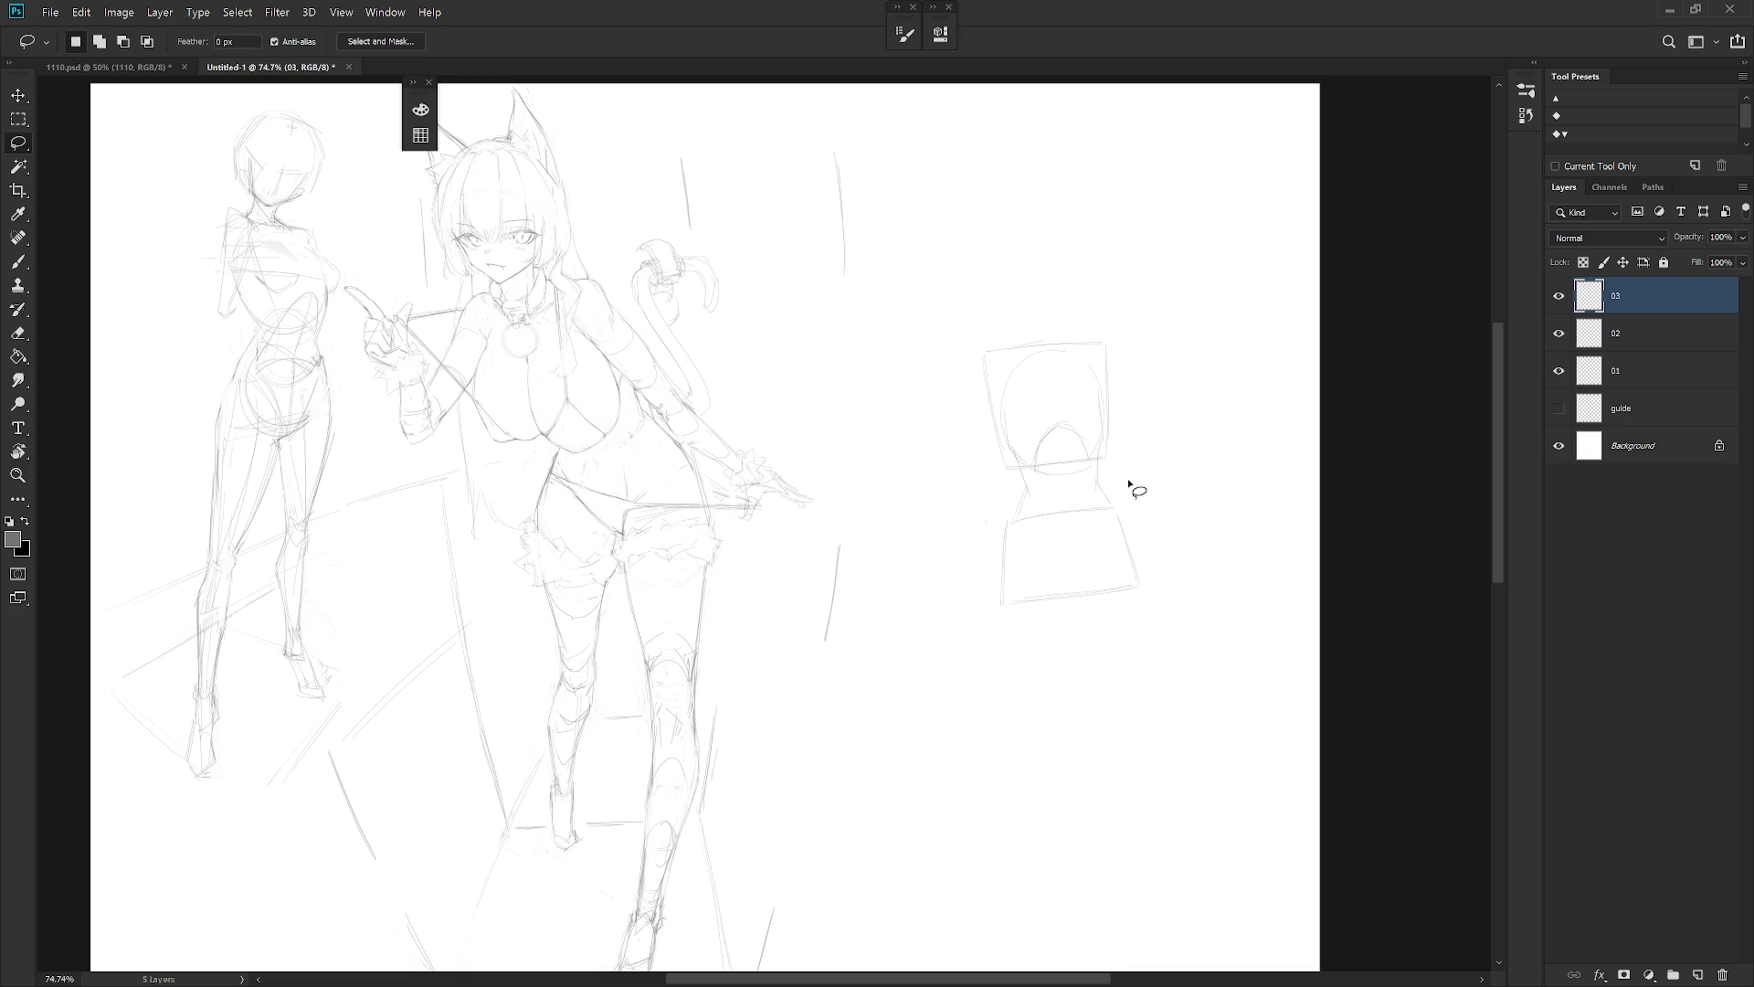
key("ctrl+t")
mouse_move(1066, 549)
left_mouse_down()
mouse_move(1070, 534)
mouse_move(1180, 600)
mouse_move(1140, 505)
left_mouse_up()
key("Return")
key("ctrl+t")
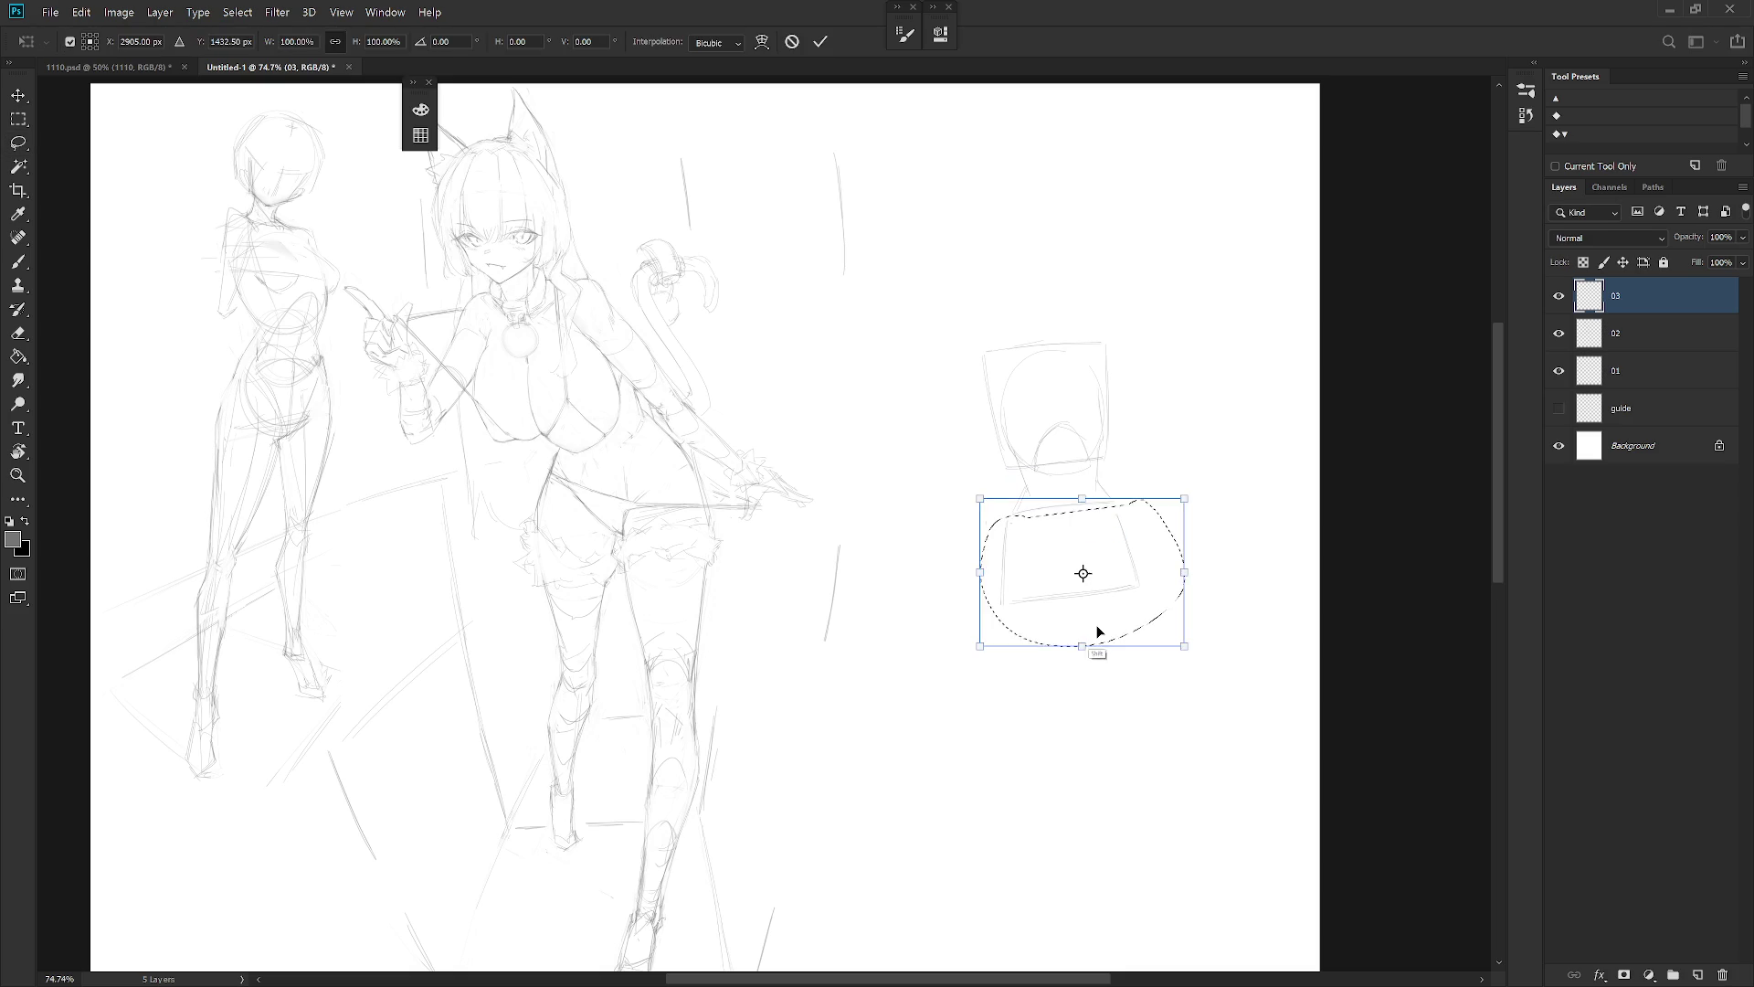
key("Return")
key("ctrl+d")
Erase stray bits of the inner curve inside the box sketch
key("b")
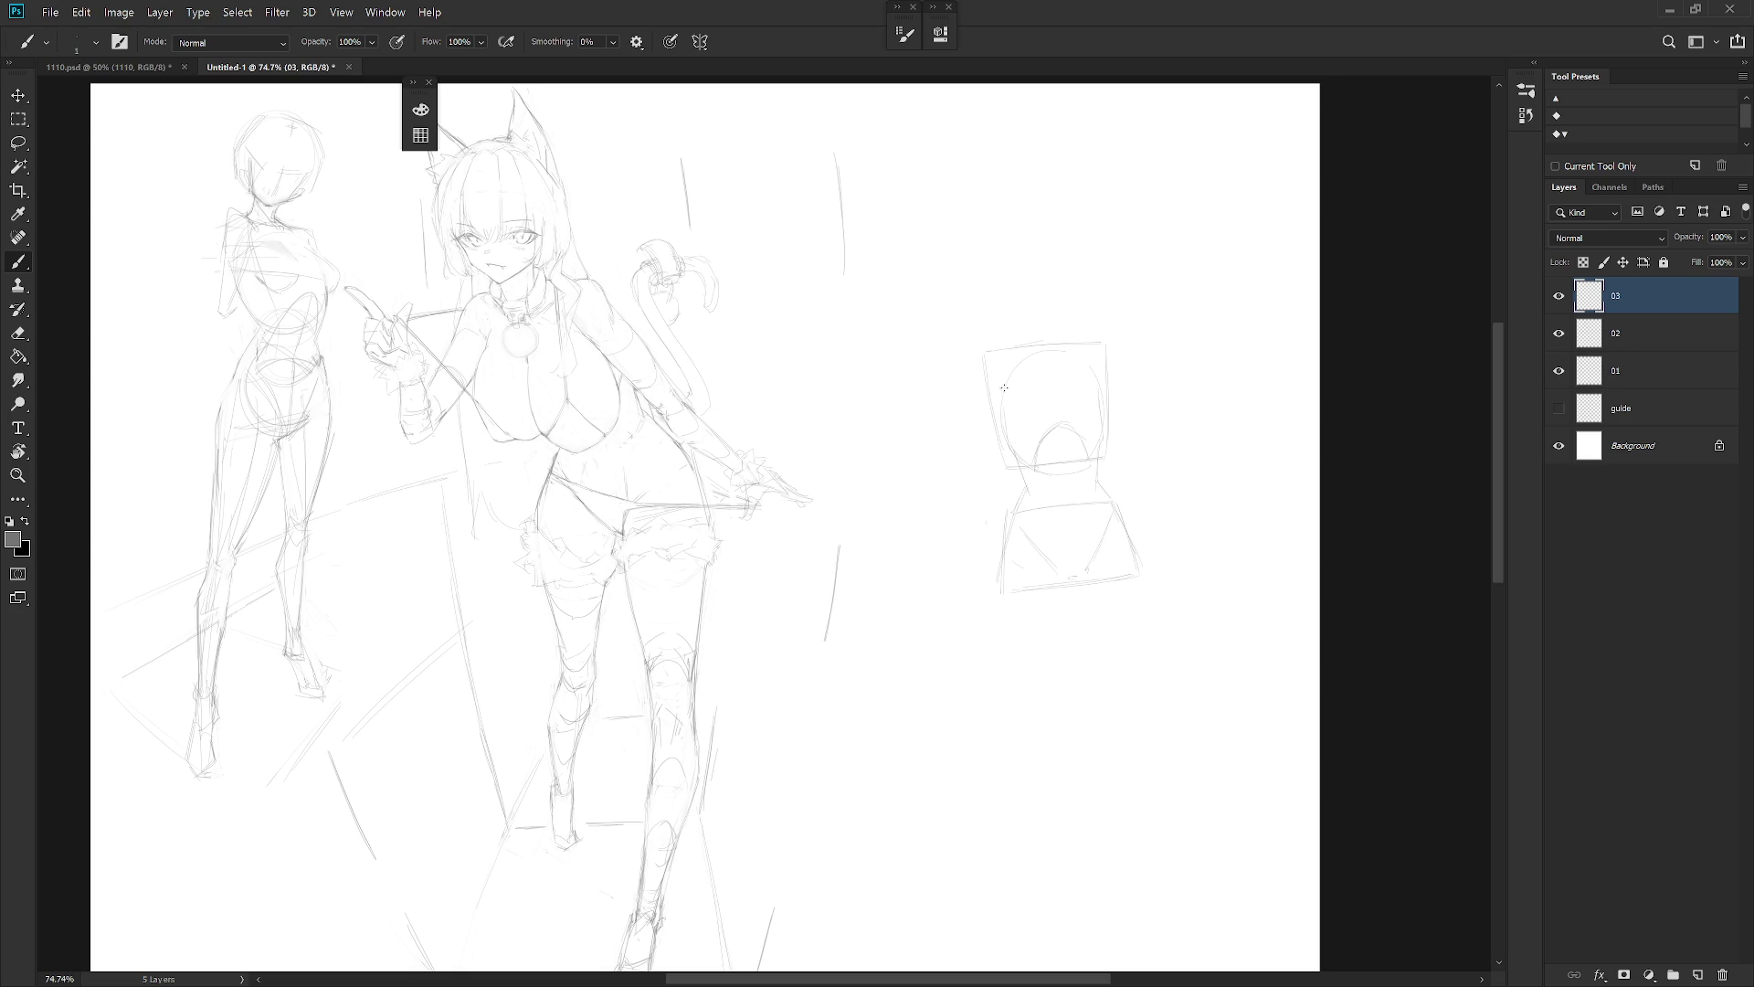
key("e")
key("b")
key("e")
key("b")
key("e")
key("b")
key("ctrl+z")
key("e")
left_click_drag(1037, 447, 1021, 468)
key("b")
Lasso the lower section and move it down slightly with Free Transform
key("l")
mouse_move(1101, 443)
left_mouse_down()
mouse_move(1081, 476)
mouse_move(1020, 486)
mouse_move(1182, 575)
mouse_move(1155, 480)
left_mouse_up()
key("ctrl+t")
left_click_drag(1082, 547, 1082, 567)
key("Return")
key("ctrl+d")
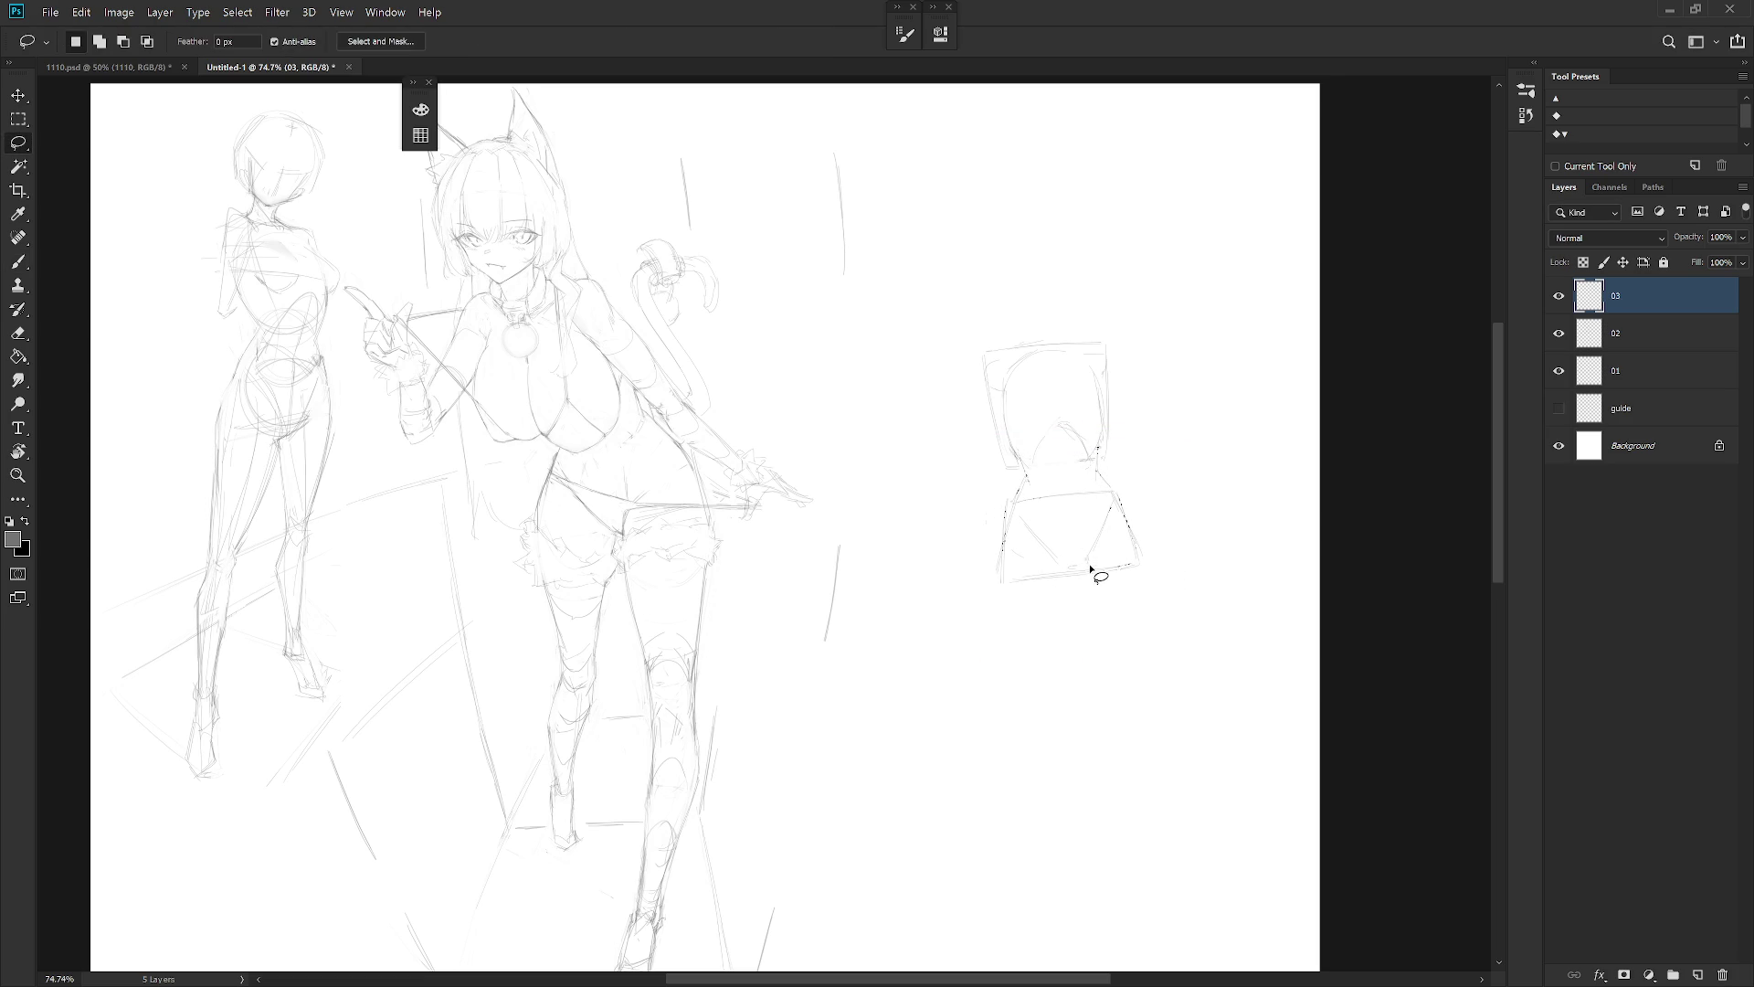
key("e")
key("b")
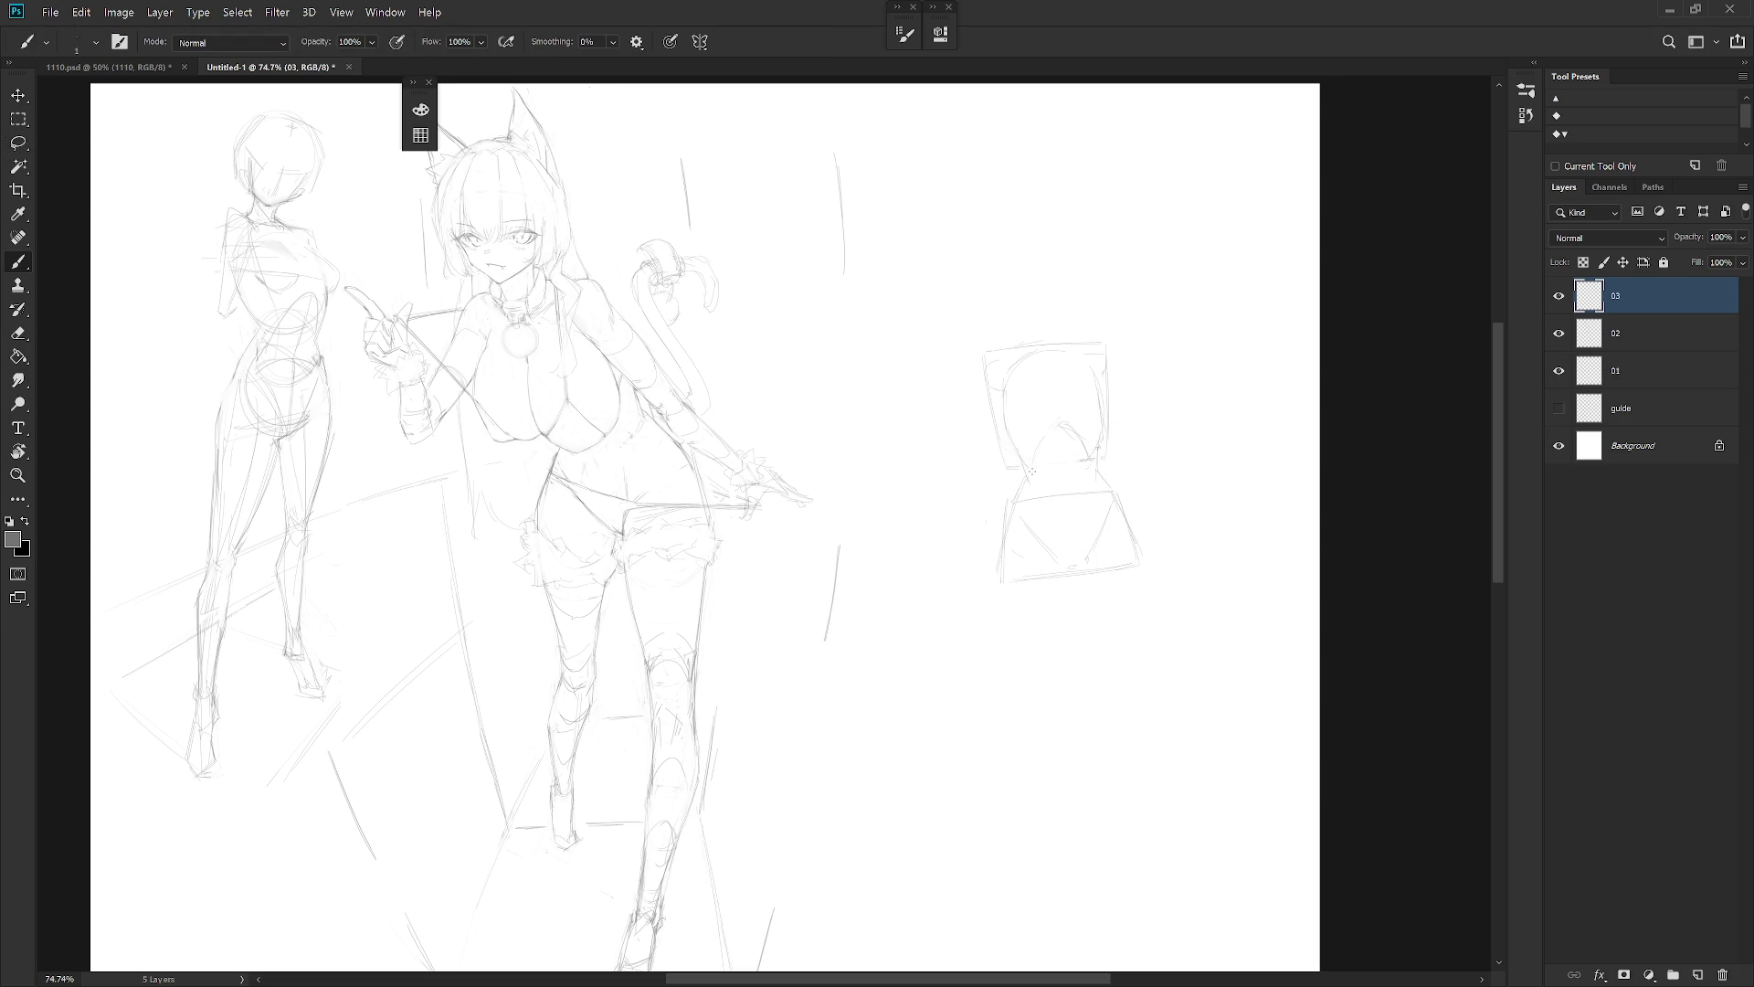
Sample the pencil colour and draw leg lines below the torso study
left_click(1089, 437, "alt")
left_click(1003, 530, "alt")
left_click_drag(1071, 581, 1073, 708)
key("ctrl+z")
key("ctrl+z")
left_click_drag(1002, 575, 1030, 661)
Erase stray lines at the hips and select layer 02
key("e")
key("b")
key("e")
left_click_drag(1073, 607, 1081, 627)
key("b")
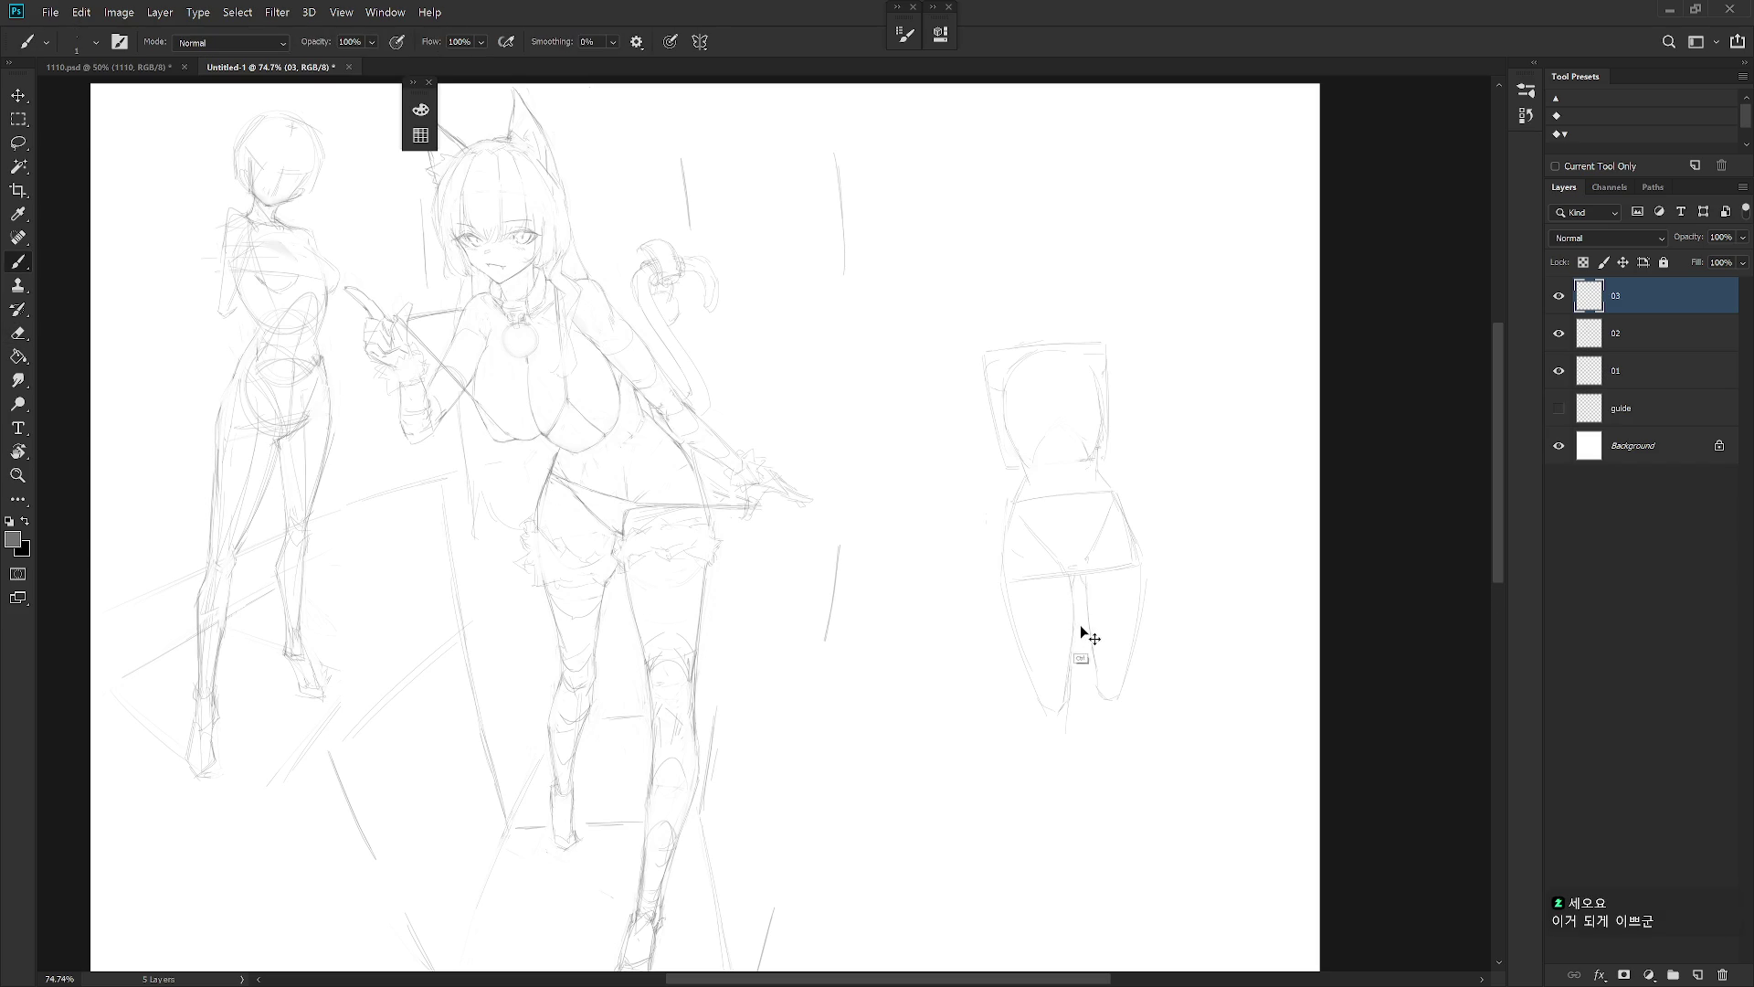
key("e")
key("b")
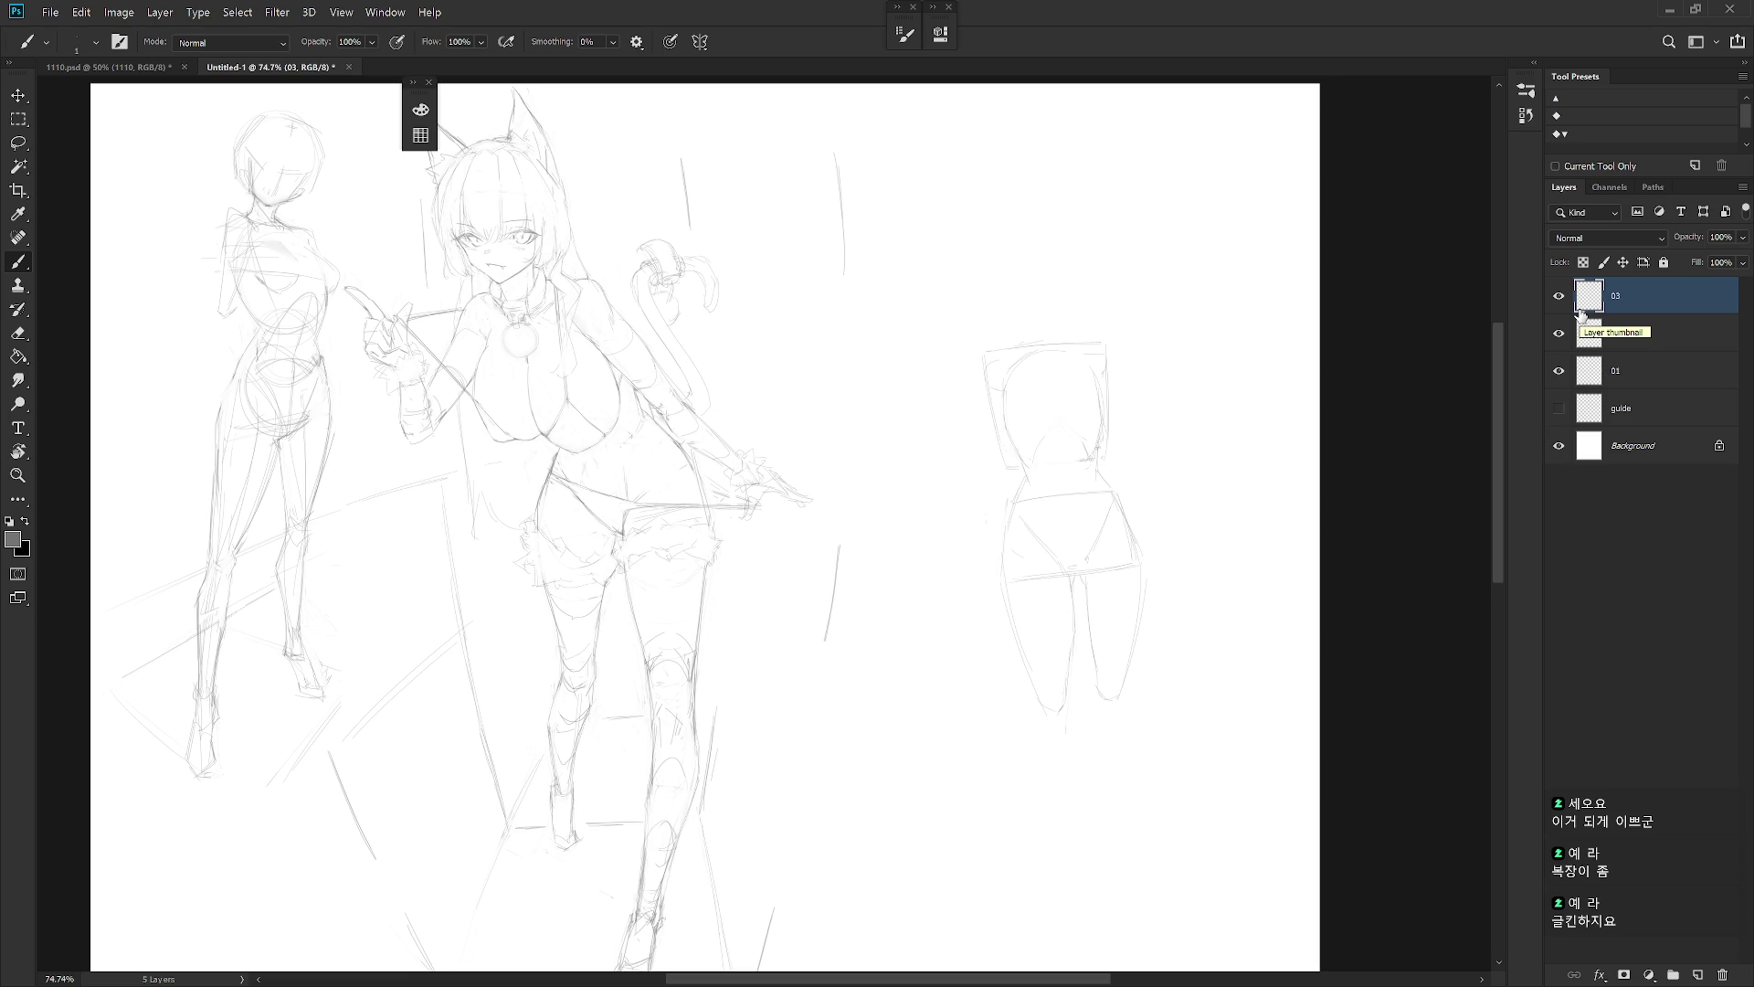
left_click(1627, 333)
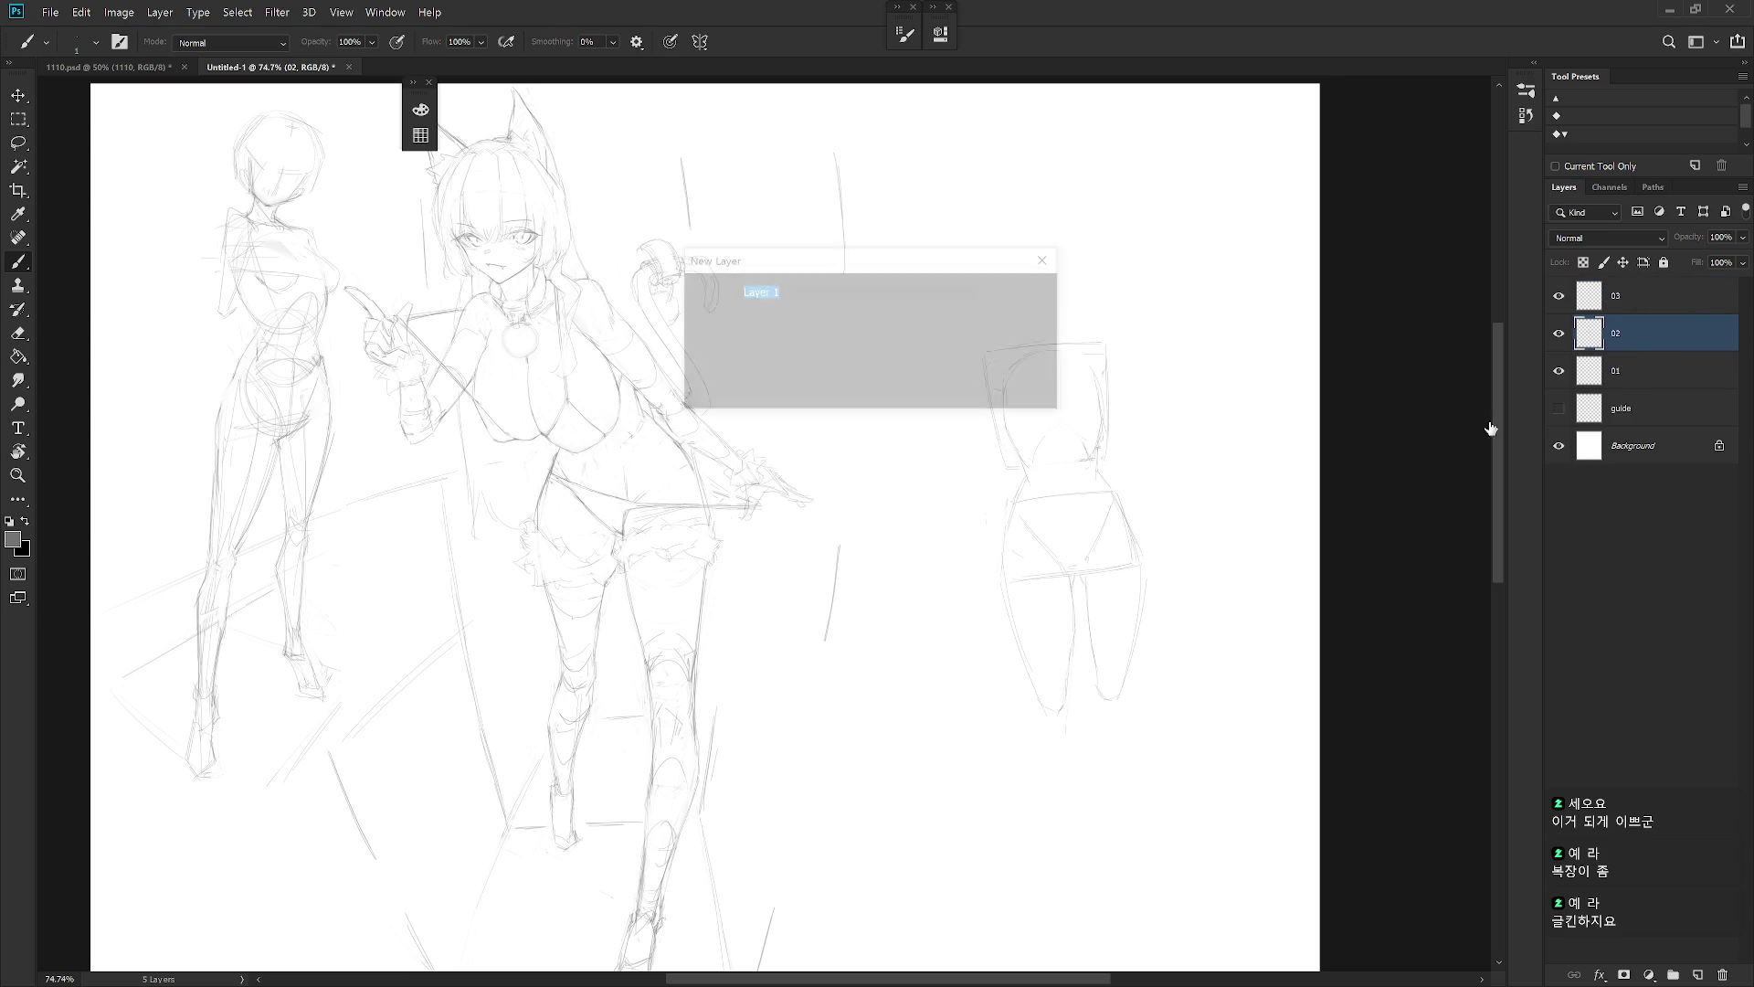
Add Layer 1 above 02 and centre the view on the girl
key("ctrl+shift+n")
key("Return")
mouse_move(706, 598)
left_mouse_down()
mouse_move(1001, 714)
mouse_move(1060, 692)
left_mouse_up()
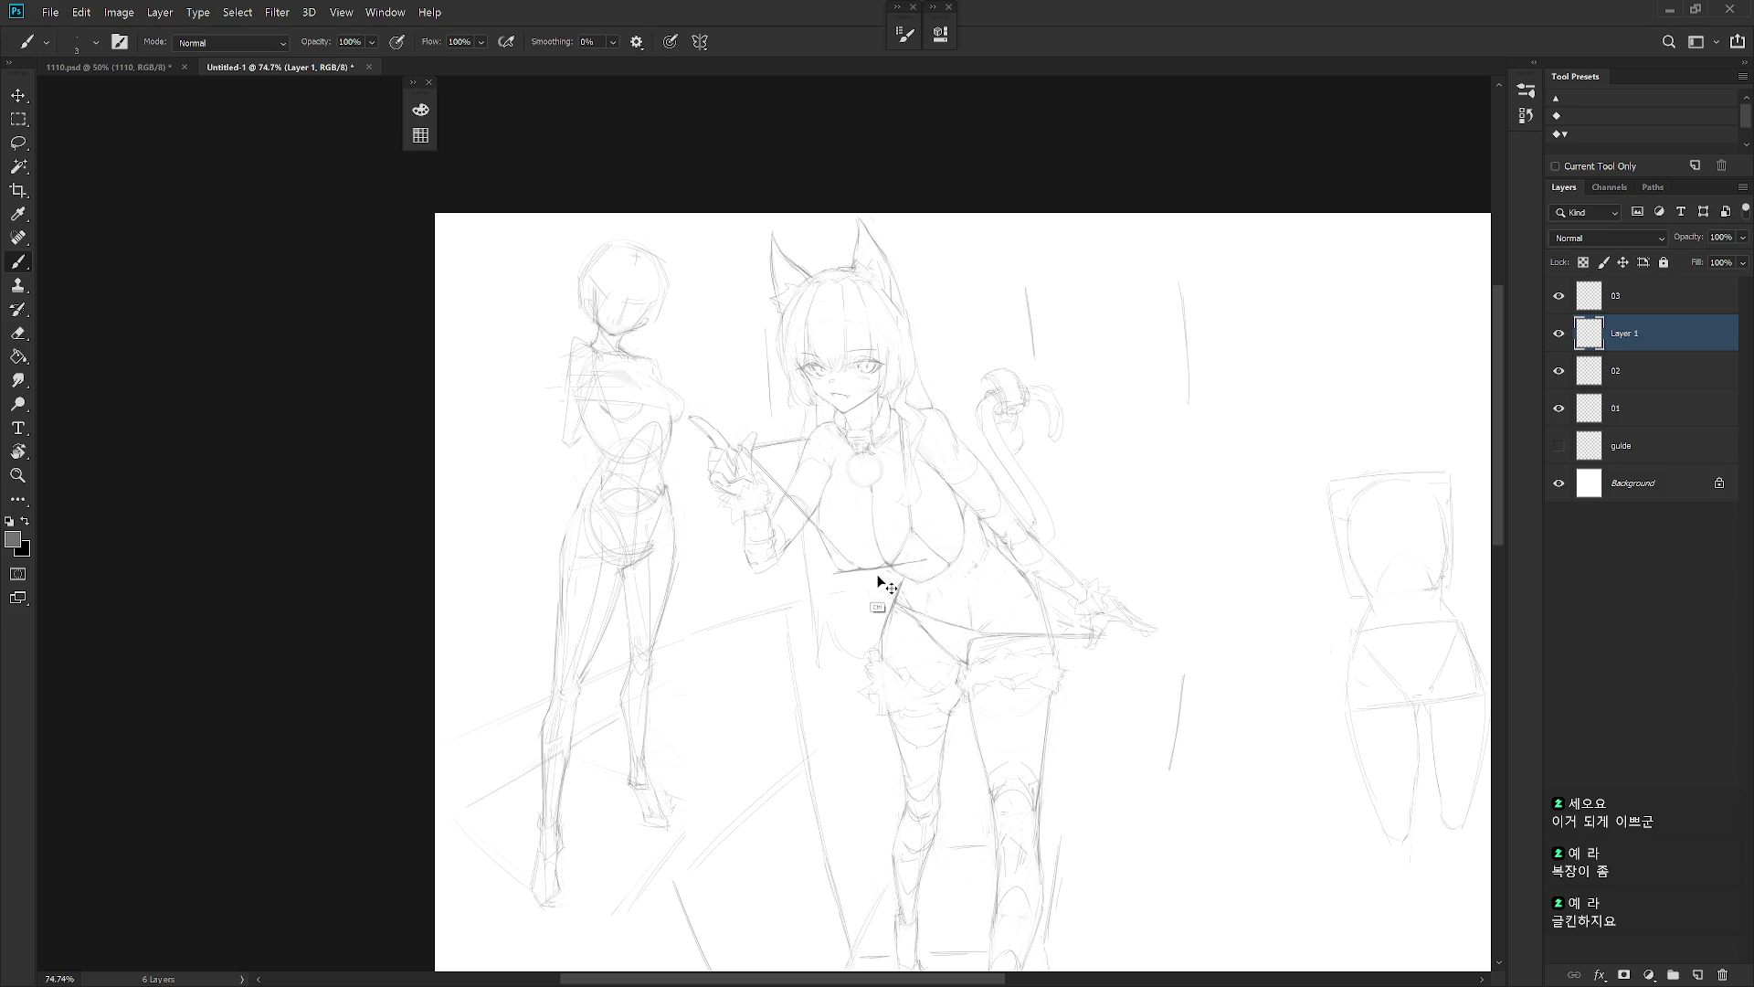
Sketch the waist line and skirt hem at the hip, redrawing strokes until smooth
mouse_move(841, 570)
left_mouse_down()
mouse_move(916, 571)
mouse_move(897, 567)
left_mouse_up()
left_click_drag(1000, 592, 999, 576)
mouse_move(893, 597)
left_mouse_down()
mouse_move(879, 636)
mouse_move(1014, 686)
mouse_move(1062, 671)
left_mouse_up()
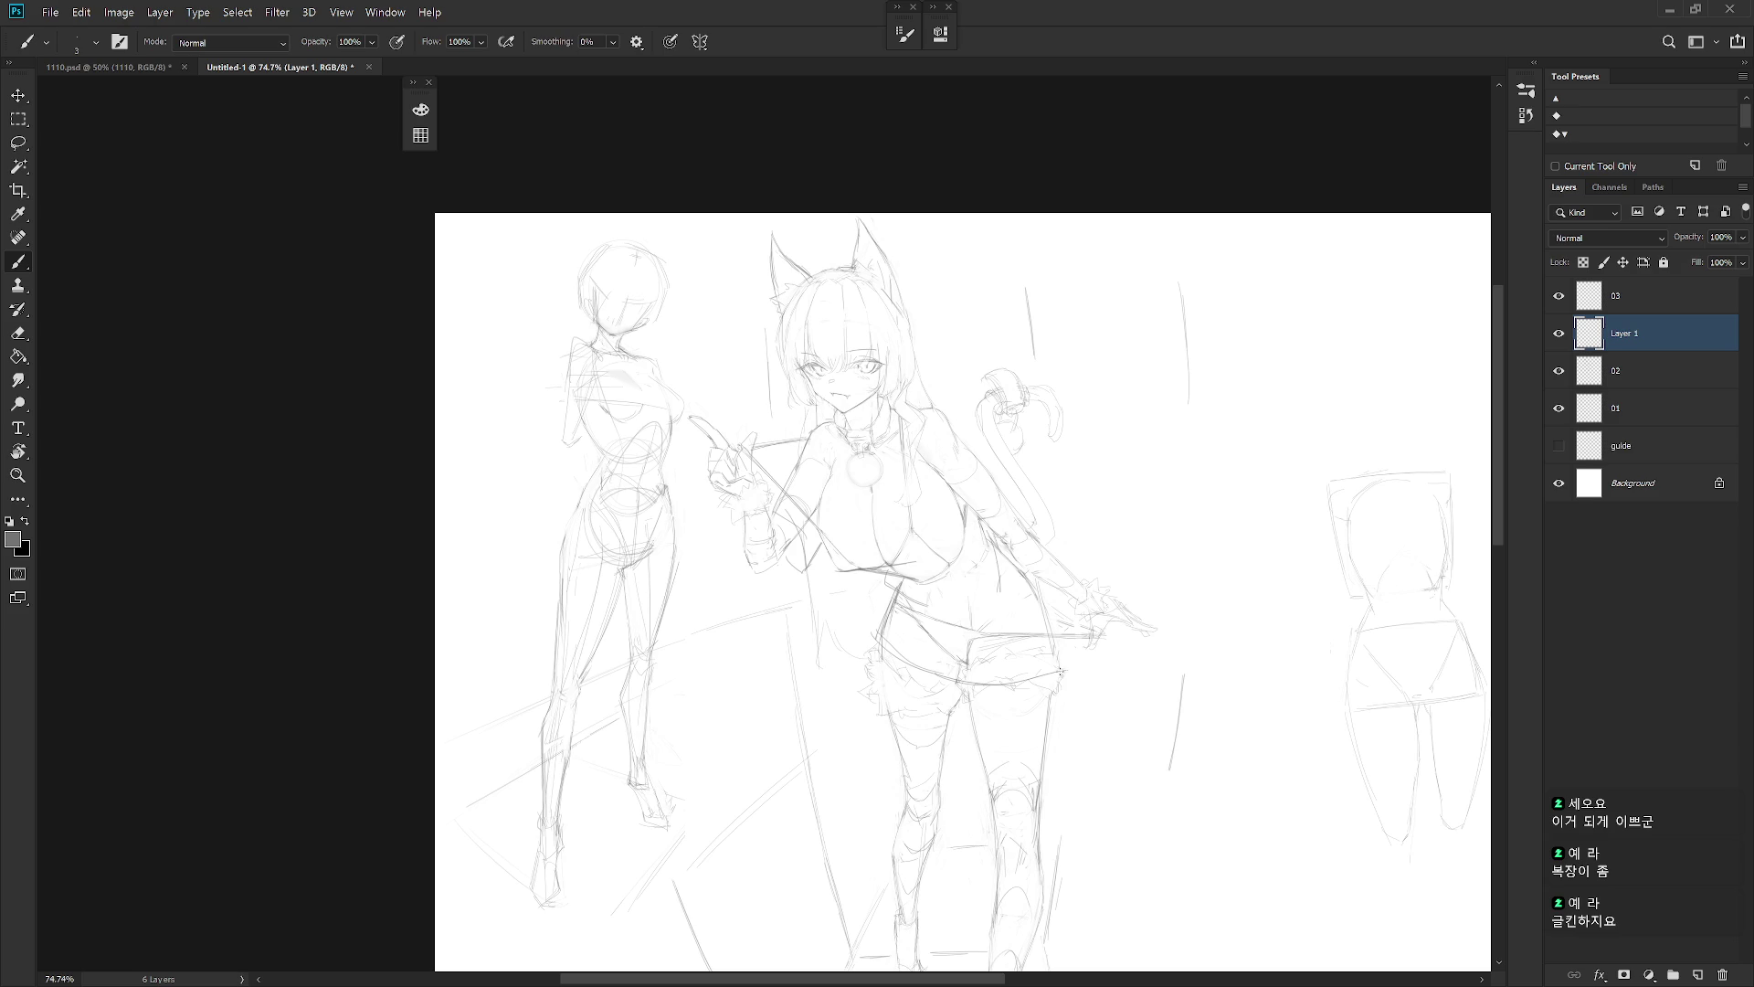
key("ctrl+z")
key("ctrl+z")
left_click_drag(882, 637, 968, 703)
key("ctrl+z")
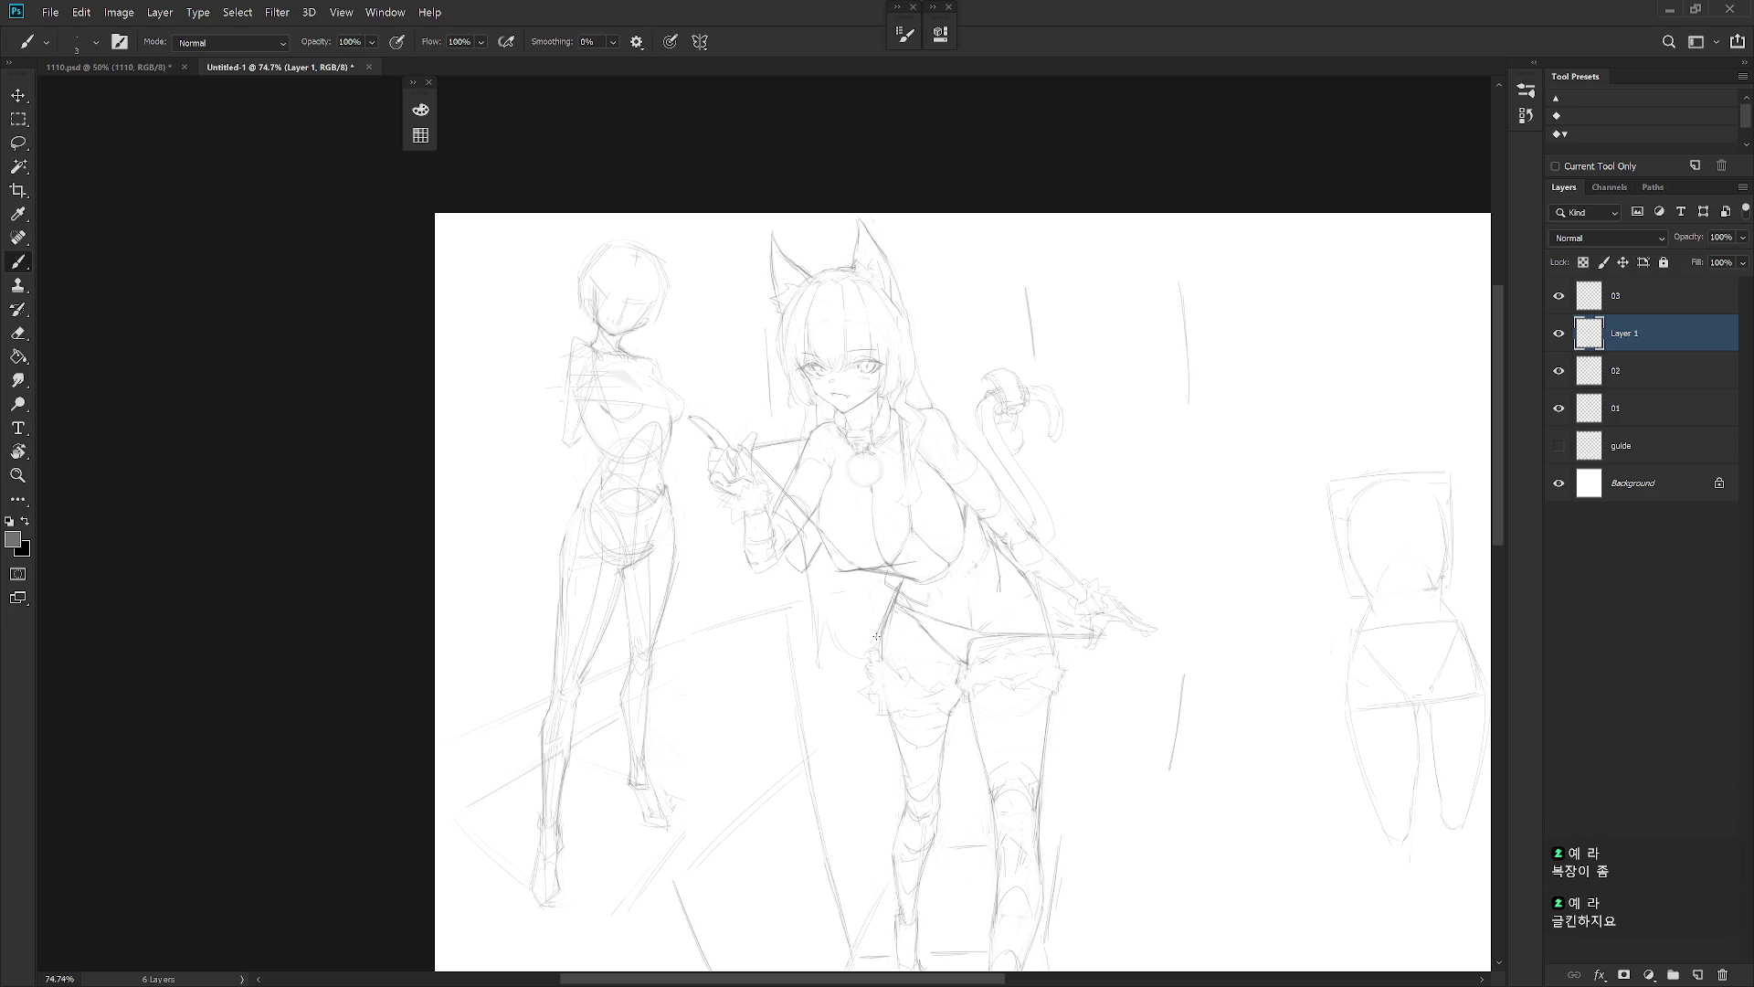
left_click_drag(886, 647, 980, 691)
key("ctrl+z")
mouse_move(965, 687)
left_mouse_down()
mouse_move(1073, 680)
mouse_move(1059, 676)
left_mouse_up()
key("ctrl+z")
Reinforce the edge line between the girl's arm and hip
left_click_drag(1040, 590, 1067, 630)
left_click_drag(1009, 557, 1060, 613)
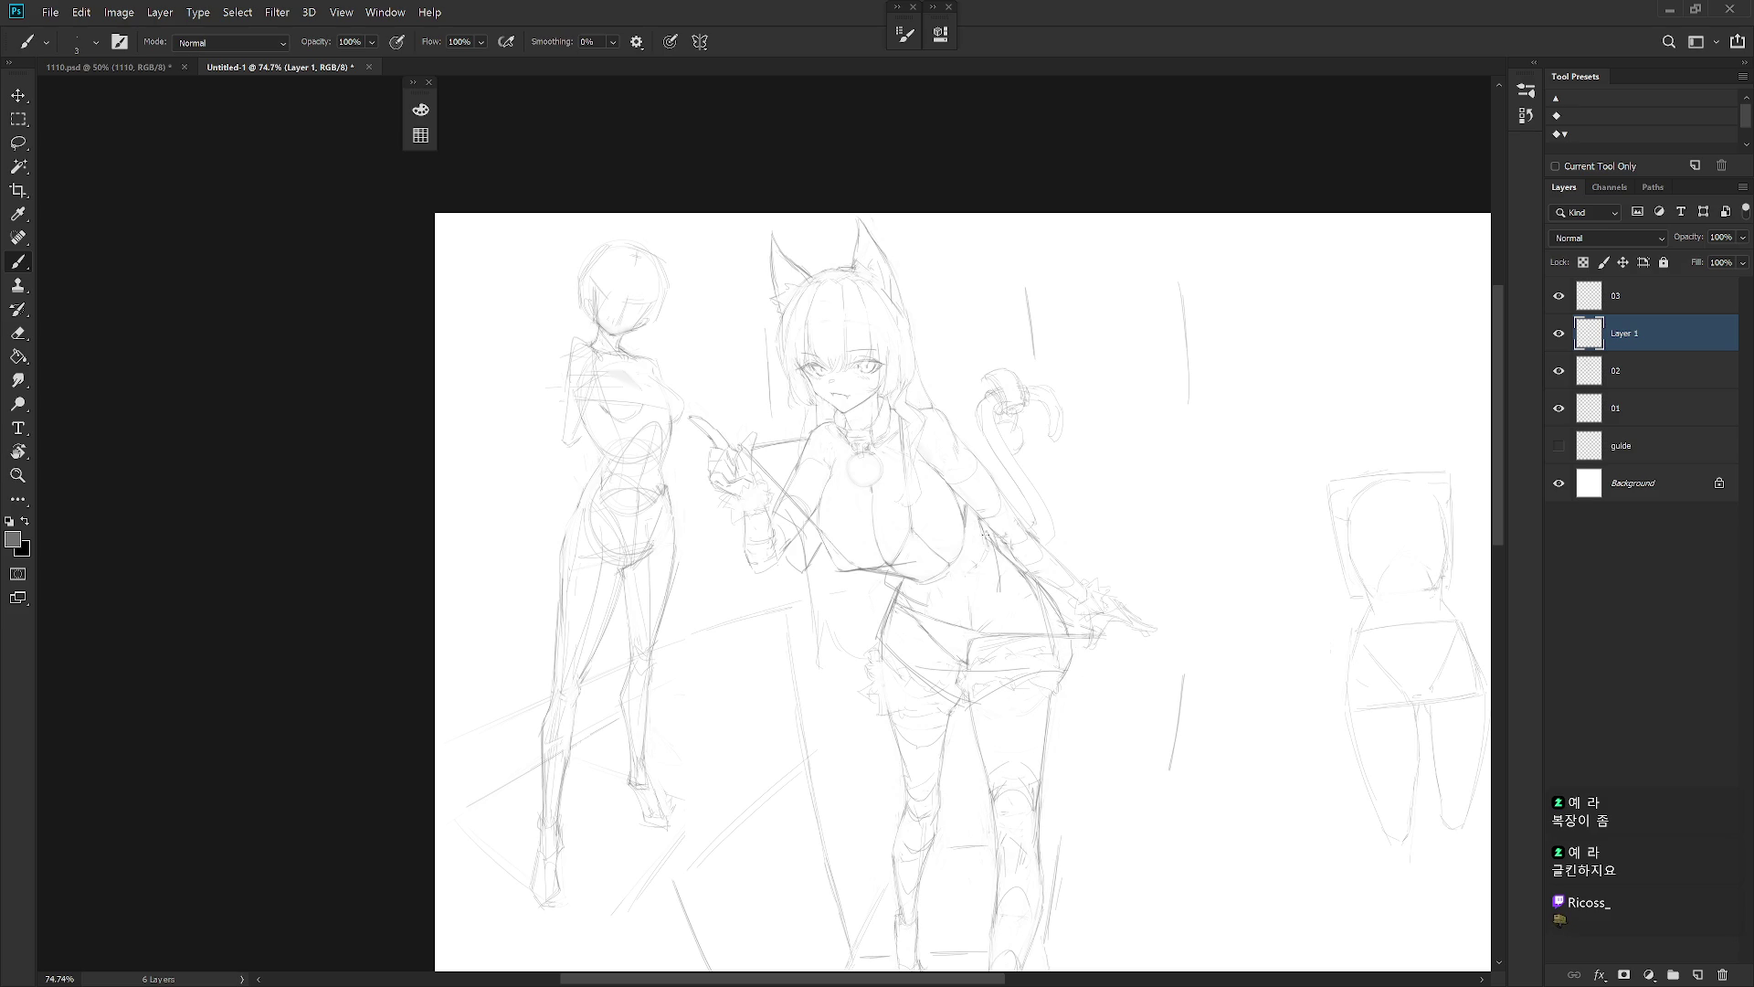
left_click_drag(951, 588, 1060, 623)
key("ctrl+z")
Create Layer 2 directly above layer 02
left_click(1632, 378)
key("ctrl+shift+n")
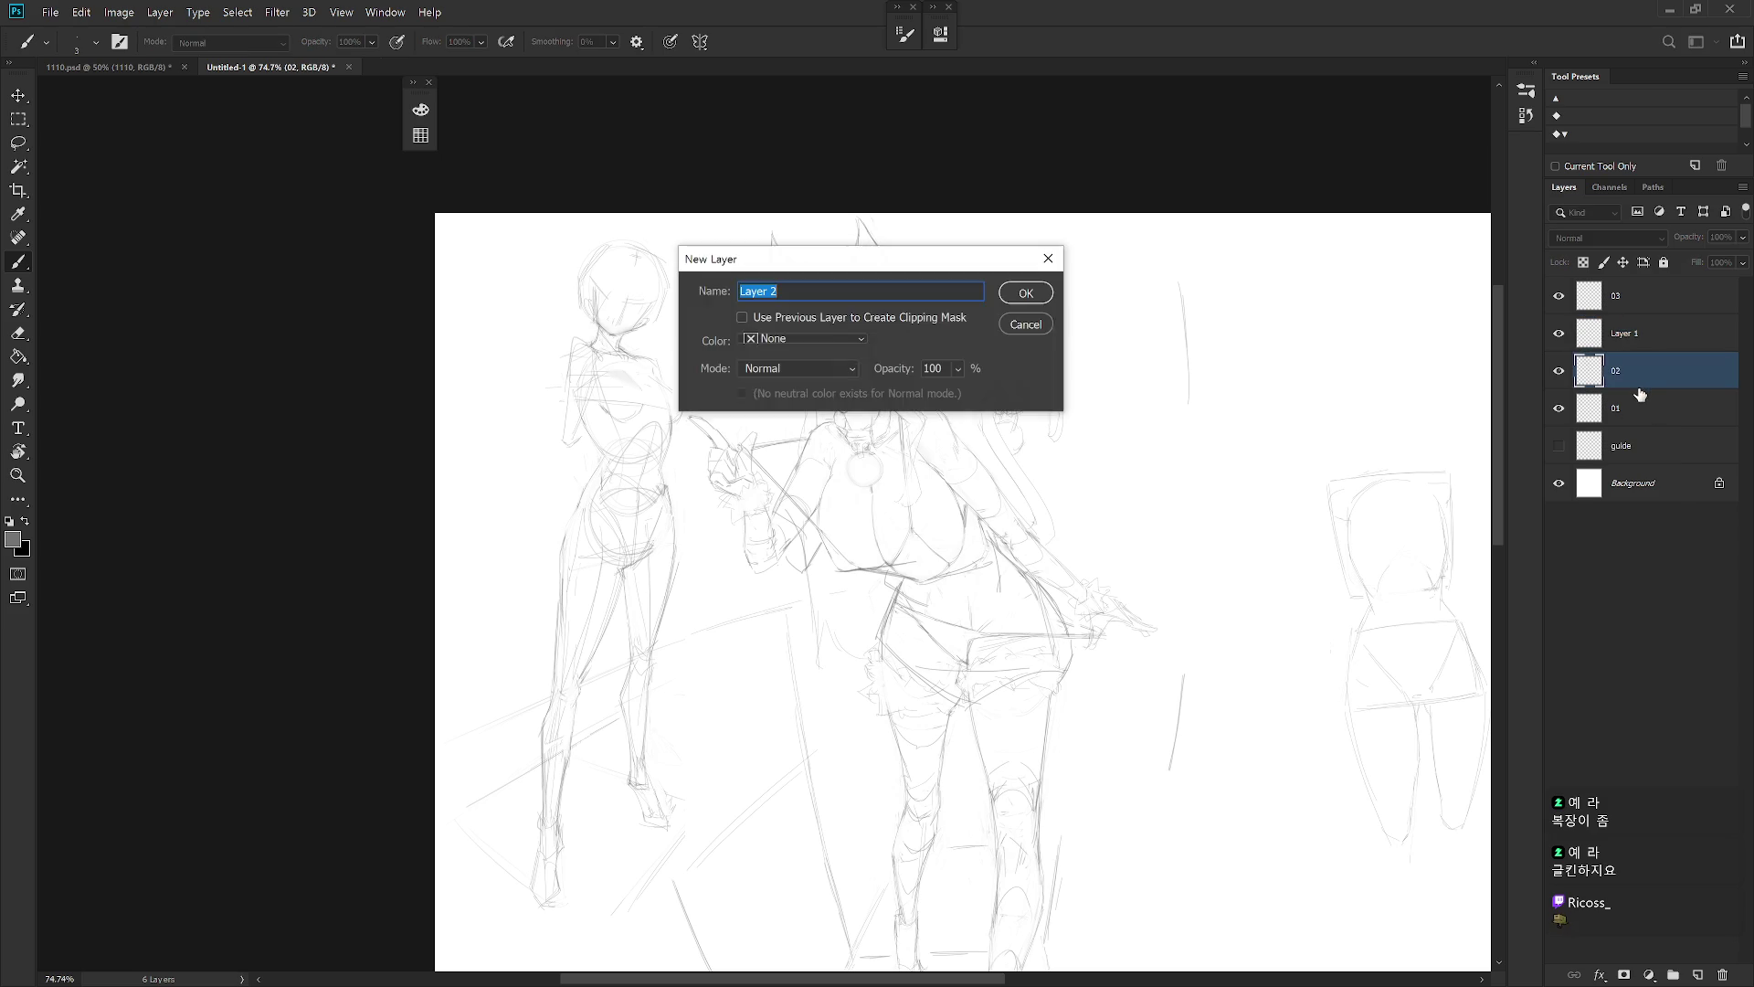
key("Return")
key("l")
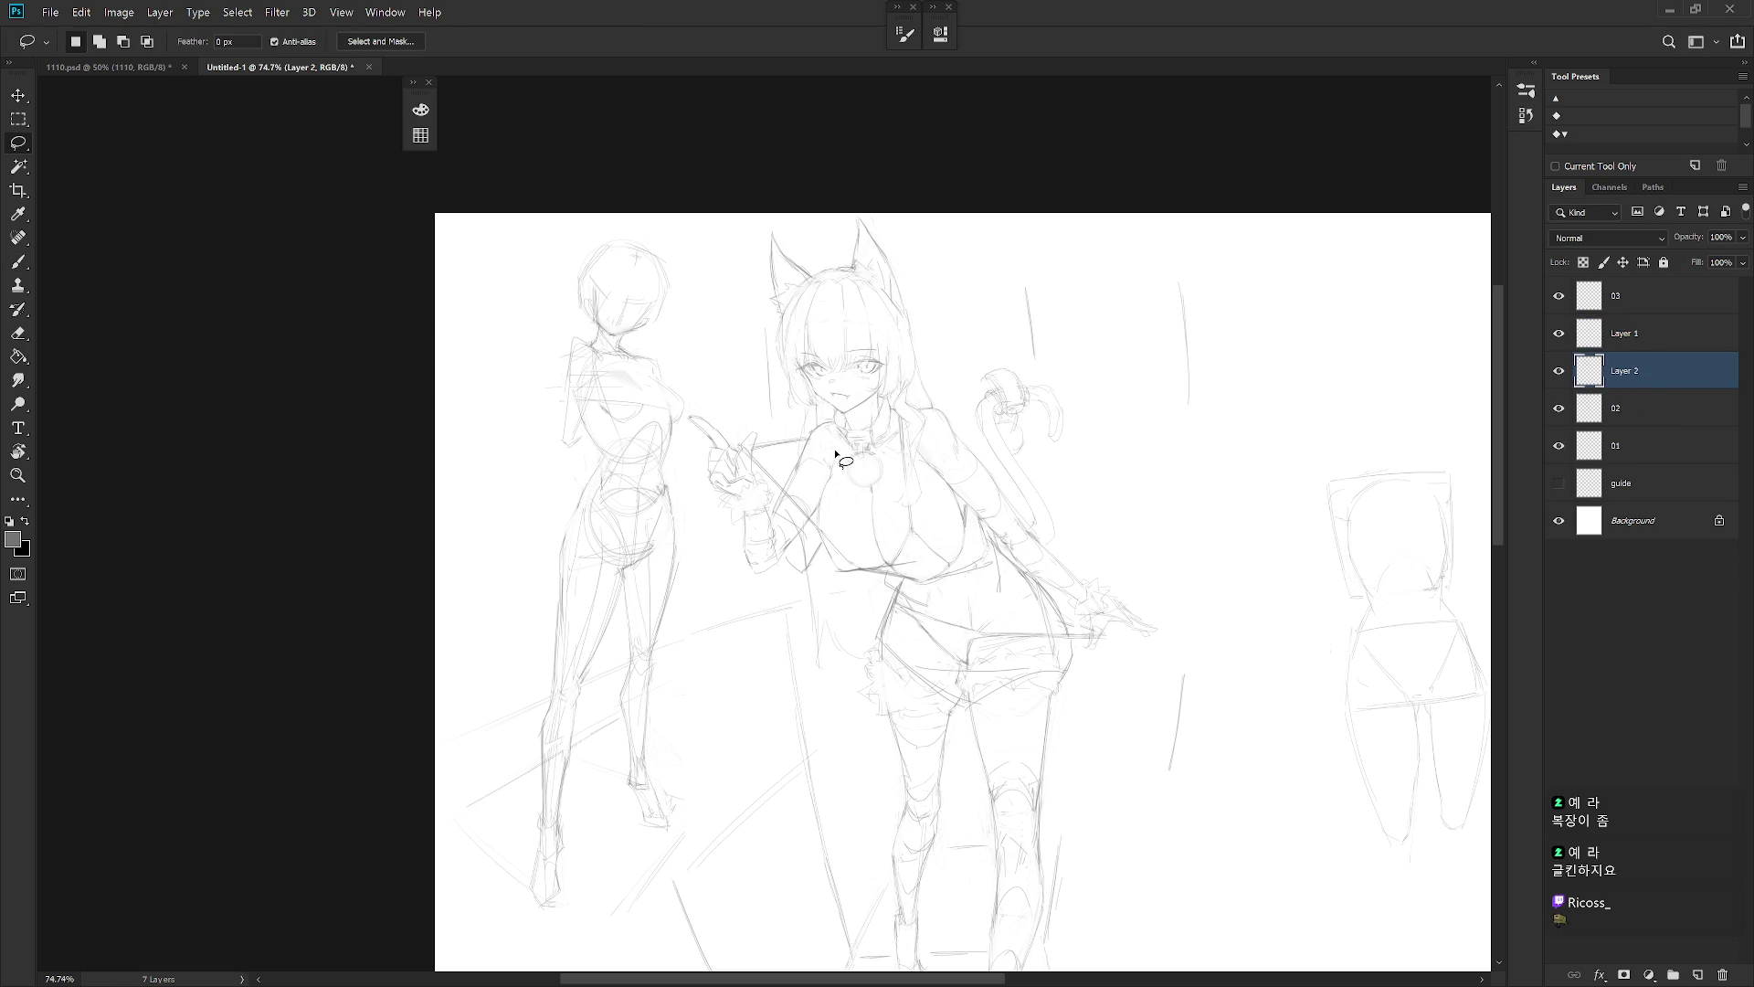
Check Layer 1's lines by toggling its visibility, and try a collar stroke
left_click(1653, 340)
left_click(1558, 333)
left_click(1559, 333)
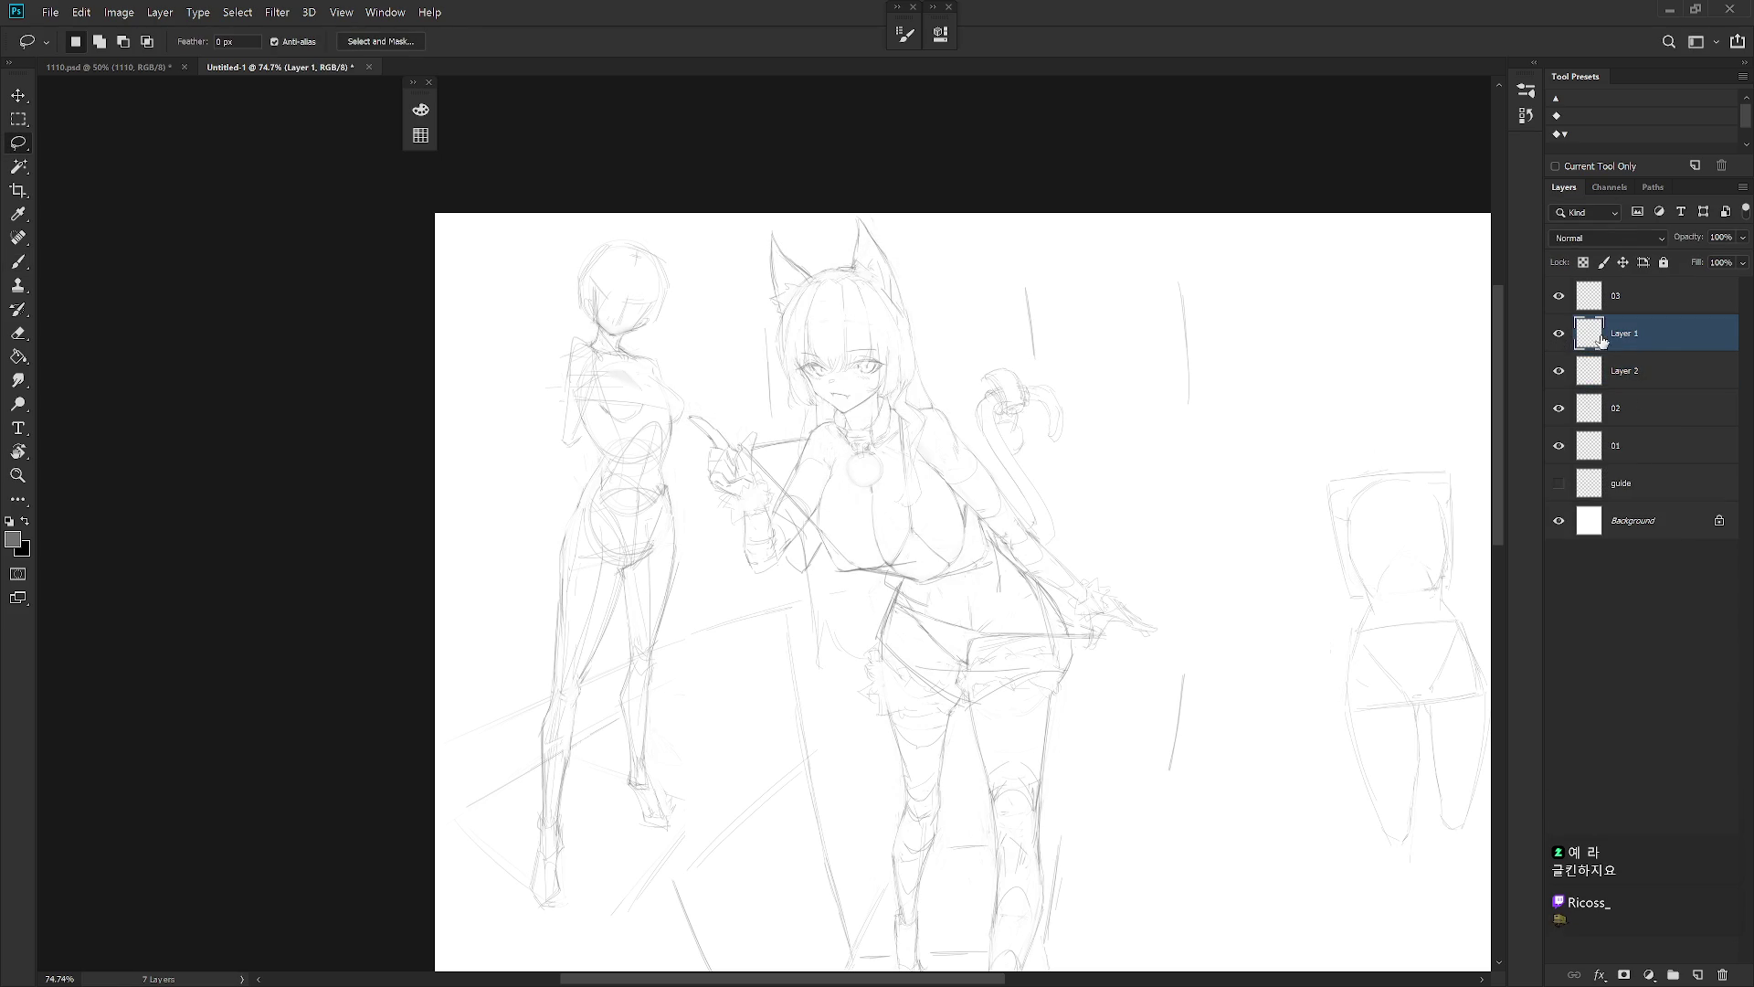
key("b")
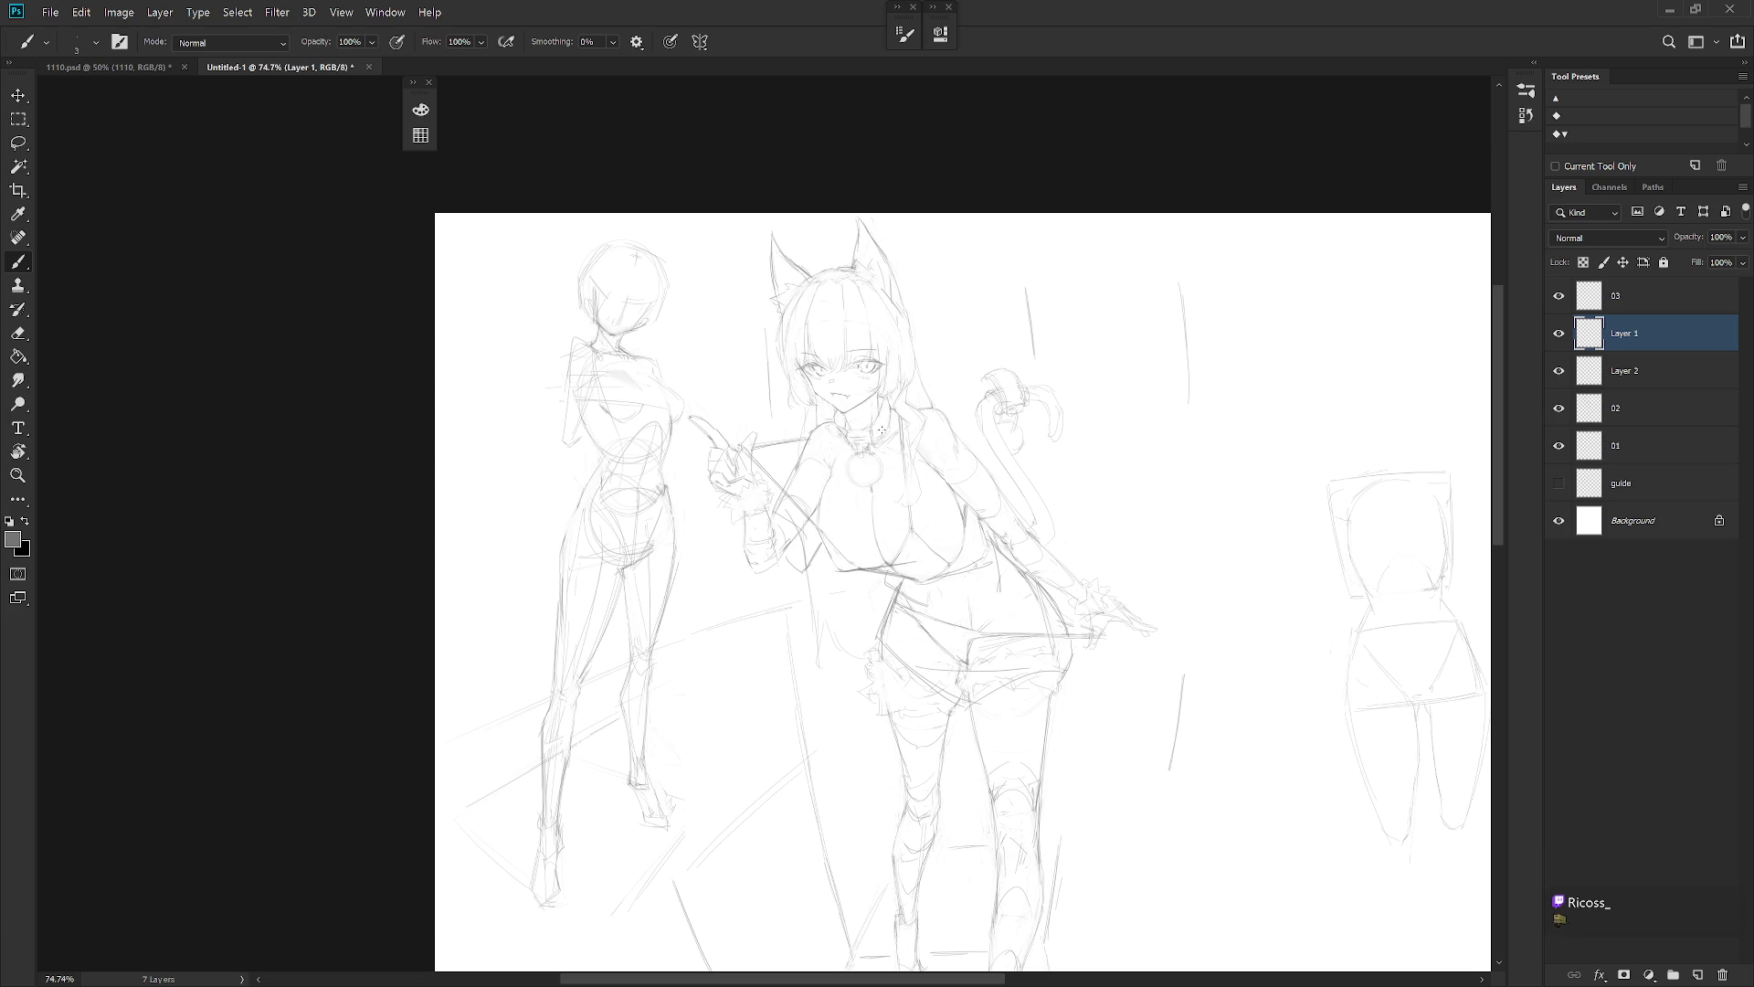
mouse_move(830, 421)
left_mouse_down()
mouse_move(840, 444)
mouse_move(877, 437)
left_mouse_up()
key("ctrl+z")
On Layer 2, lasso the shirt around the collar and torso, extending down the side
left_click(1620, 373)
key("l")
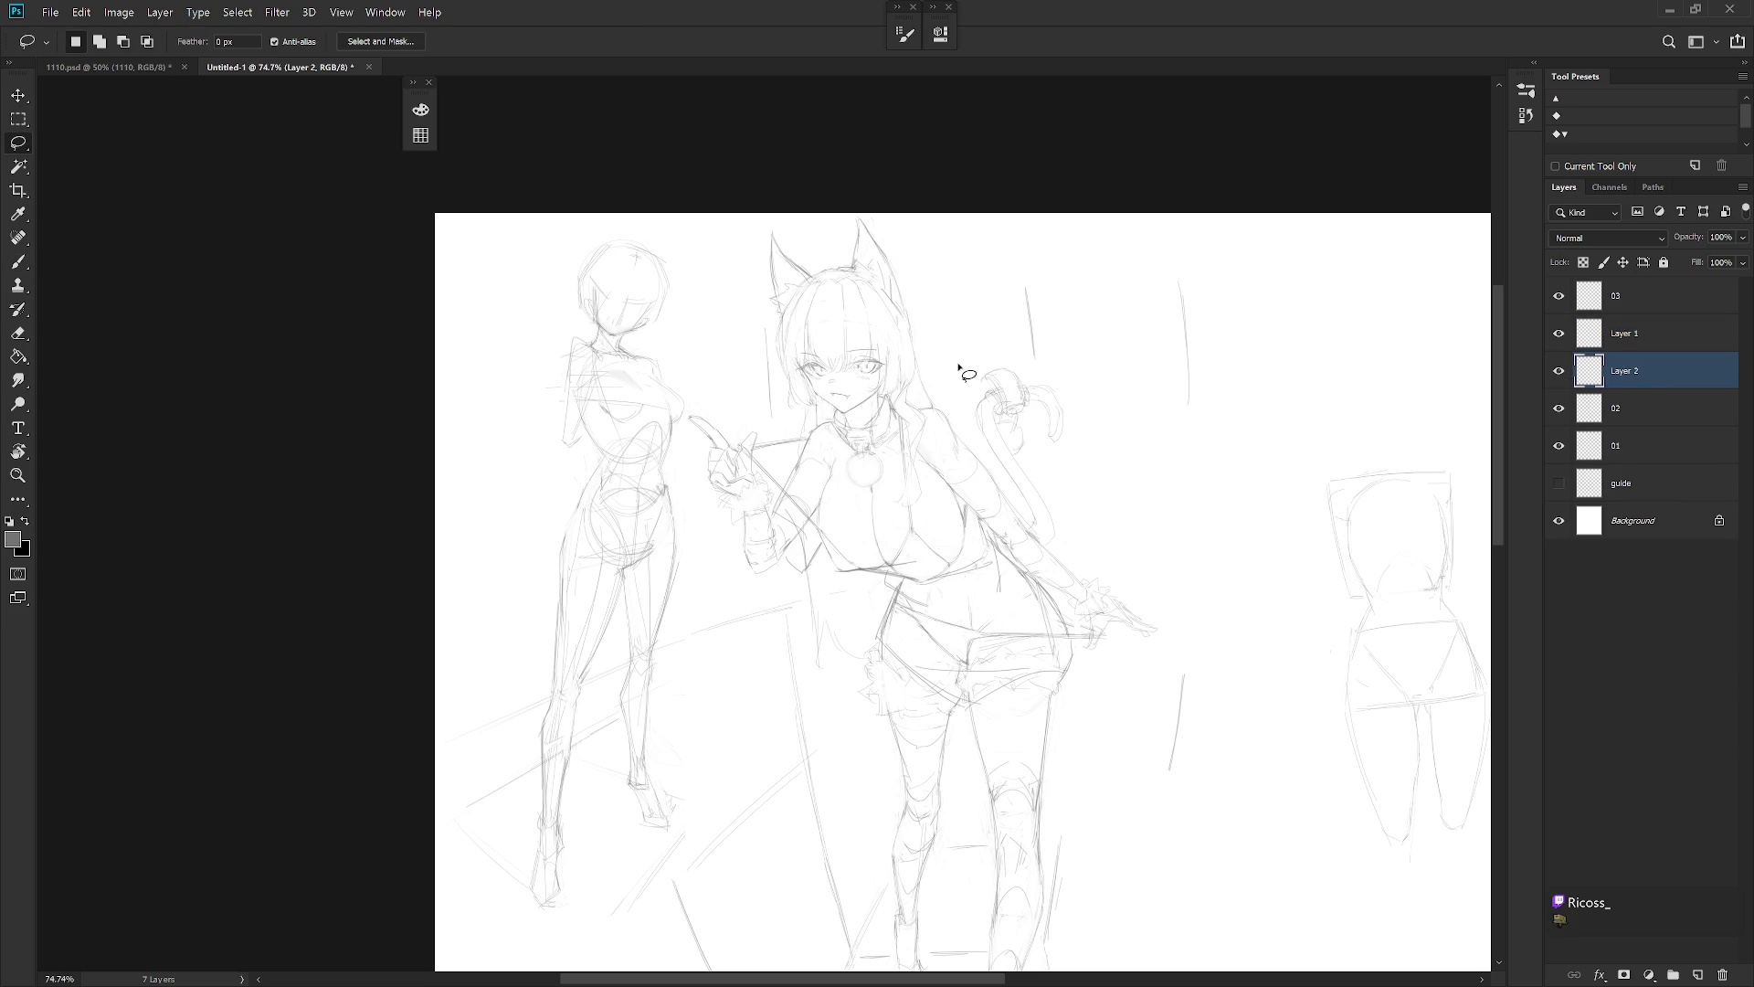
mouse_move(850, 429)
left_mouse_down()
mouse_move(836, 413)
mouse_move(814, 436)
mouse_move(776, 514)
mouse_move(798, 537)
mouse_move(791, 567)
mouse_move(818, 548)
mouse_move(848, 576)
mouse_move(976, 565)
mouse_move(975, 509)
mouse_move(1010, 485)
mouse_move(940, 409)
mouse_move(923, 413)
mouse_move(903, 508)
mouse_move(892, 402)
mouse_move(863, 431)
mouse_move(837, 417)
left_mouse_up()
key("shift")
mouse_move(983, 514)
left_mouse_down()
mouse_move(1068, 666)
mouse_move(961, 703)
mouse_move(878, 630)
mouse_move(892, 568)
left_mouse_up()
Fill the shirt selection with grey and deselect
key("F6")
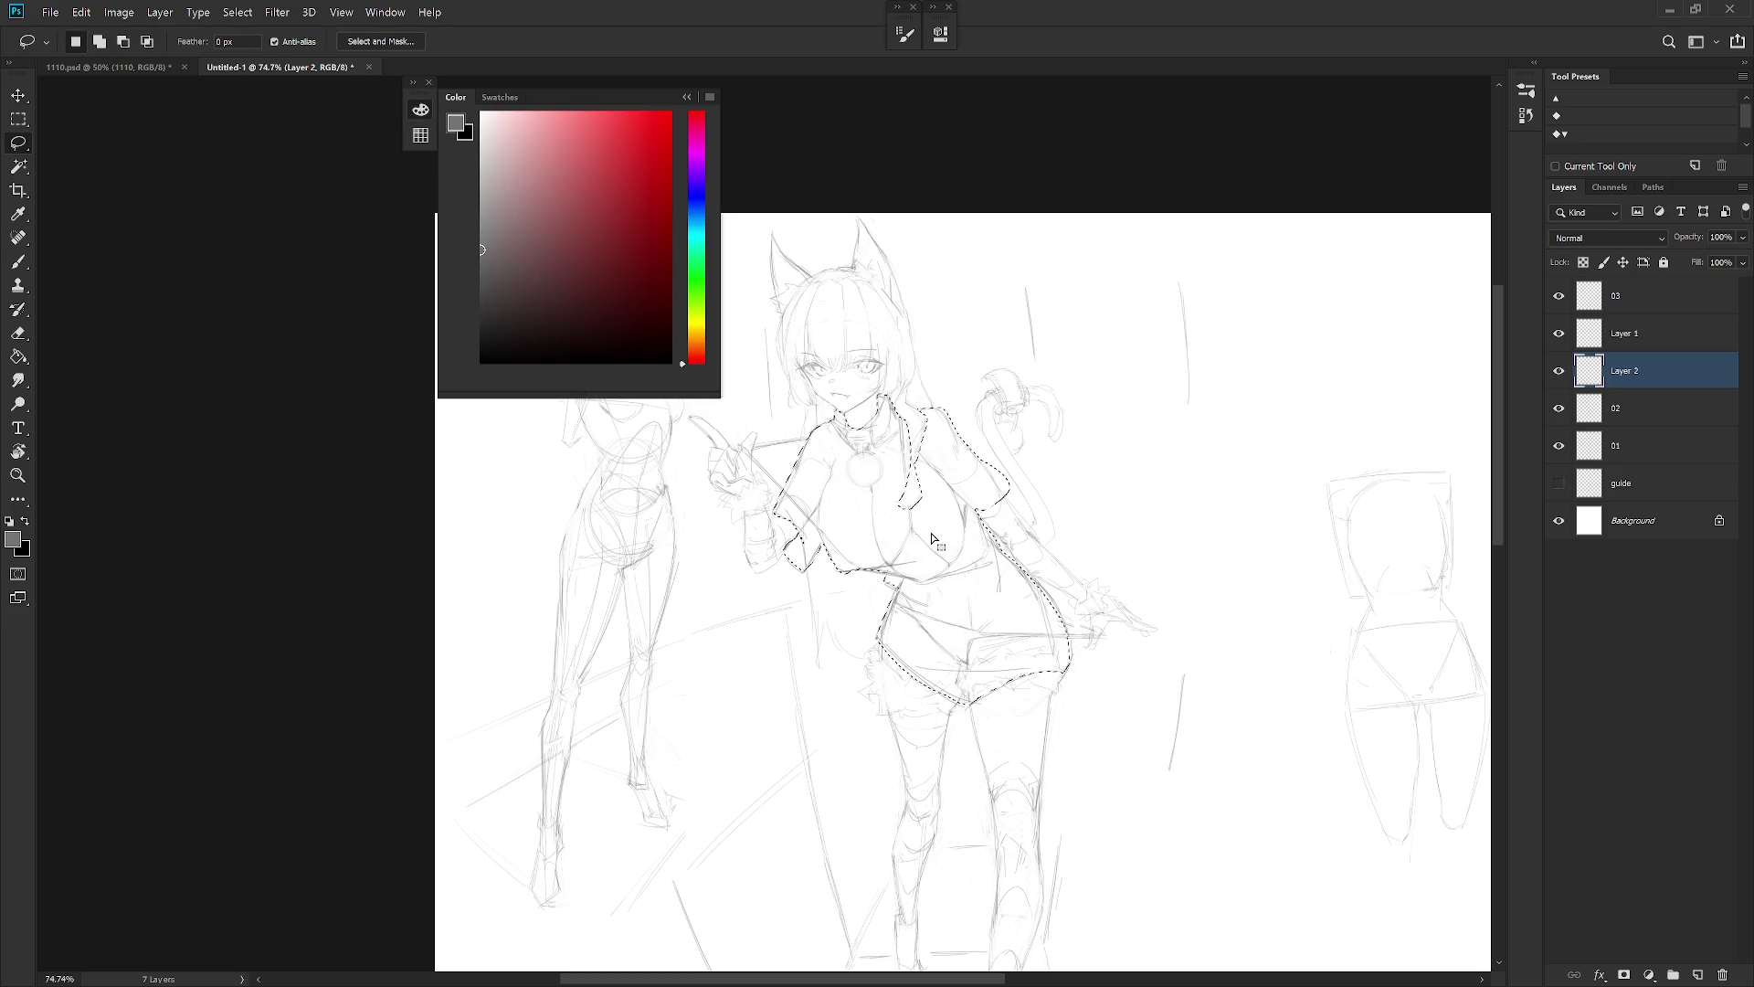
key("alt+BackSpace")
key("ctrl+d")
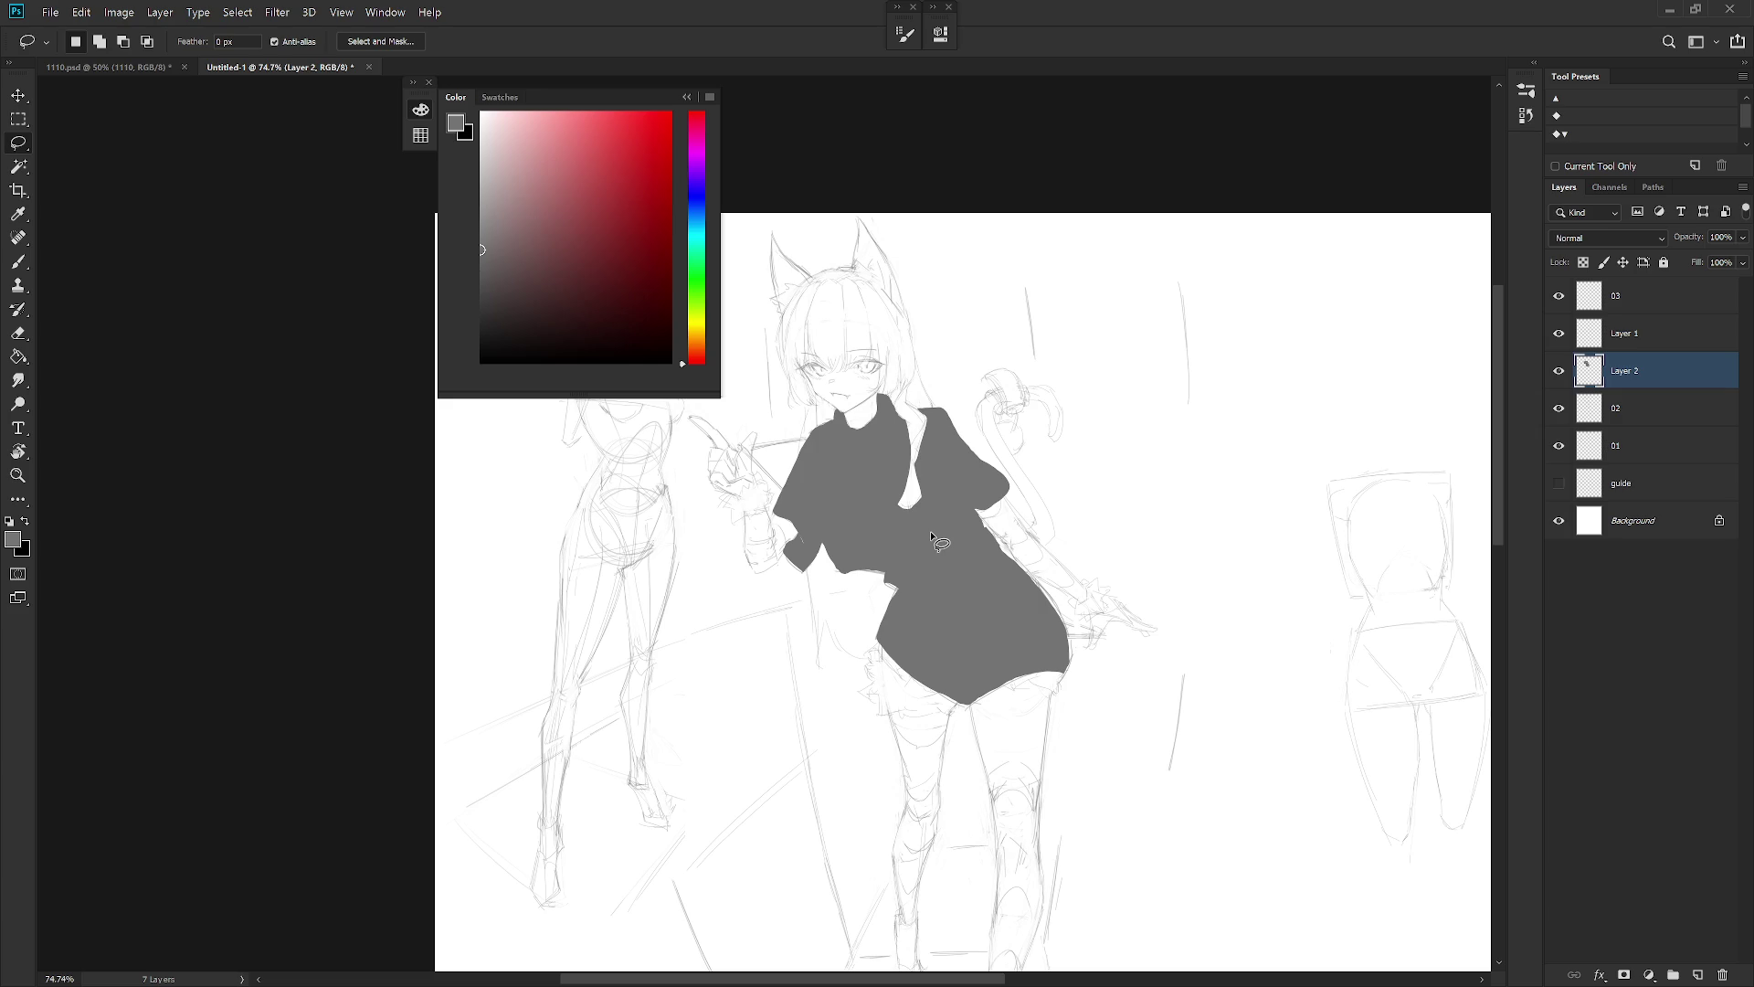
scroll(1069, 712, "down", 3)
Lock Layer 2's transparency and refill the shirt with a very light blue
key("slash")
key("x")
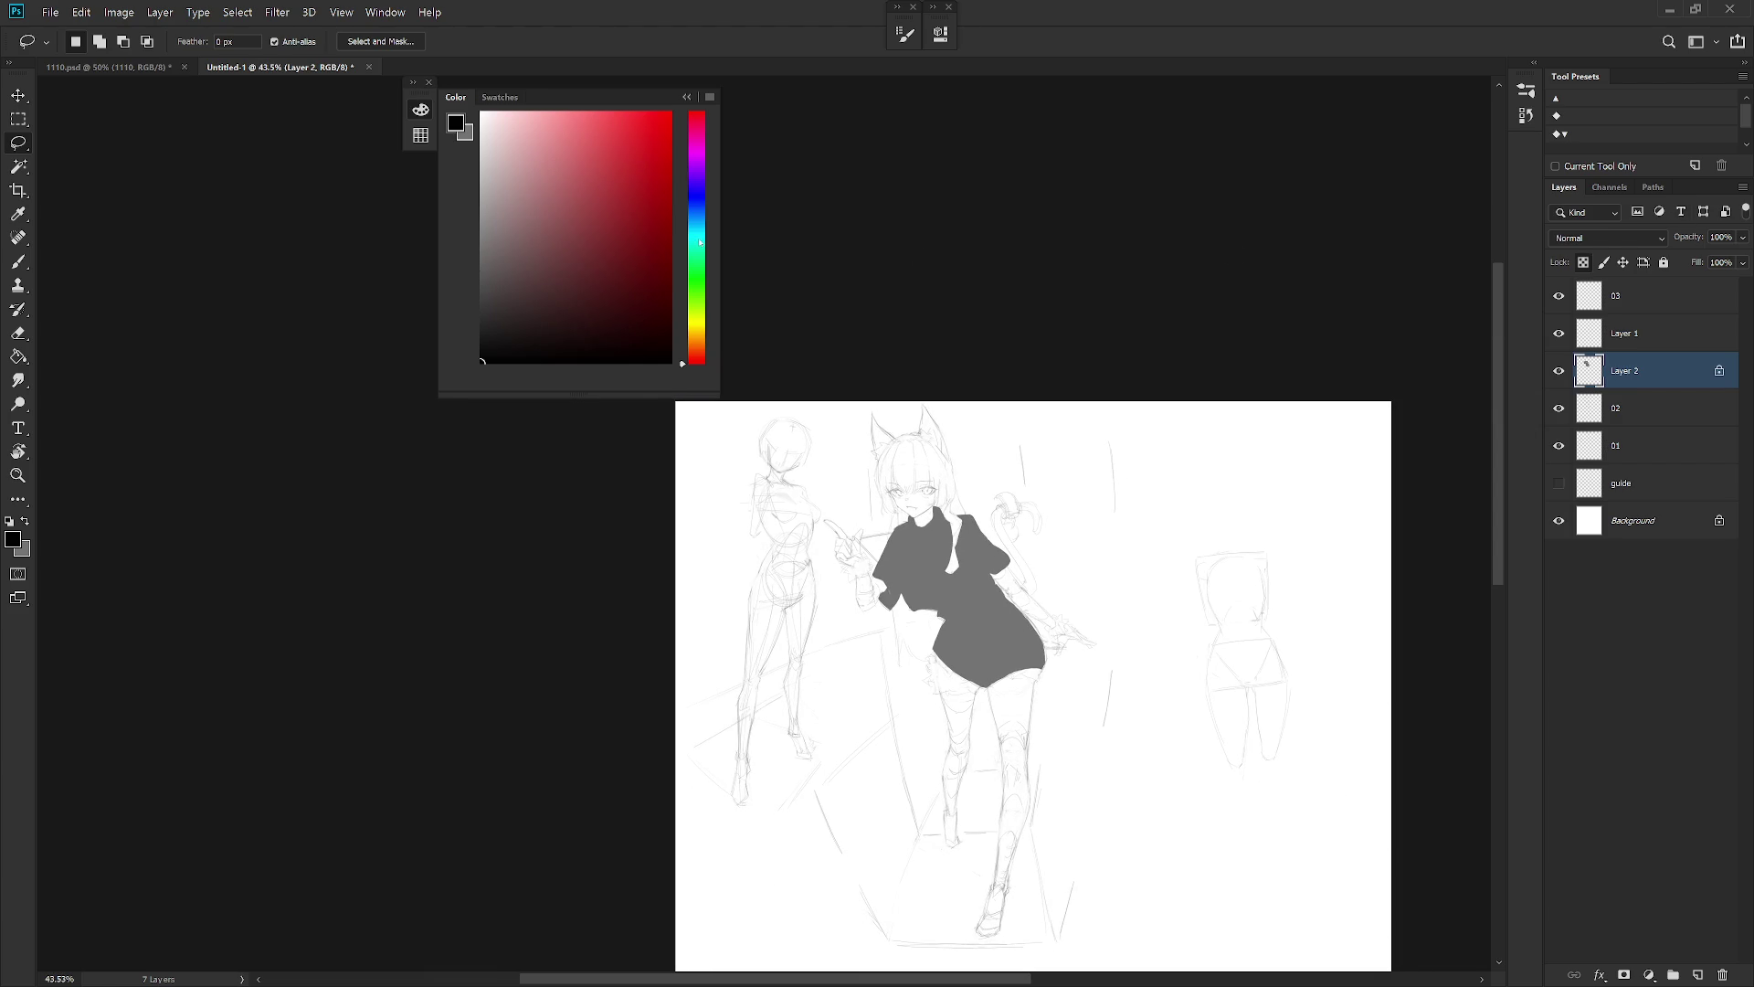
left_click_drag(699, 343, 699, 213)
left_click(491, 132)
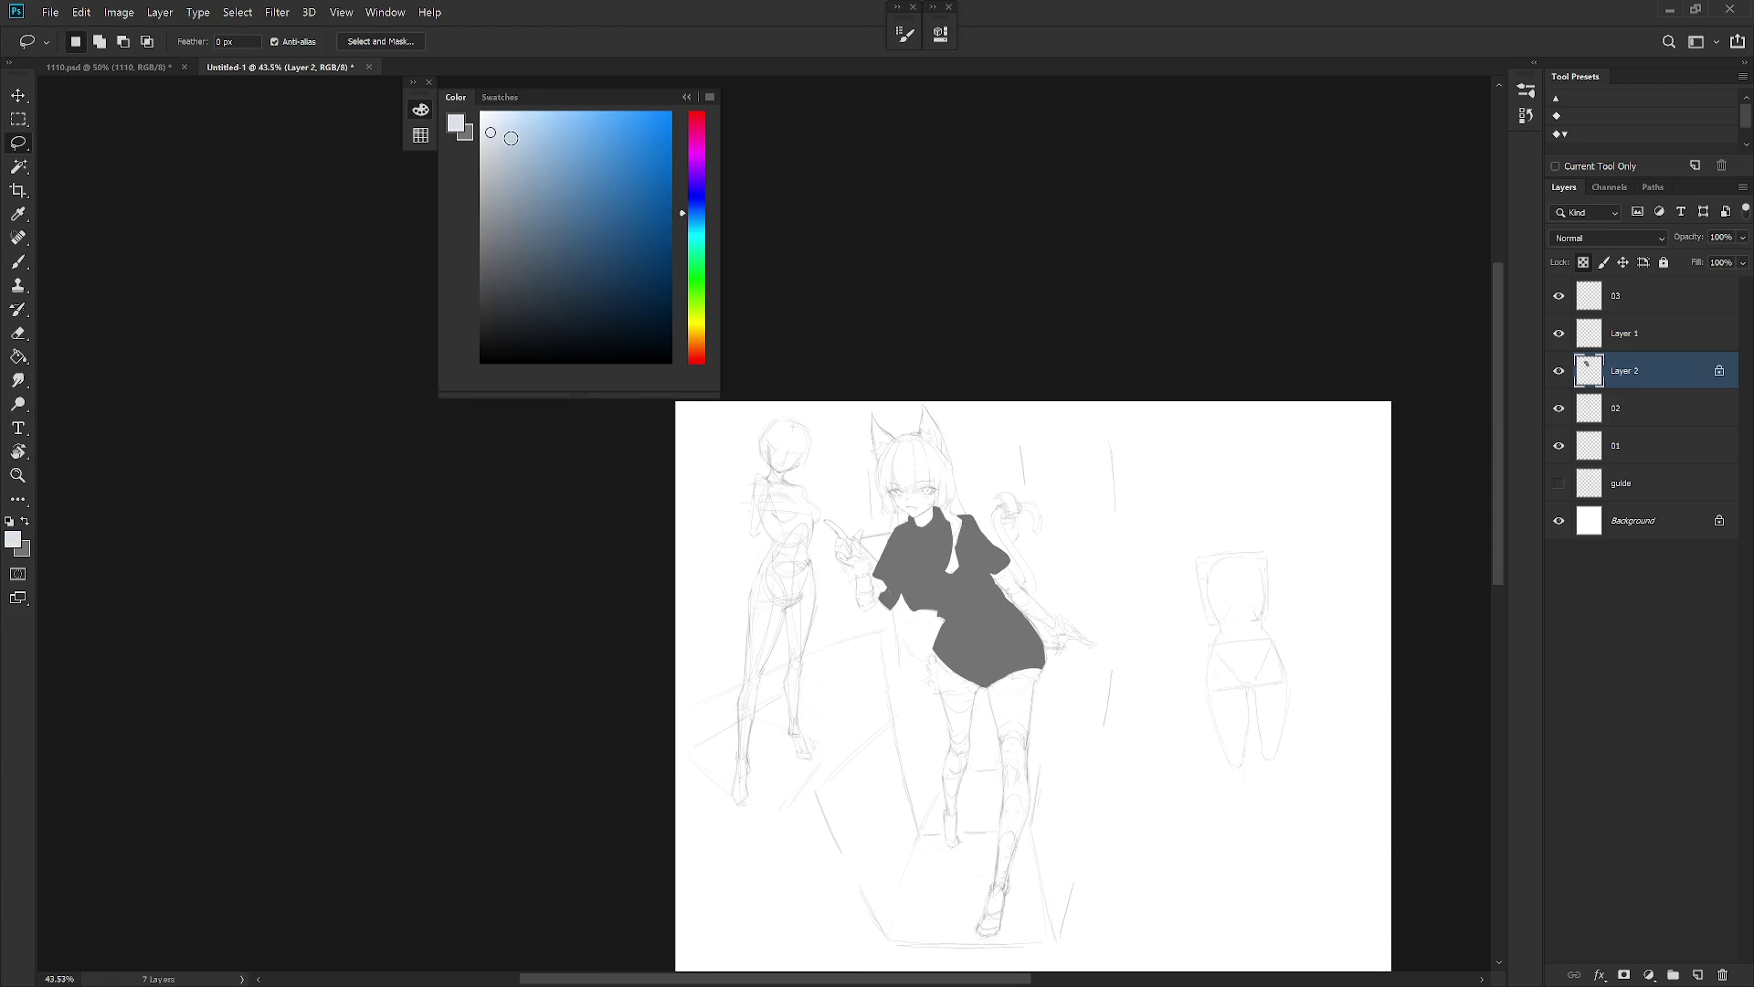
key("alt+BackSpace")
scroll(1065, 686, "up", 3)
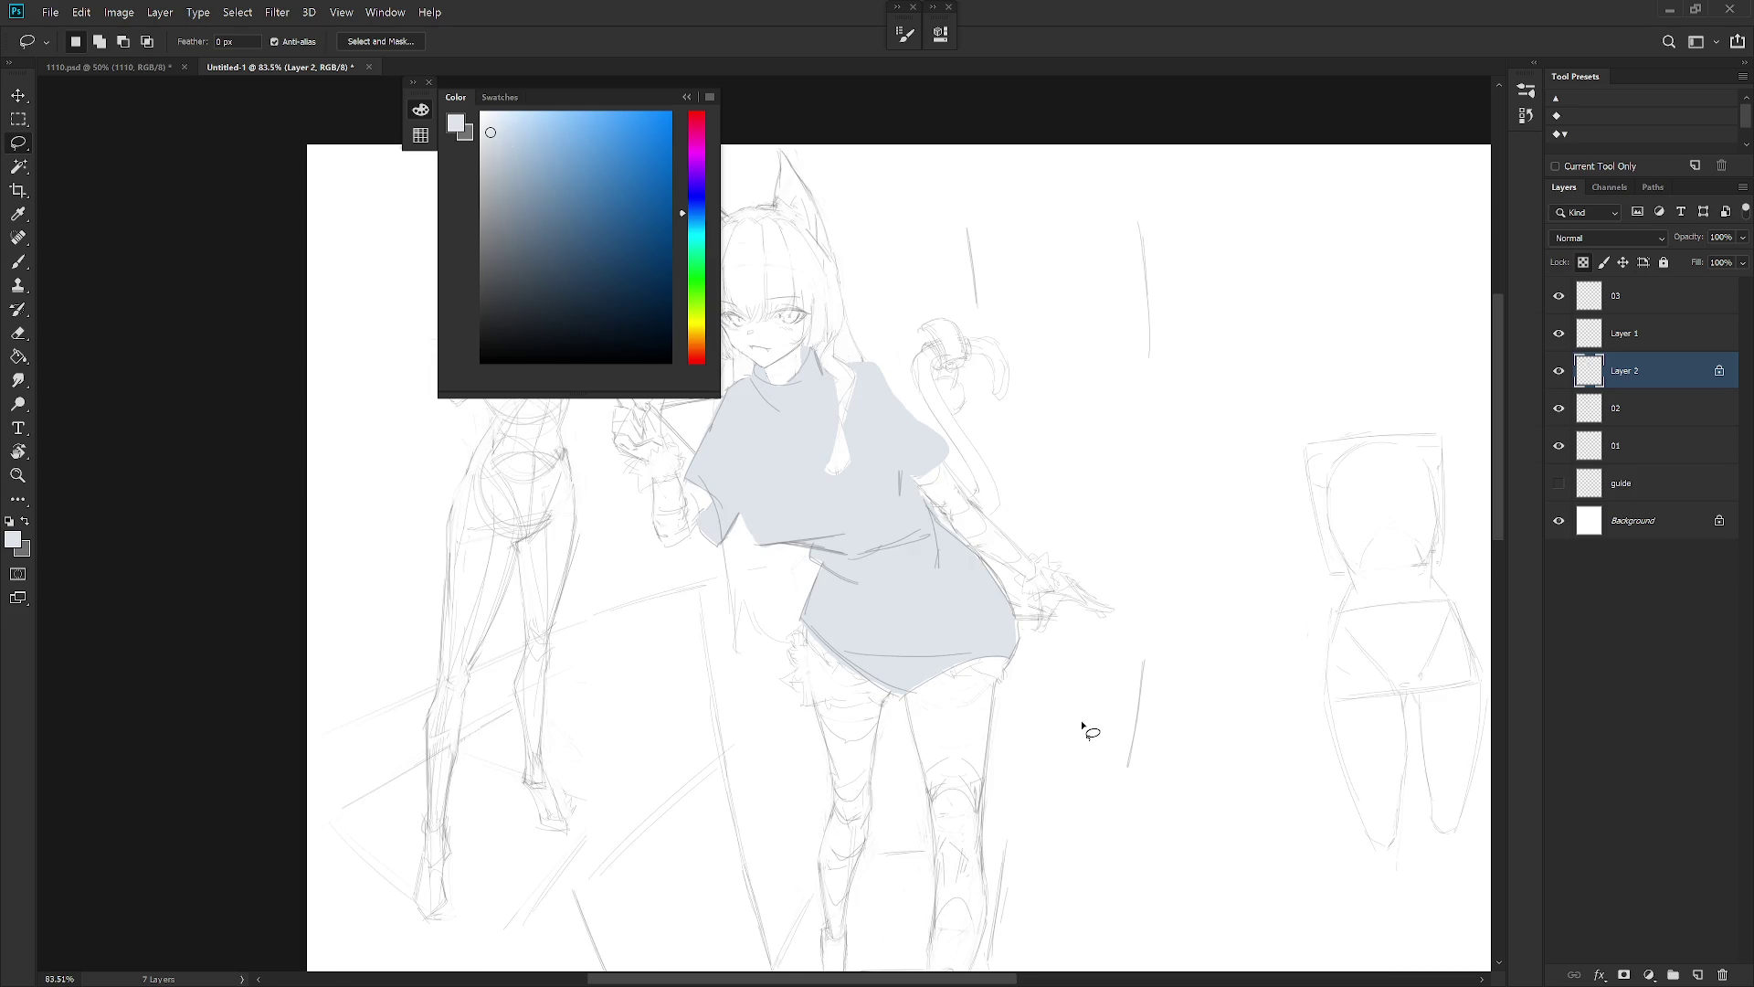
left_click(969, 471)
scroll(1010, 616, "down", 3)
key("b")
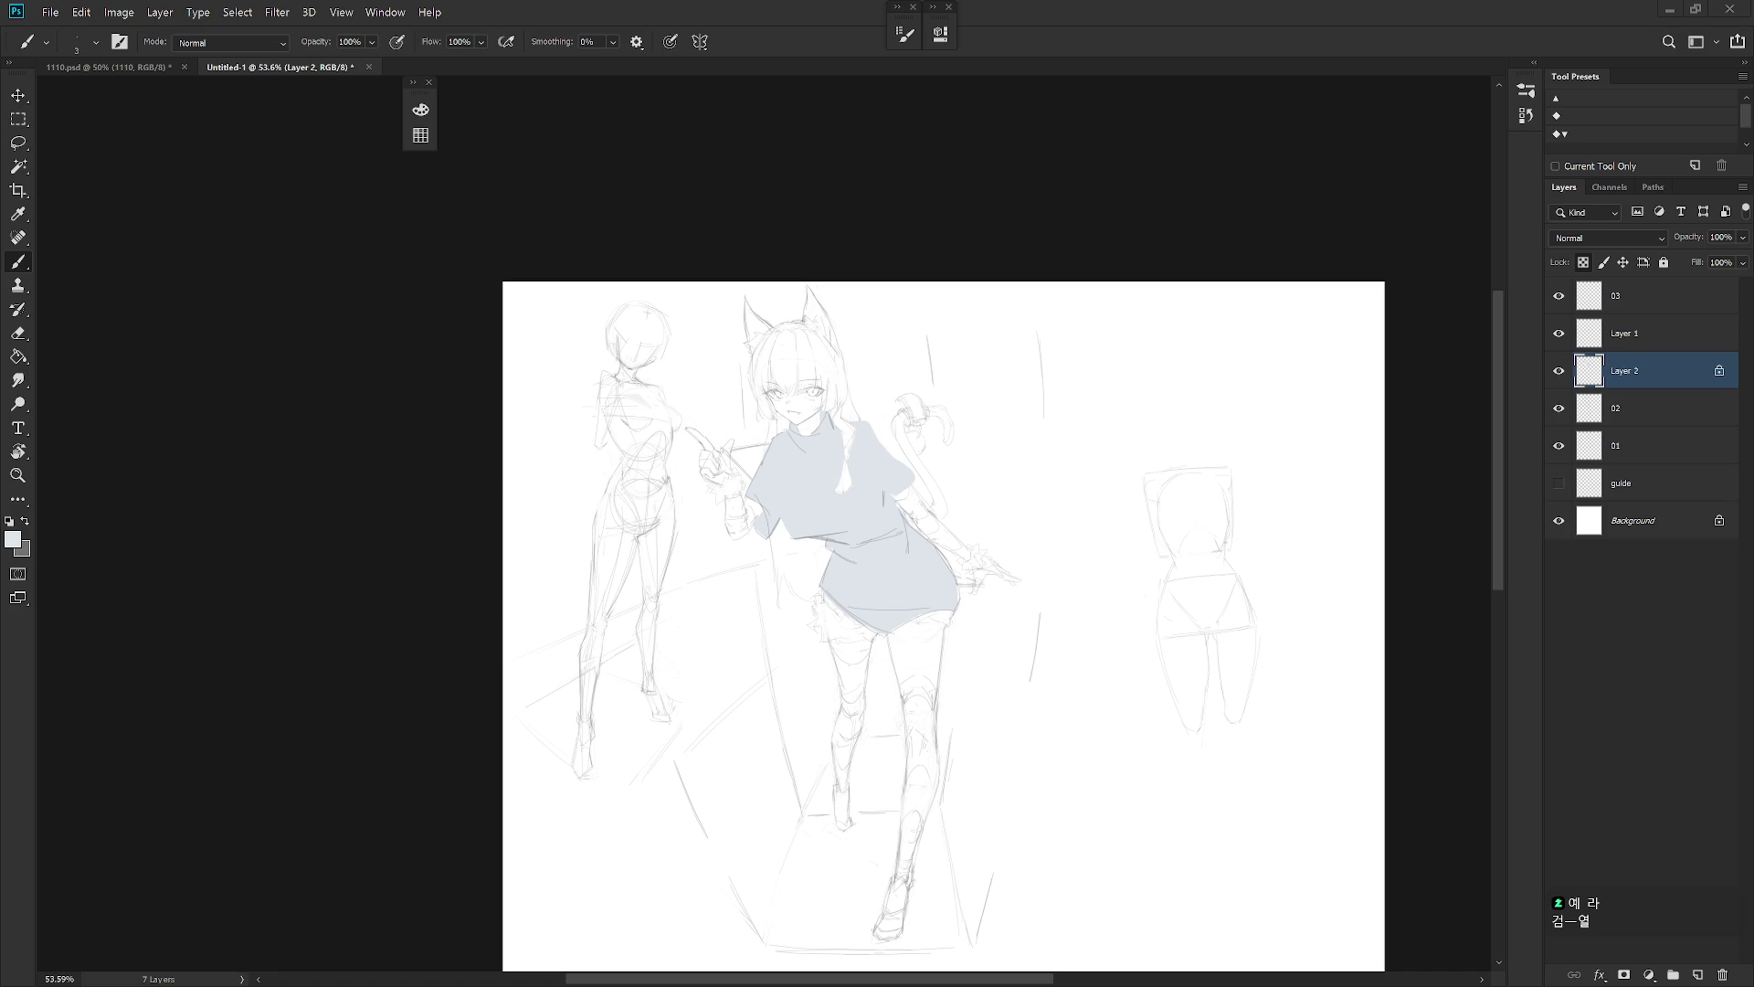
On Layer 1, switch back to grey and draw the sleeve's left edge
left_click(1630, 336)
scroll(828, 483, "up", 3)
key("x")
left_click_drag(748, 473, 754, 559)
Redraw the sleeve's lower edge, toggling the shirt fill to check the line
key("ctrl+z")
left_click(1559, 372)
left_click(1558, 372)
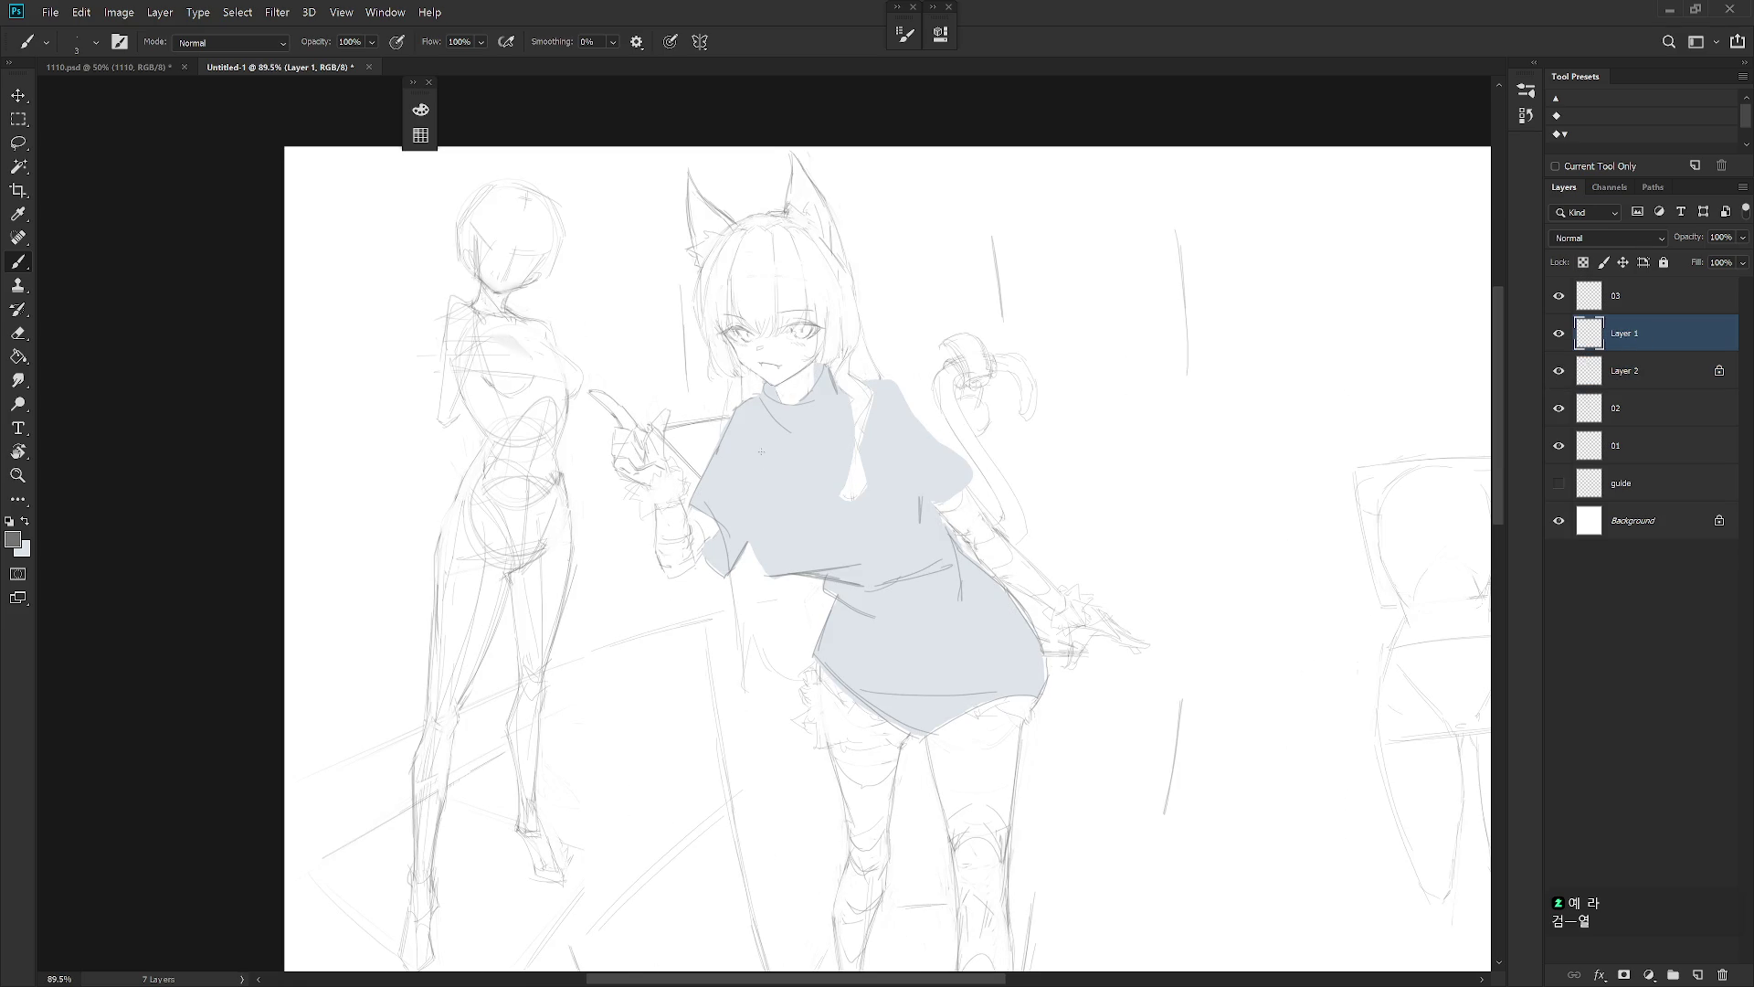
left_click_drag(780, 578, 758, 566)
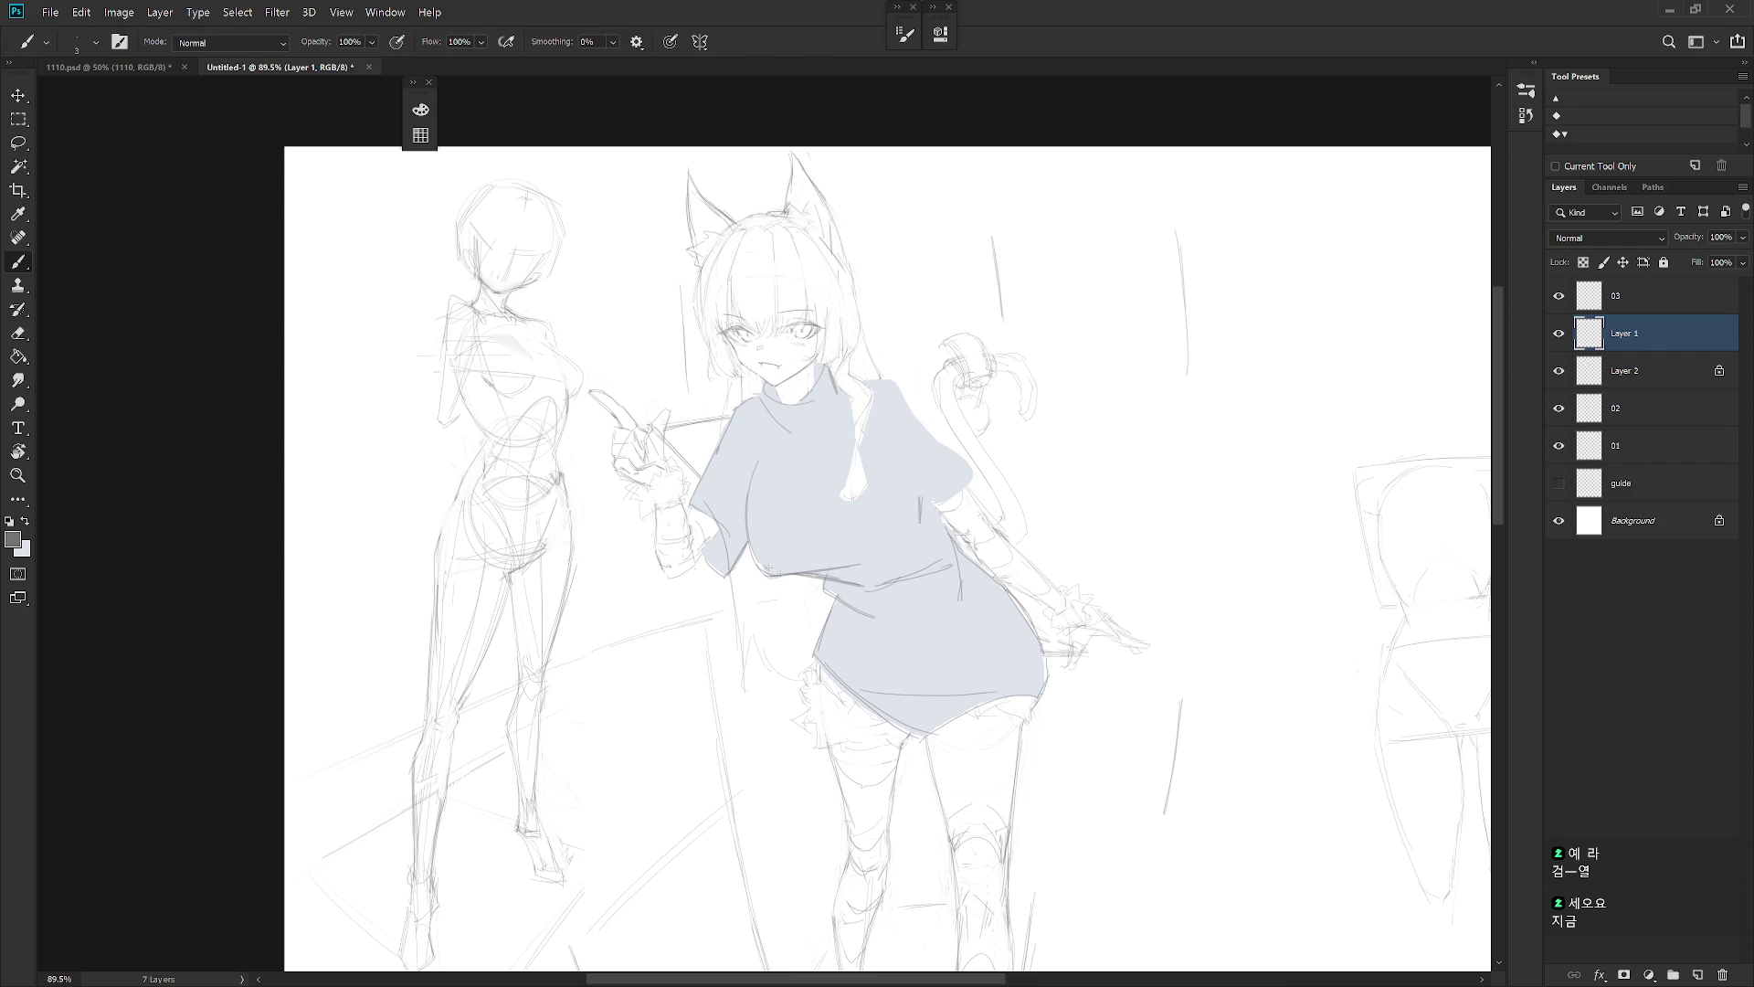
left_click(1558, 372)
left_click(1558, 372)
Add a faint fold and the shirt's right shoulder edge, checking against the hidden fill
left_click_drag(916, 507, 900, 472)
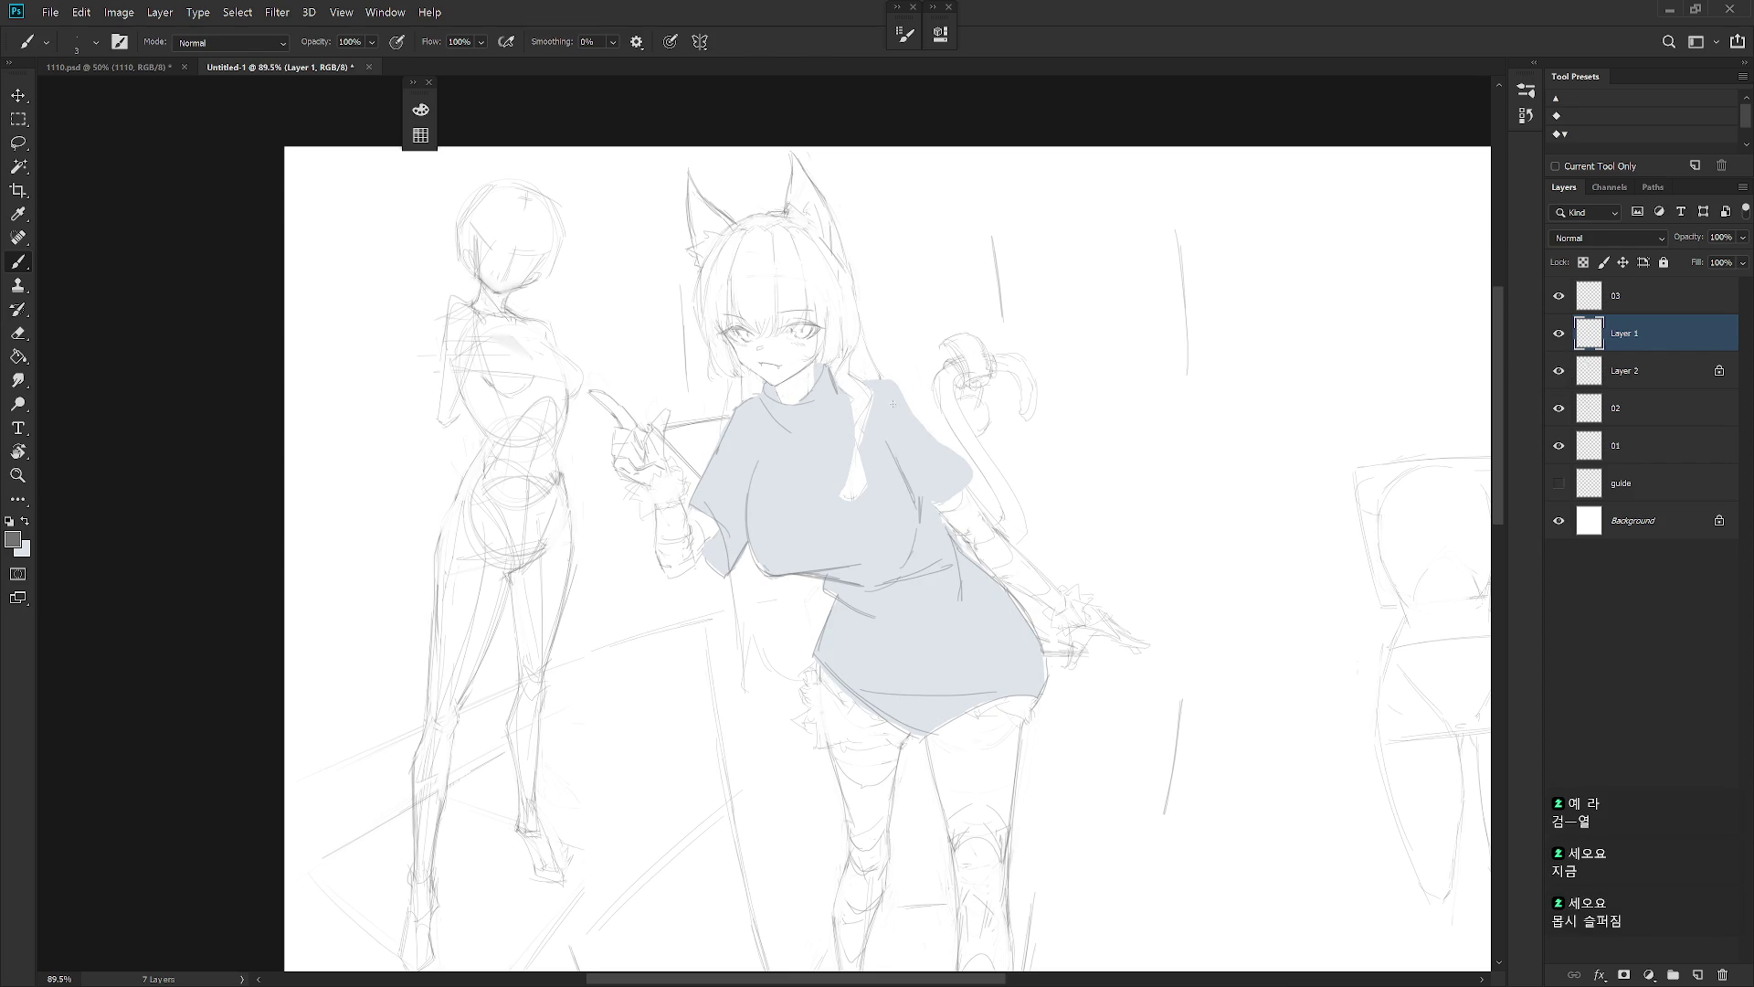
left_click_drag(899, 385, 967, 494)
left_click(1558, 370)
left_click(1559, 370)
left_click(1559, 370)
left_click(1559, 370)
left_click(1559, 370)
left_click(1559, 370)
left_click(1559, 370)
left_click(1558, 370)
Sketch a curved fold and a vertical fold on the lower shirt
scroll(1035, 593, "down", 2)
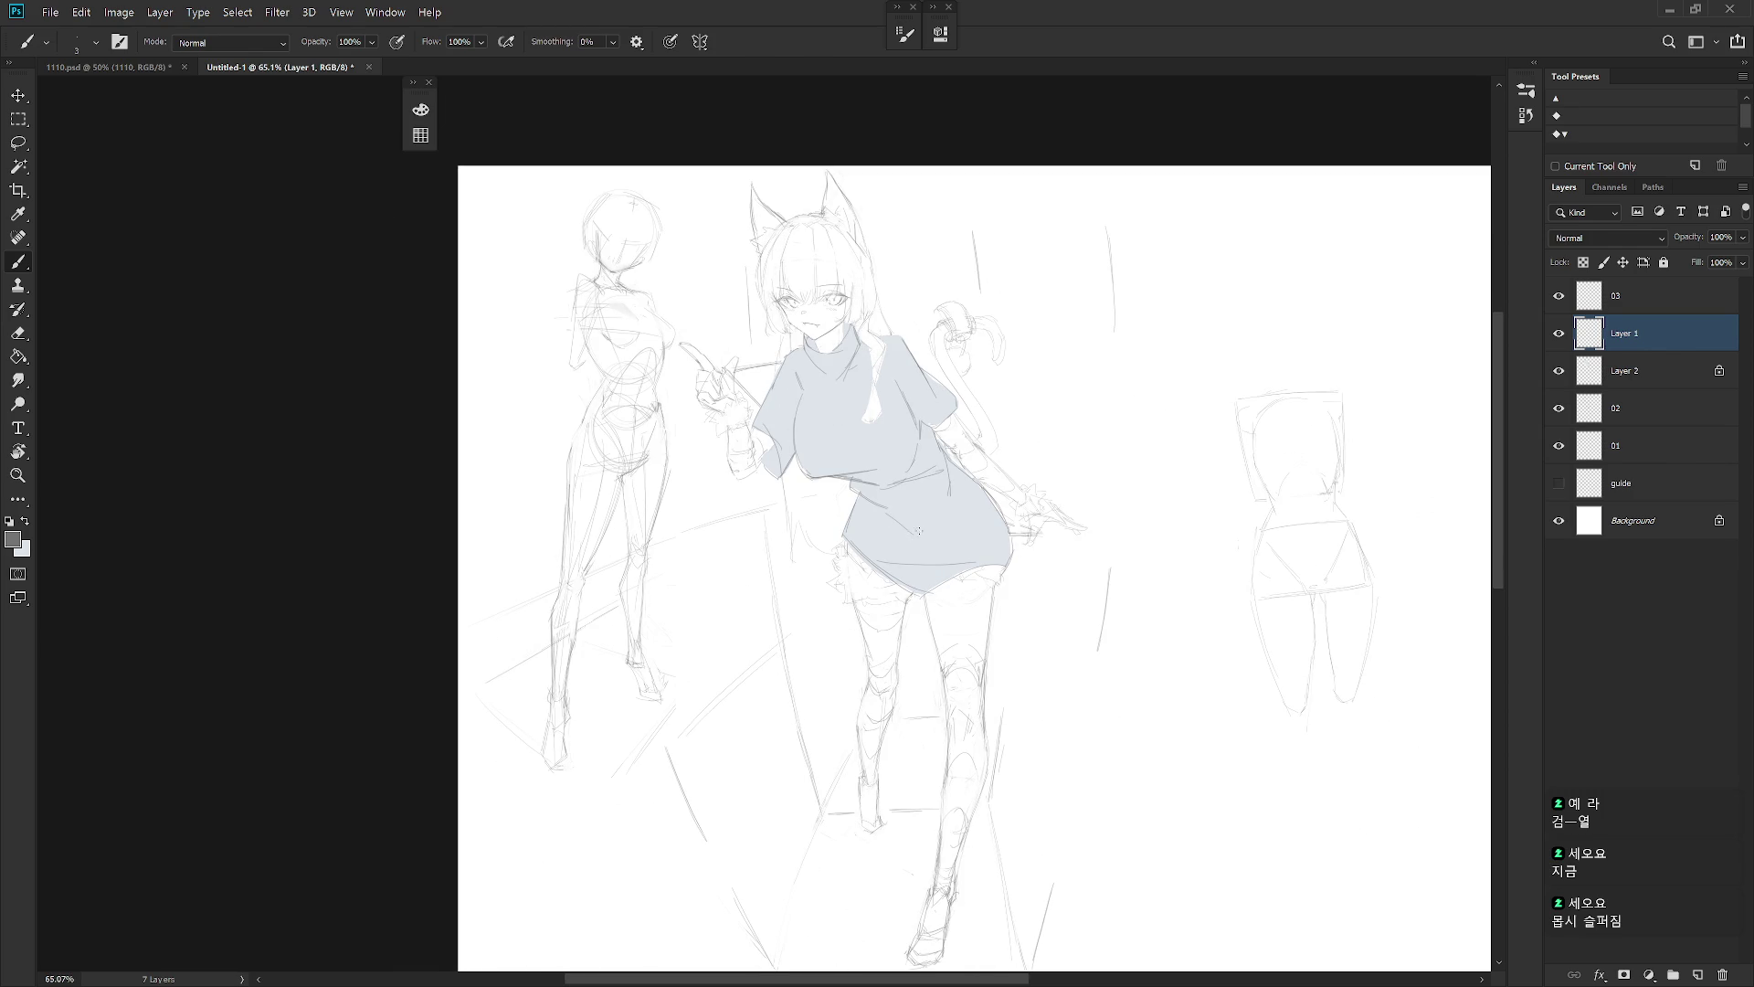
mouse_move(939, 501)
left_mouse_down()
mouse_move(918, 562)
mouse_move(950, 559)
mouse_move(912, 557)
left_mouse_up()
left_click_drag(924, 539, 920, 576)
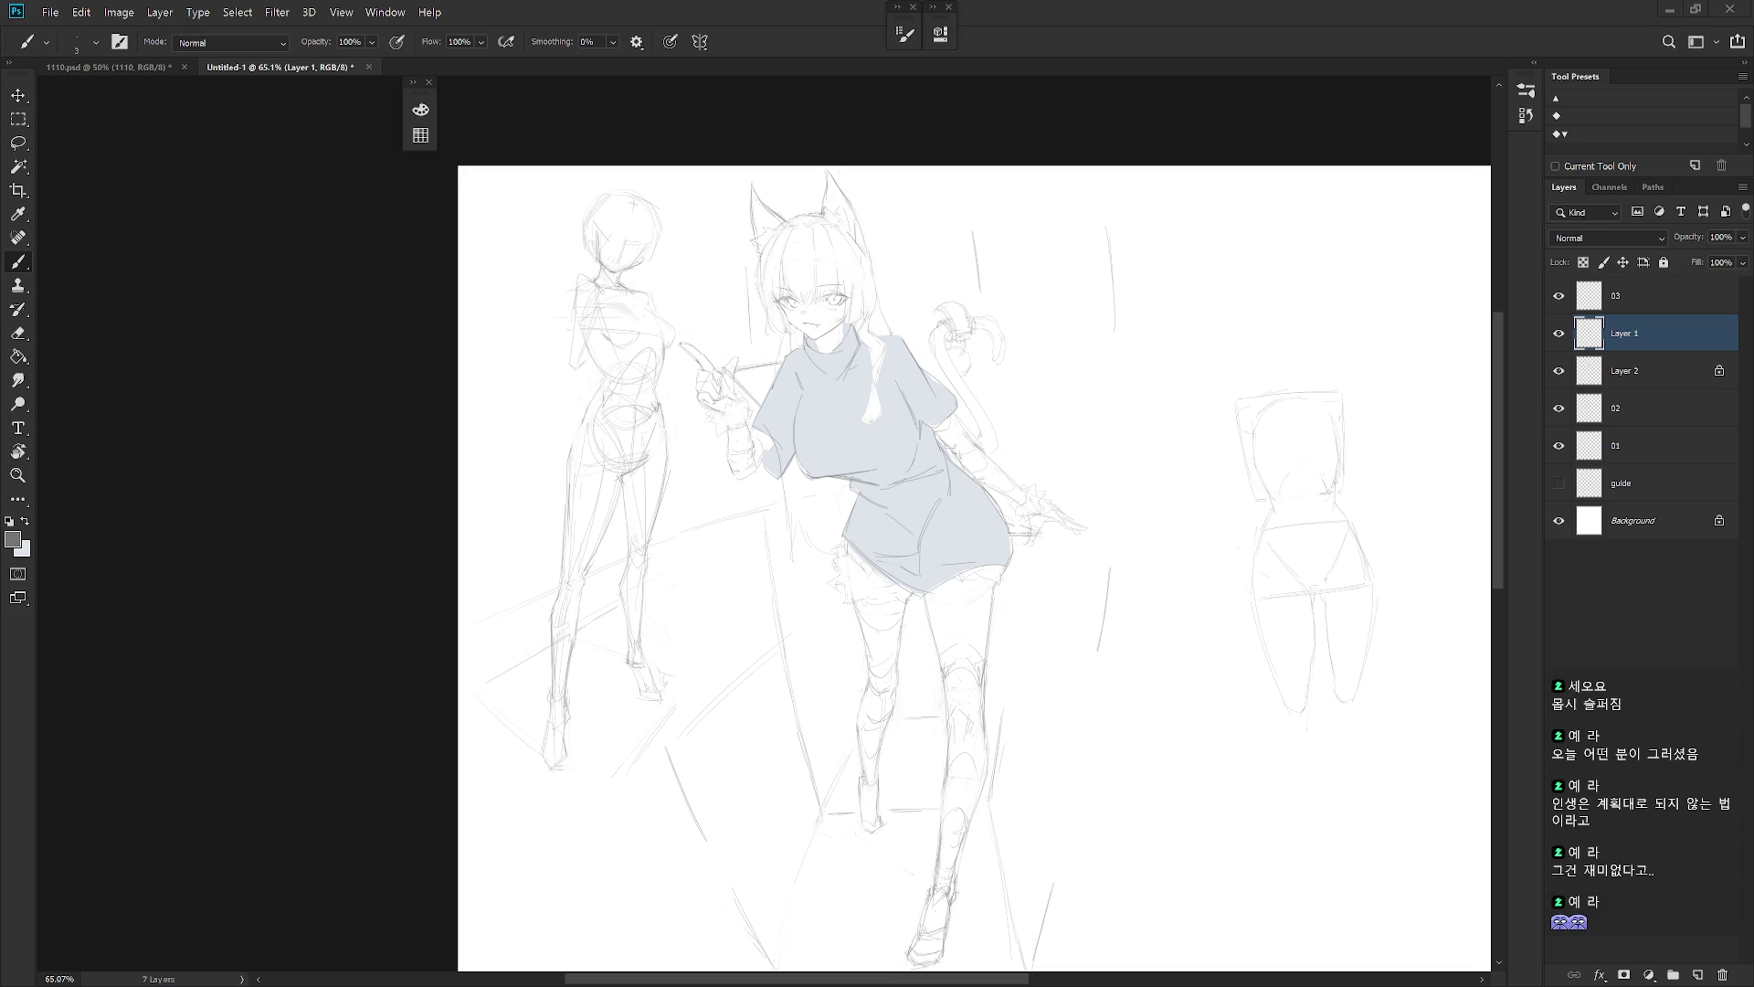
left_click(1666, 375)
left_click(1721, 238)
type("50")
key("Return")
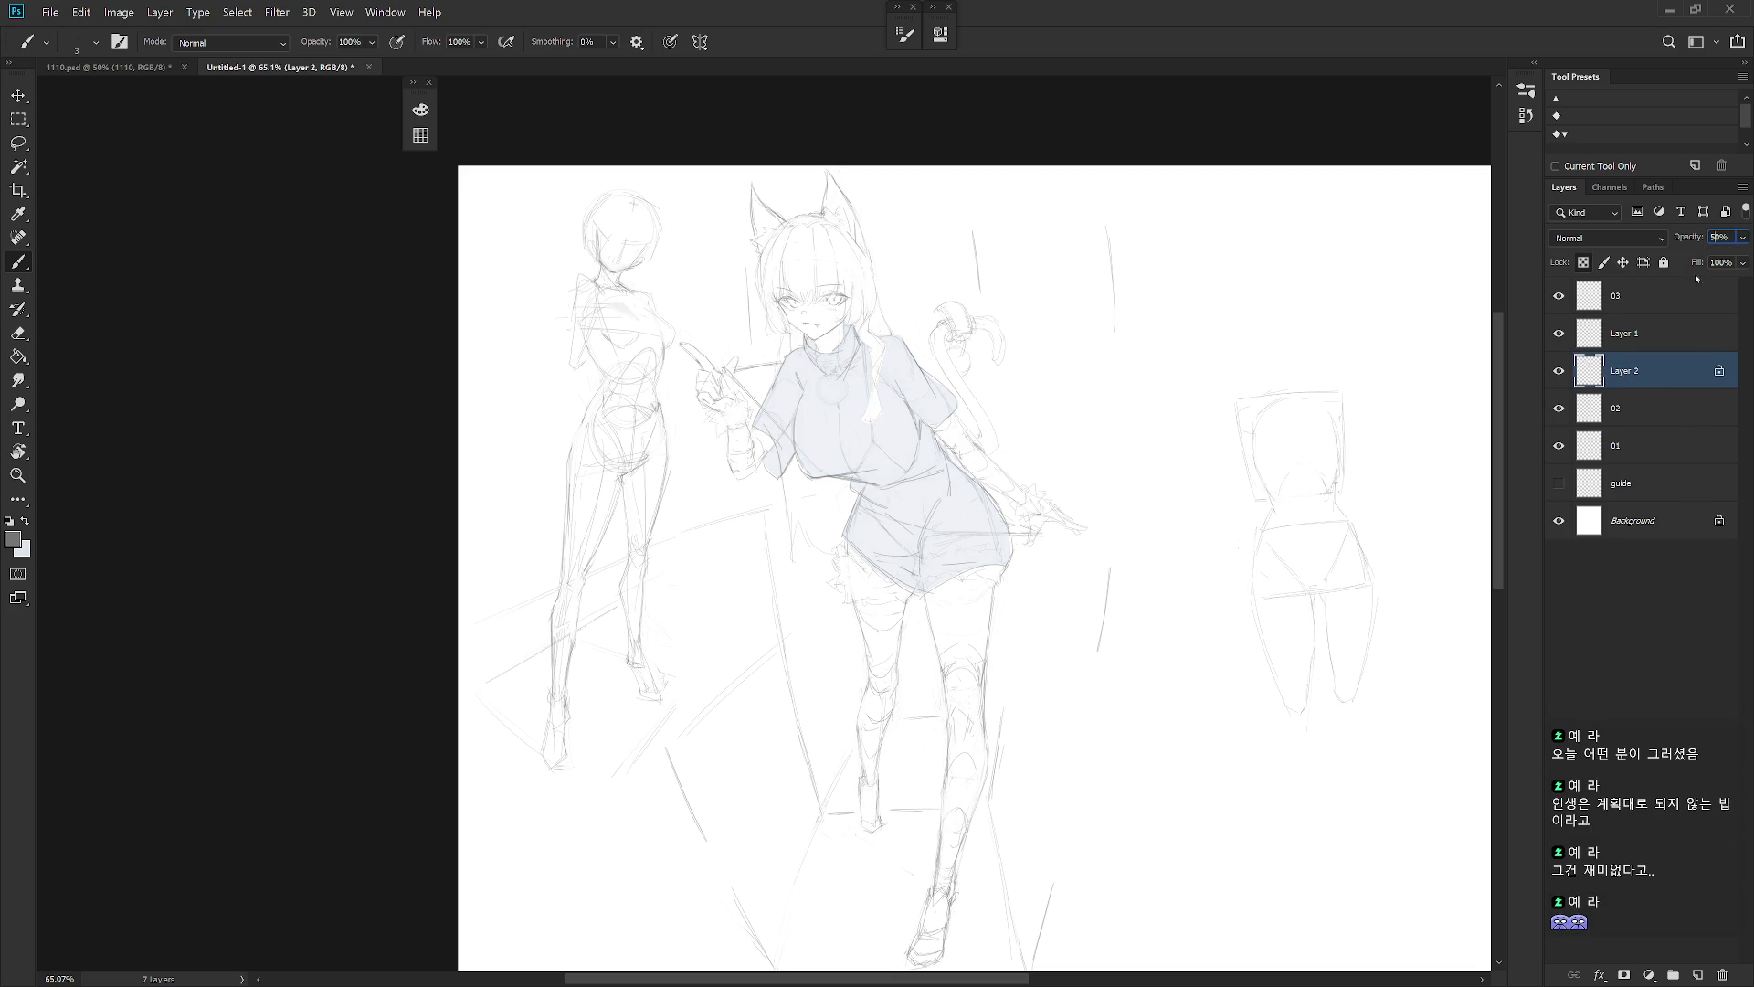
type("20")
key("Return")
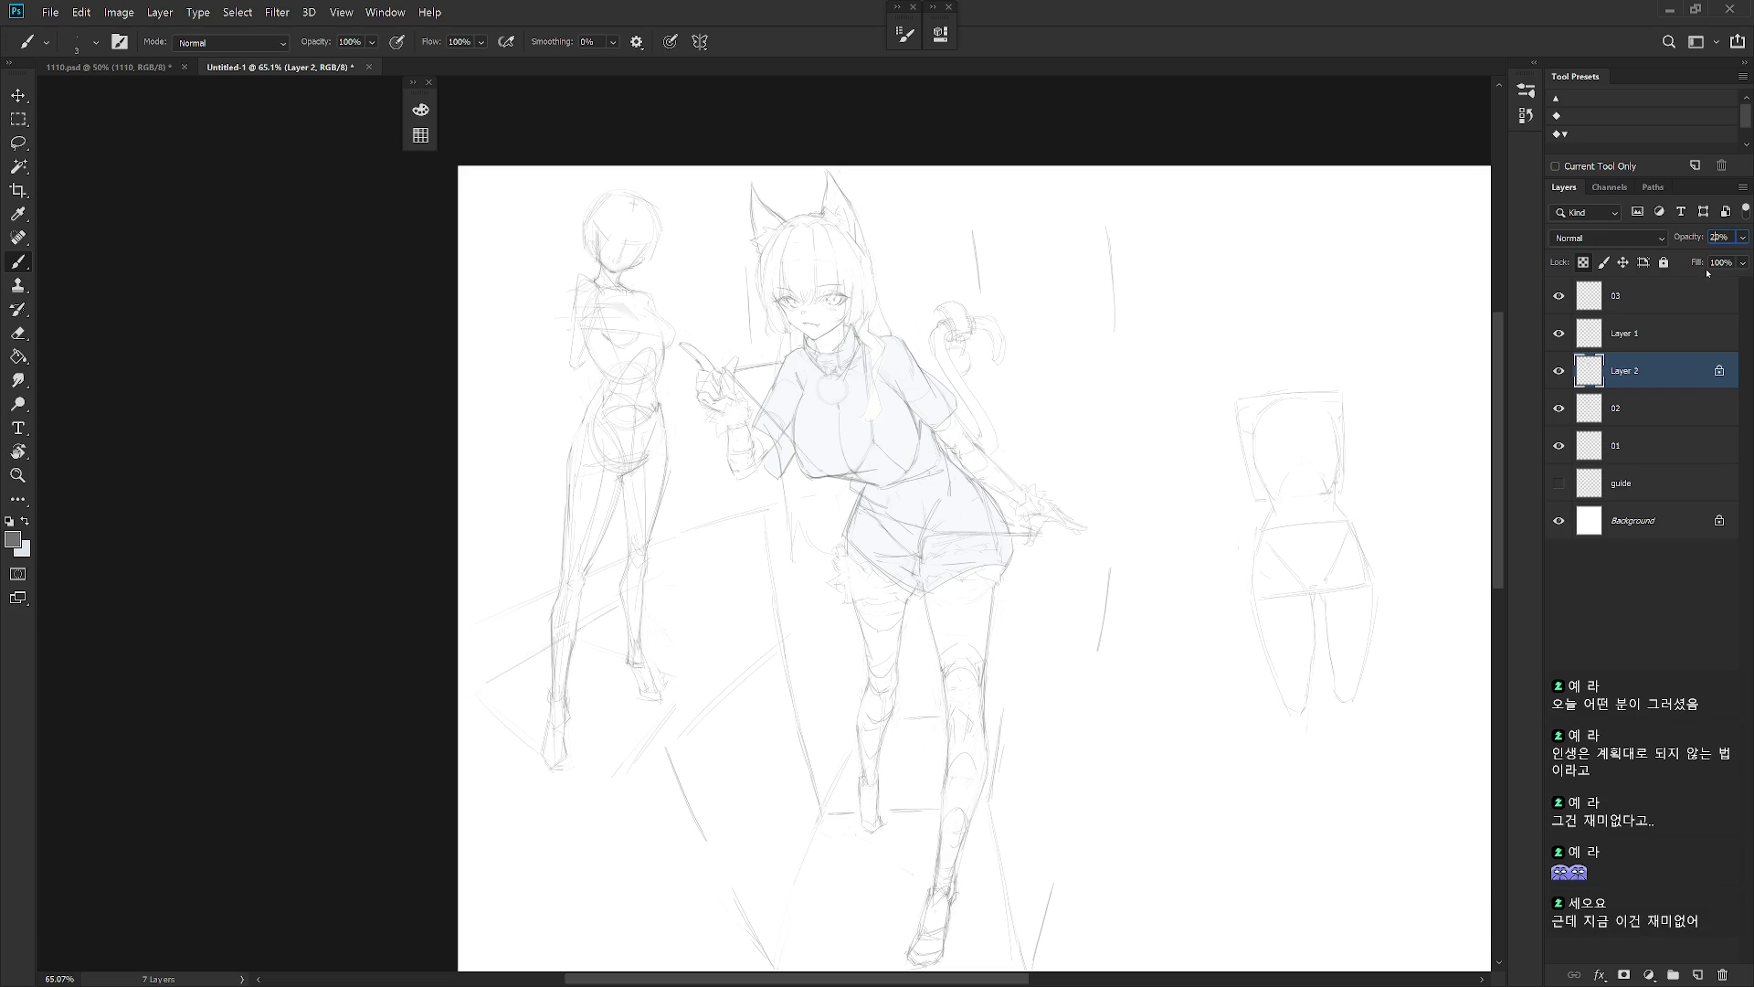
scroll(911, 507, "up", 5)
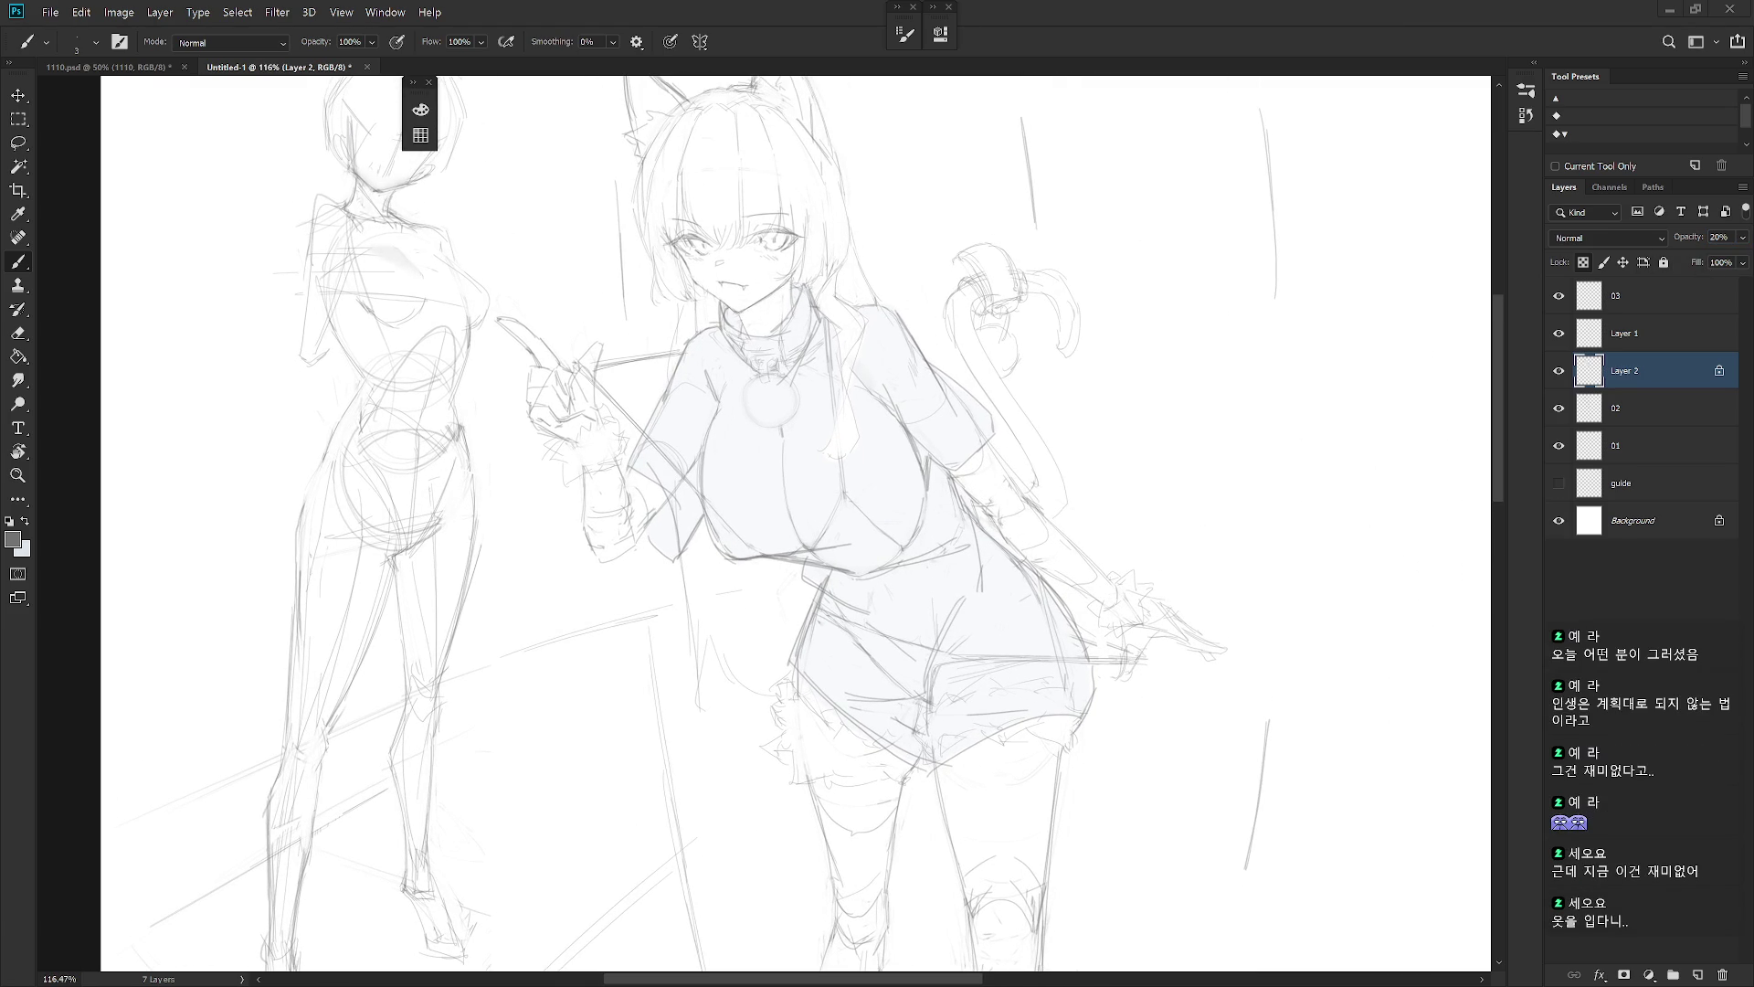
left_click(1743, 237)
left_click_drag(1699, 260, 1740, 260)
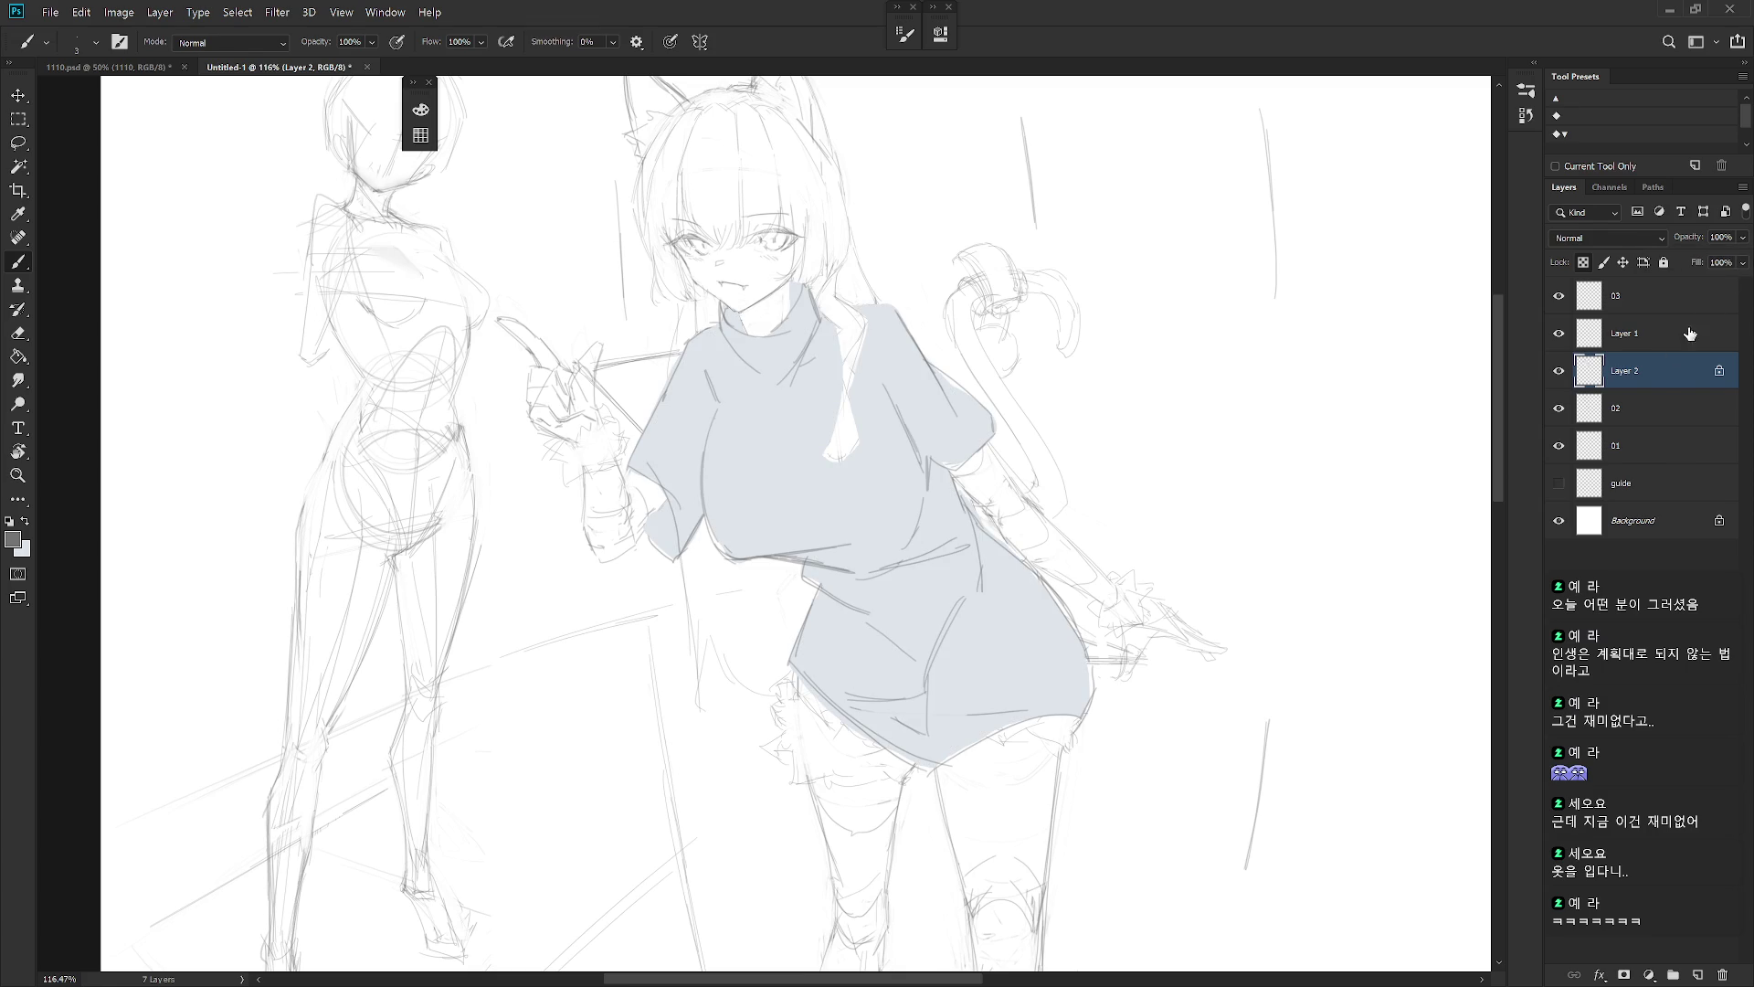
scroll(1148, 541, "down", 3)
scroll(1148, 540, "up", 2)
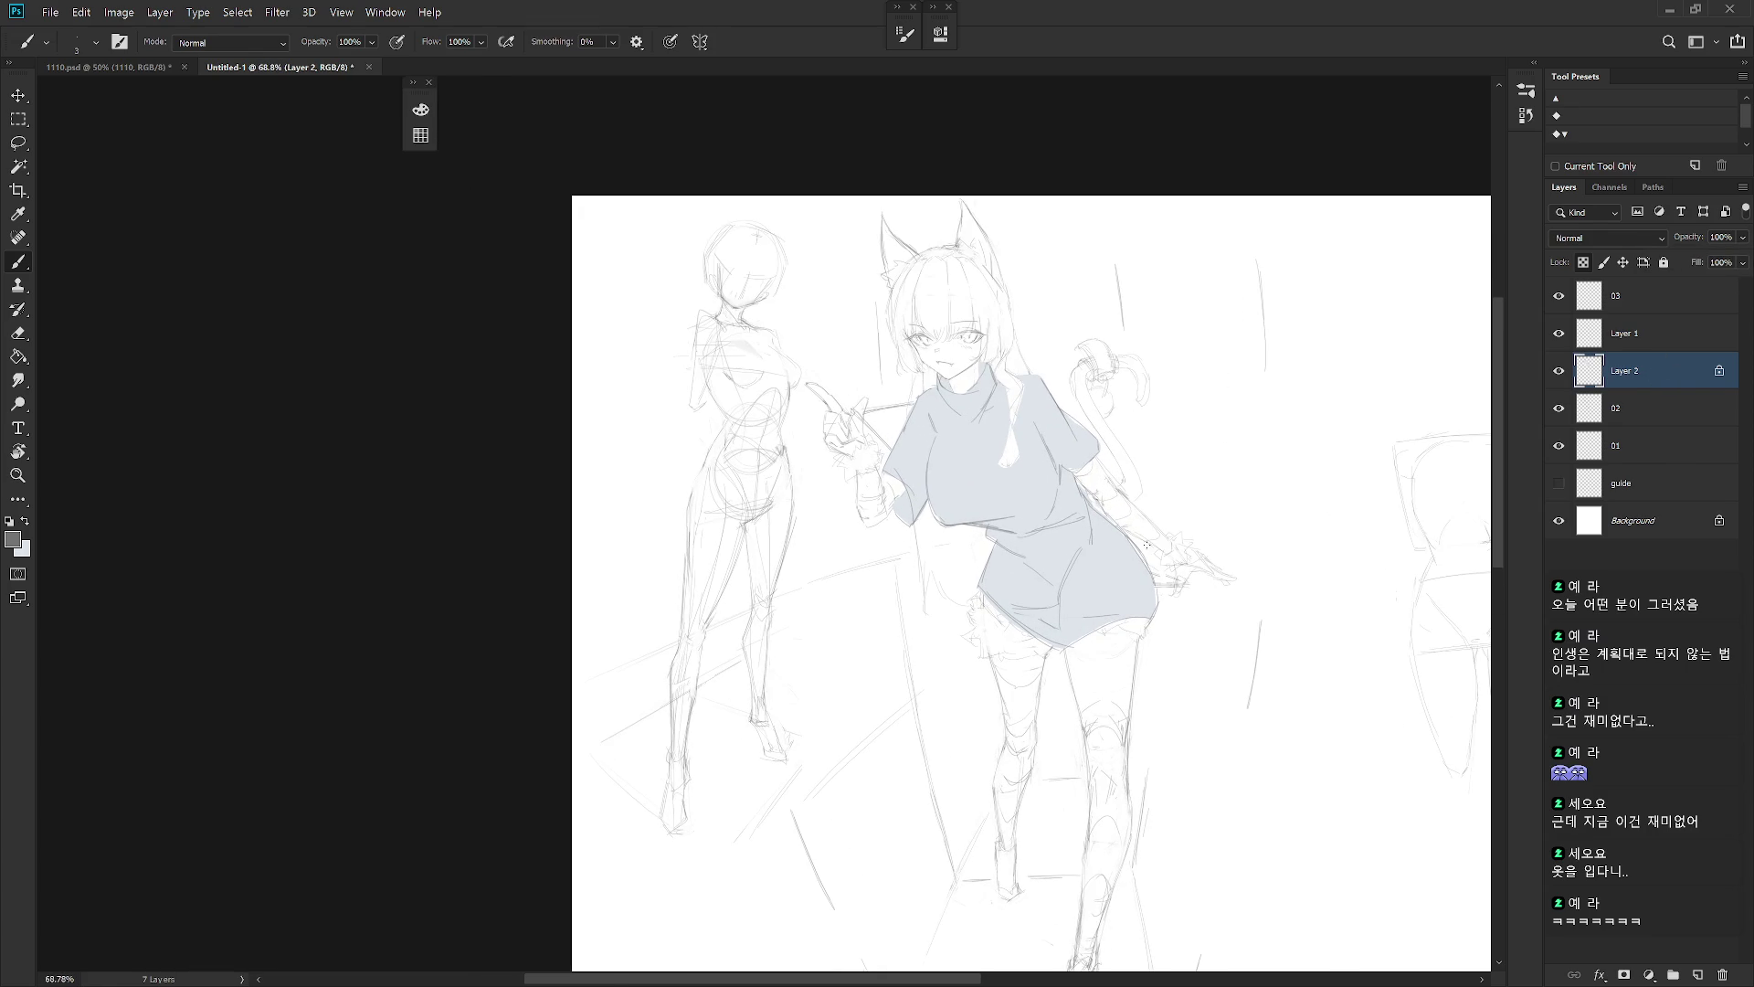
left_click(1640, 338)
key("e")
key("b")
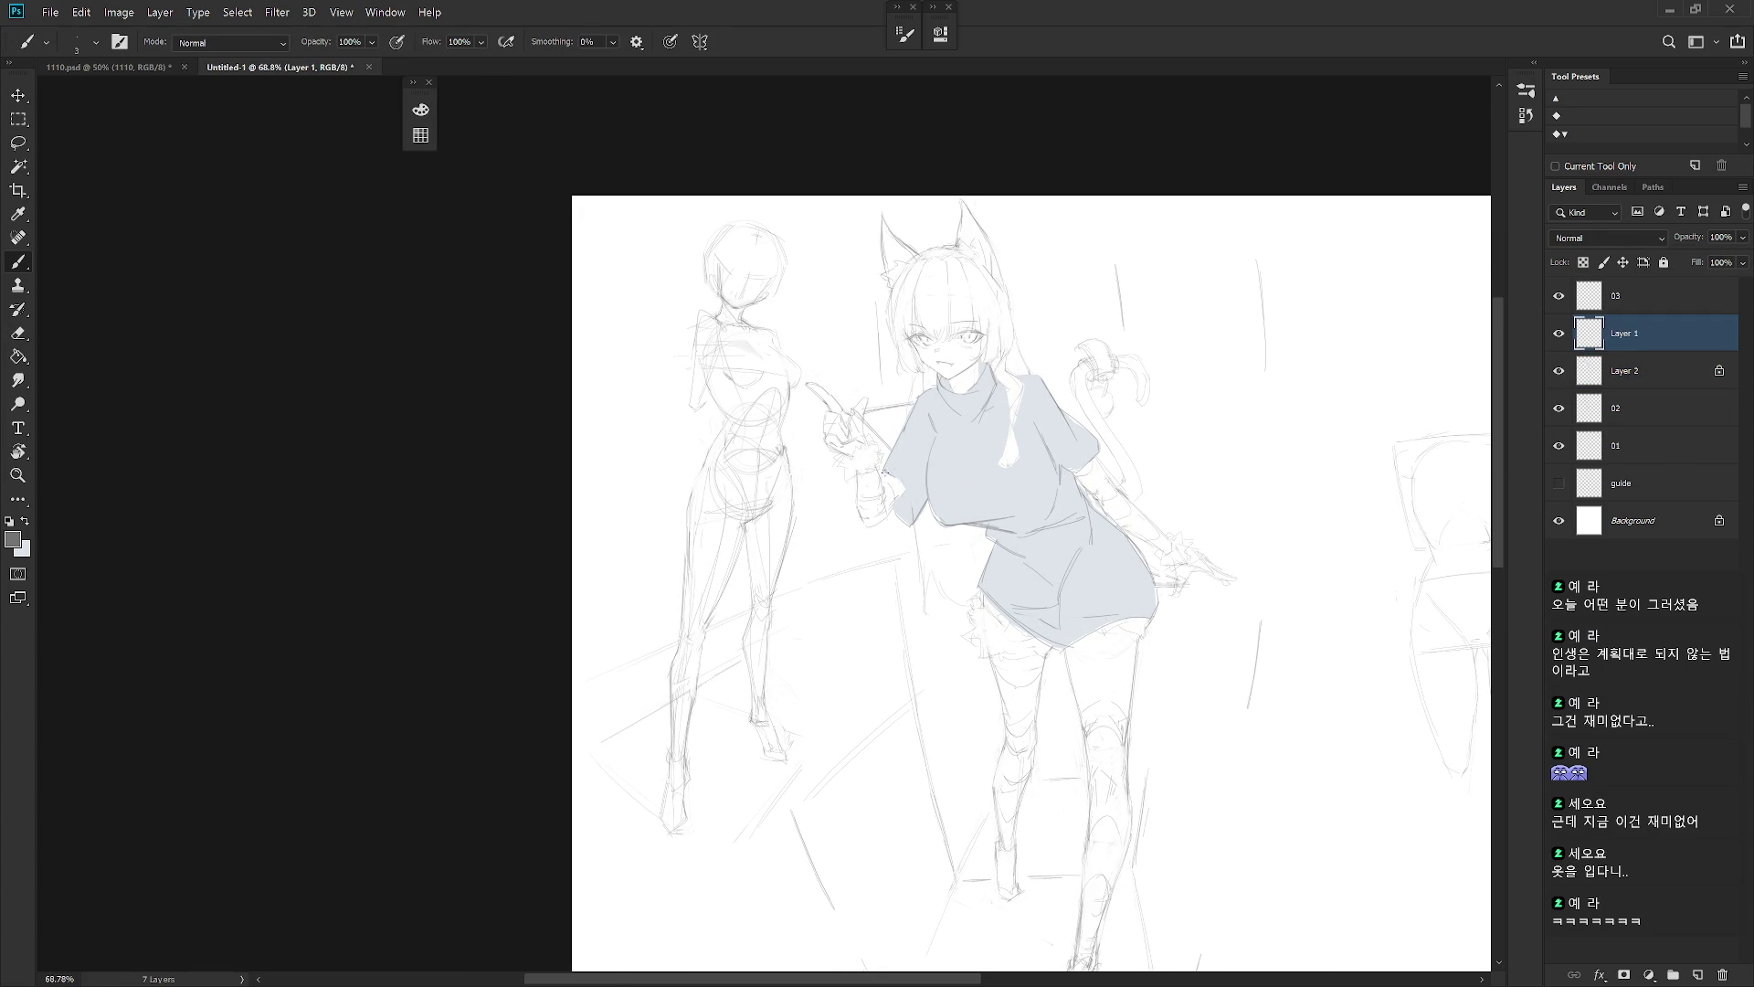
left_click_drag(909, 509, 907, 508)
key("e")
key("b")
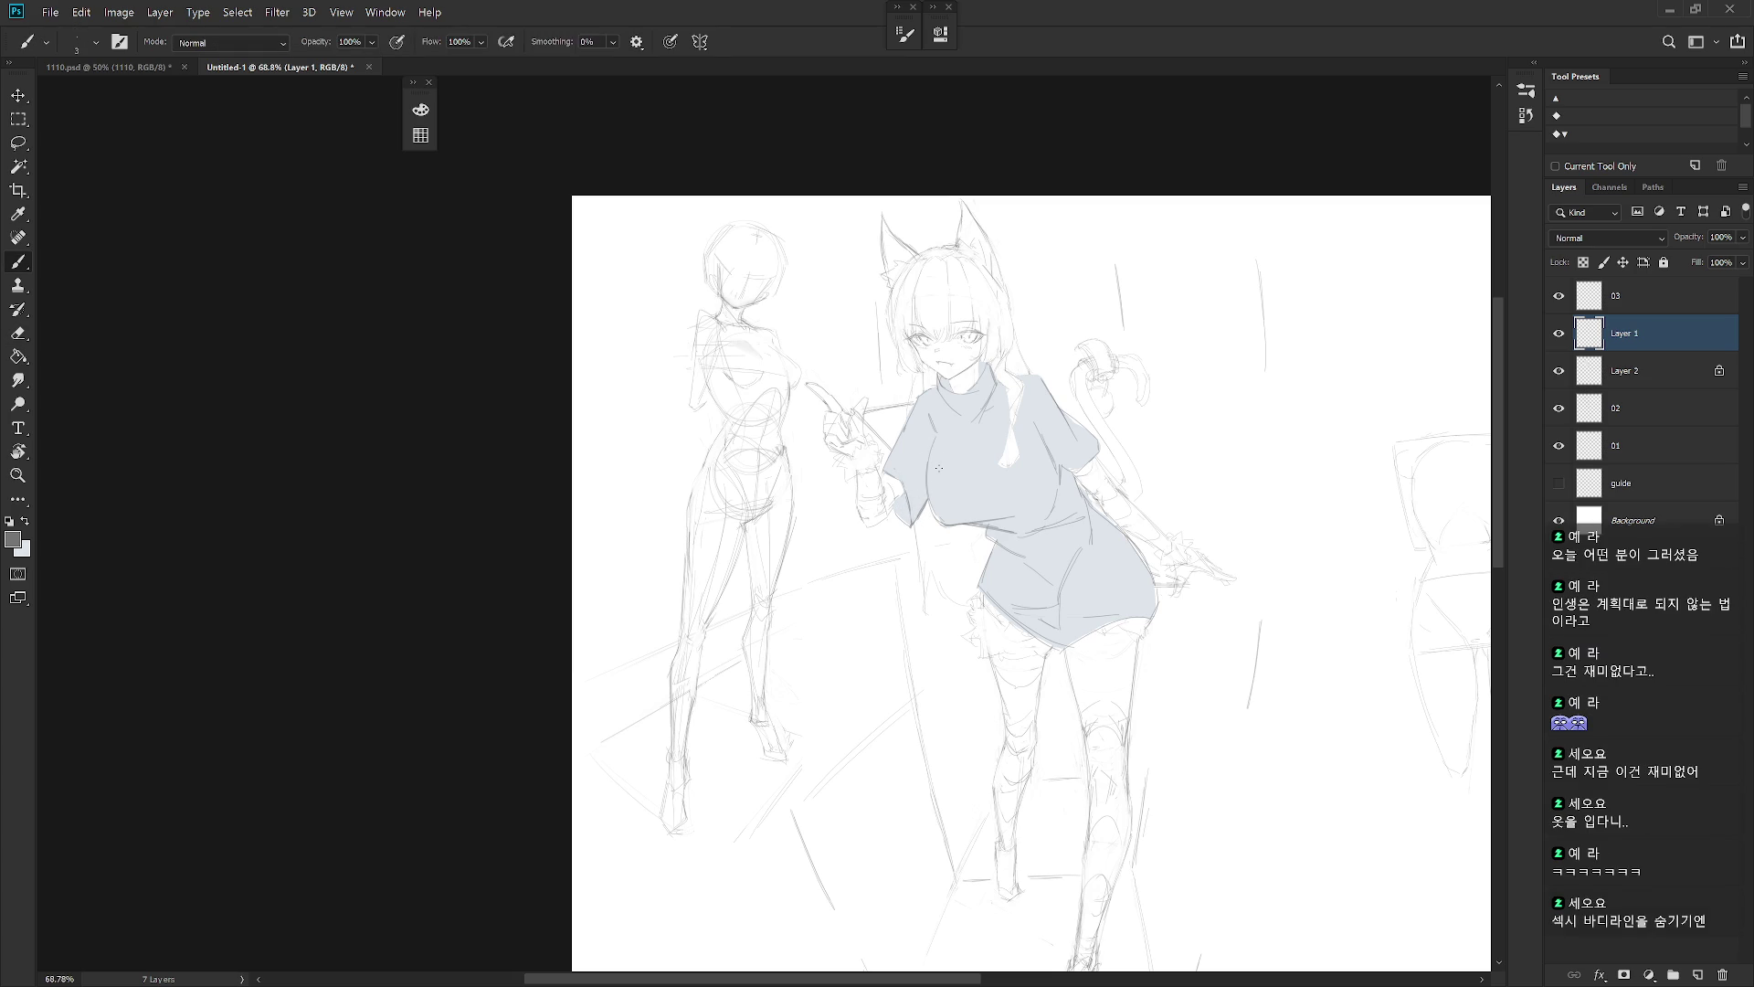
left_click(1559, 336)
left_click(1559, 336)
scroll(1012, 560, "down", 3)
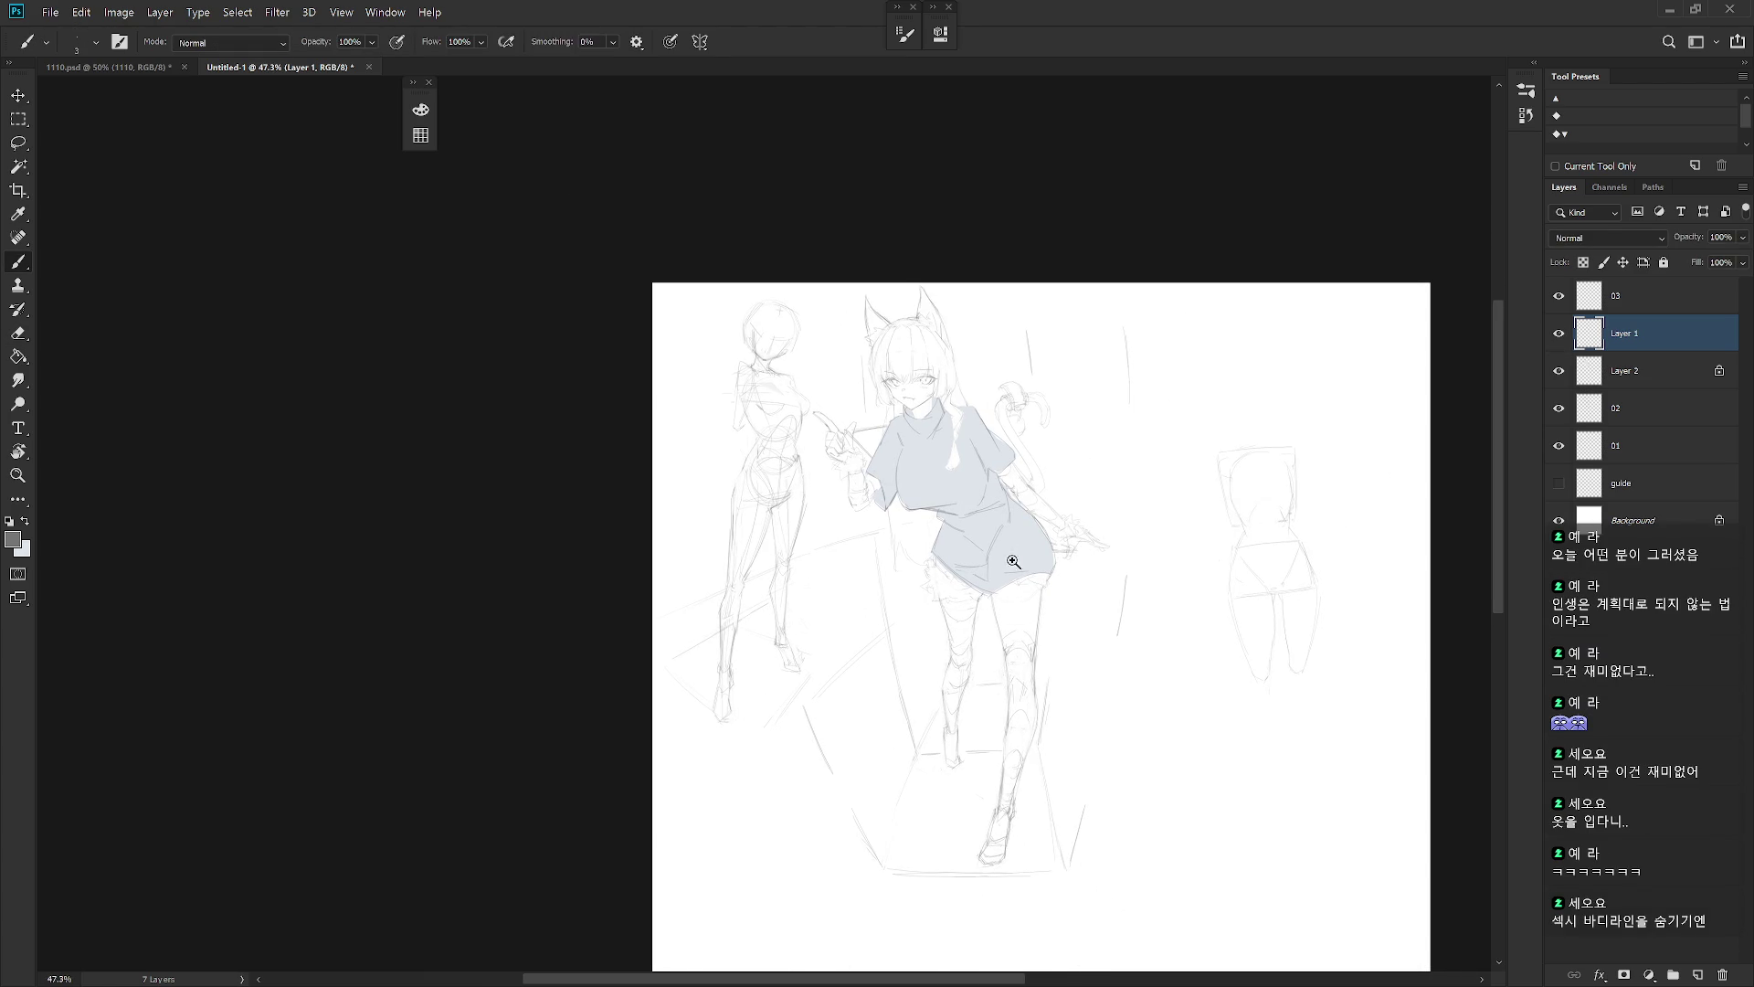
scroll(1011, 559, "up", 3)
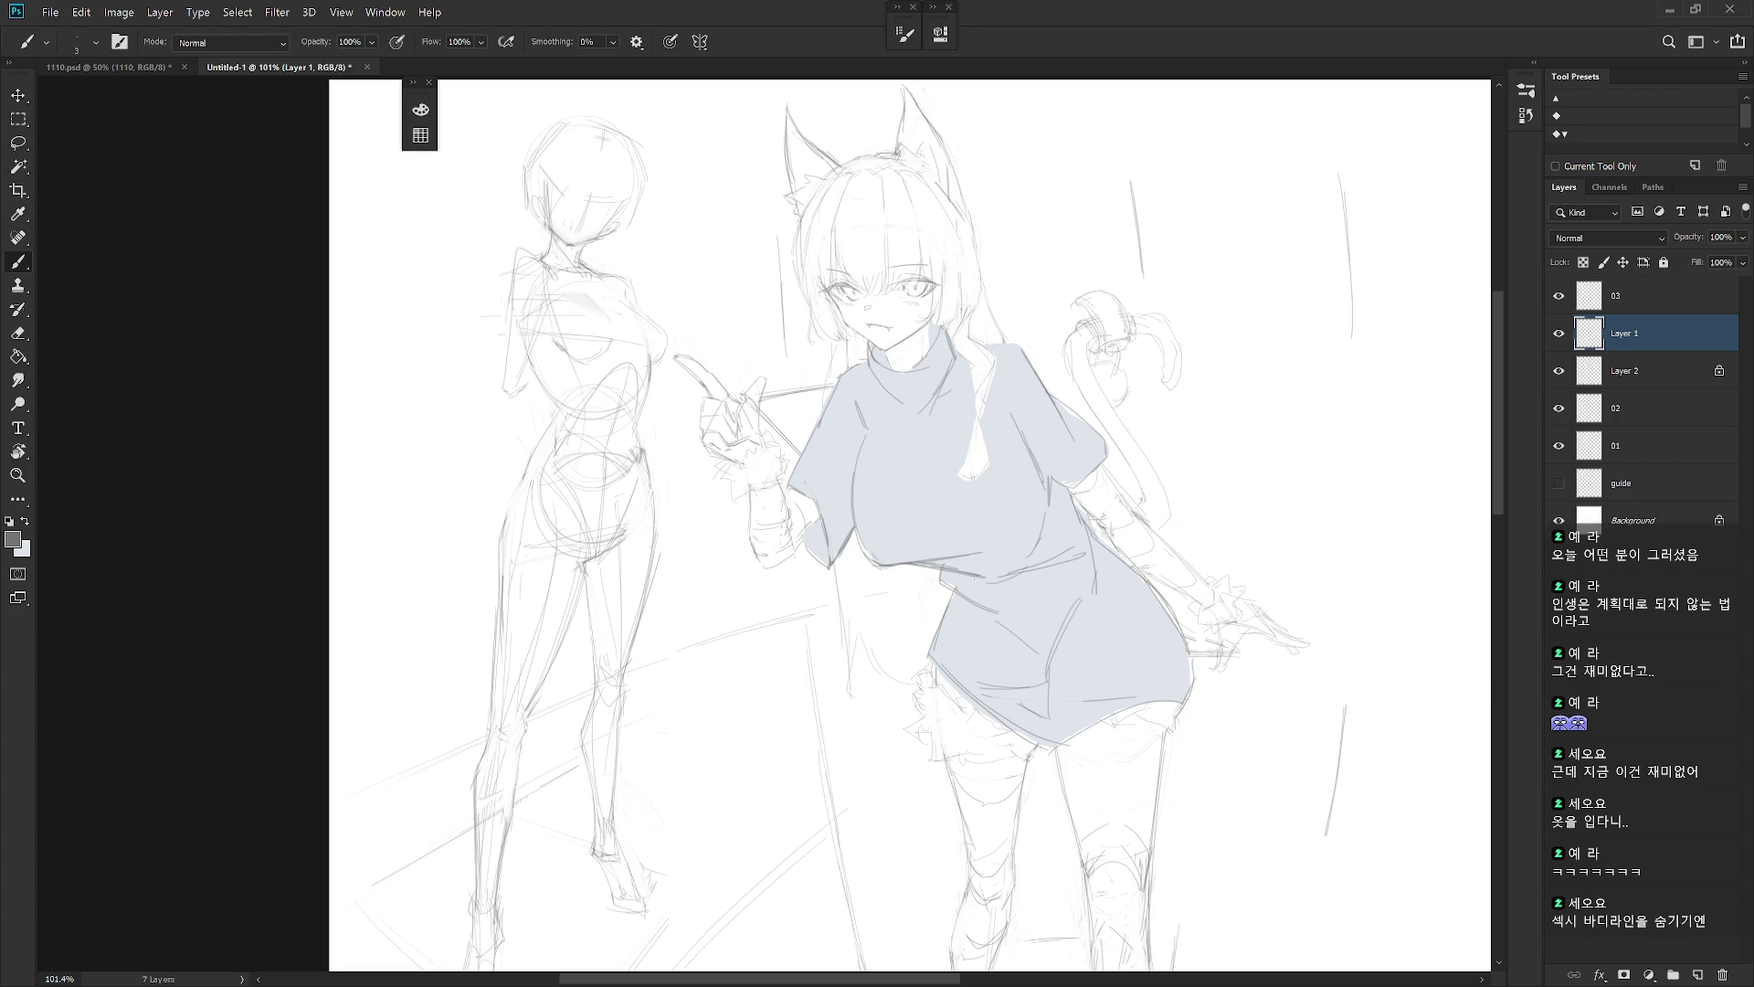
left_click(1559, 371)
left_click(1560, 370)
mouse_move(1165, 543)
left_mouse_down()
mouse_move(1043, 495)
mouse_move(1020, 614)
left_mouse_up()
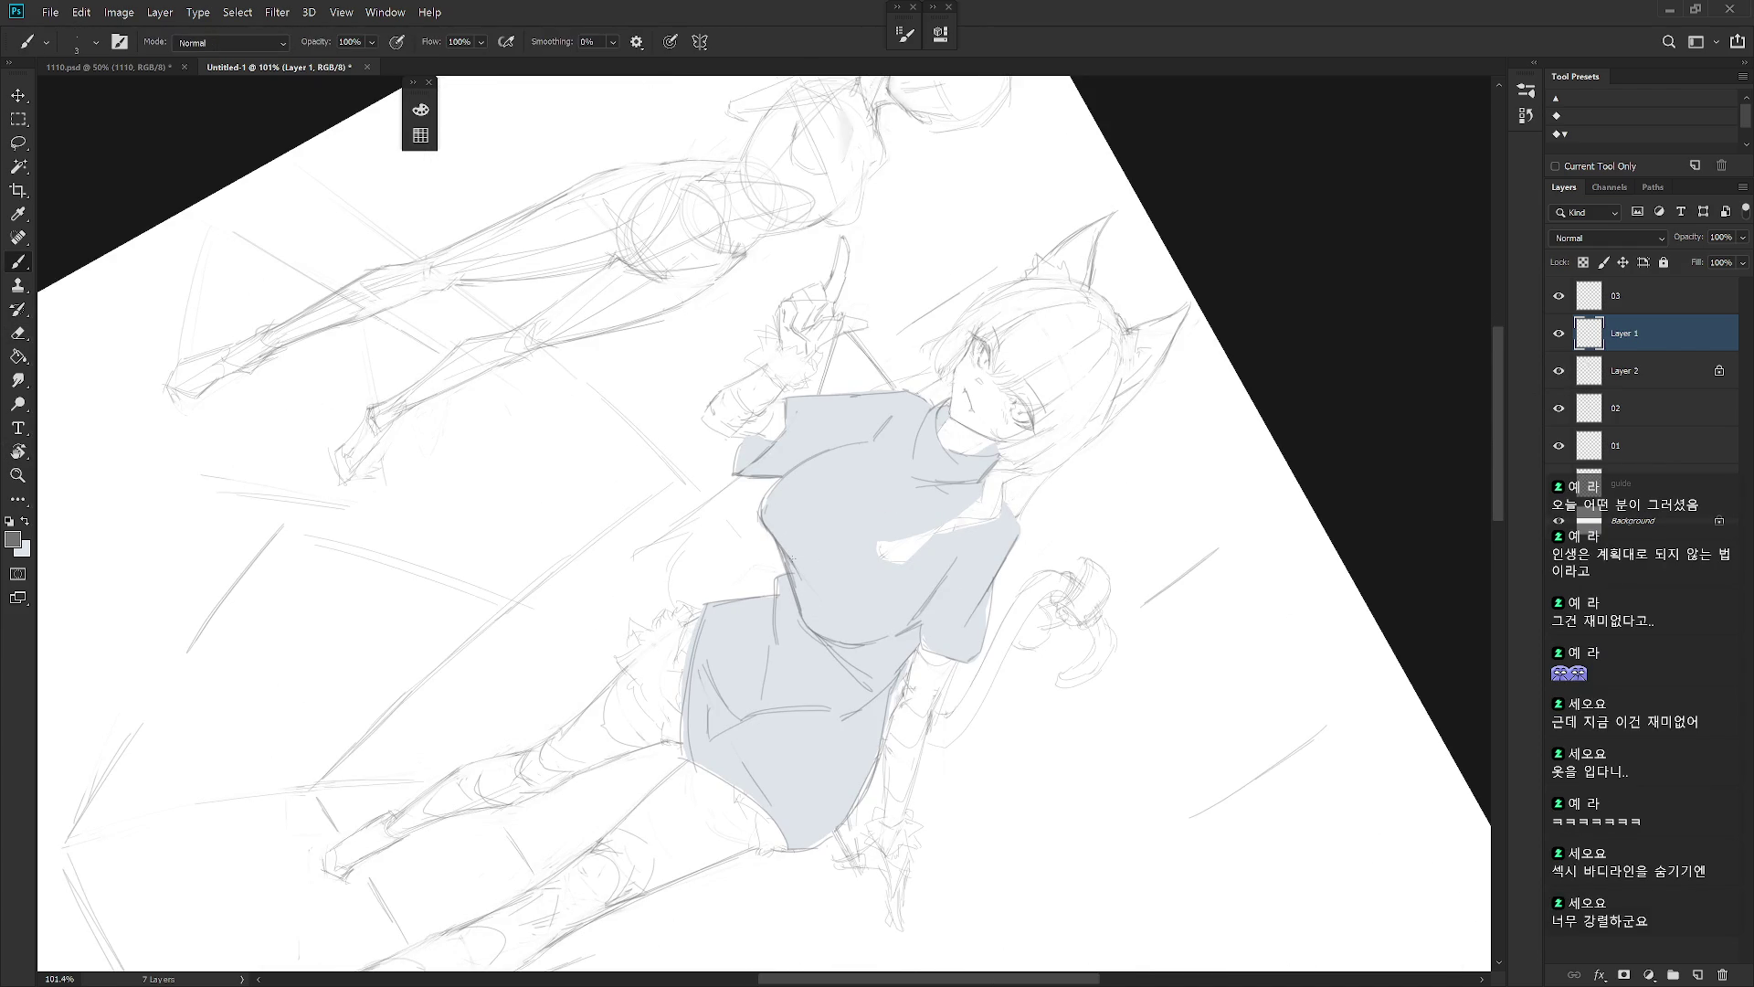
key("Escape")
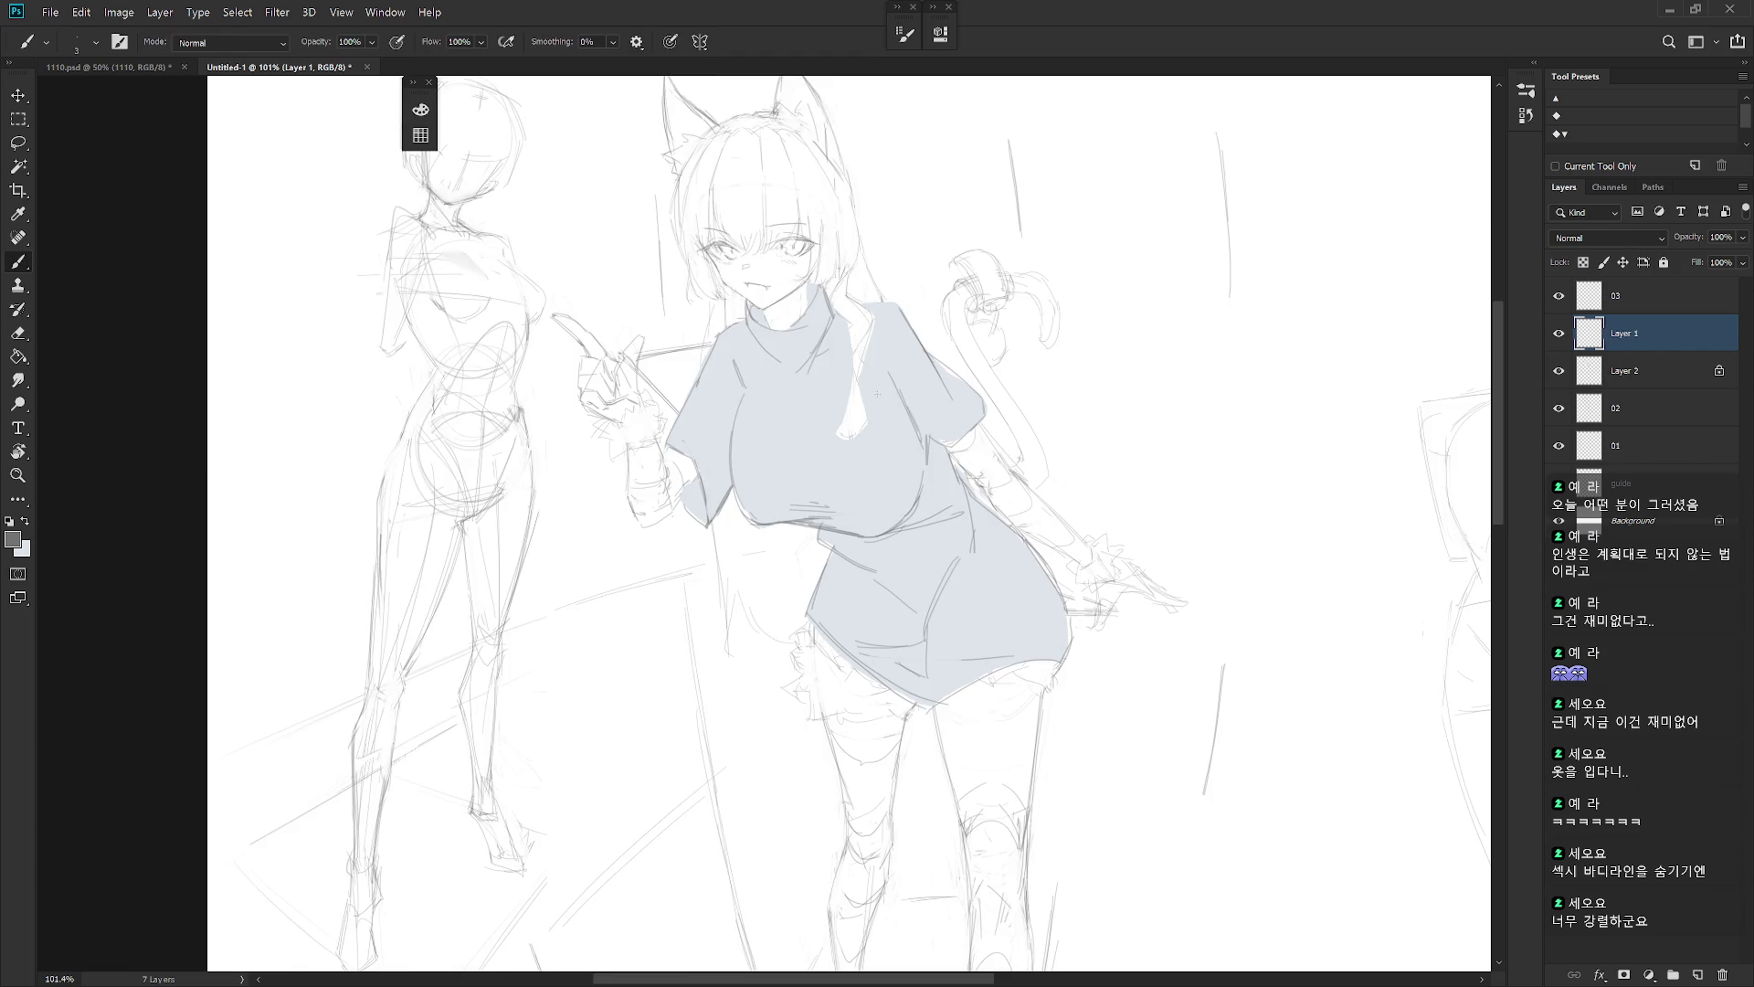
left_click_drag(852, 400, 934, 539)
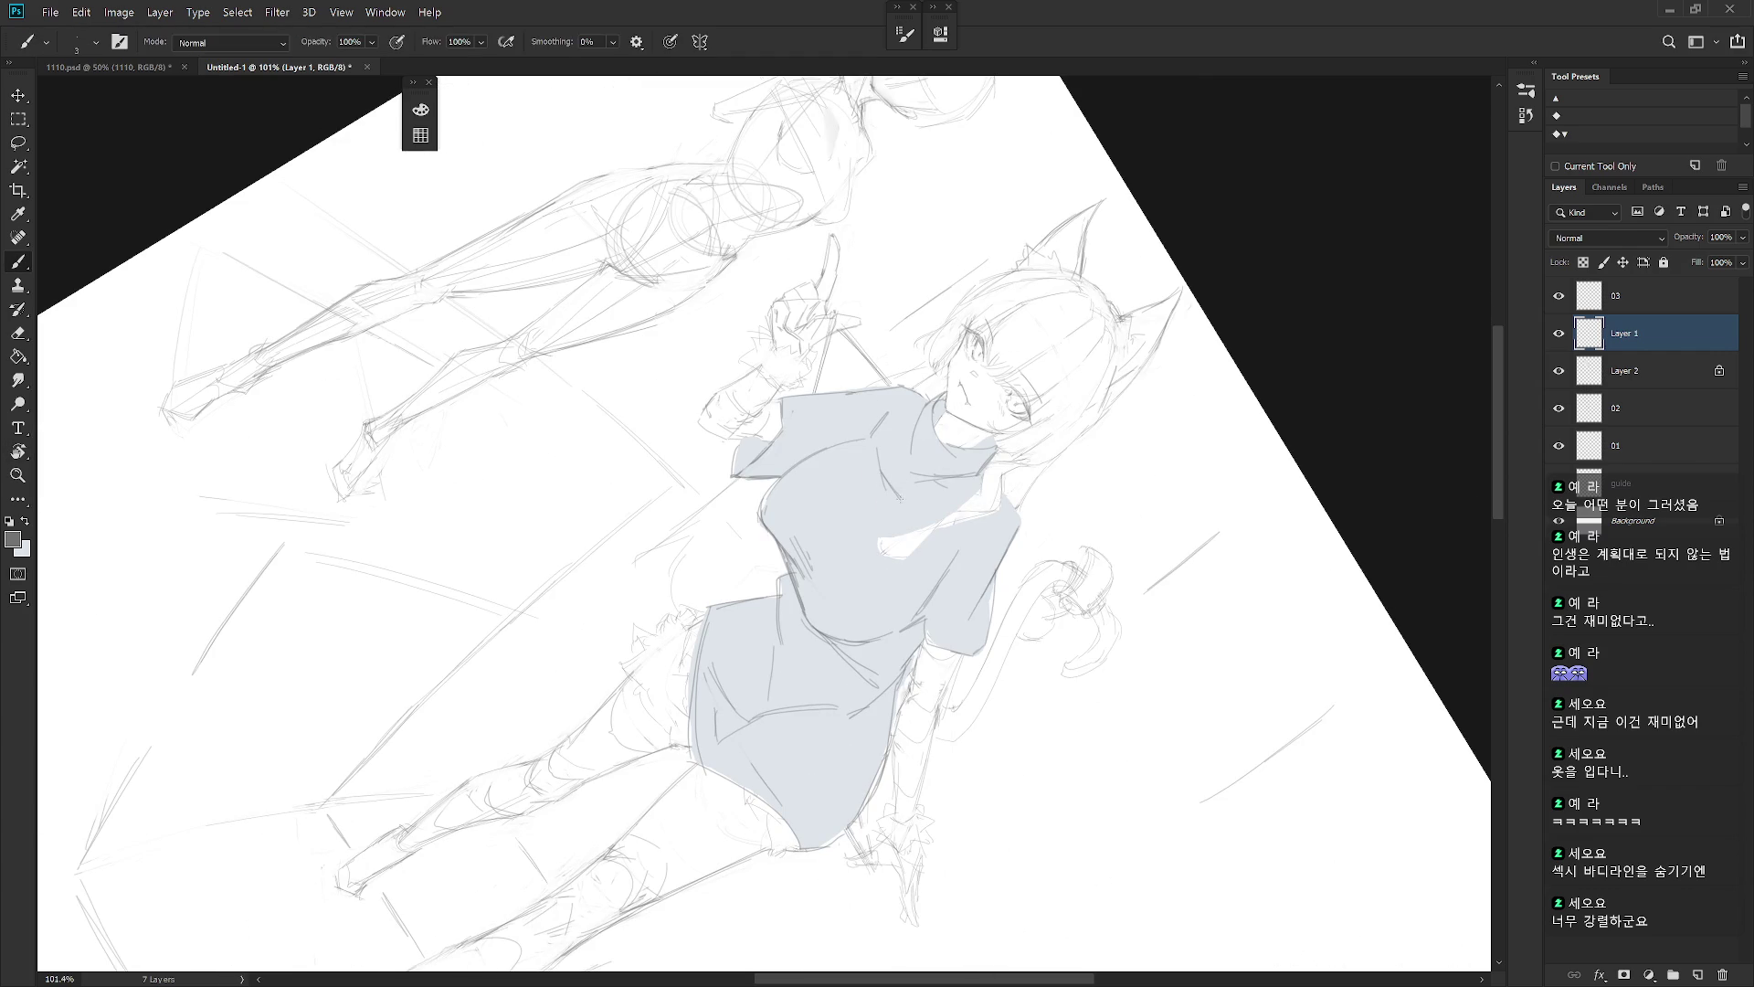
key("Escape")
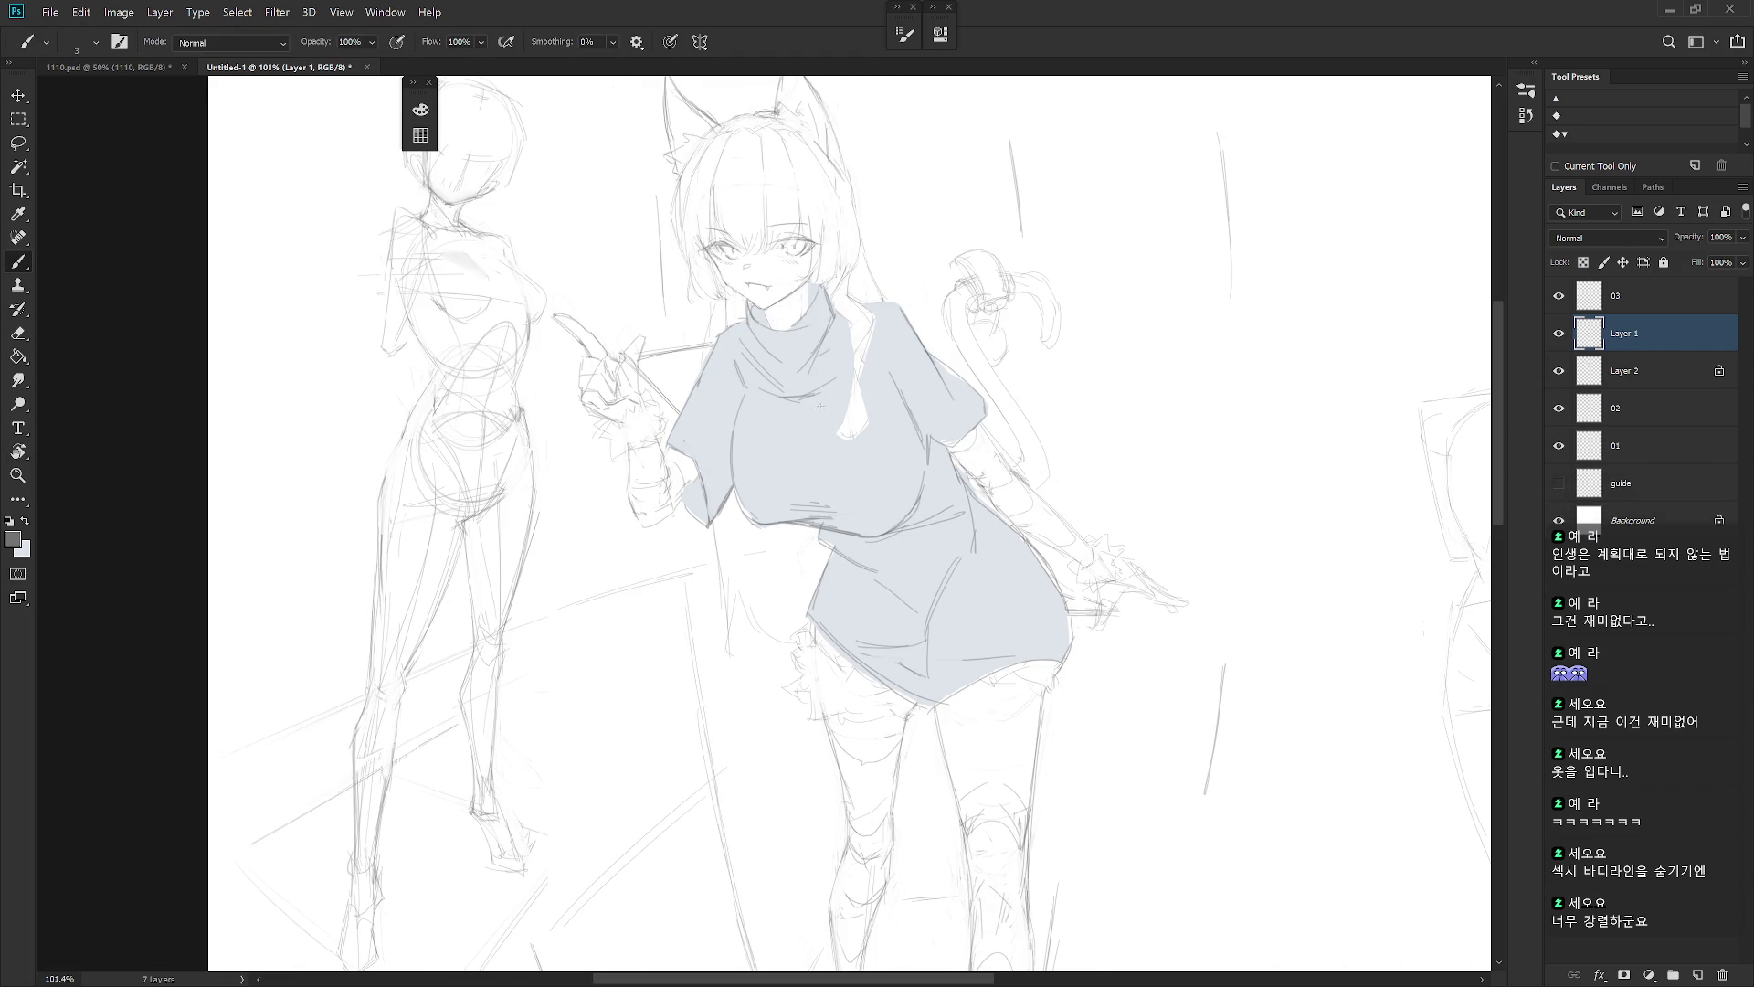
key("ctrl+z")
left_click_drag(778, 334, 753, 393)
left_click(1558, 370)
left_click(1559, 370)
key("e")
key("b")
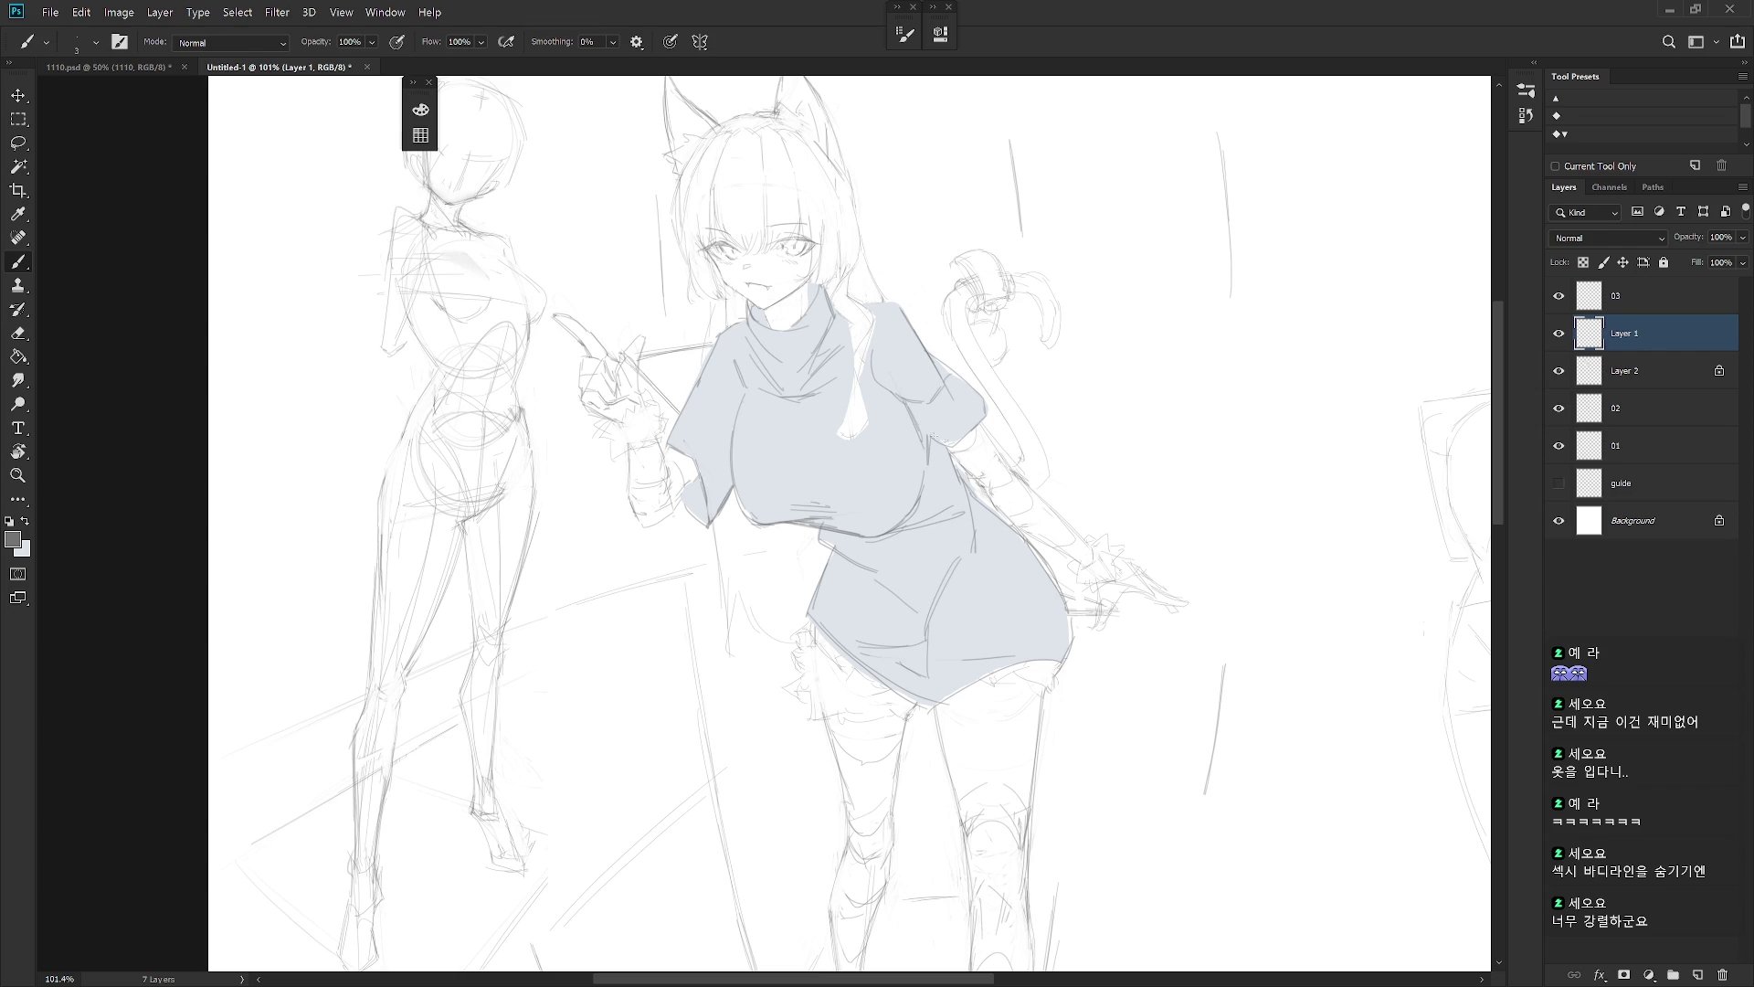
scroll(1111, 680, "down", 3)
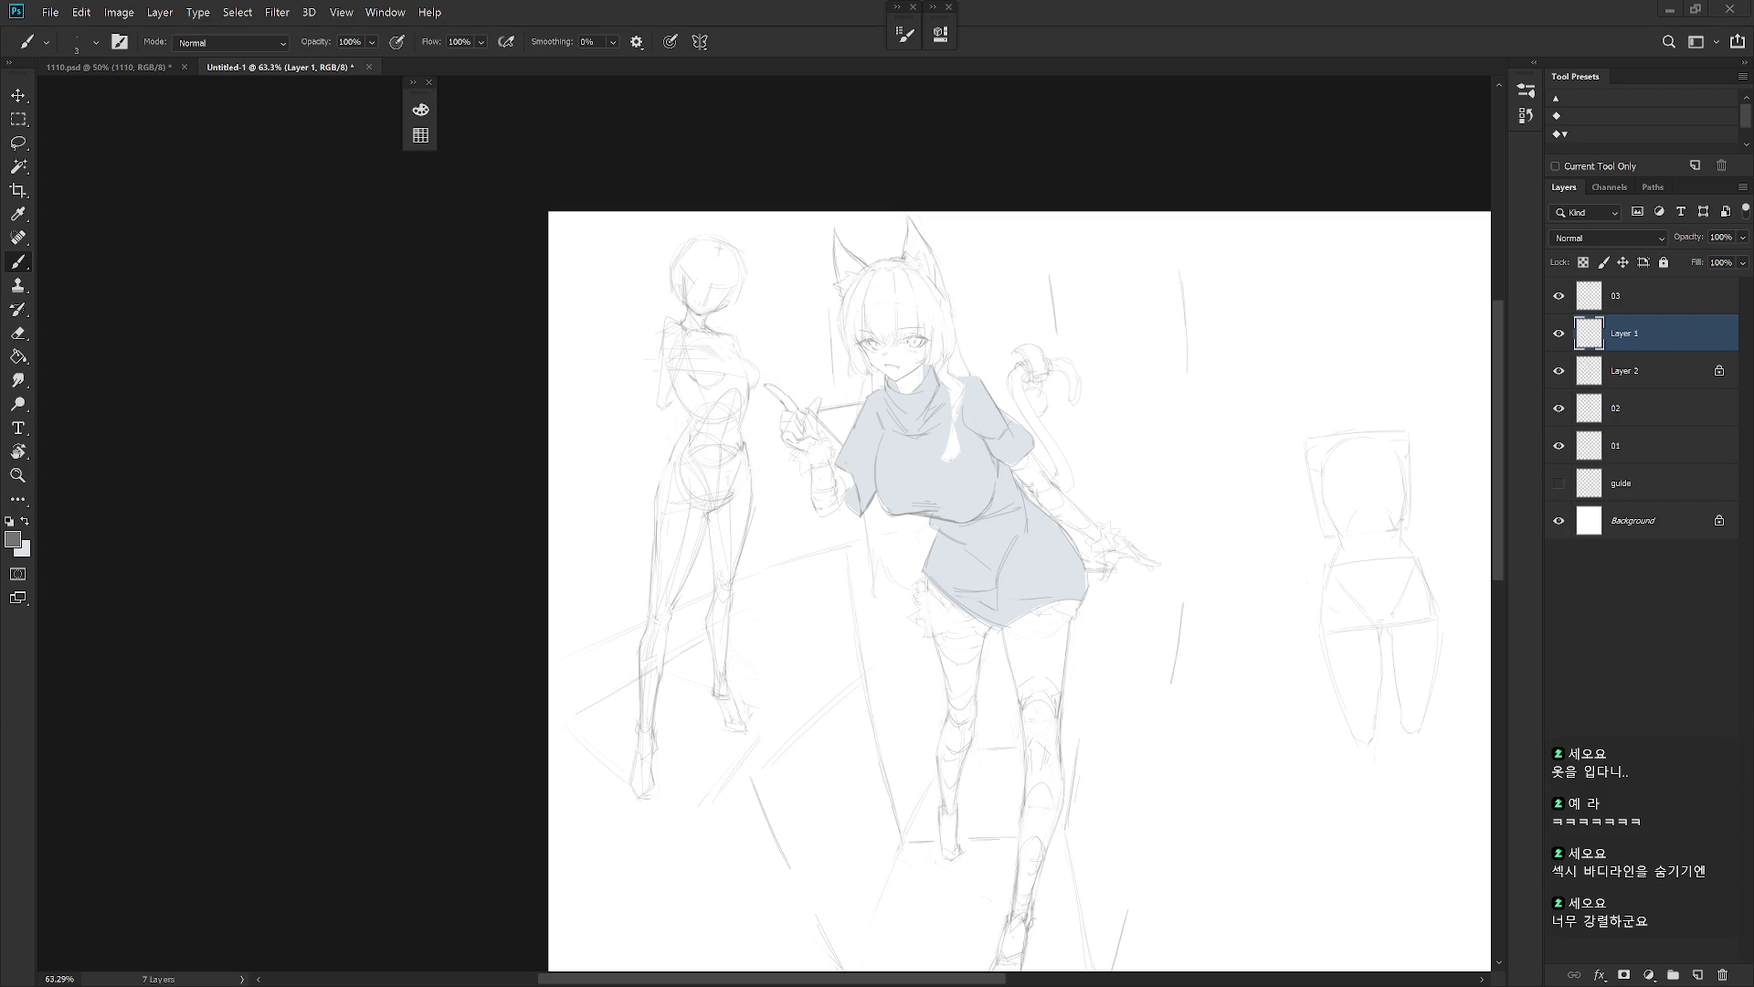
scroll(887, 448, "up", 2)
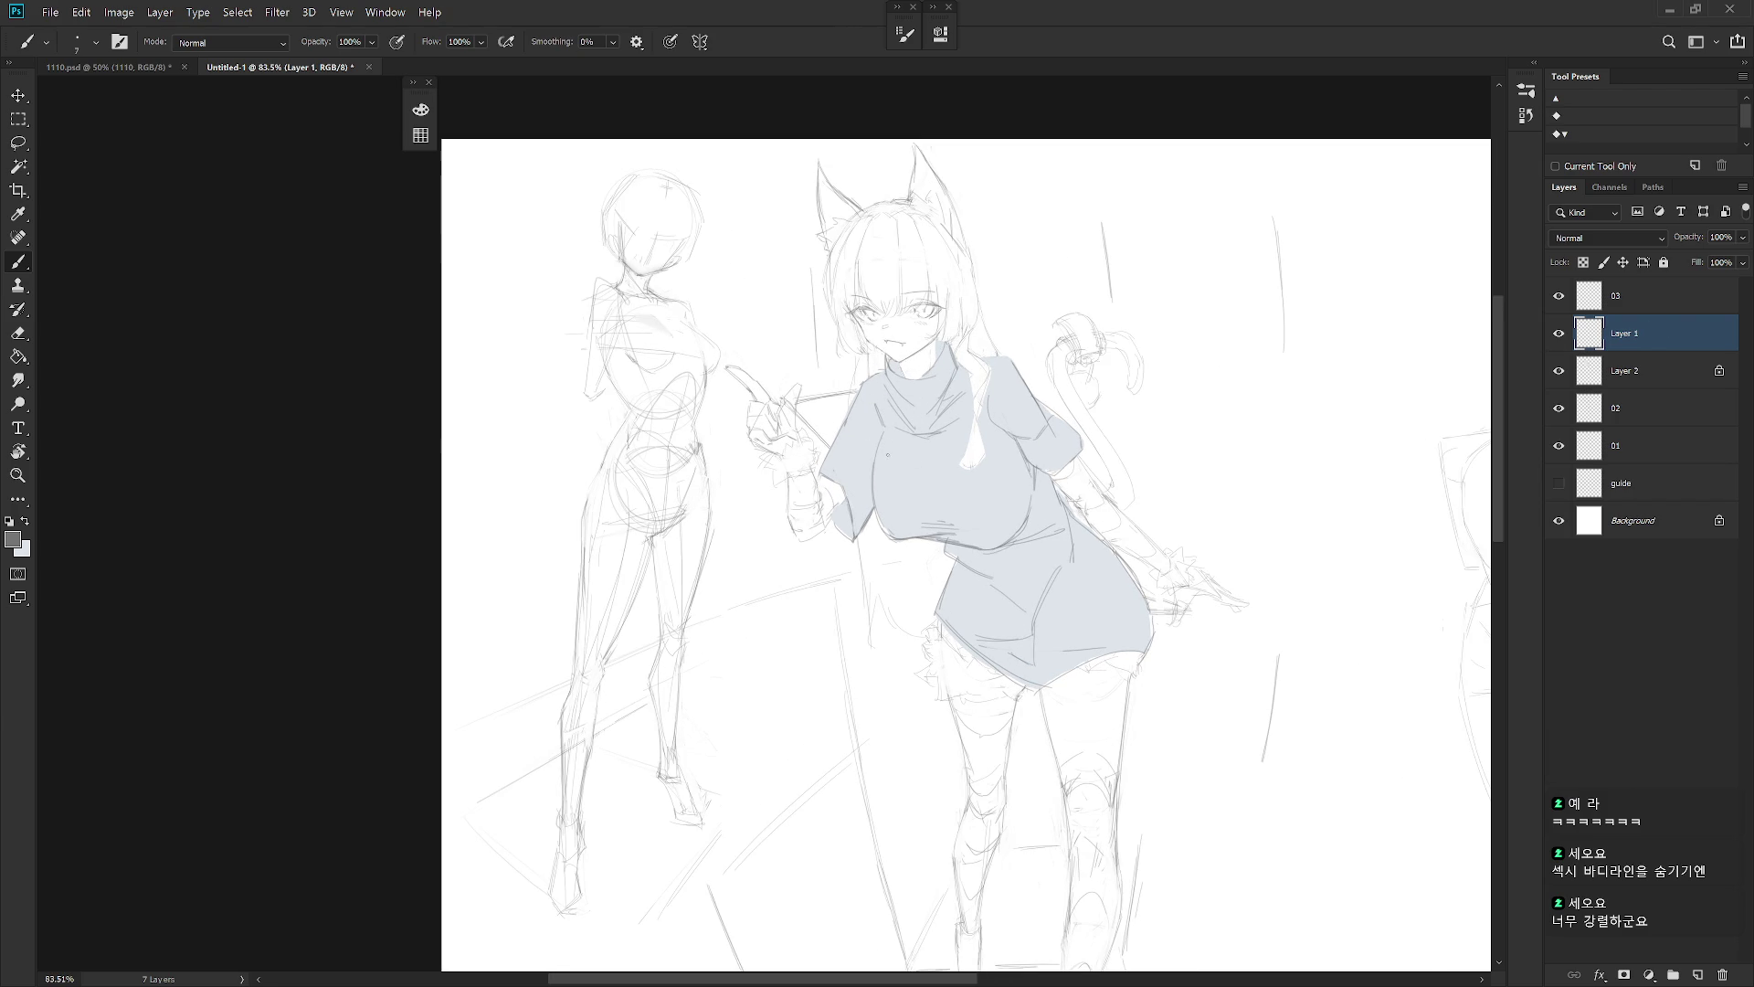
Letter CENSORSHIP across the shirt chest, redrawing the C and lasso-checking the R
mouse_move(898, 458)
left_mouse_down()
mouse_move(893, 484)
mouse_move(931, 456)
mouse_move(931, 482)
mouse_move(954, 461)
mouse_move(974, 481)
mouse_move(959, 488)
left_mouse_up()
key("ctrl+z")
key("ctrl+z")
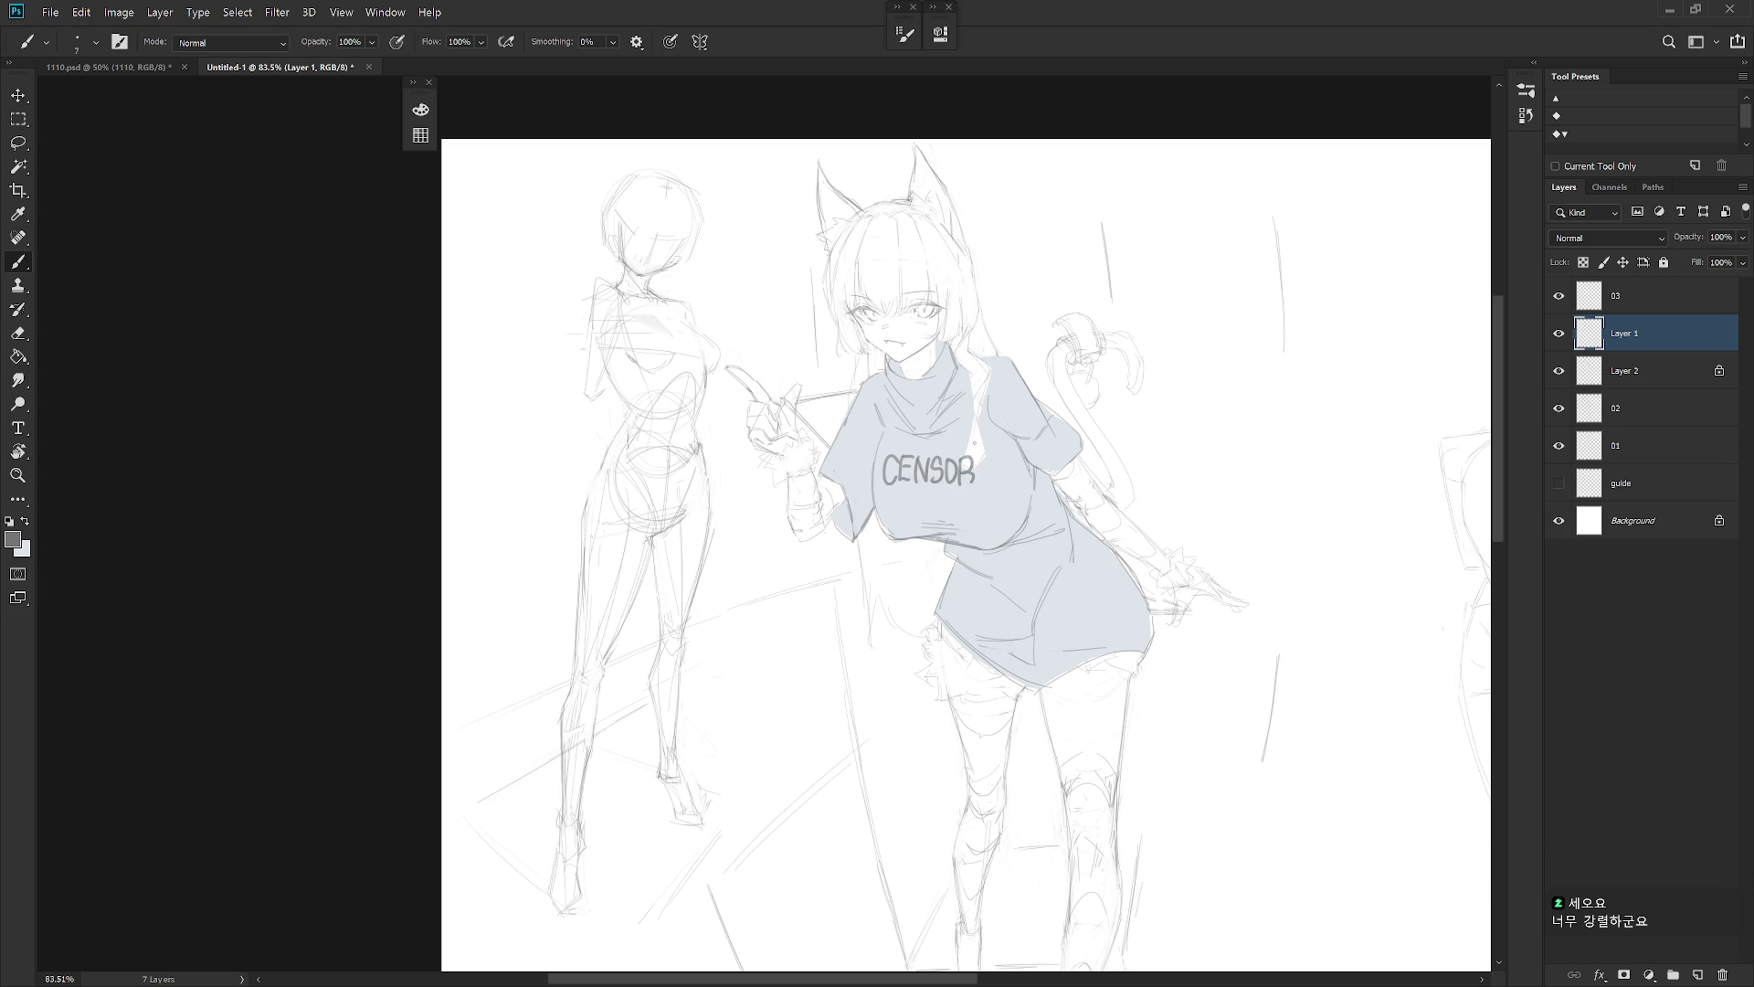
mouse_move(987, 460)
left_mouse_down()
mouse_move(988, 481)
mouse_move(1017, 469)
left_mouse_up()
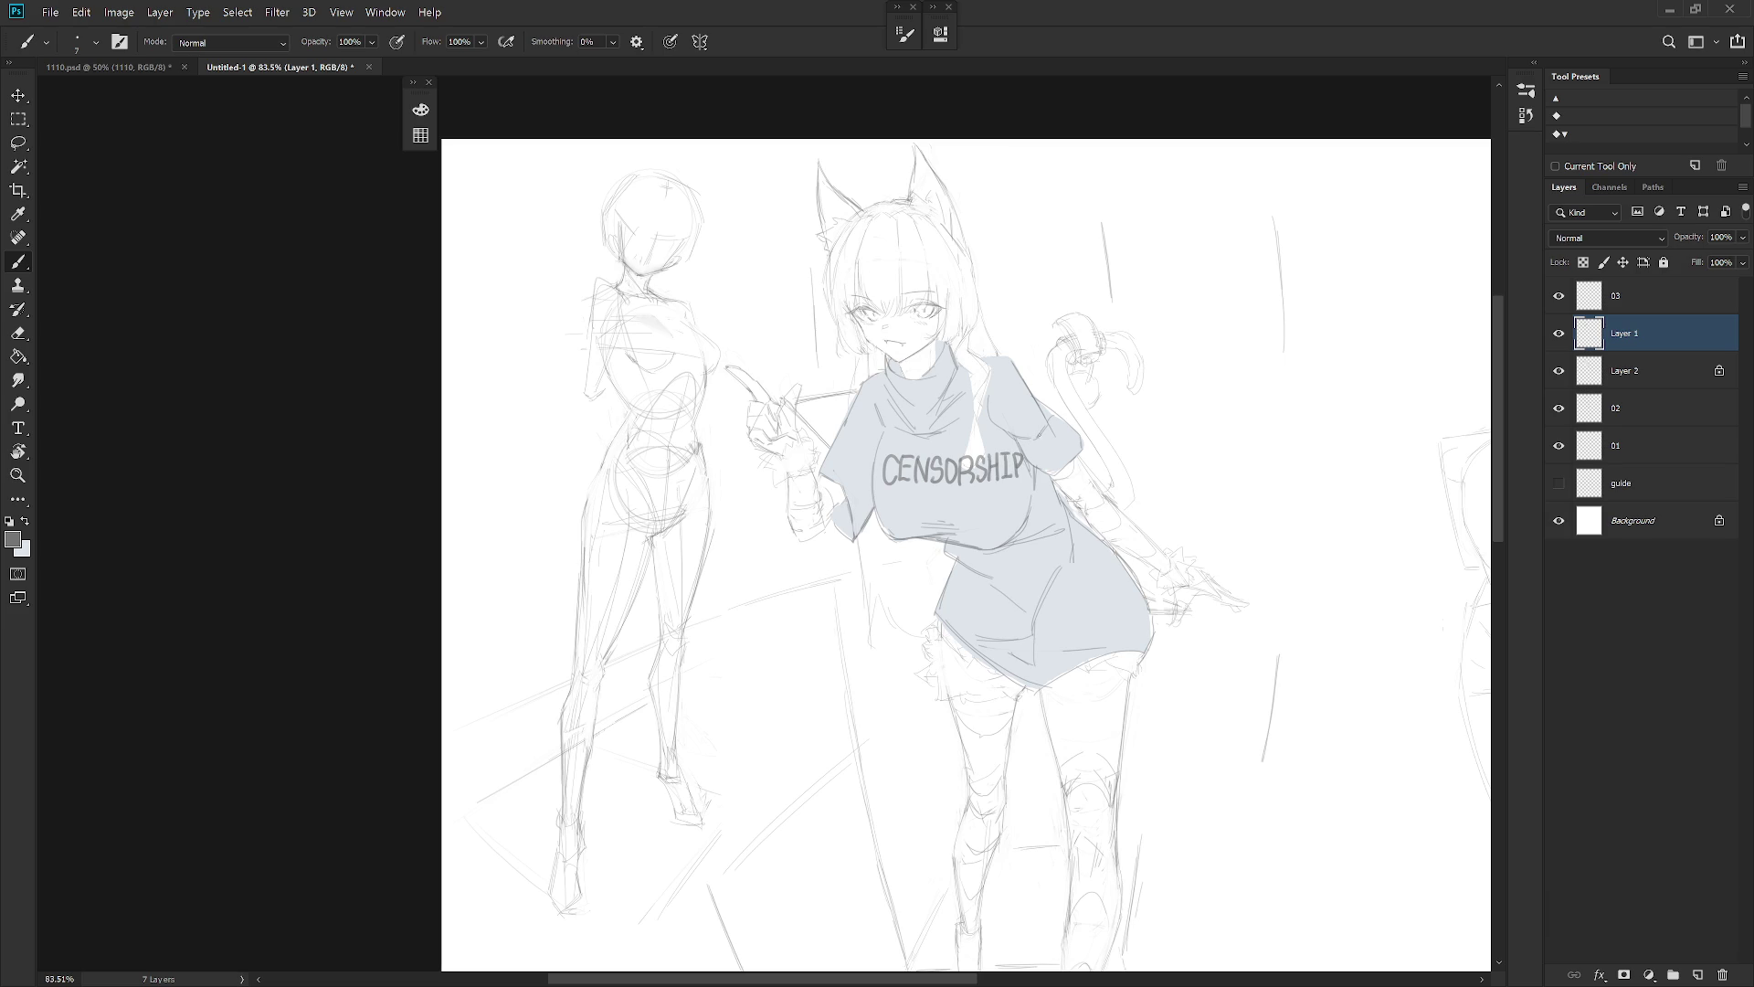
scroll(1033, 452, "up", 3)
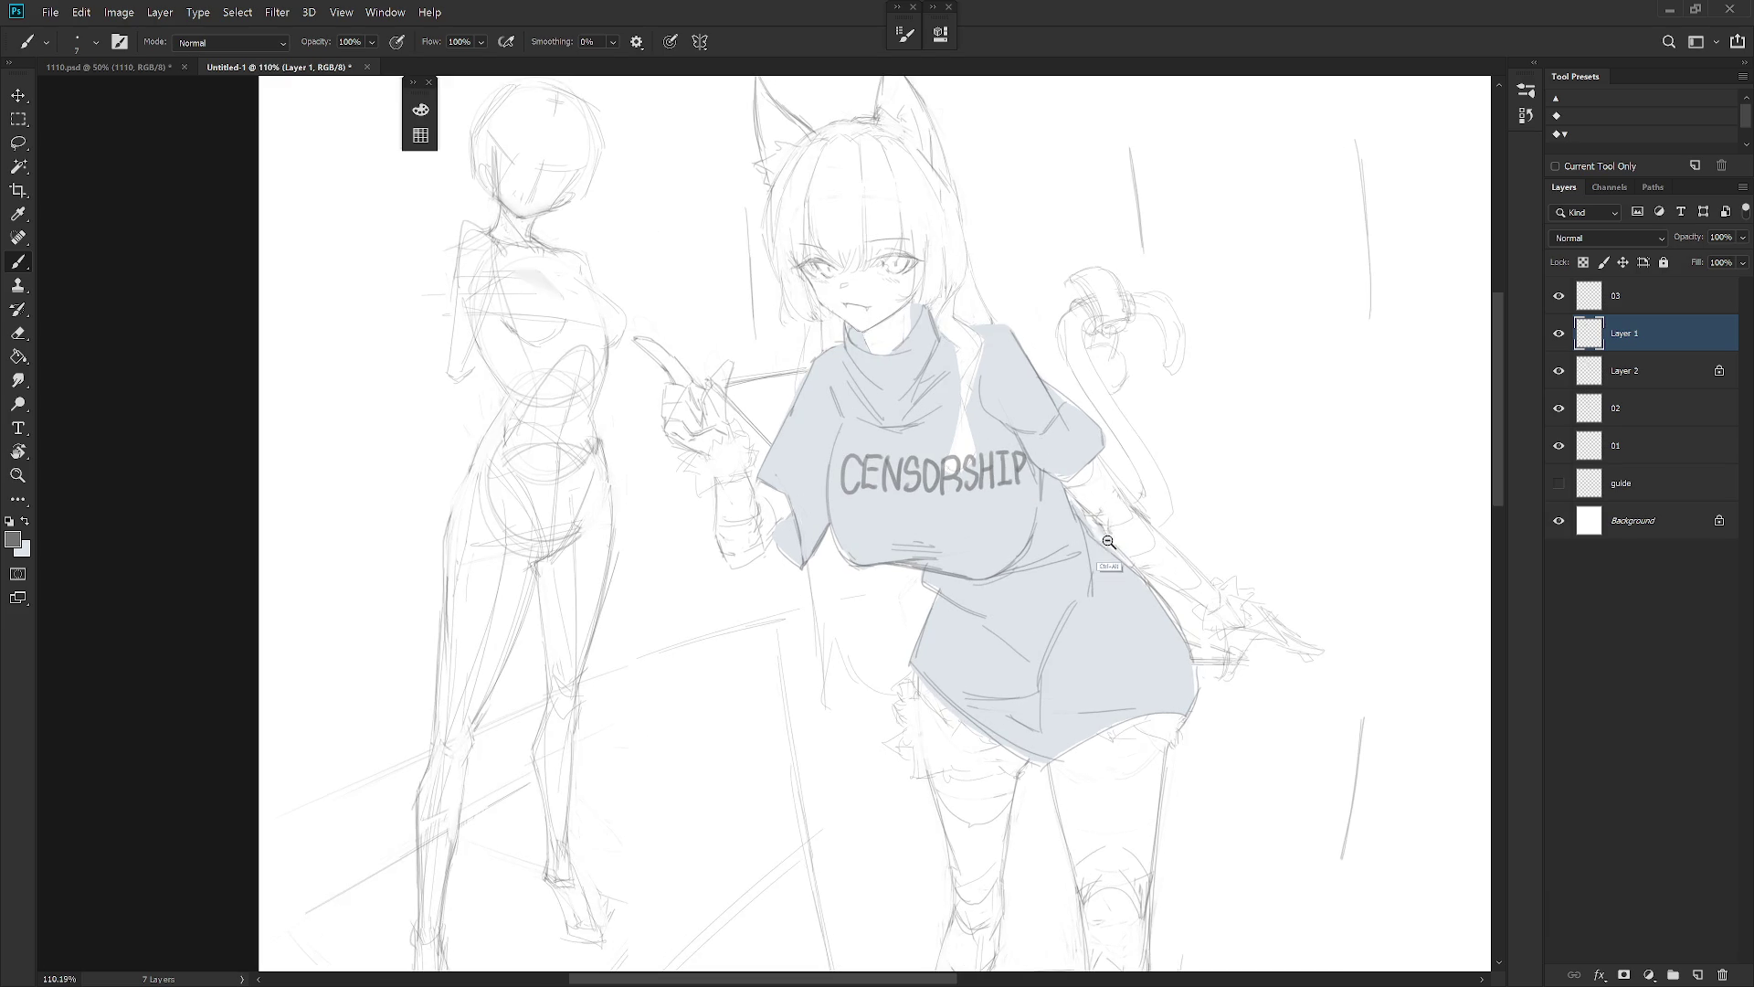
scroll(913, 578, "down", 5)
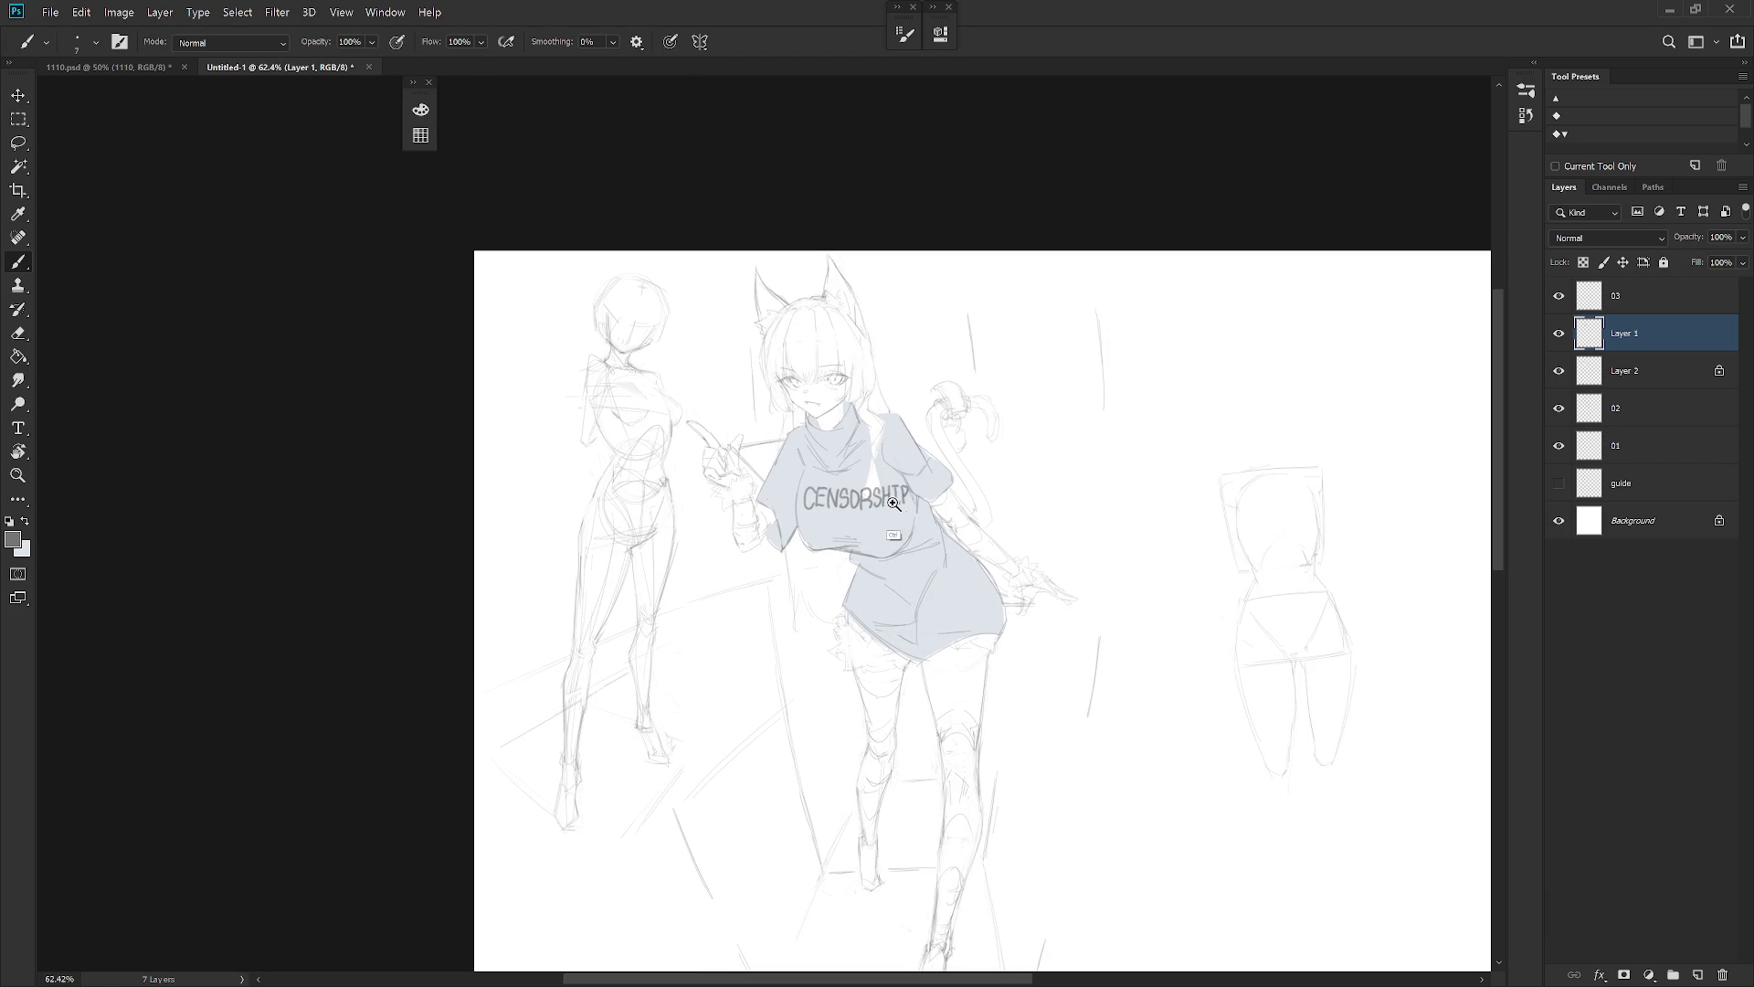
scroll(885, 494, "up", 4)
key("l")
mouse_move(838, 472)
left_mouse_down()
mouse_move(842, 508)
mouse_move(884, 463)
left_mouse_up()
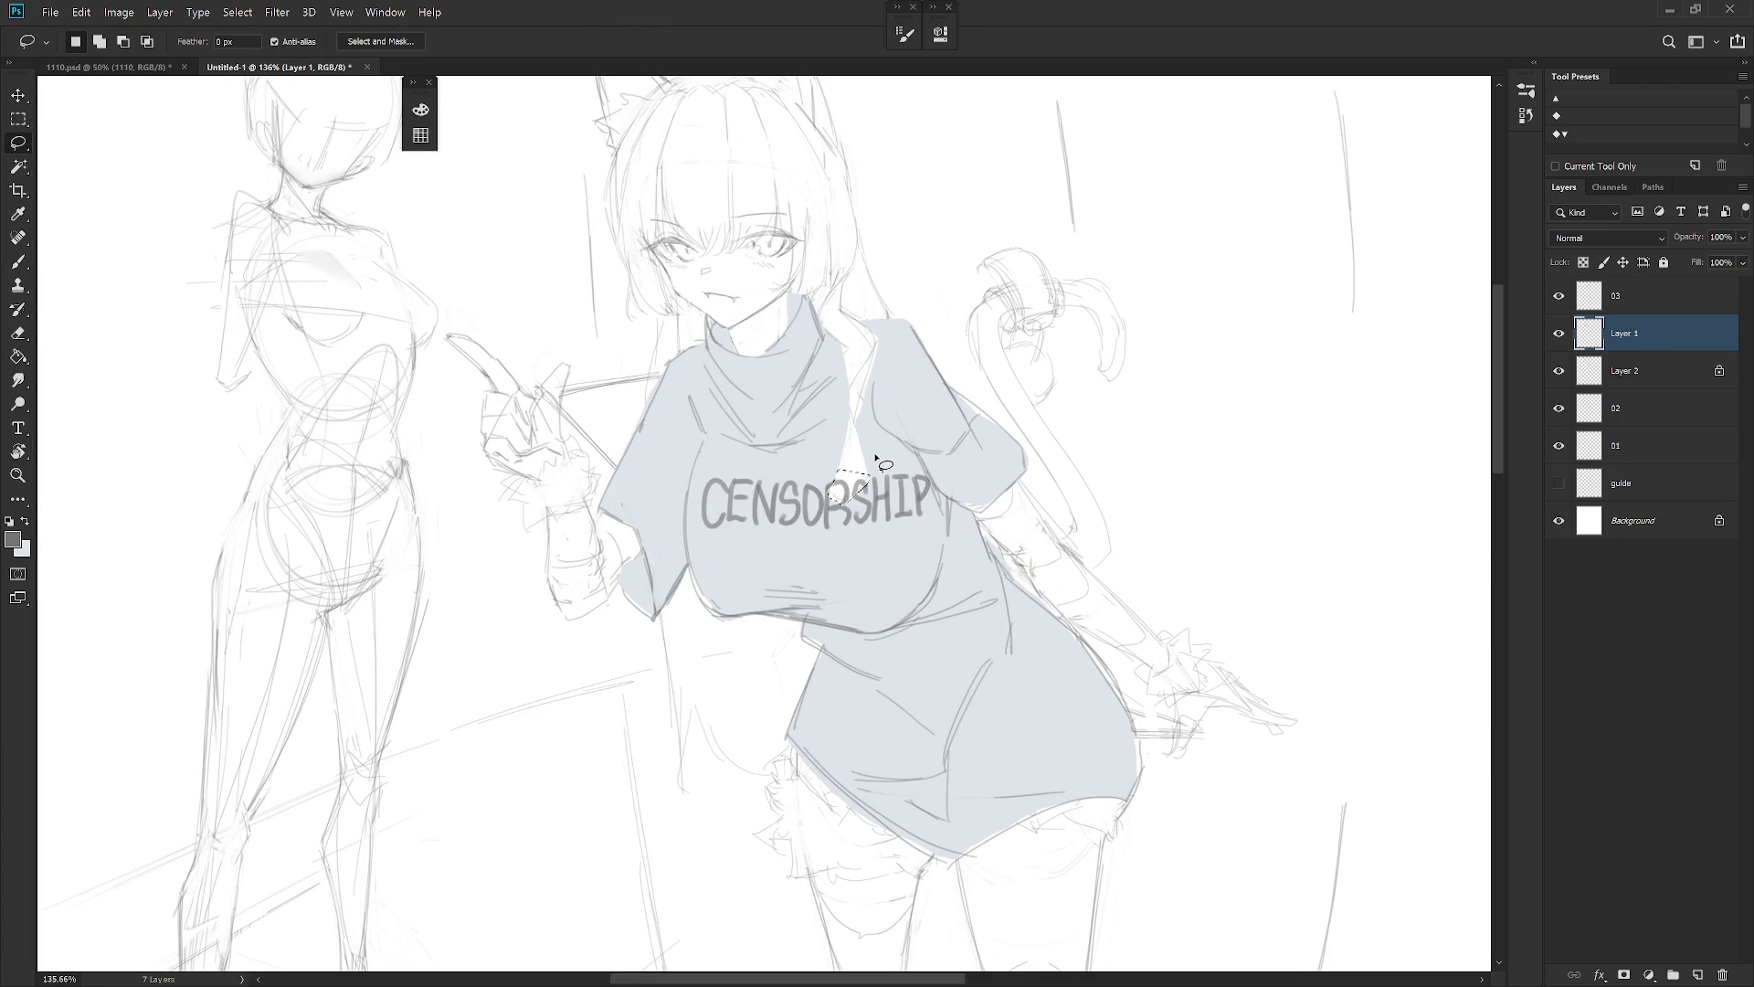
scroll(1008, 565, "down", 3)
key("b")
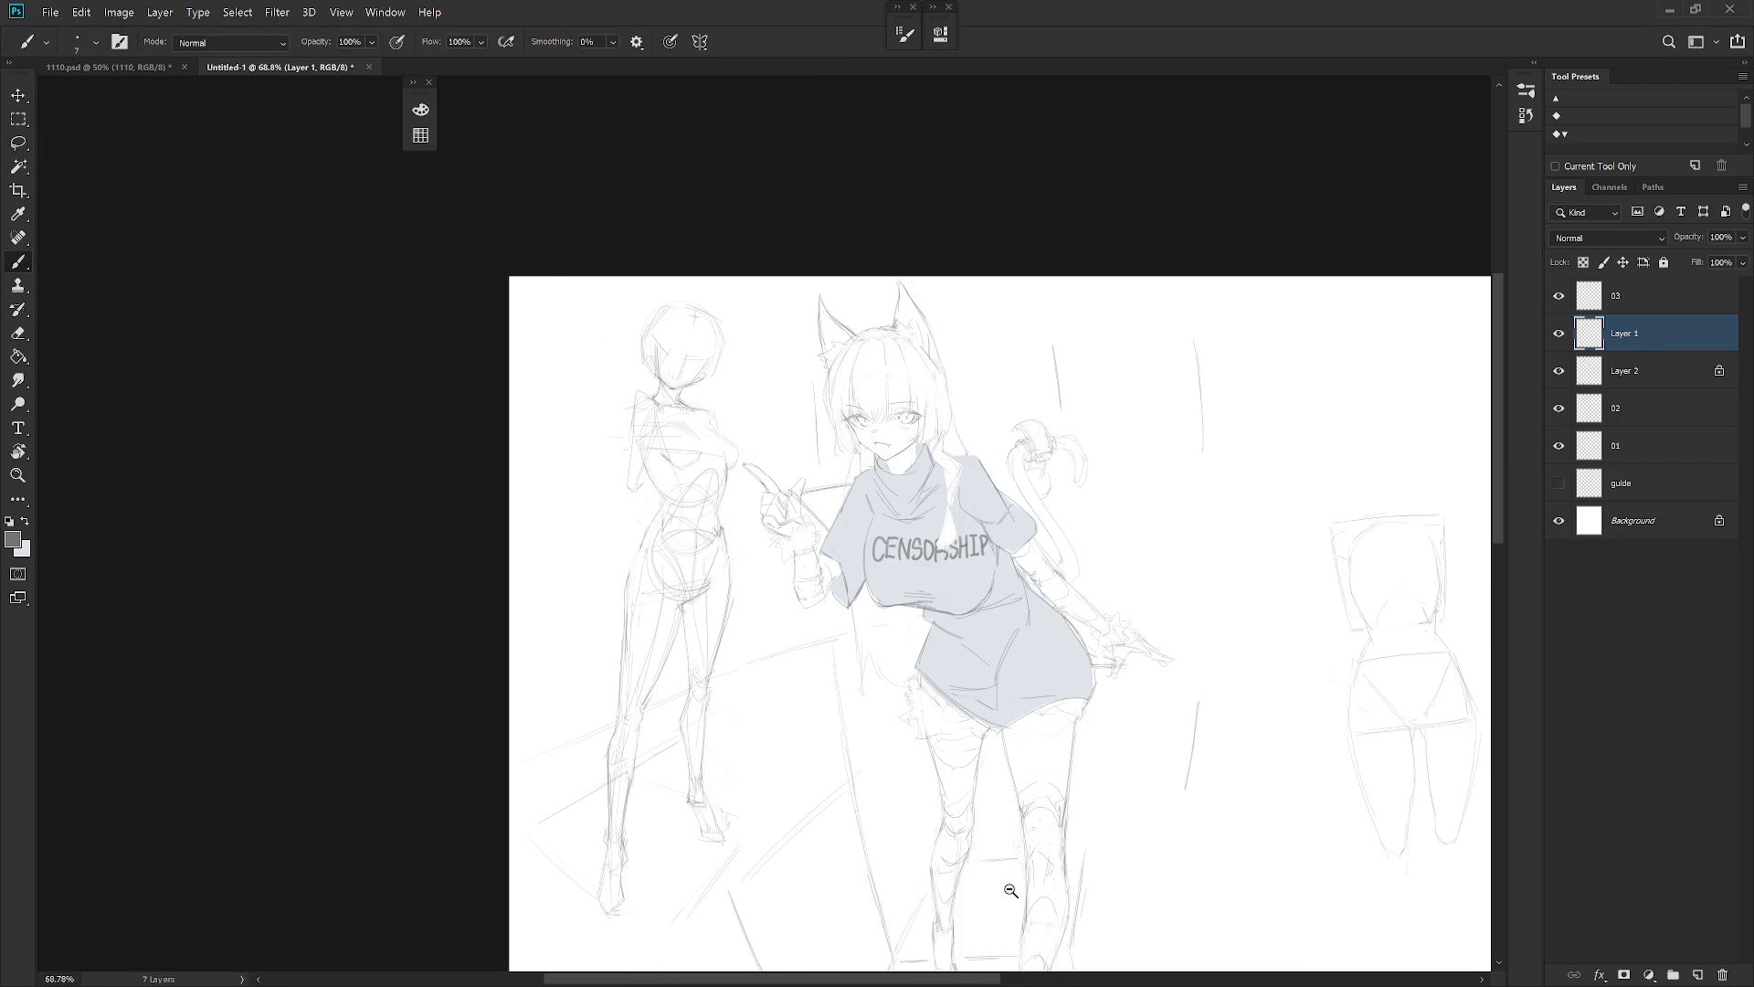
Mirror the canvas and draw a contour line along the shirt's left hip on Layer 1
scroll(1010, 894, "down", 3)
key("ctrl+shift+h")
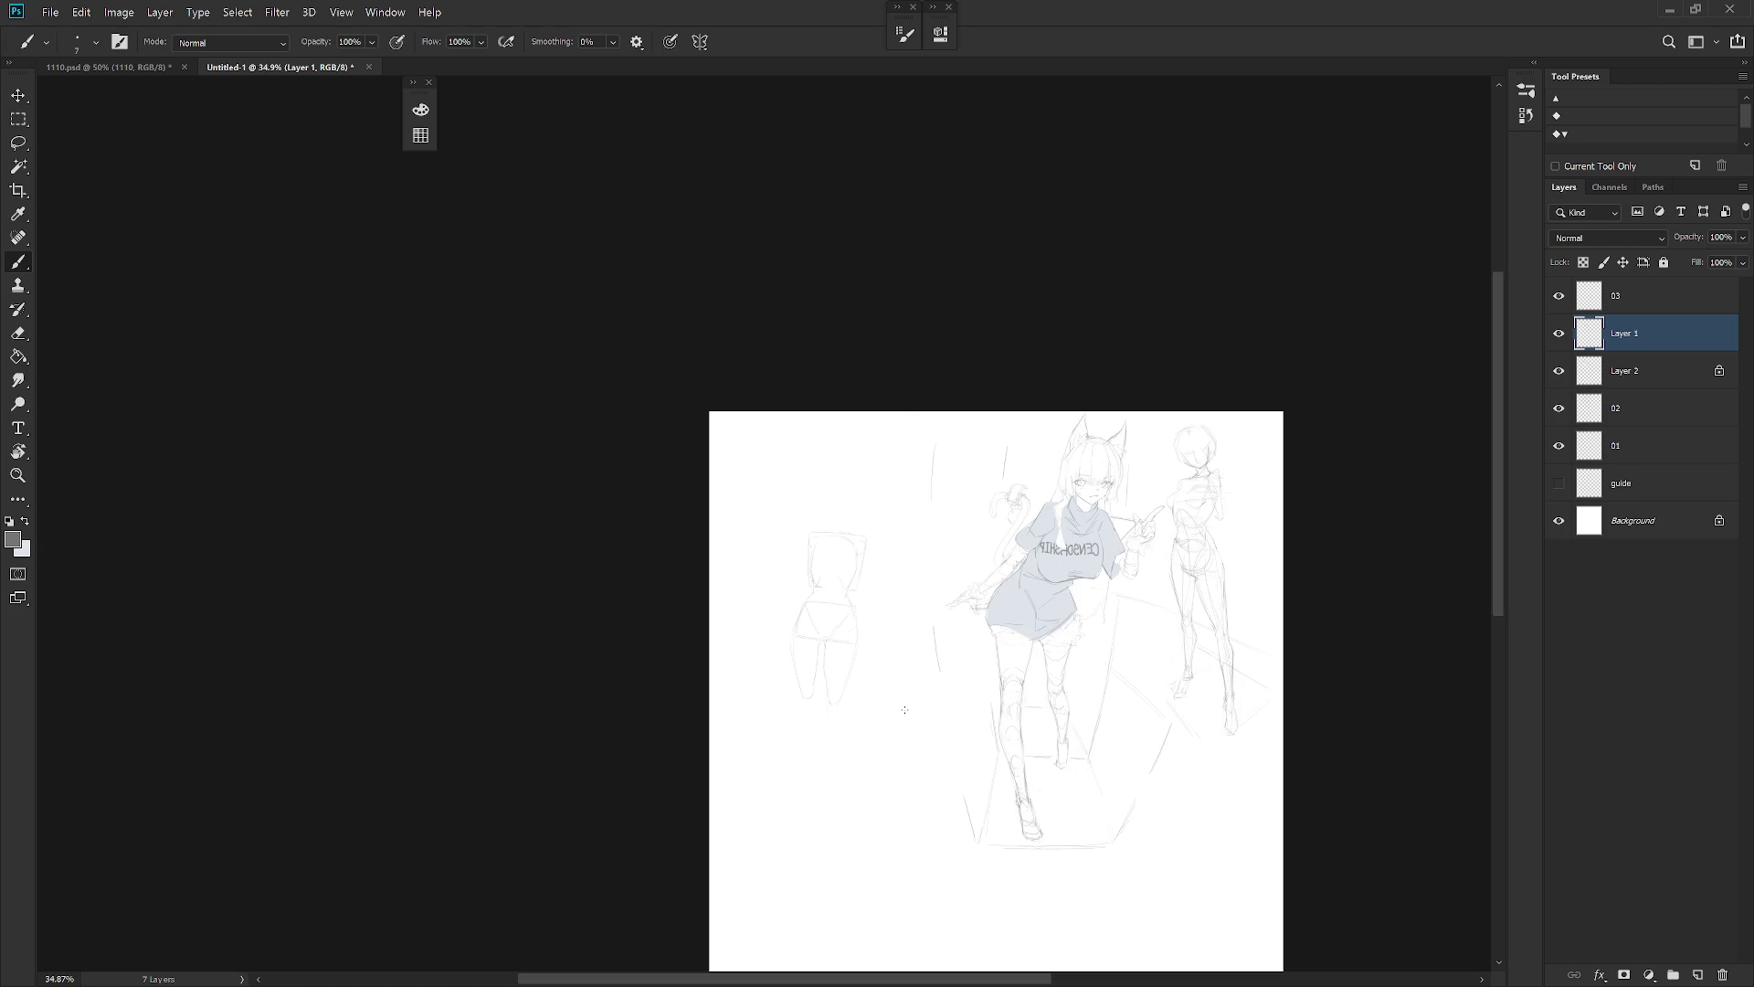
scroll(1087, 640, "up", 3)
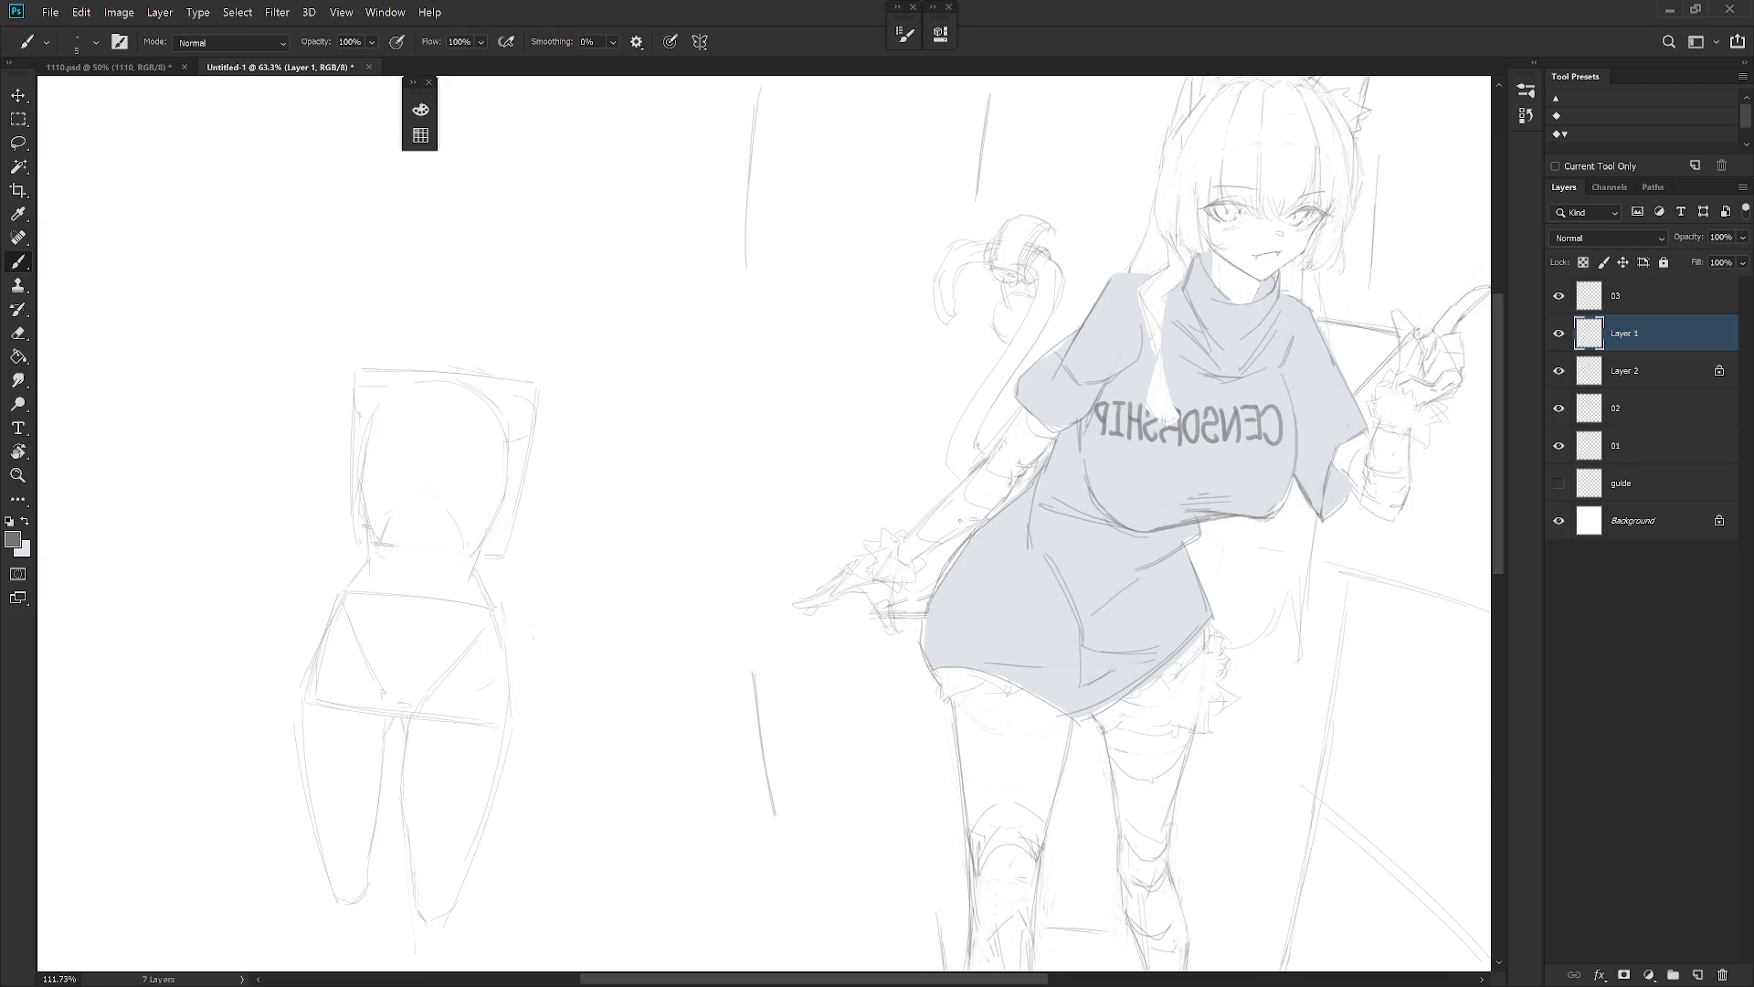
scroll(923, 556, "up", 3)
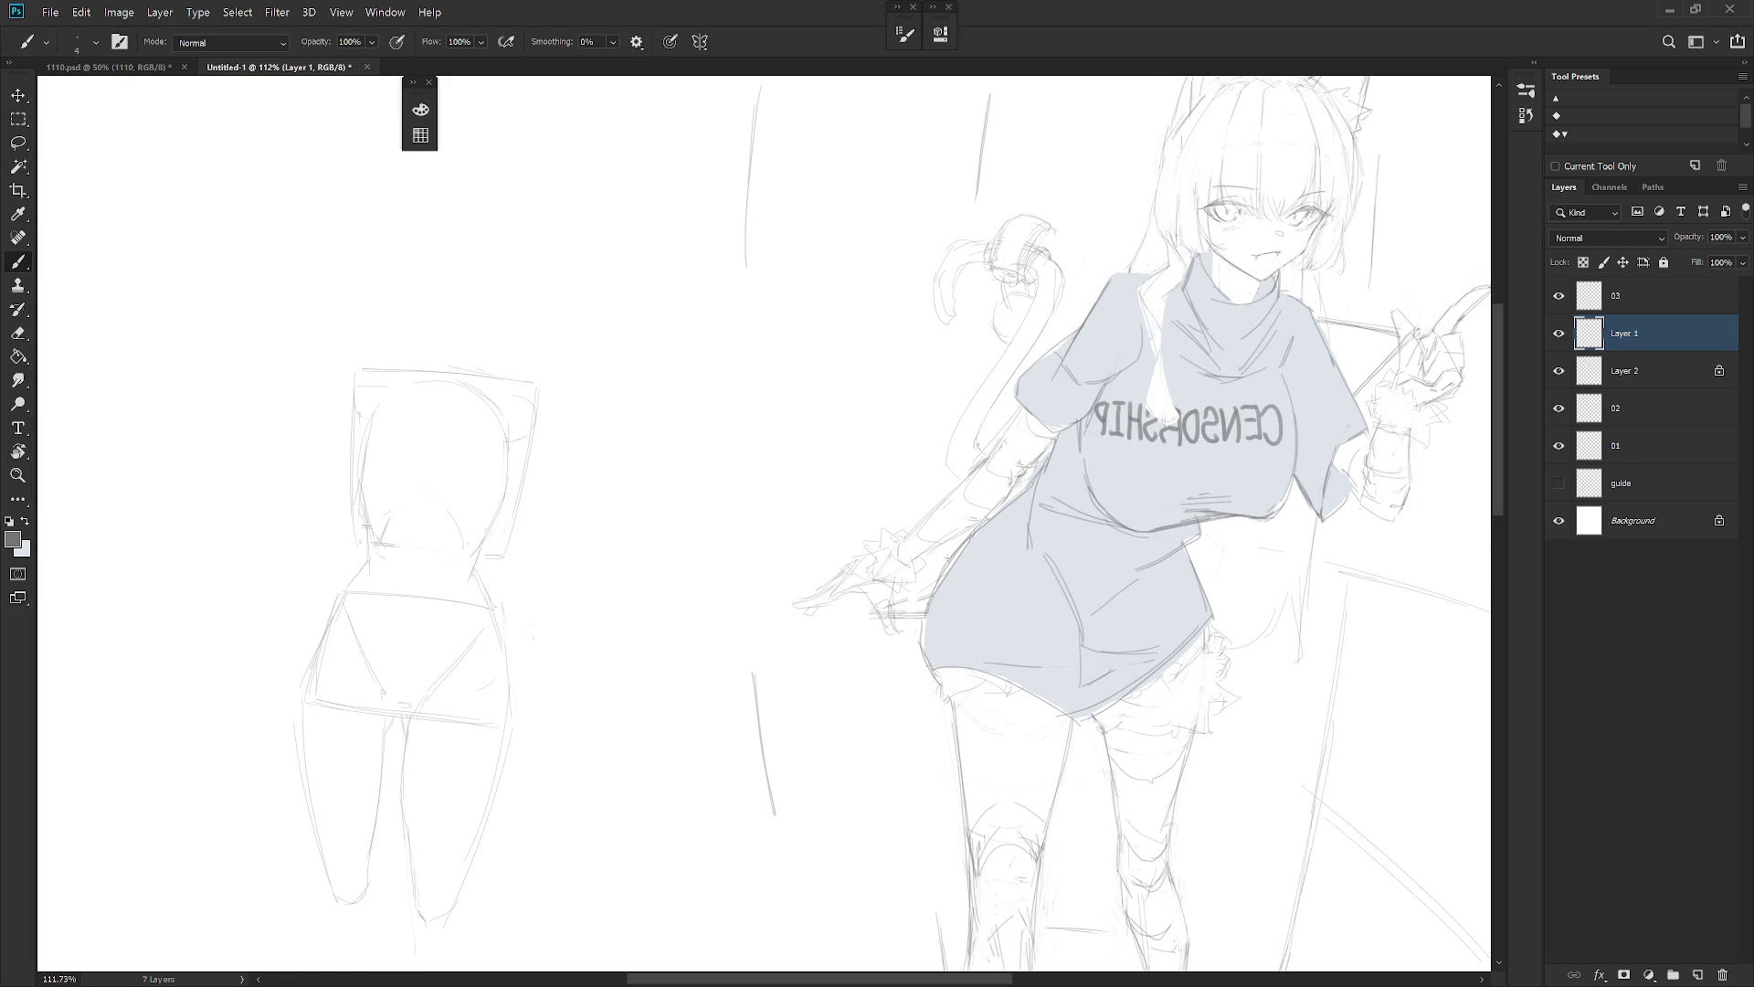
left_click_drag(961, 545, 923, 624)
On Layer 2, lasso the gap along the shirt's left edge and fill it grey-blue
left_click(1668, 373)
key("l")
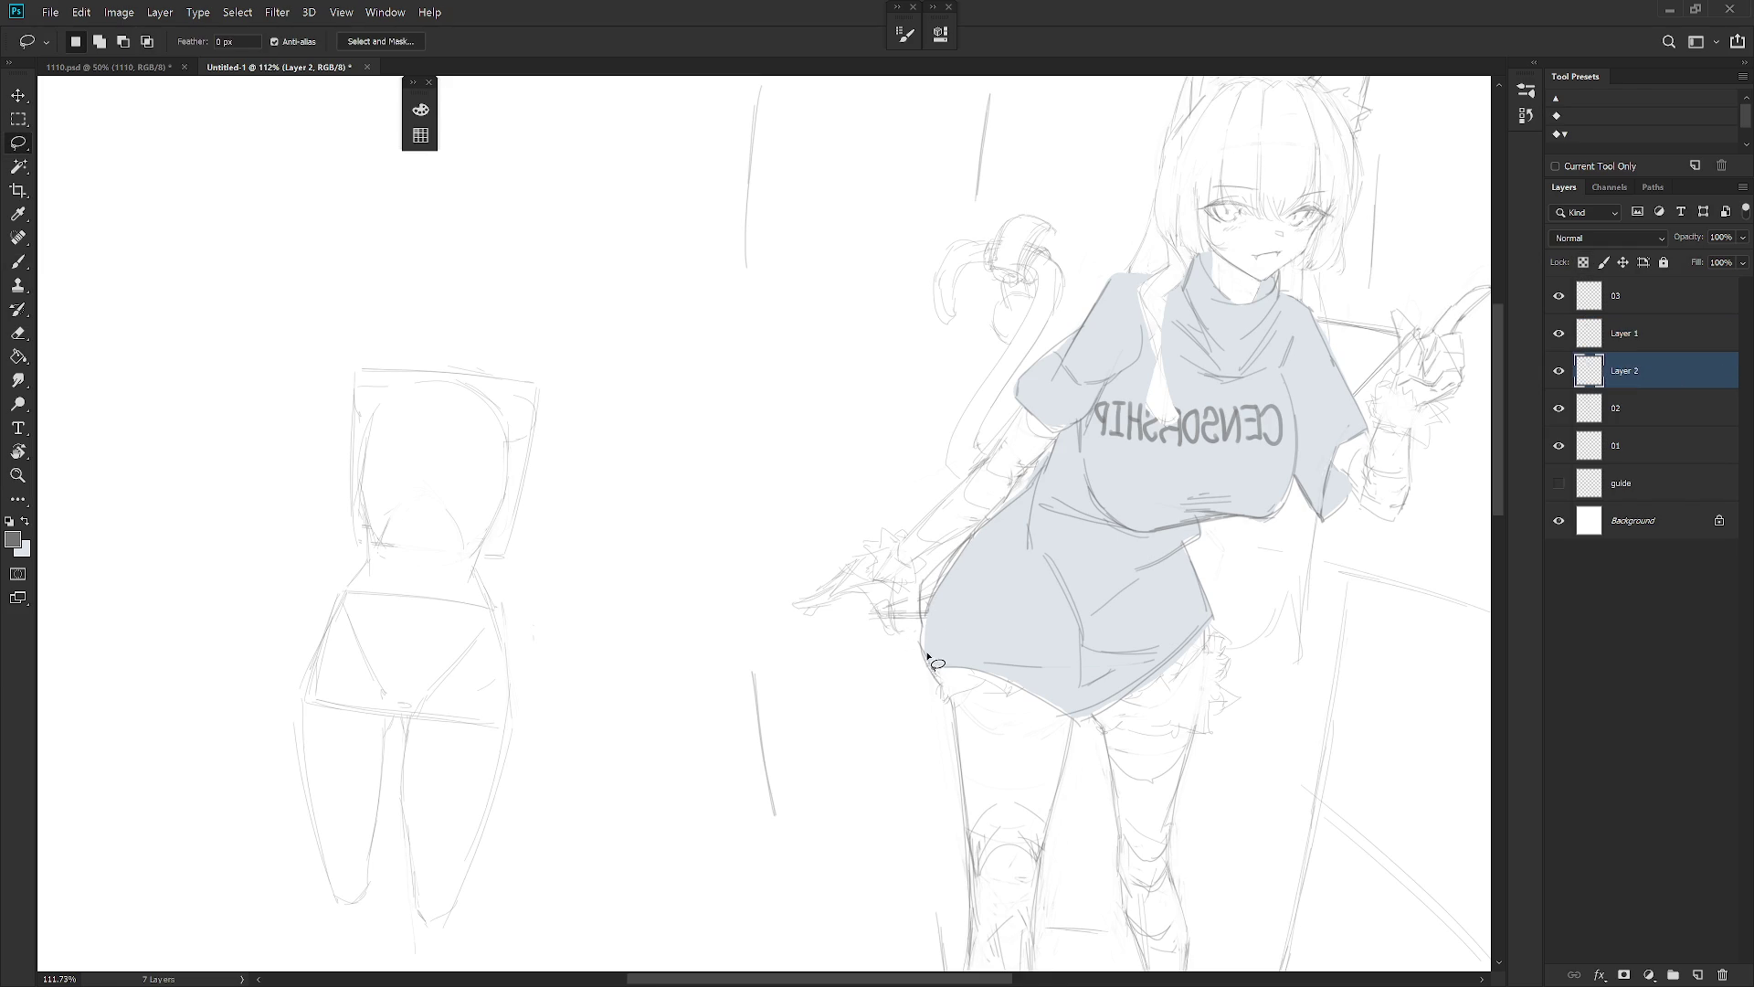
mouse_move(925, 624)
left_mouse_down()
mouse_move(971, 536)
mouse_move(973, 585)
mouse_move(954, 612)
mouse_move(952, 596)
left_mouse_up()
key("alt+BackSpace")
key("ctrl+d")
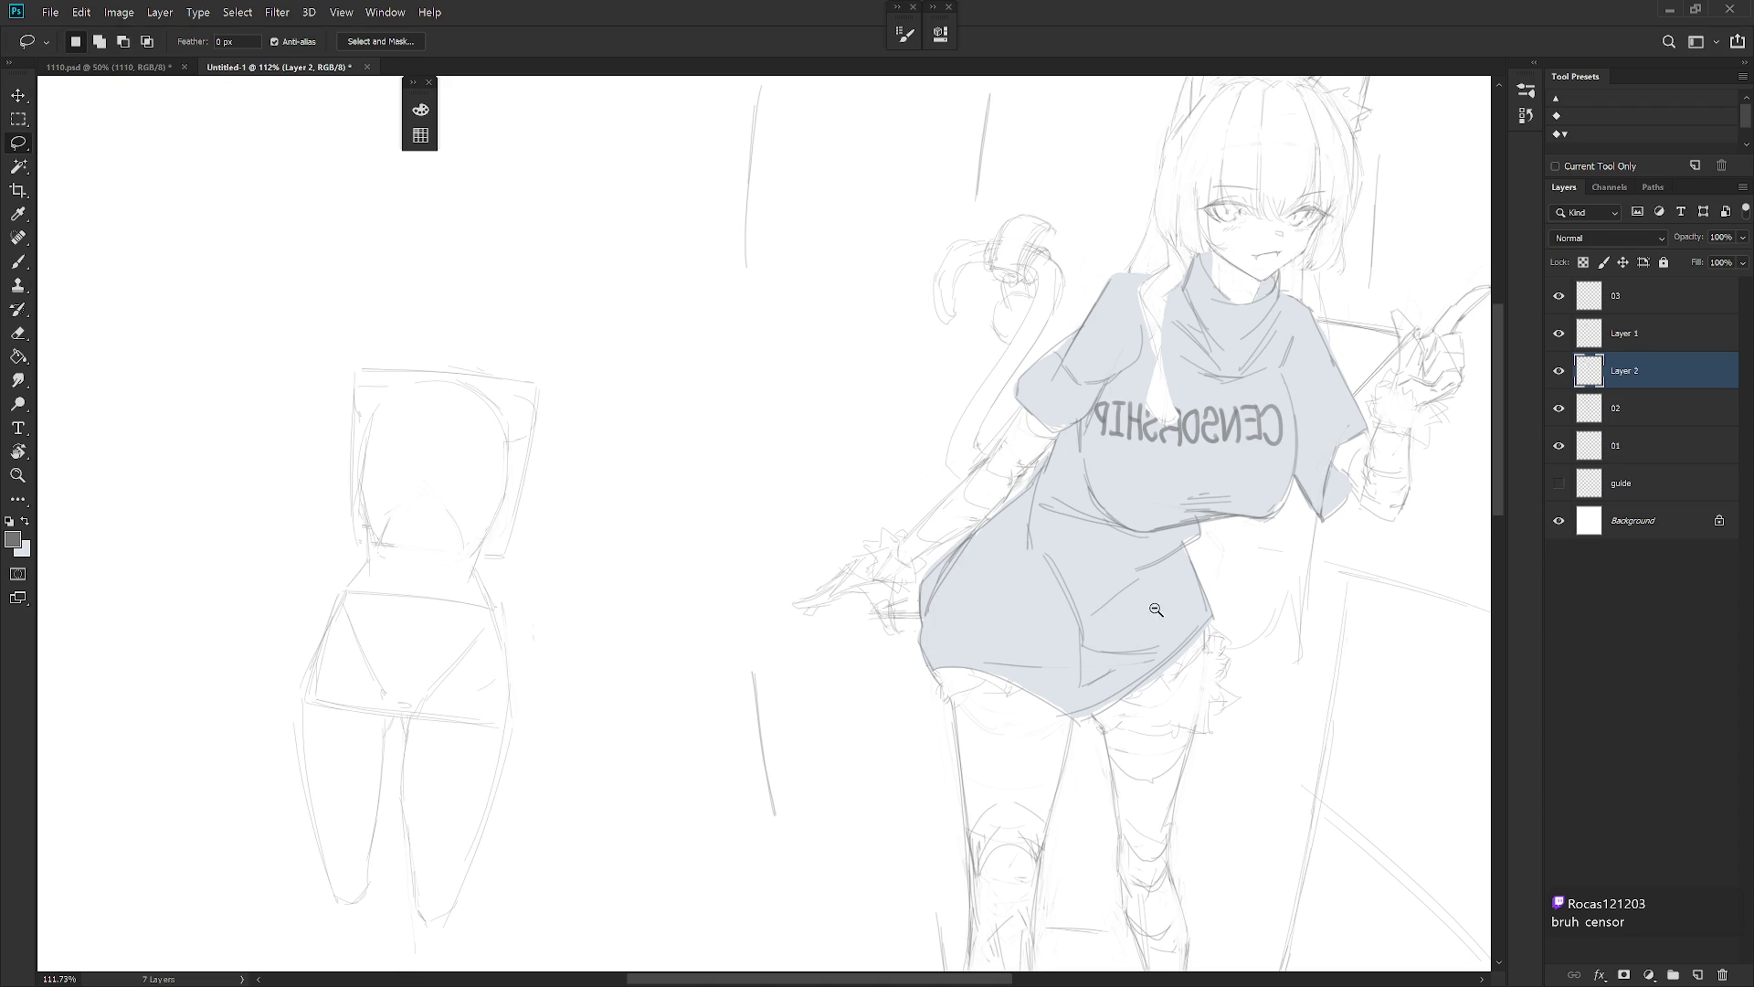
scroll(1143, 621, "down", 3)
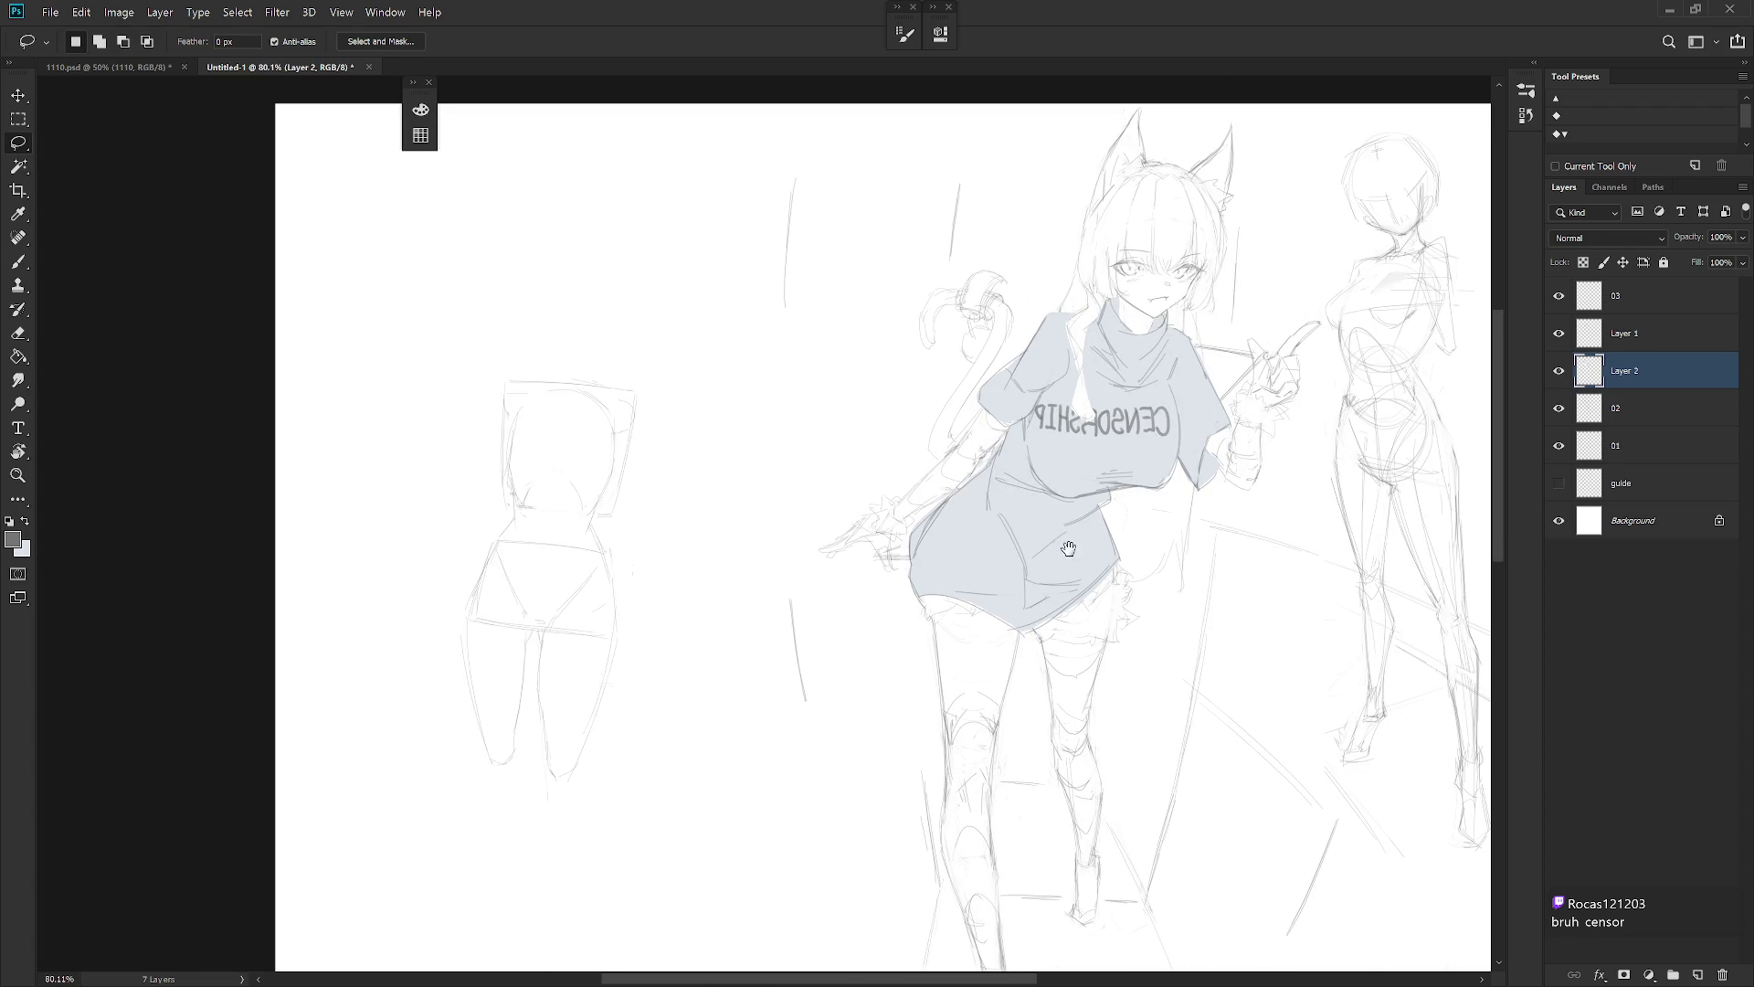
Lasso a small patch at the shirt hem on Layer 2, then return to Layer 1
left_click(1642, 341)
key("b")
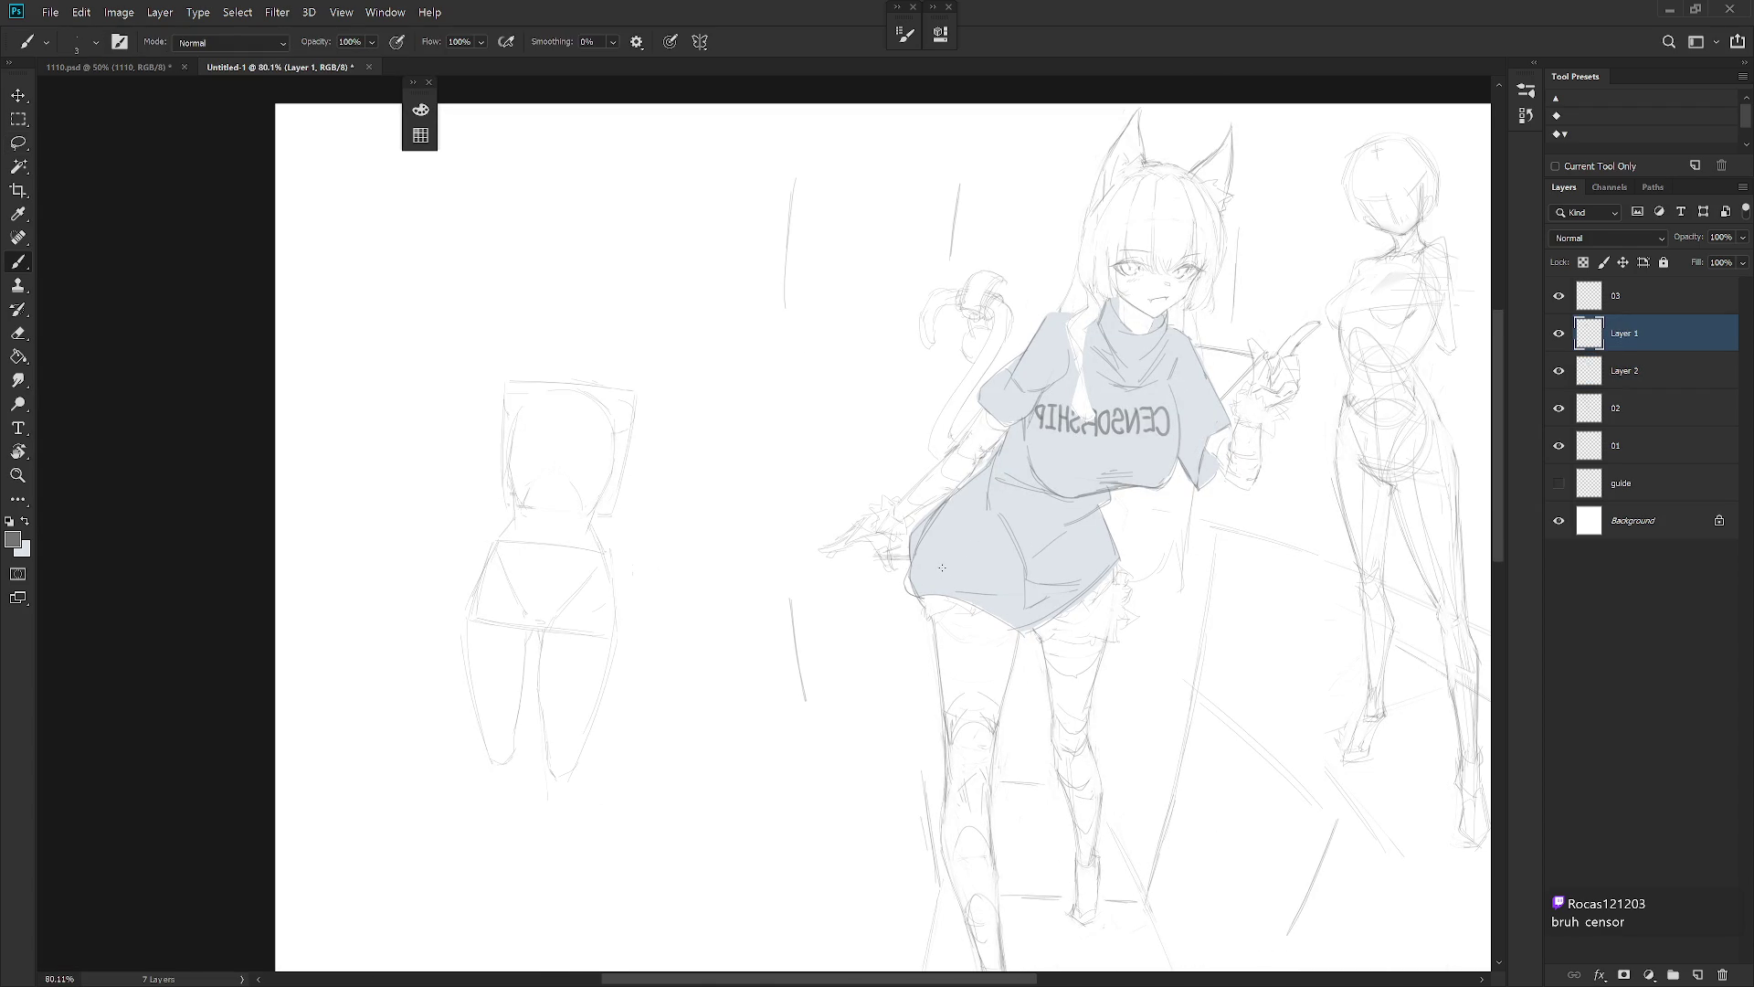
left_click(1642, 371)
key("l")
left_click_drag(914, 562, 922, 598)
left_click(1655, 333)
scroll(991, 580, "down", 5)
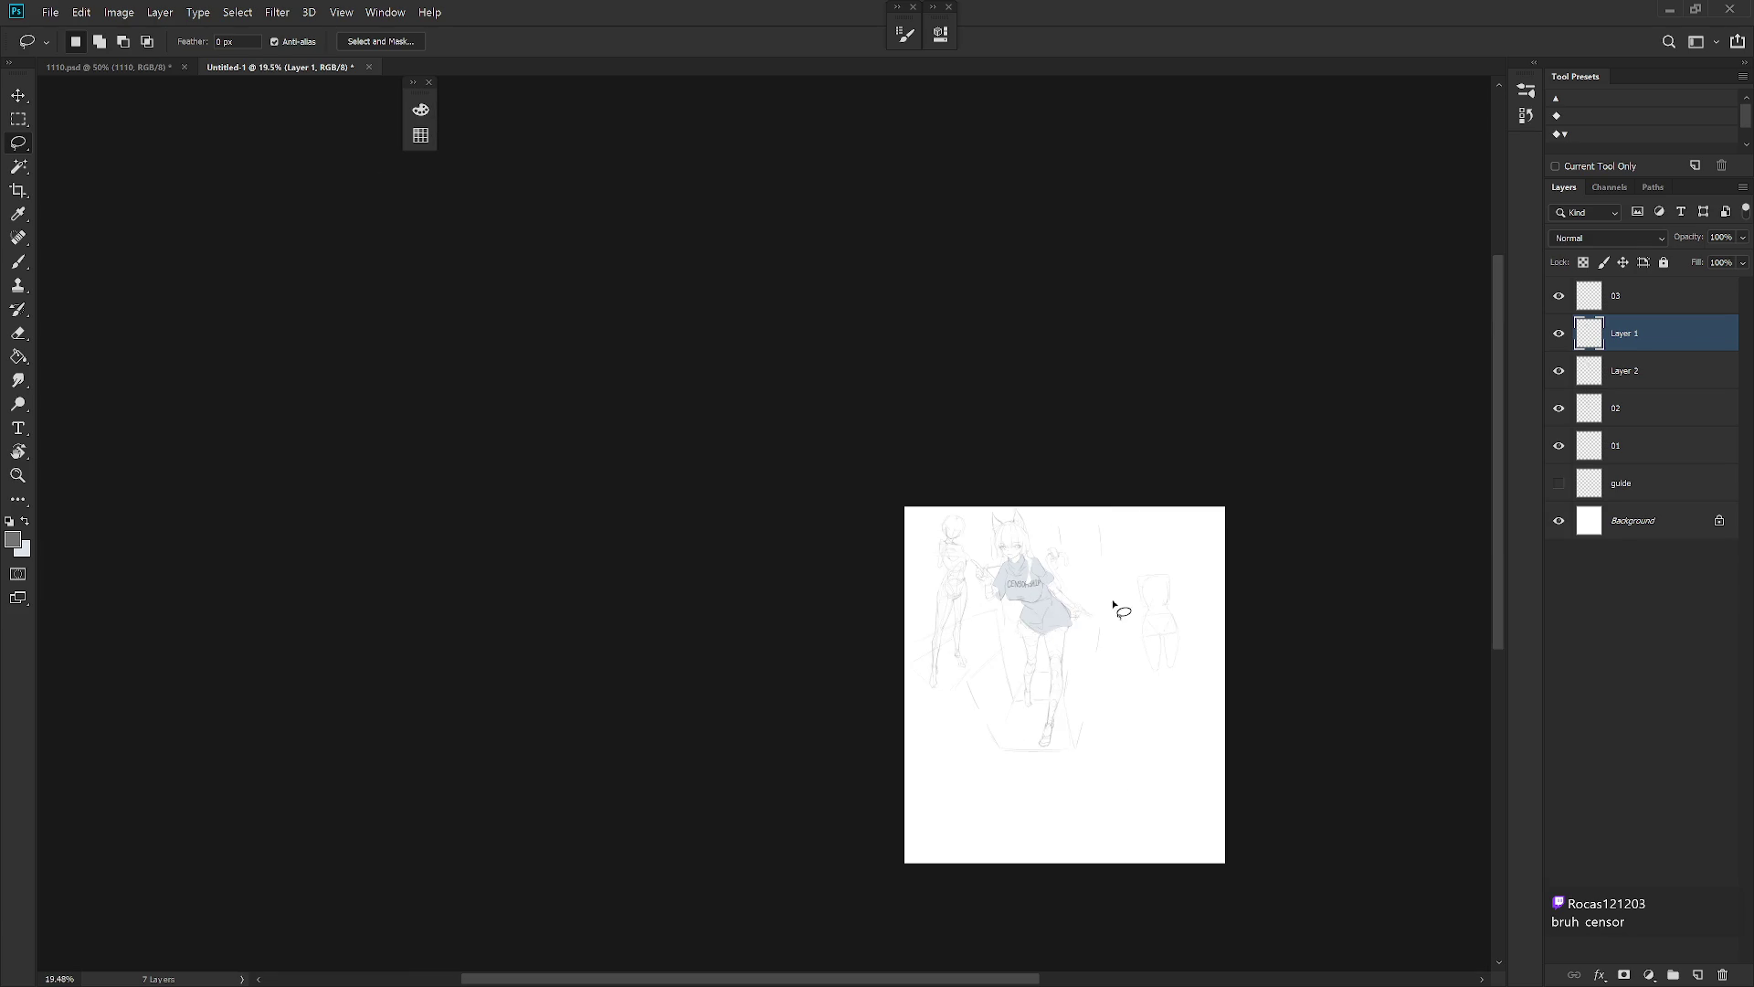
scroll(995, 600, "up", 5)
Switch to the eraser on Layer 2 with the Soft_set02 soft brush, tilting the view
key("alt+bracketleft")
key("e")
scroll(1093, 551, "up", 2)
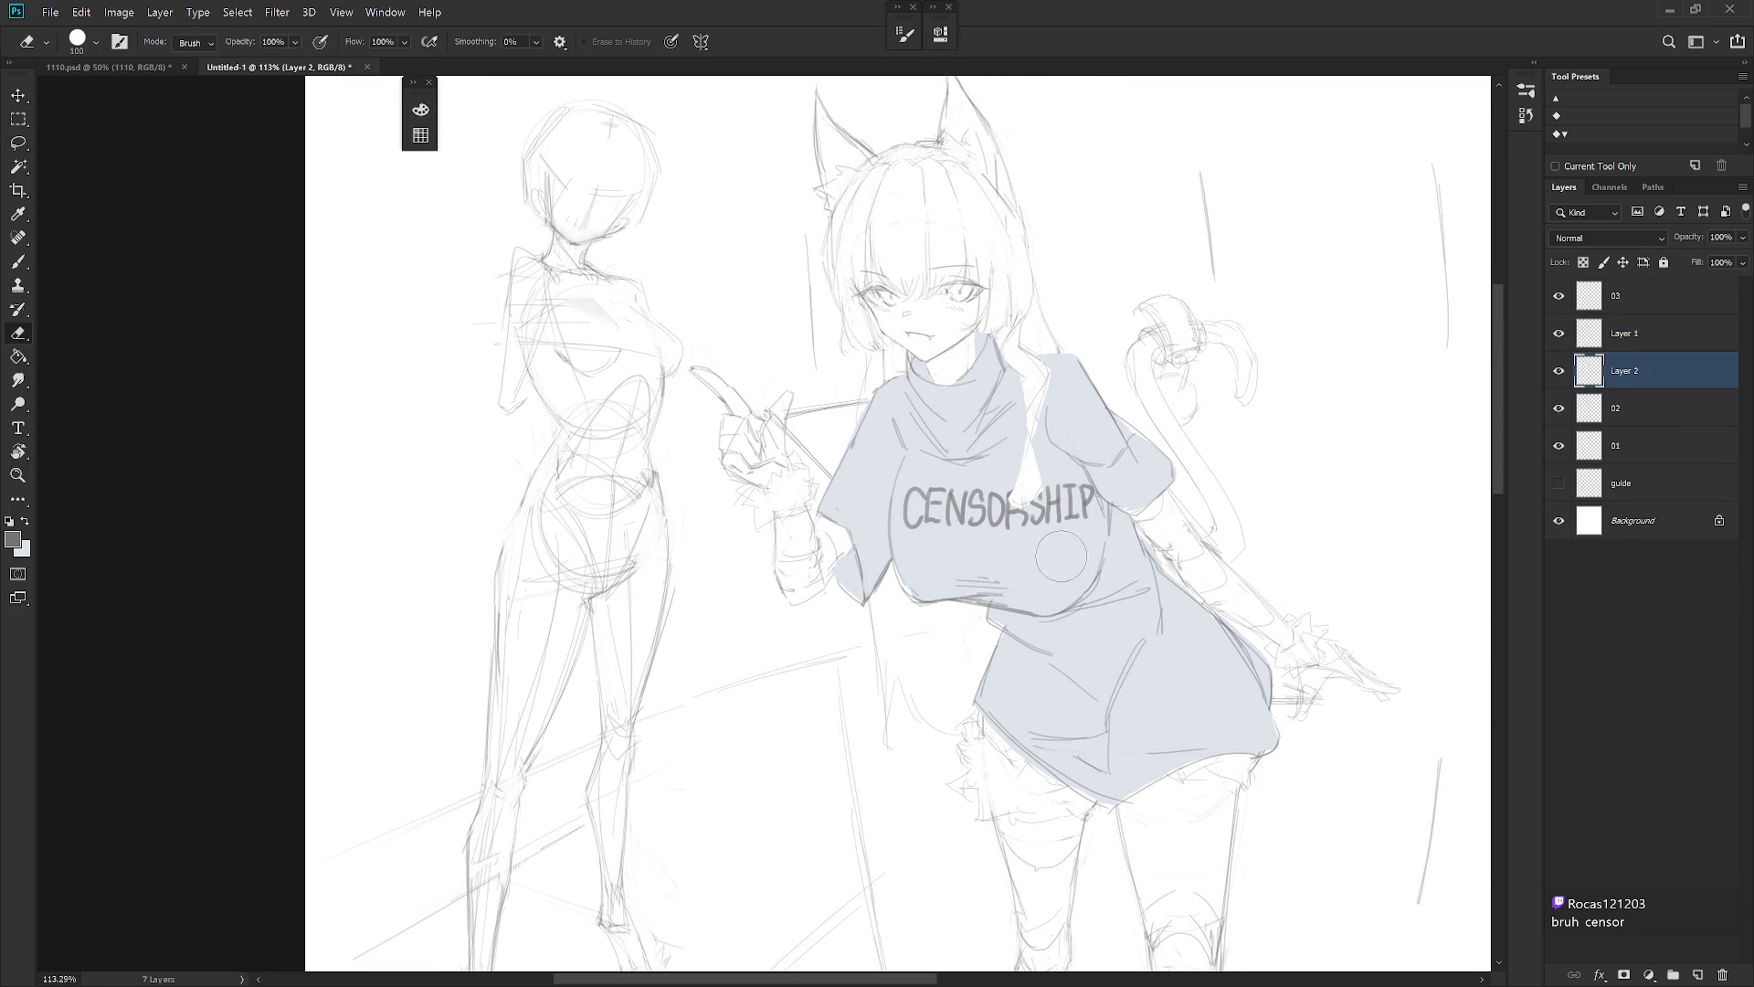
left_click_drag(1093, 551, 1030, 747)
right_click(1030, 748)
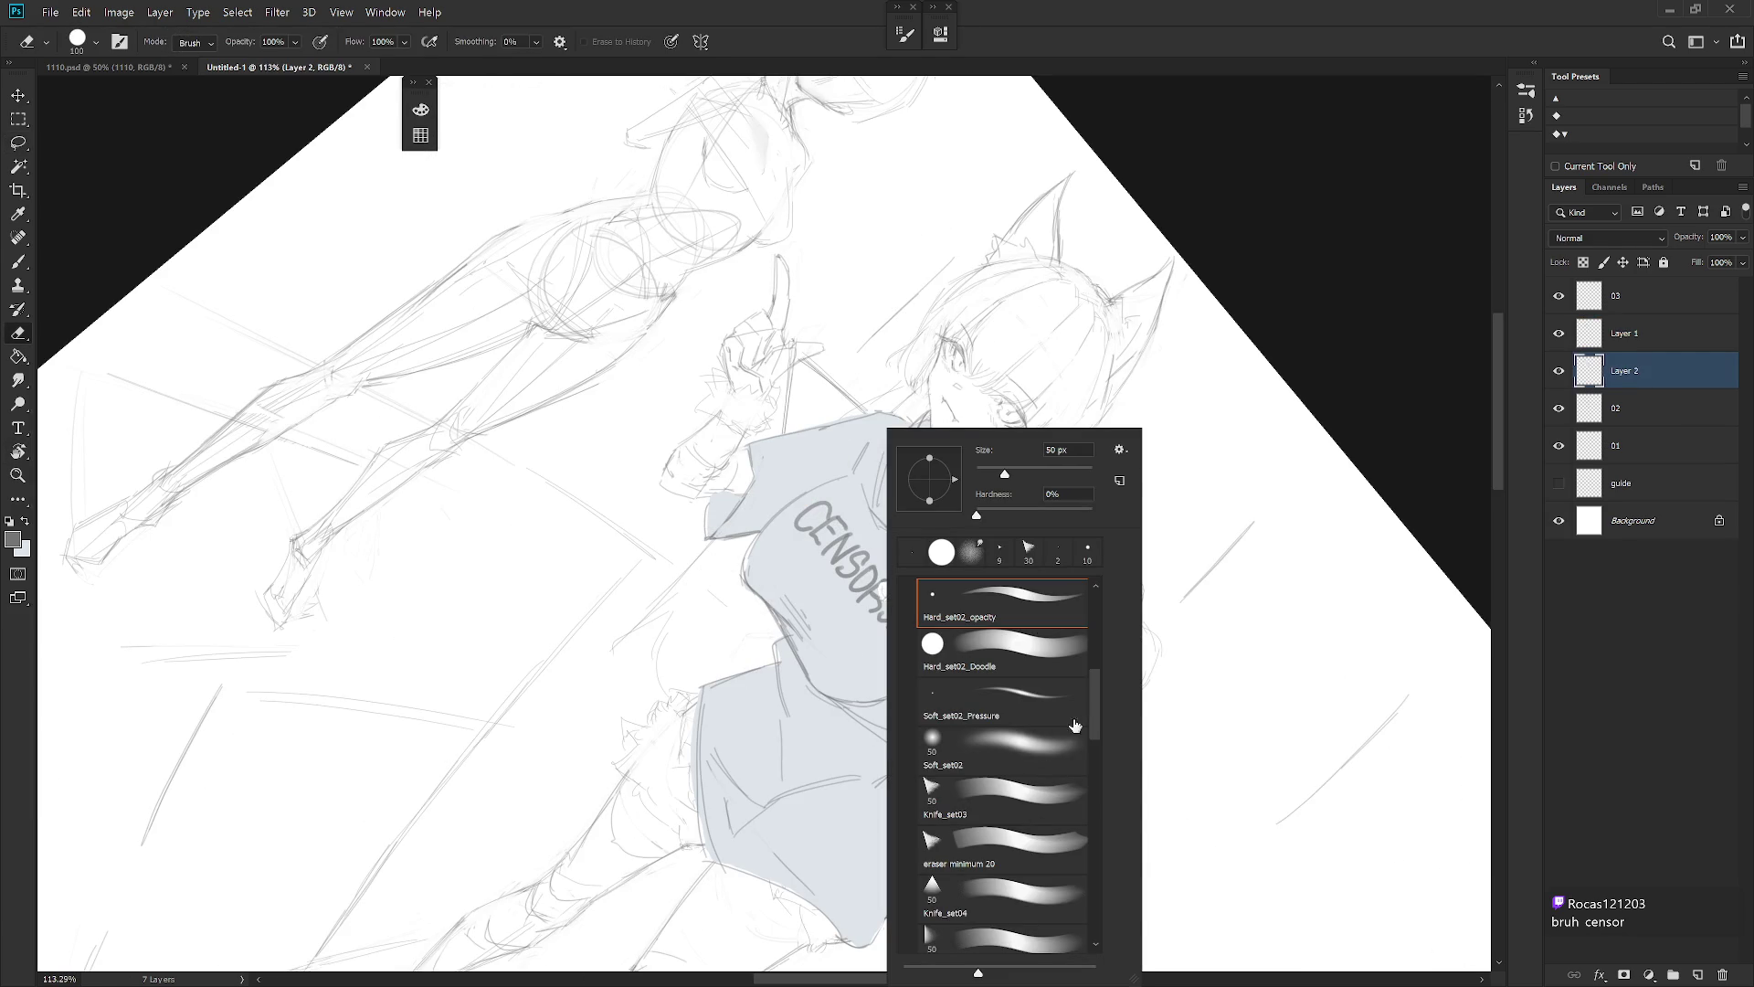
double_click(1042, 744)
Softly lighten the shirt fill around the lettering at size 125, then reduce tilt to 16° and size to 100
mouse_move(831, 514)
left_mouse_down()
mouse_move(790, 548)
mouse_move(804, 562)
left_mouse_up()
key("bracketright")
left_click_drag(865, 643, 909, 603)
mouse_move(790, 548)
left_mouse_down()
mouse_move(804, 571)
mouse_move(763, 454)
mouse_move(786, 466)
left_mouse_up()
key("r")
mouse_move(1005, 549)
left_mouse_down()
mouse_move(822, 548)
mouse_move(807, 596)
left_mouse_up()
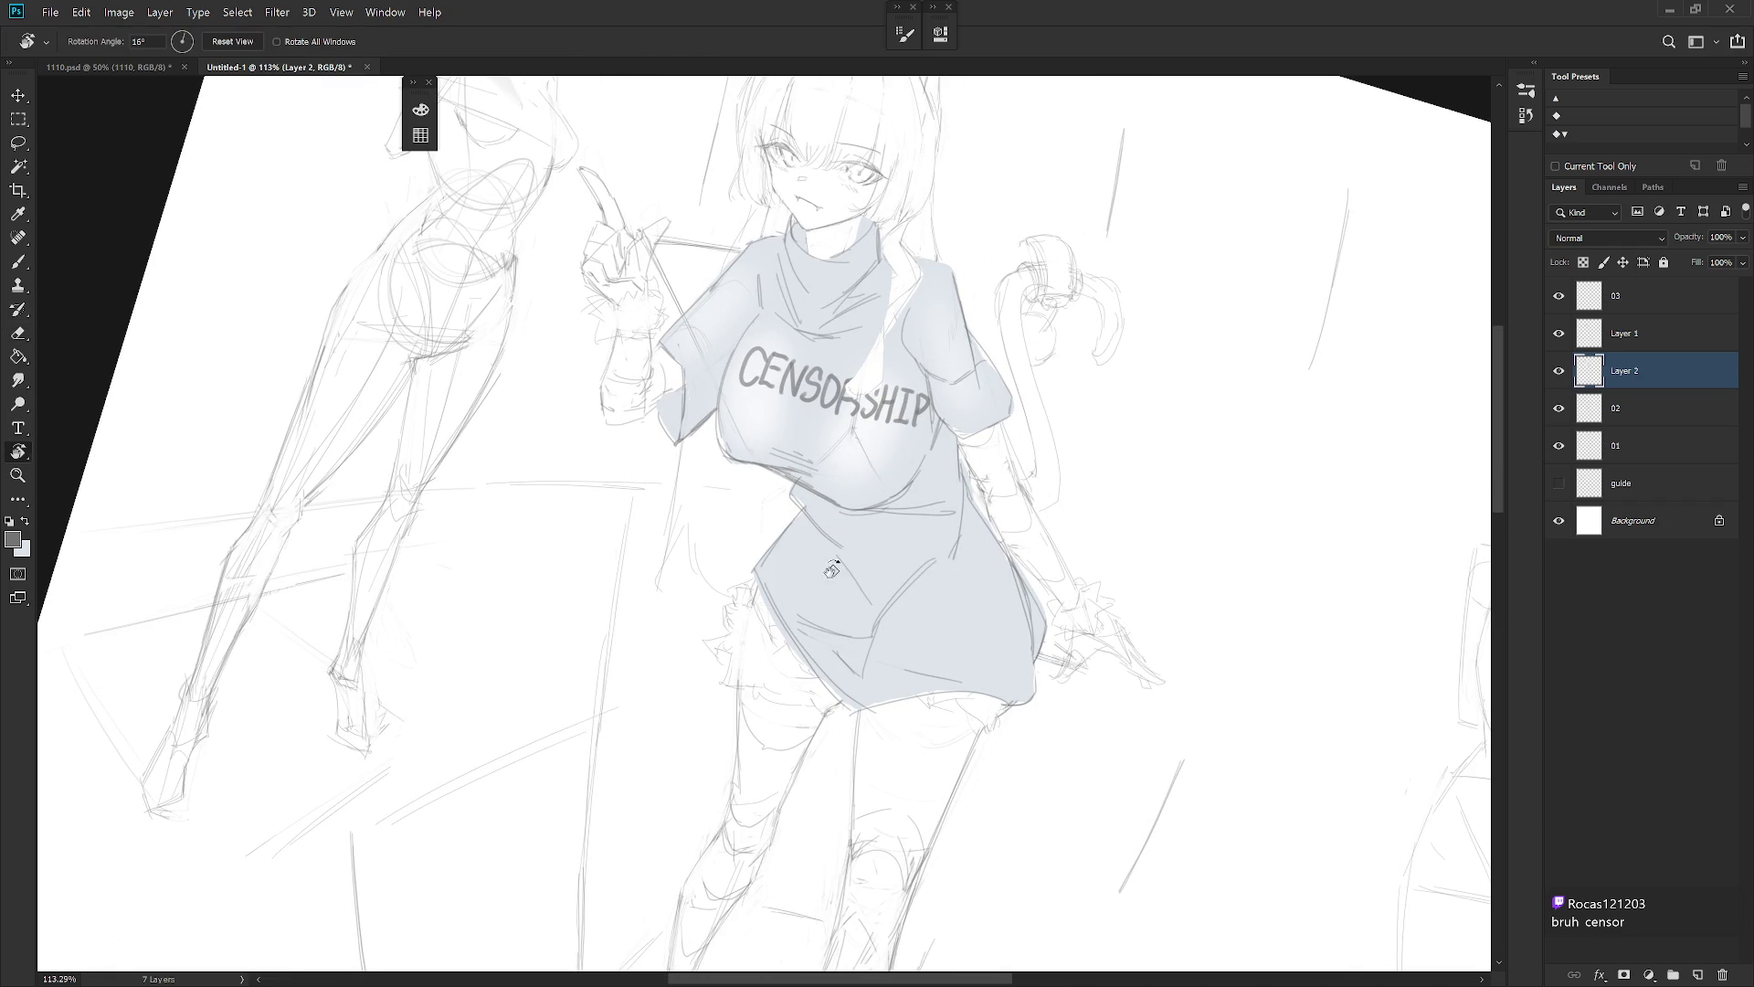
key("e")
key("bracketleft")
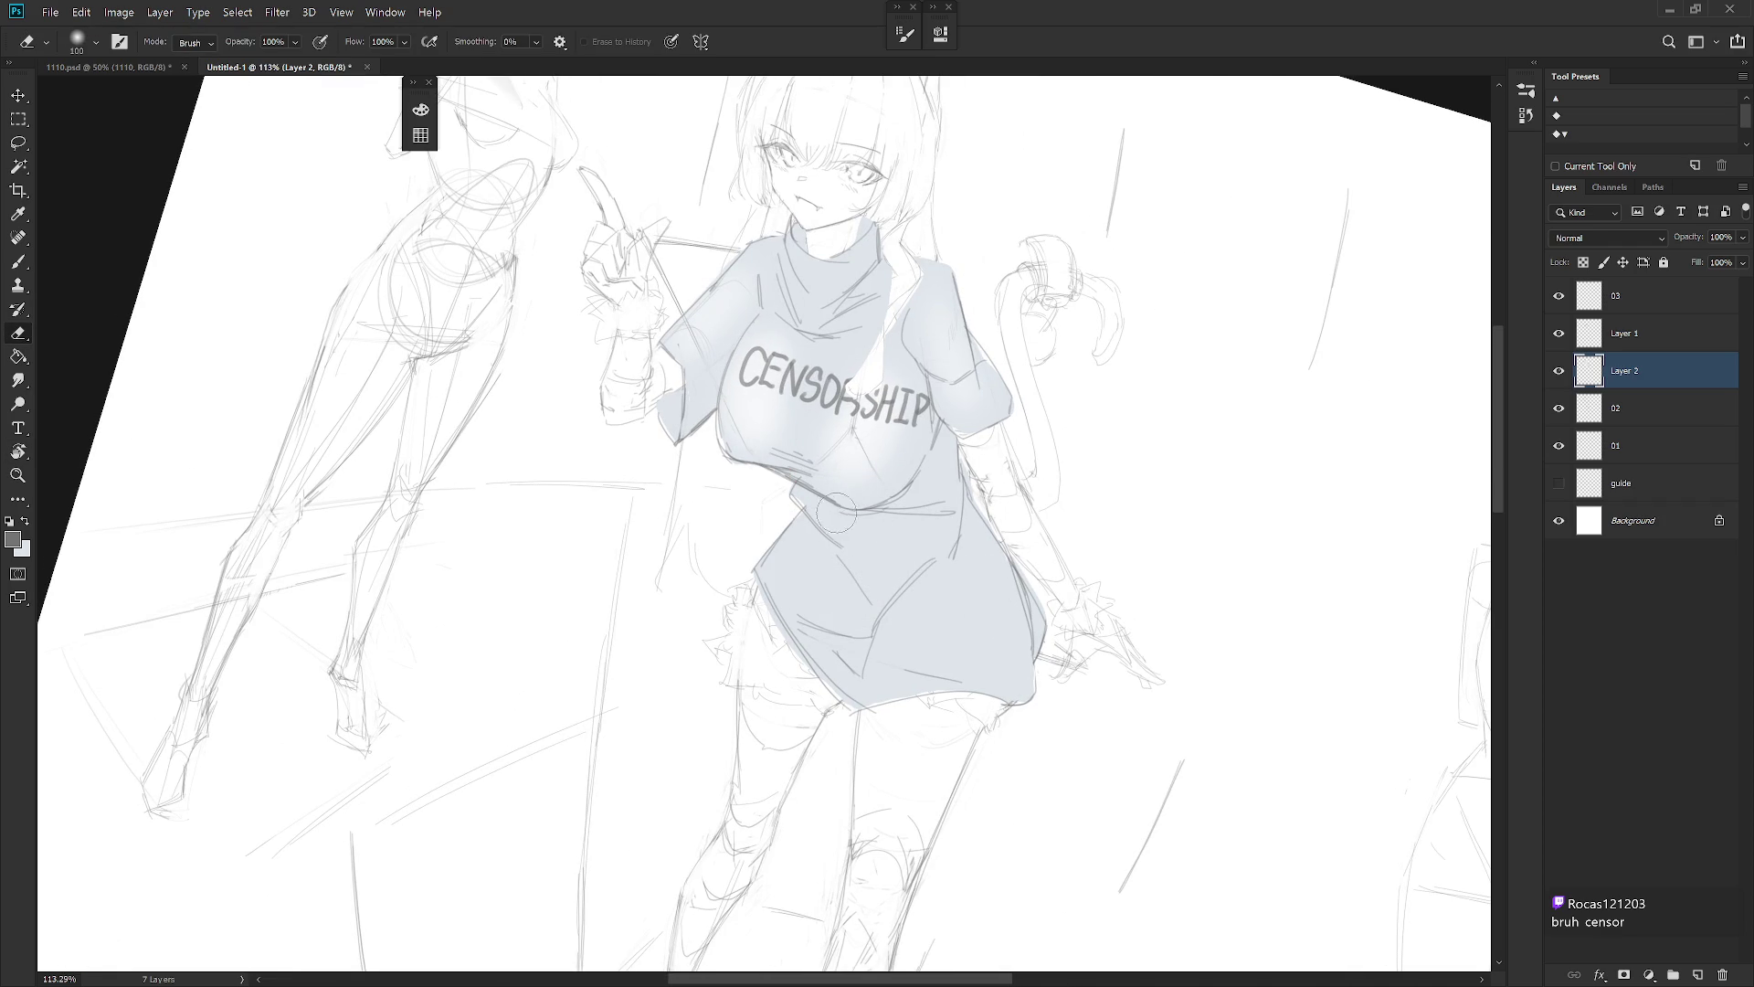